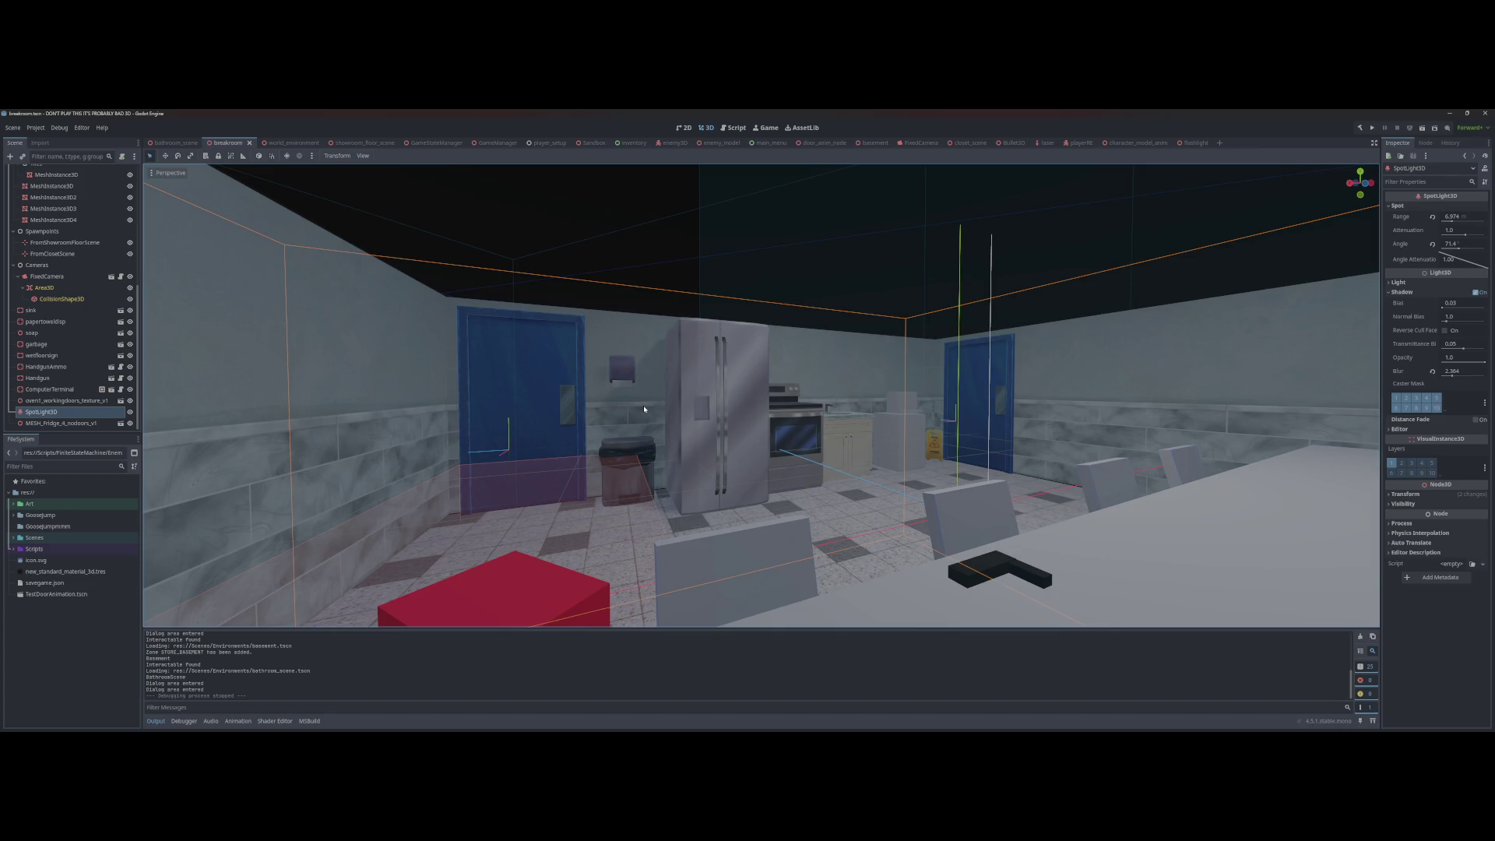
# Step: Move from world_environment to the showroom_floor_scene, toggle a node's visibility, save, and run the project
pyautogui.scroll(5, 563, 472)
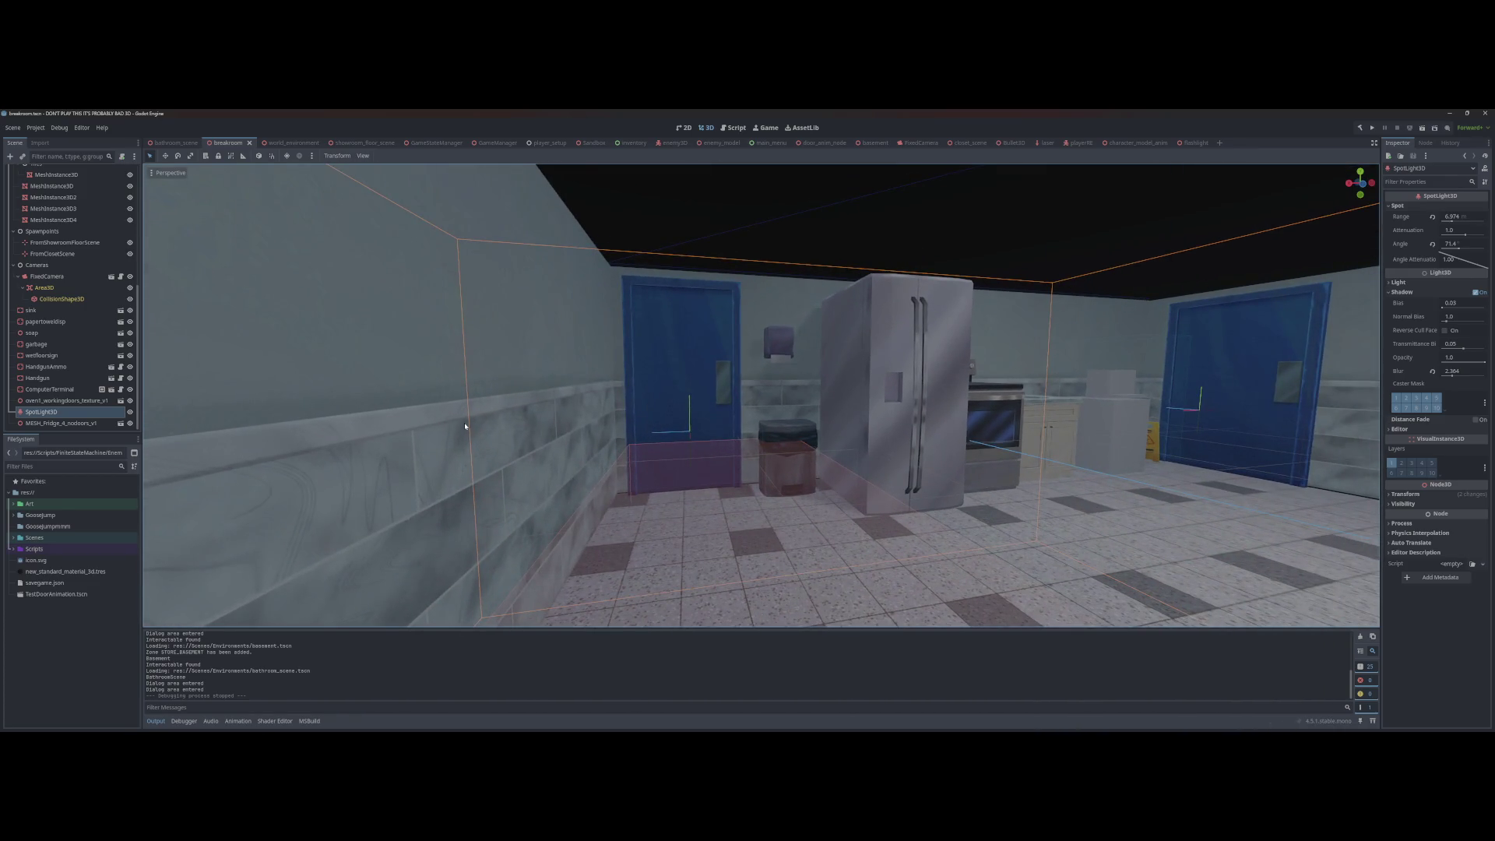
pyautogui.click(292, 142)
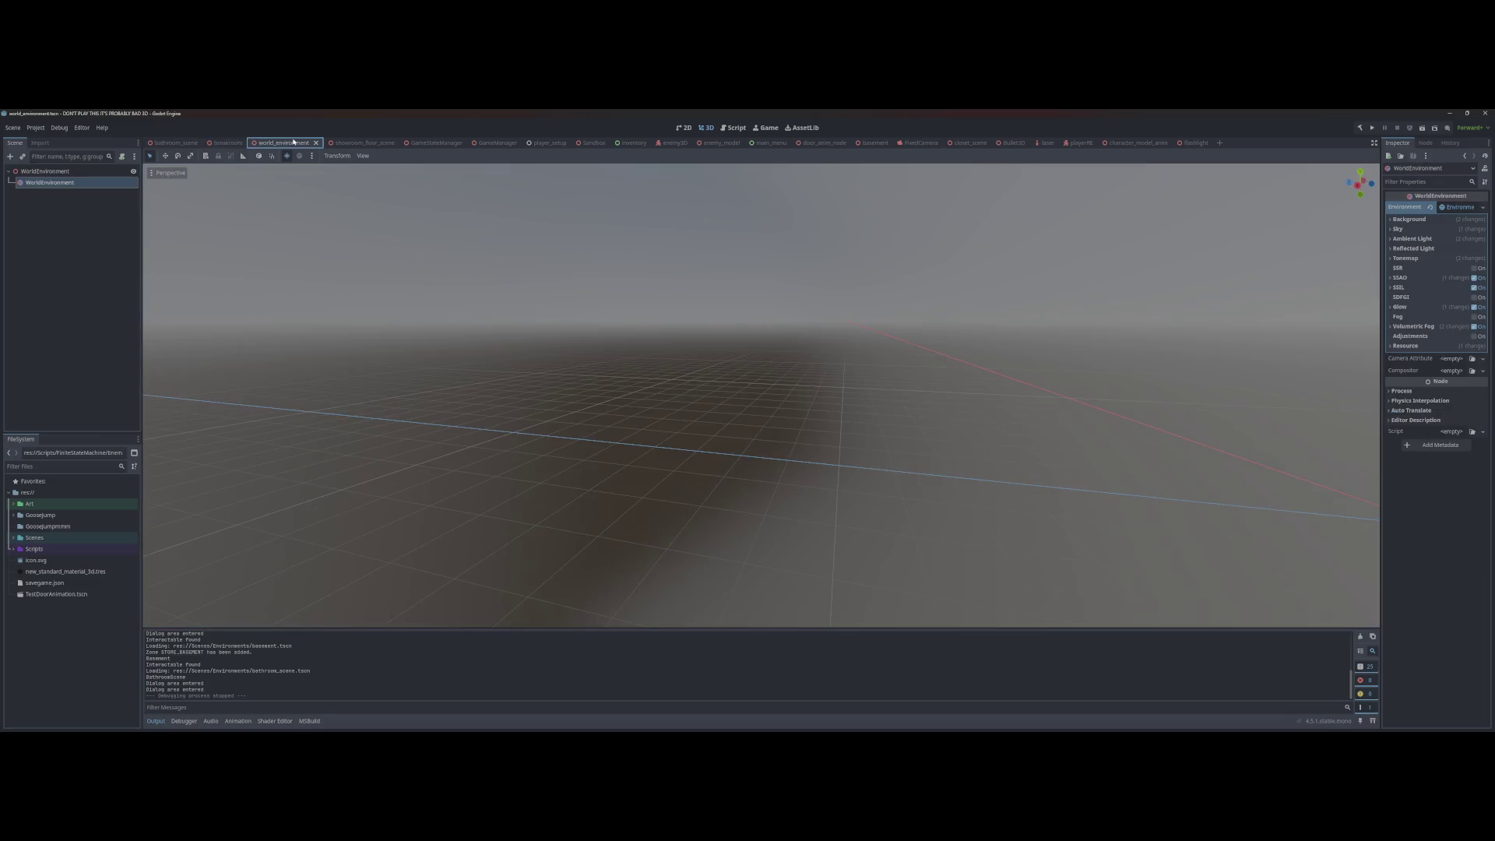
pyautogui.click(359, 143)
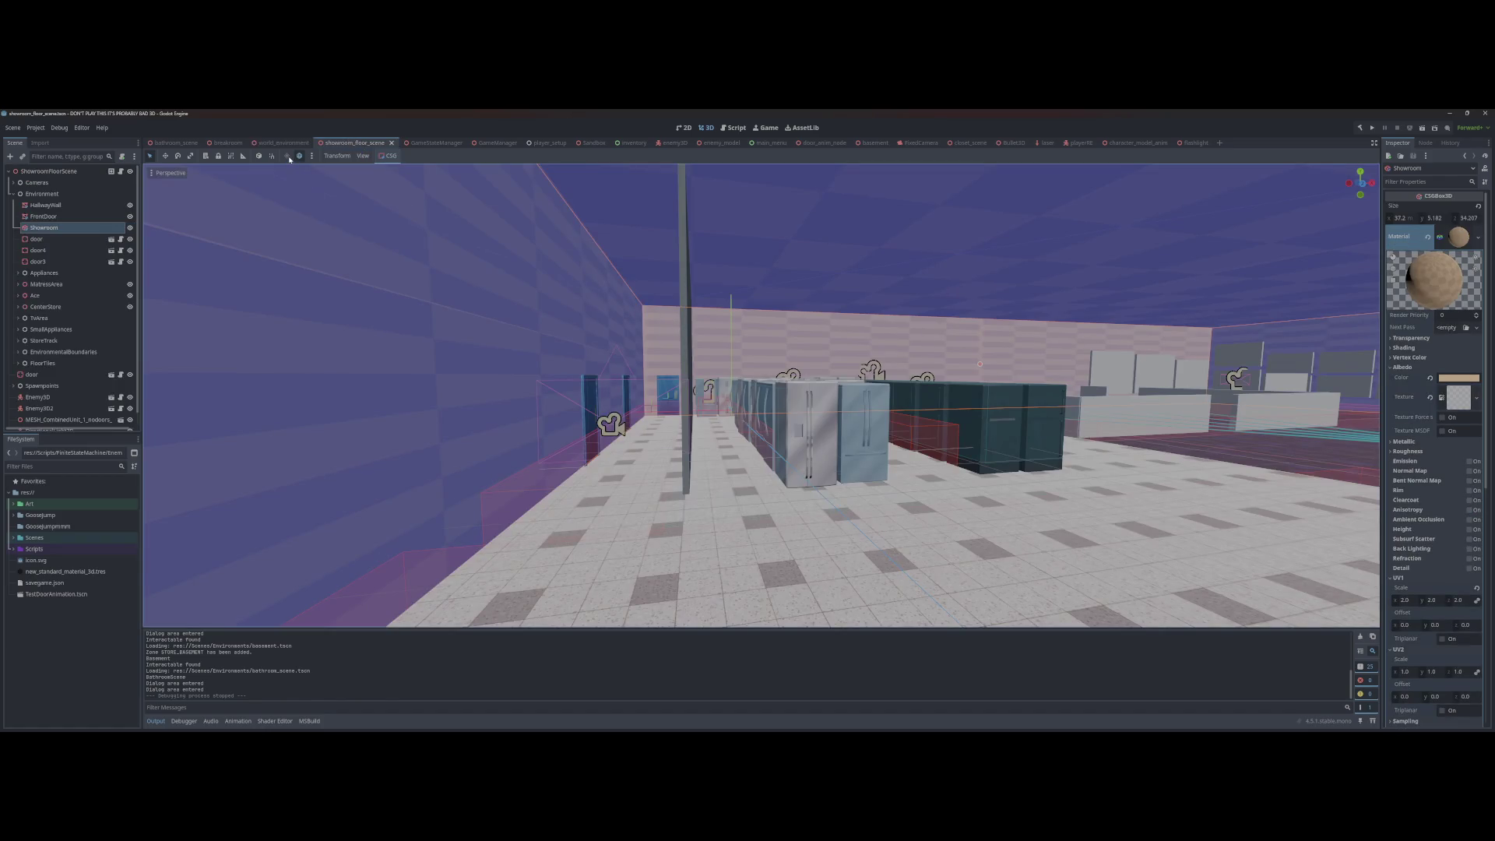
pyautogui.scroll(-1, 75, 357)
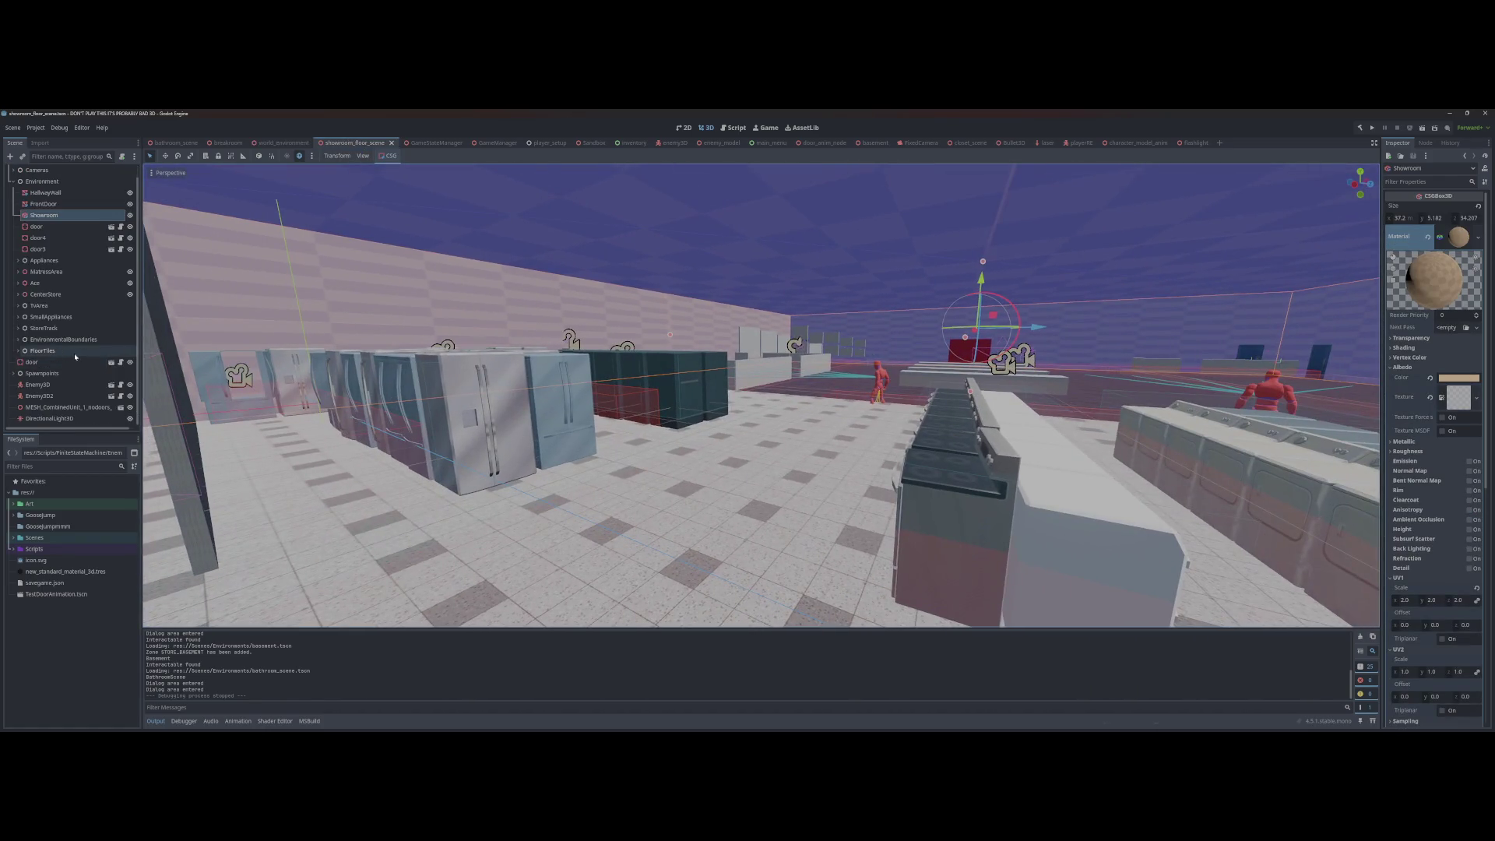
pyautogui.hotkey('ctrl', 'z')
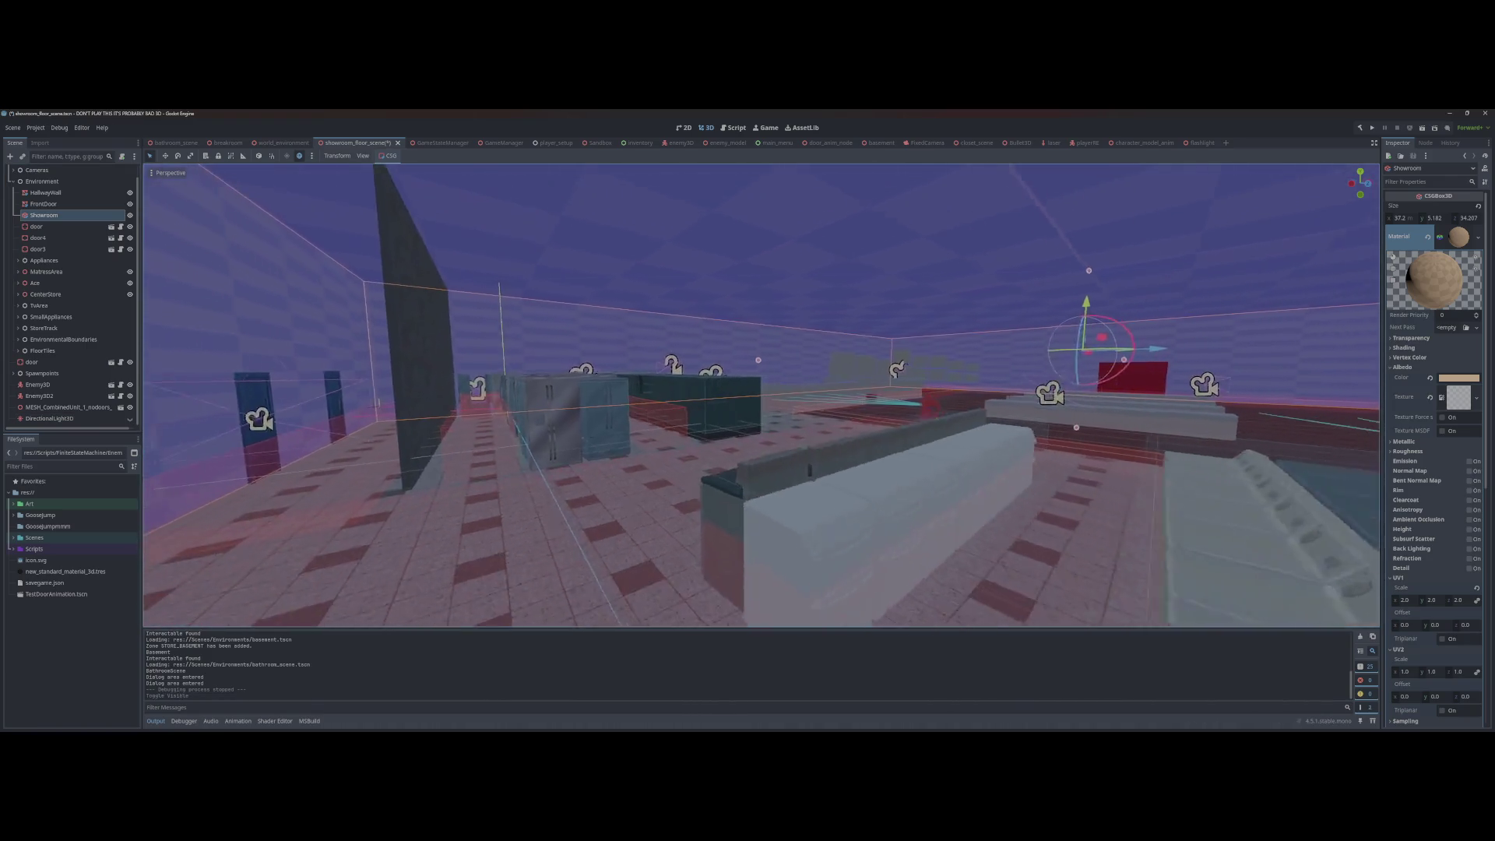
pyautogui.hotkey('ctrl', 's')
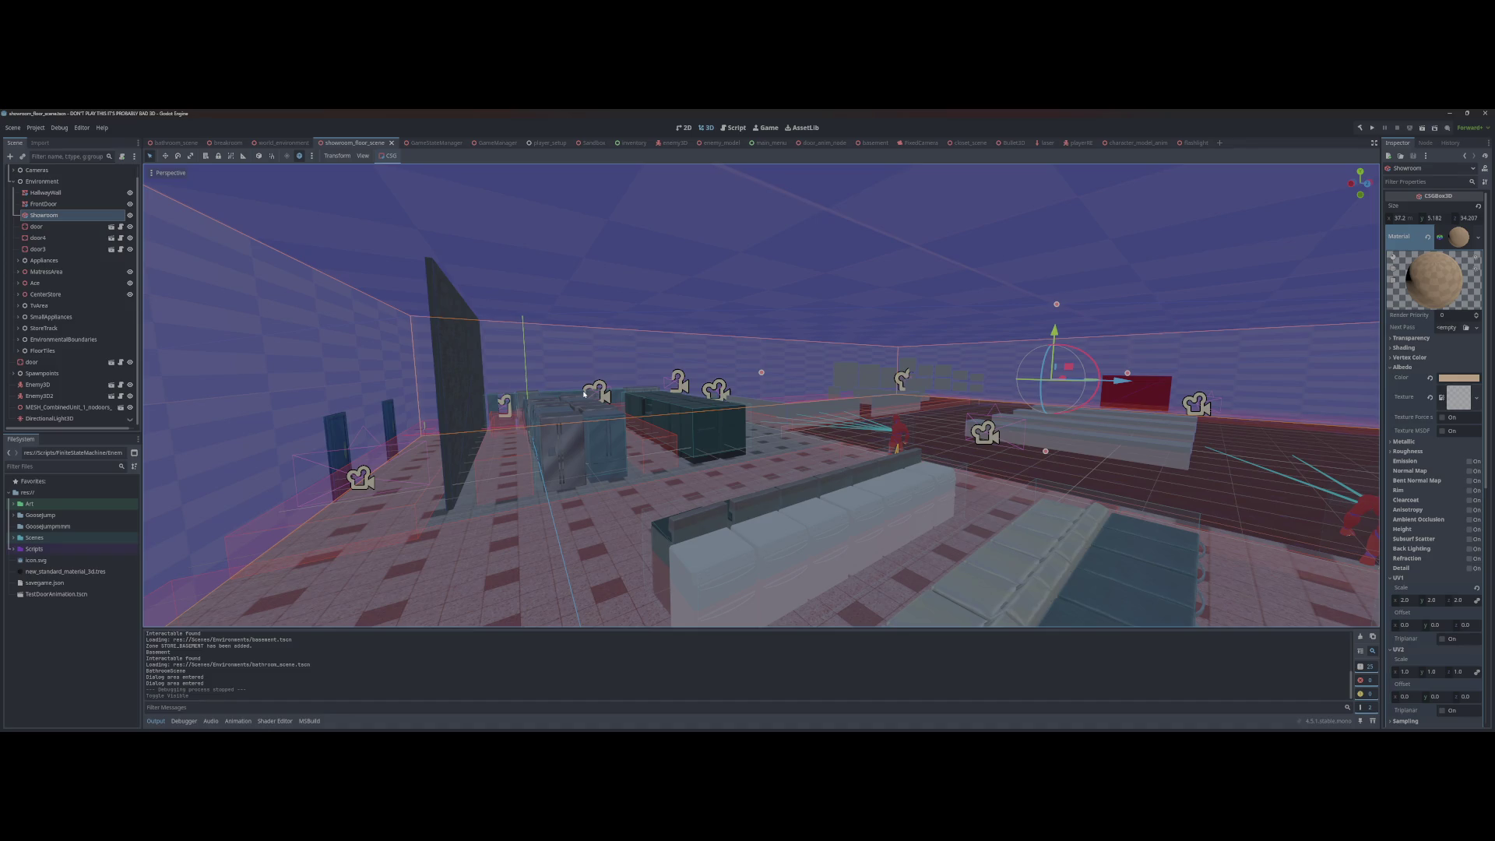
pyautogui.press('F5')
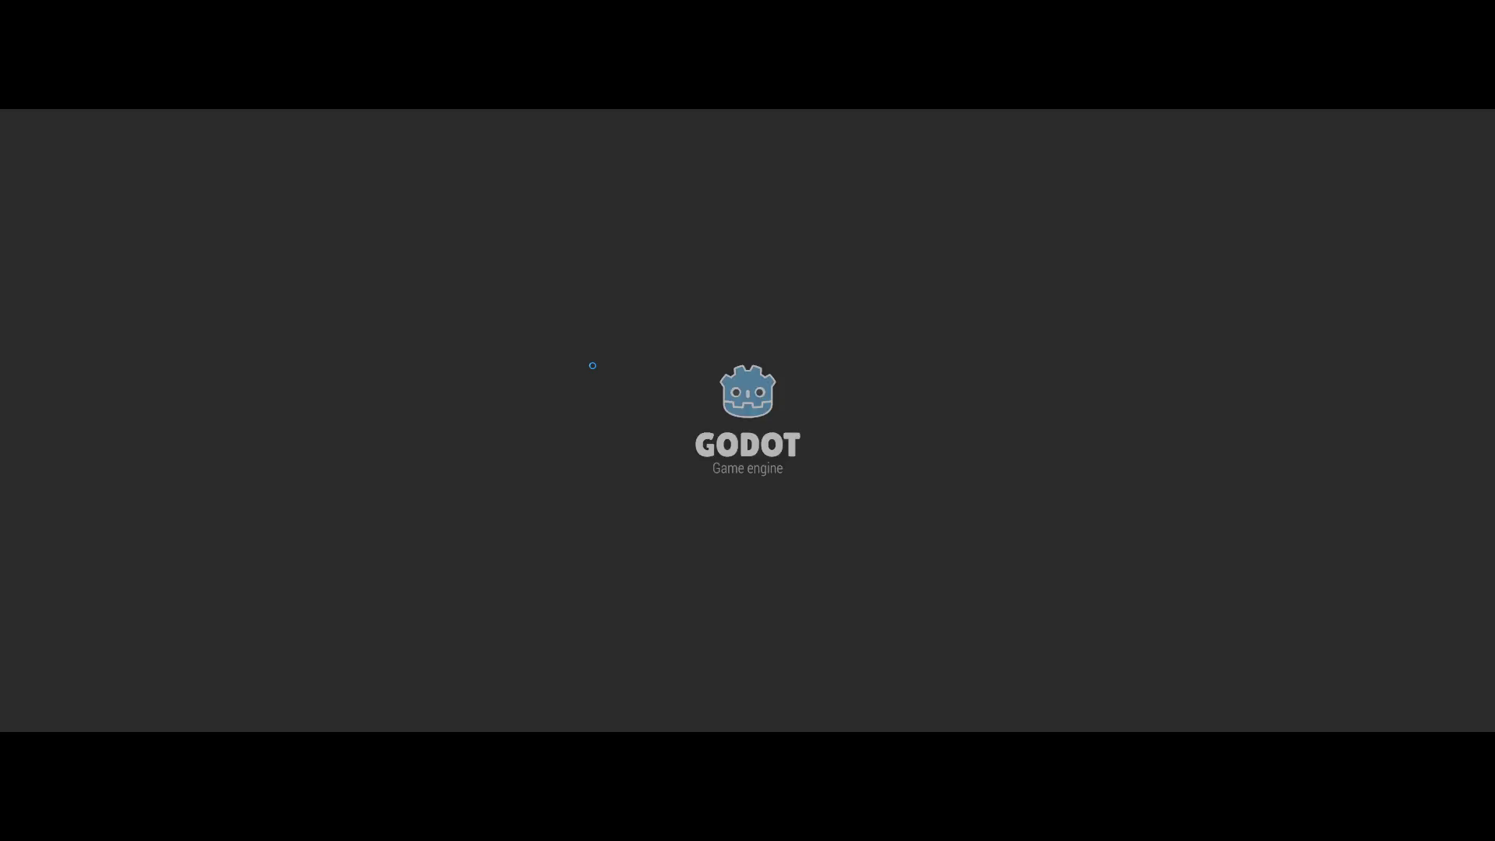
# Step: Start a New Game and walk through the dark room and restroom onto the showroom floor
pyautogui.press('Return')
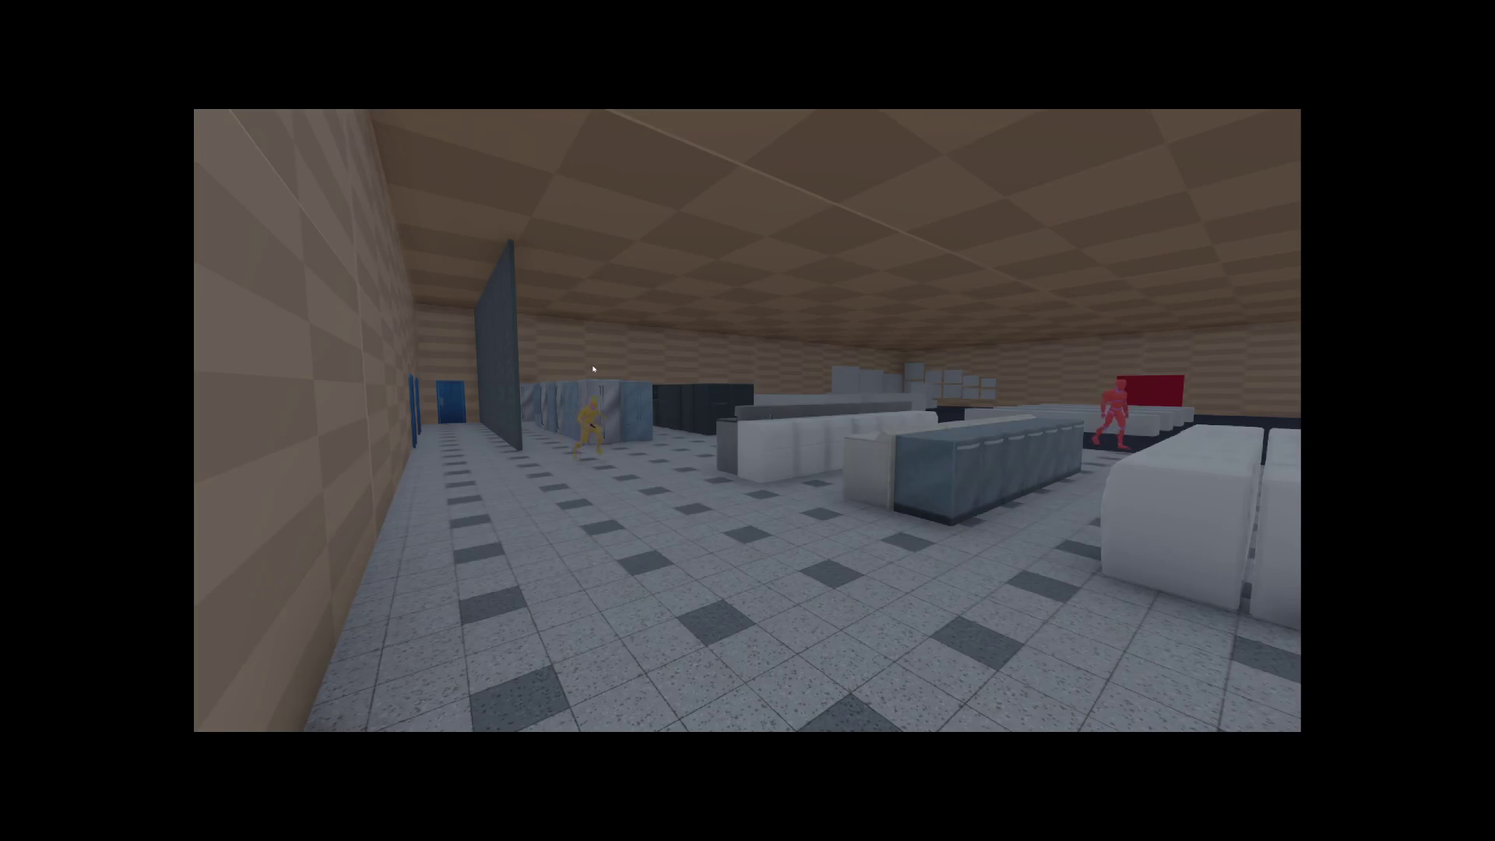
pyautogui.hotkey('alt', 'Tab')
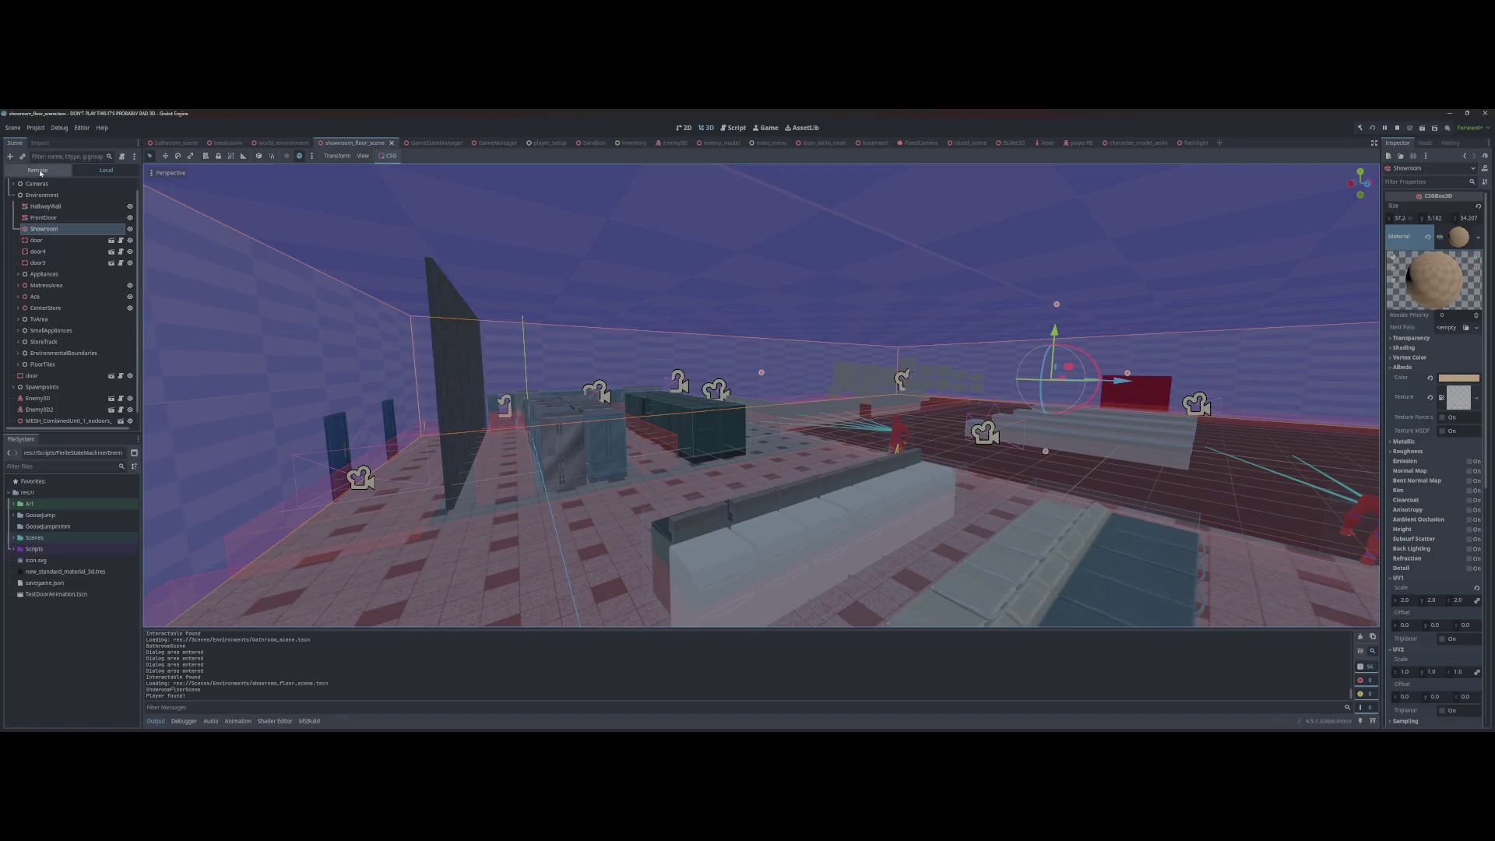
# Step: Show the Remote scene tree and expand GameManager, WorldEnvironment and ShowroomFloorScene
pyautogui.click(39, 170)
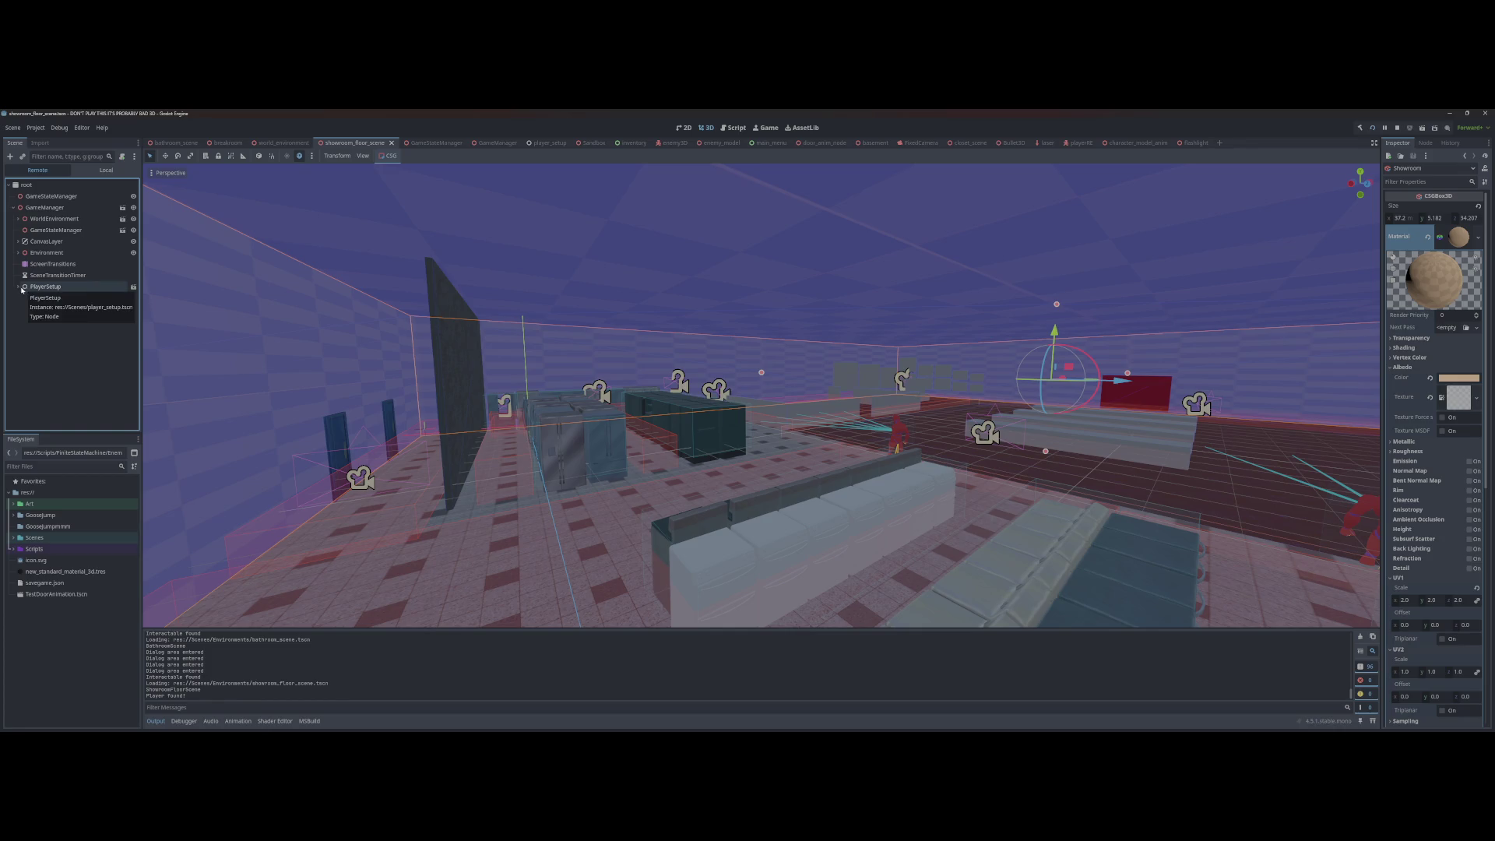
pyautogui.click(14, 207)
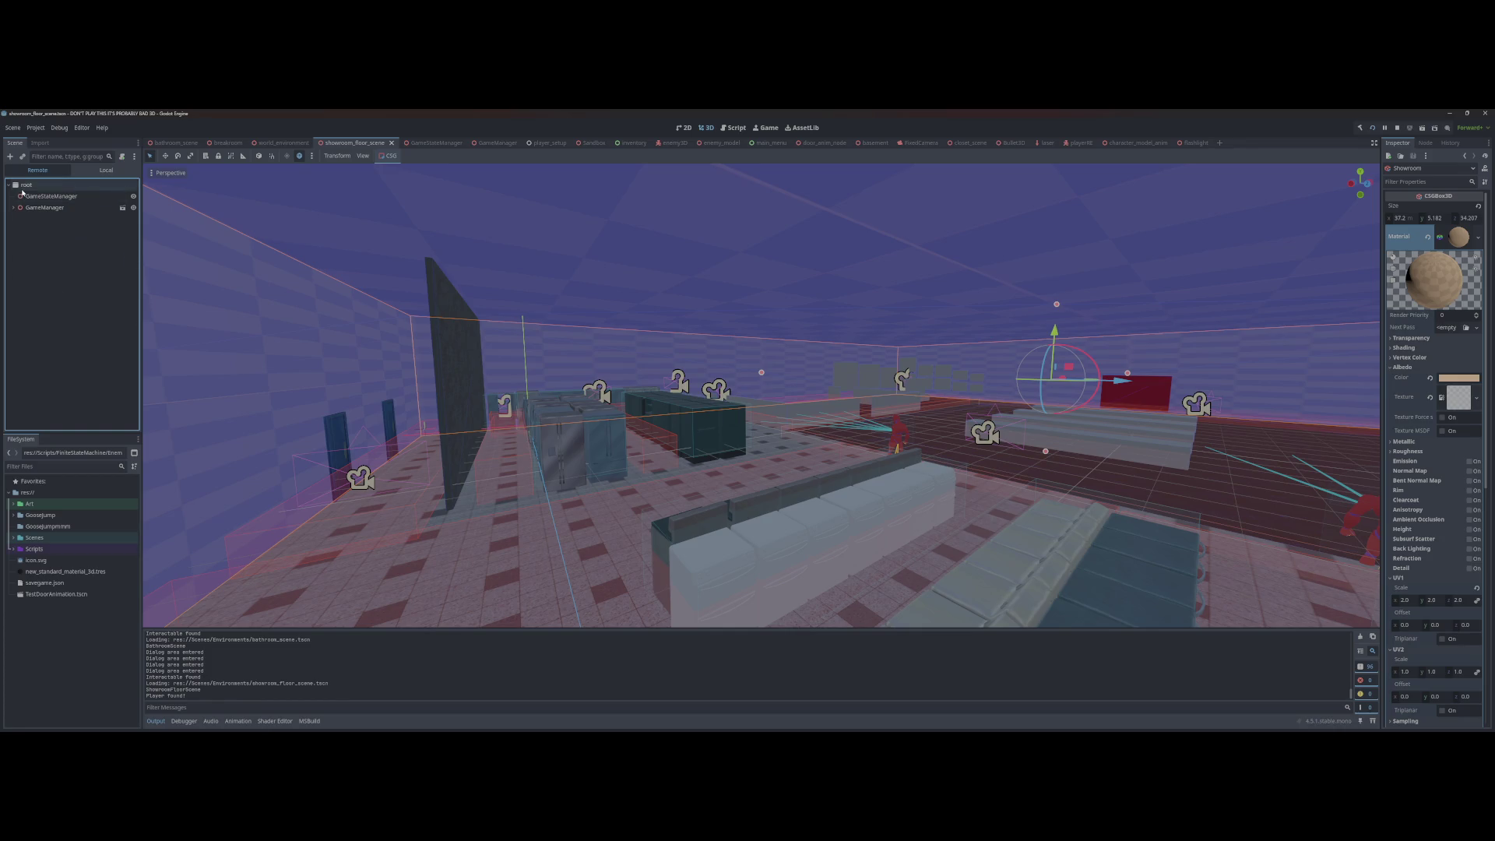
pyautogui.click(14, 207)
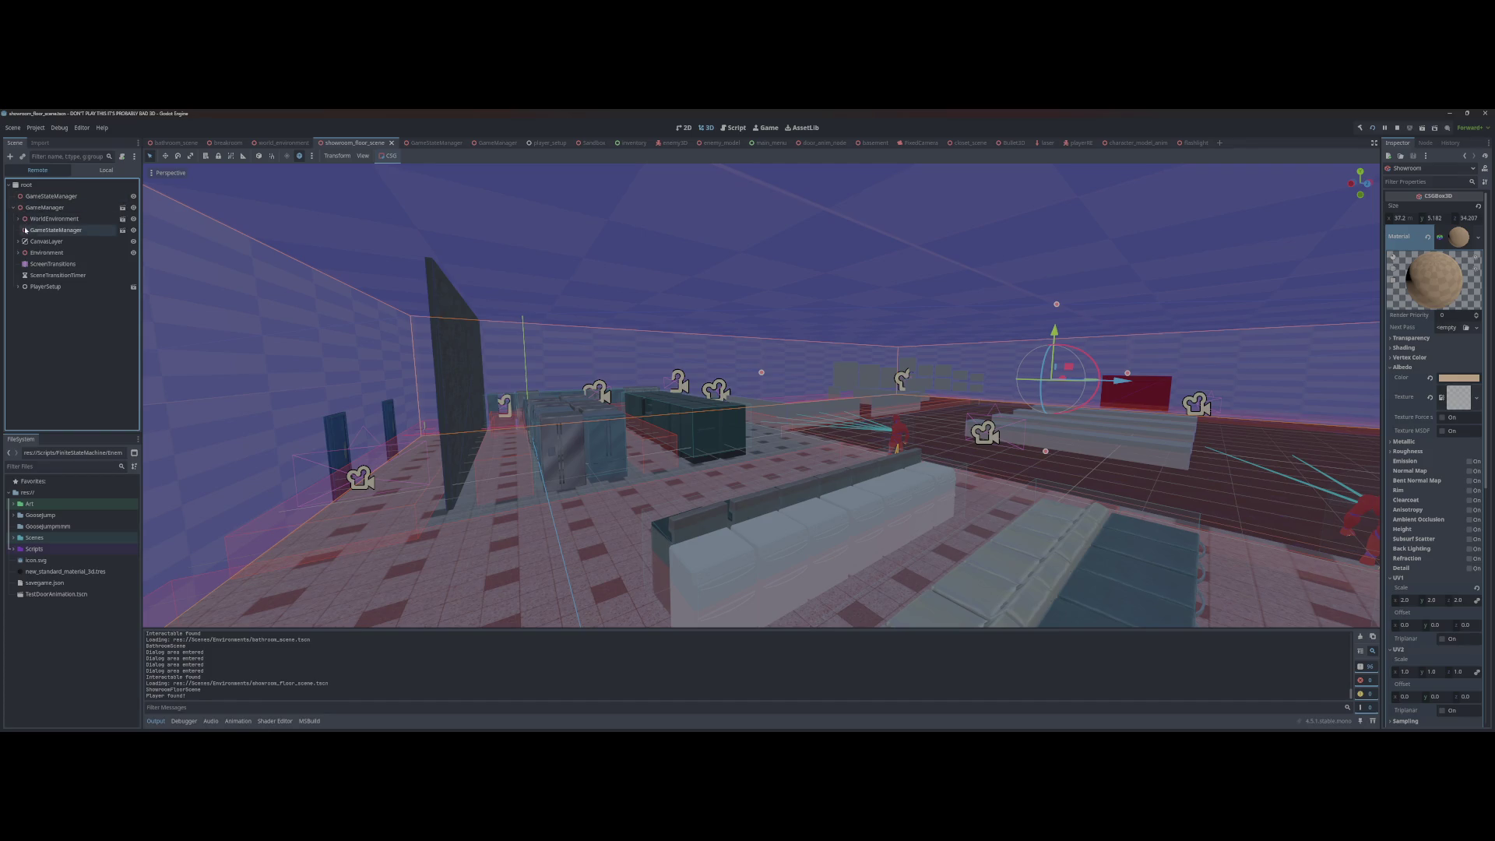
pyautogui.click(16, 218)
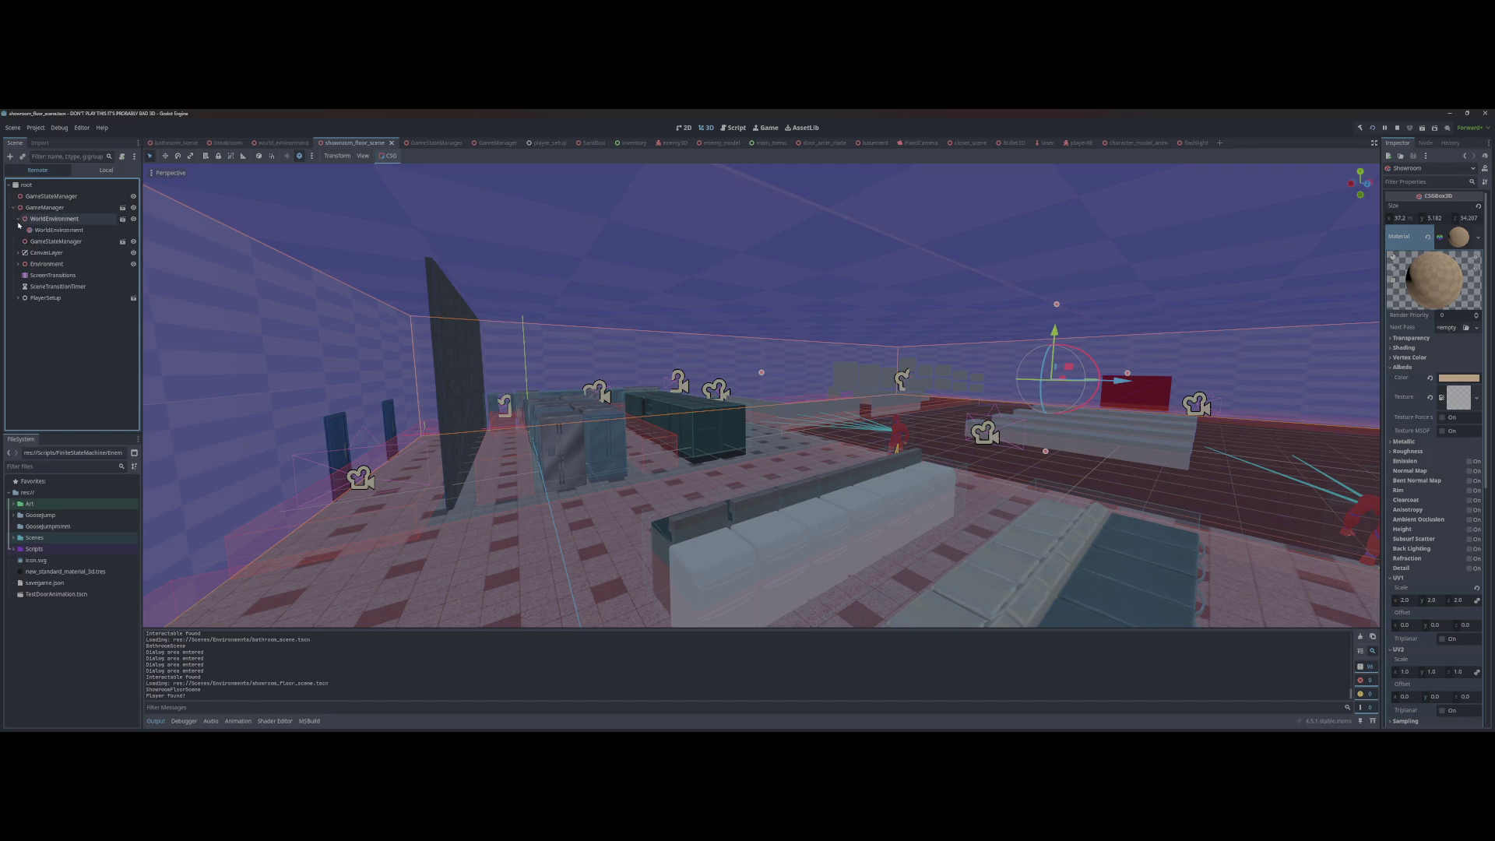
pyautogui.click(22, 264)
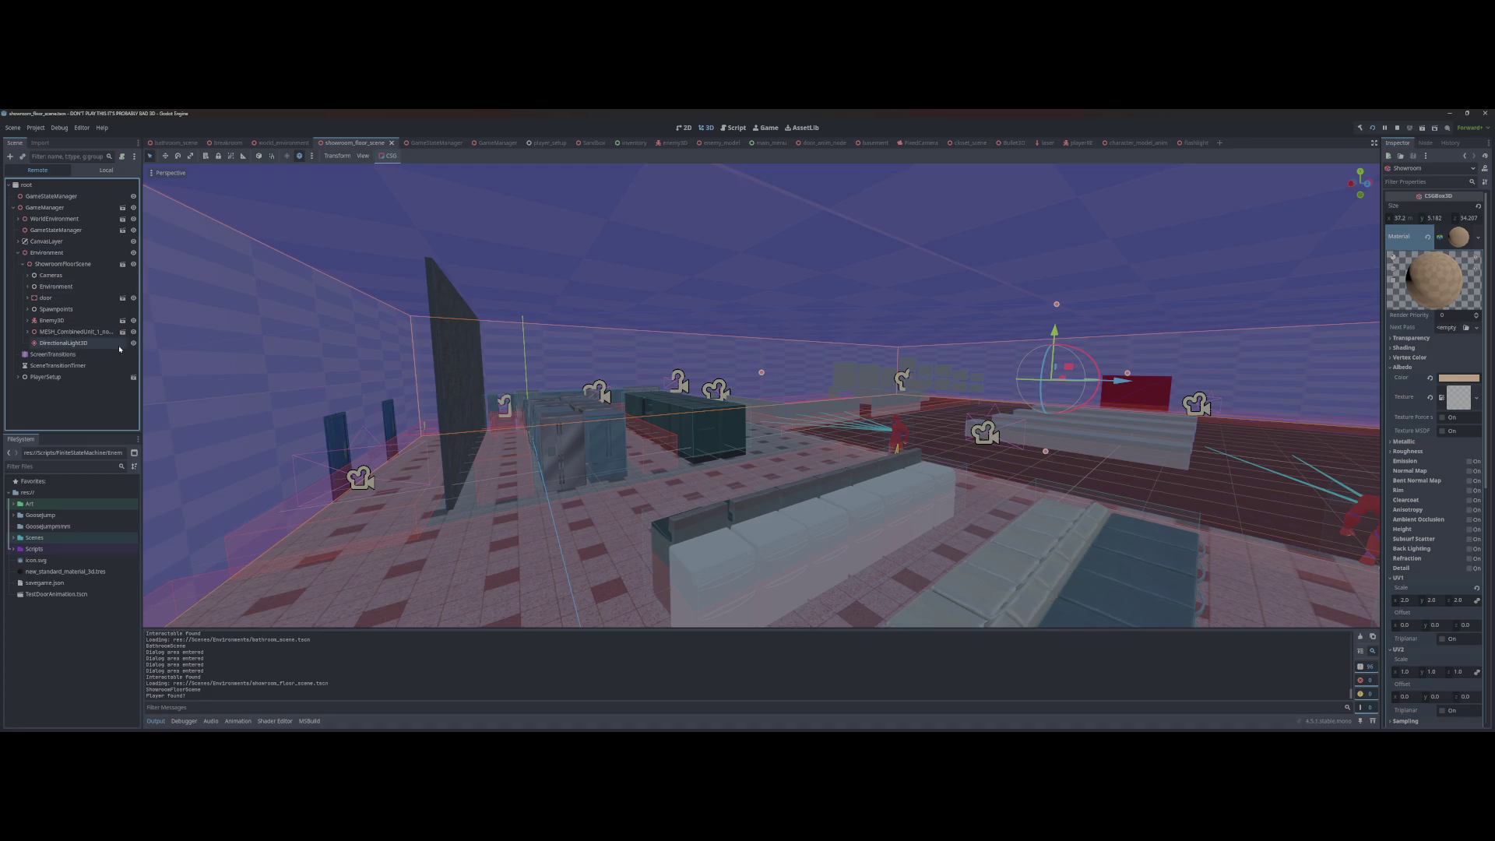
# Step: Hide DirectionalLight3D in the running game, compare the result, then stop the game with F8
pyautogui.click(390, 336)
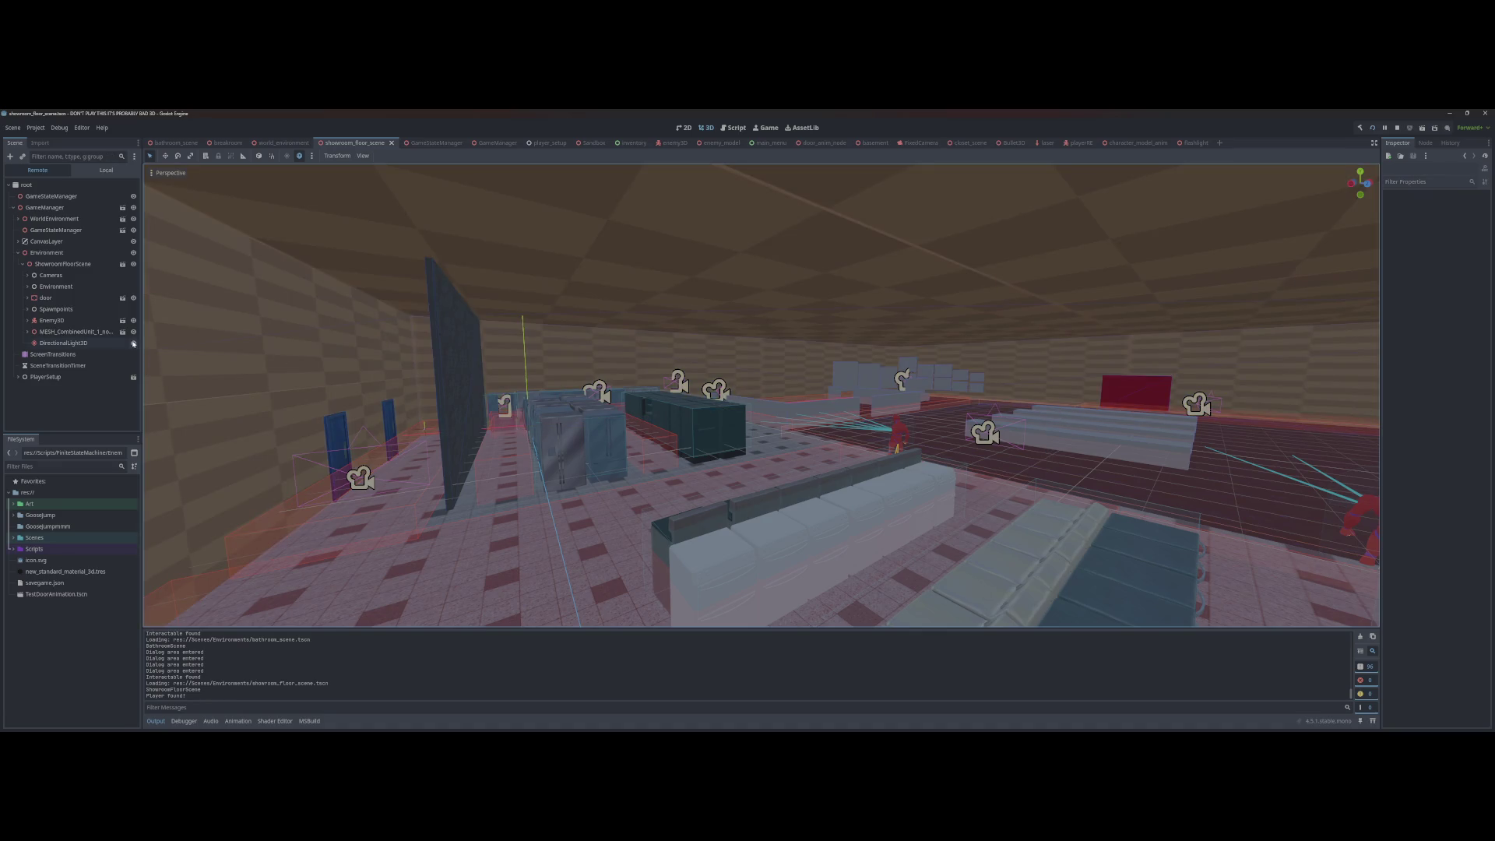
pyautogui.hotkey('alt', 'Tab')
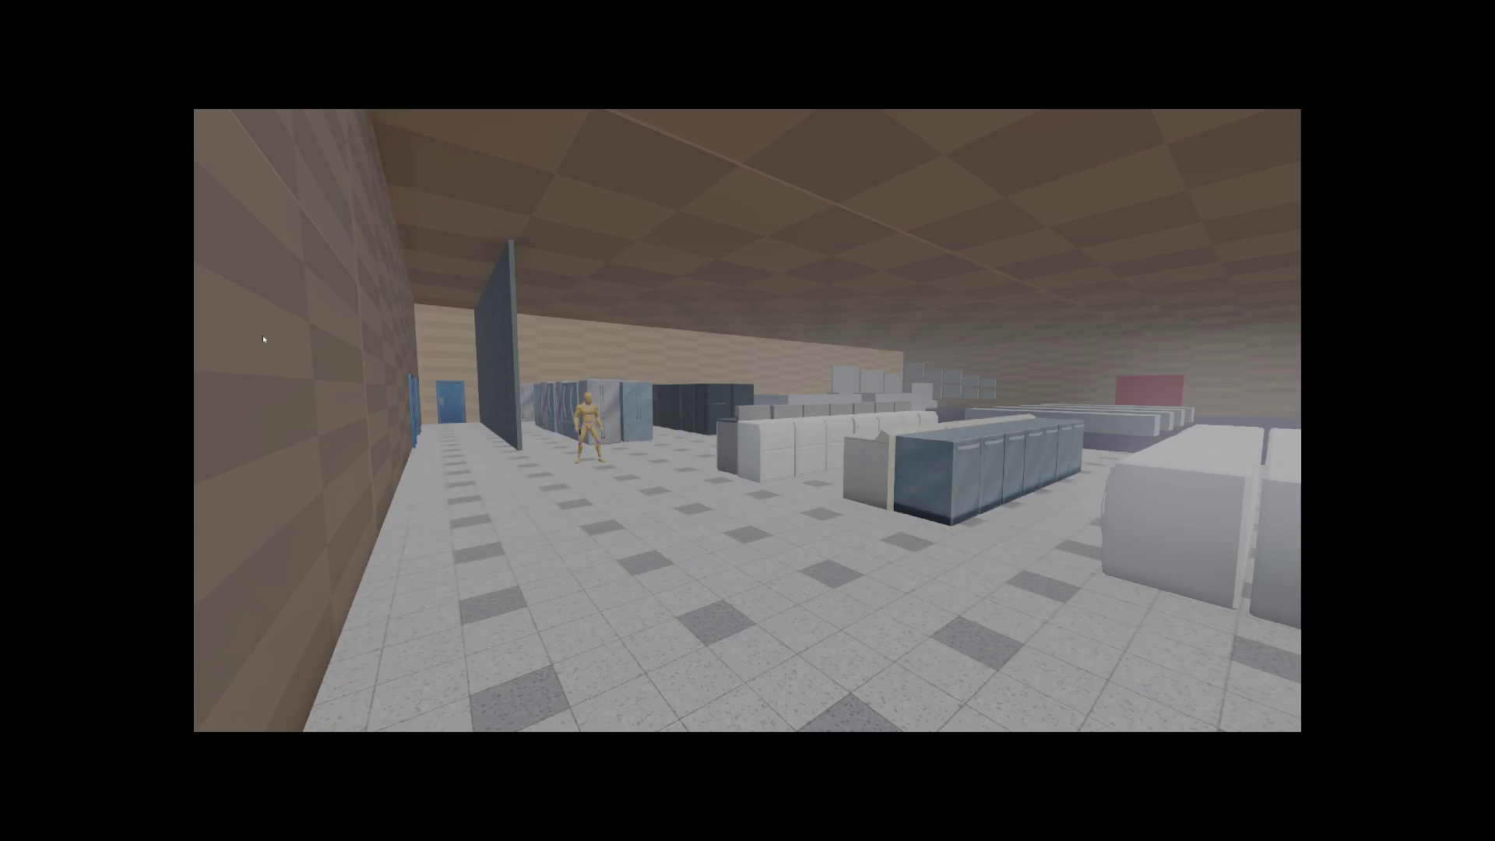
pyautogui.hotkey('alt', 'Tab')
pyautogui.click(133, 345)
pyautogui.hotkey('alt', 'Tab')
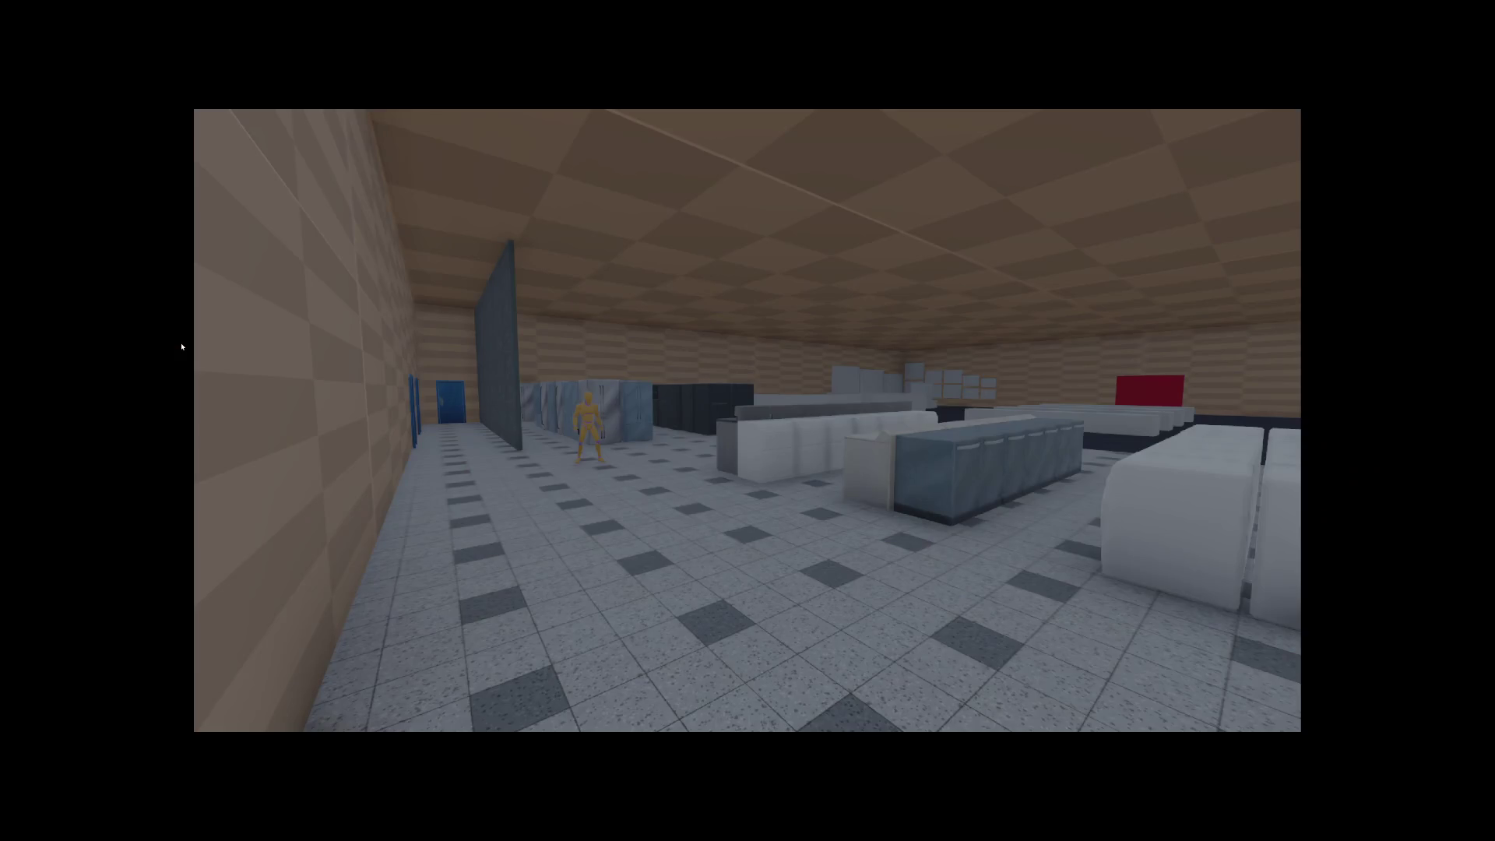
pyautogui.hotkey('alt', 'Tab')
pyautogui.hotkey('alt', 'Tab')
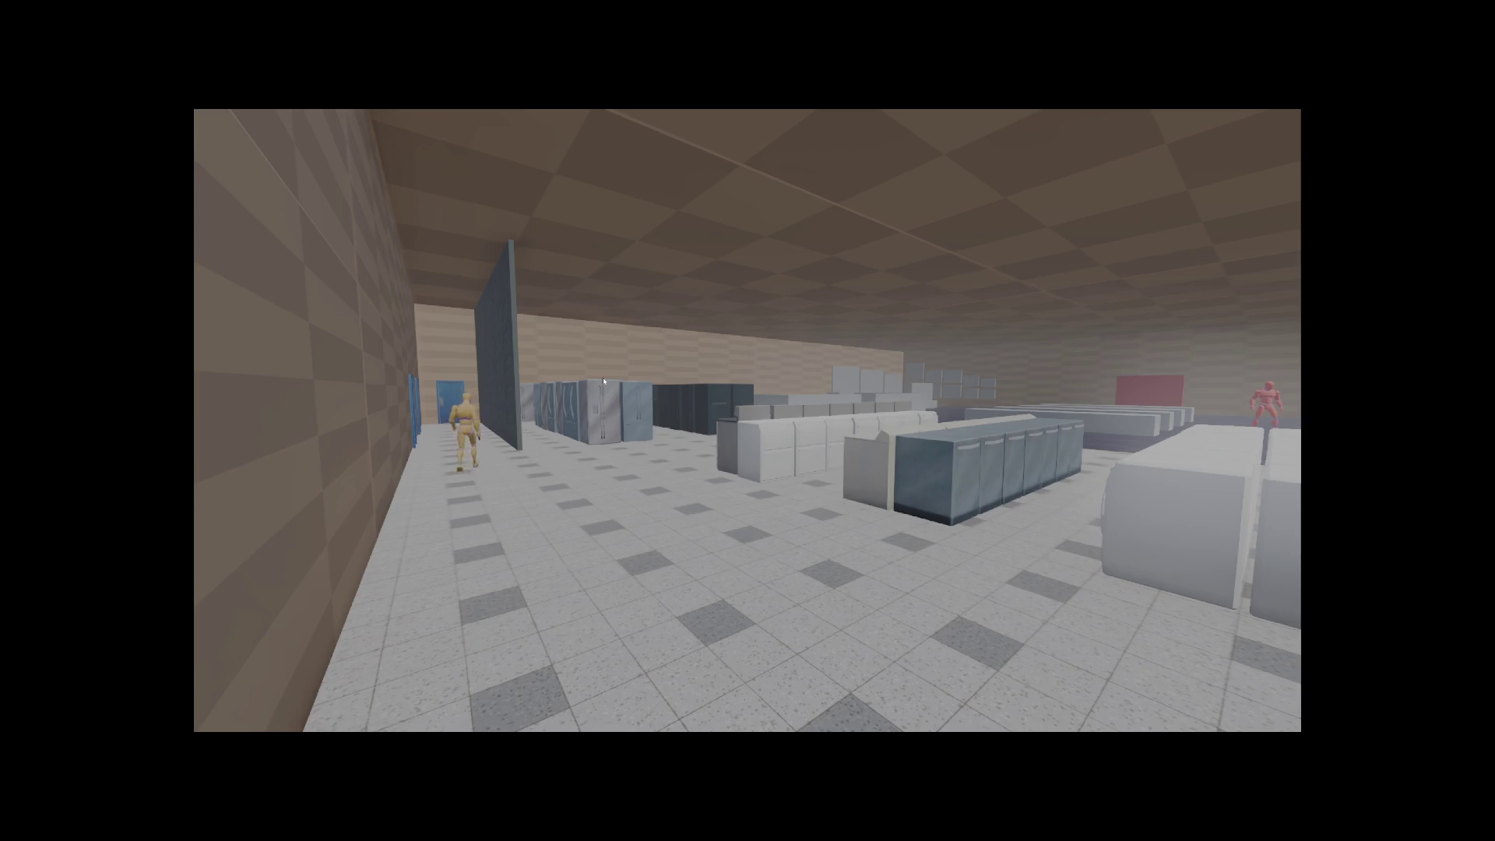
pyautogui.press('F8')
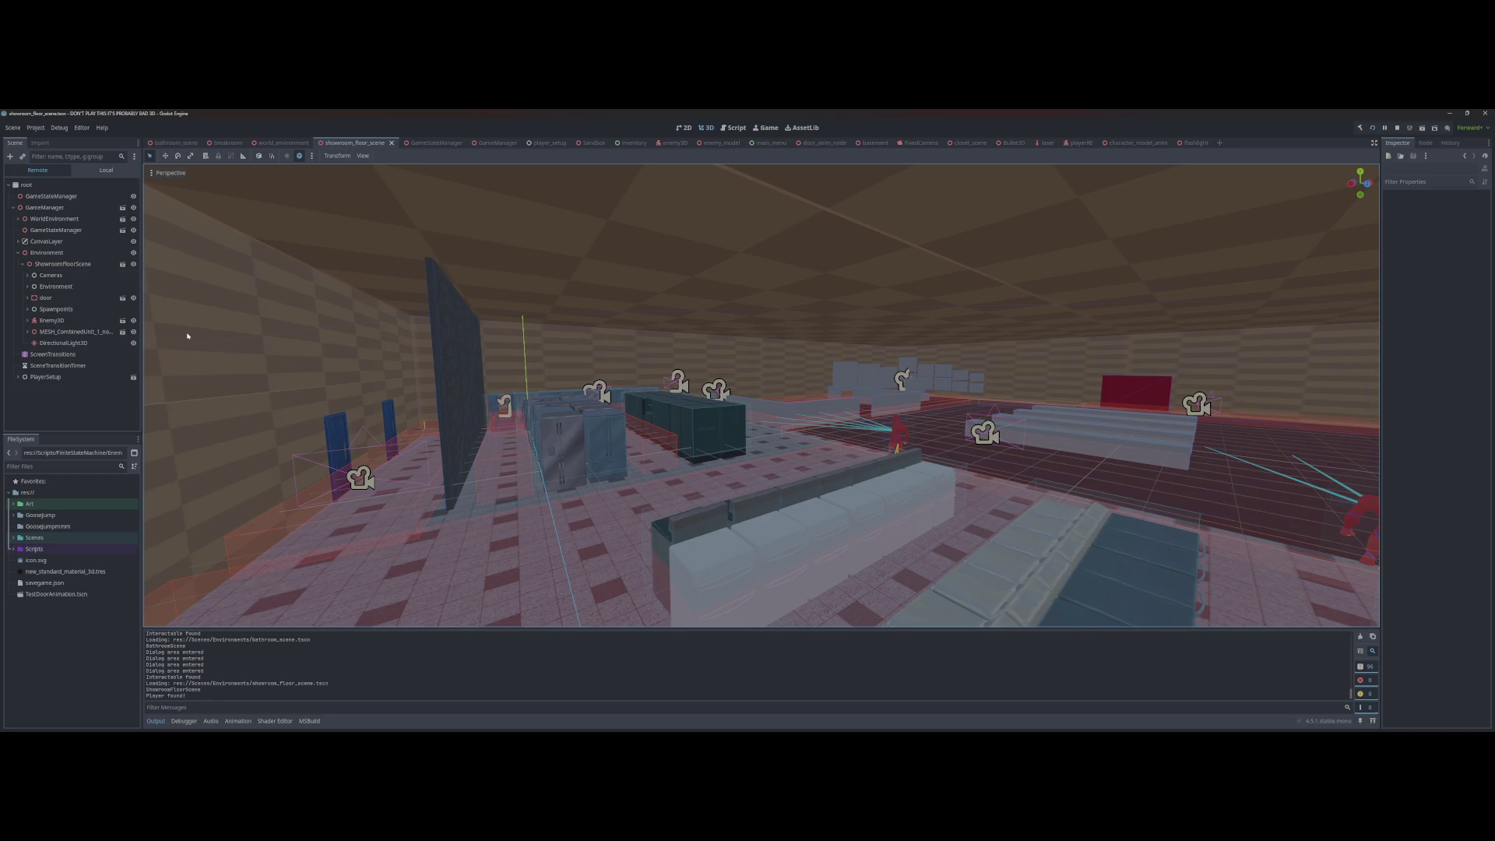
# Step: Select the showroom room box, run the scene with F6, and revisit the breakroom and showroom tabs
pyautogui.click(134, 343)
pyautogui.click(211, 328)
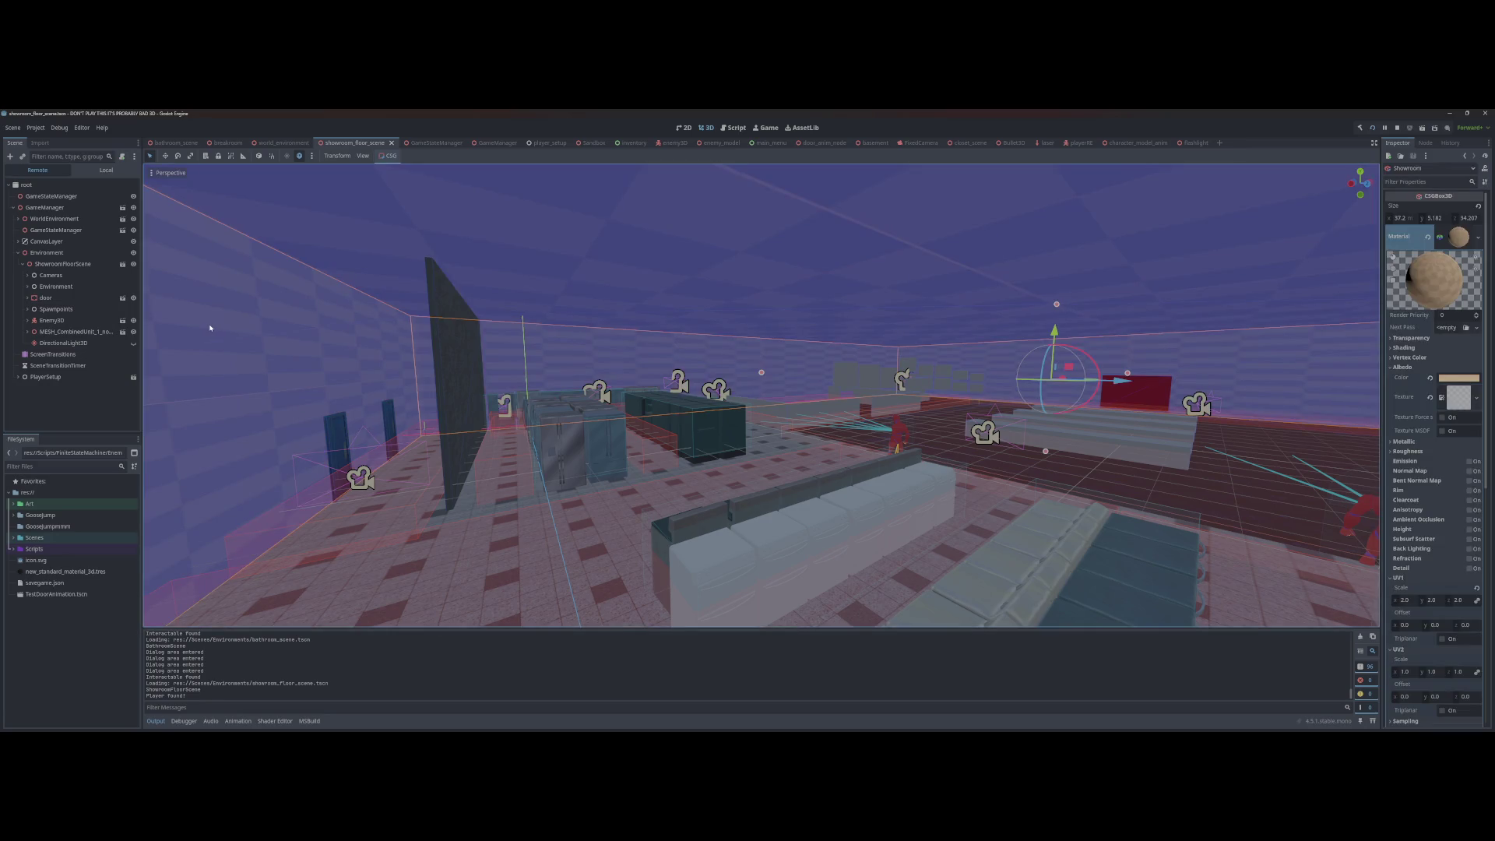
pyautogui.press('F6')
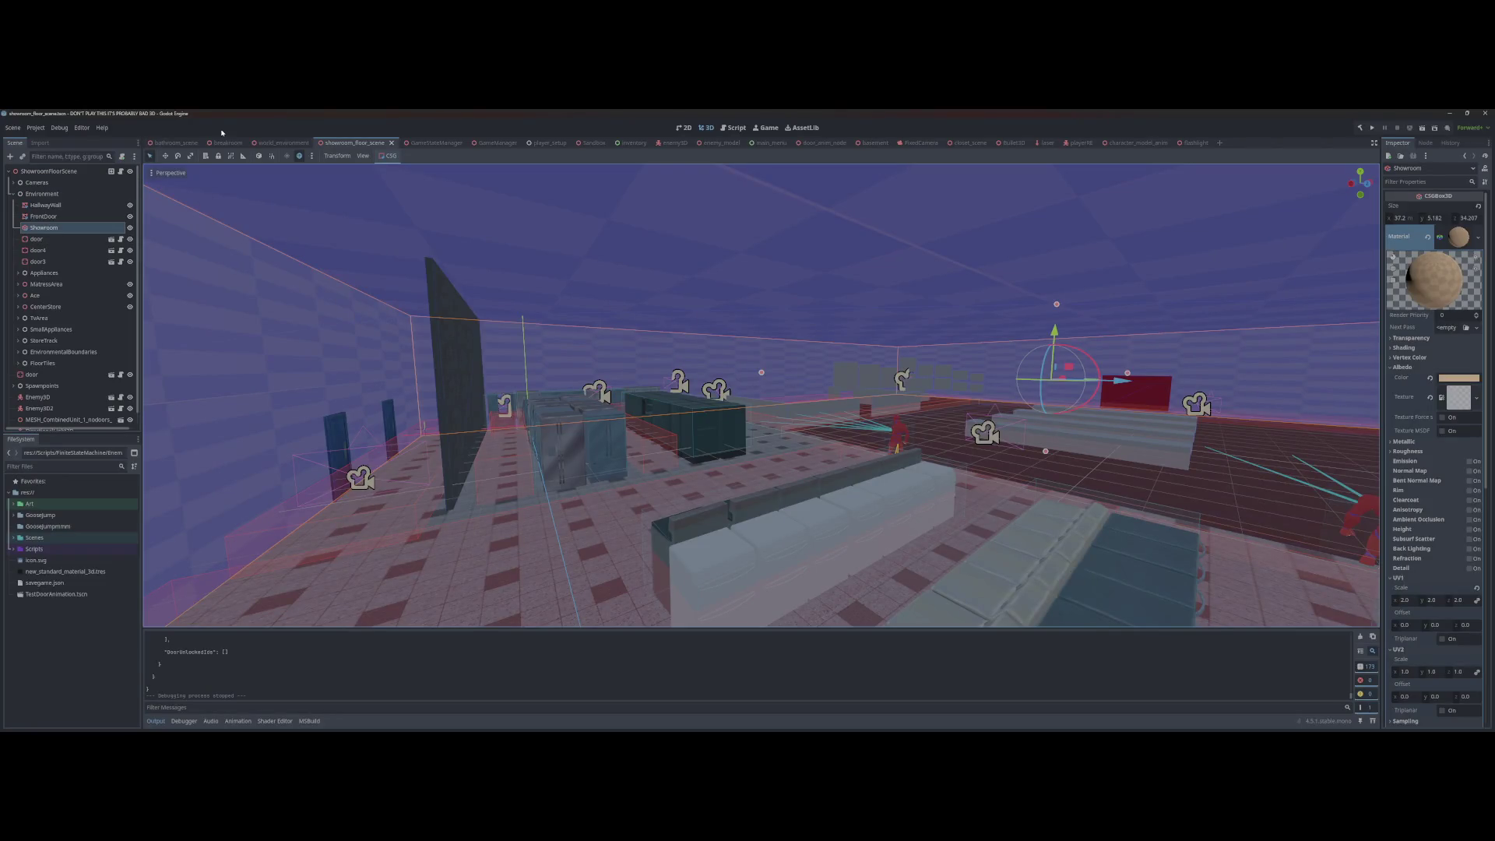
pyautogui.click(226, 142)
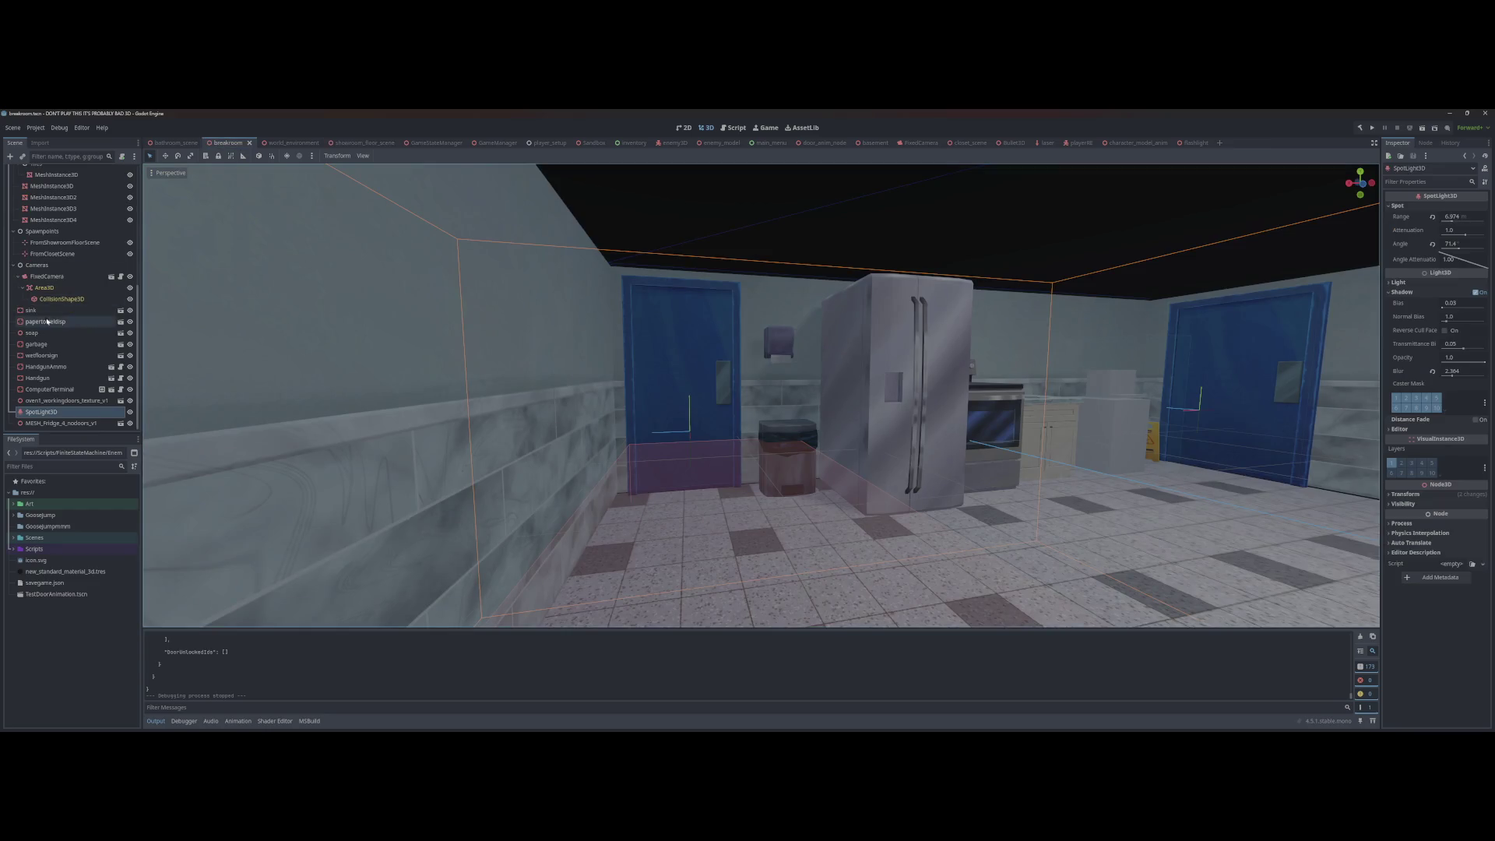
pyautogui.scroll(5, 46, 401)
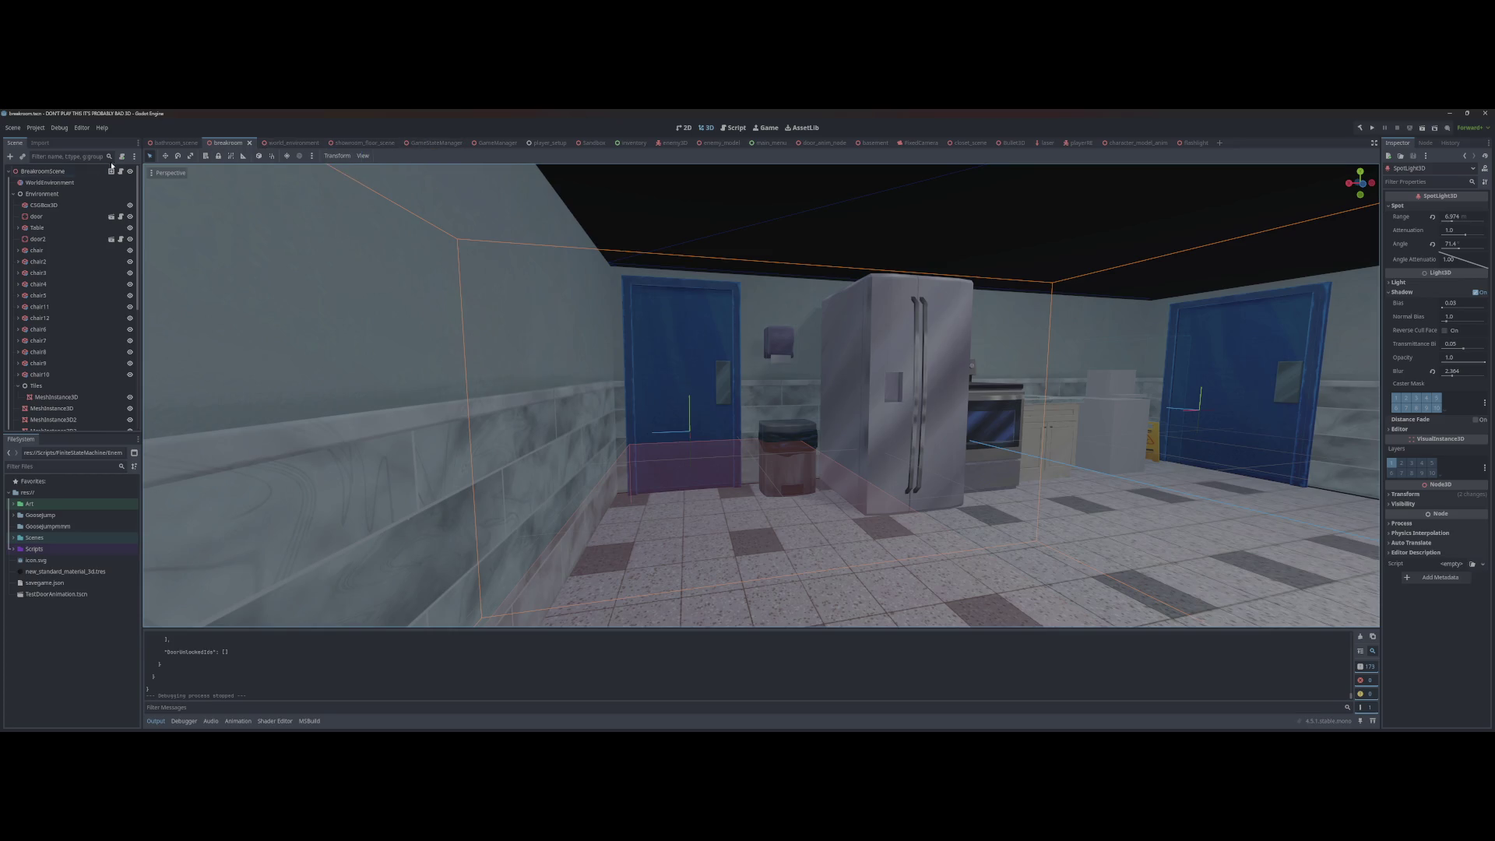
pyautogui.click(354, 142)
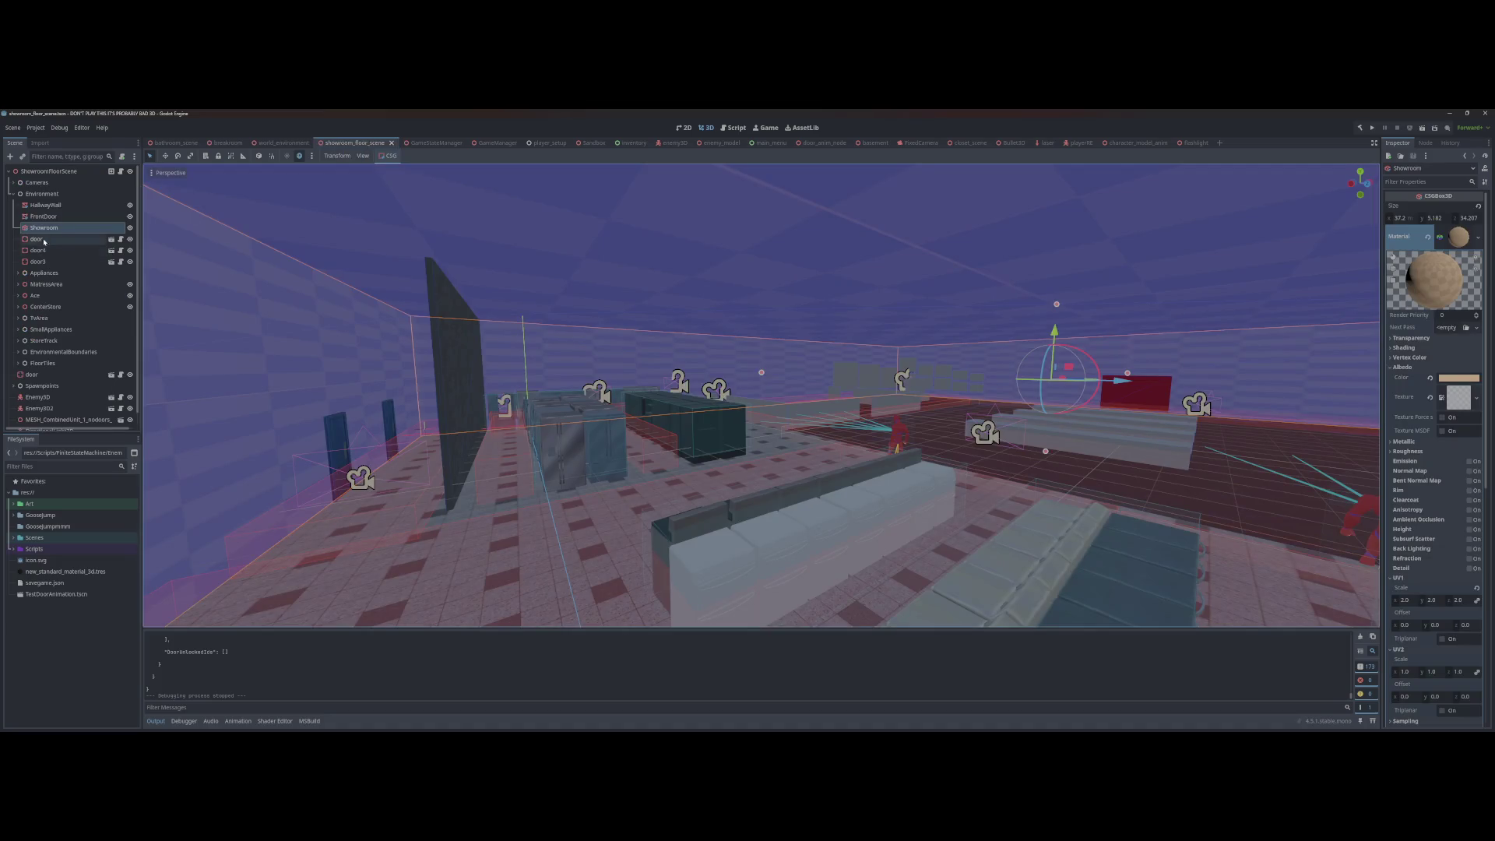
# Step: Make DirectionalLight3D visible again, save showroom_floor_scene, and switch to JetBrains Rider
pyautogui.click(13, 193)
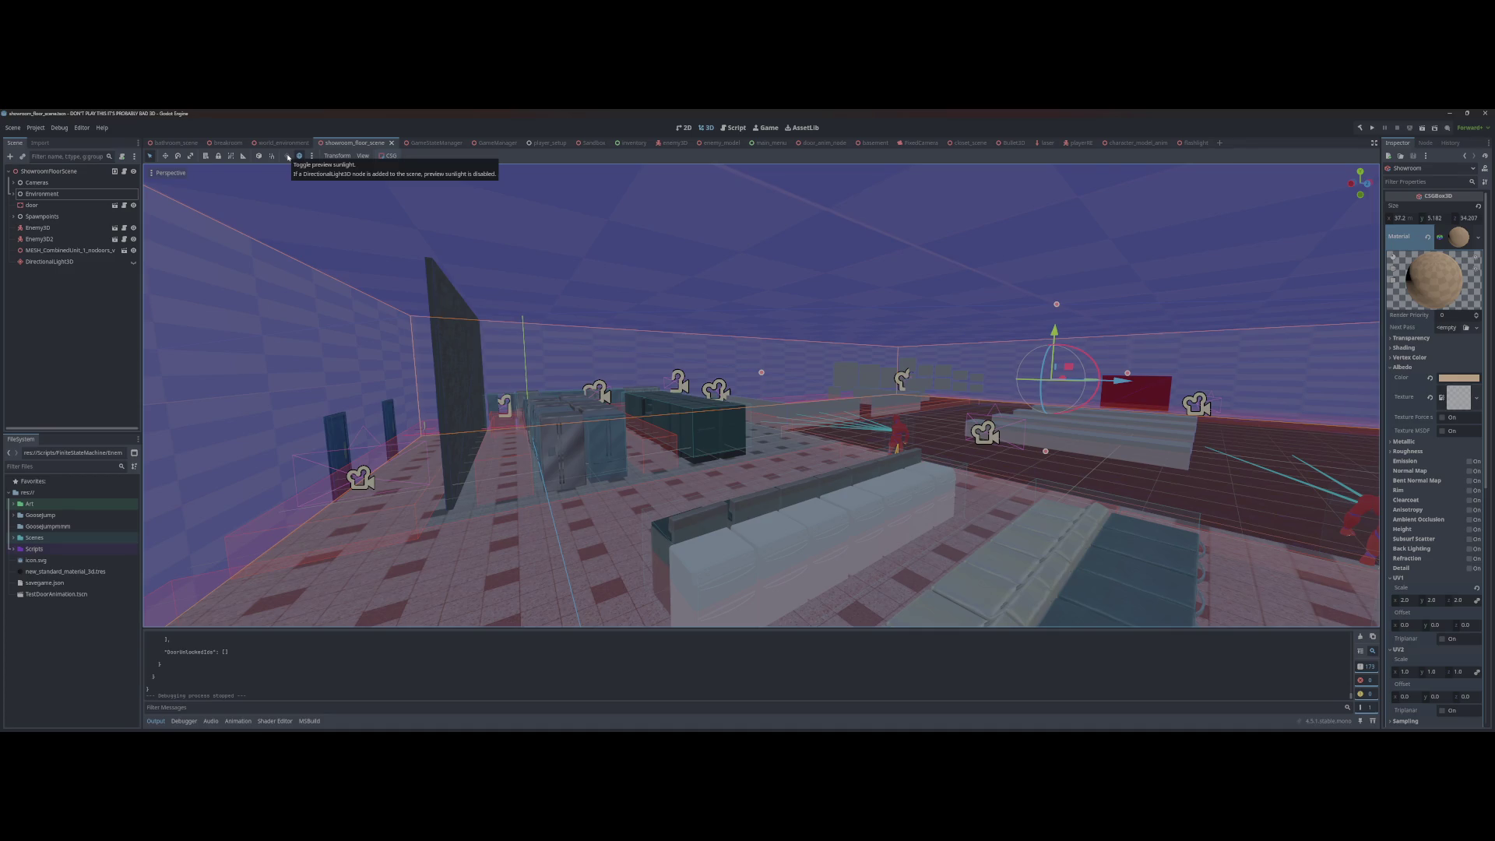
pyautogui.click(134, 263)
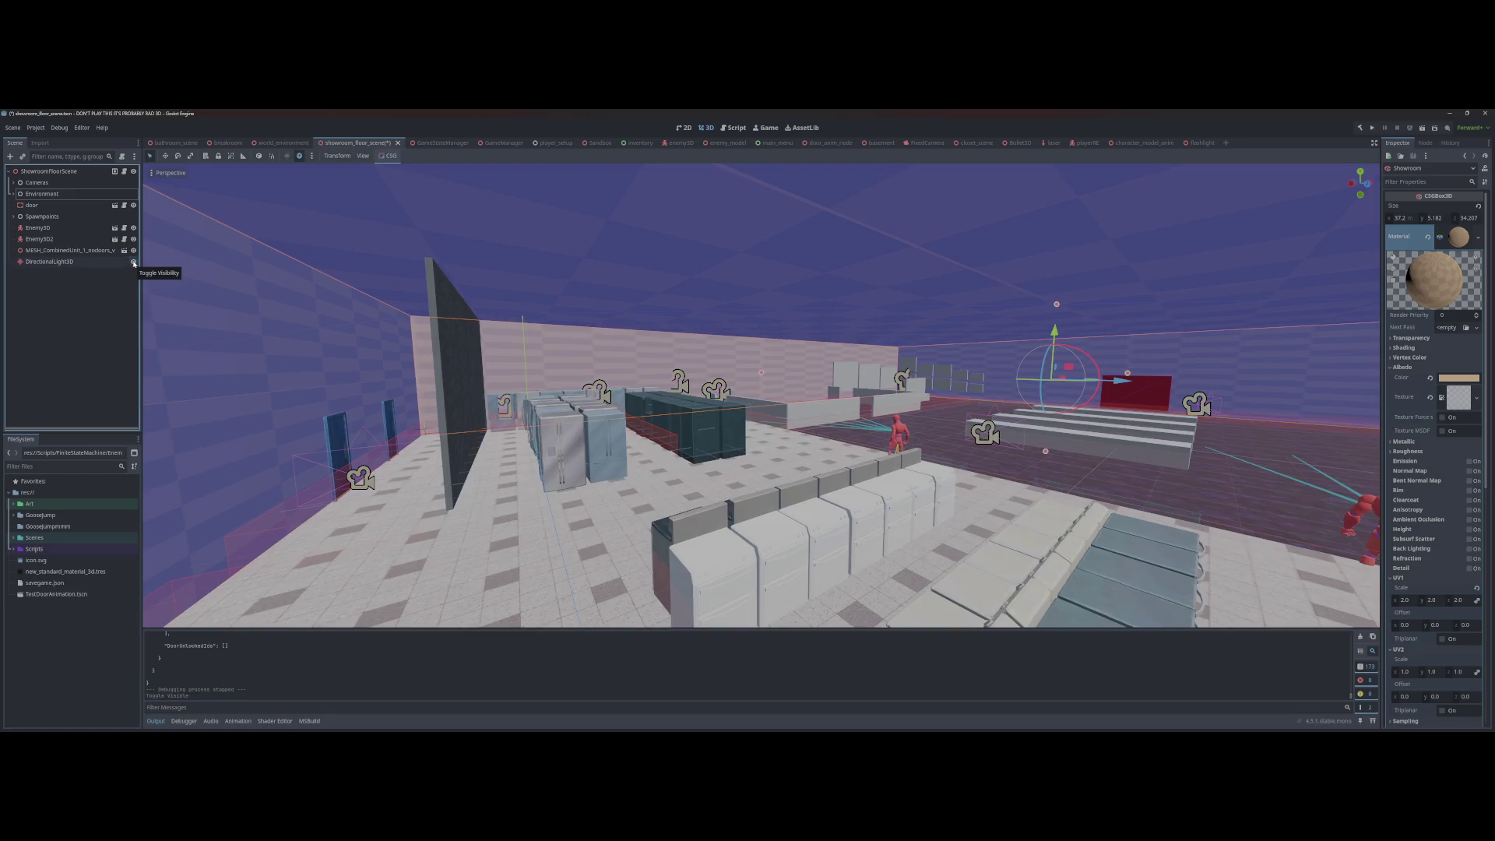
pyautogui.click(134, 264)
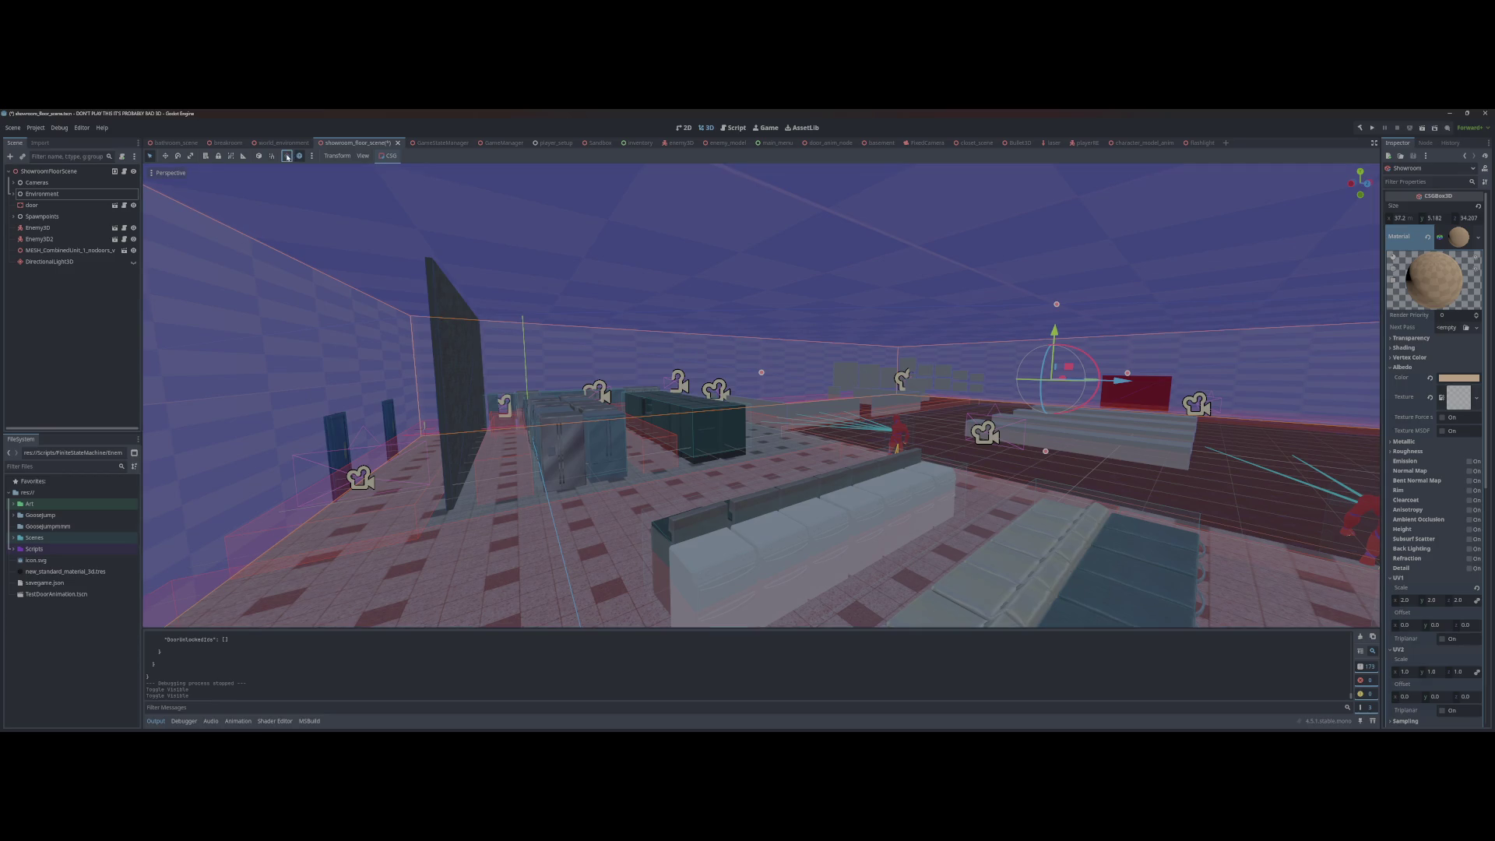
pyautogui.click(132, 264)
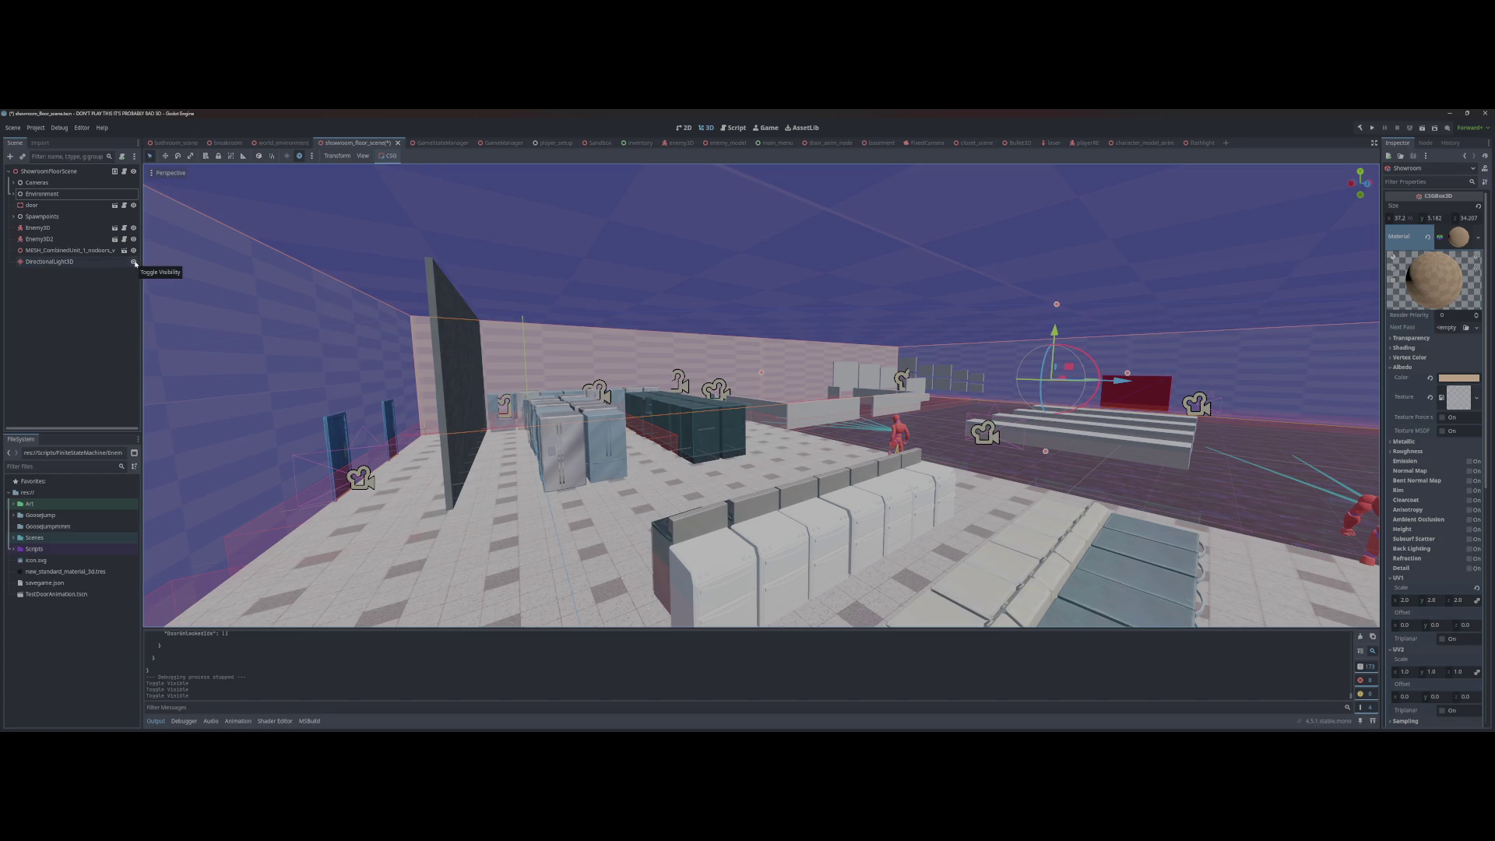
pyautogui.hotkey('ctrl', 's')
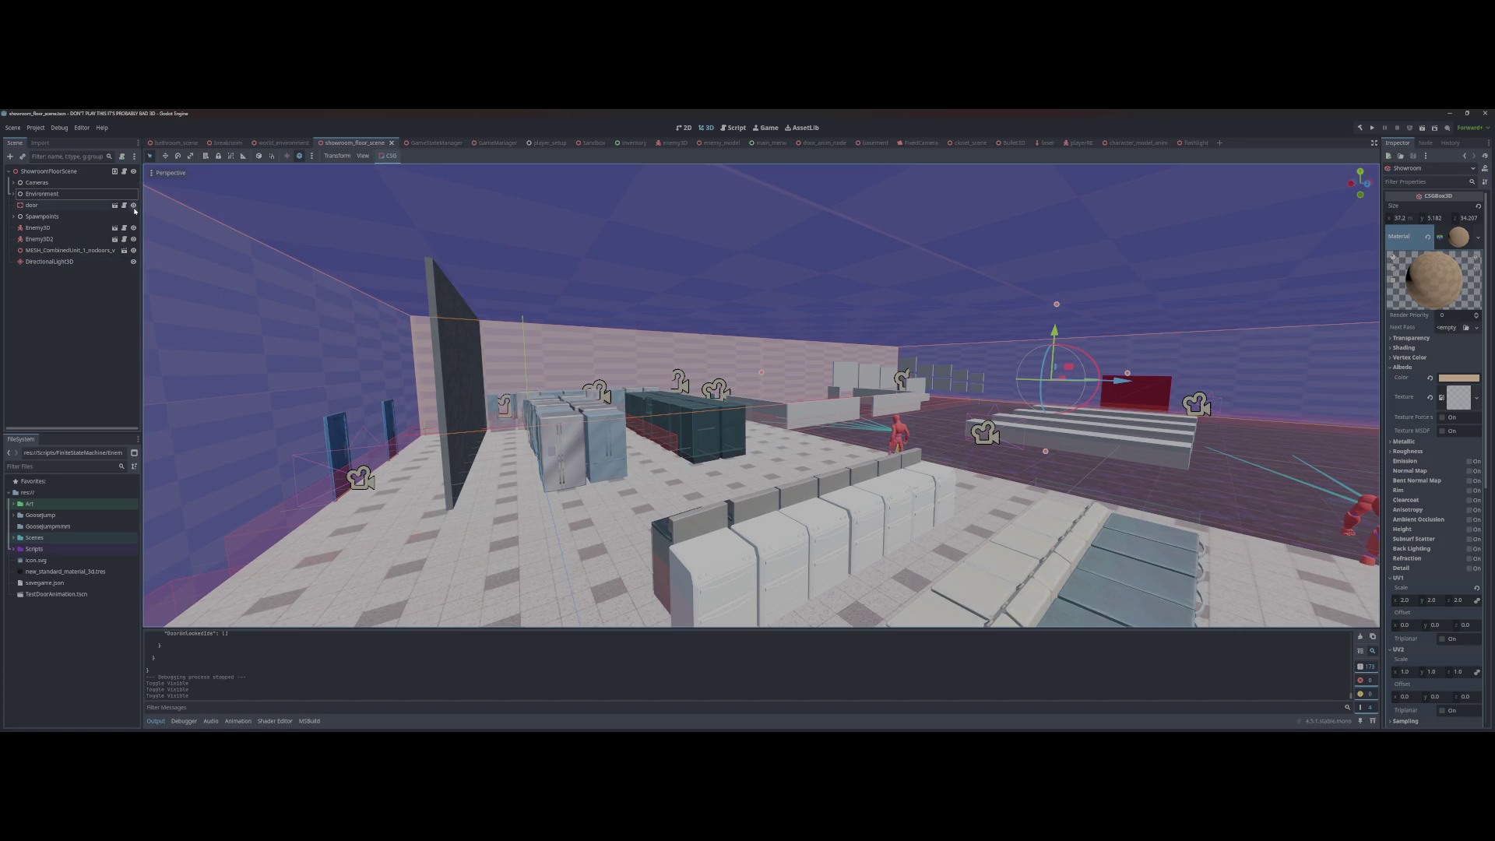
pyautogui.hotkey('alt', 'Tab')
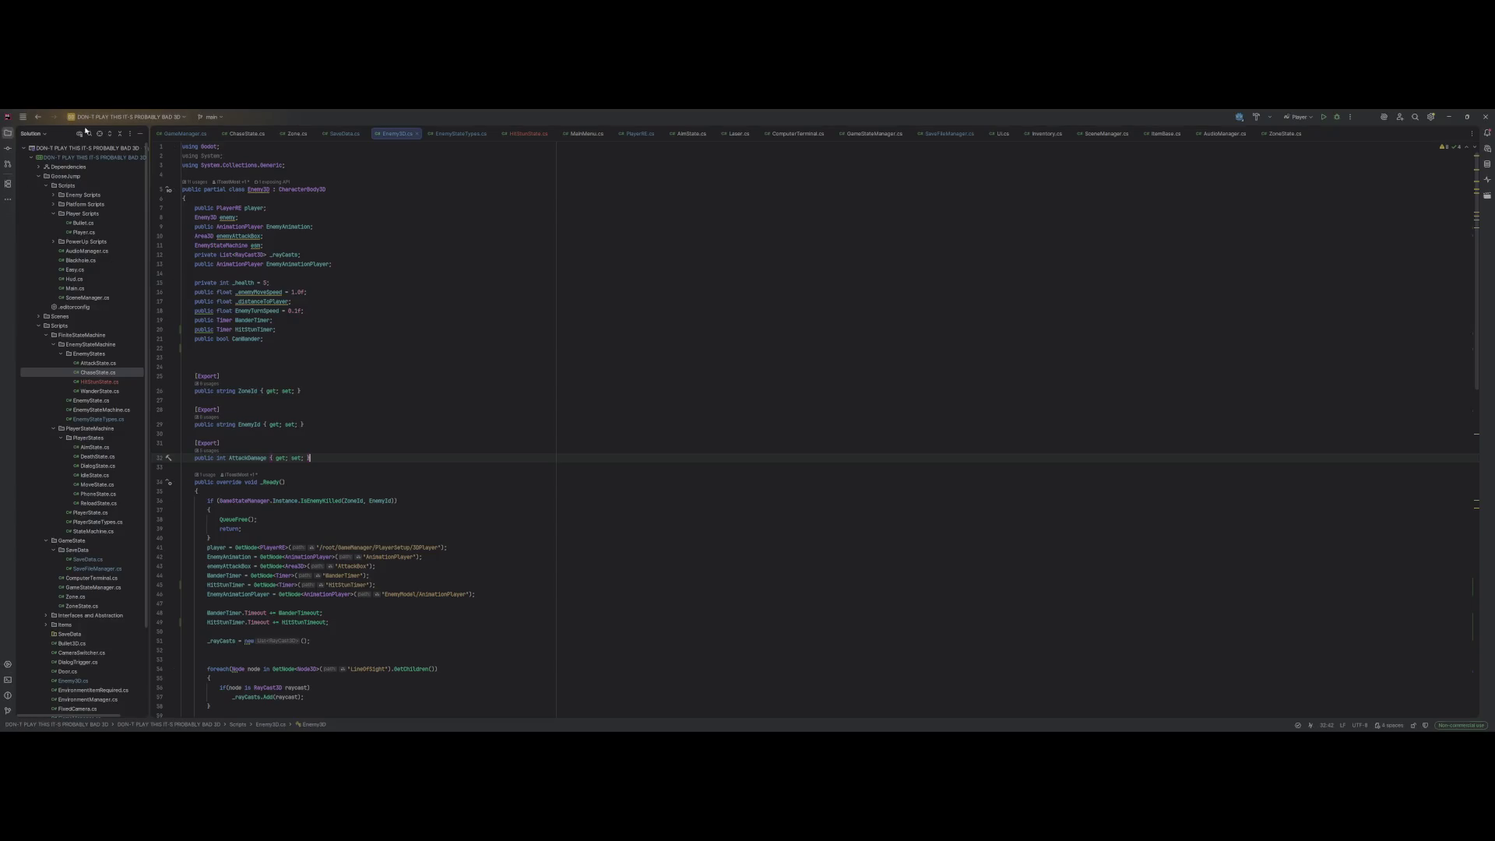
# Step: Search GameManager.cs for 'loadgame' and read through the LoadGame code
pyautogui.click(185, 133)
pyautogui.press('Return')
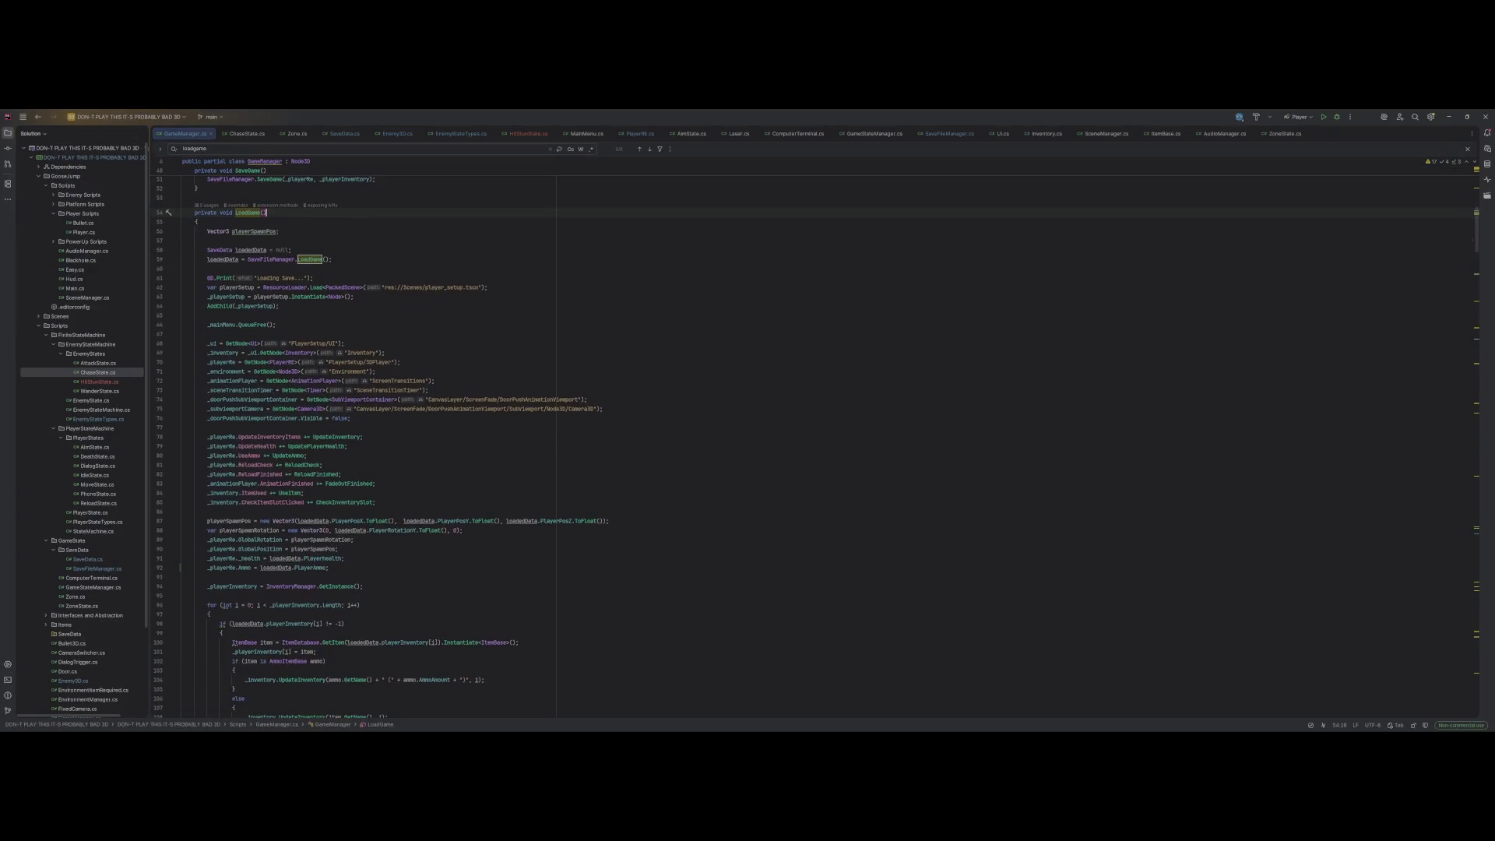
pyautogui.scroll(-15, 545, 436)
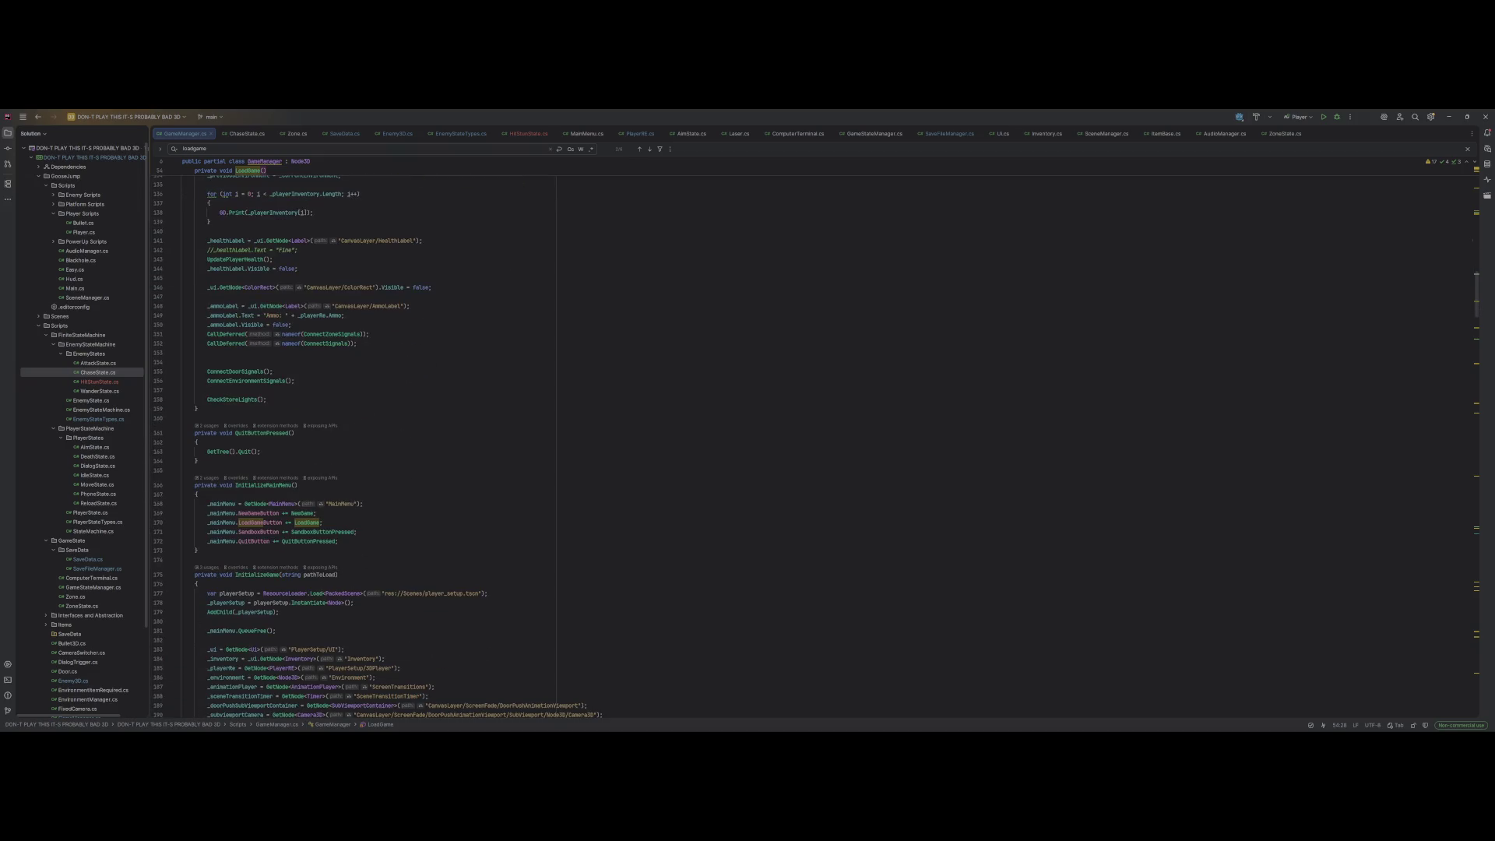
pyautogui.scroll(-9, 307, 427)
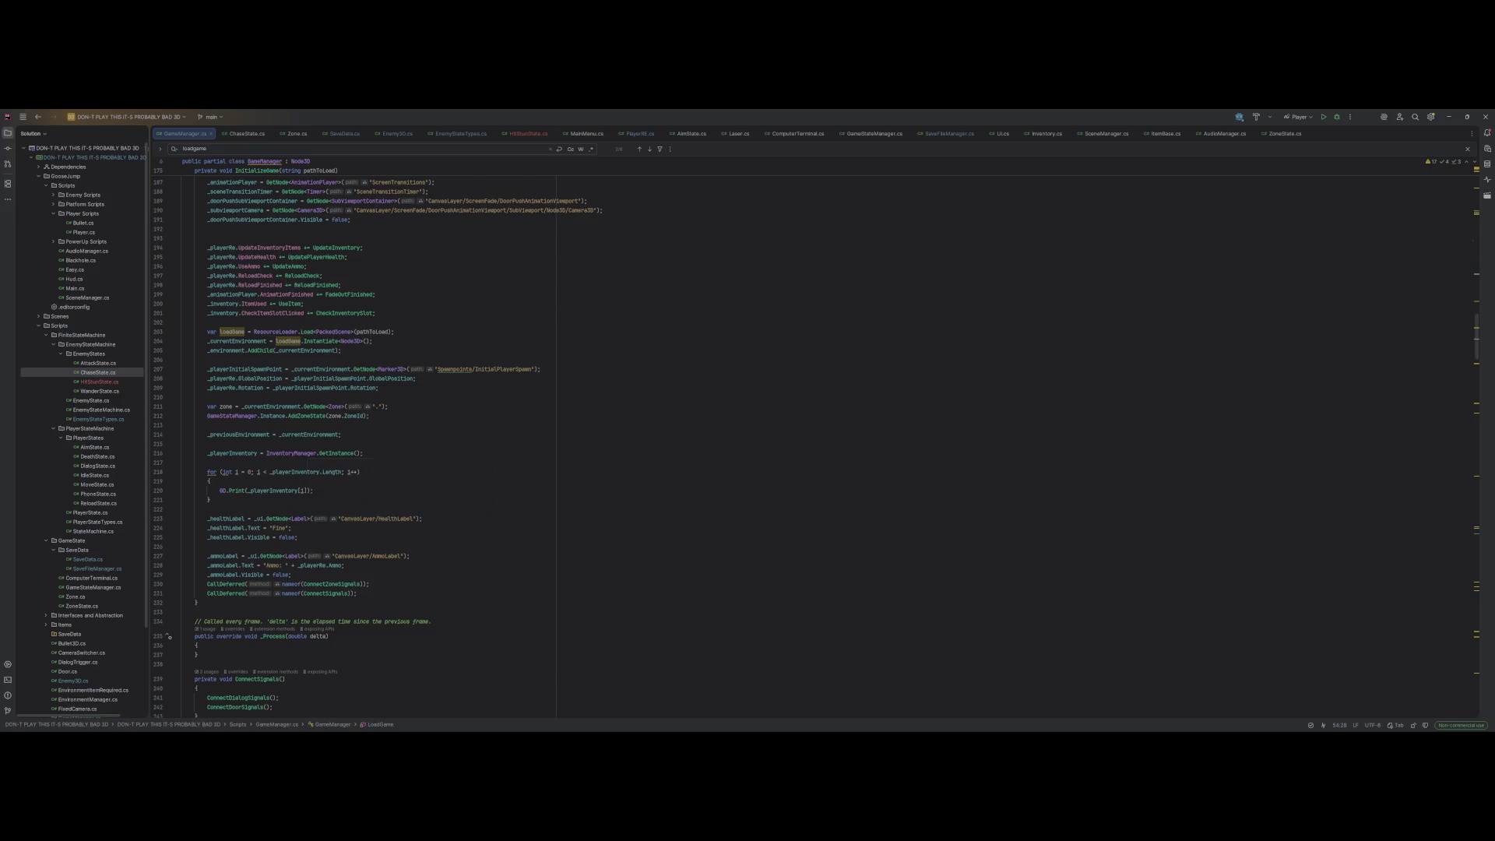
pyautogui.scroll(-3, 436, 436)
pyautogui.scroll(10, 374, 437)
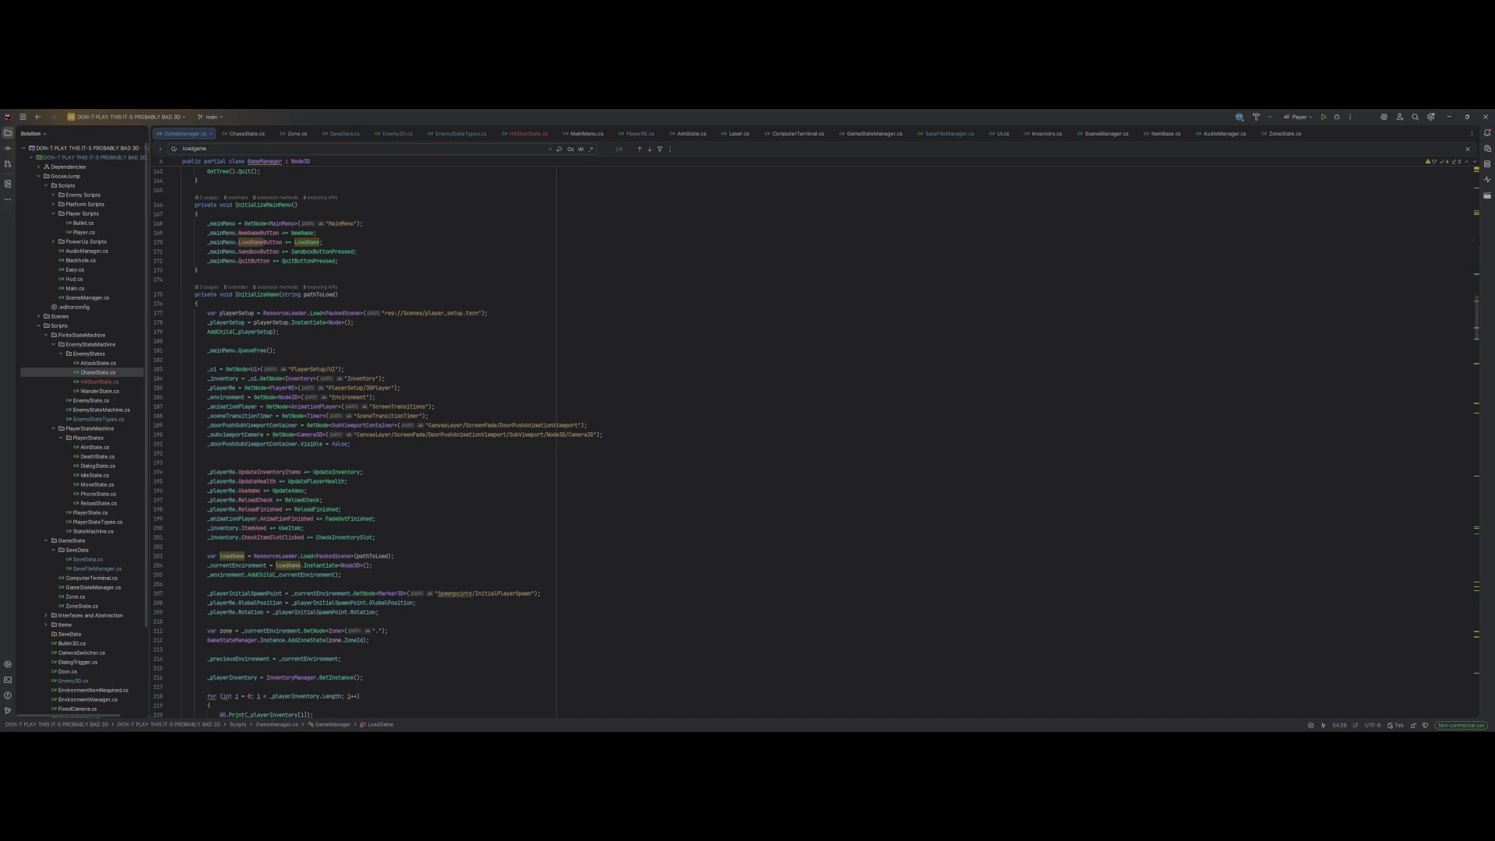
pyautogui.scroll(-10, 373, 436)
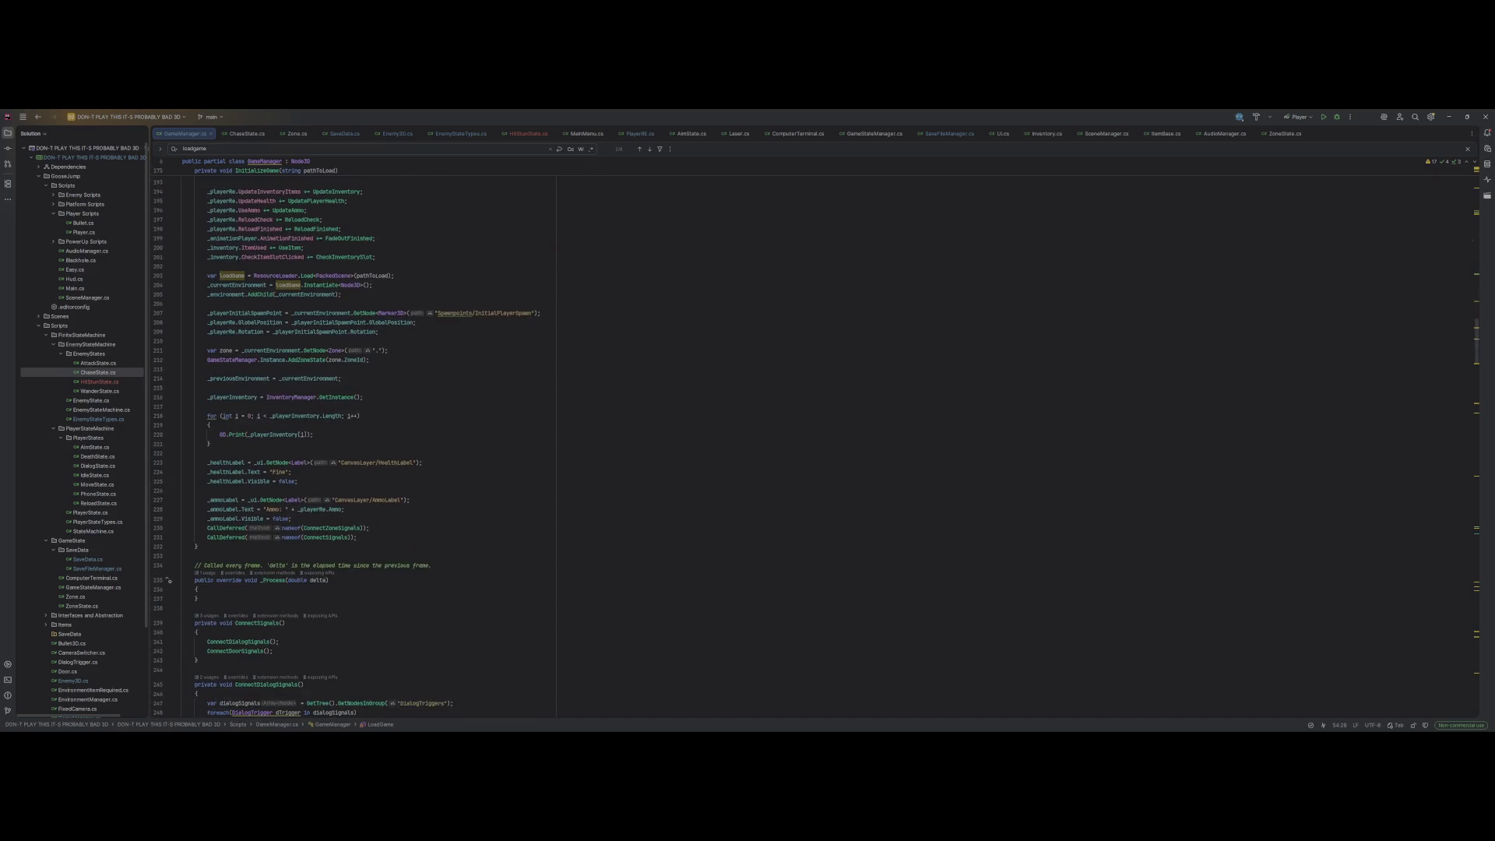
pyautogui.scroll(-4, 374, 436)
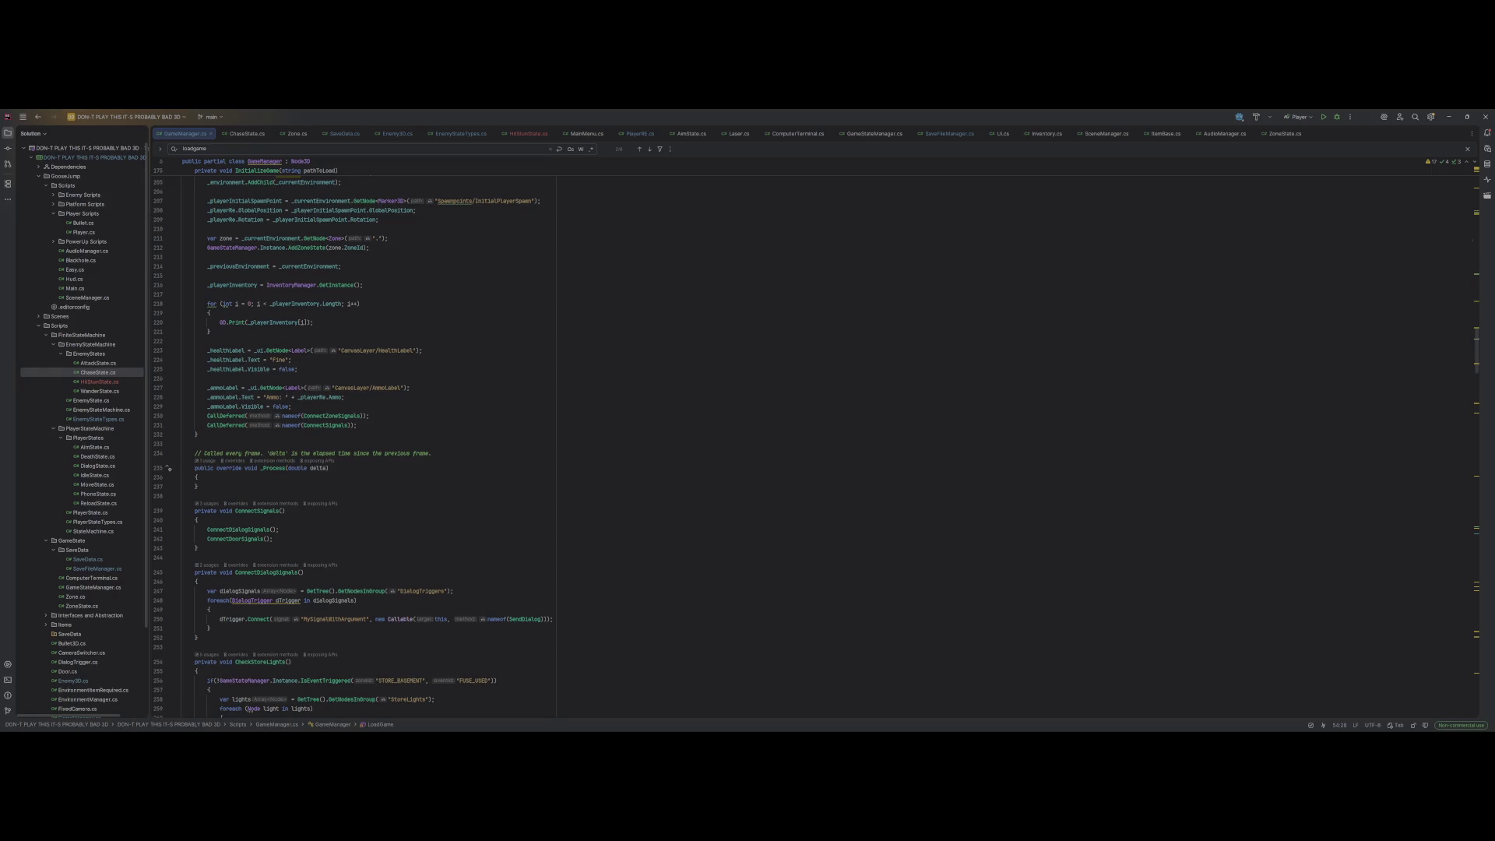
pyautogui.scroll(-7, 354, 449)
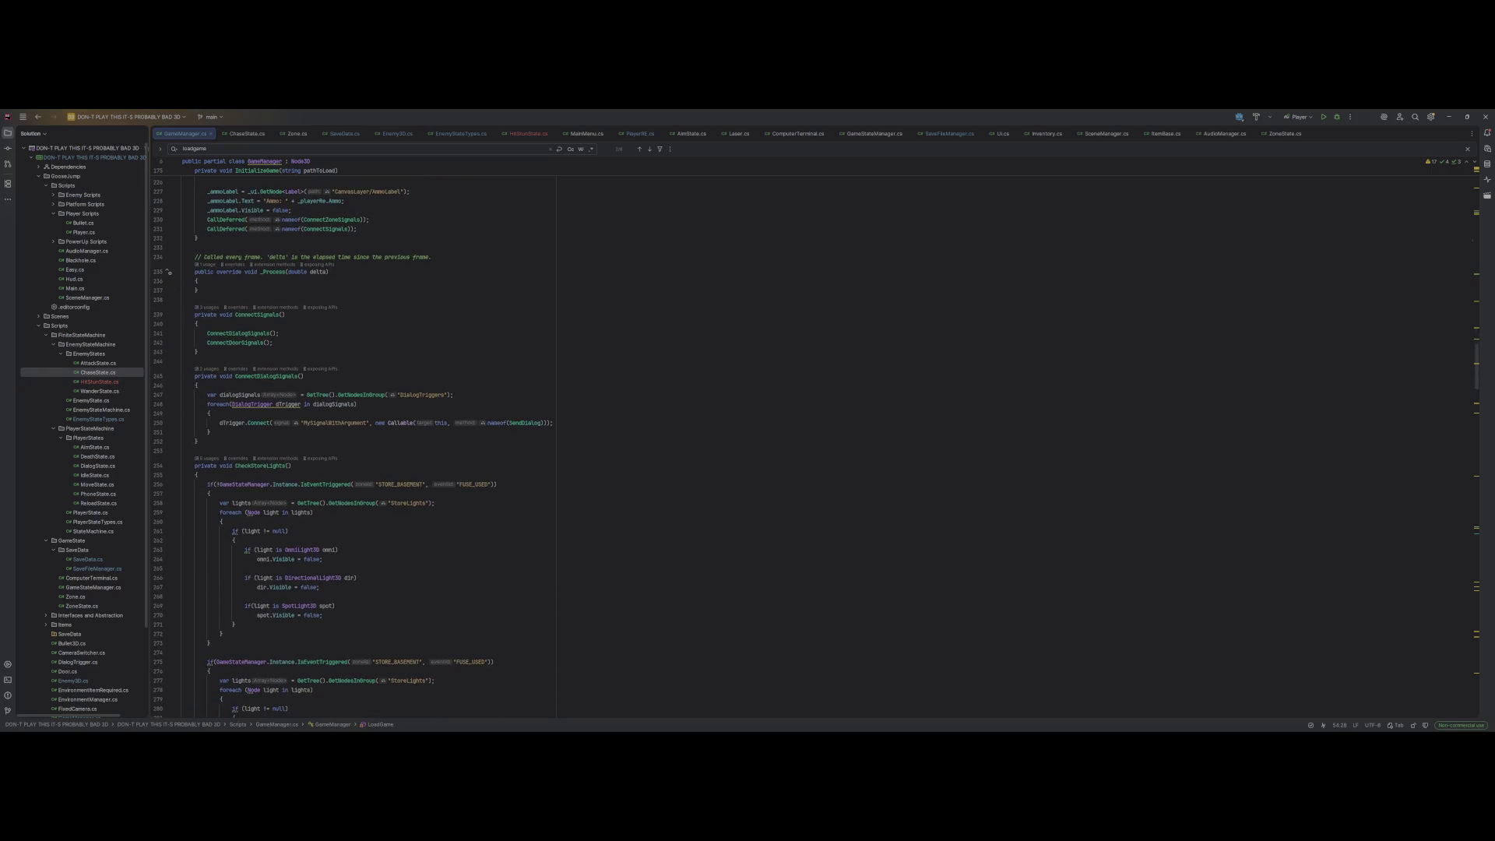
pyautogui.scroll(-2, 353, 446)
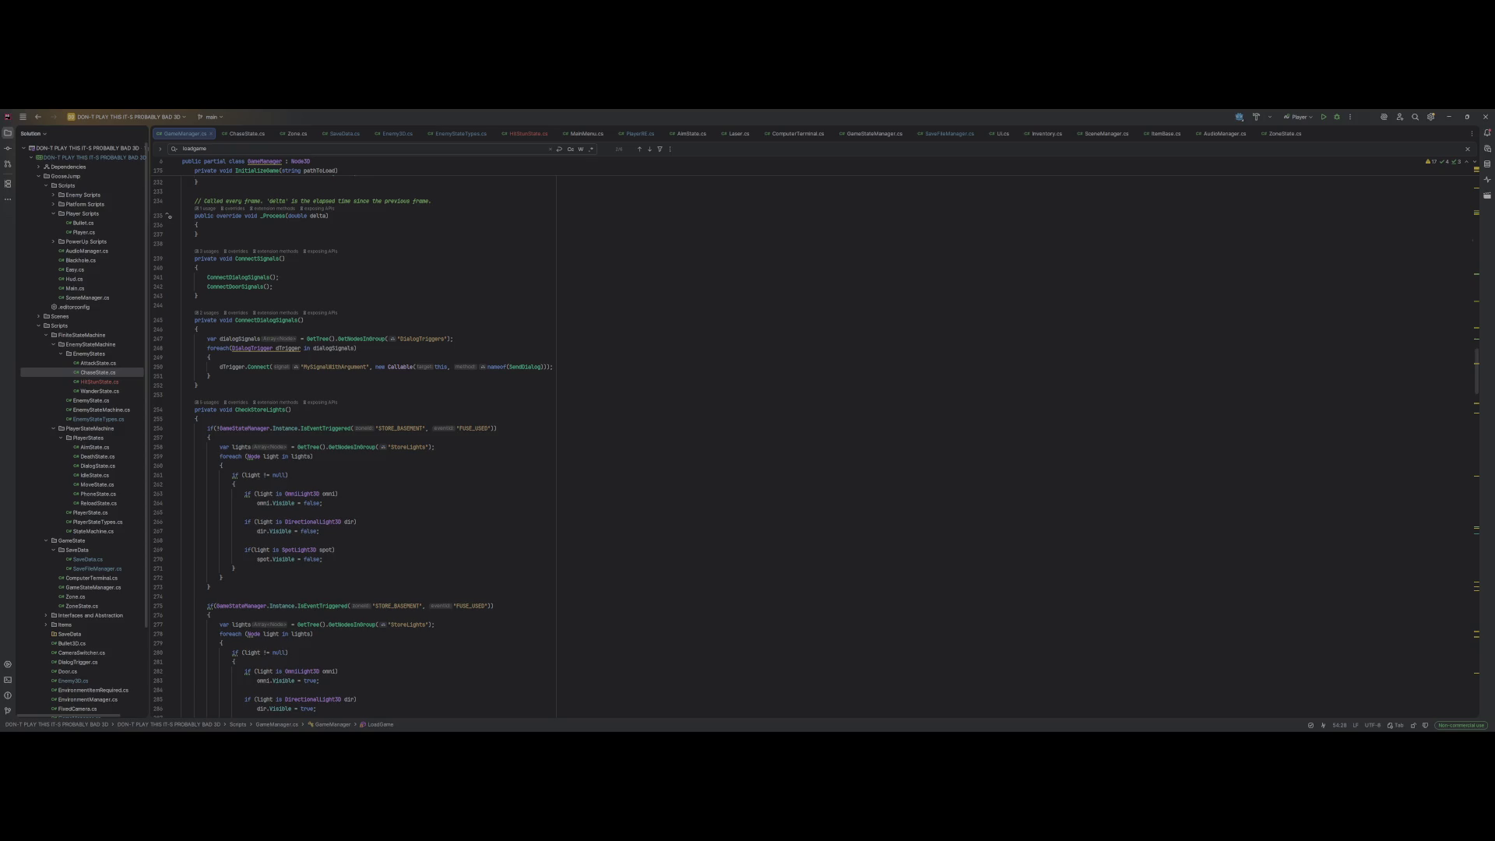
# Step: Back in Godot, add DirectionalLight3D to the StoreLights group
pyautogui.hotkey('alt', 'Tab')
pyautogui.click(70, 250)
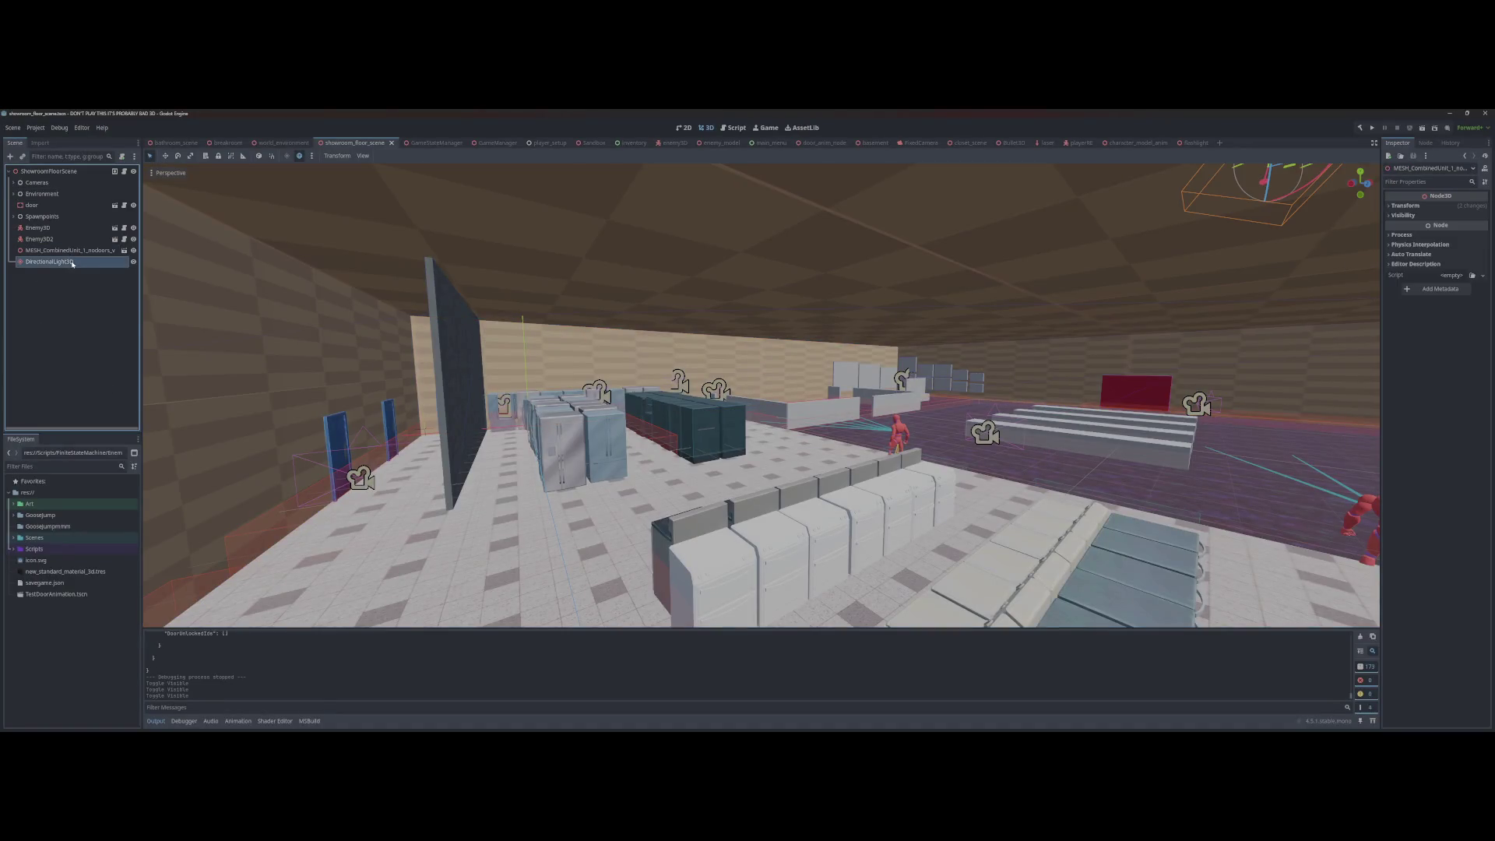
pyautogui.click(73, 263)
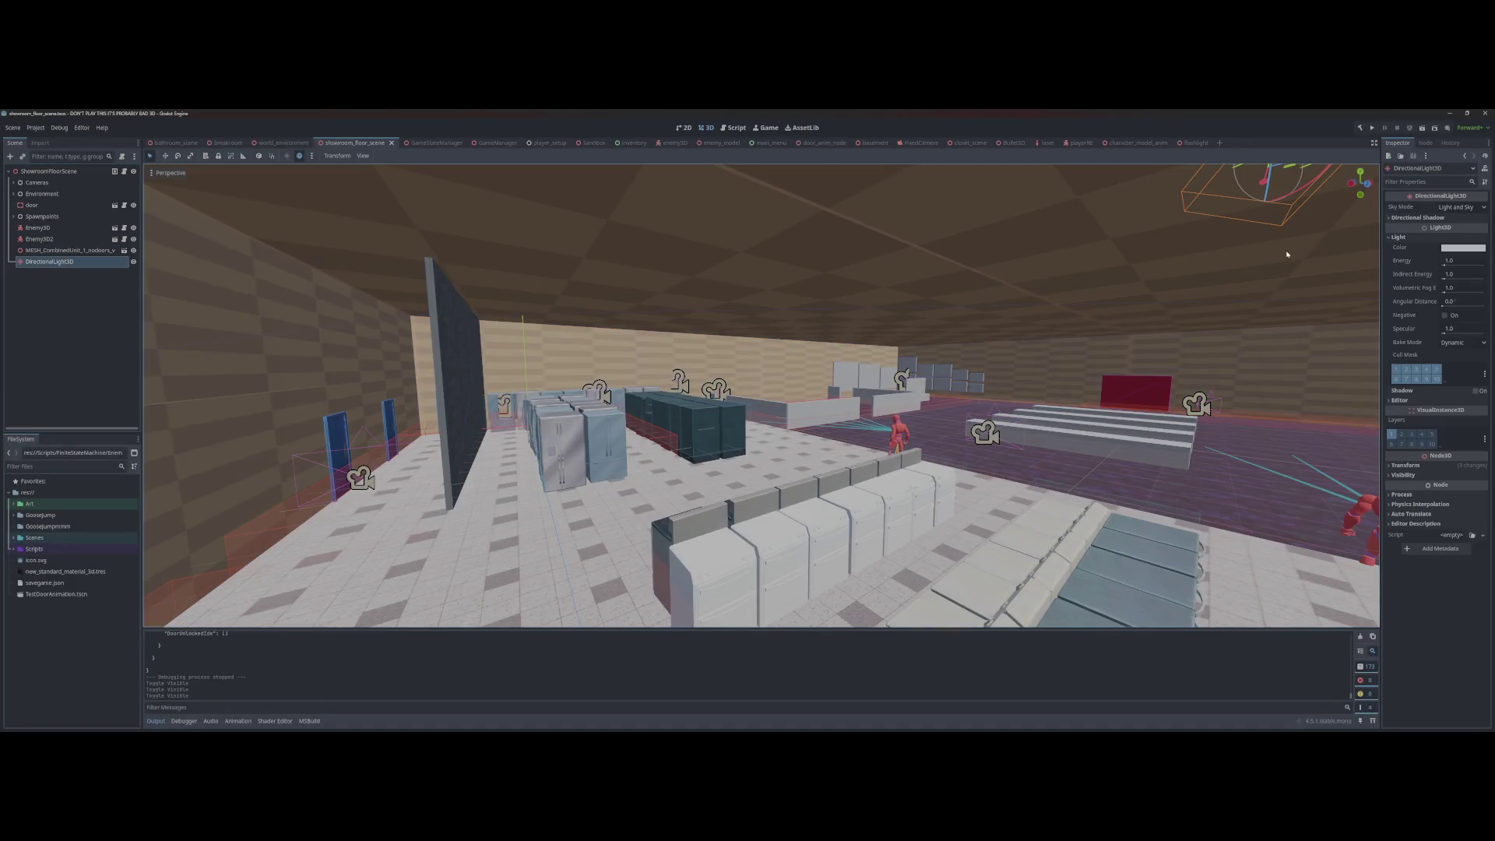
pyautogui.click(1424, 142)
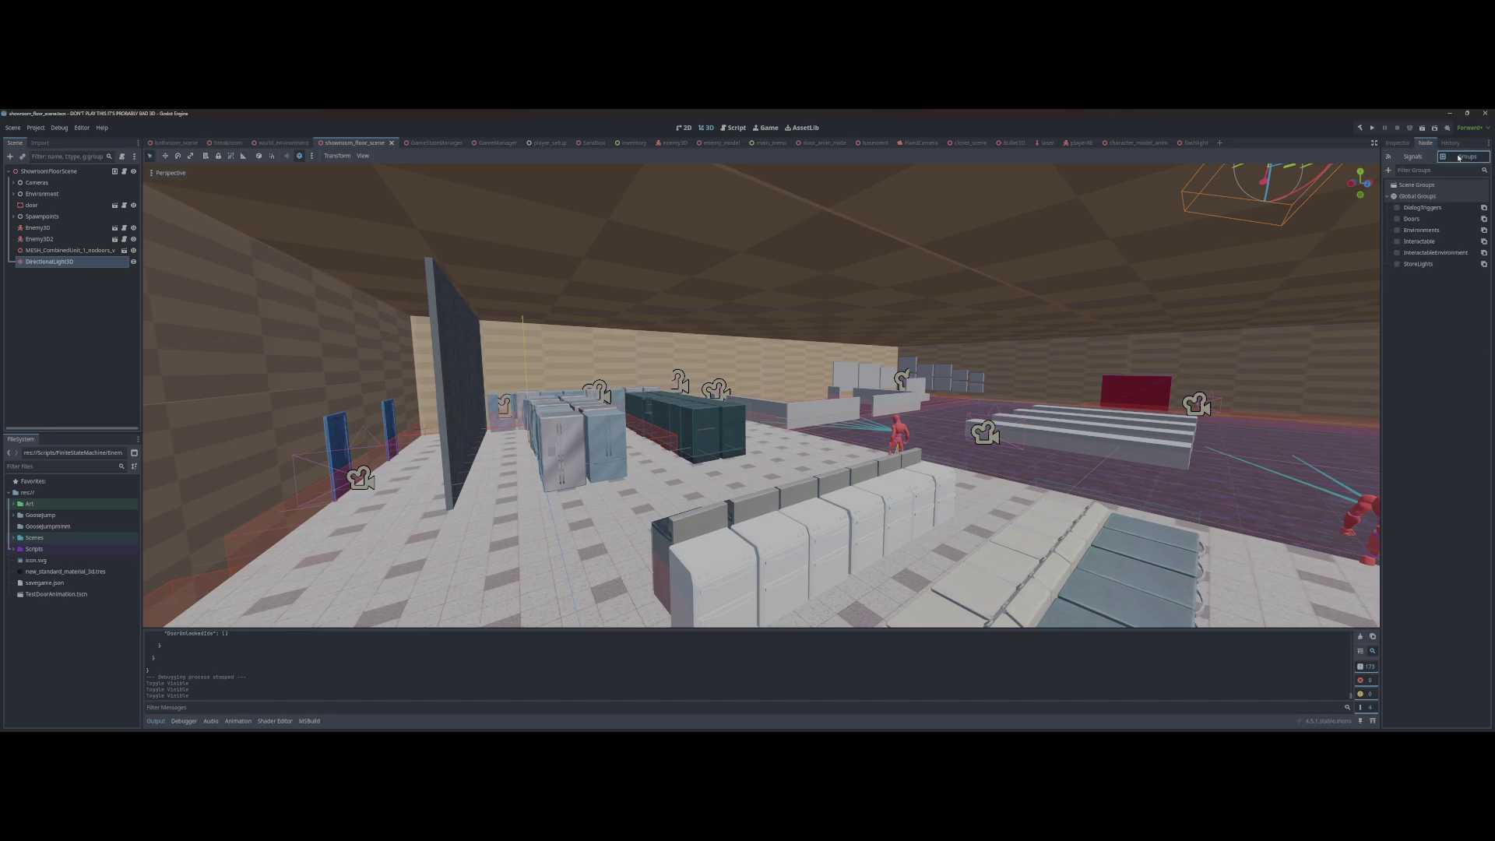
pyautogui.click(1398, 264)
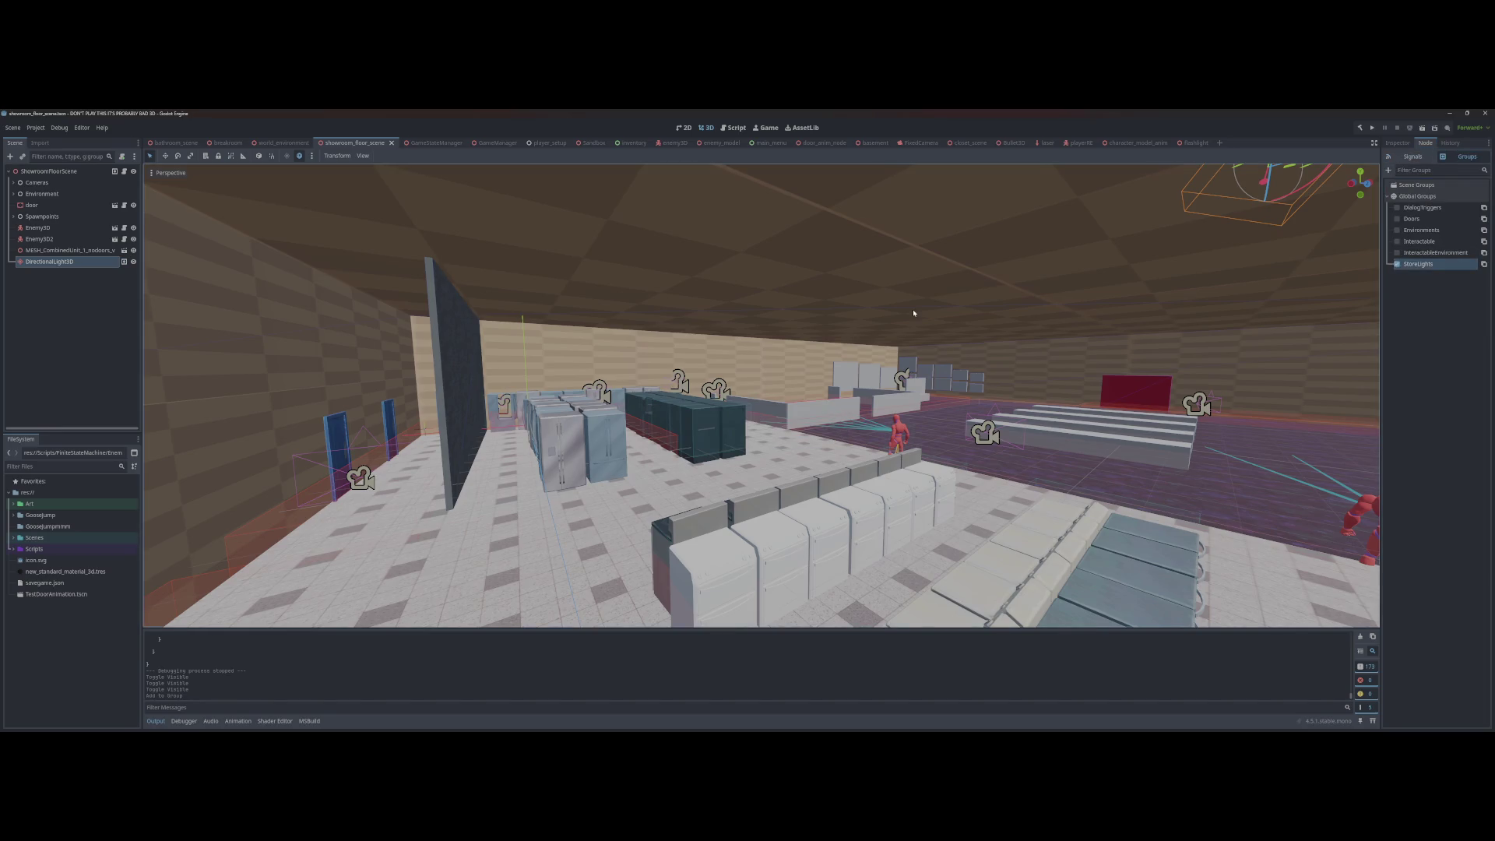
pyautogui.press('F5')
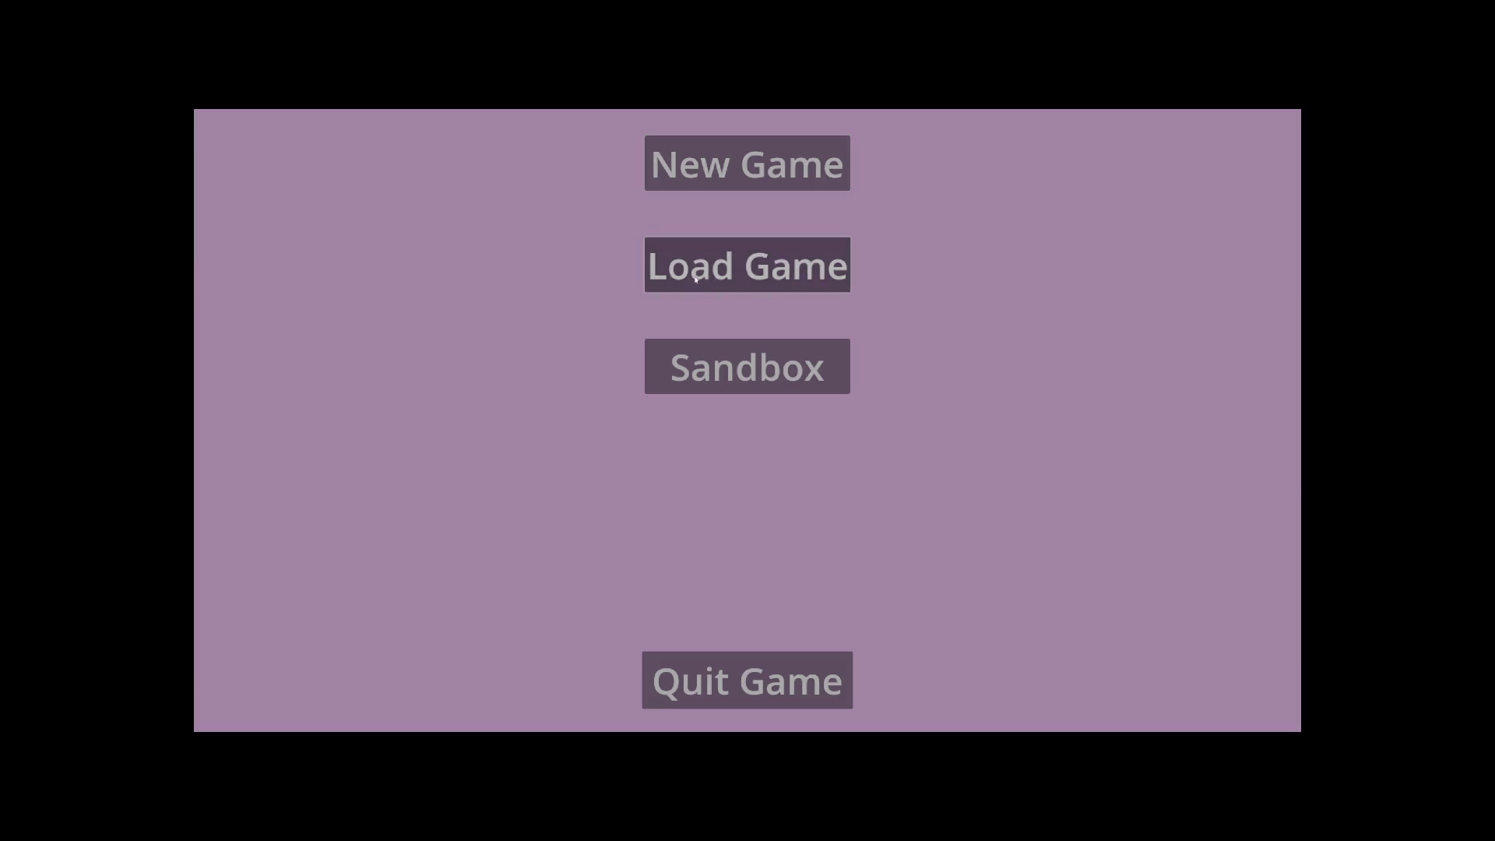
pyautogui.click(697, 278)
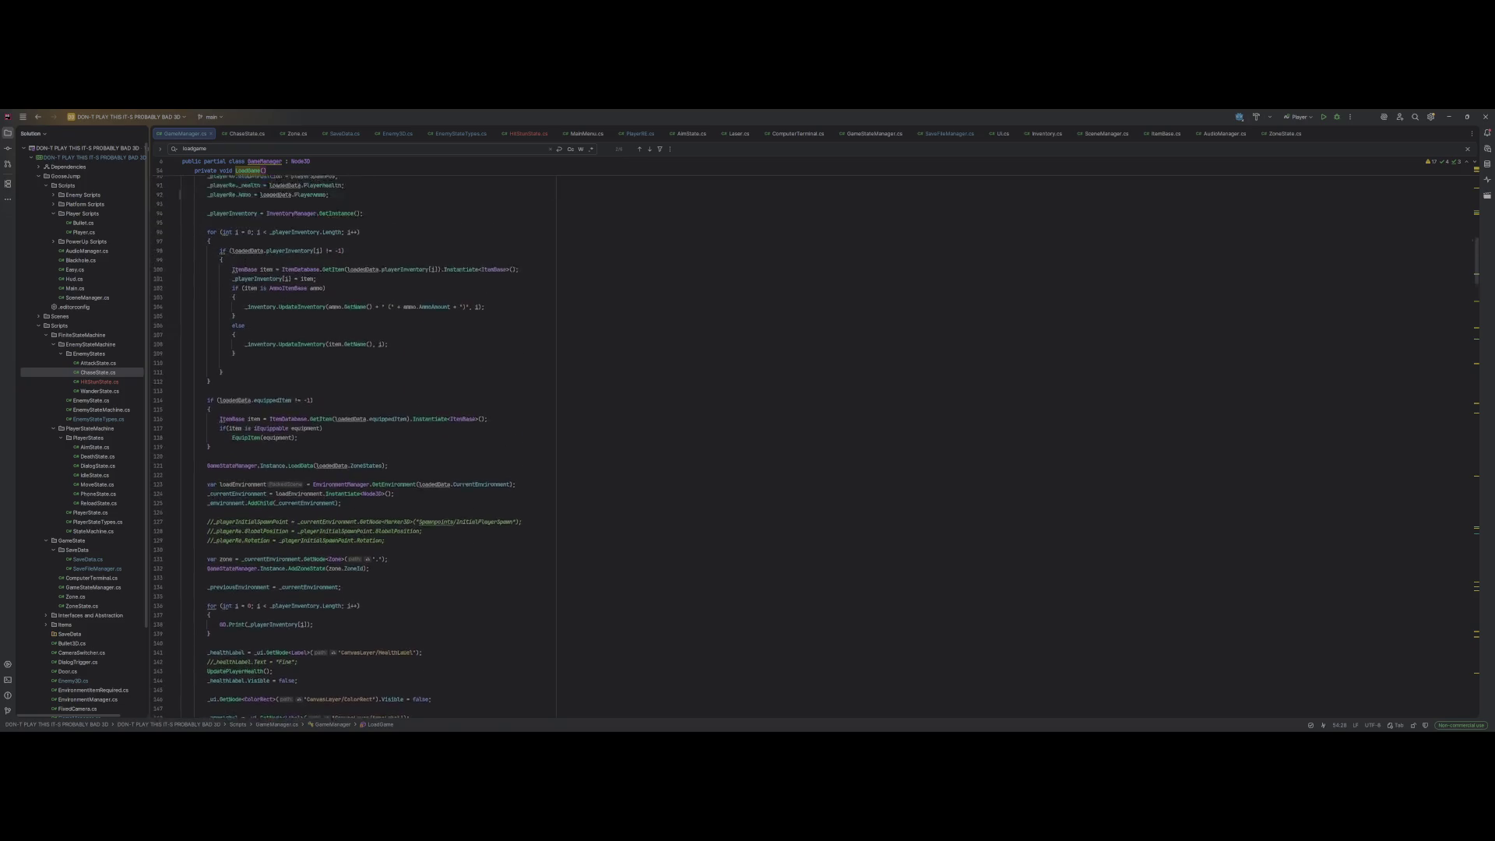
pyautogui.hotkey('alt', 'Tab')
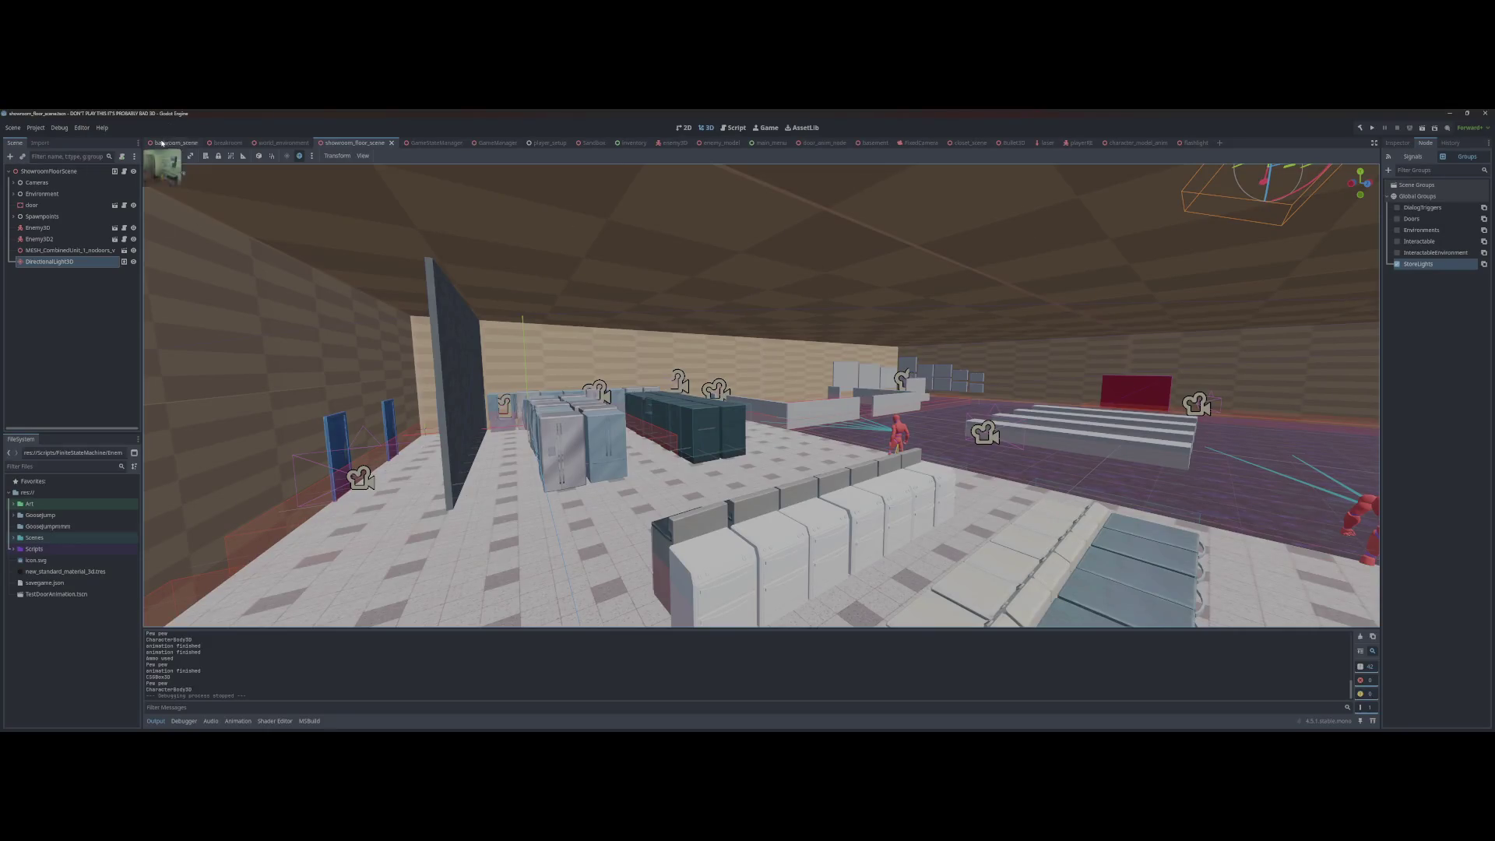
pyautogui.click(283, 143)
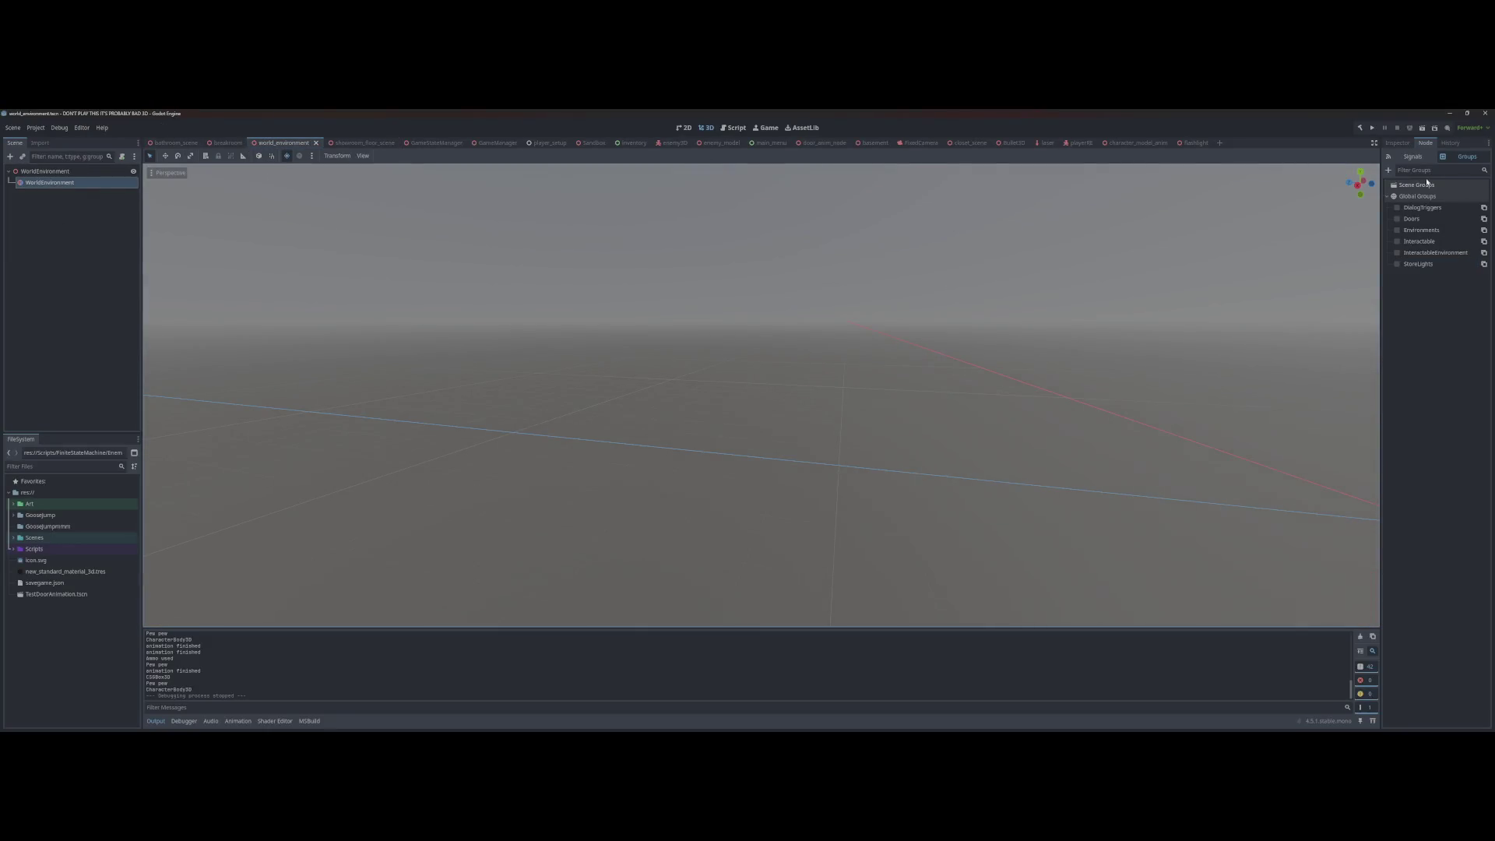
# Step: Expand the WorldEnvironment's Sky and Ambient Light settings, trying a darker ambient colour then undoing it
pyautogui.click(1398, 142)
pyautogui.click(1458, 207)
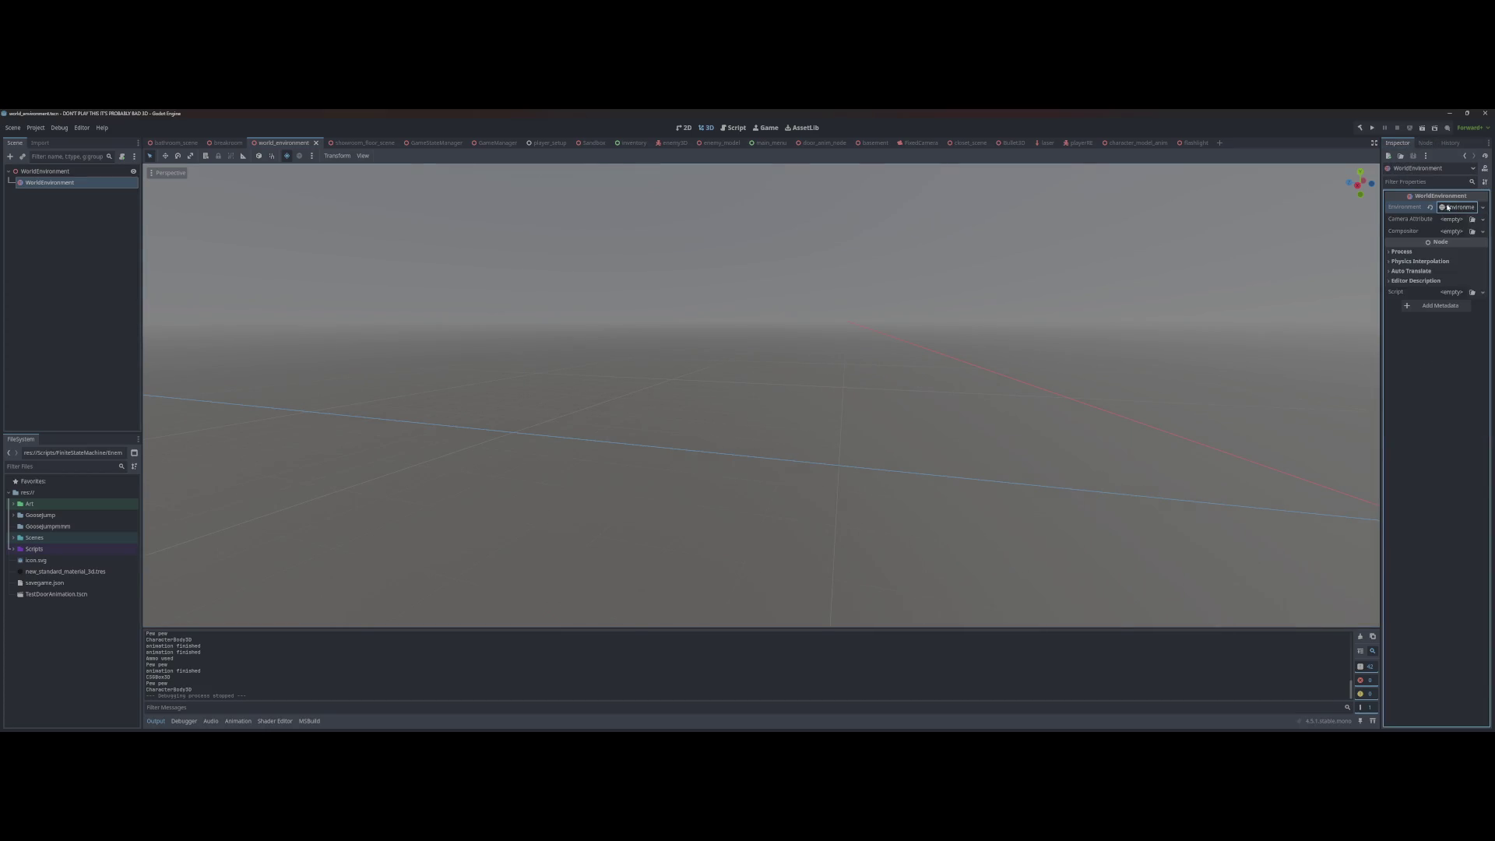
pyautogui.click(1401, 231)
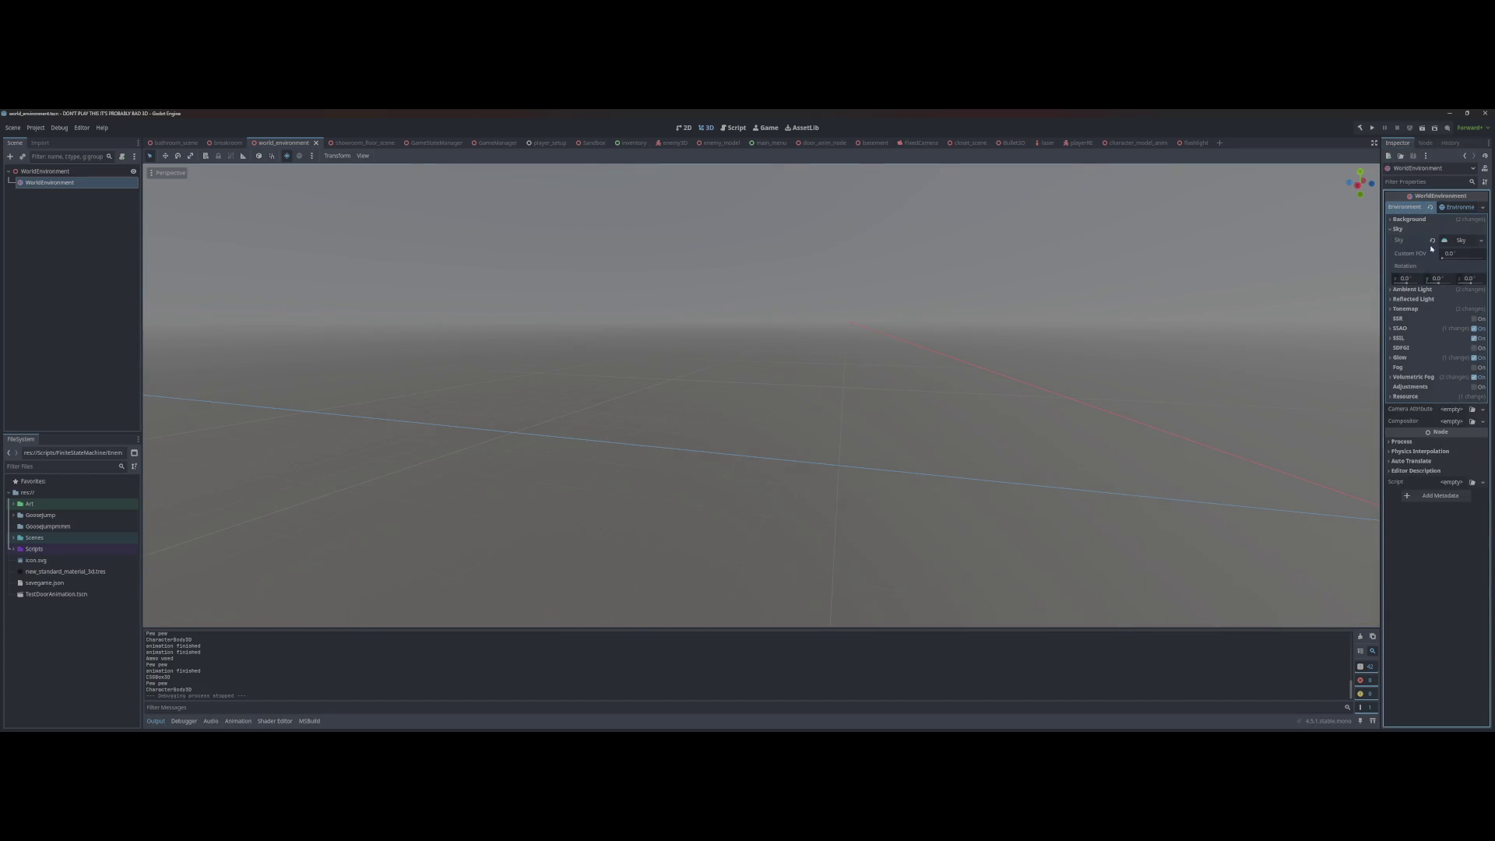
pyautogui.click(1412, 289)
pyautogui.click(1463, 314)
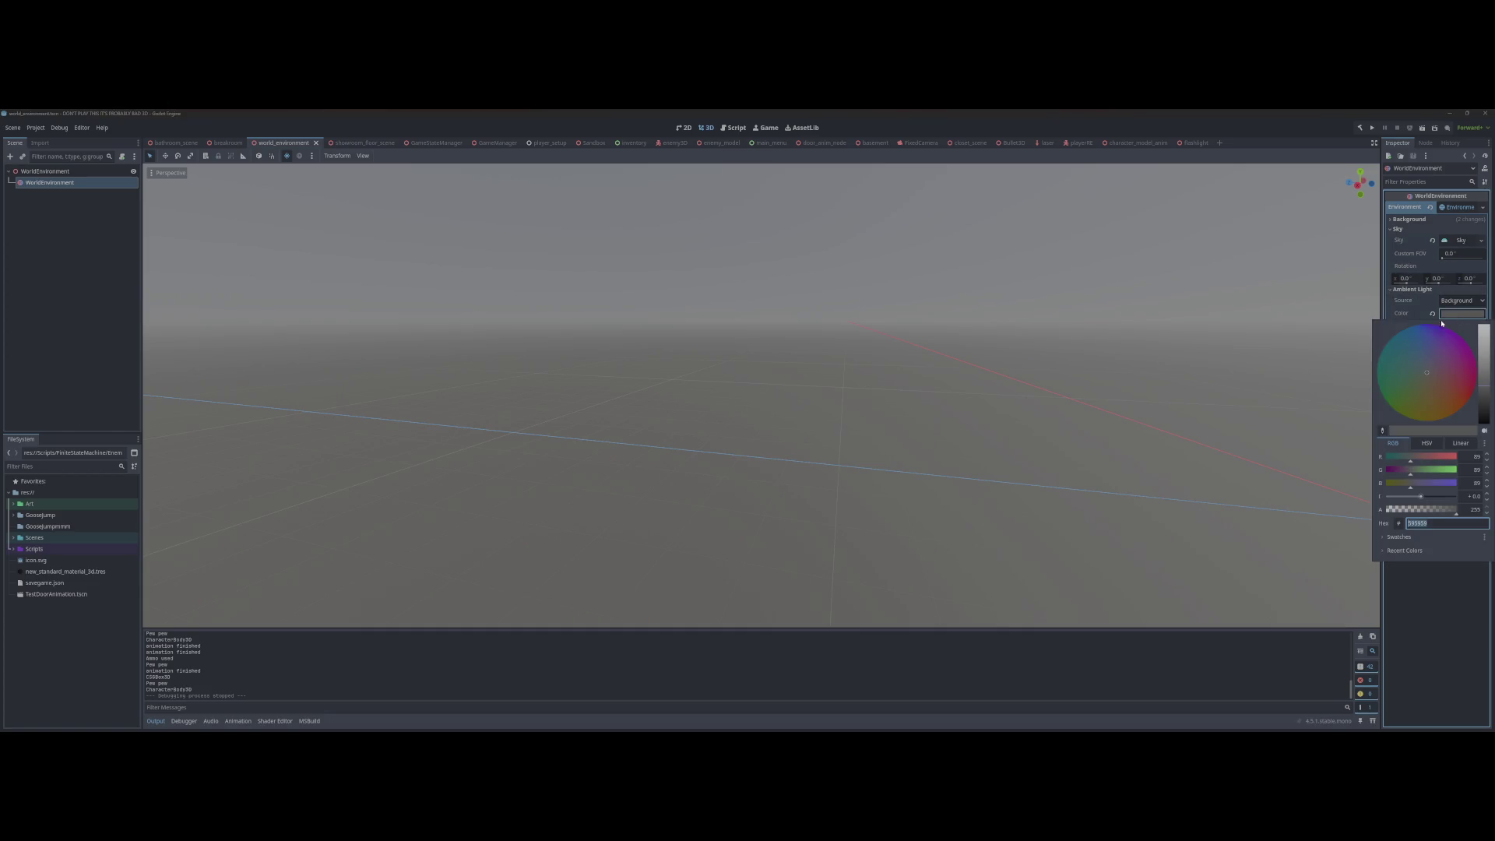
pyautogui.moveTo(1484, 393); pyautogui.dragTo(1485, 399)
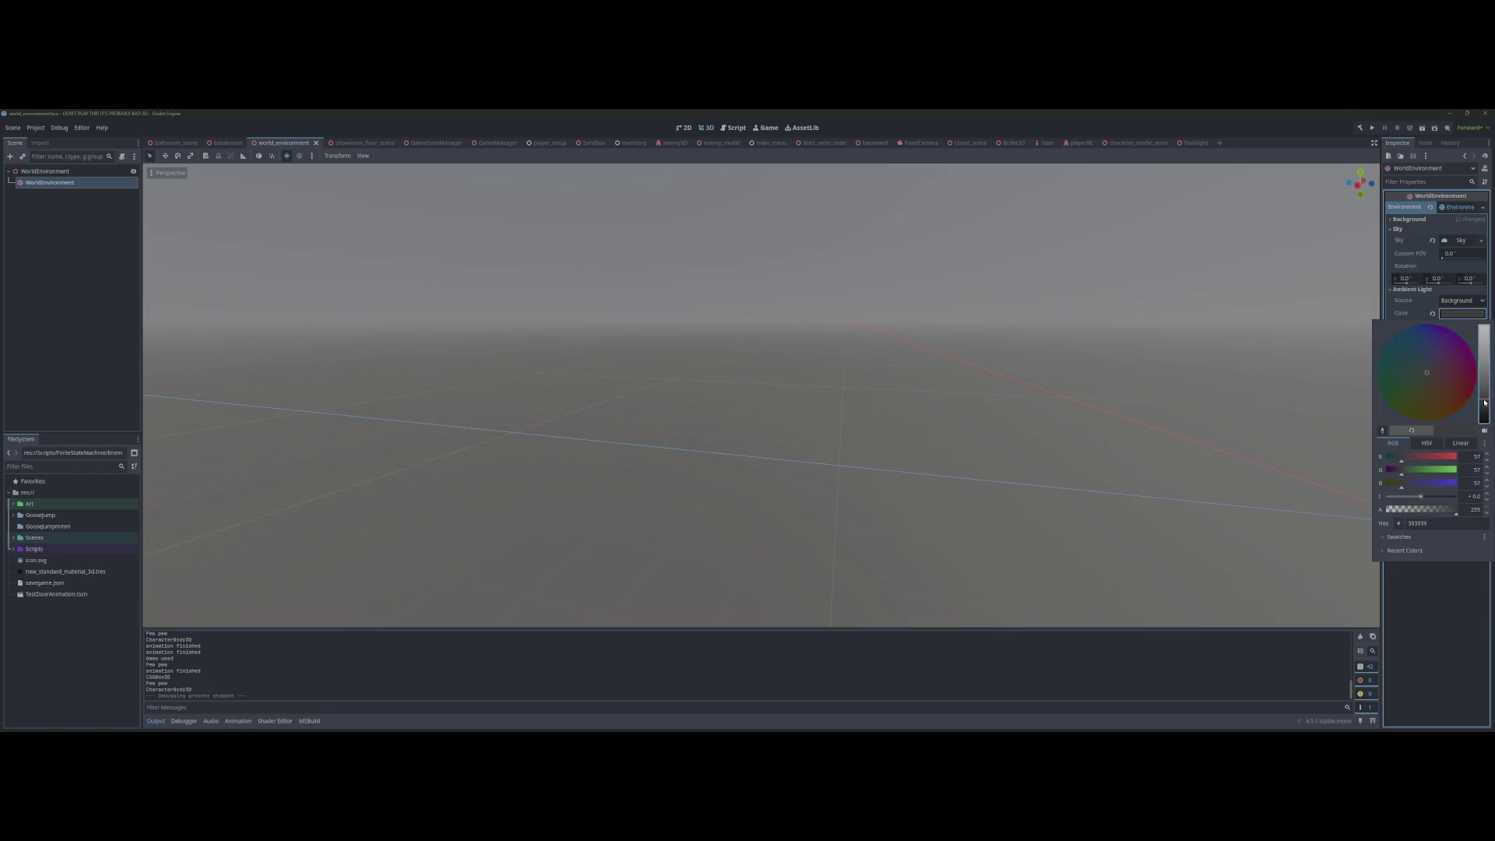
pyautogui.press('Escape')
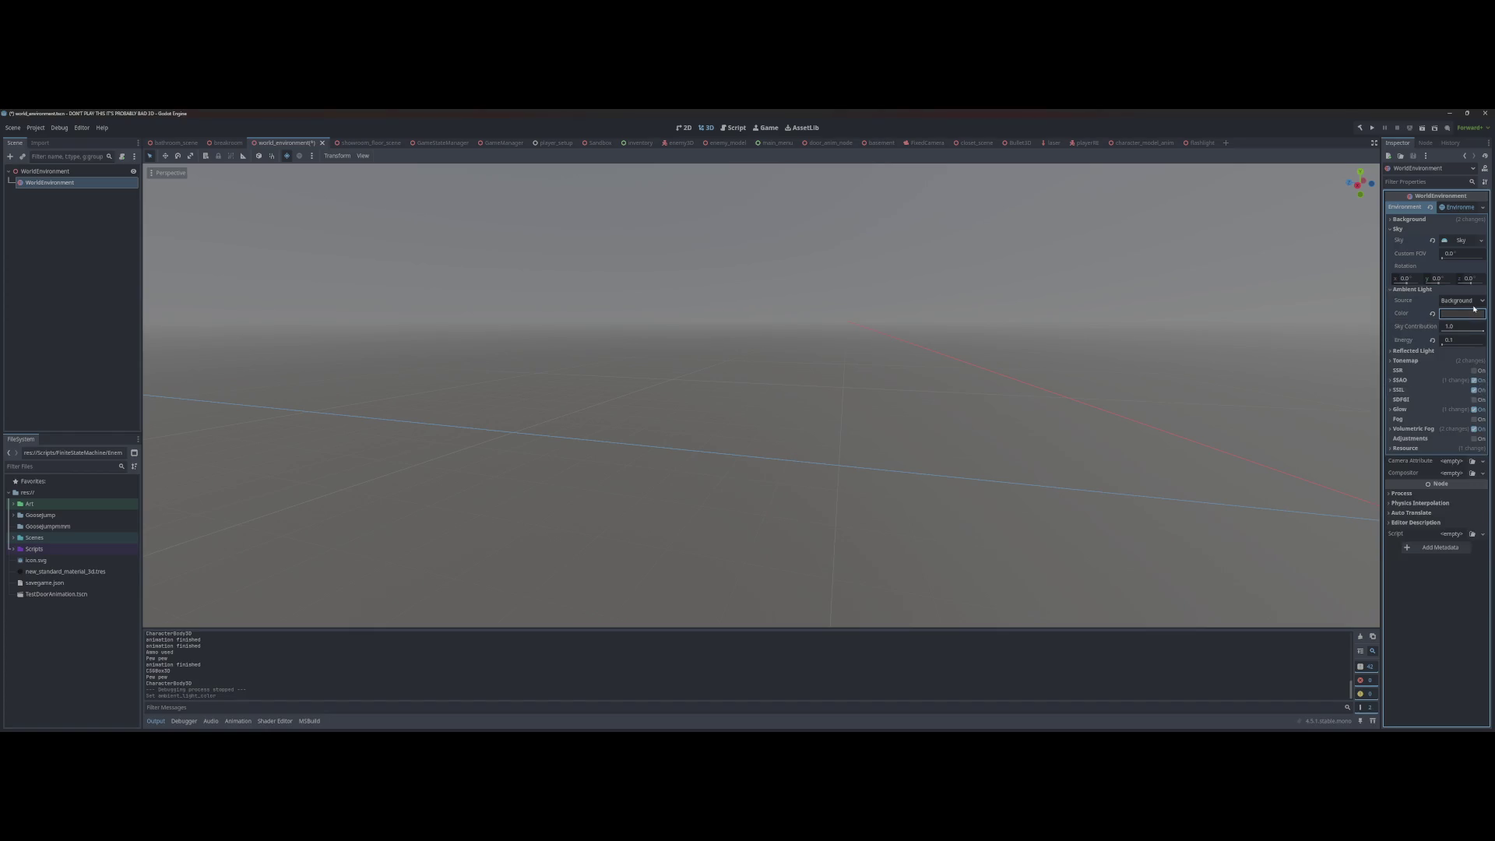
pyautogui.hotkey('ctrl', 'z')
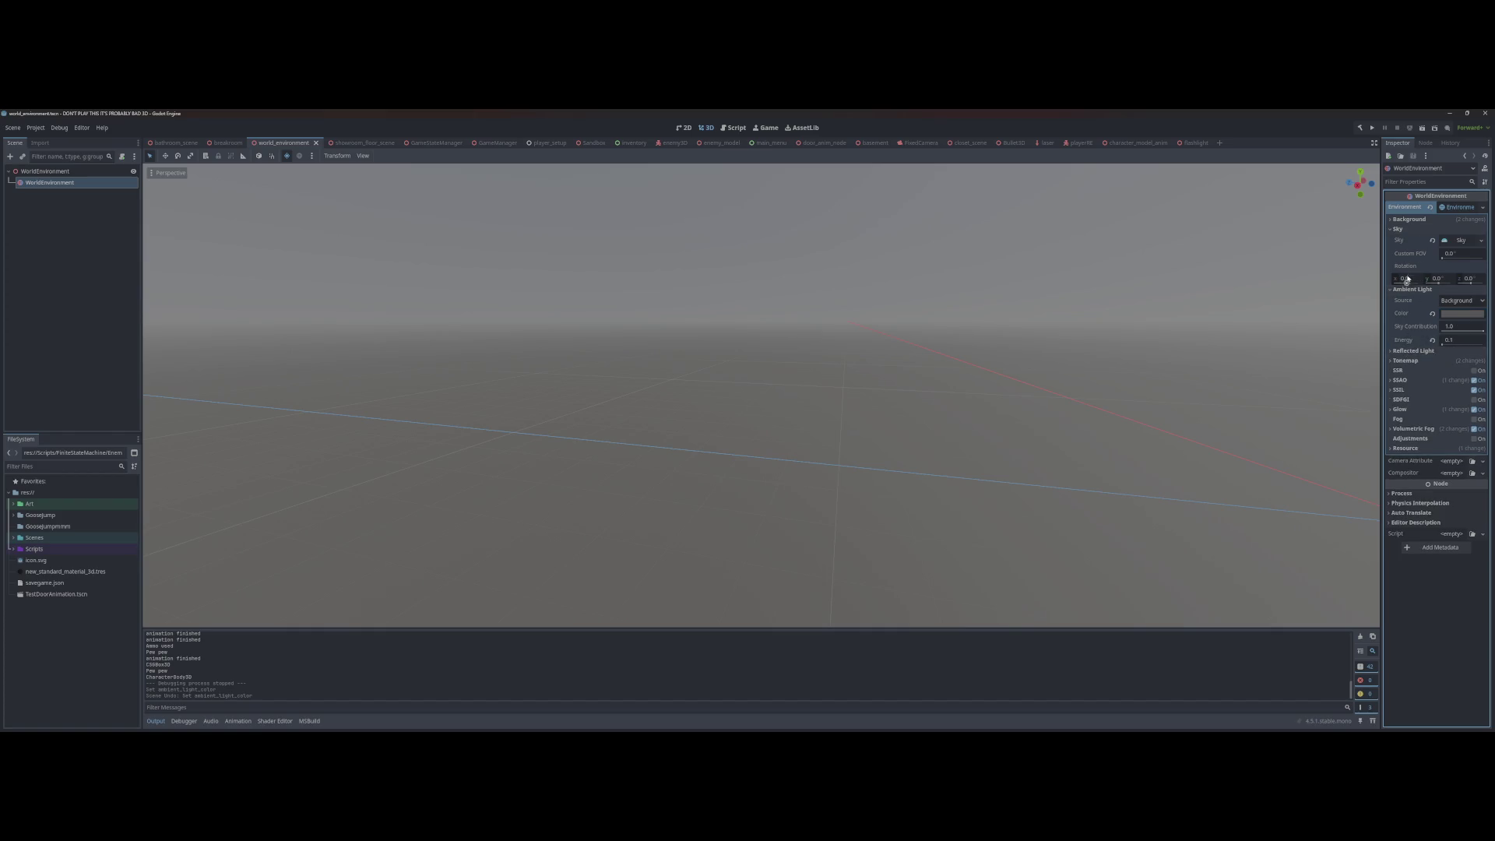
# Step: Darken the procedural sky material's Top Color and Horizon Color
pyautogui.click(1458, 240)
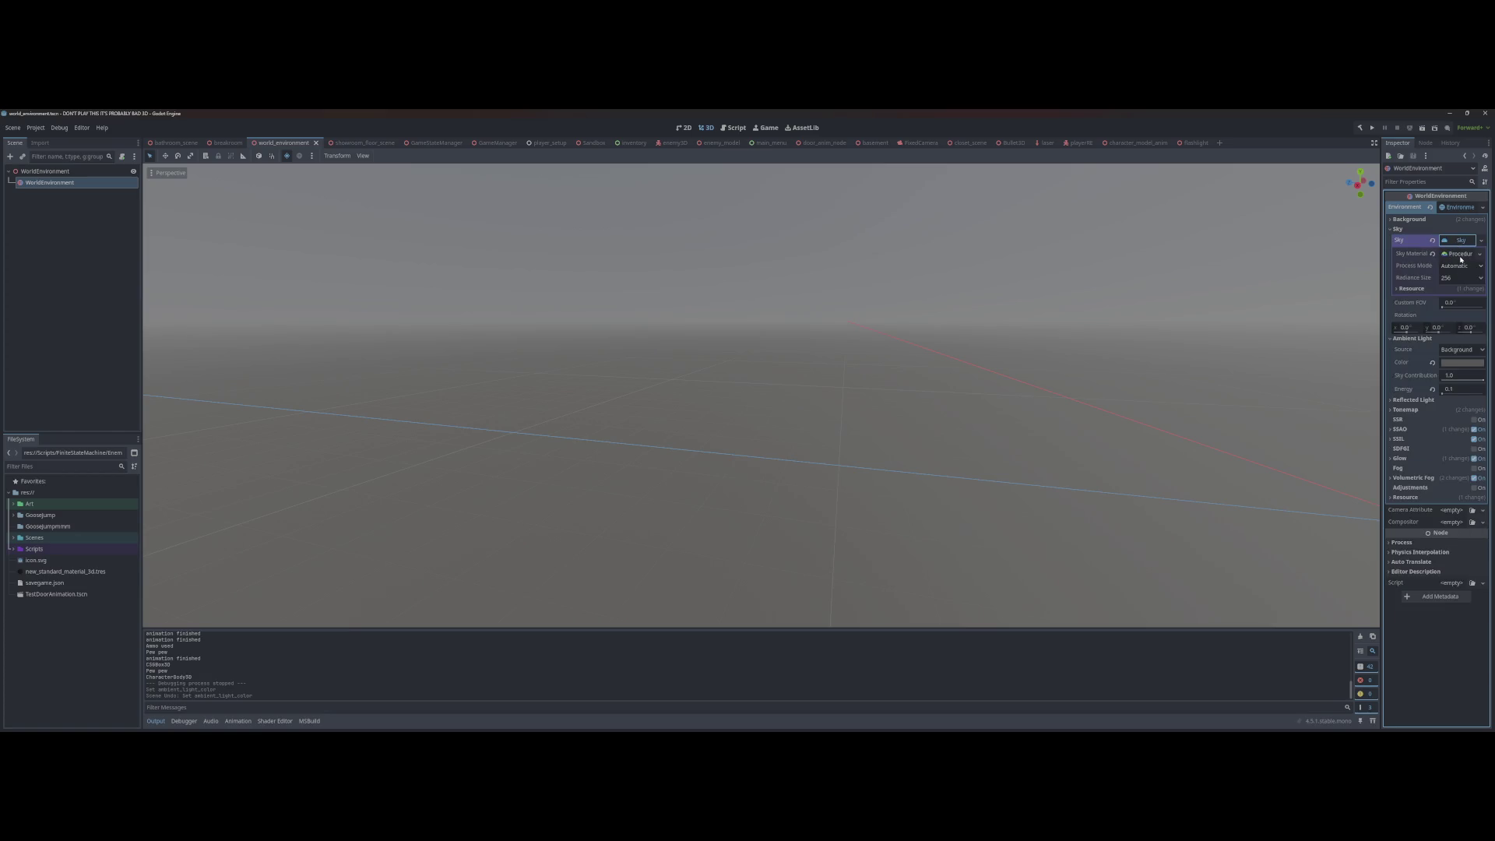
pyautogui.click(1461, 255)
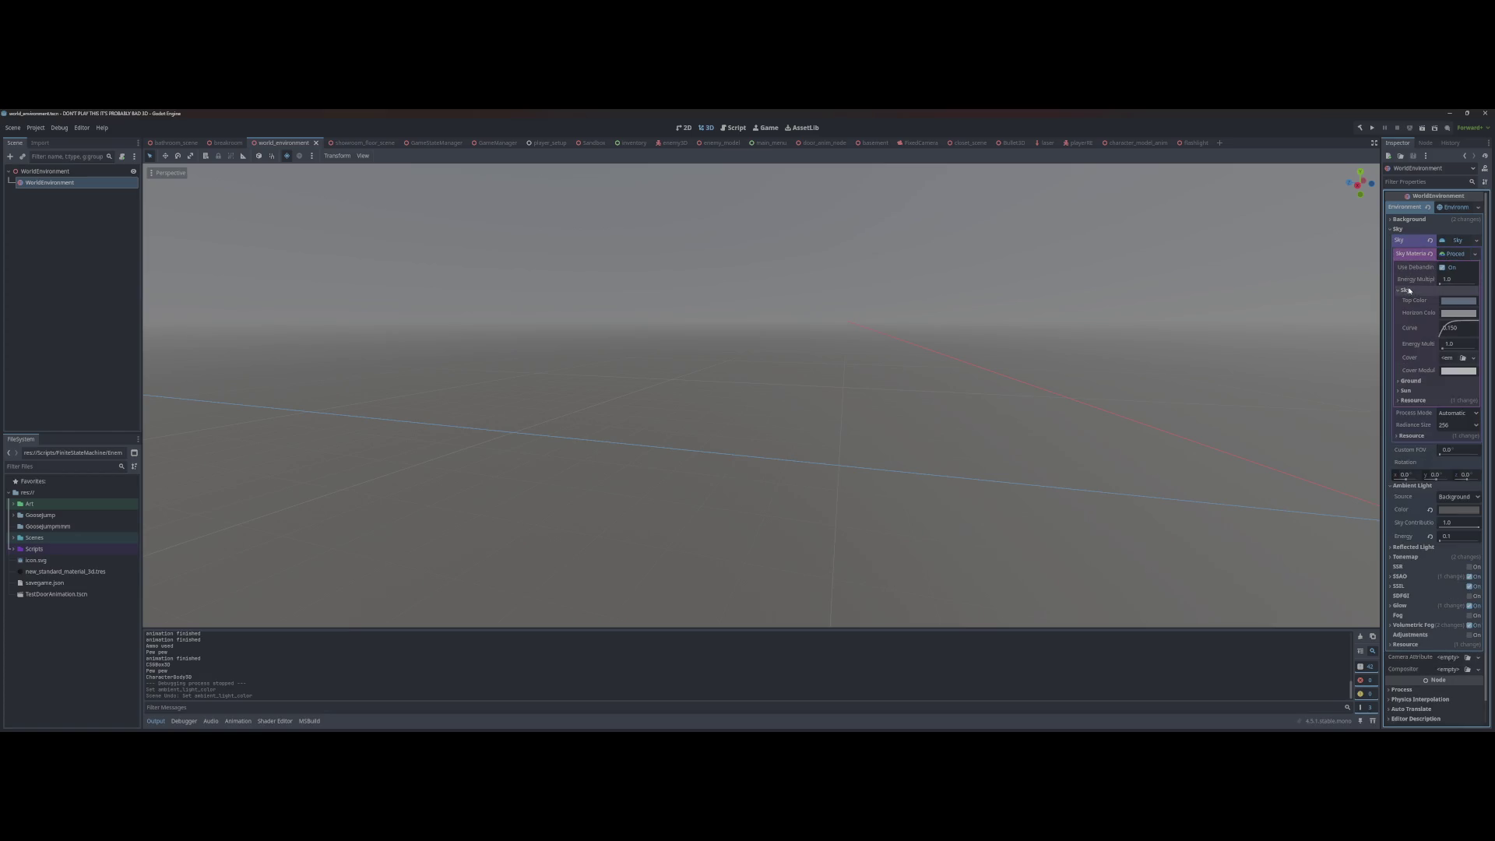
pyautogui.click(1461, 302)
pyautogui.moveTo(1484, 335); pyautogui.dragTo(1485, 391)
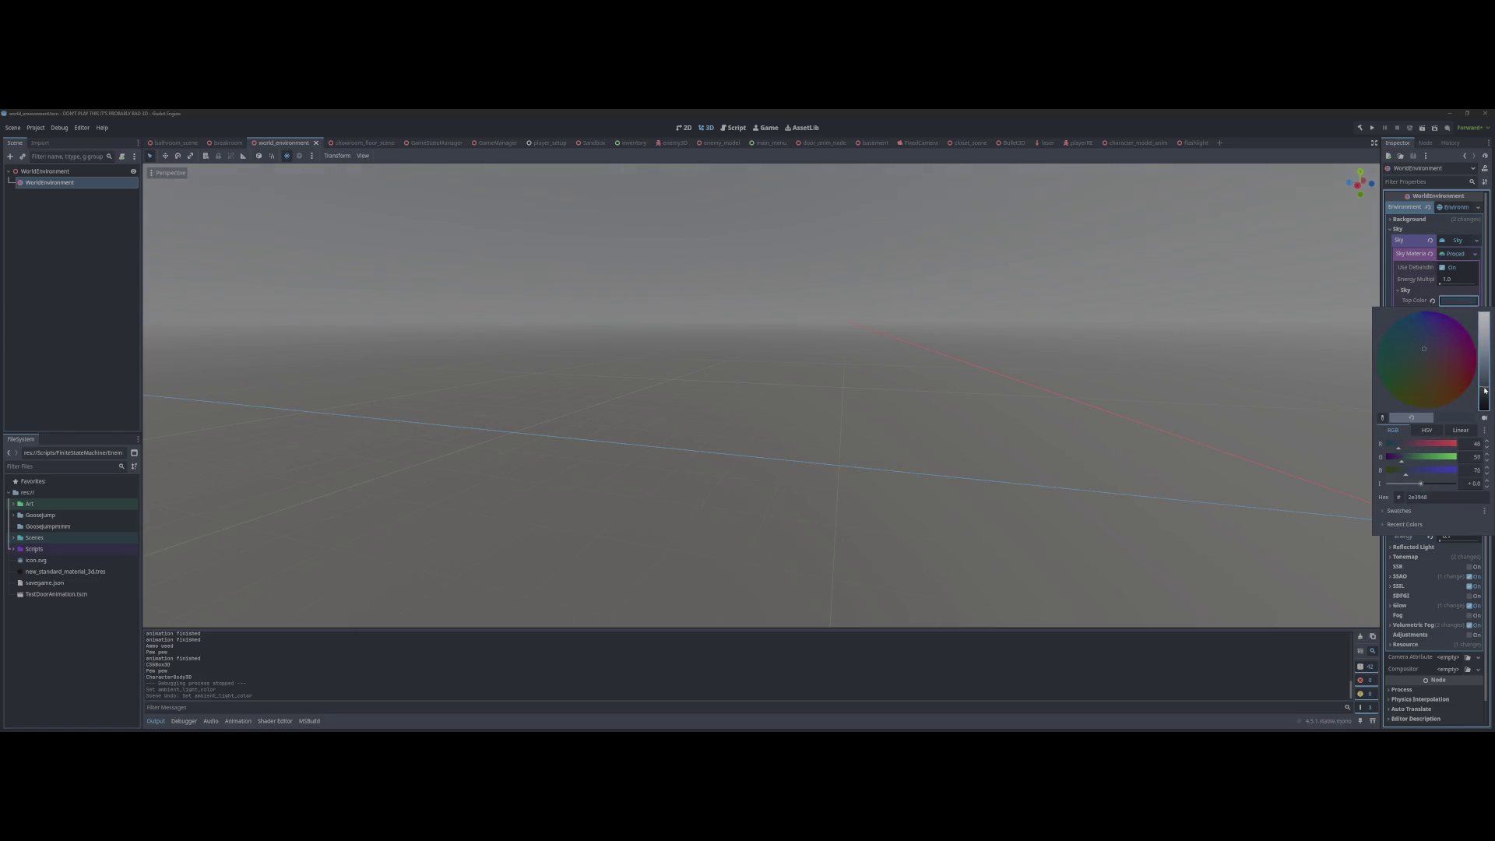
pyautogui.click(1458, 312)
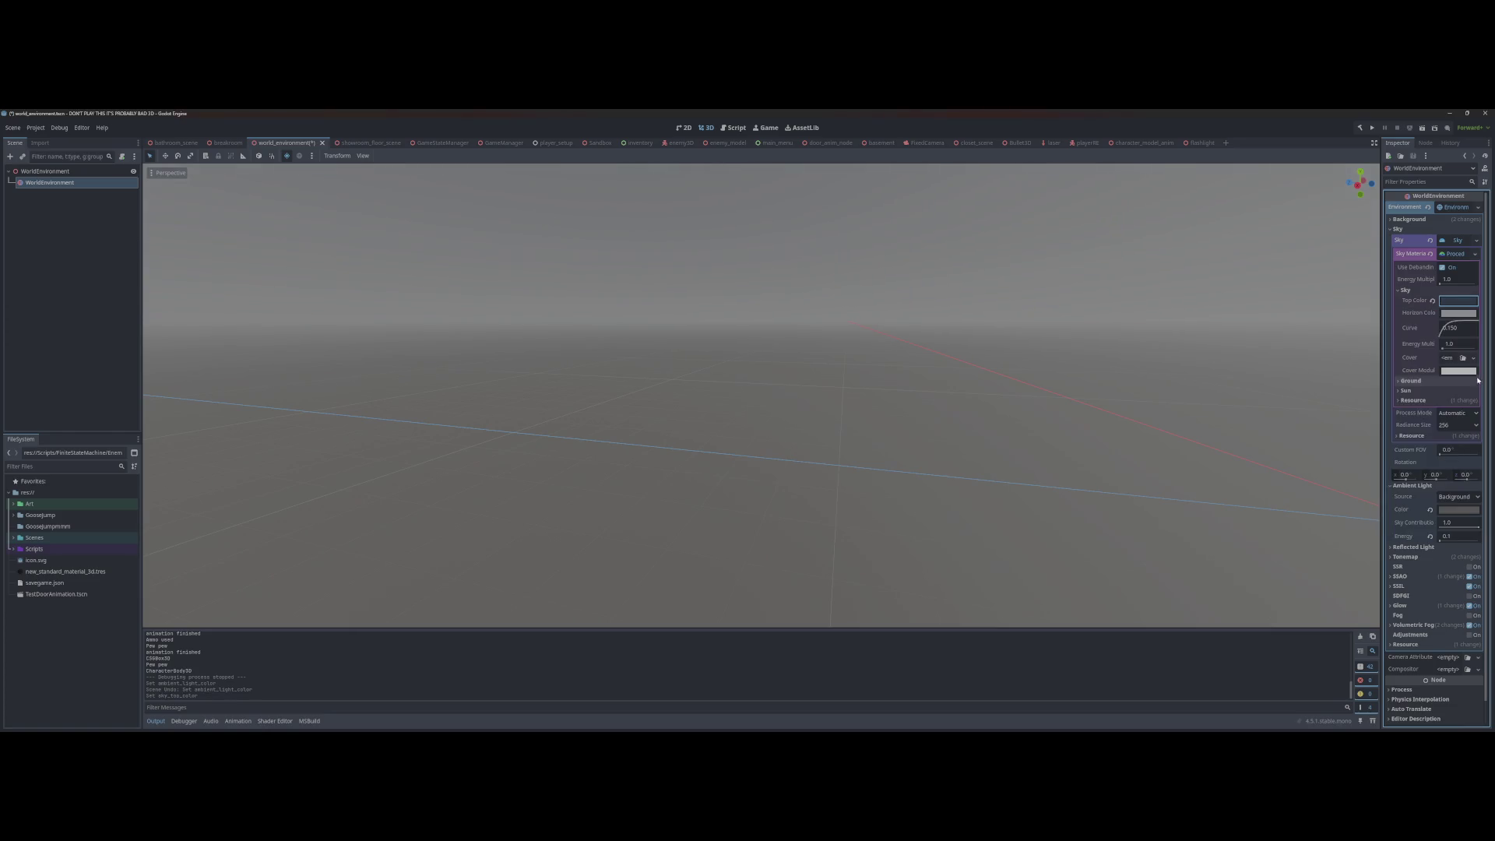
pyautogui.click(1459, 313)
pyautogui.moveTo(1486, 368); pyautogui.dragTo(1485, 397)
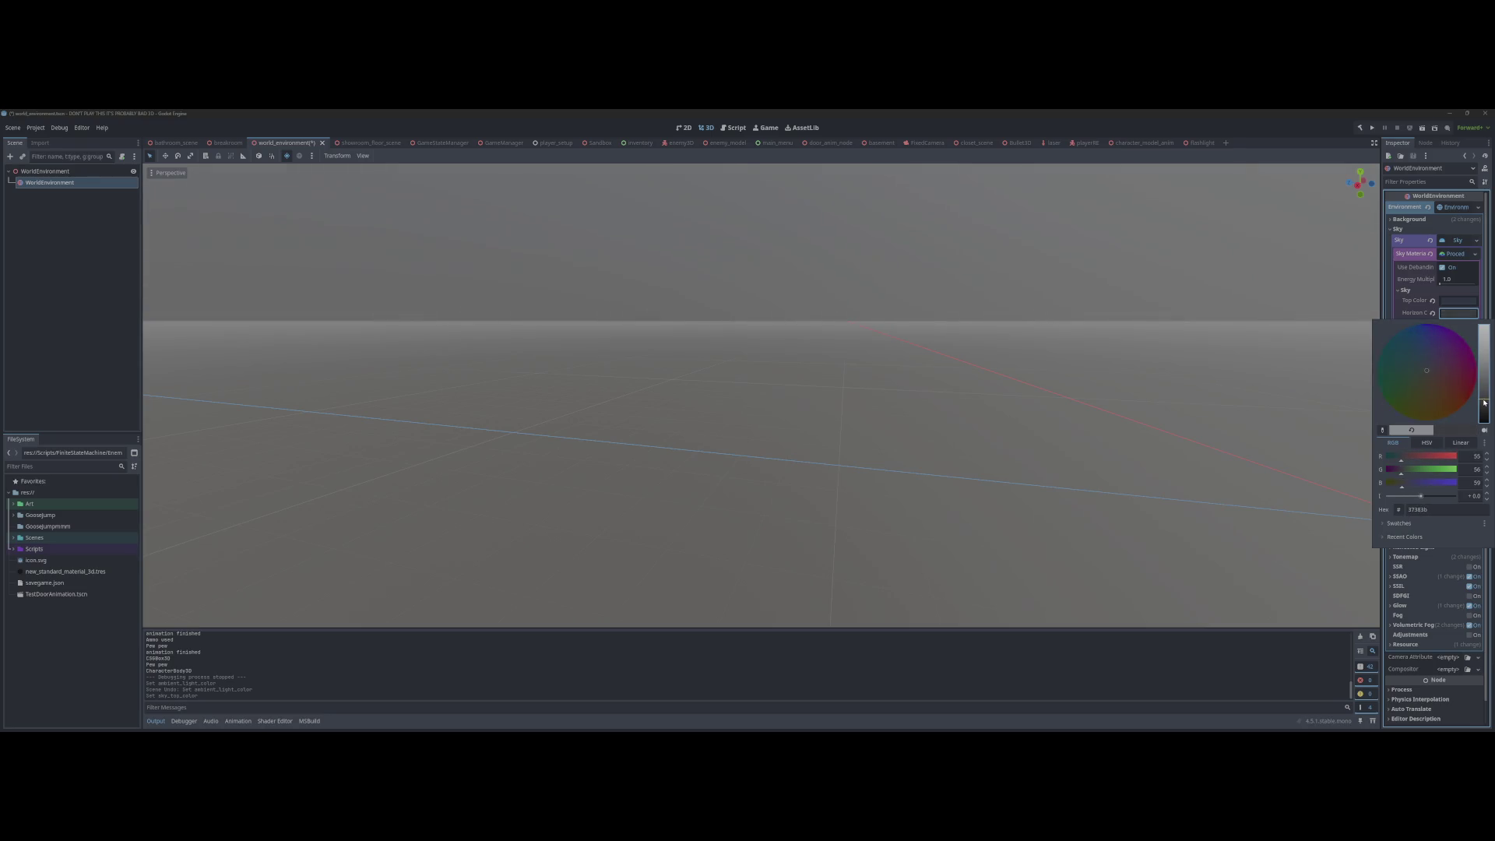
pyautogui.press('Escape')
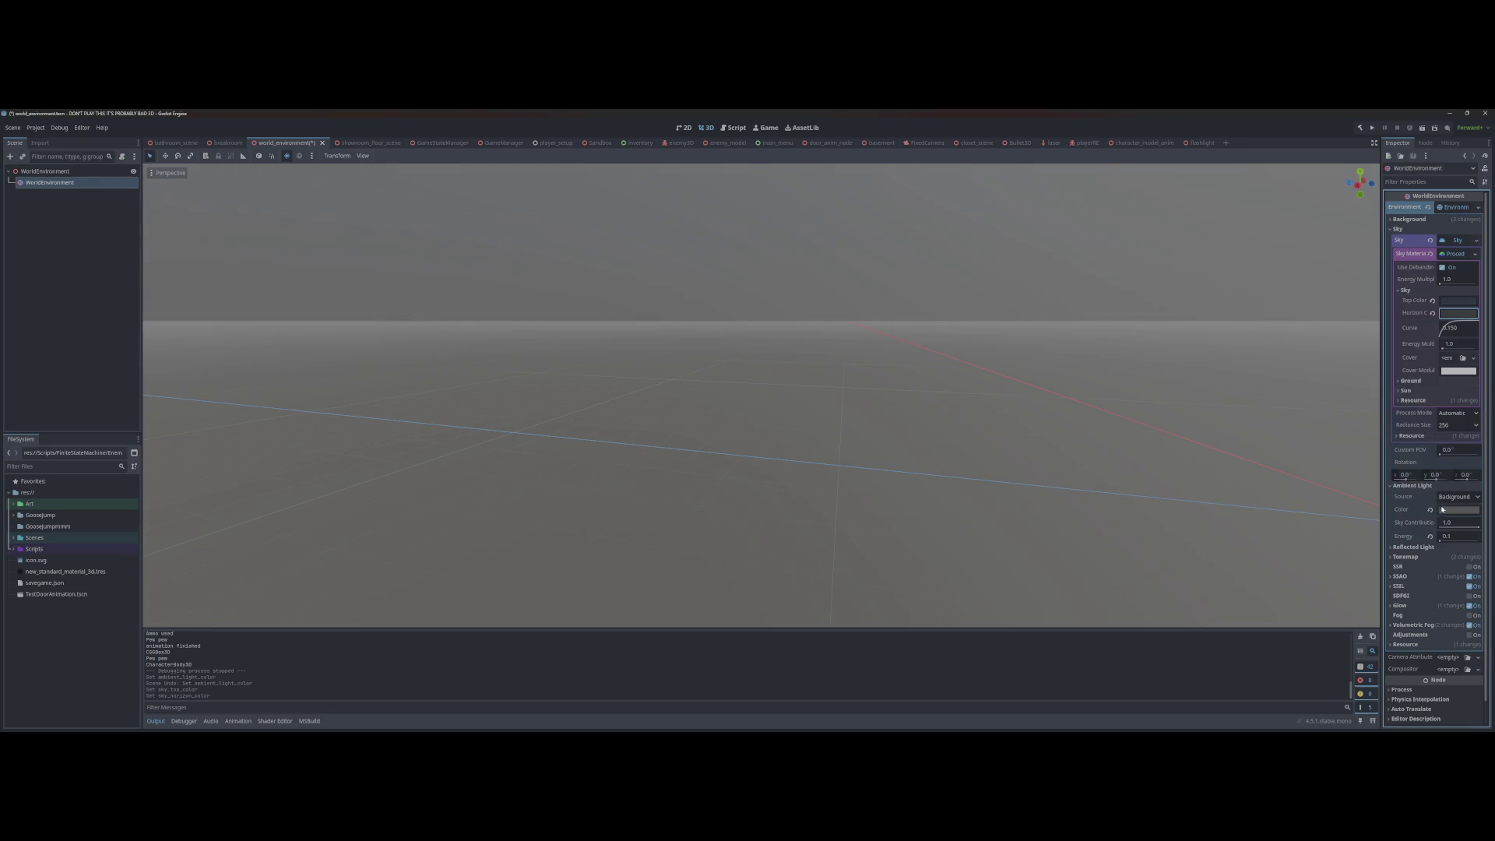
# Step: Darken the Ambient Light Color and run the game with F5
pyautogui.click(1457, 511)
pyautogui.moveTo(1487, 354); pyautogui.dragTo(1487, 366)
pyautogui.click(1209, 341)
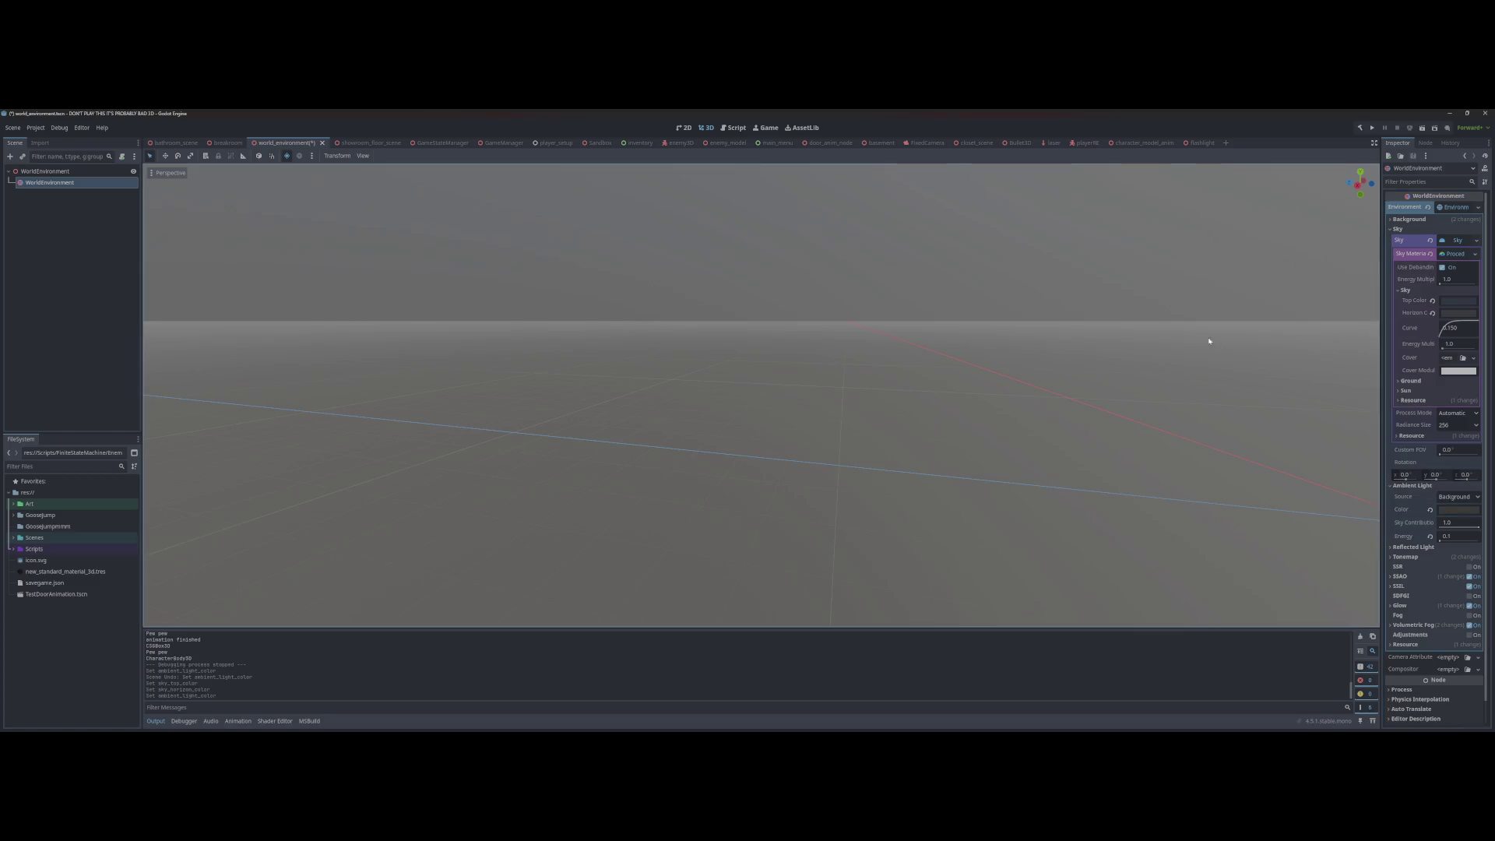
pyautogui.press('F5')
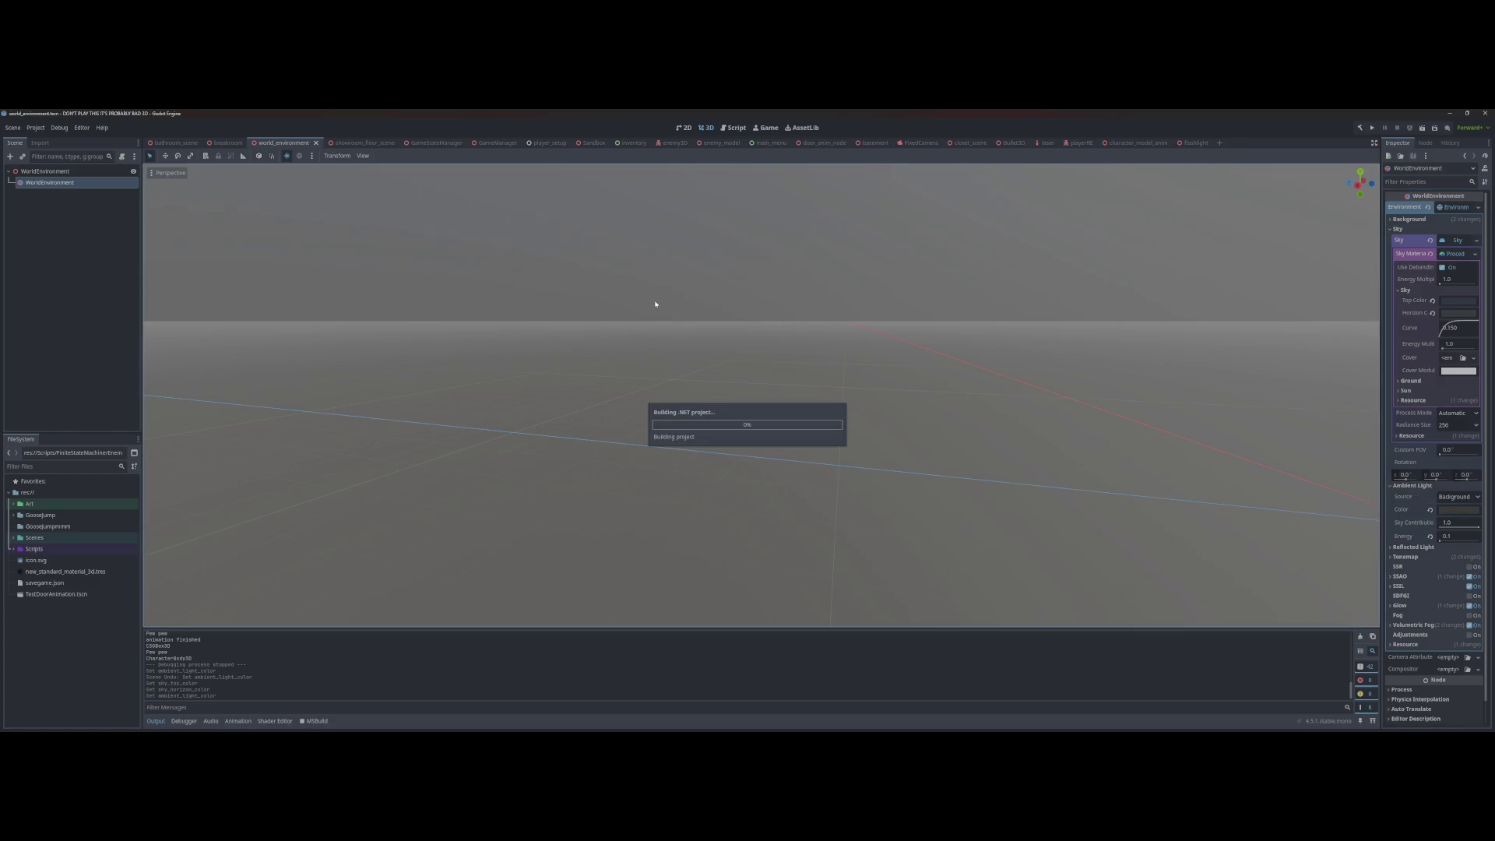
# Step: Play a New Game past the dialogue to judge the darker bathroom, then stop with F8
pyautogui.press('Return')
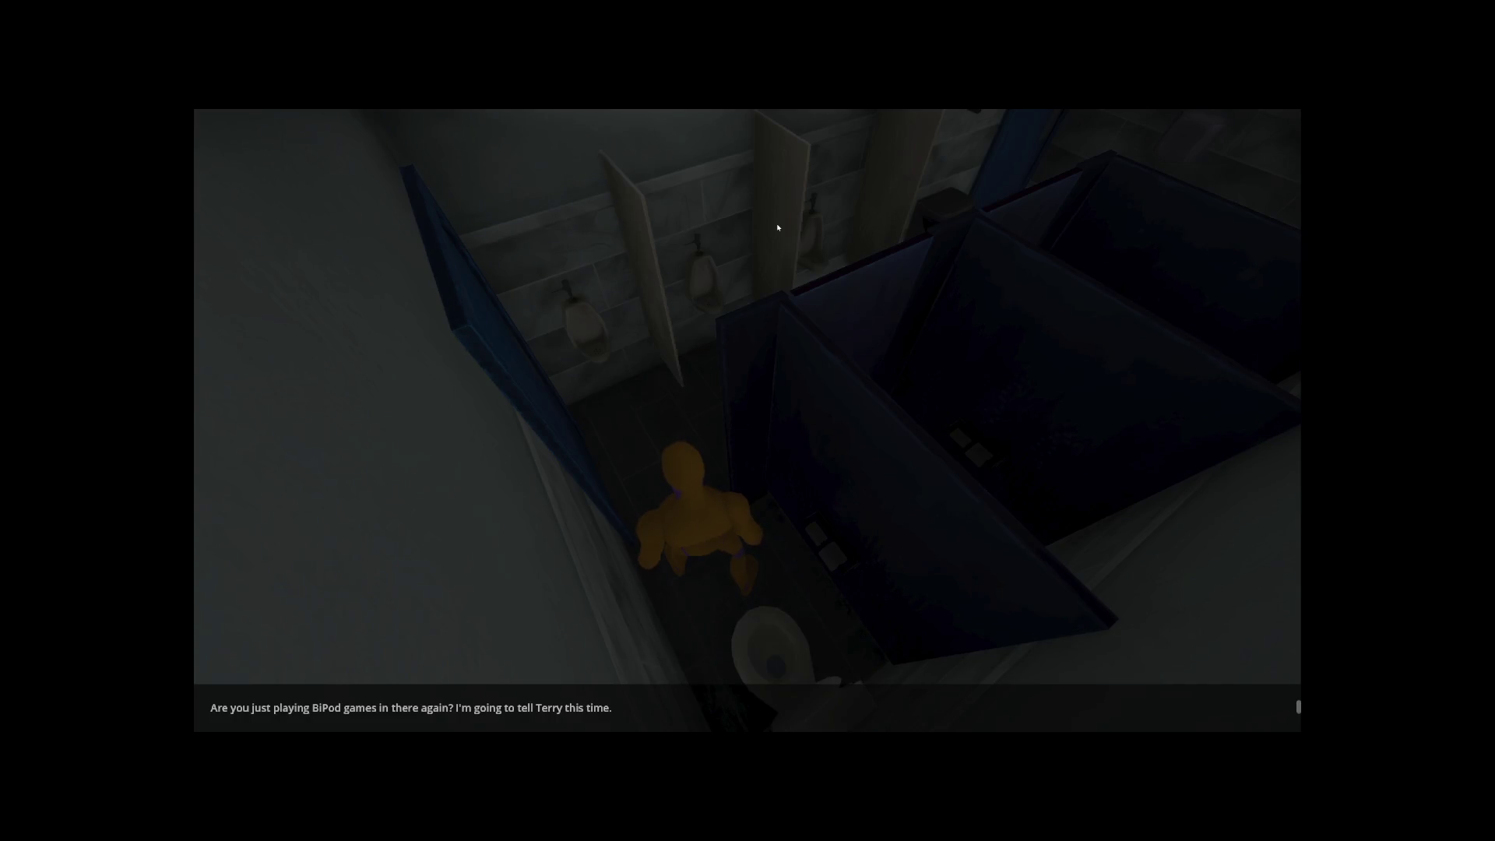
pyautogui.press('Return')
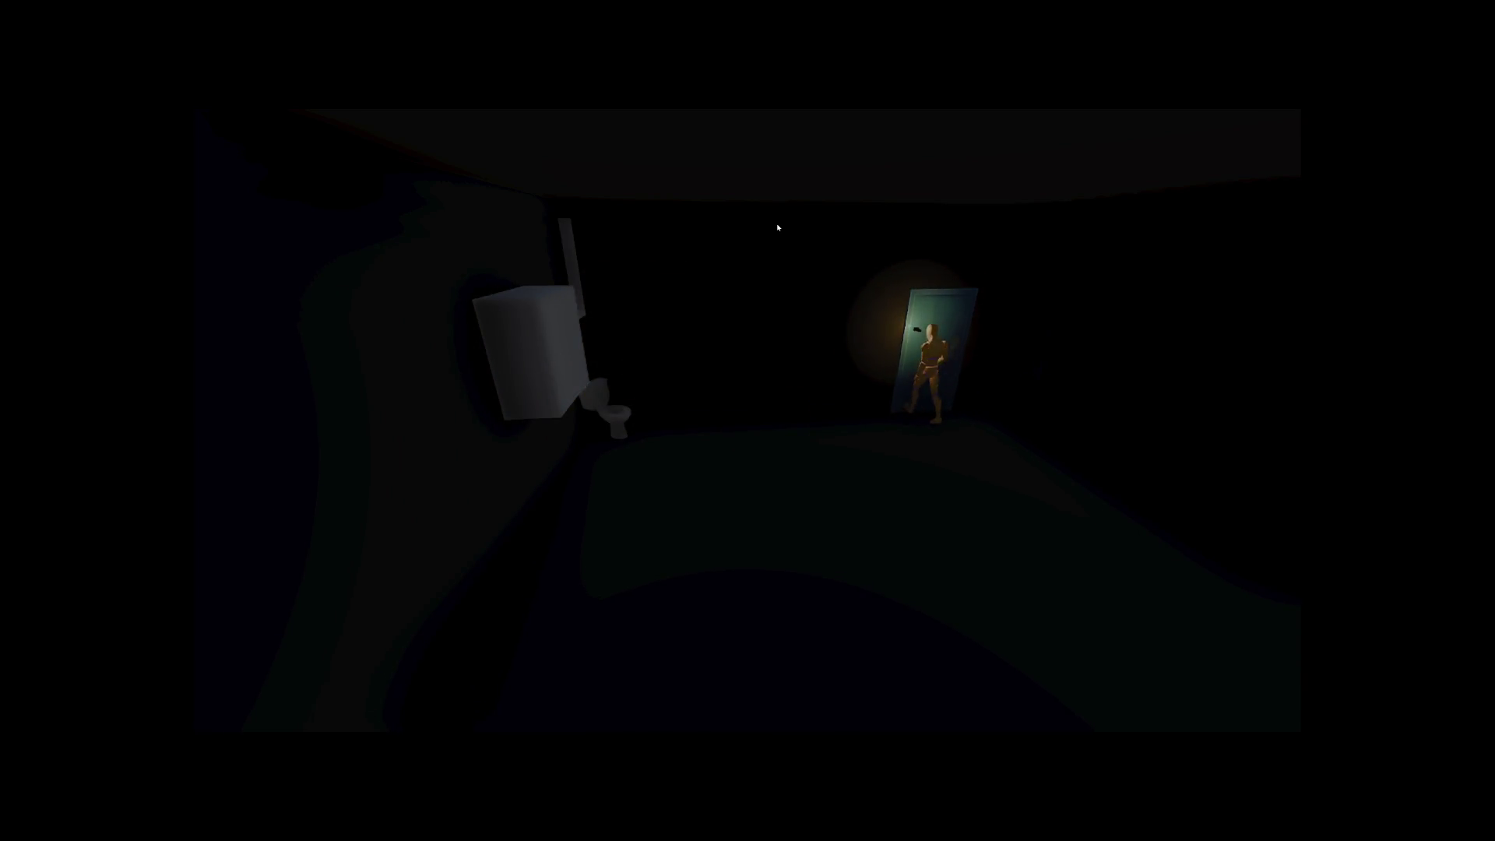
pyautogui.press('F8')
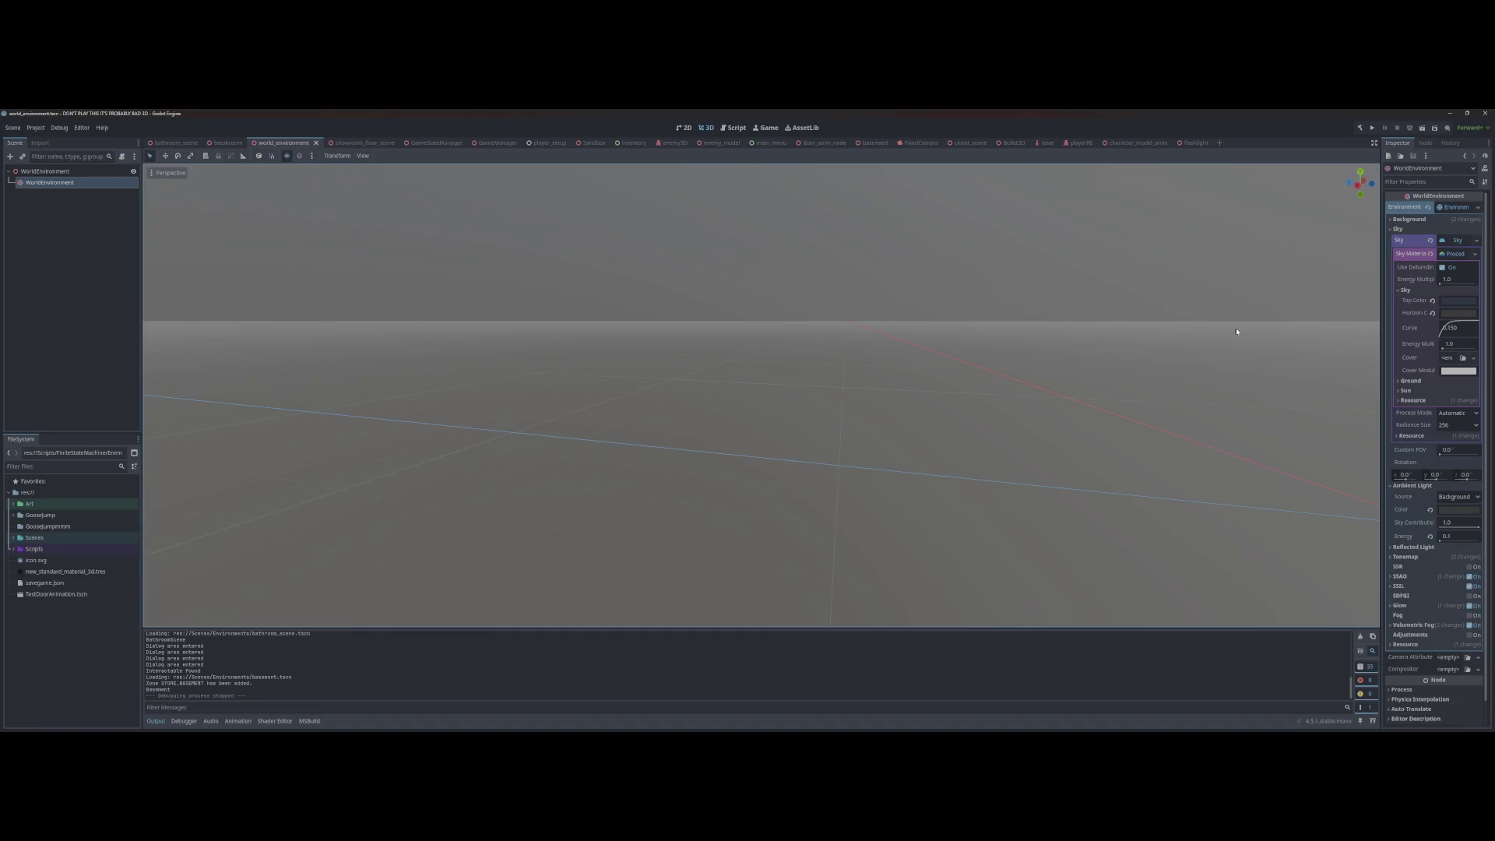
# Step: Darken the sky Horizon Color further and slightly adjust the Top Color brightness
pyautogui.click(1461, 313)
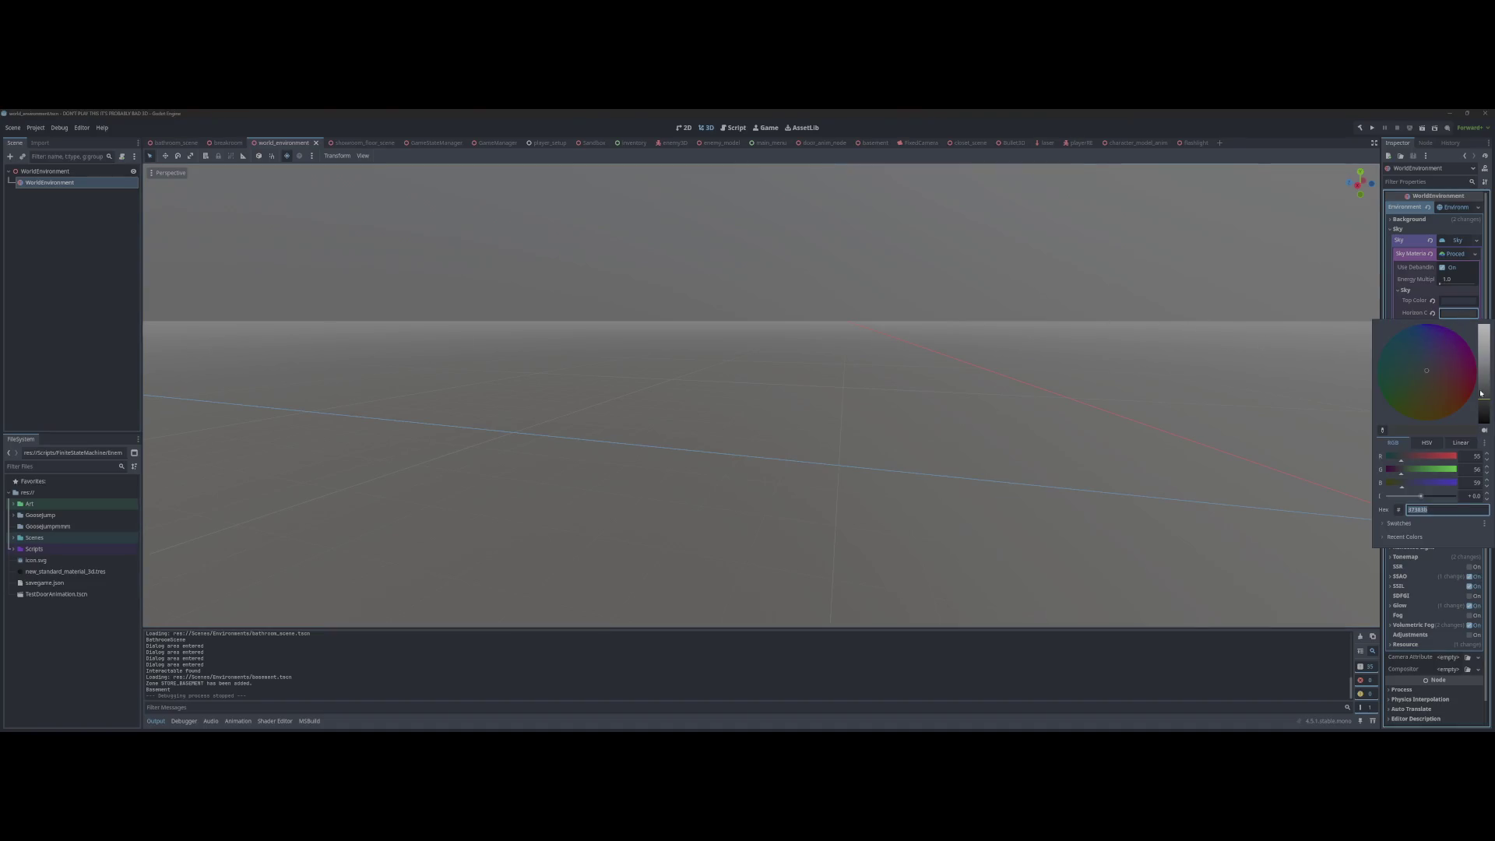
pyautogui.moveTo(1481, 393); pyautogui.dragTo(1484, 414)
pyautogui.press('Escape')
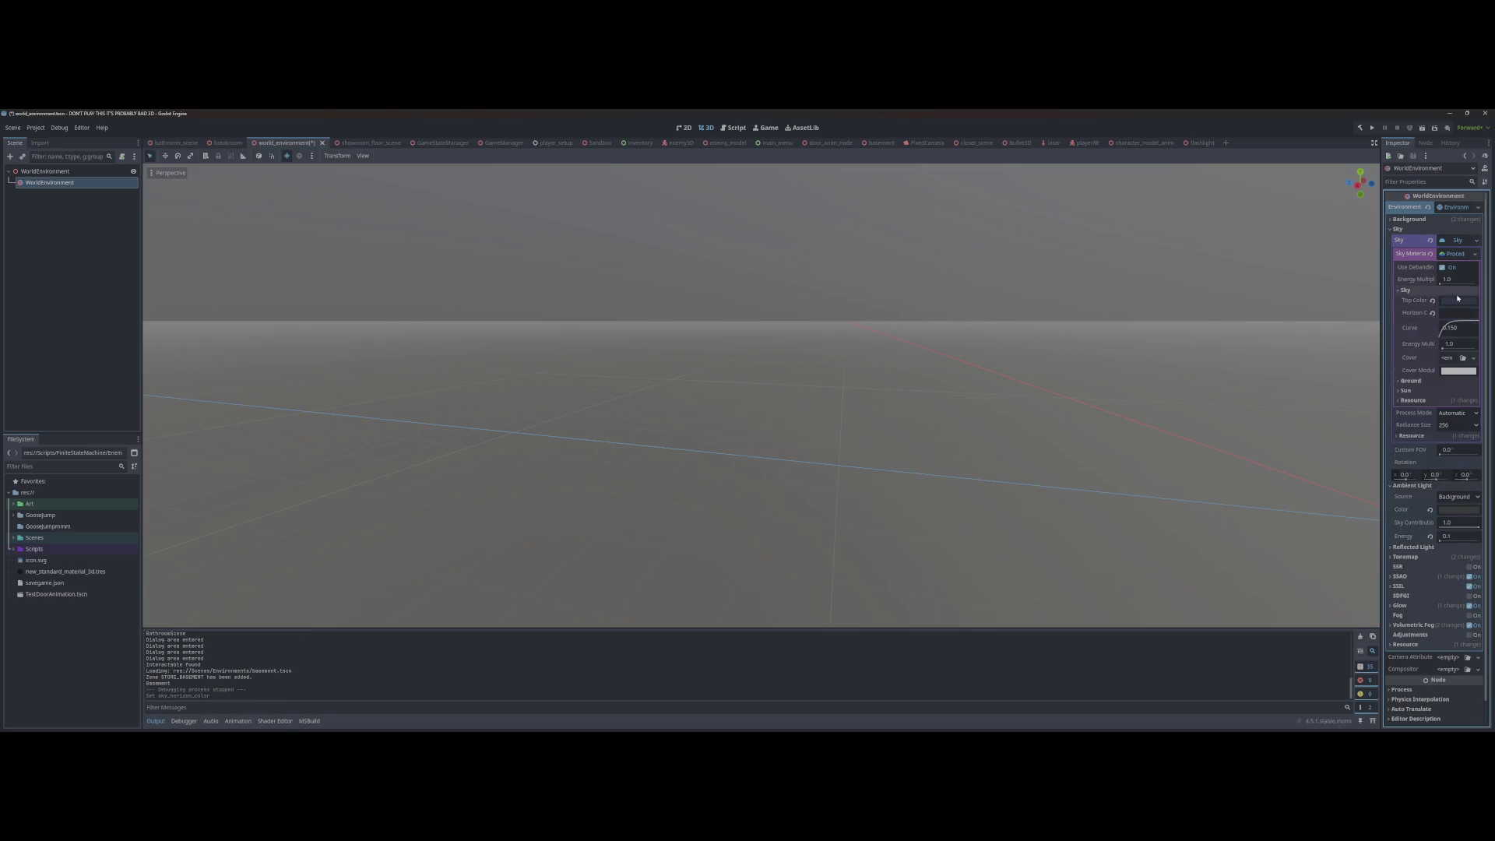
pyautogui.click(1462, 302)
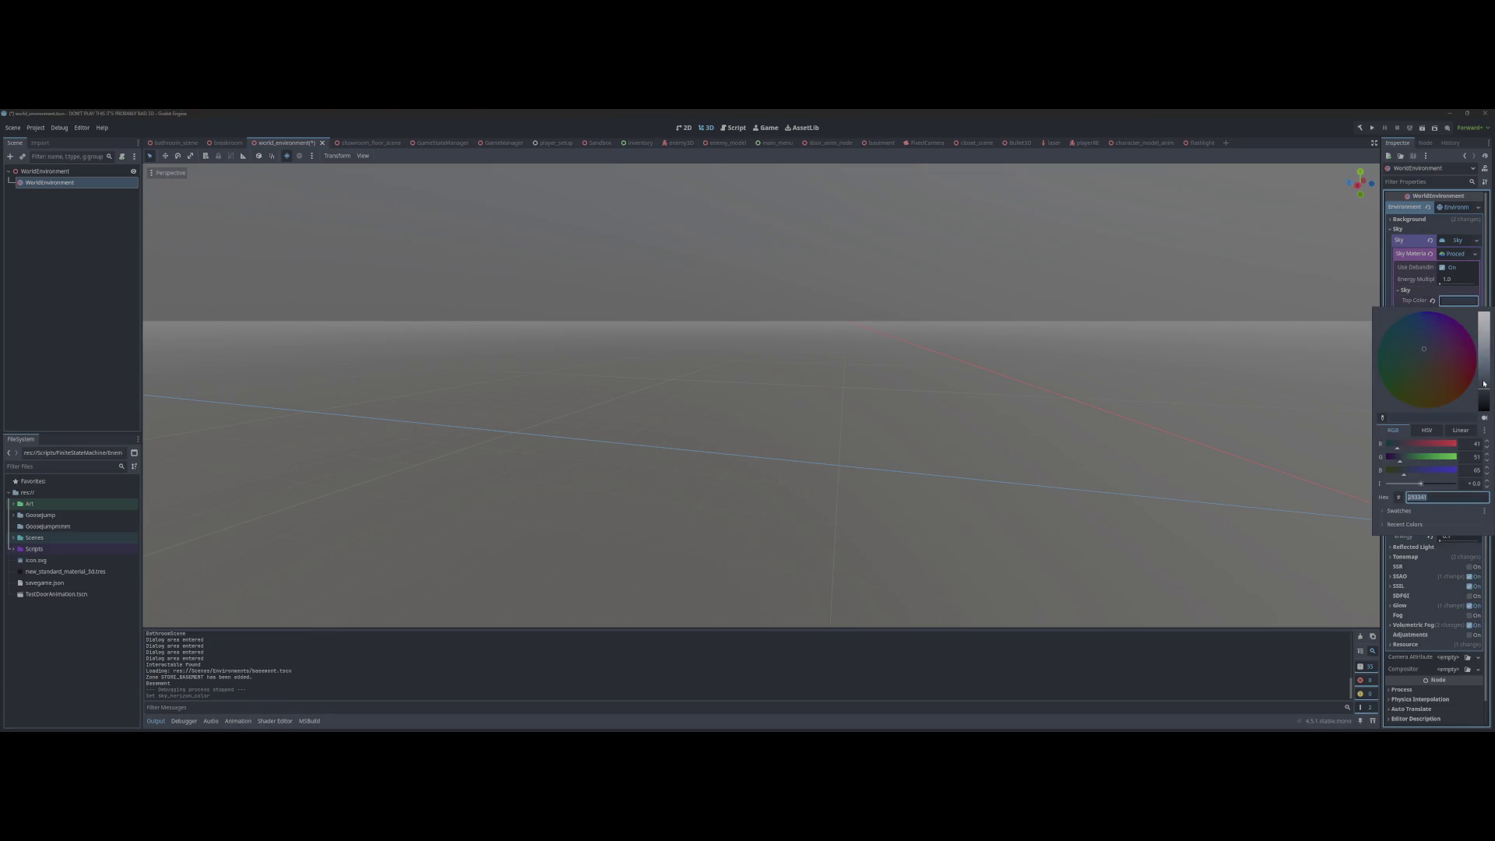
pyautogui.moveTo(1485, 397); pyautogui.dragTo(1483, 399)
pyautogui.press('Escape')
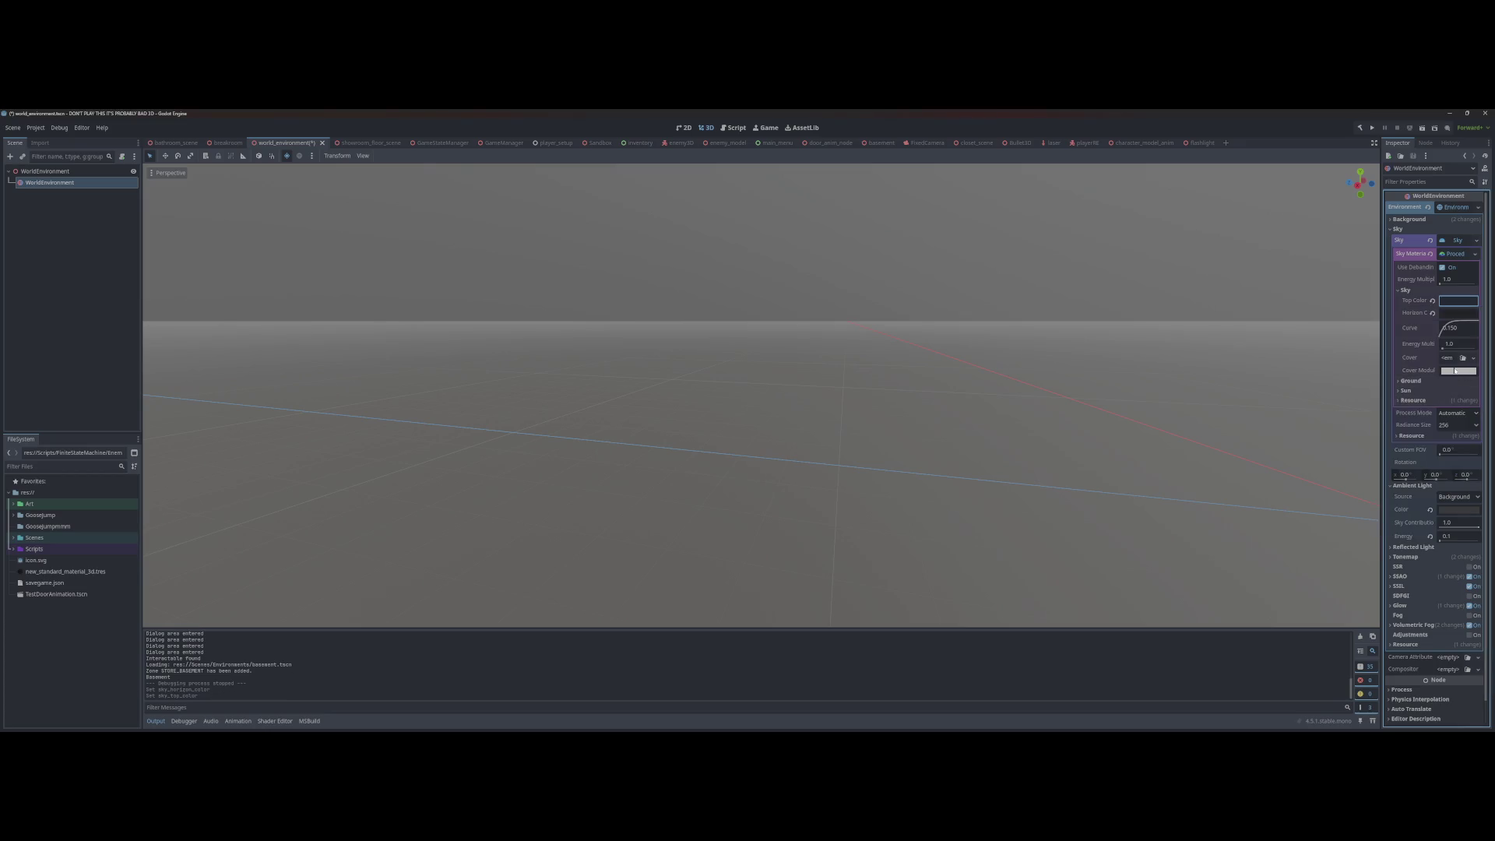
# Step: Adjust the Ambient Light Color, then build and run the game
pyautogui.click(1453, 510)
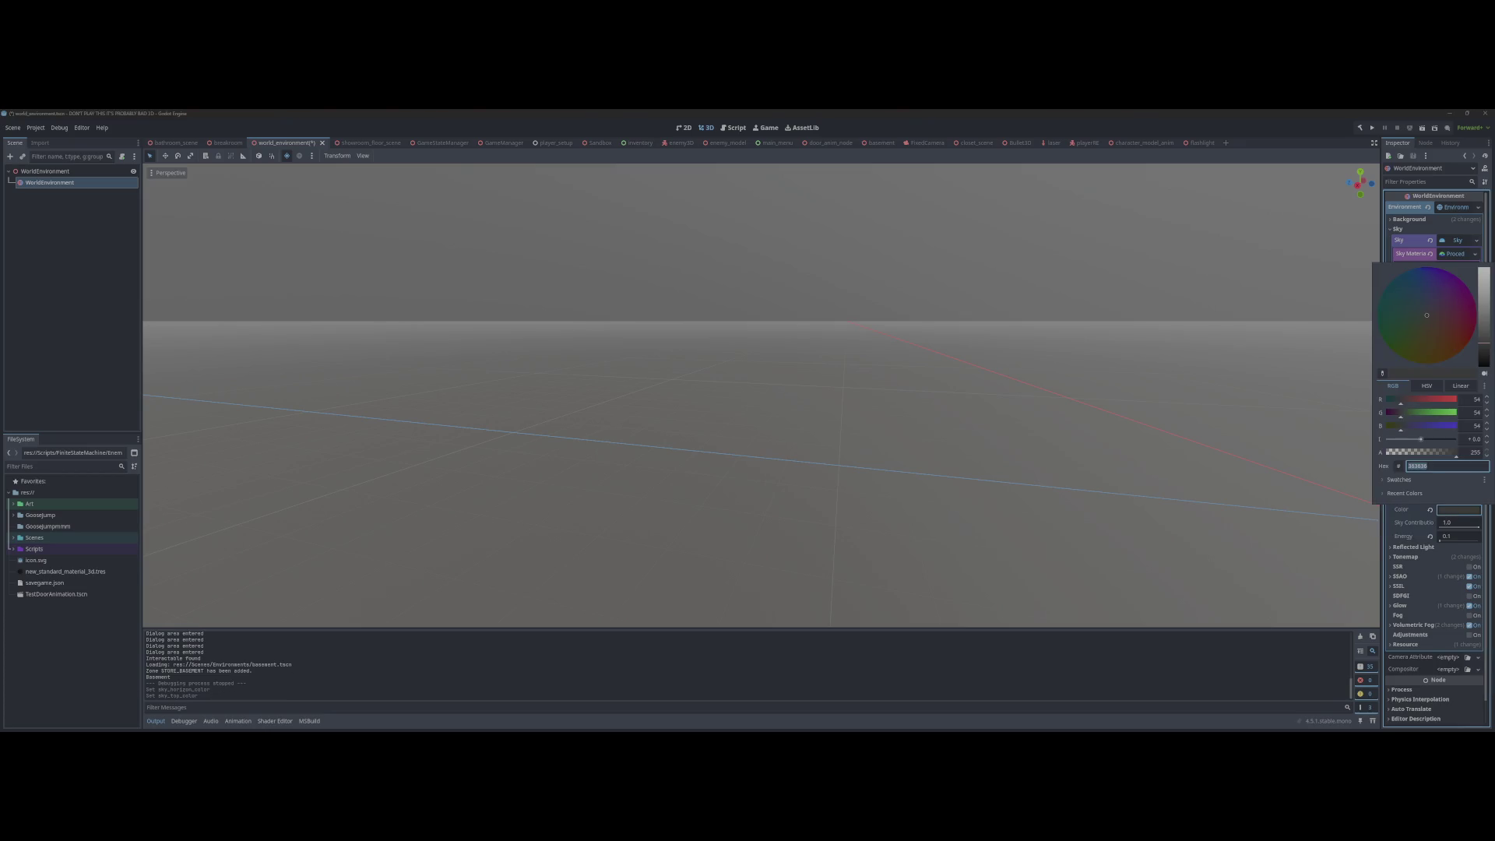
pyautogui.moveTo(1485, 348); pyautogui.dragTo(1485, 356)
pyautogui.press('Escape')
pyautogui.press('F5')
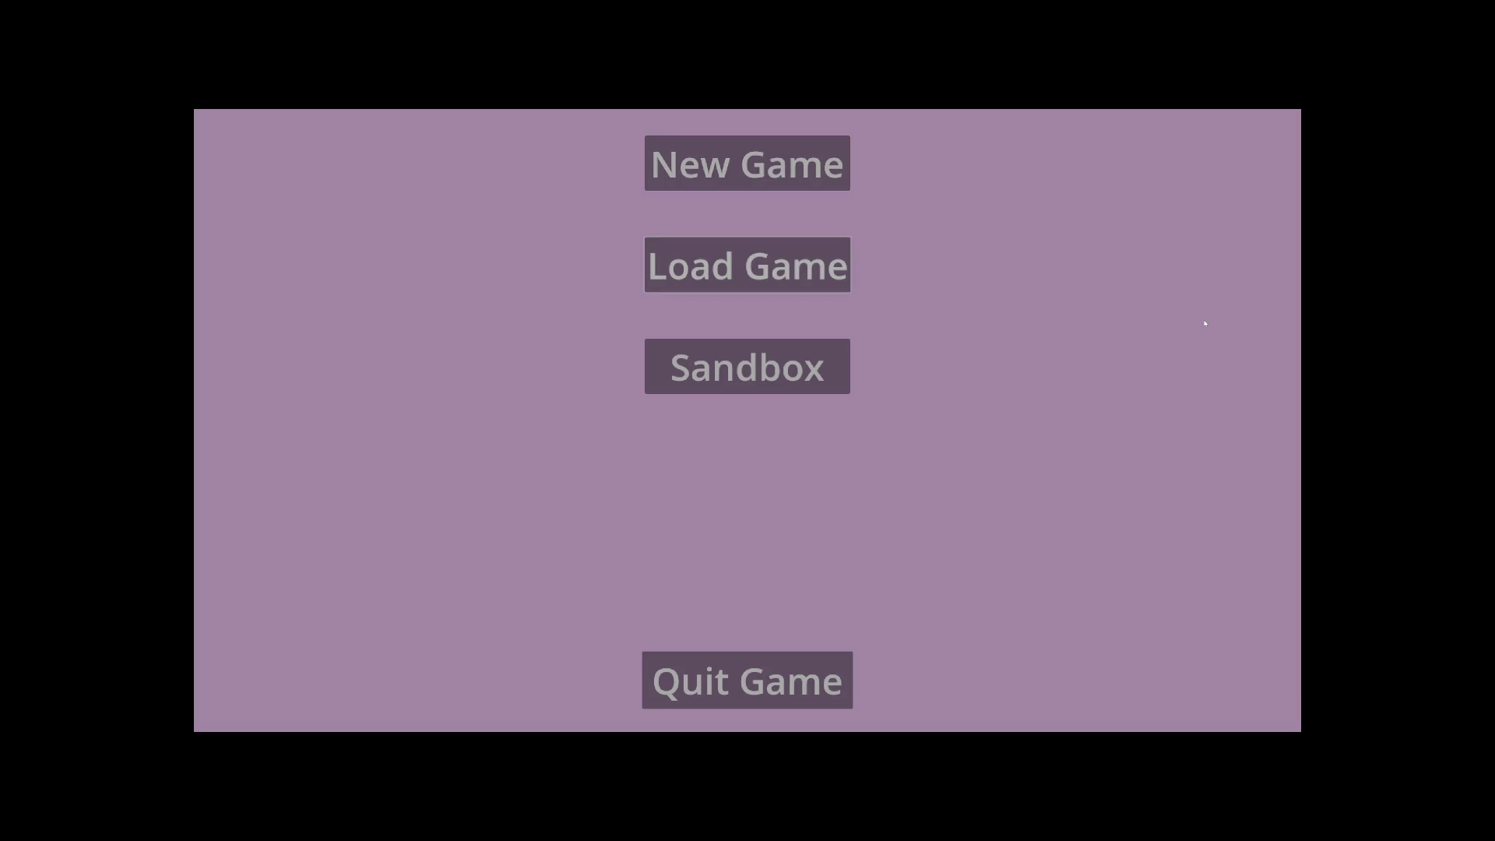
# Step: Play-test the restroom, then drag the sky Horizon Color value down to black
pyautogui.press('Return')
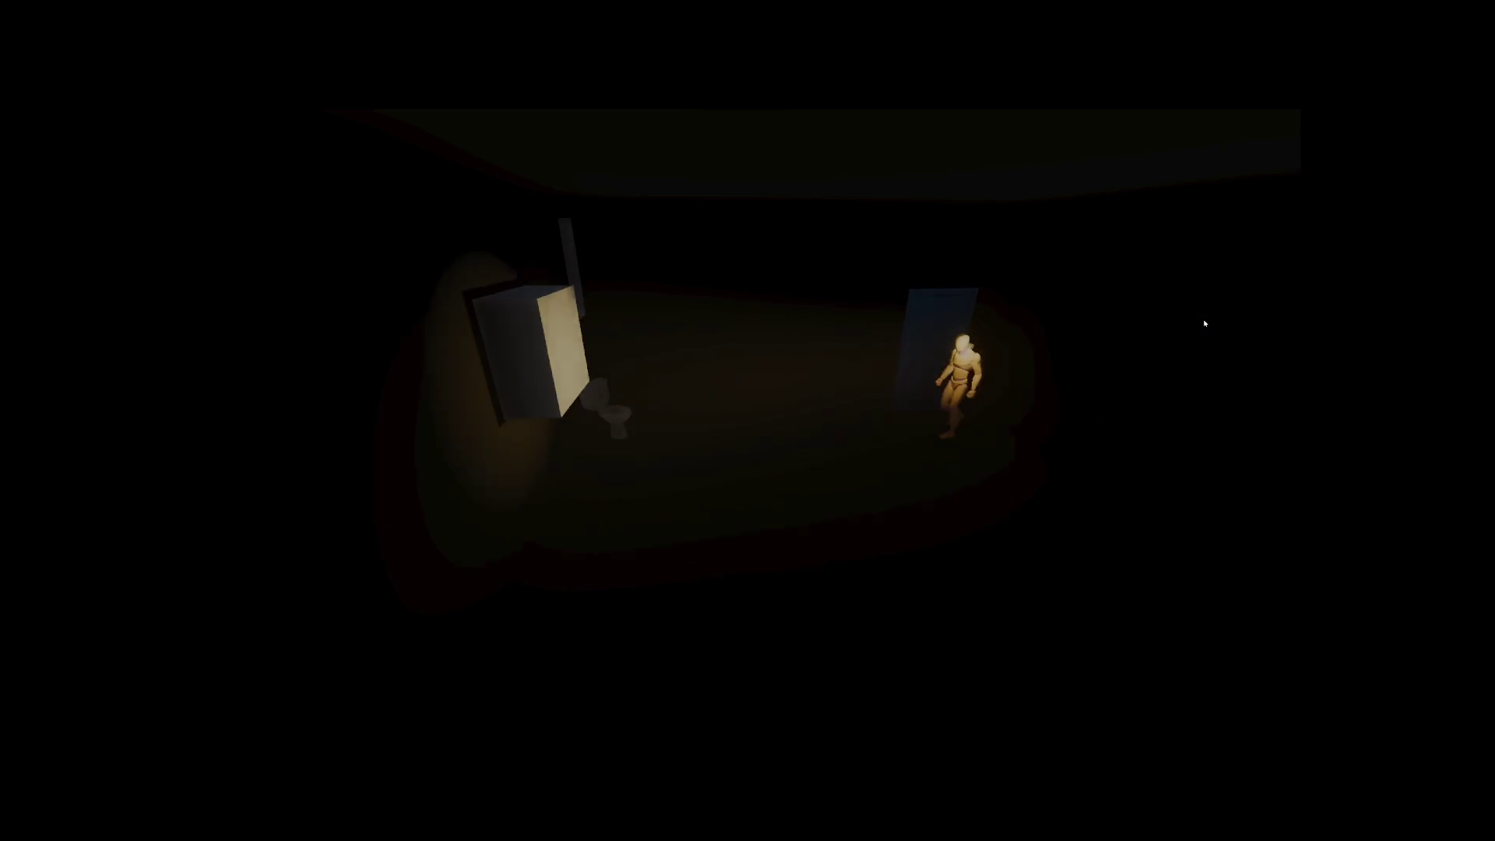
pyautogui.press('F8')
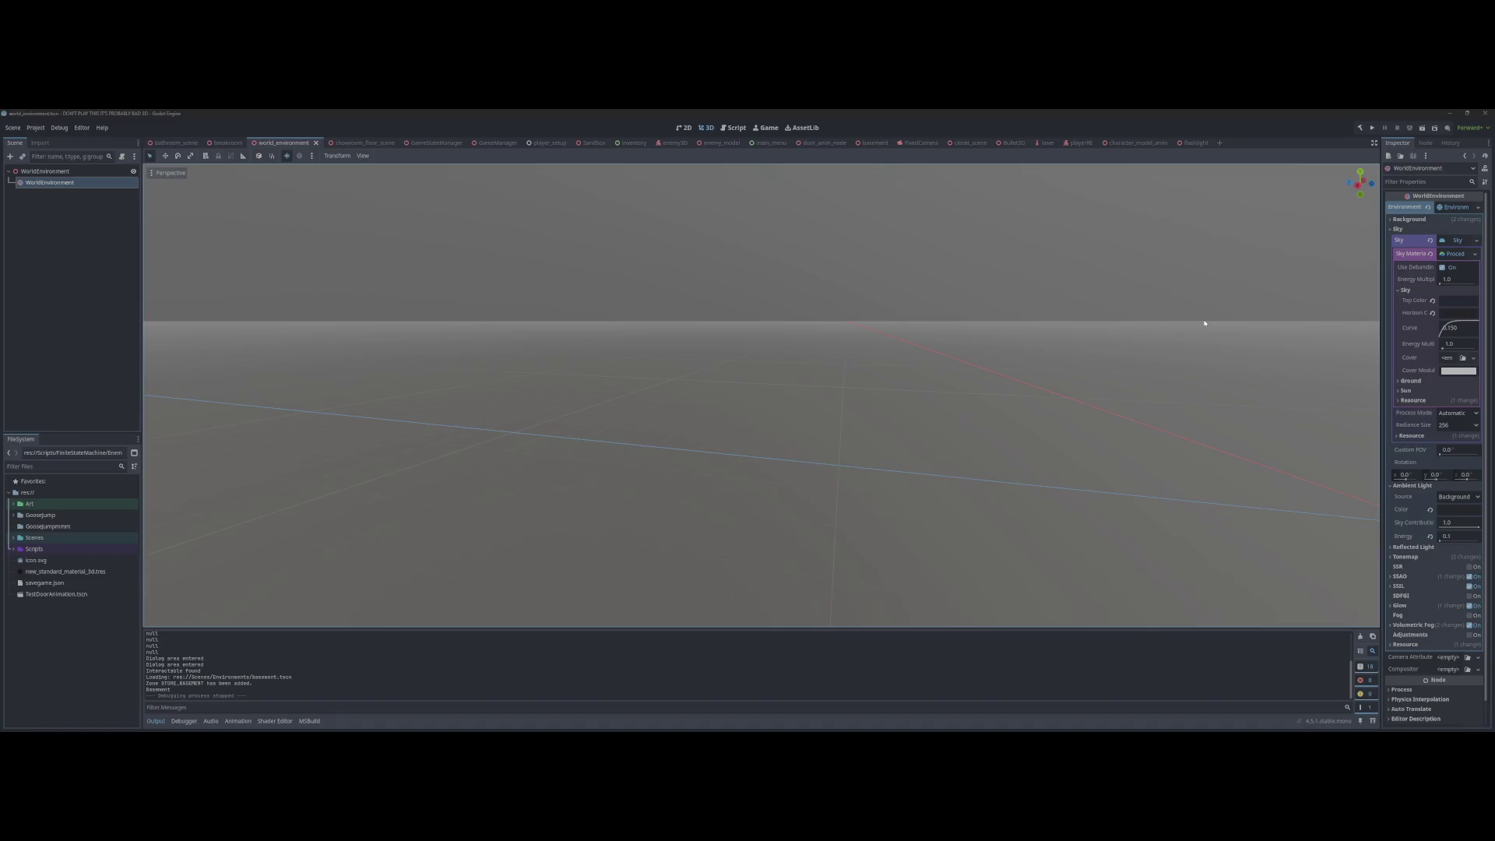
pyautogui.click(1452, 314)
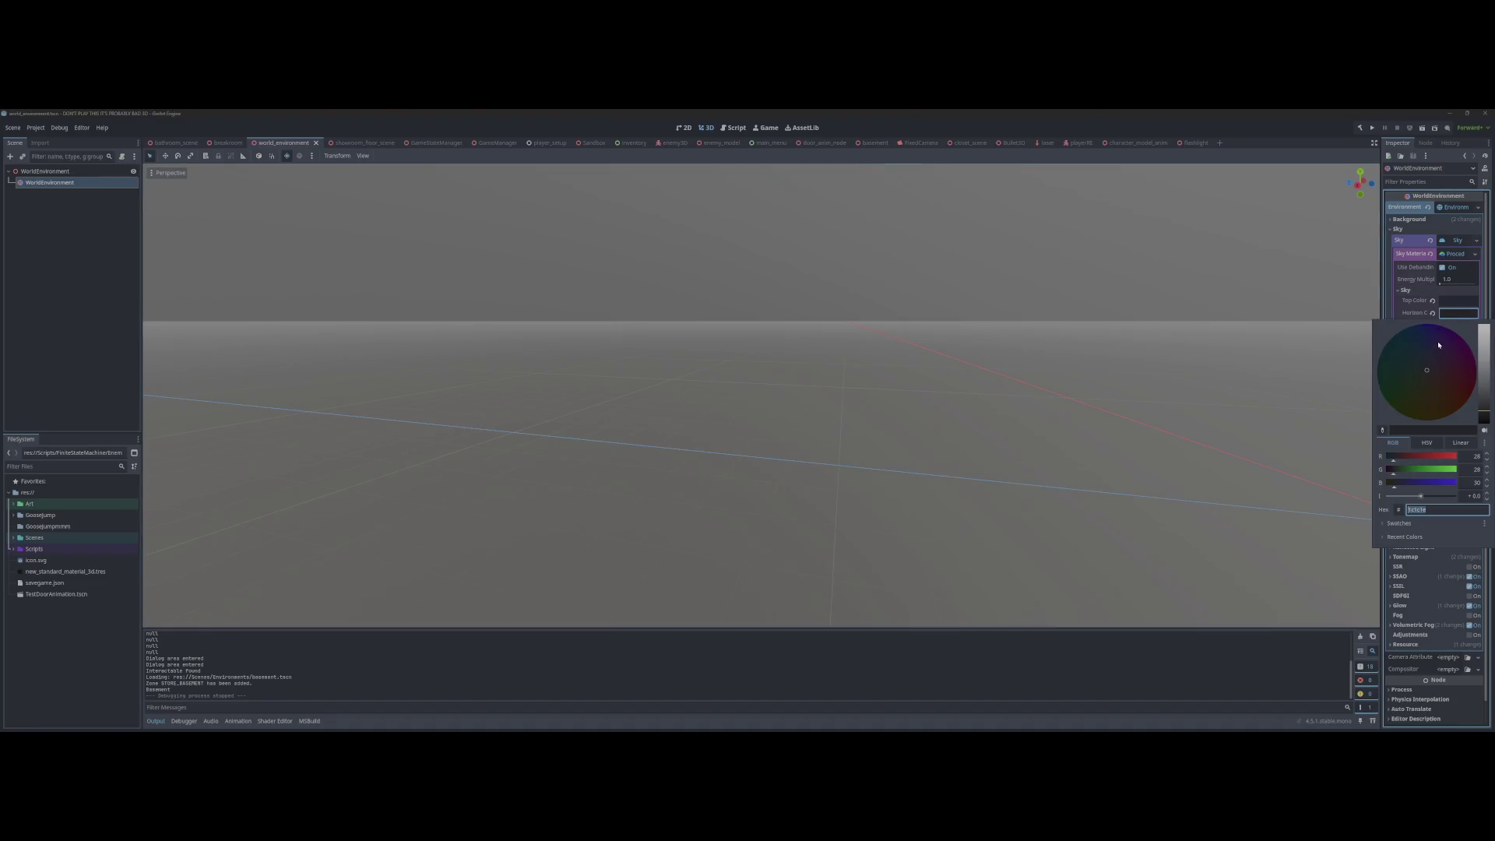
pyautogui.moveTo(1485, 412); pyautogui.dragTo(1484, 424)
pyautogui.click(1316, 336)
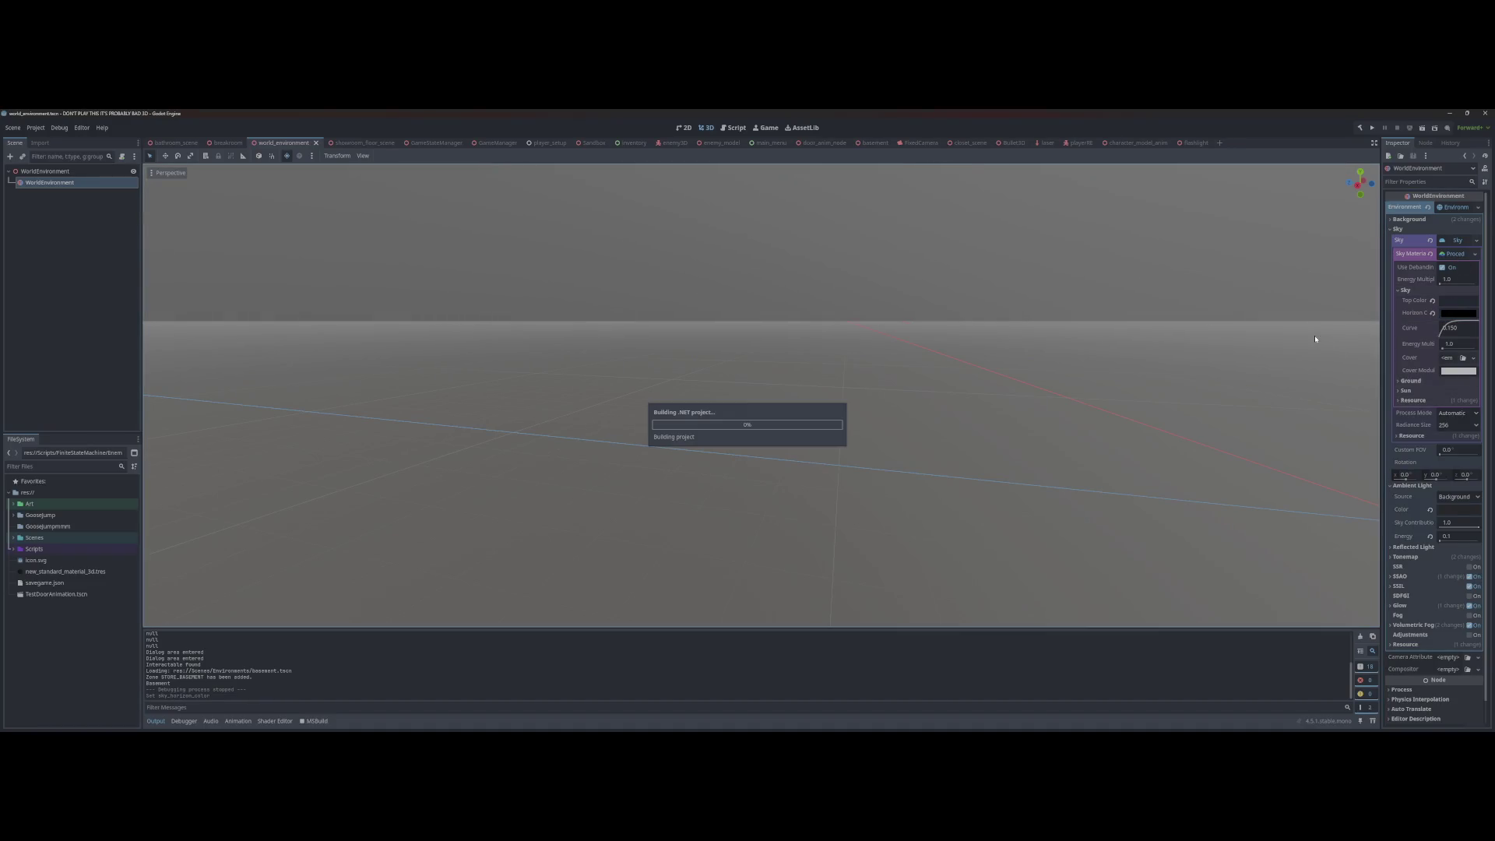
# Step: Rerun a New Game to check the dimmer restroom, then stop it with F8
pyautogui.press('F5')
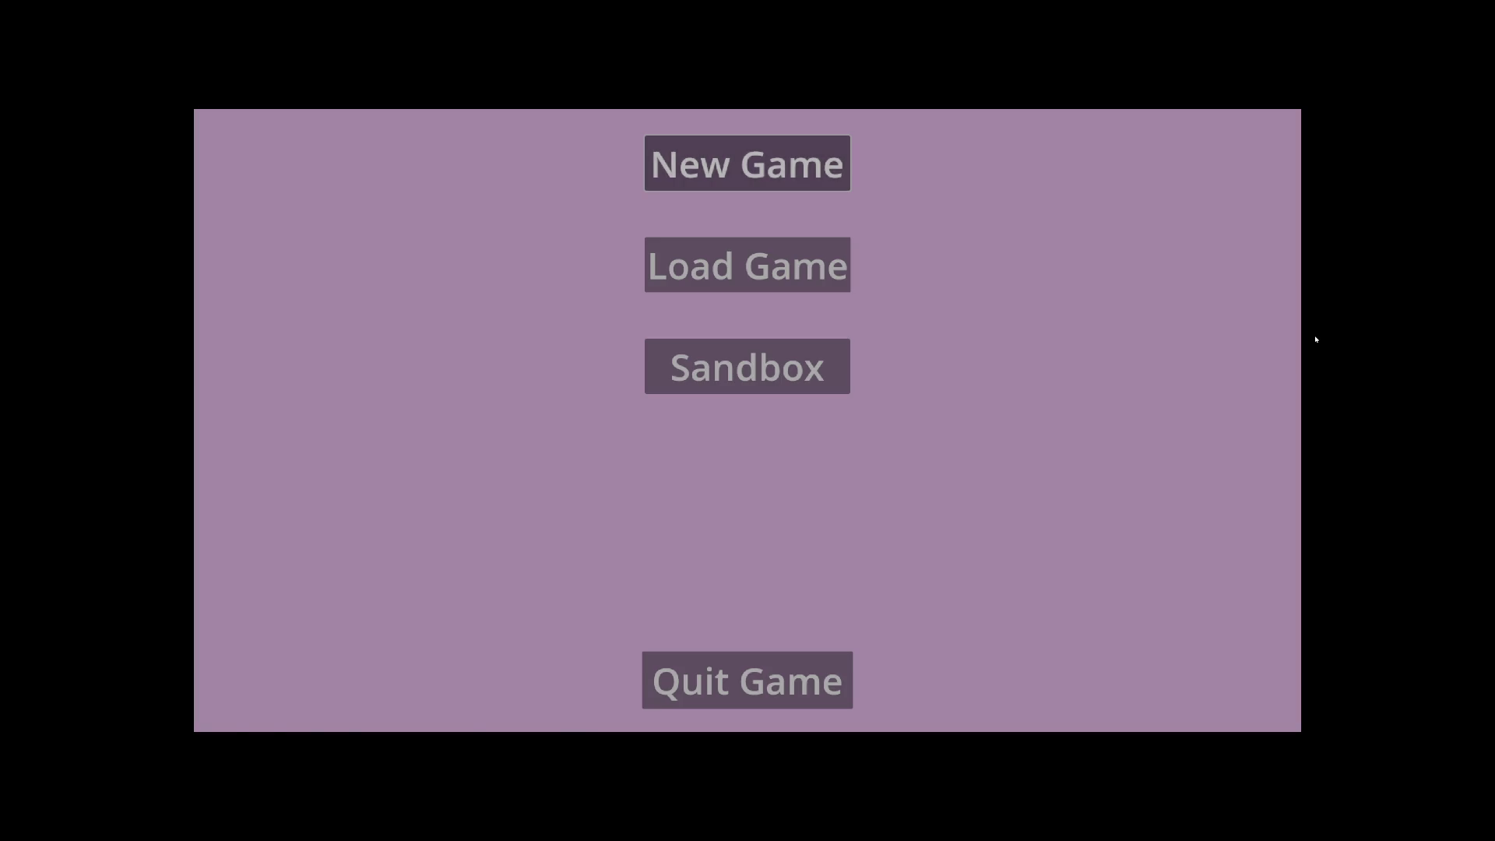
pyautogui.press('Return')
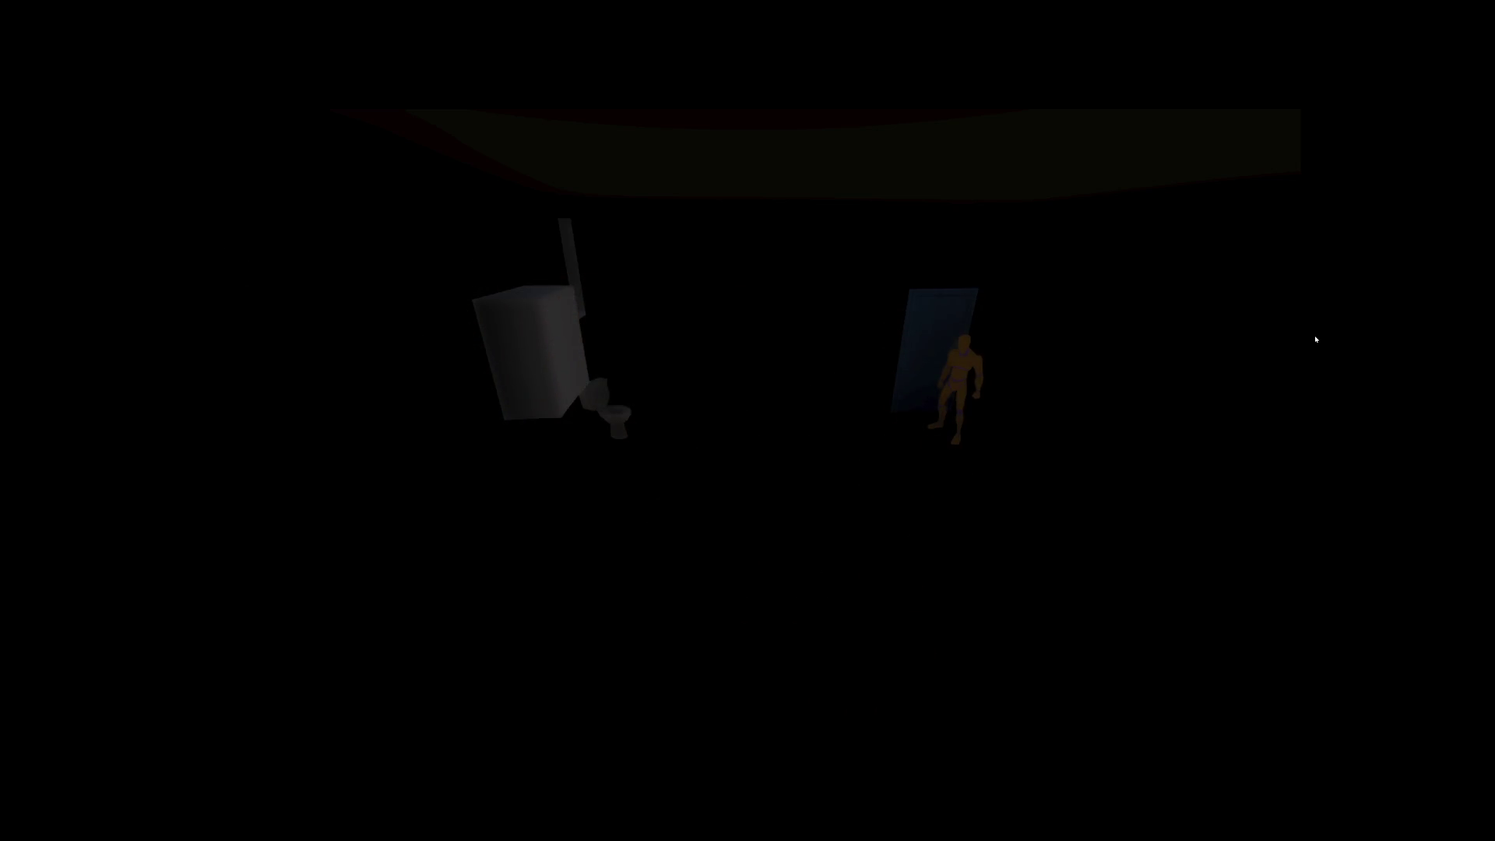
pyautogui.press('F8')
pyautogui.click(1446, 304)
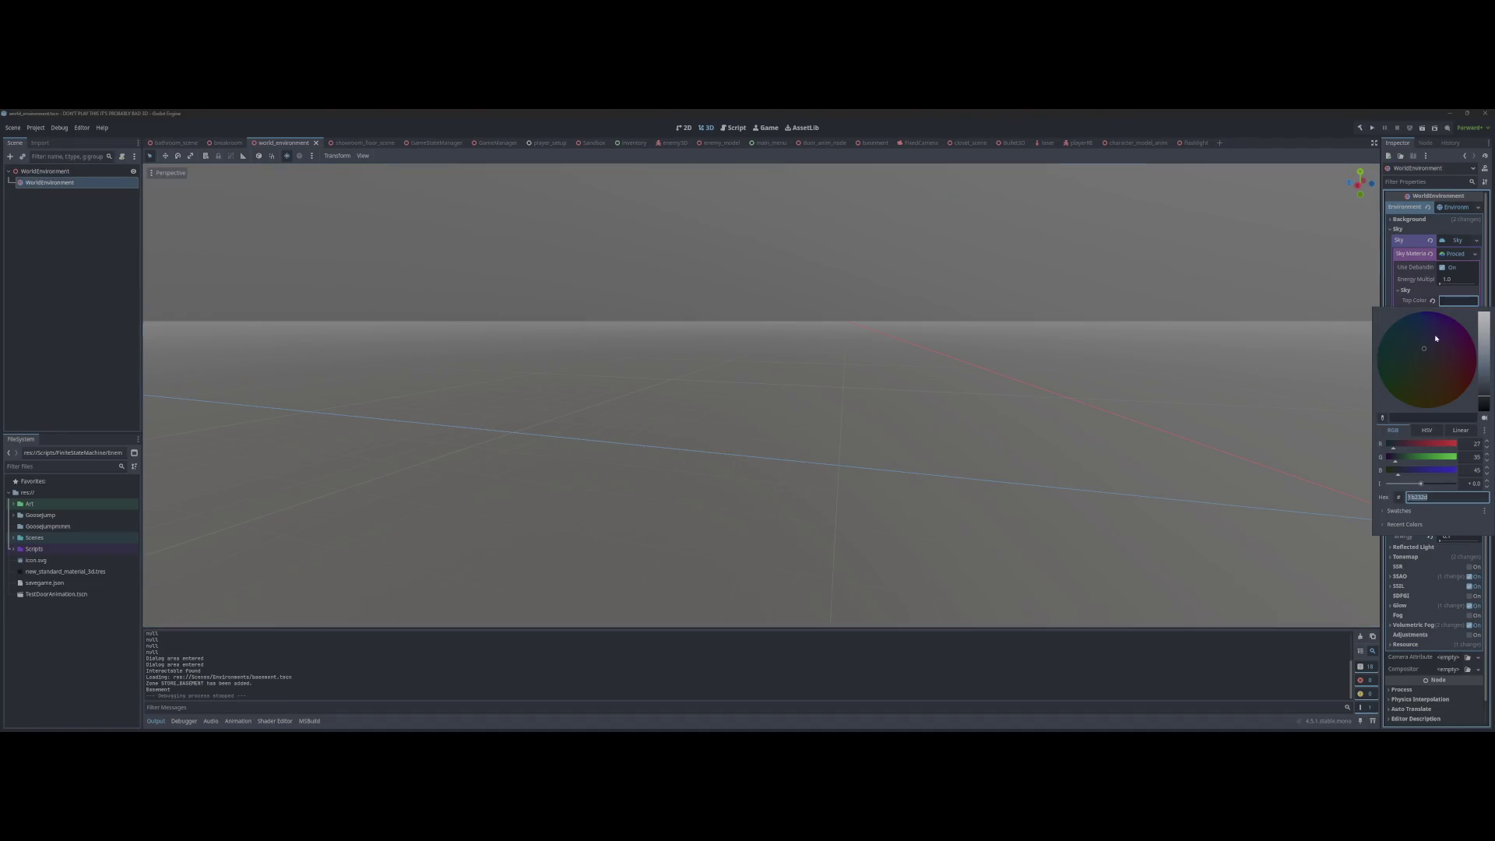
# Step: Set the sky Top Color to black, keep Background as ambient source, and blacken the Ambient Color
pyautogui.click(1478, 429)
pyautogui.click(1453, 498)
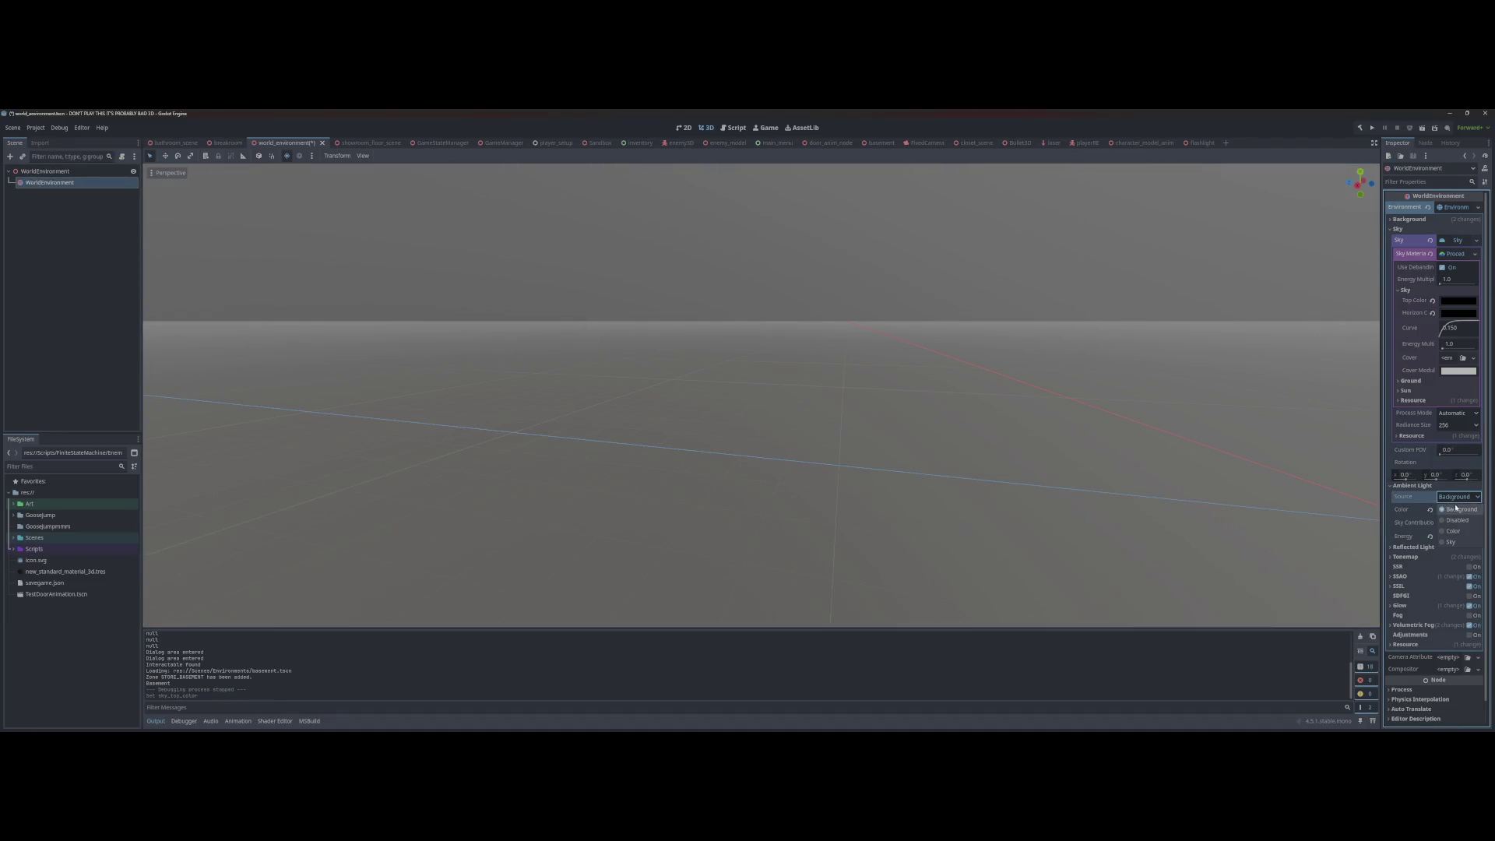
pyautogui.click(1459, 510)
pyautogui.click(1459, 511)
pyautogui.moveTo(1481, 365); pyautogui.dragTo(1482, 371)
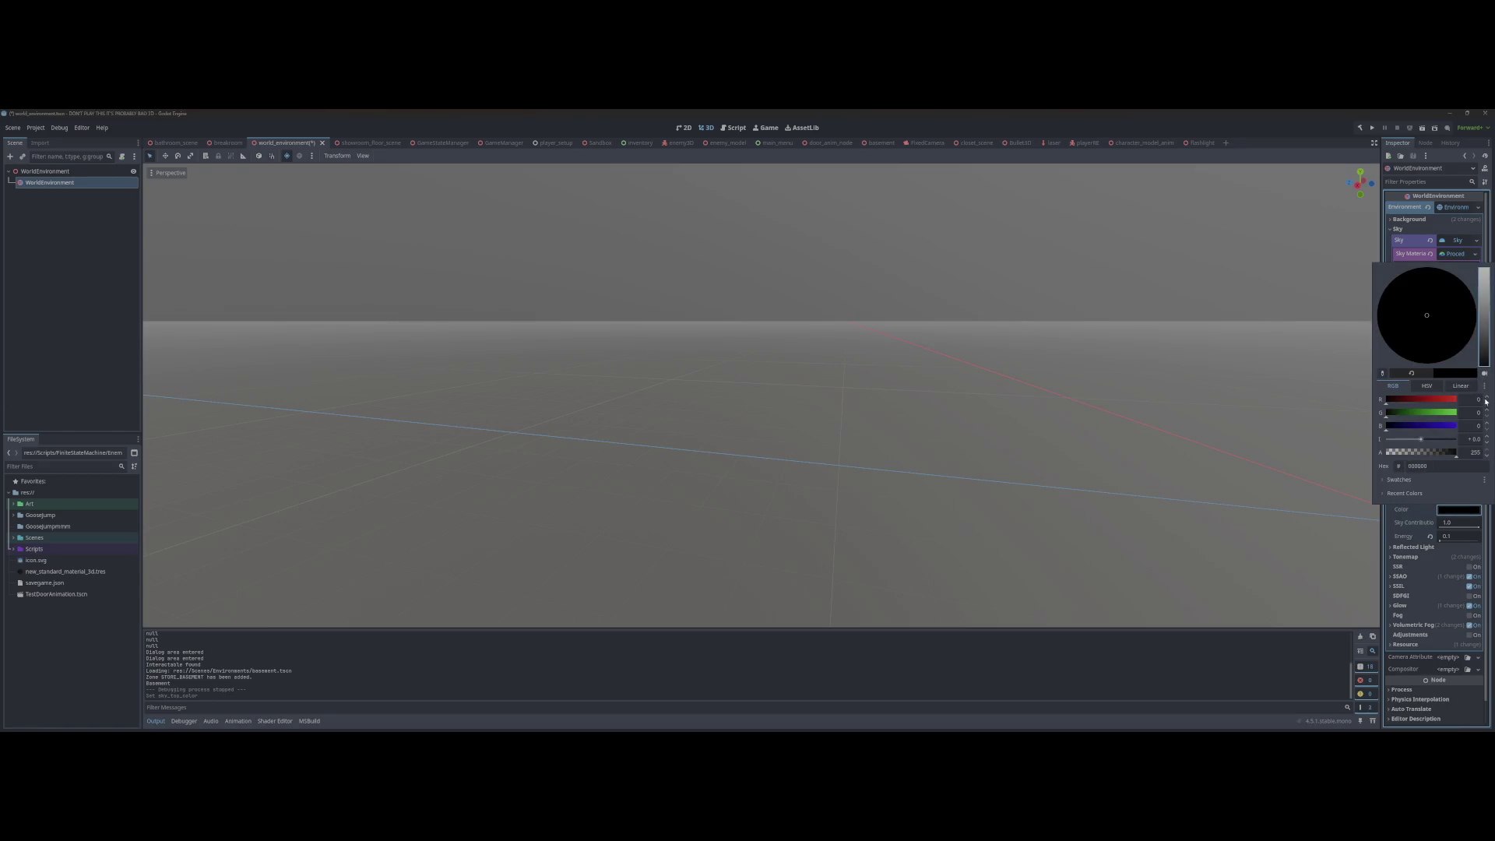
pyautogui.click(1153, 323)
# Step: Run the game, play a New Game, then rebuild and relaunch to the main menu
pyautogui.press('F5')
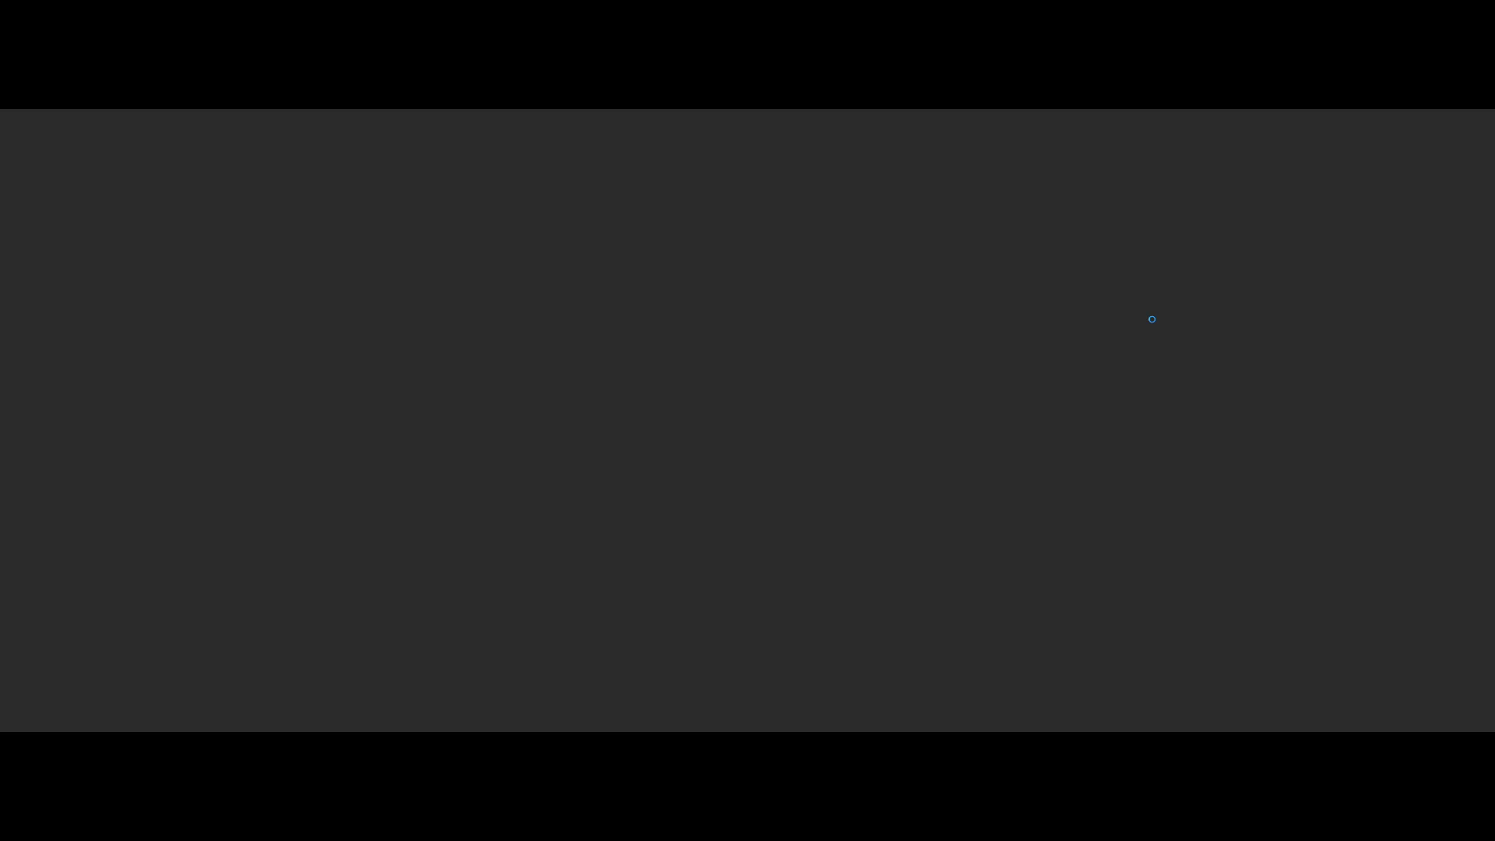
pyautogui.press('Return')
pyautogui.press('Return')
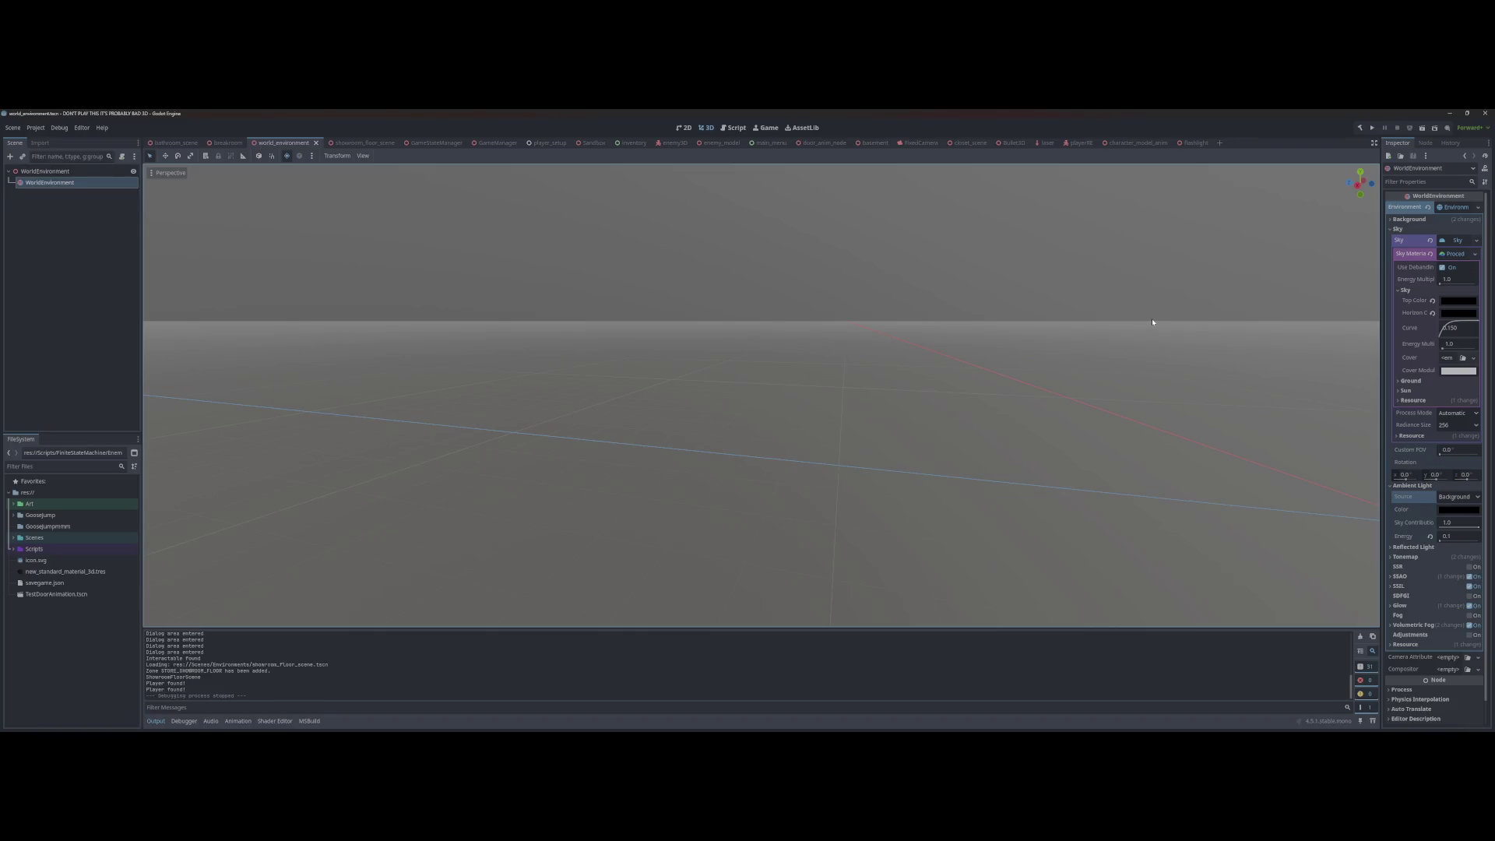
pyautogui.press('F5')
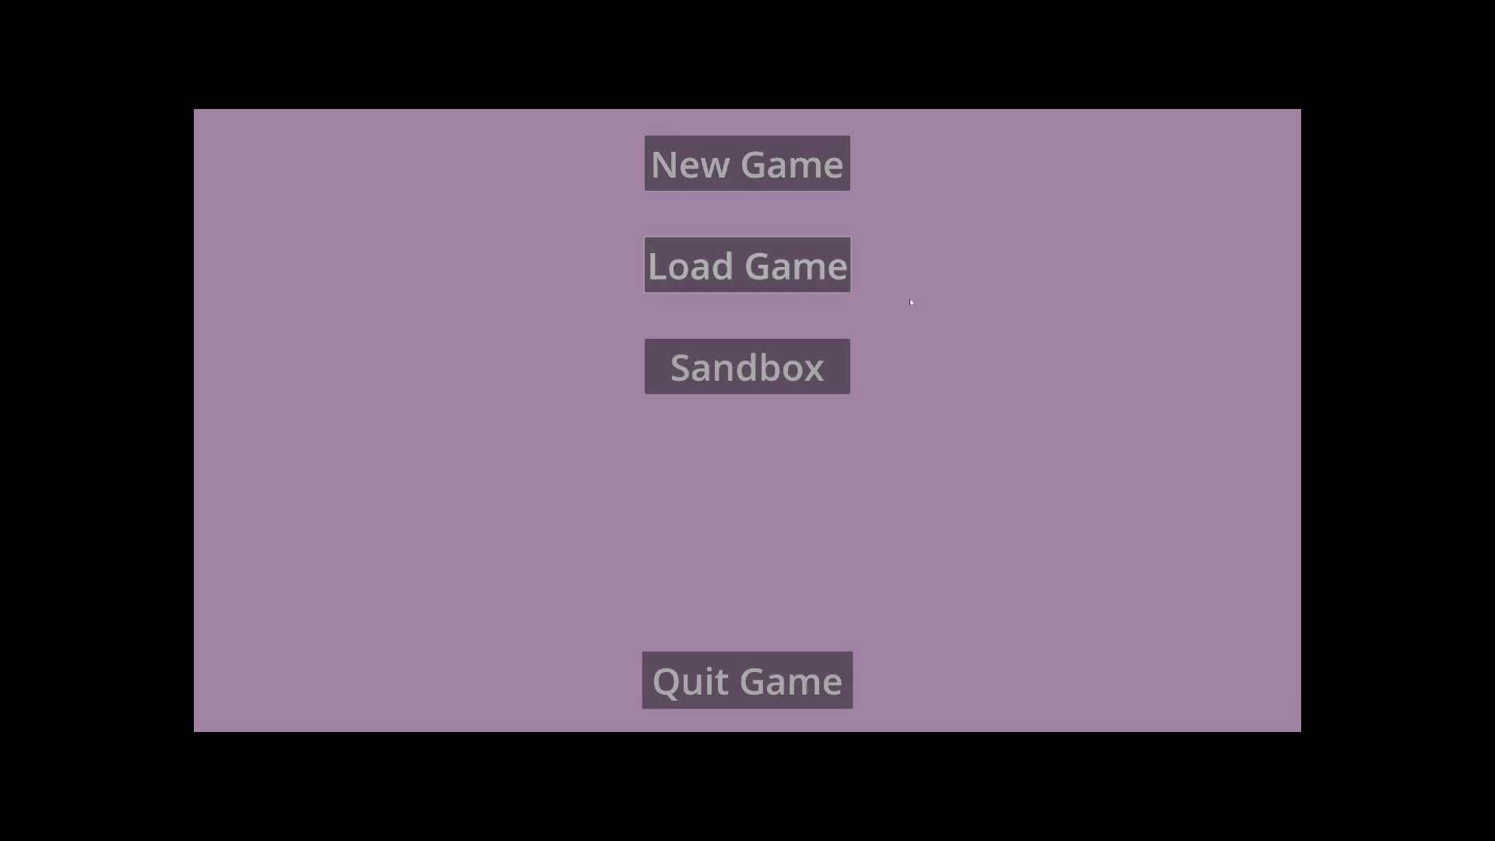
# Step: Load the saved game to view the blackened room, then stop it and tilt the environment view
pyautogui.press('Return')
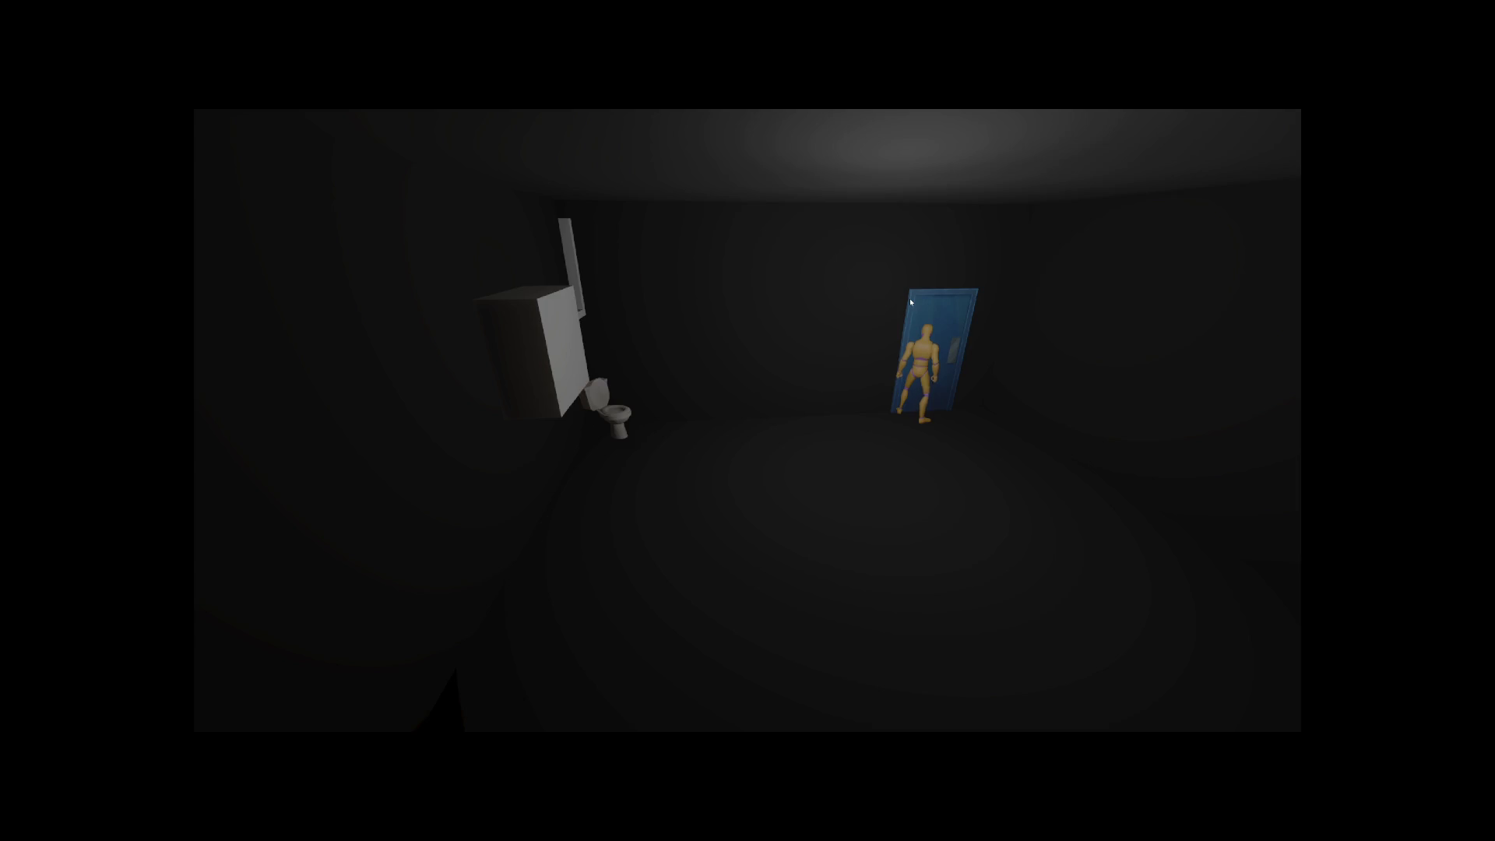
pyautogui.press('F8')
pyautogui.moveTo(596, 324); pyautogui.dragTo(592, 321)
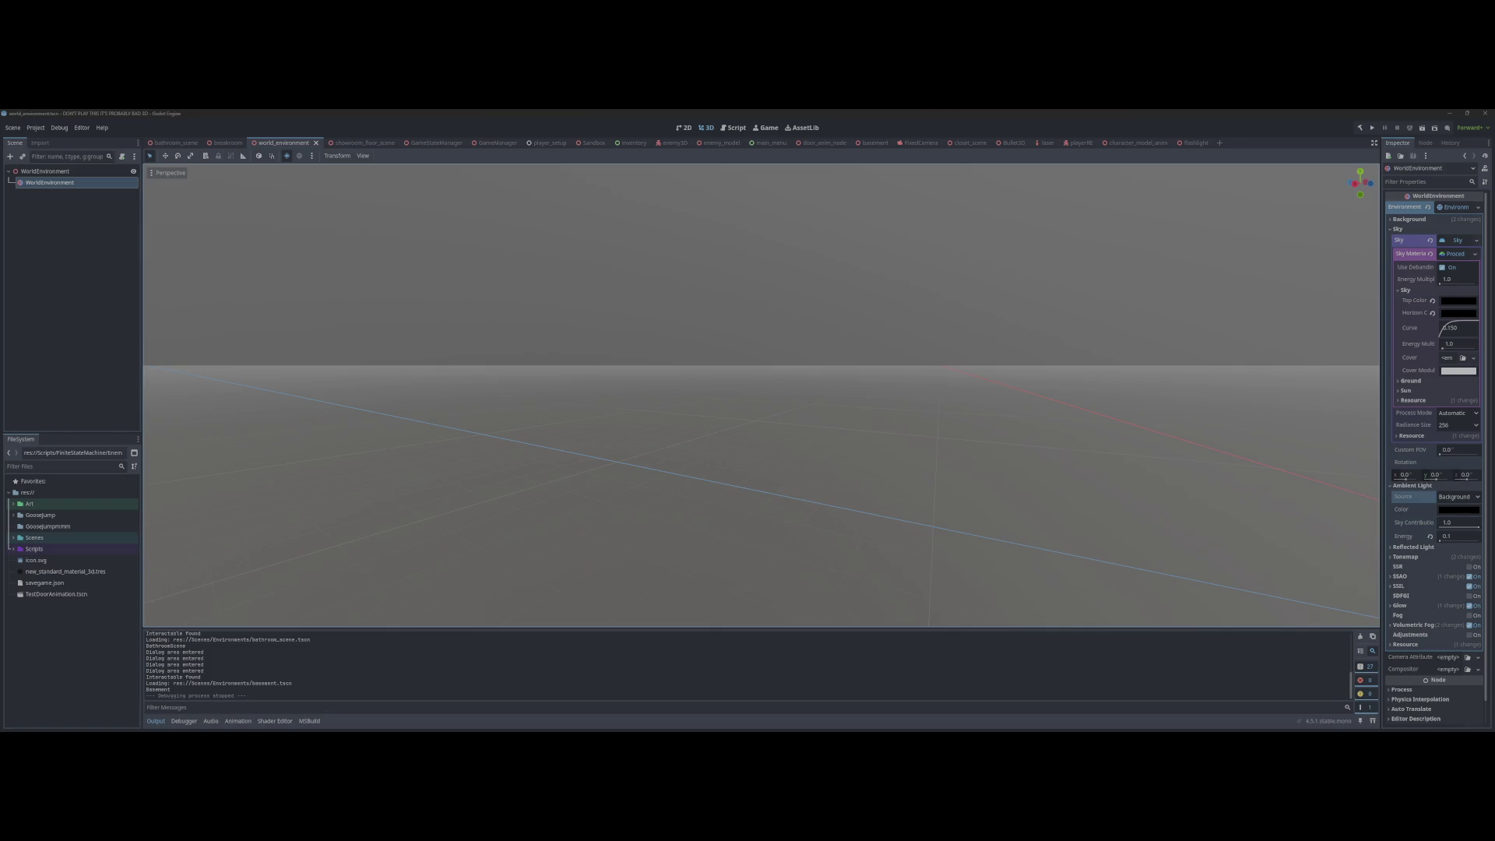
pyautogui.hotkey('alt', 'Tab')
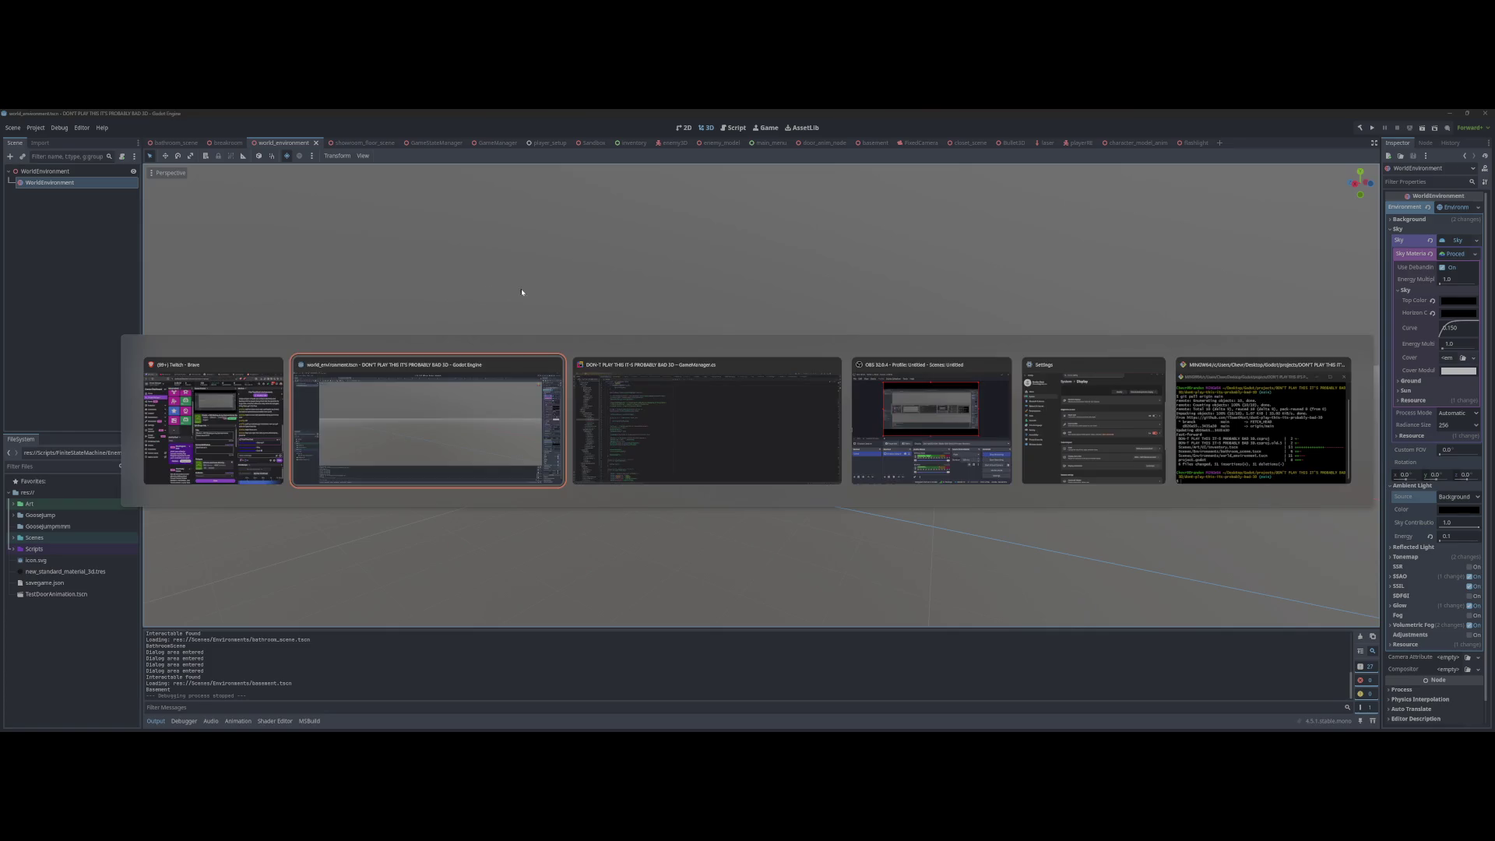
pyautogui.hotkey('alt', 'Tab')
pyautogui.scroll(15, 350, 448)
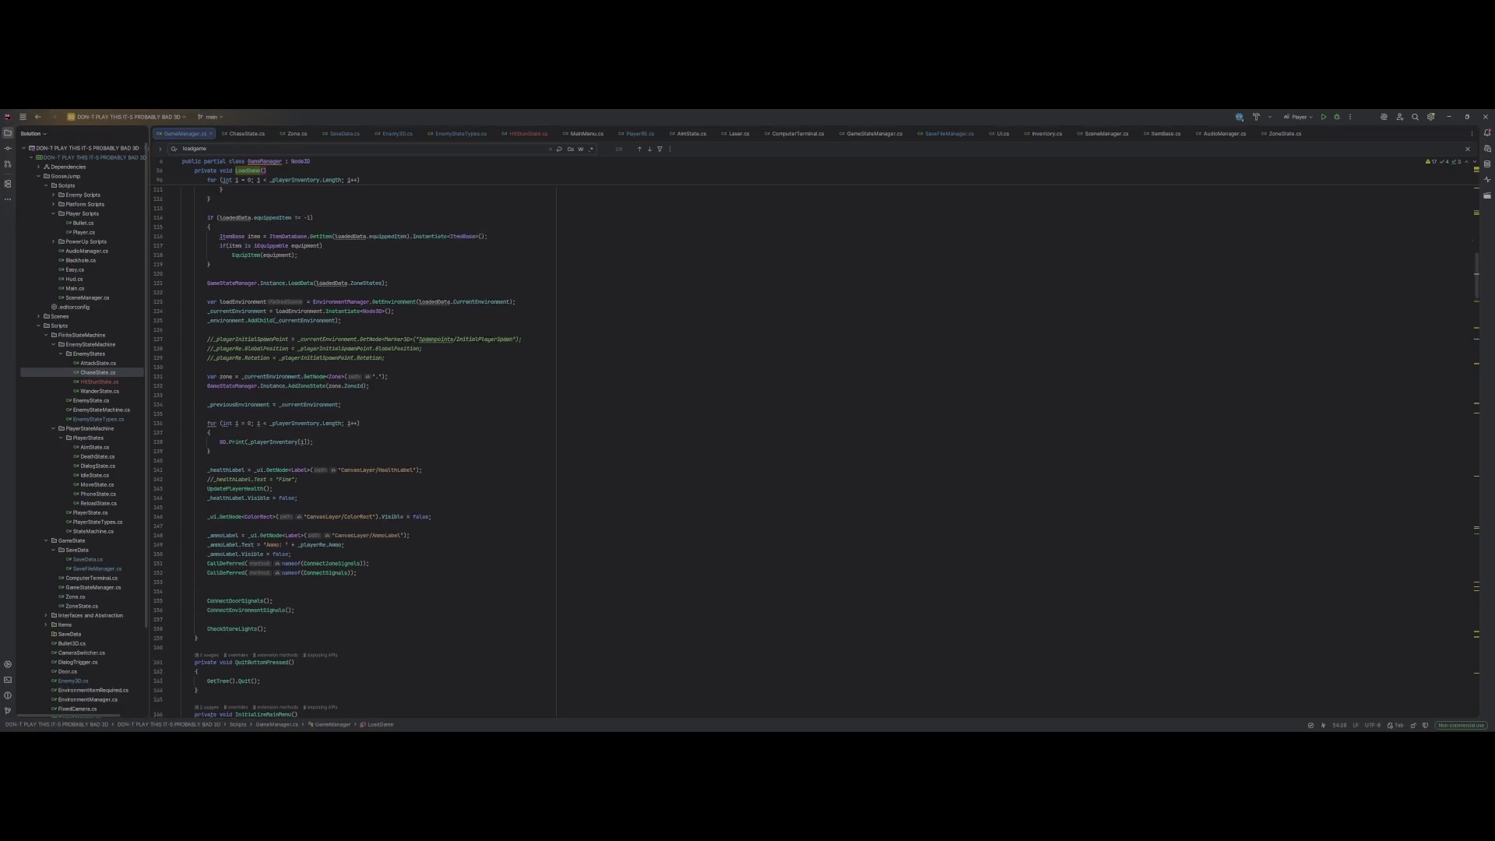
pyautogui.scroll(10, 748, 443)
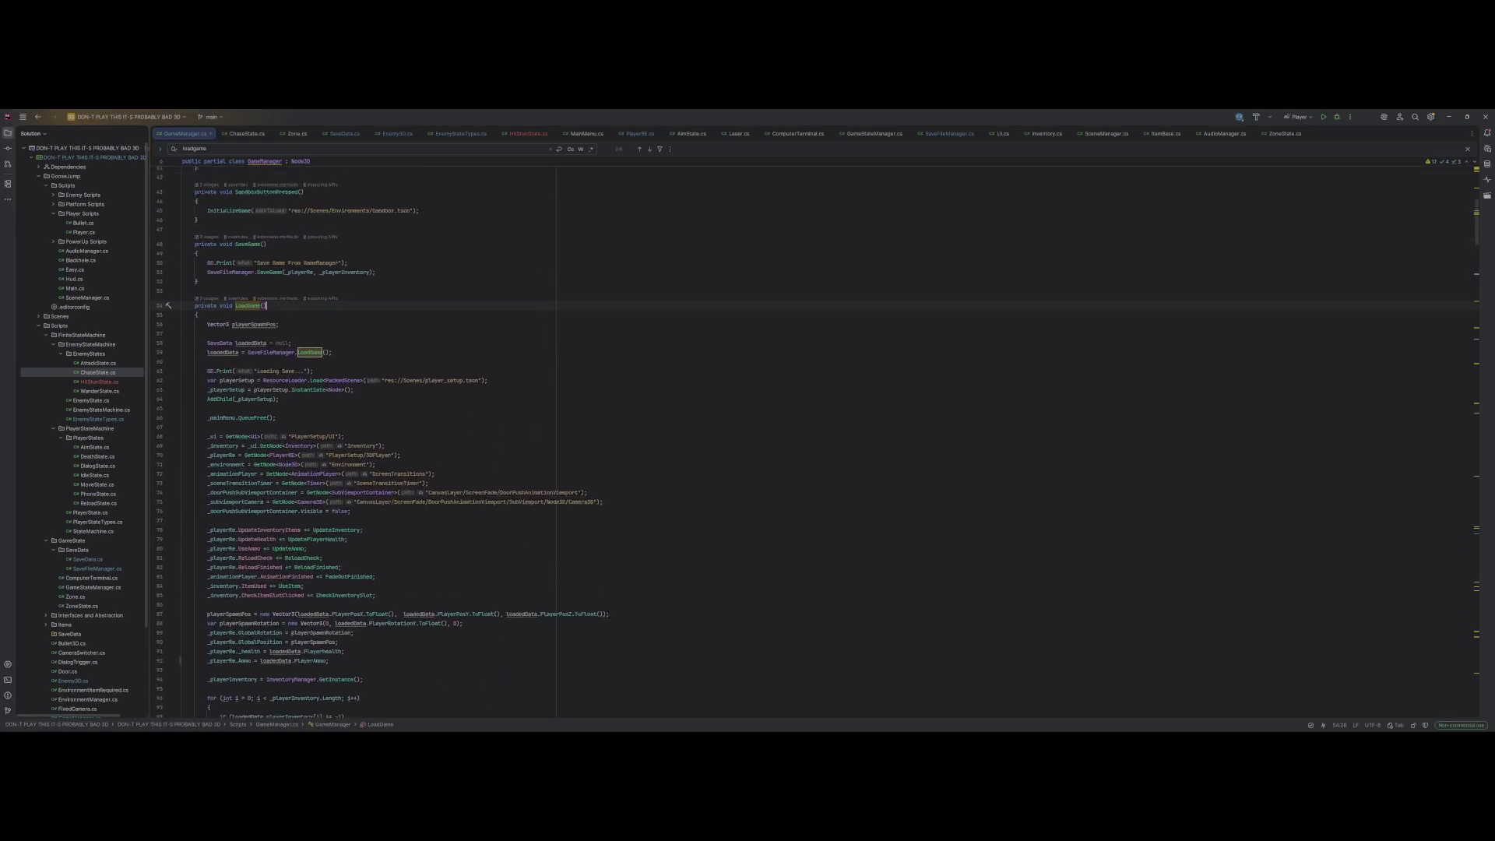
pyautogui.hotkey('alt', 'Tab')
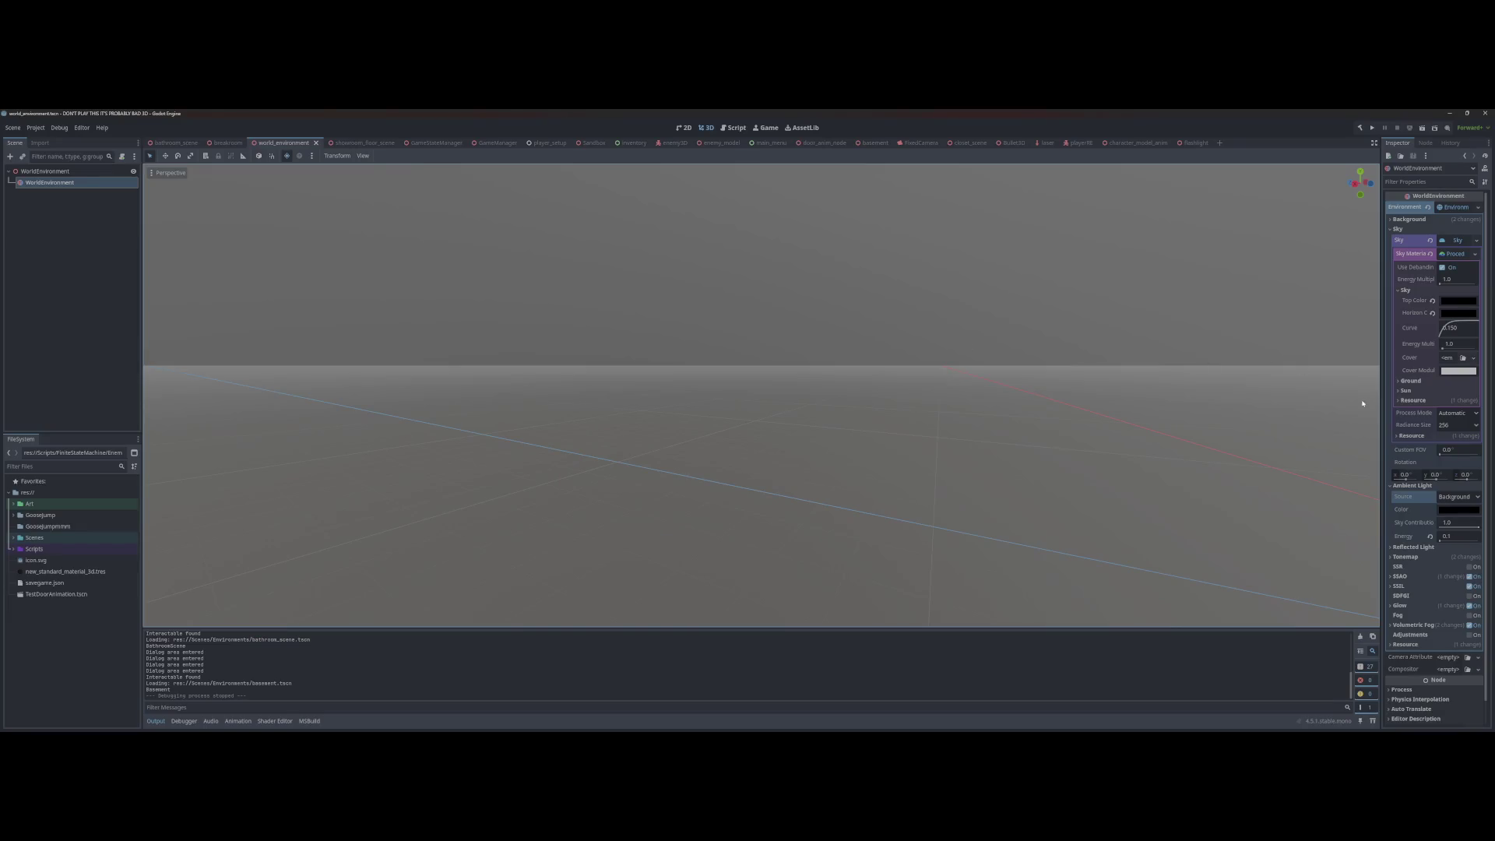
# Step: Set Sky > Ground Bottom Color and Horizon Color to black, then save and run the game
pyautogui.click(1441, 382)
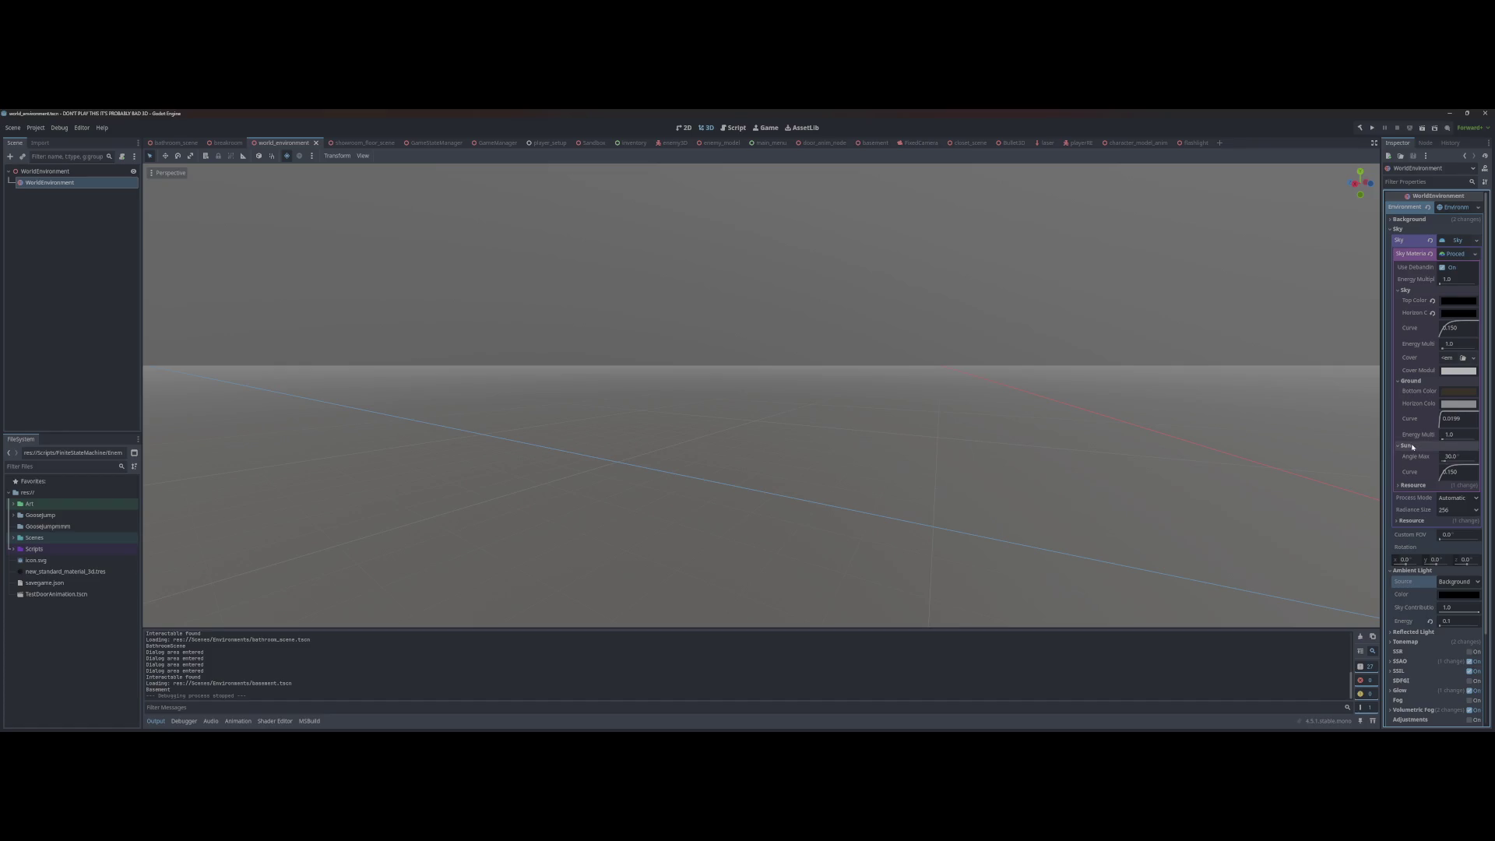
pyautogui.click(1457, 393)
pyautogui.click(1485, 454)
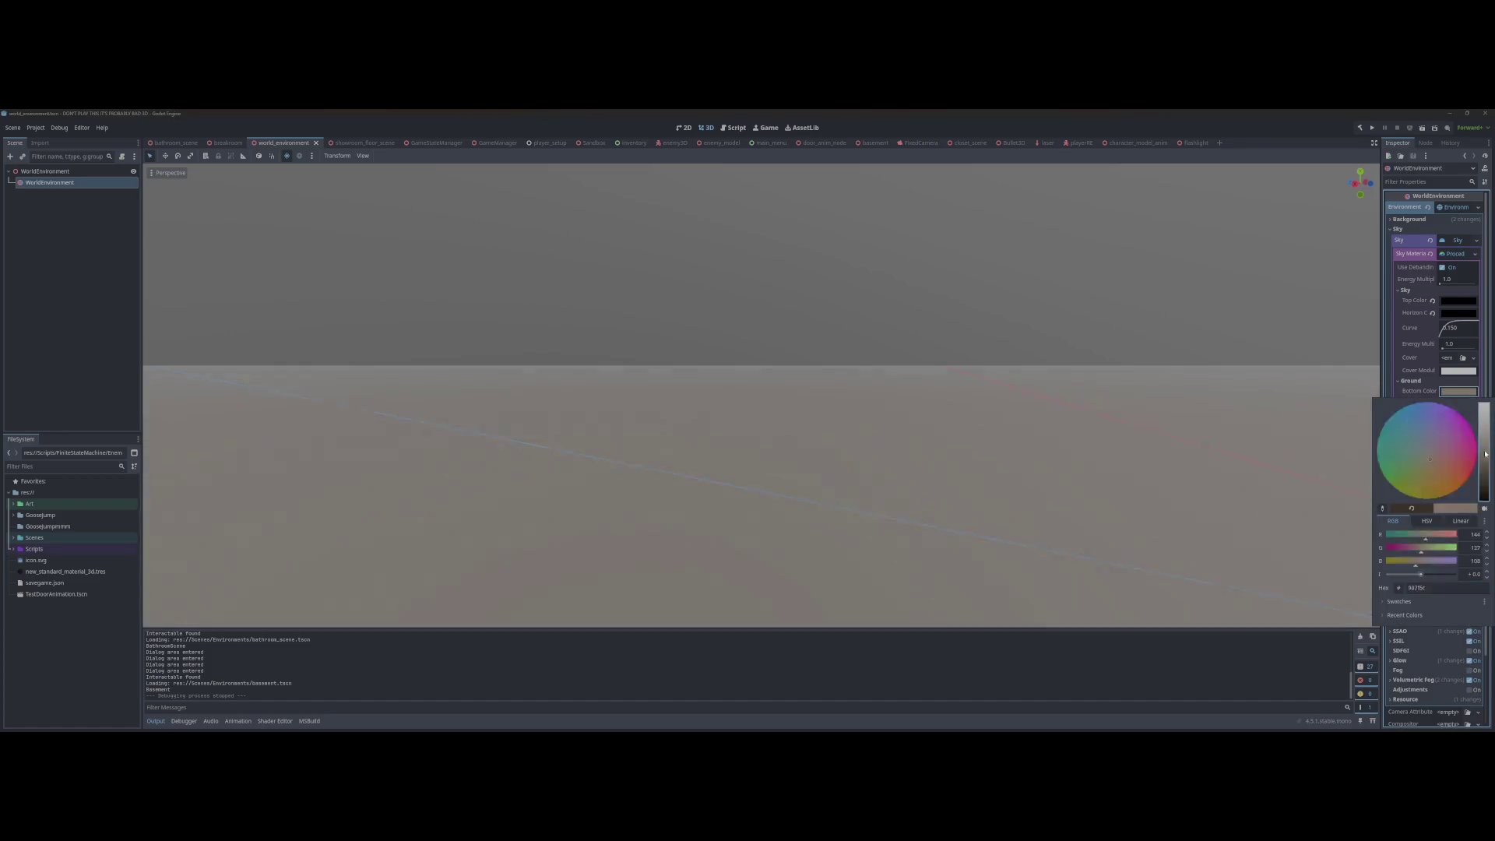
pyautogui.moveTo(1487, 505); pyautogui.dragTo(1485, 511)
pyautogui.click(1459, 403)
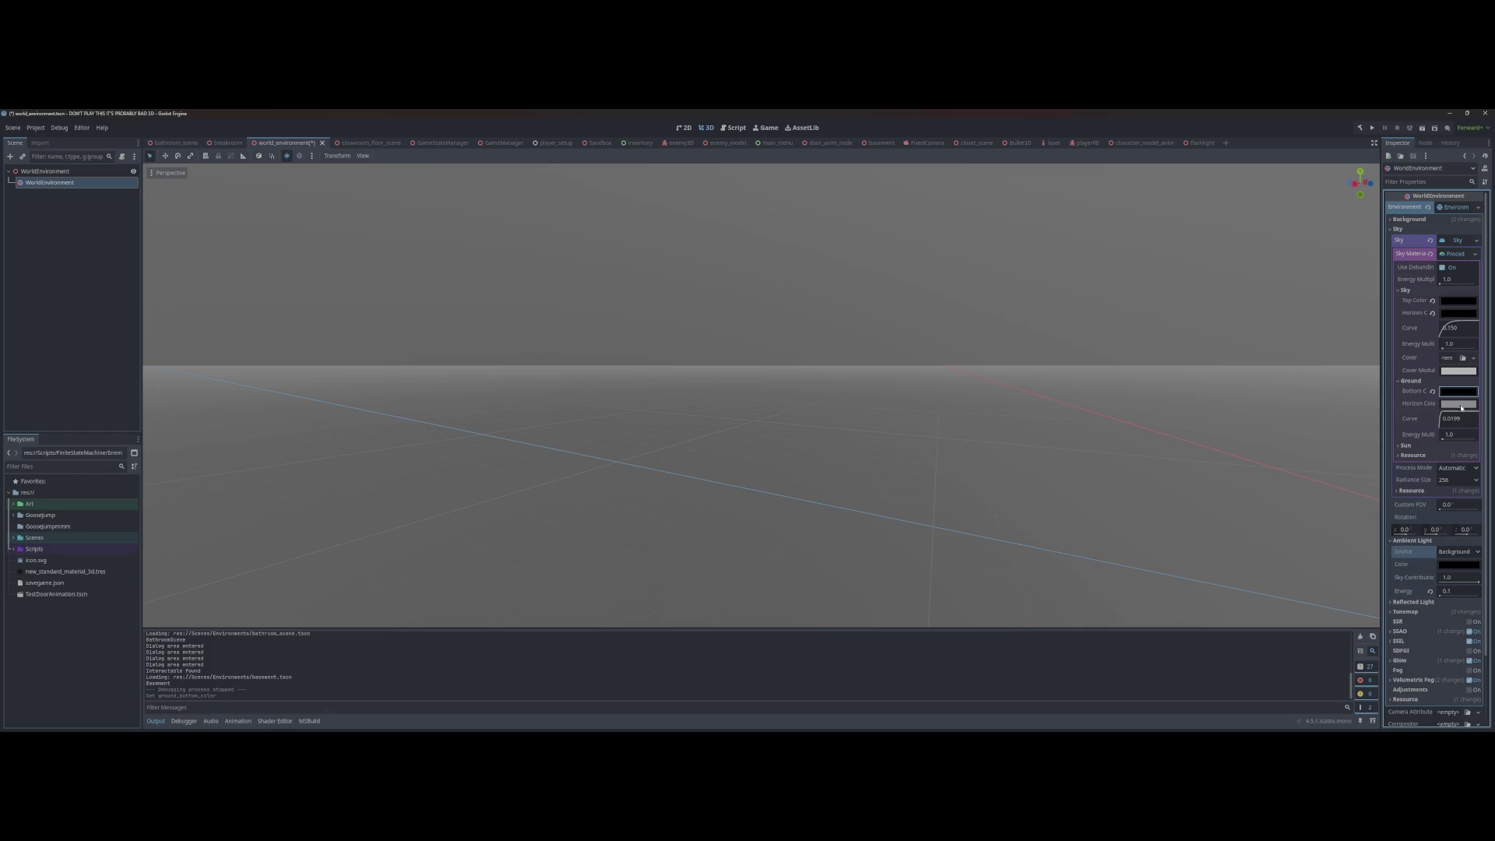
pyautogui.click(1459, 404)
pyautogui.moveTo(1480, 440); pyautogui.dragTo(1485, 511)
pyautogui.click(1112, 419)
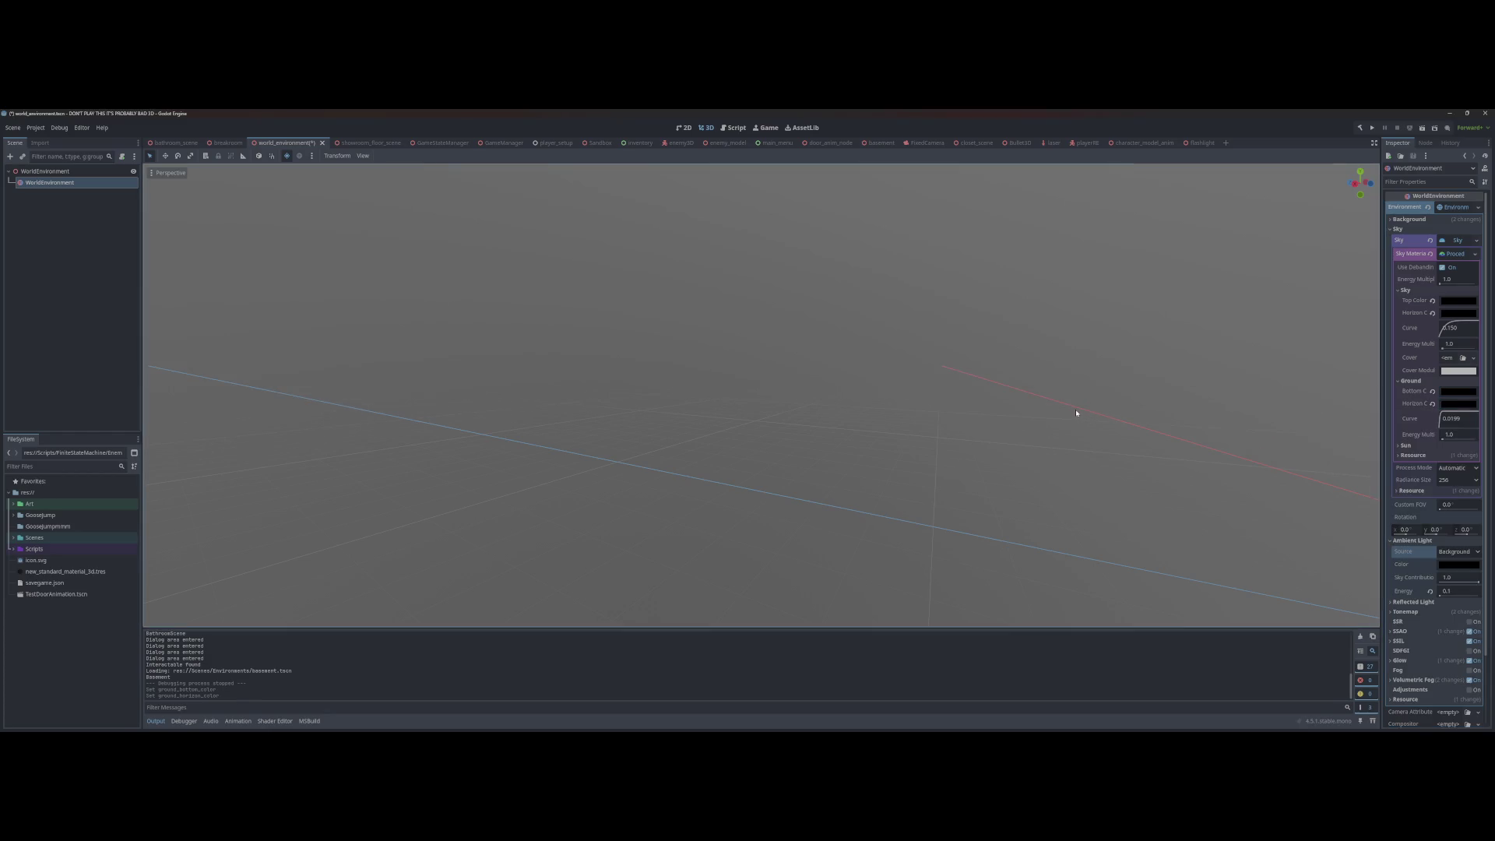
pyautogui.press('F5')
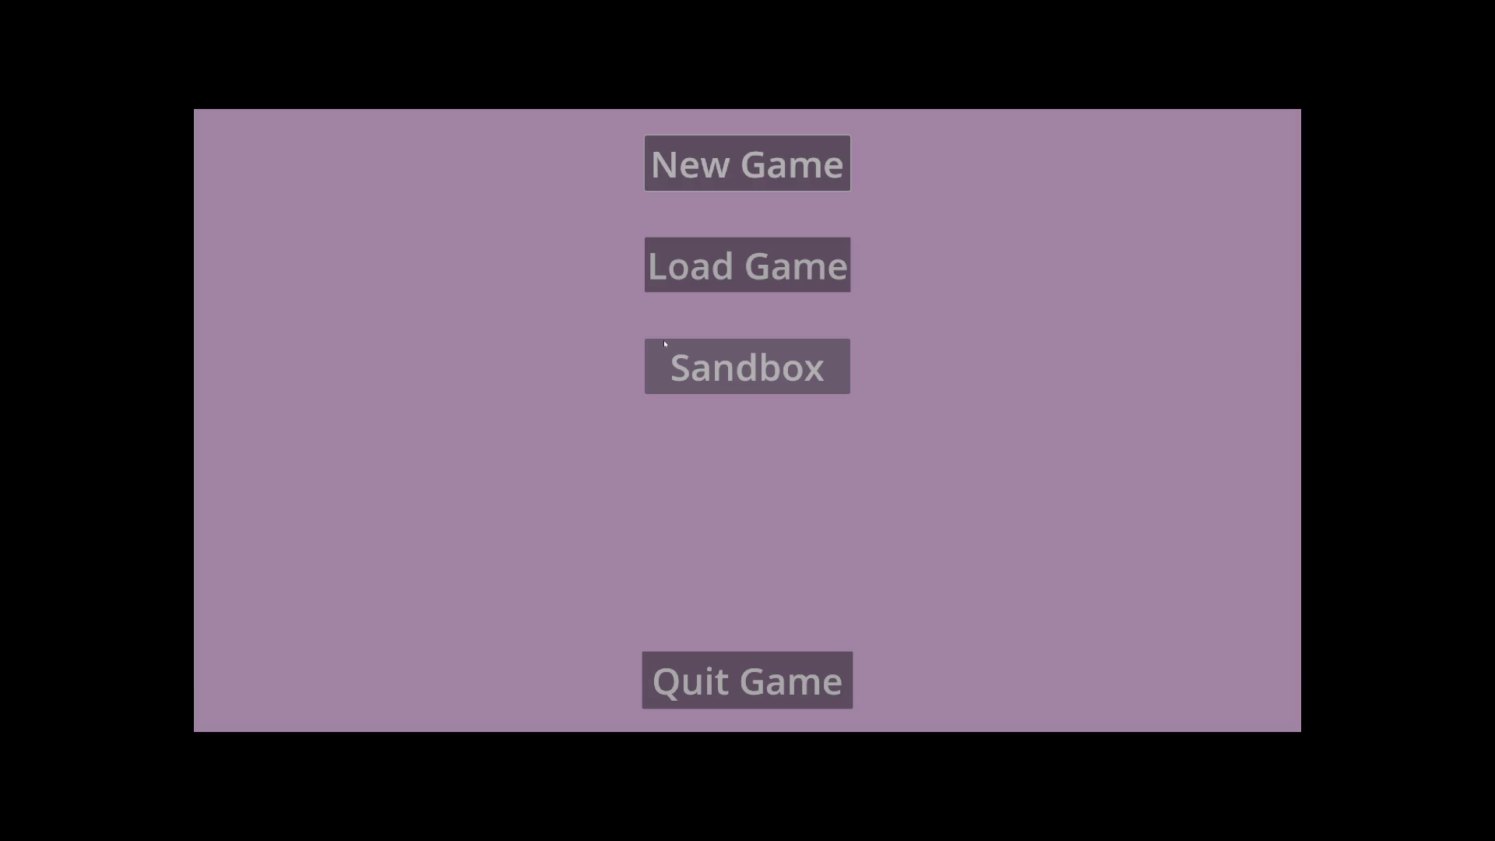
# Step: Start a New Game, play through the dark bathroom, then return to the GameManager scene
pyautogui.click(664, 342)
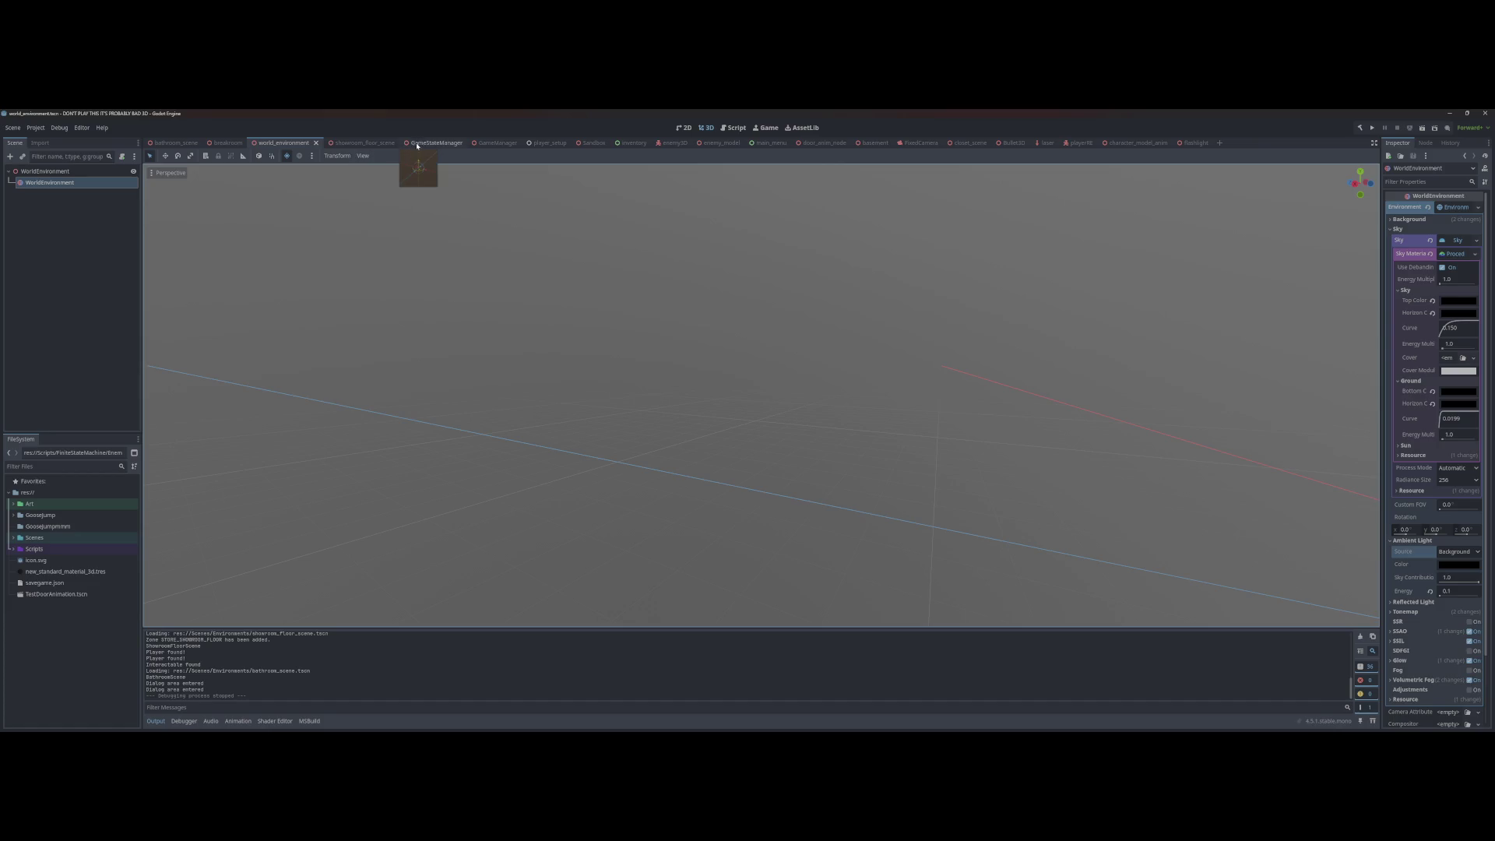
pyautogui.click(488, 144)
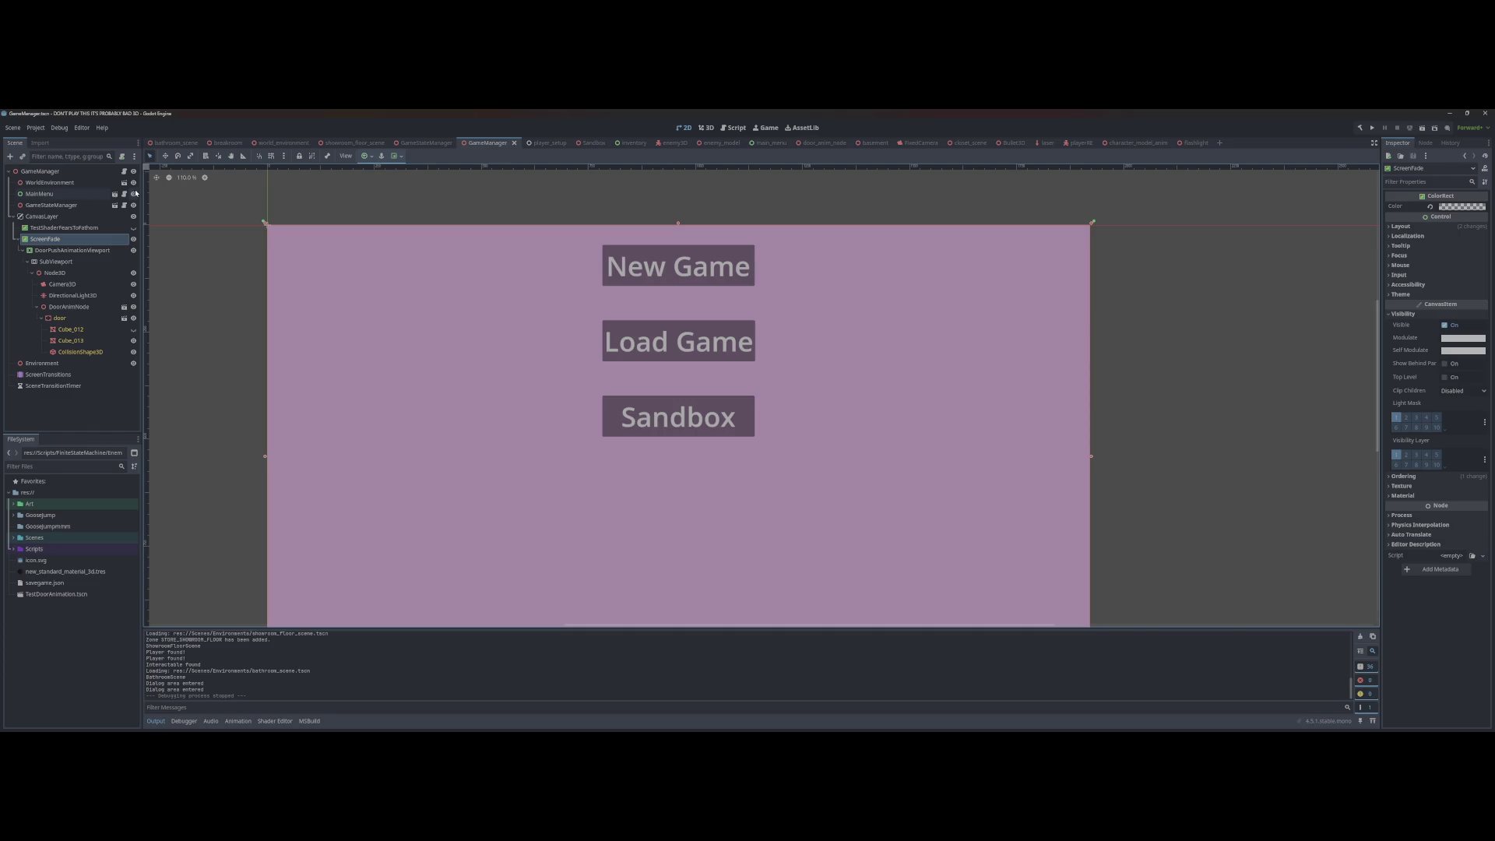
# Step: Run the game again and start a New Game, then return to the editor
pyautogui.press('F5')
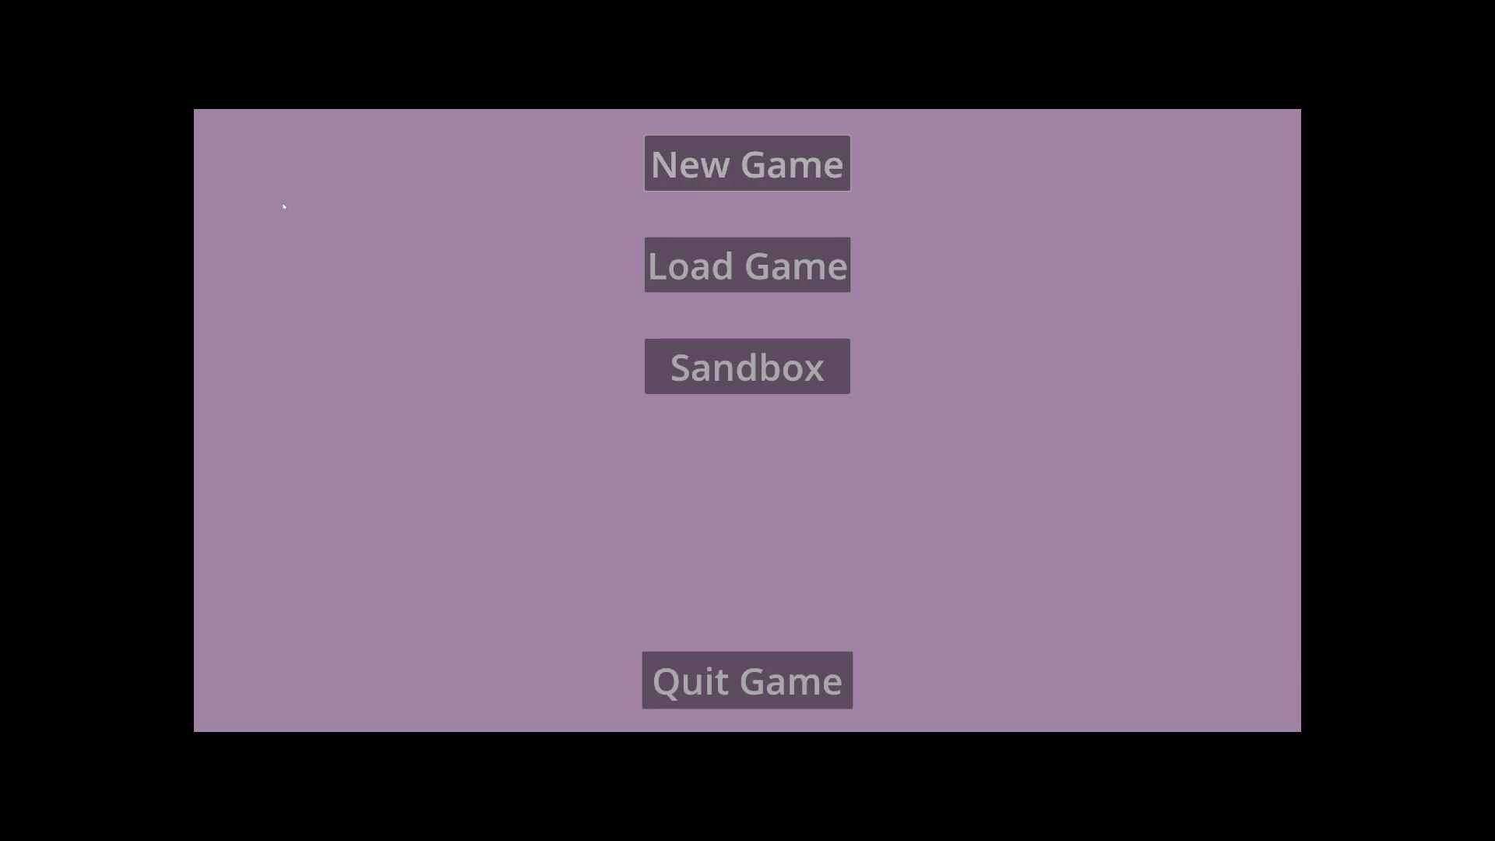
pyautogui.press('Return')
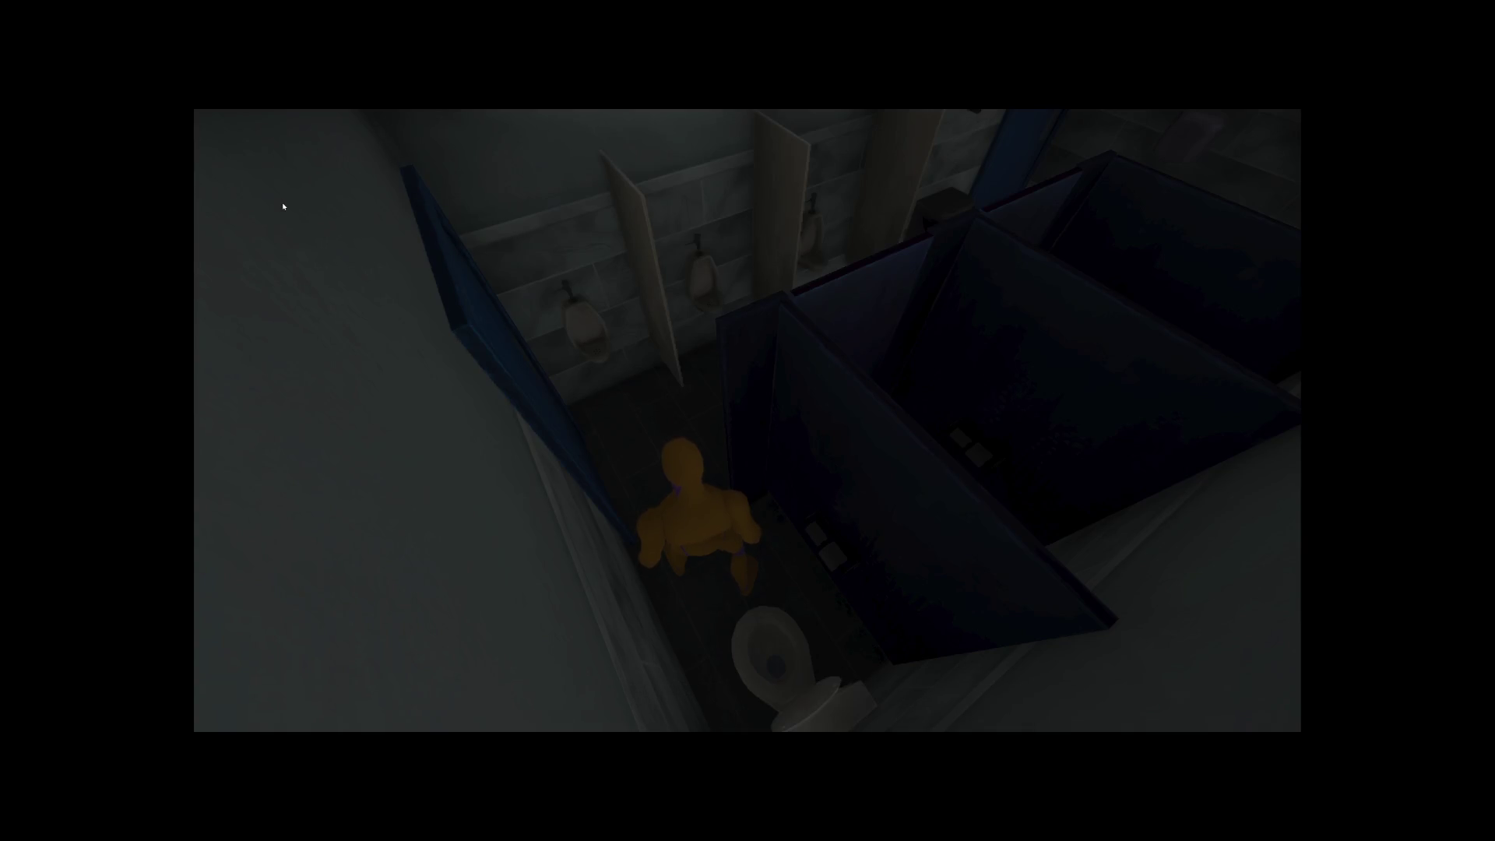
pyautogui.hotkey('alt', 'Tab')
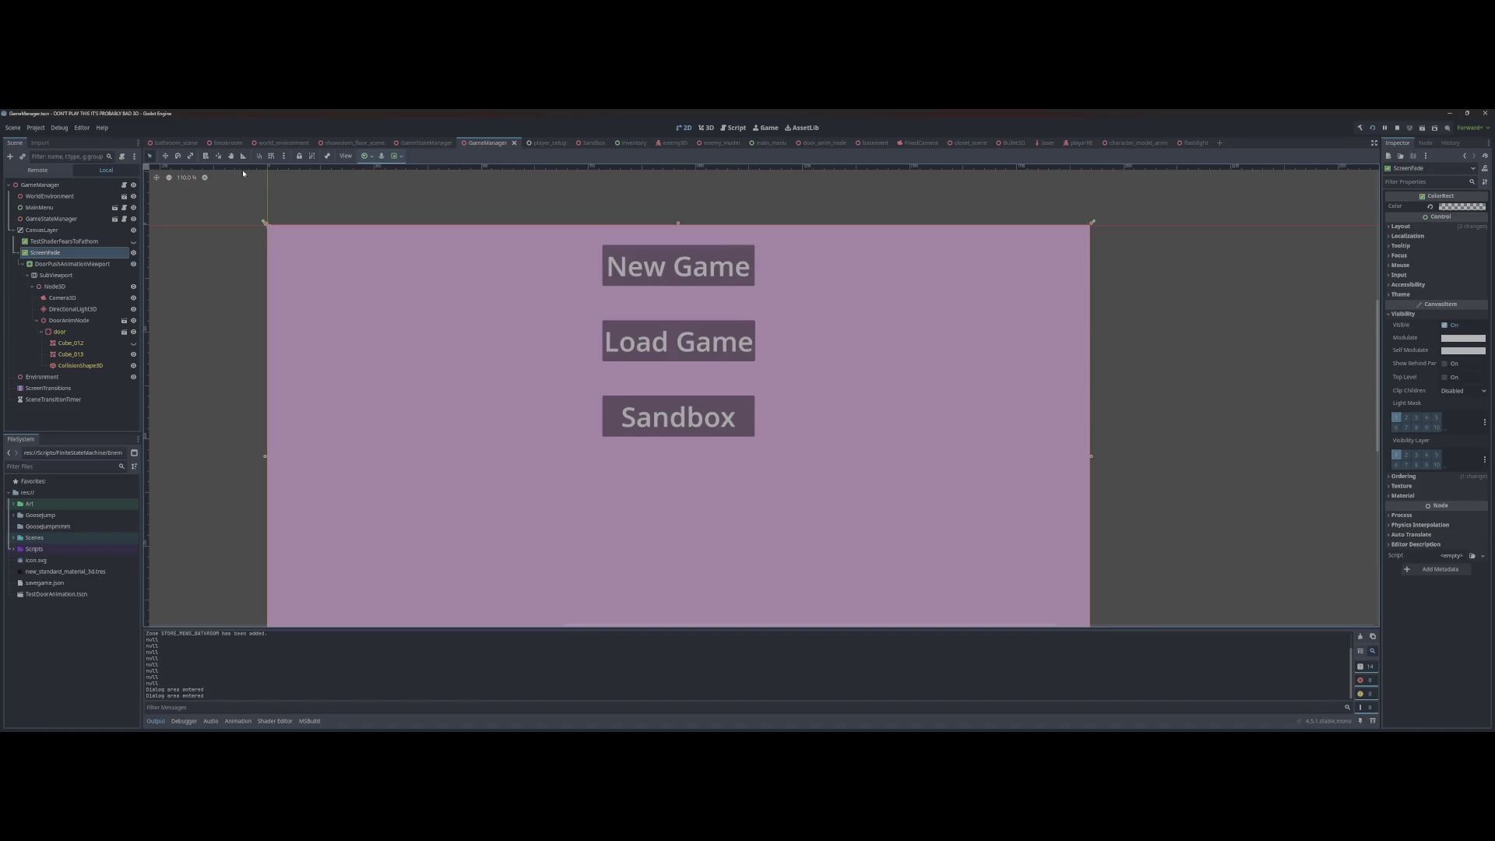
# Step: In the Remote scene tree, expand WorldEnvironment and inspect its Environment resource properties
pyautogui.click(39, 170)
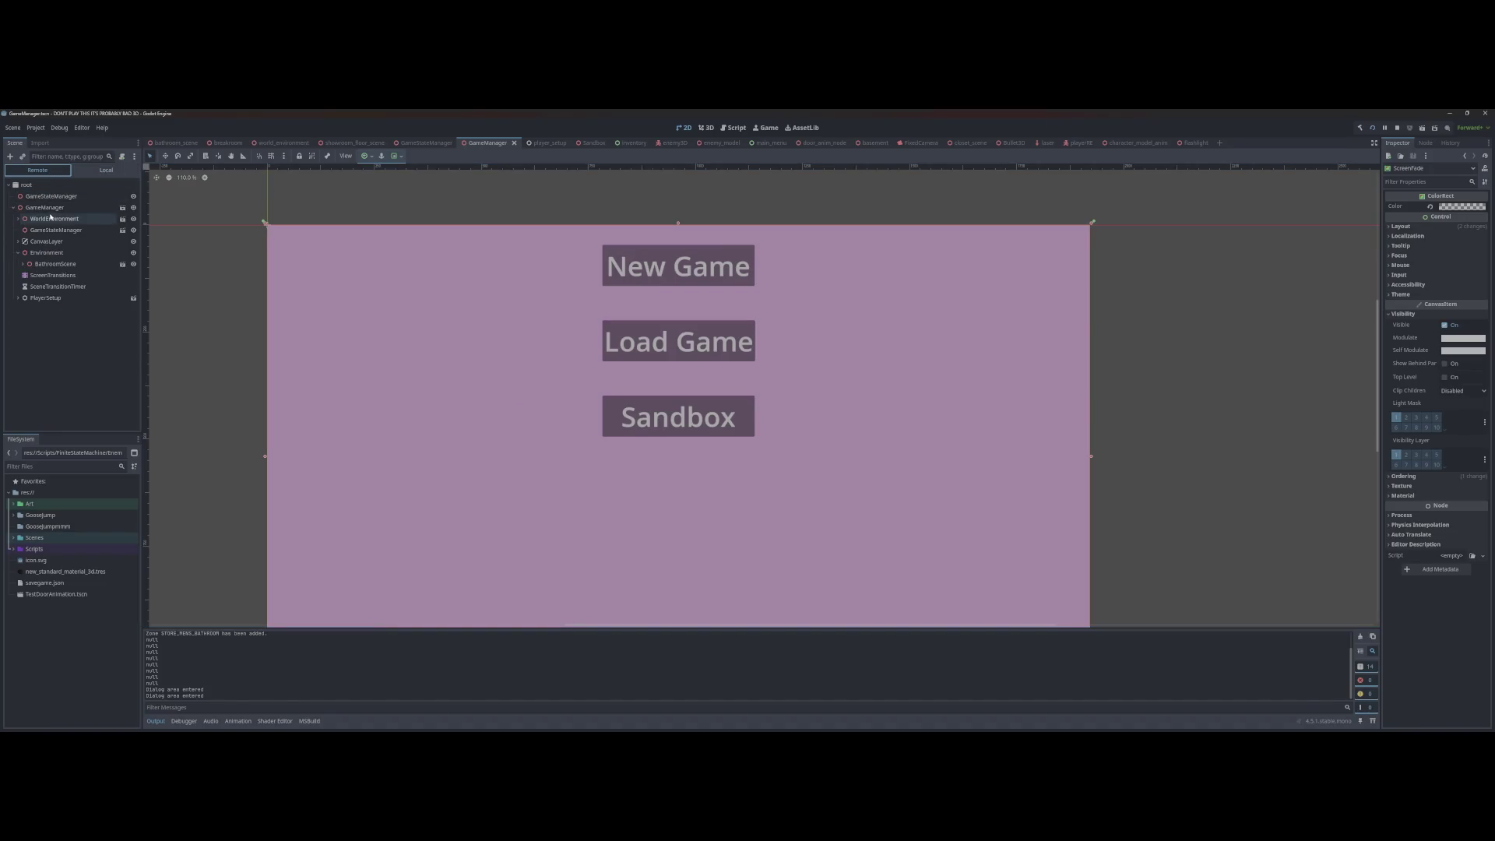
pyautogui.click(19, 221)
pyautogui.click(59, 230)
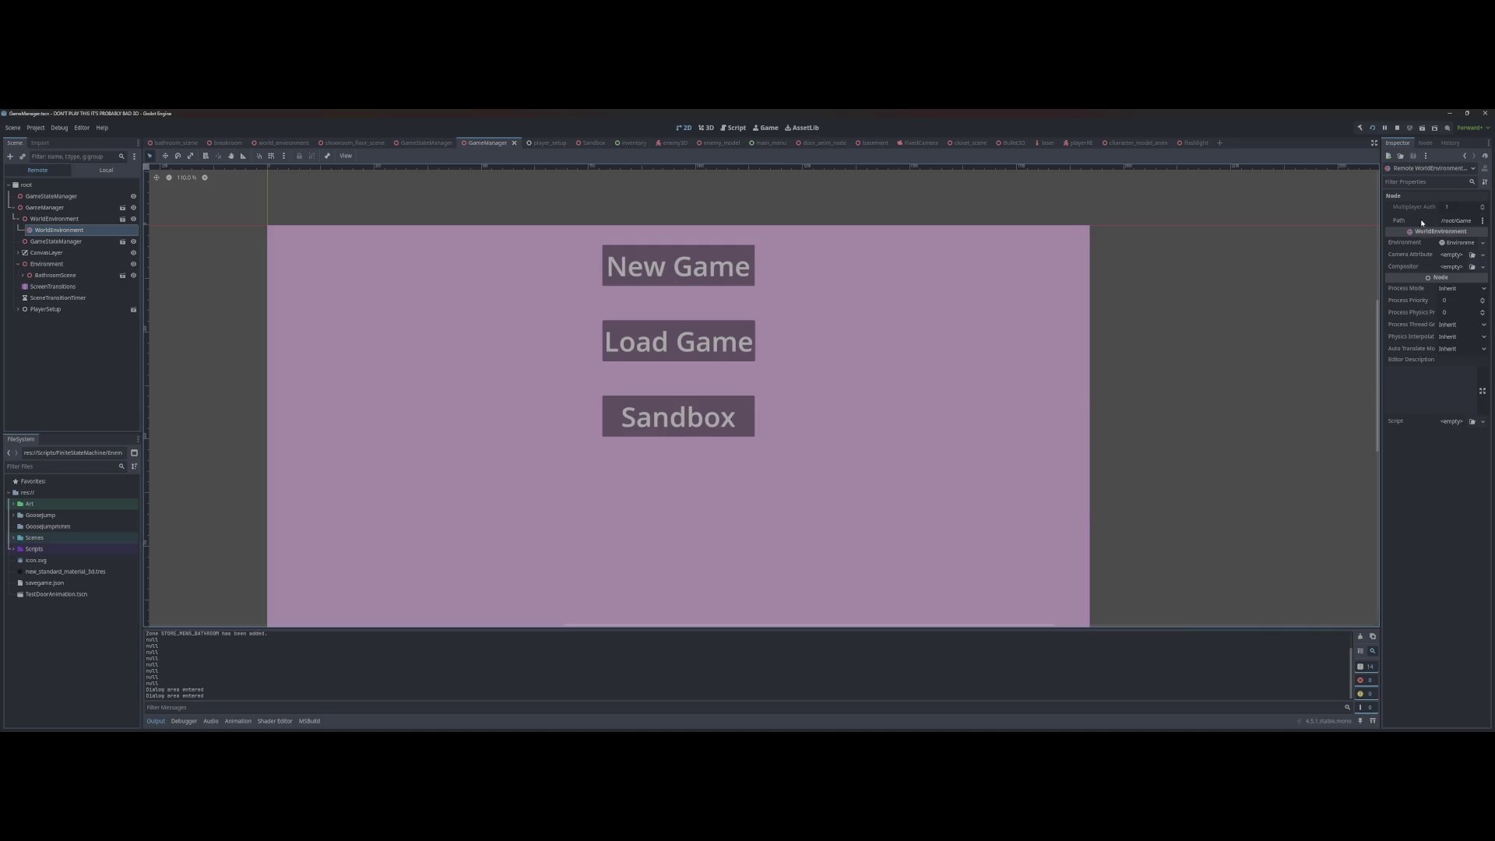
pyautogui.click(1455, 242)
pyautogui.hotkey('alt', 'Tab')
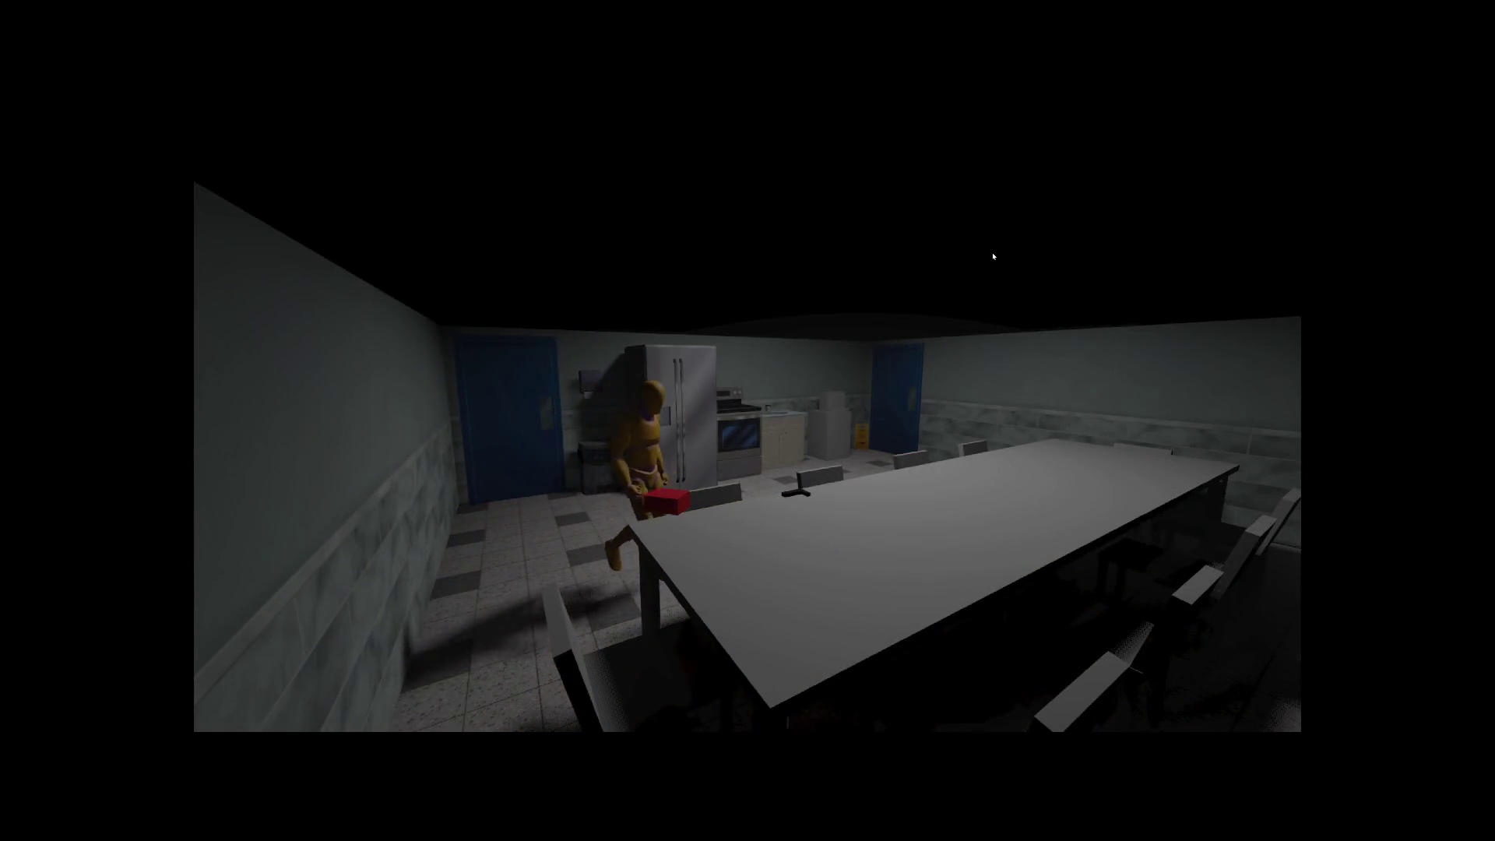
# Step: Walk the player into the breakroom, then come back to the editor's live WorldEnvironment settings
pyautogui.press('F8')
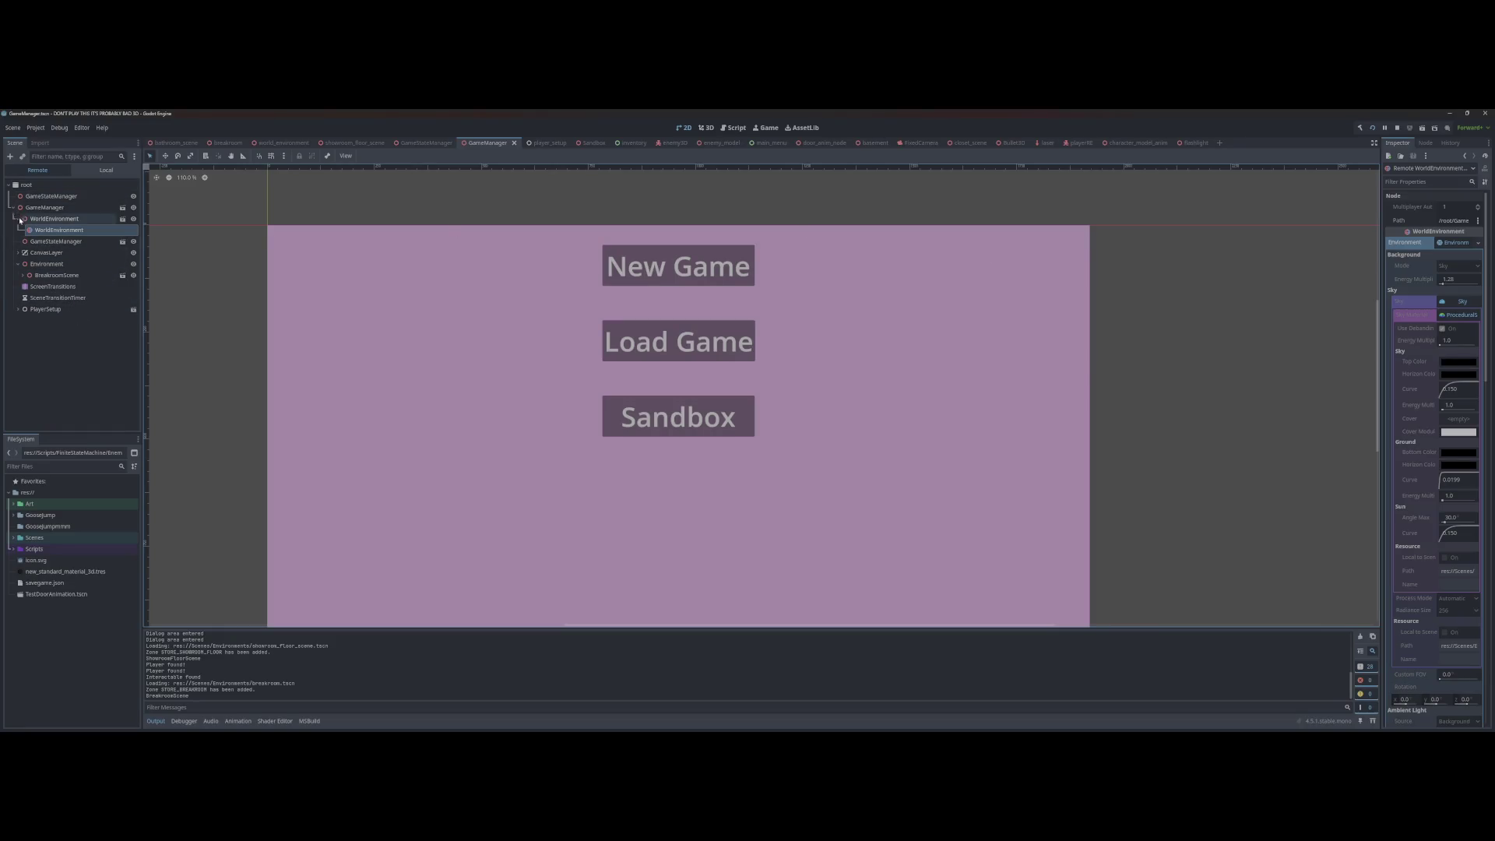
# Step: Expand the live BreakroomScene, compare its SpotLight3D against the in-game breakroom, then stop the game
pyautogui.click(21, 275)
pyautogui.scroll(-2, 59, 390)
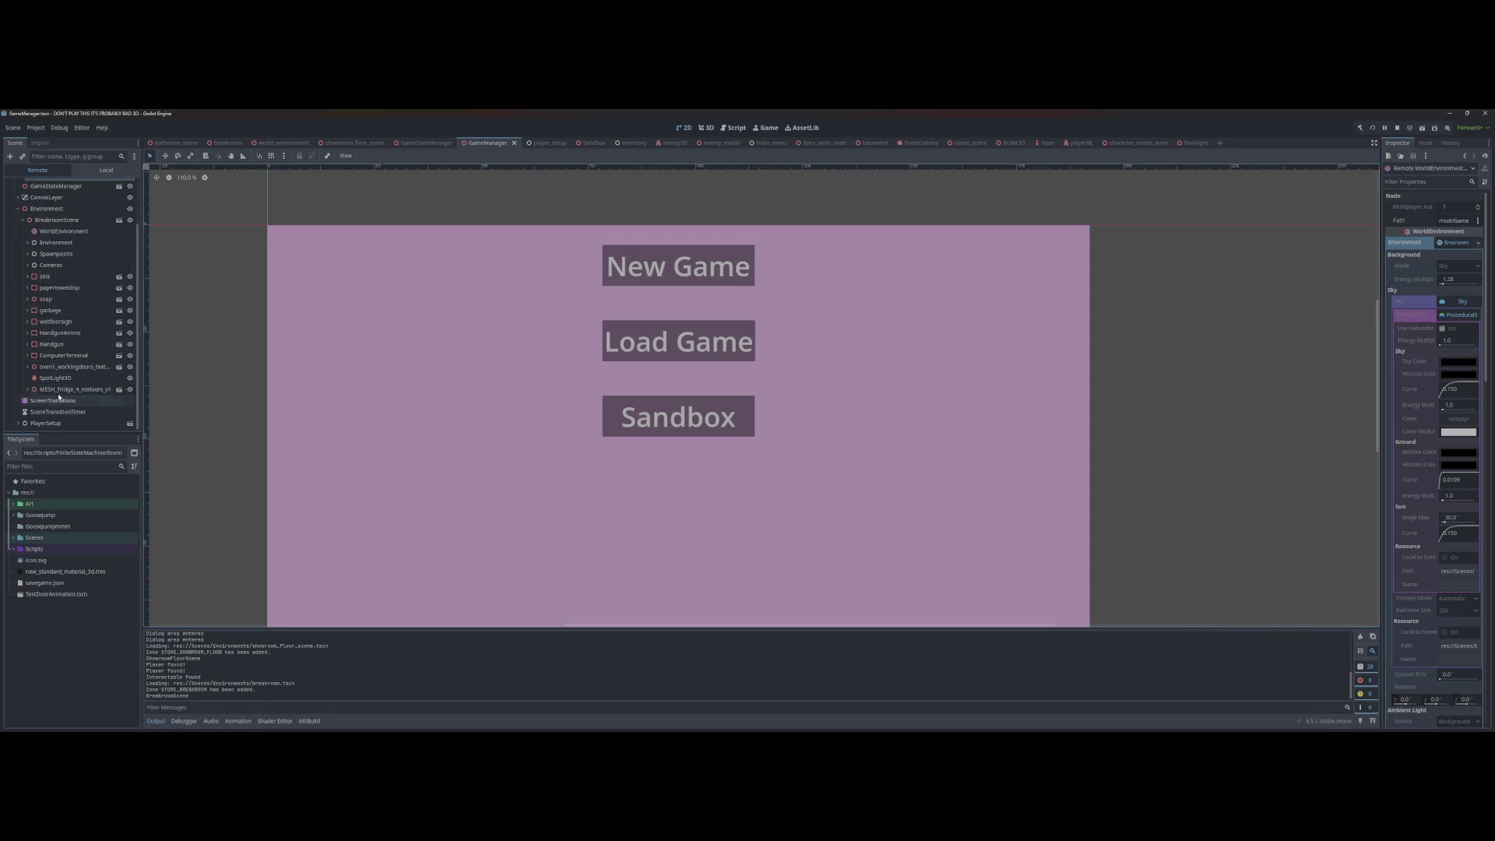
pyautogui.hotkey('alt', 'Tab')
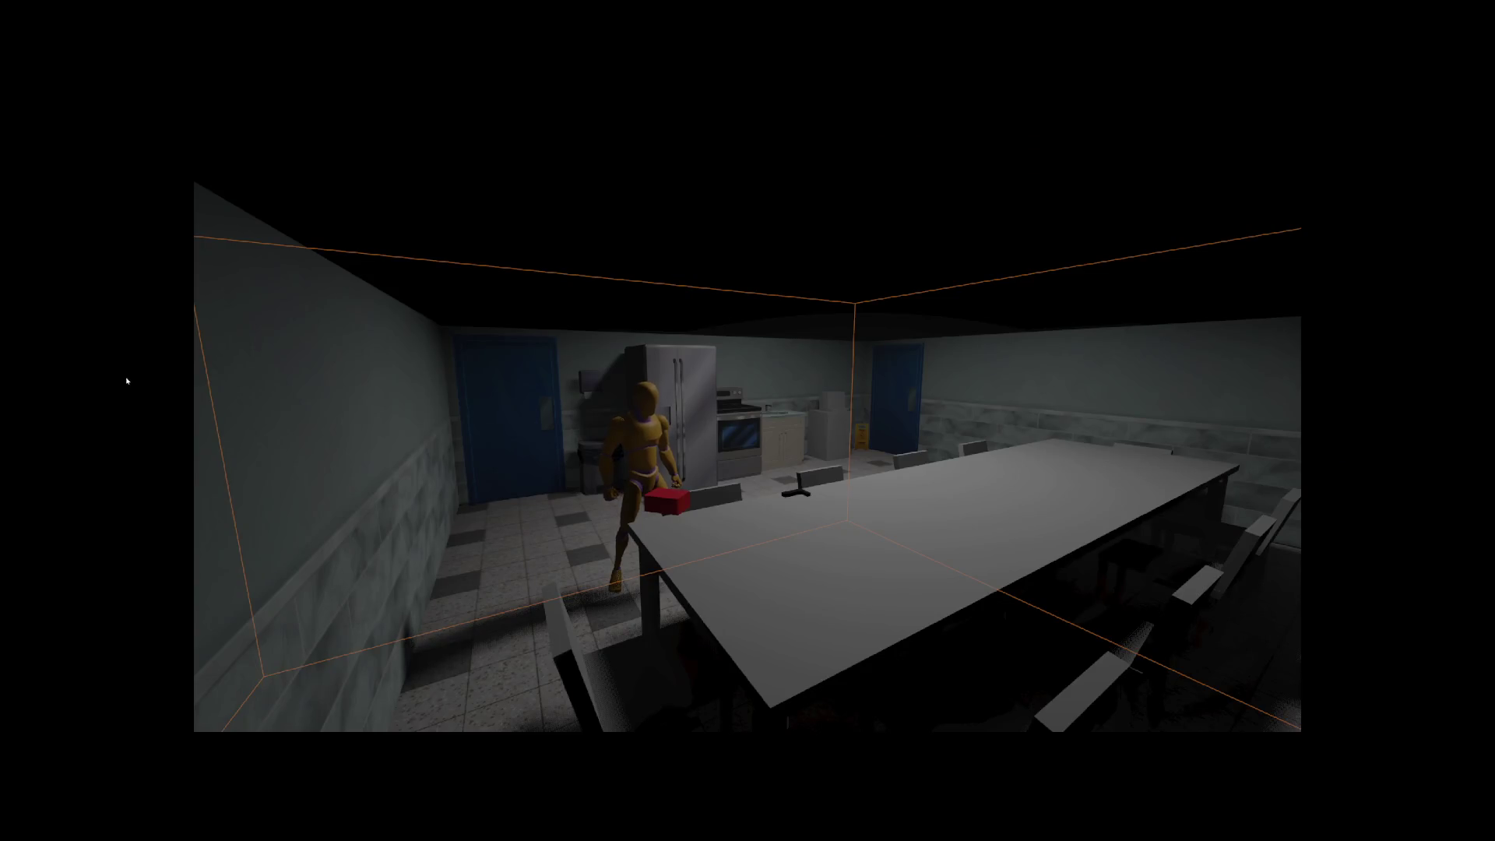
pyautogui.hotkey('alt', 'Tab')
pyautogui.hotkey('alt', 'Tab')
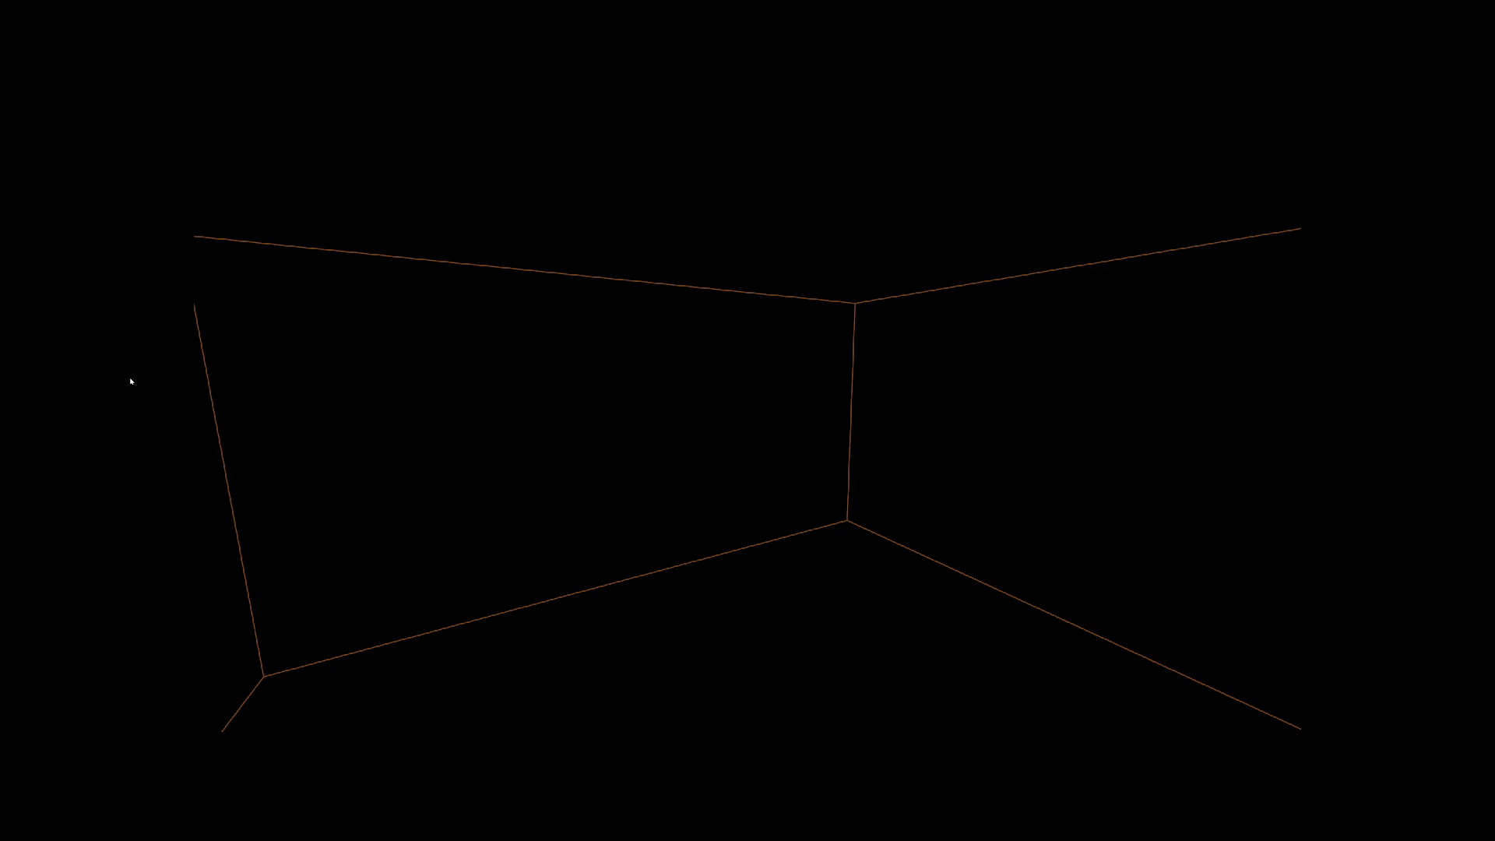
pyautogui.hotkey('alt', 'Tab')
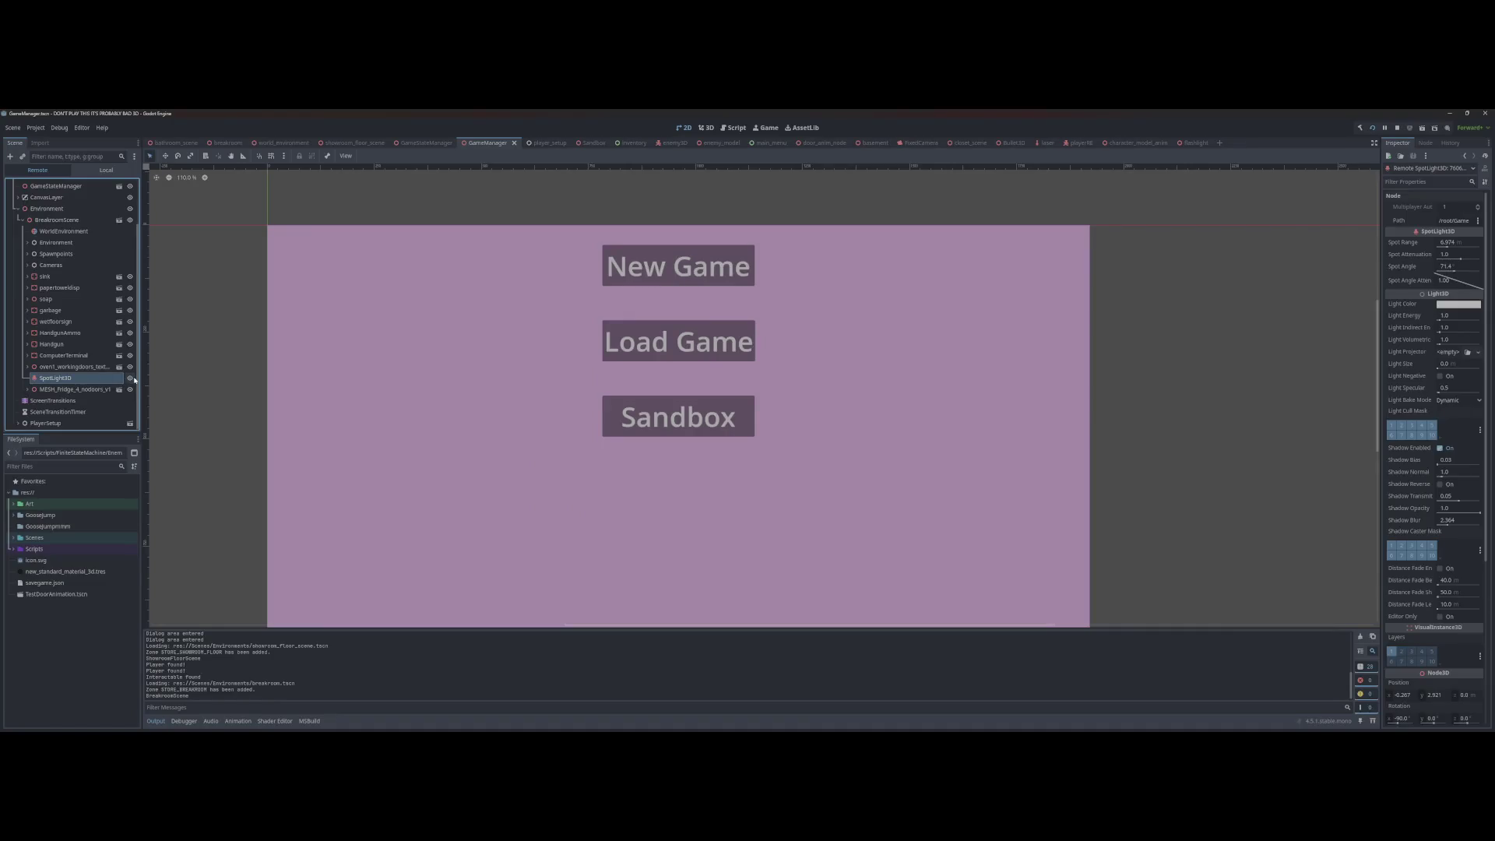
pyautogui.hotkey('alt', 'Tab')
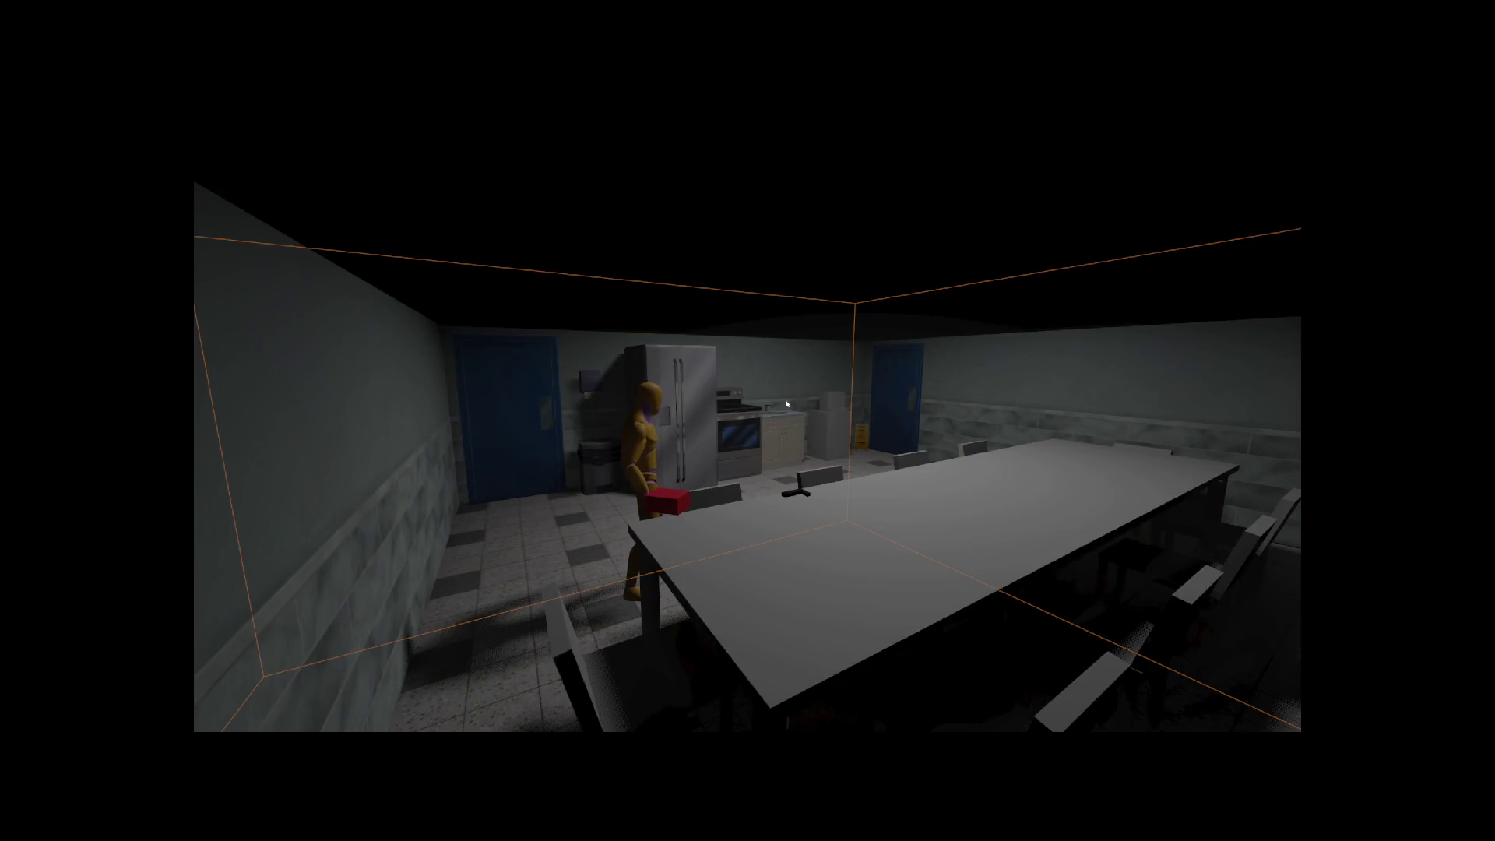
pyautogui.press('F8')
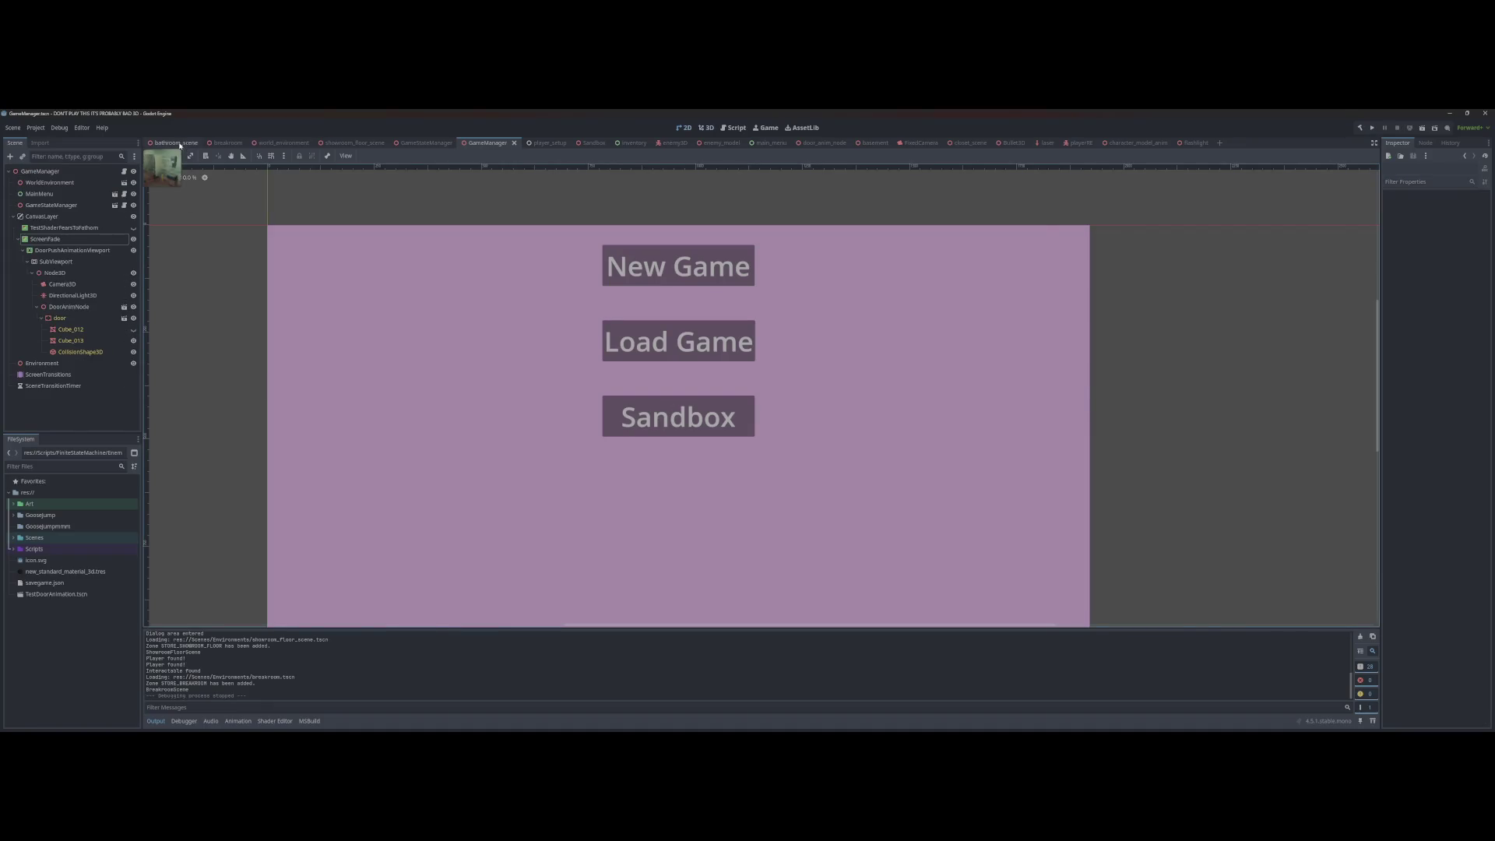
# Step: Open bathroom_scene and flip between the SpotLight3D's Node panel and its properties
pyautogui.click(175, 142)
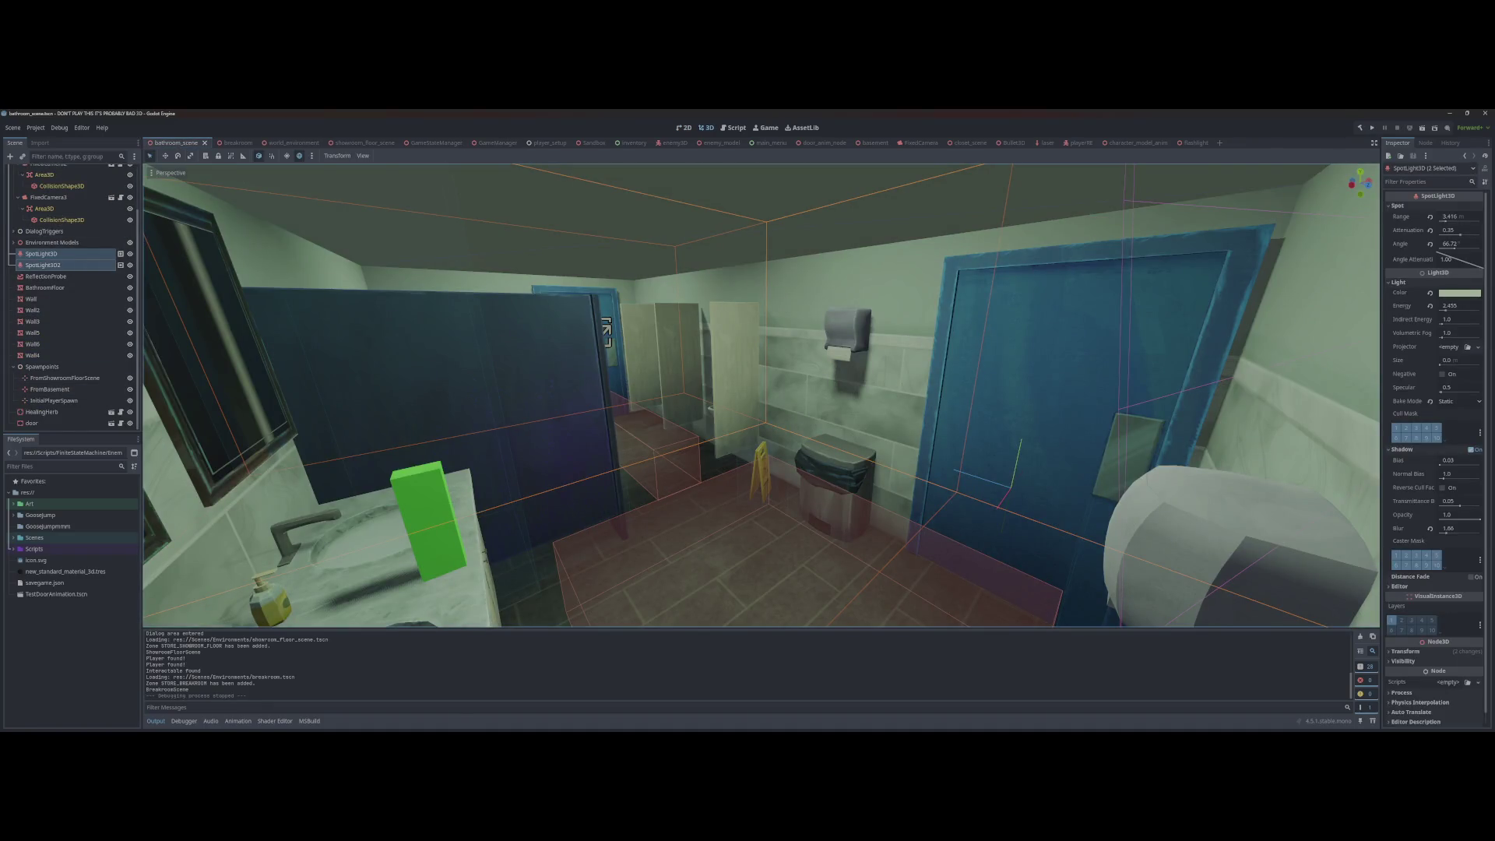
pyautogui.click(1425, 143)
pyautogui.click(1408, 144)
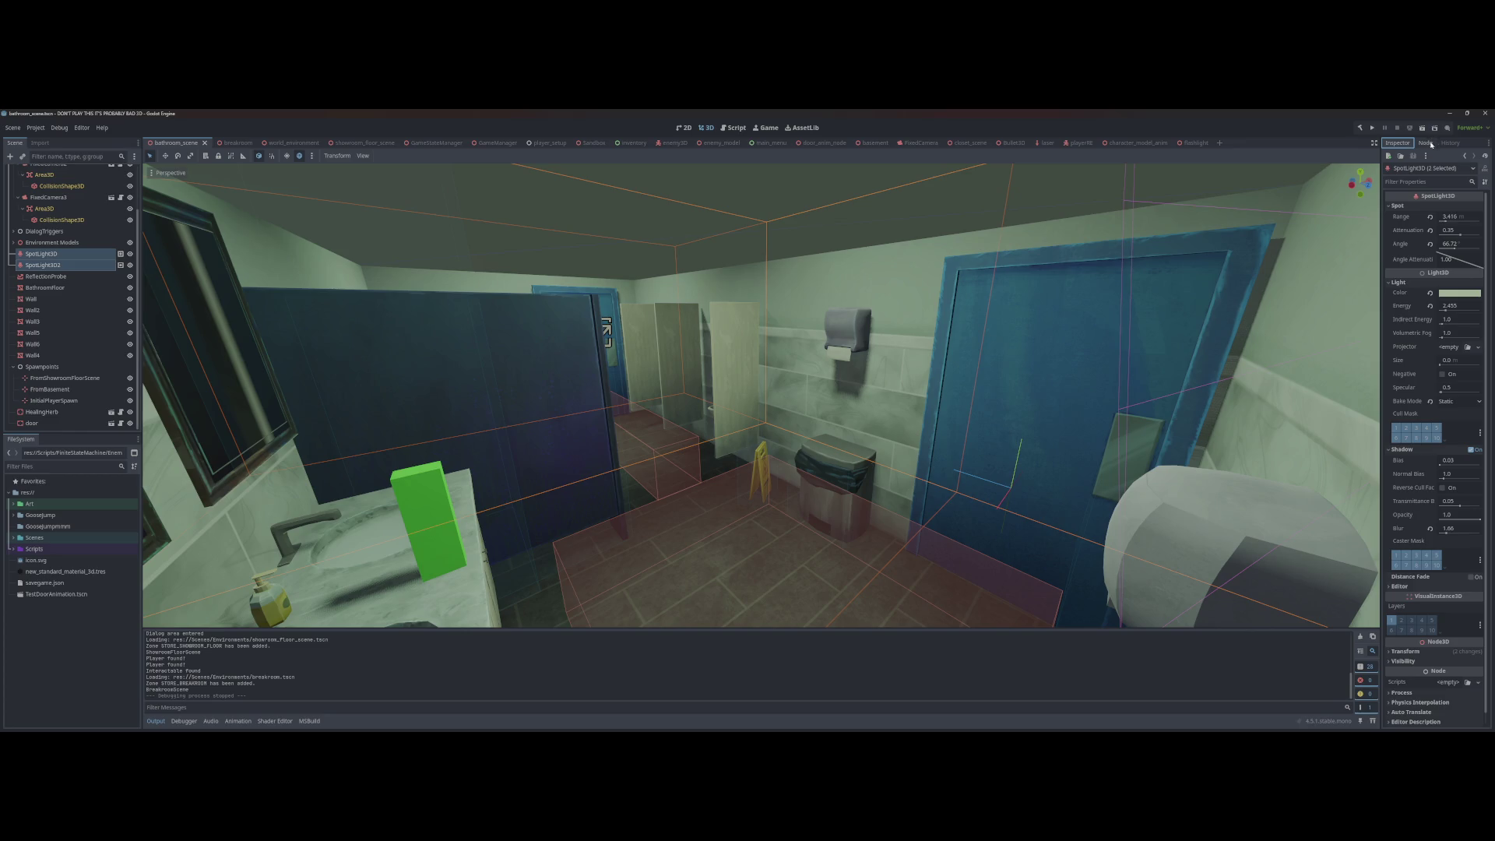
pyautogui.click(1426, 143)
pyautogui.click(1403, 145)
# Step: Select the first SpotLight3D, then fly the view around the bathroom toward the sinks and stalls
pyautogui.click(41, 254)
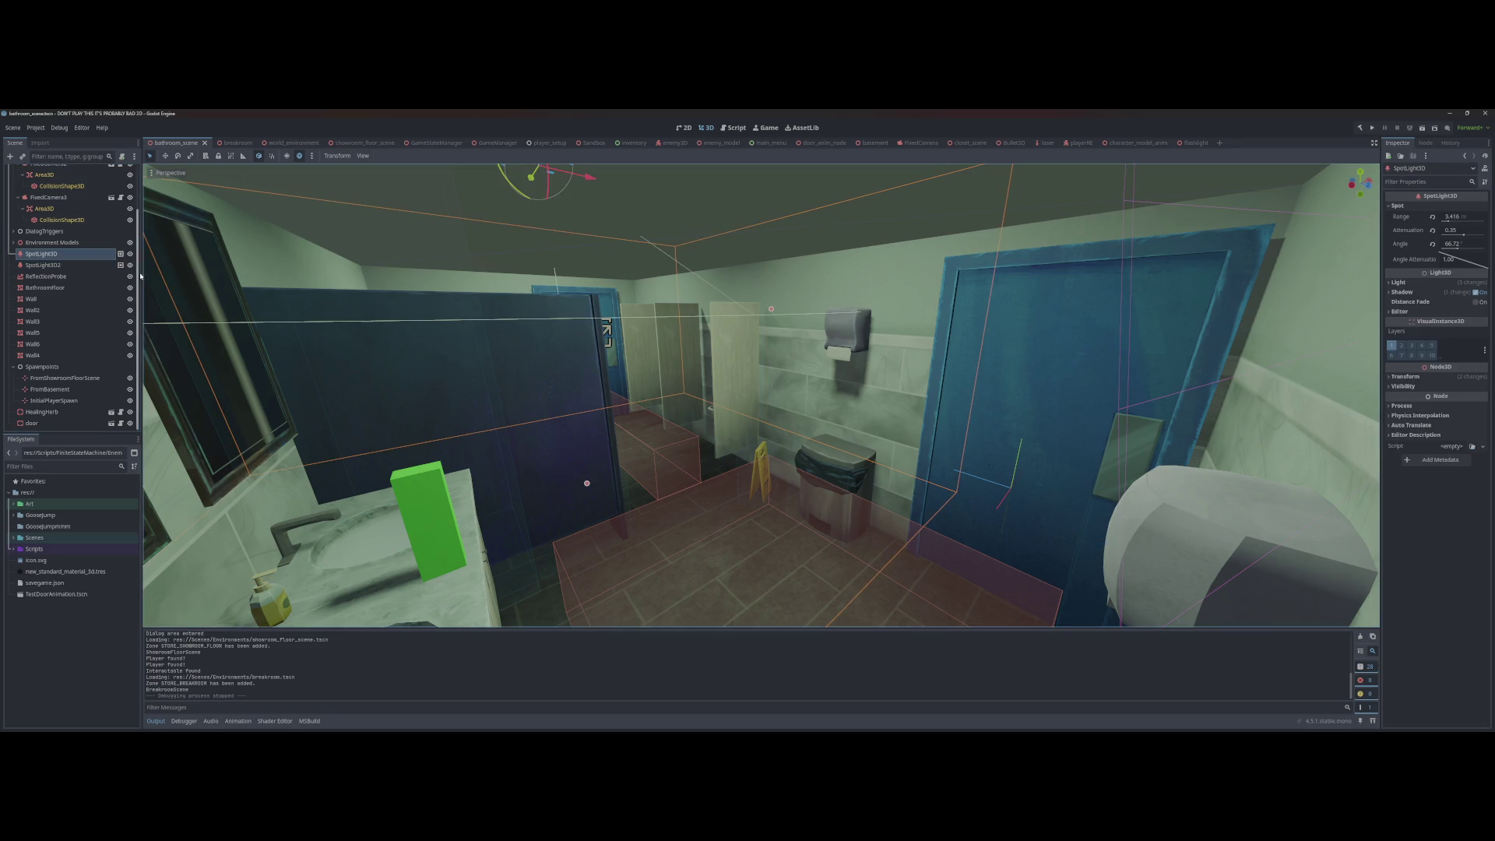
pyautogui.moveTo(121, 255)
pyautogui.press('s')
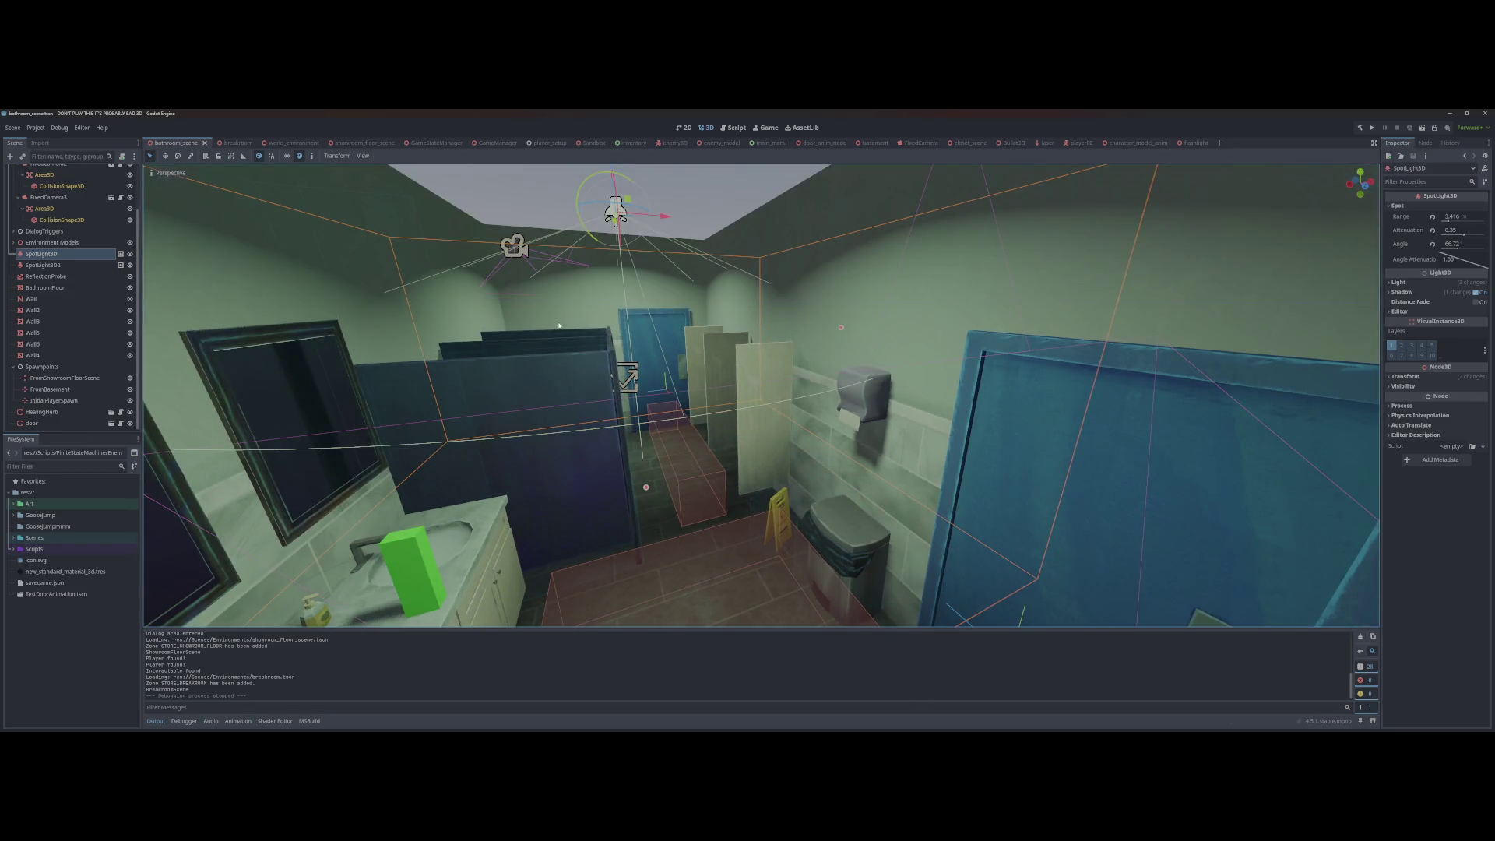
pyautogui.click(559, 326)
pyautogui.press('s')
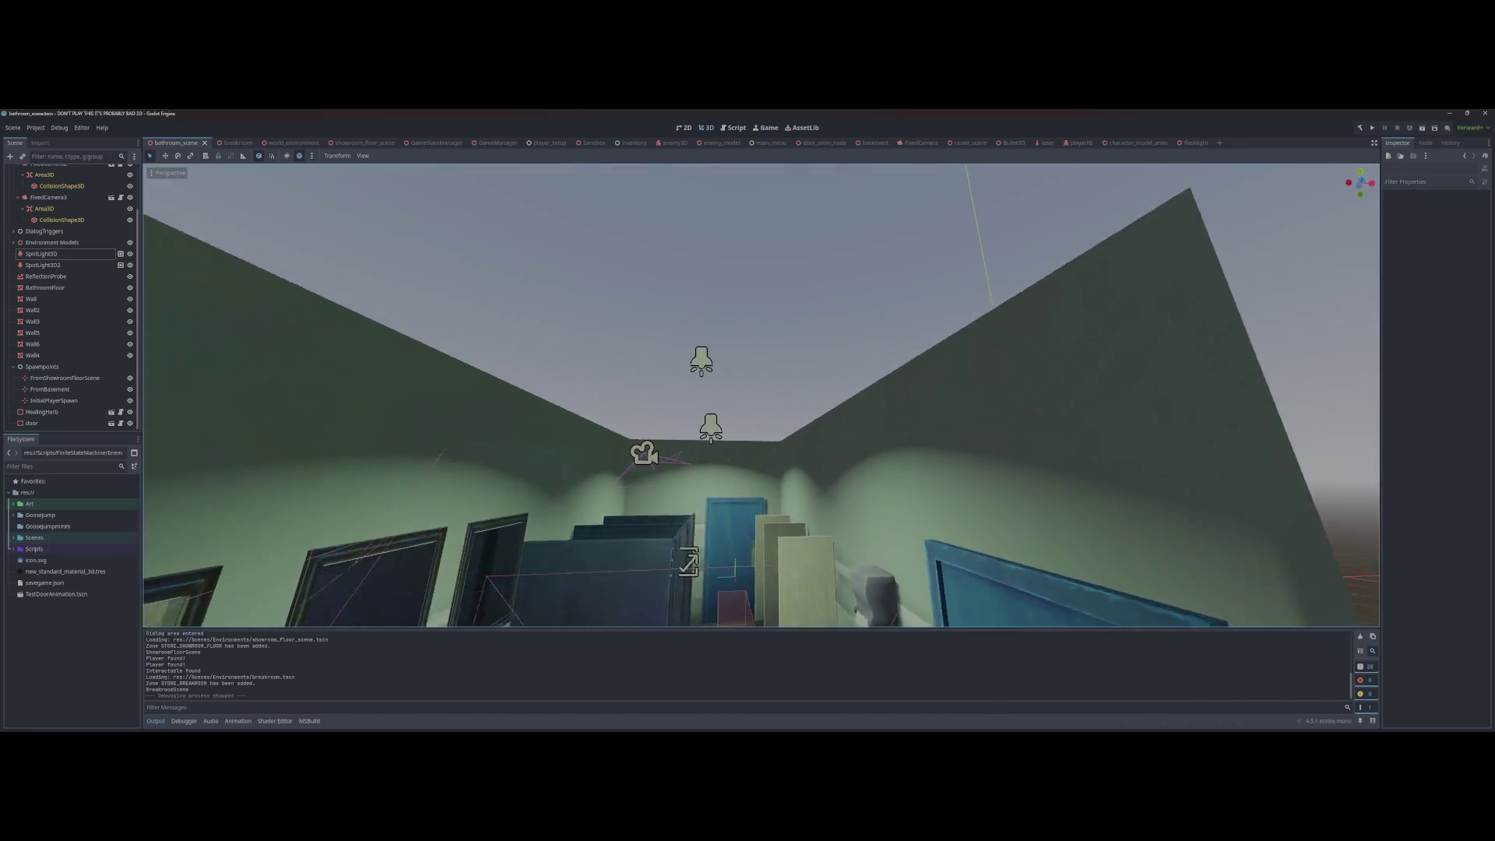
pyautogui.press('s')
pyautogui.press('w')
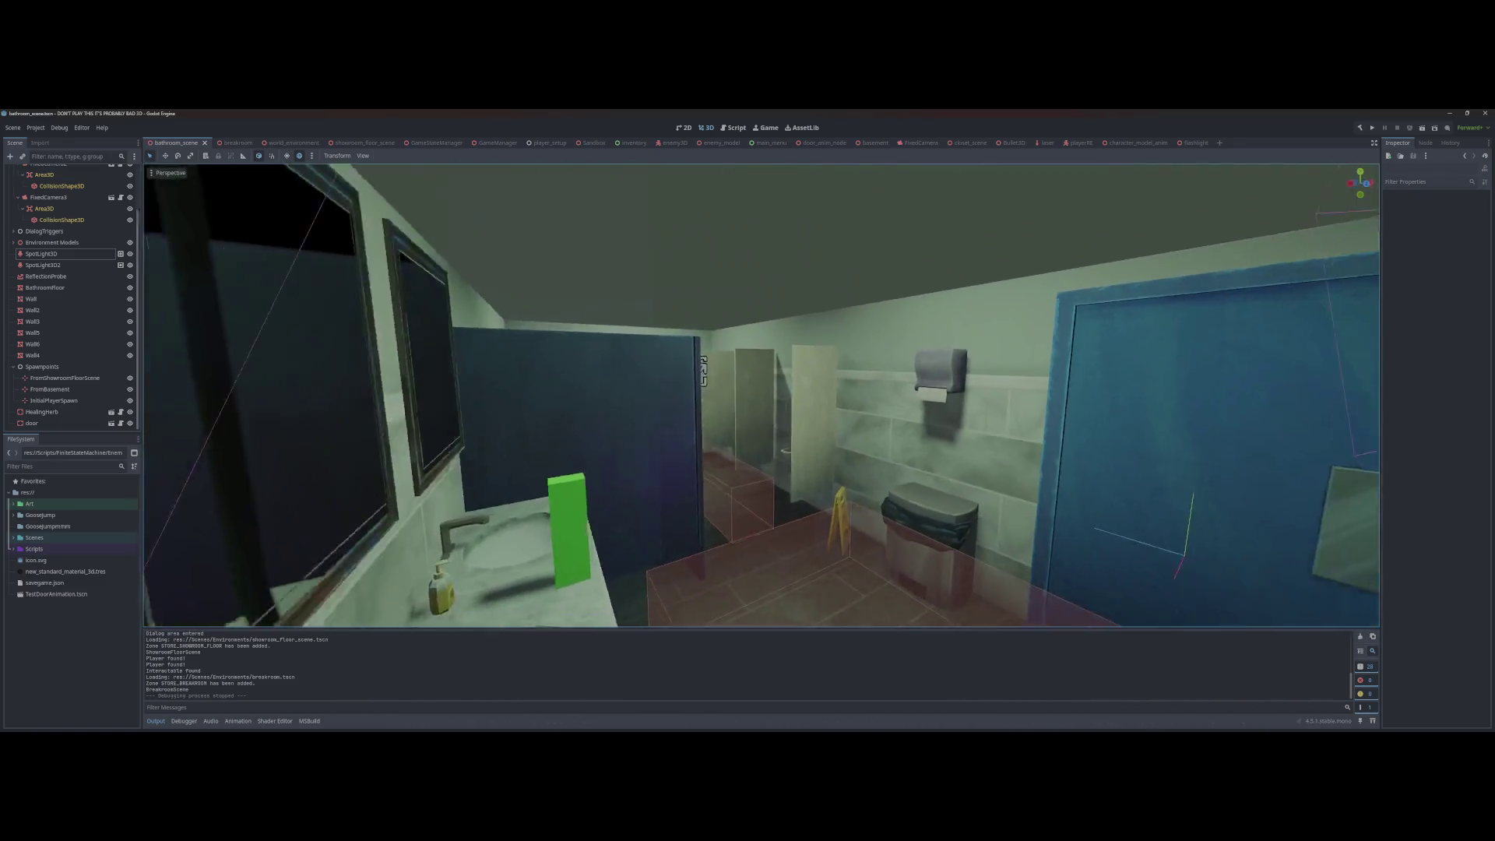
pyautogui.press('w')
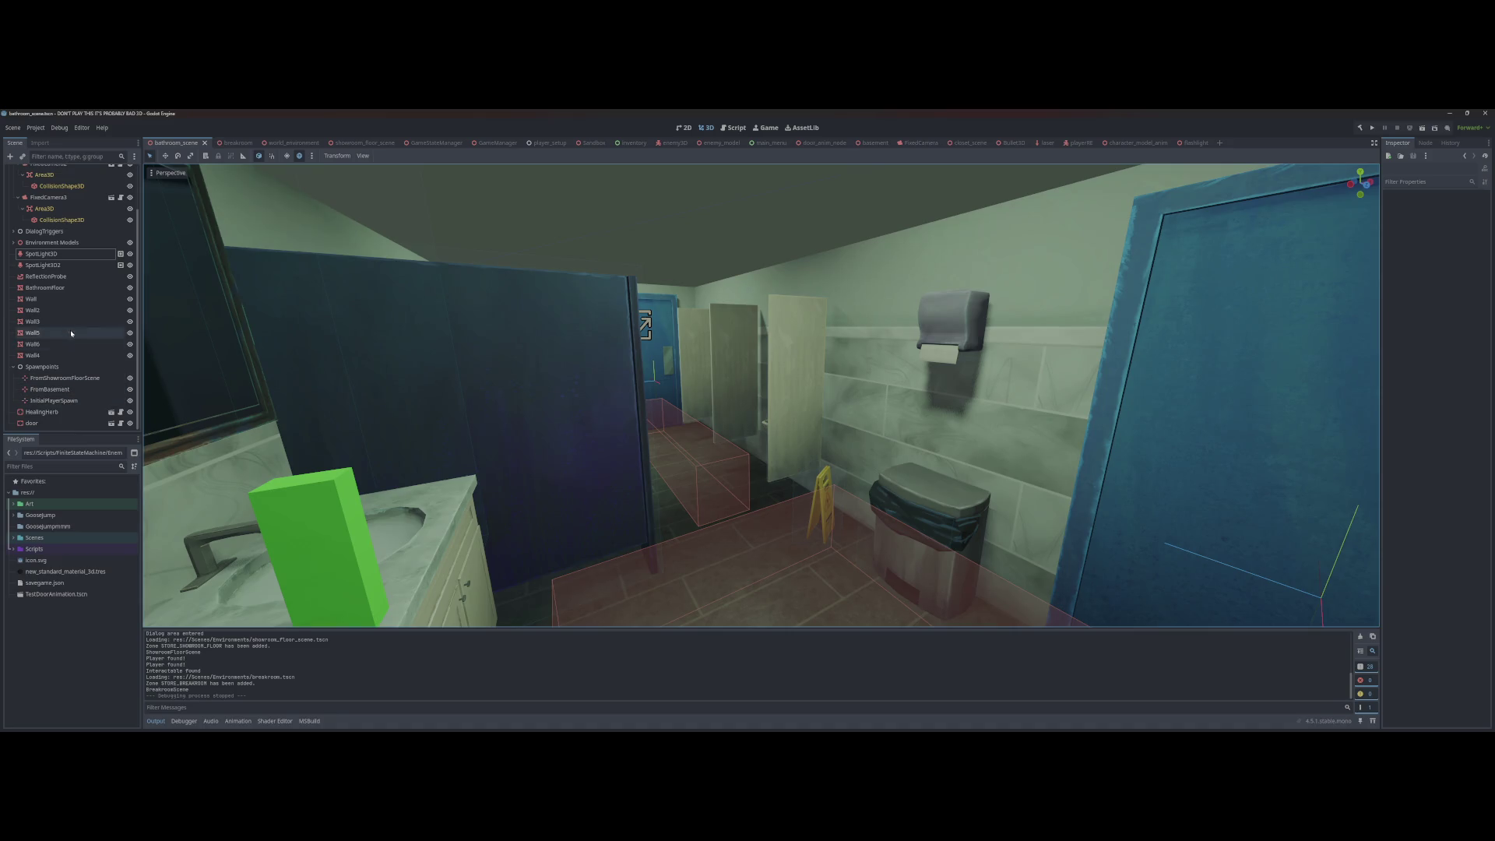
# Step: Reselect SpotLight3D to review its groups, and toggle the preview environment off and on
pyautogui.click(40, 254)
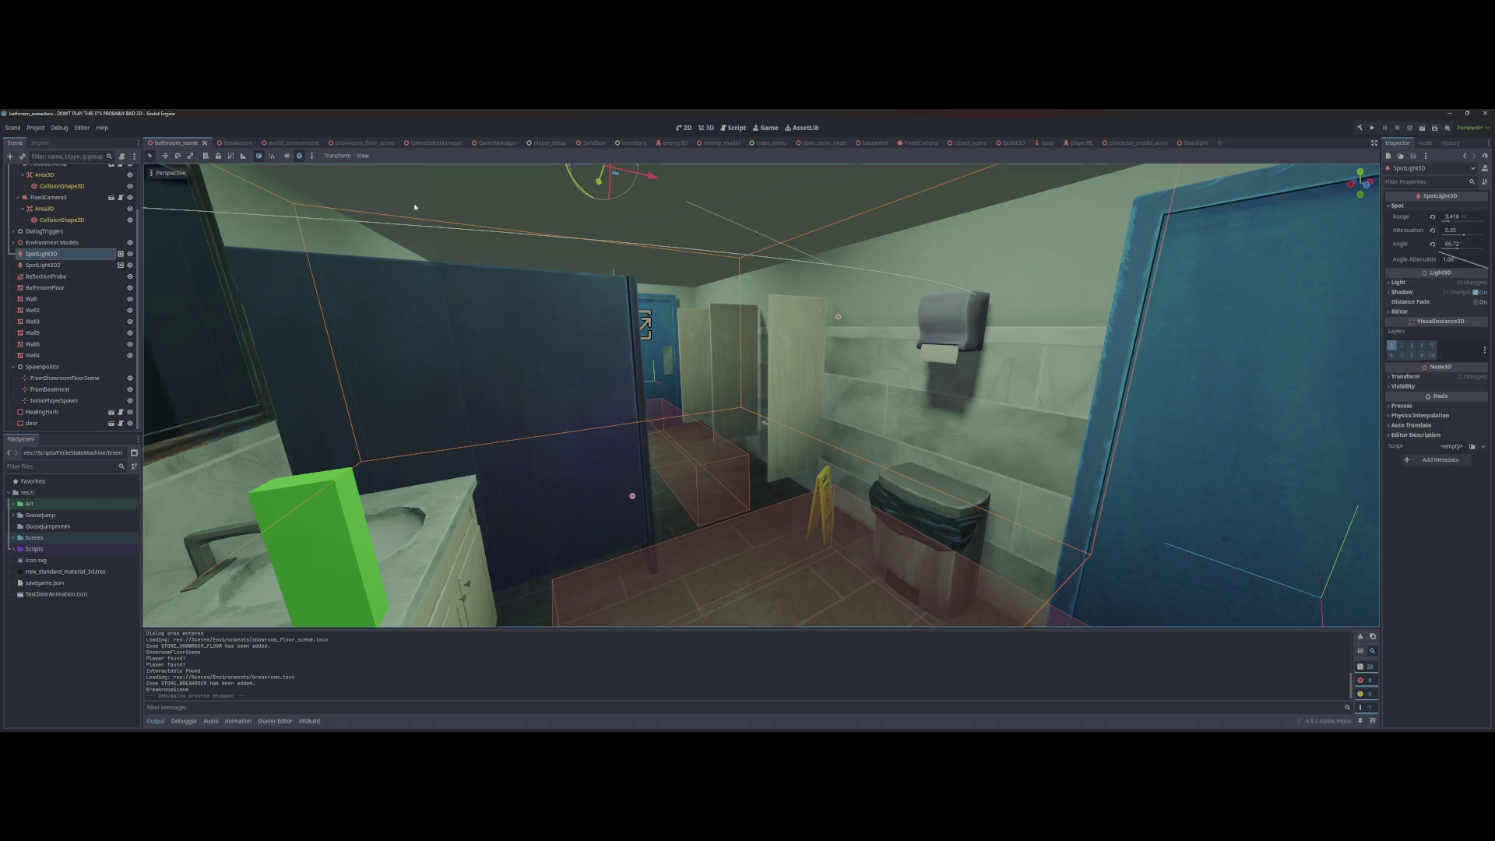
pyautogui.click(1425, 142)
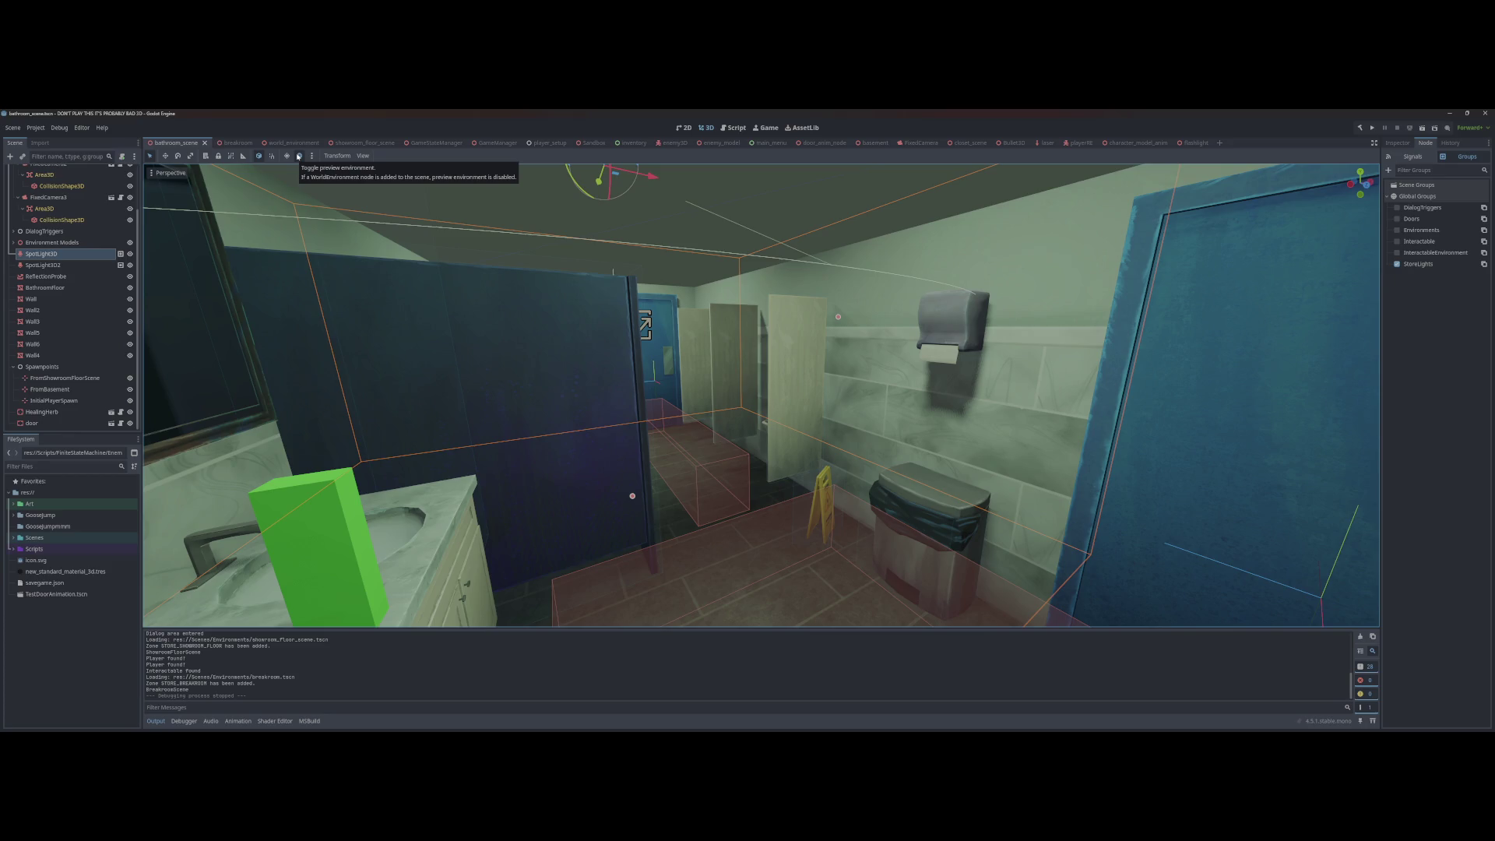
pyautogui.click(299, 156)
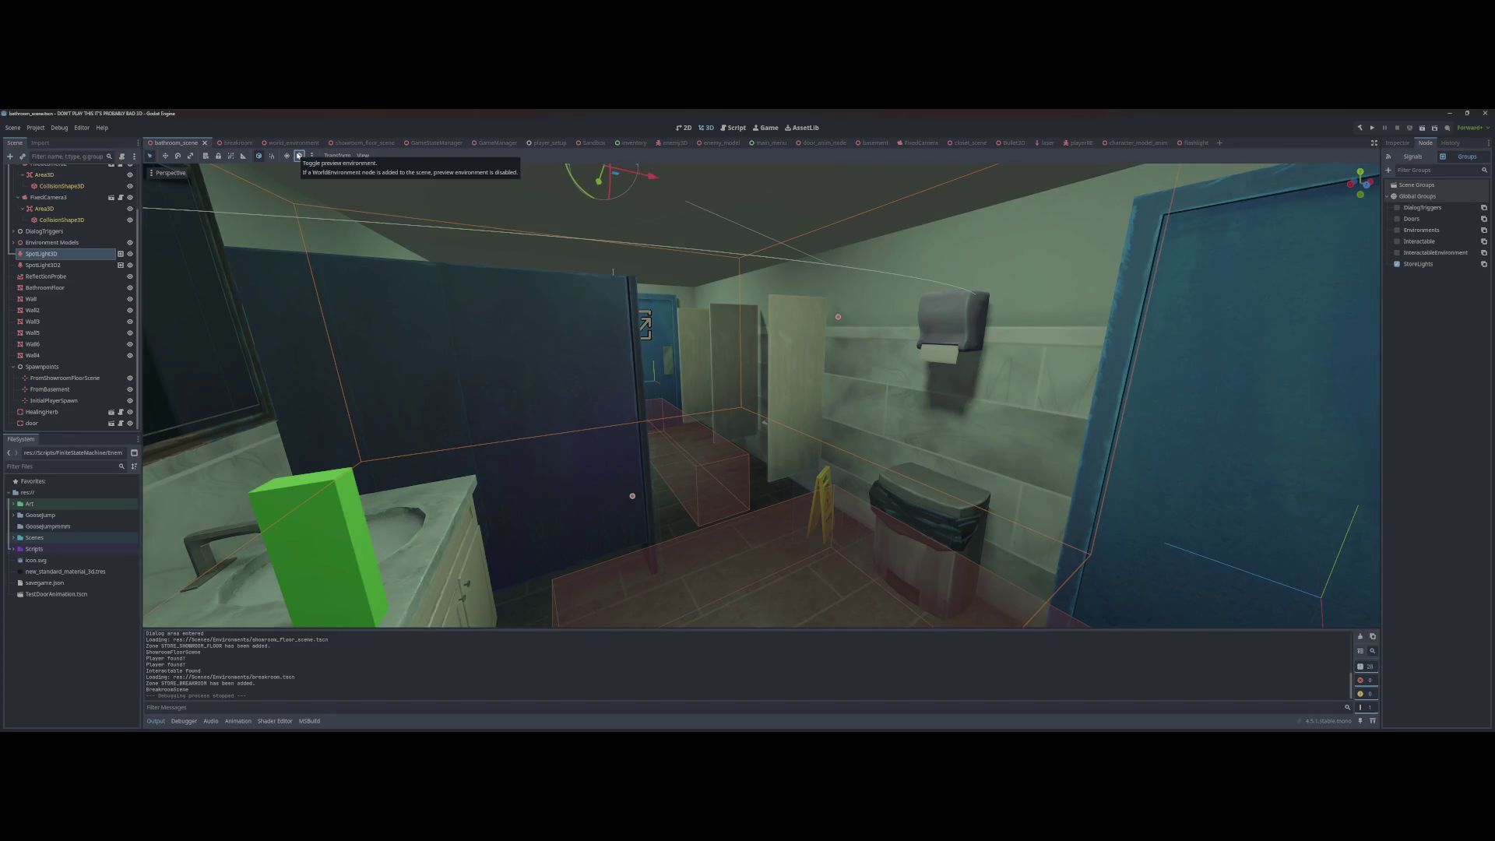
pyautogui.click(299, 156)
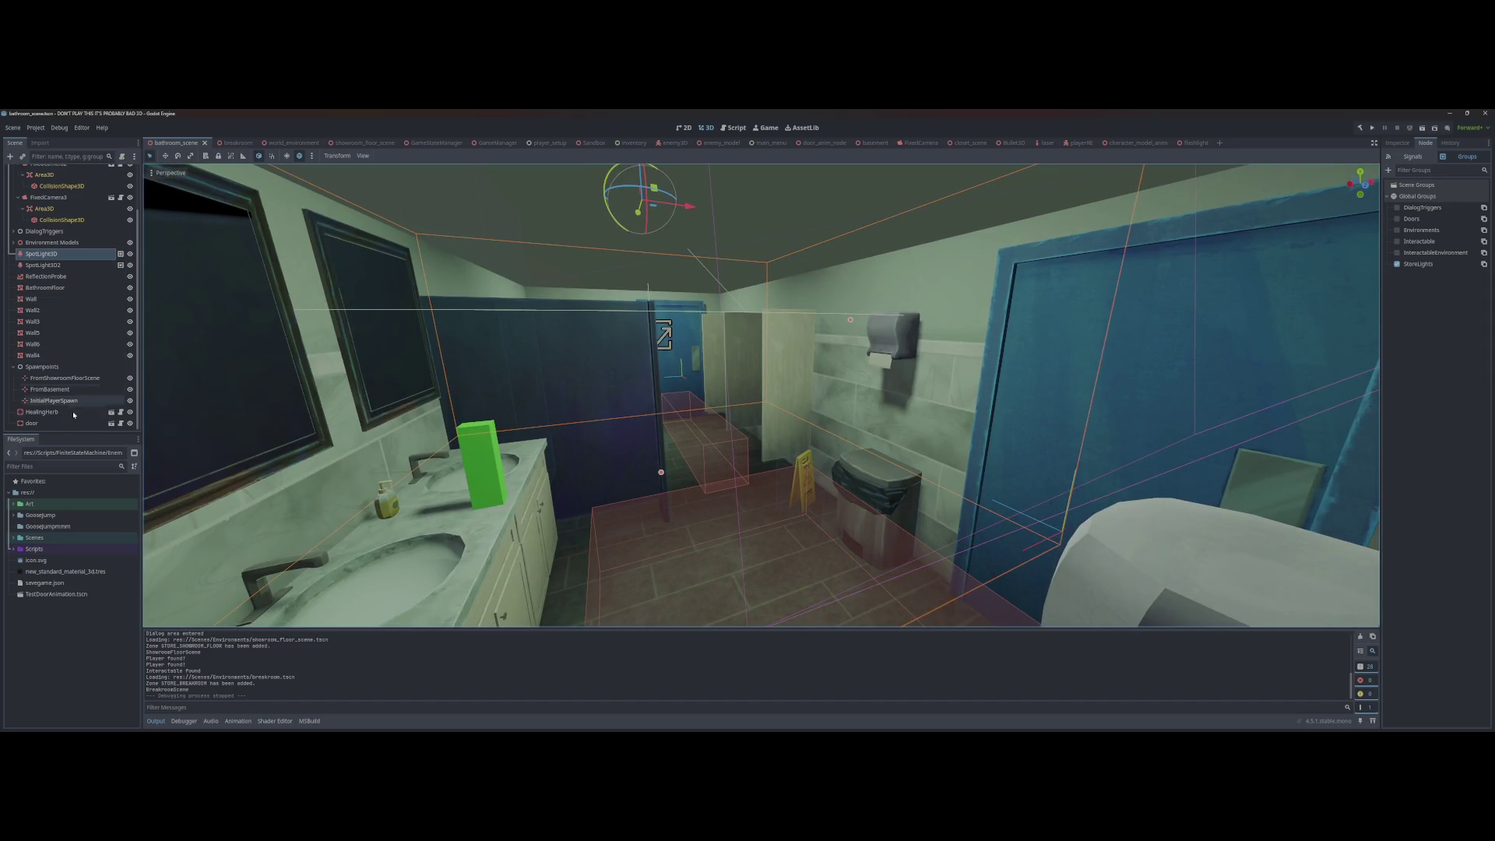
pyautogui.scroll(2, 57, 401)
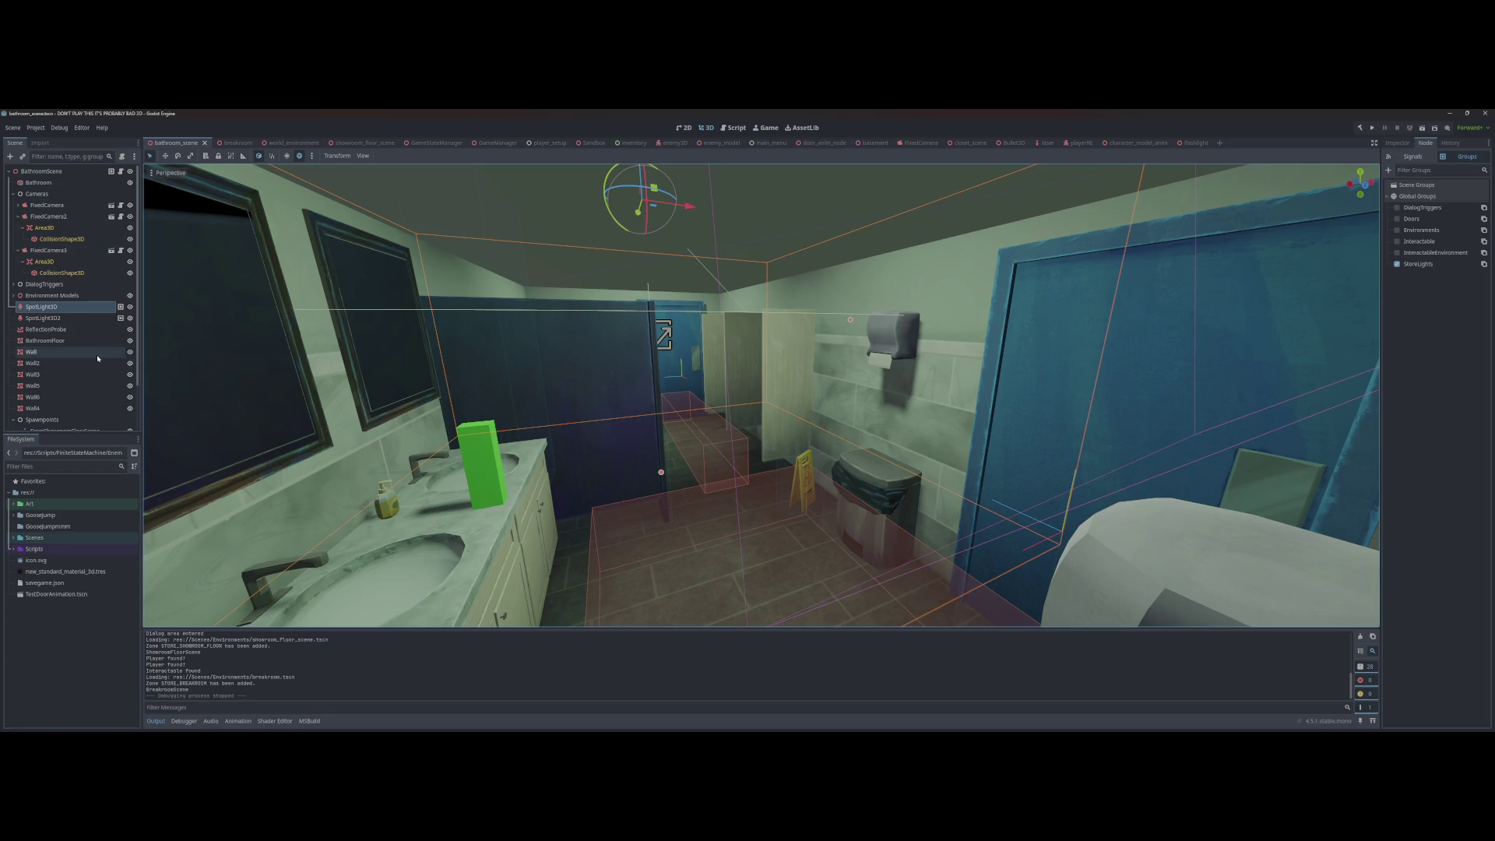
pyautogui.scroll(-10, 762, 395)
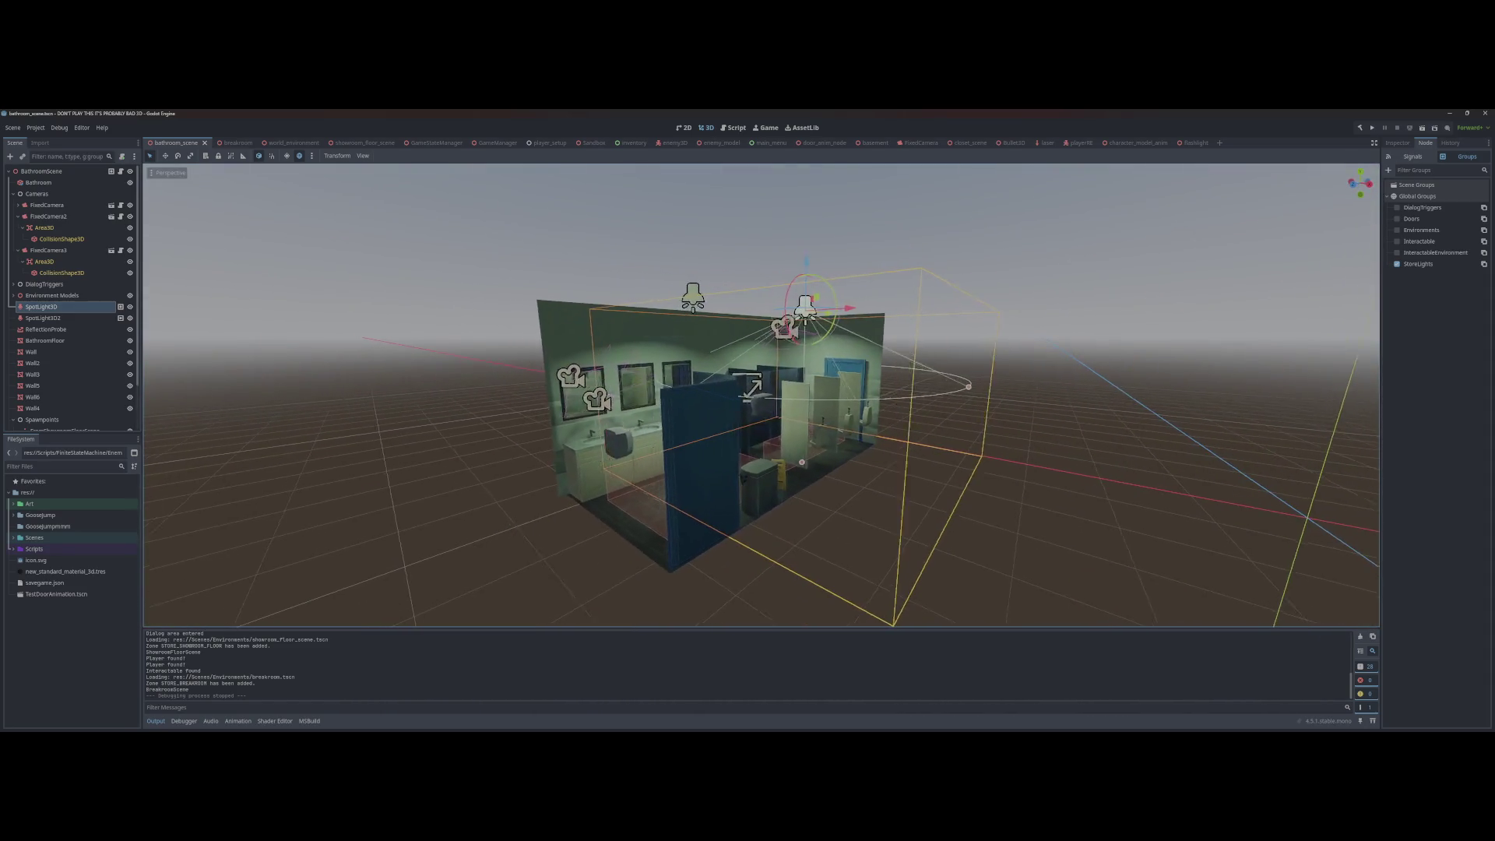
pyautogui.scroll(10, 577, 379)
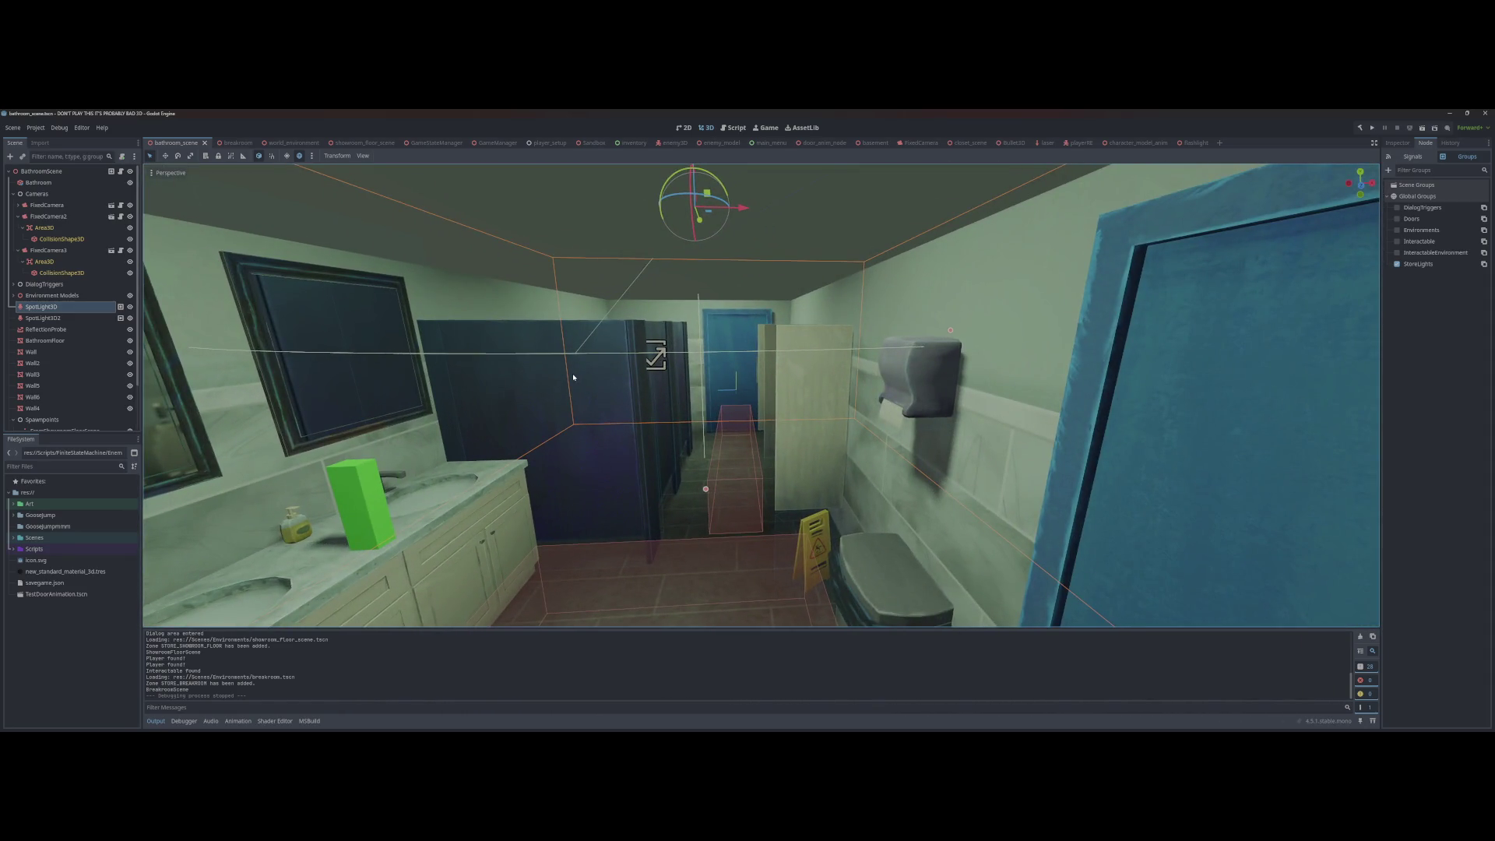
pyautogui.press('F5')
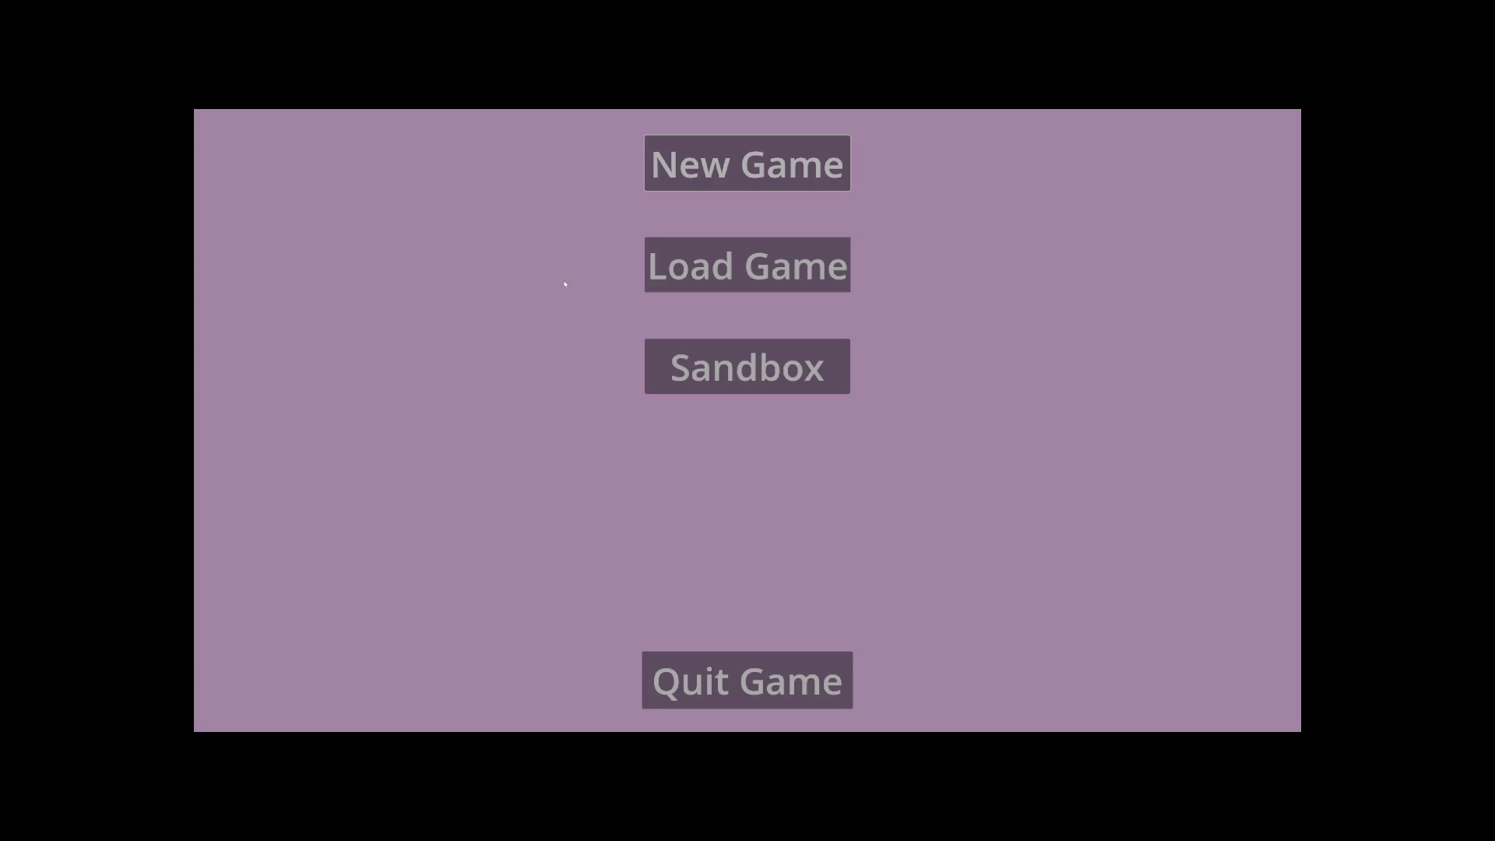
pyautogui.click(668, 248)
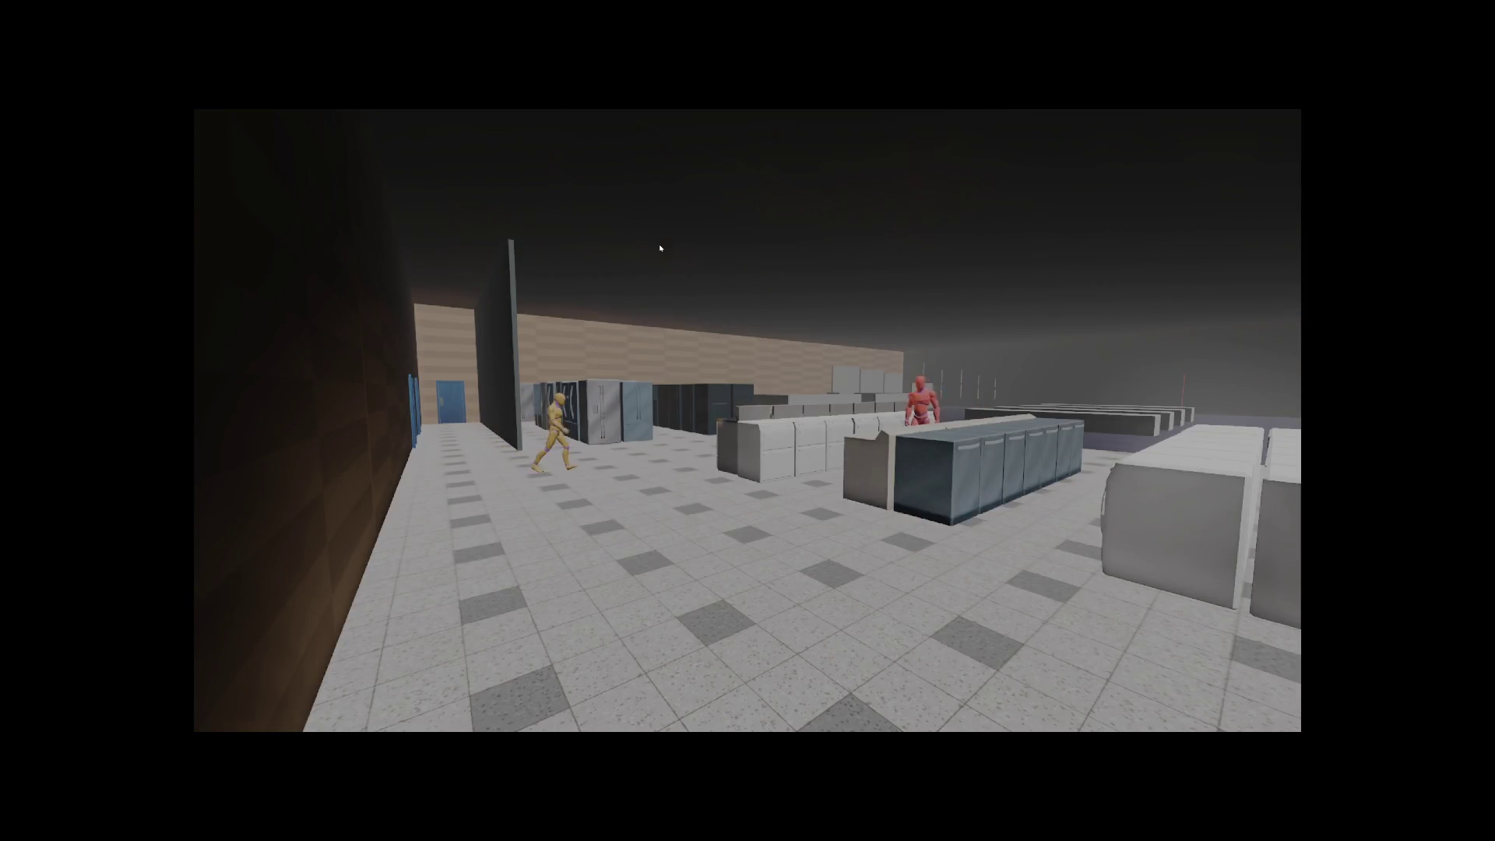
pyautogui.press('F8')
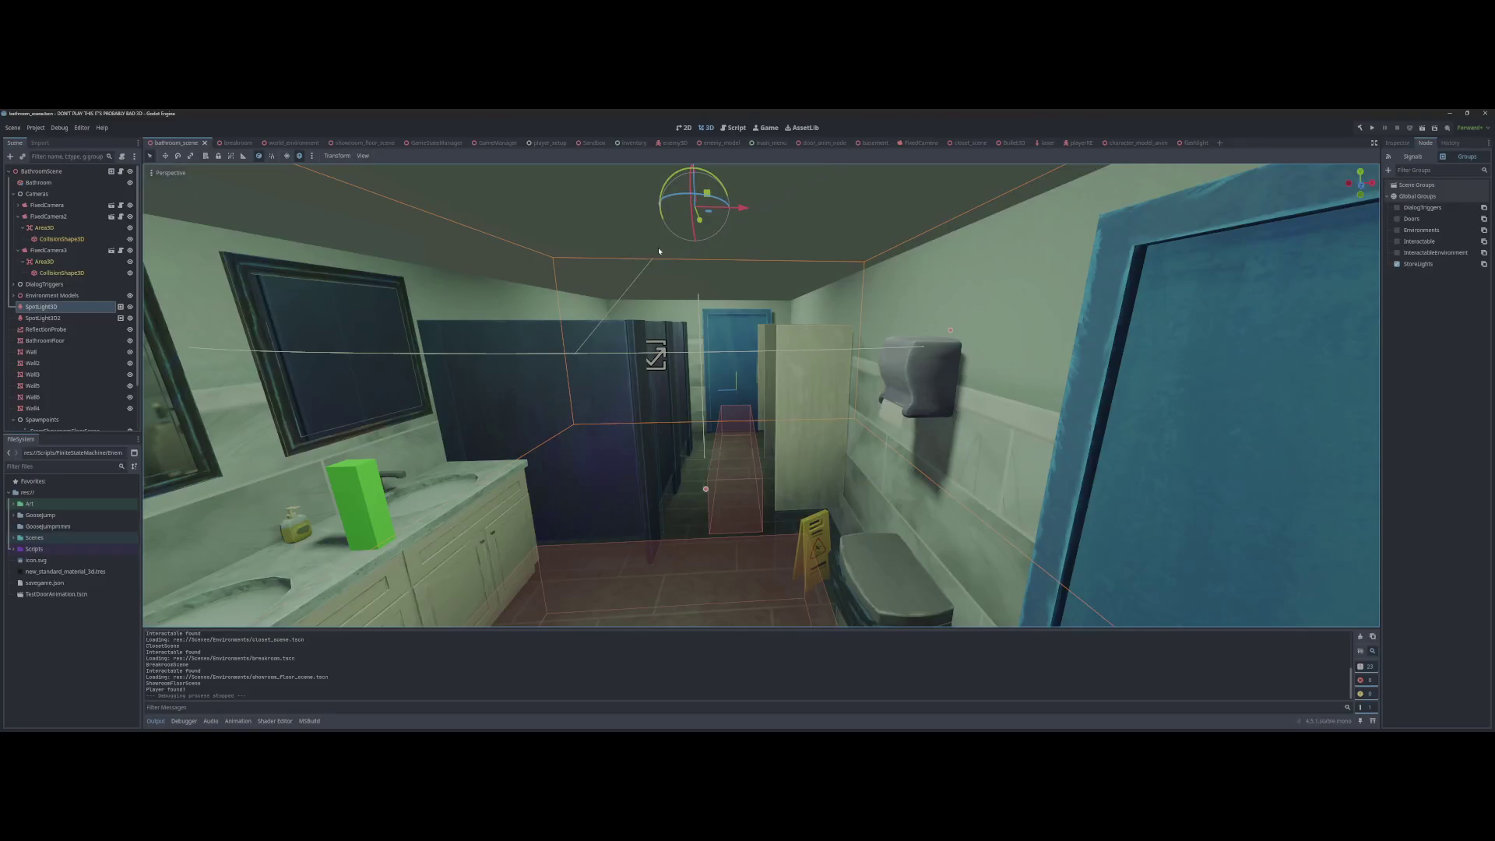
# Step: Run a New Game, zoom out over the bathroom, then open the GameStateManager scene
pyautogui.press('F5')
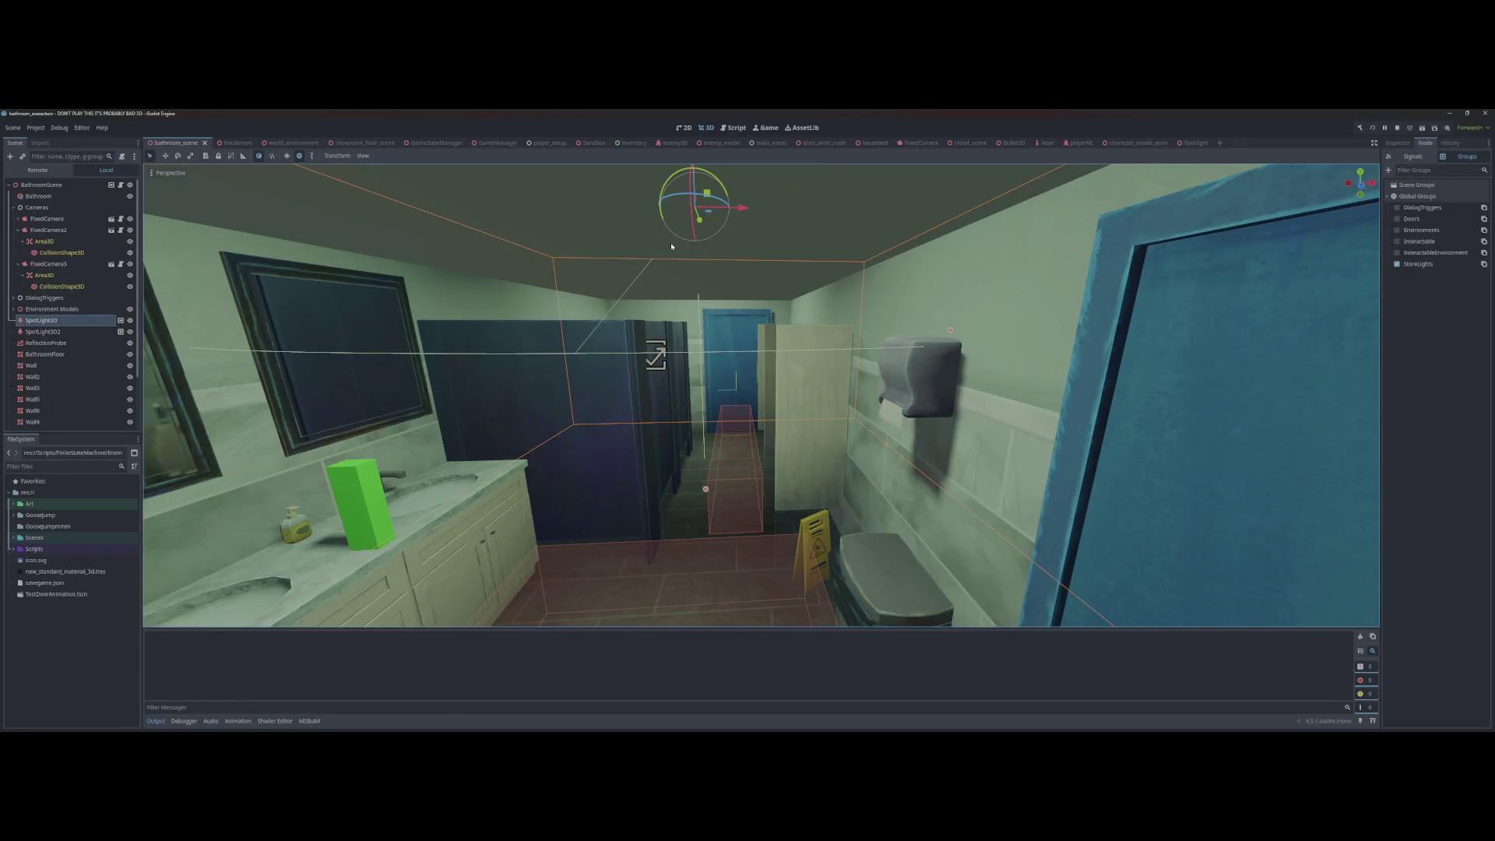
pyautogui.press('Return')
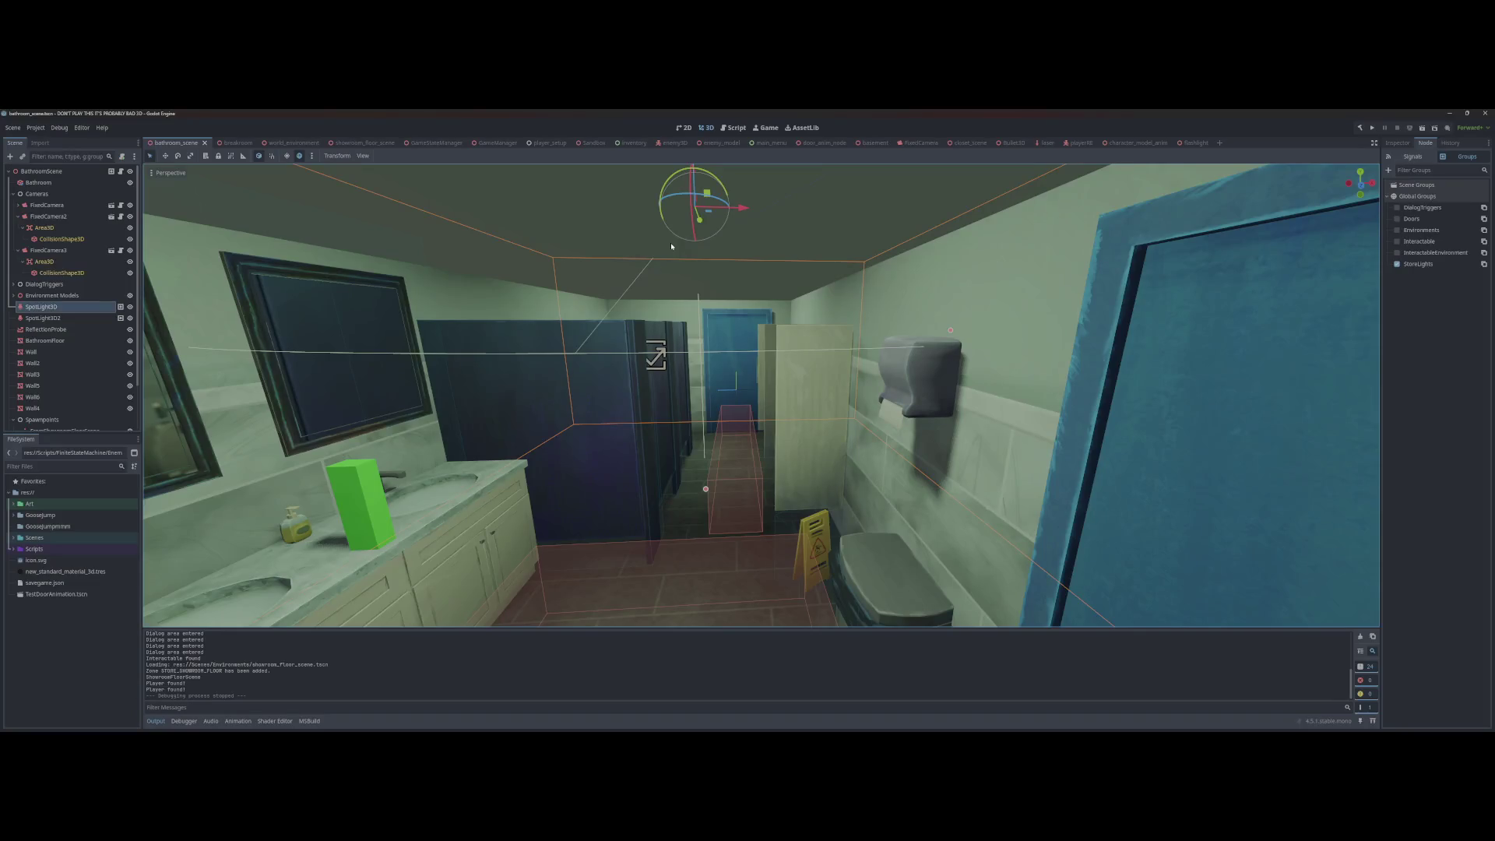
pyautogui.scroll(-5, 665, 232)
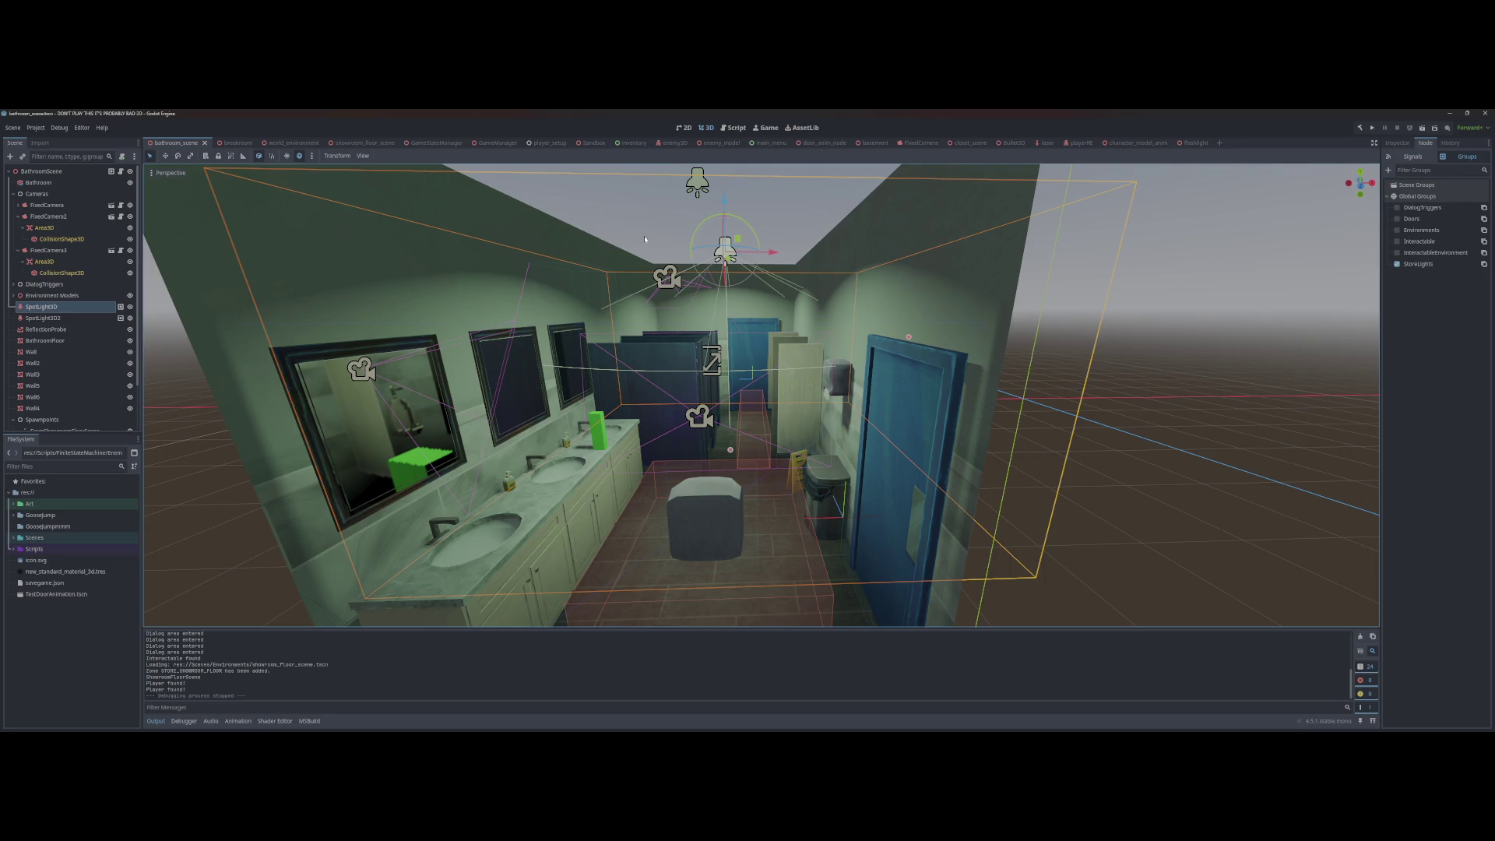
pyautogui.scroll(-3, 623, 317)
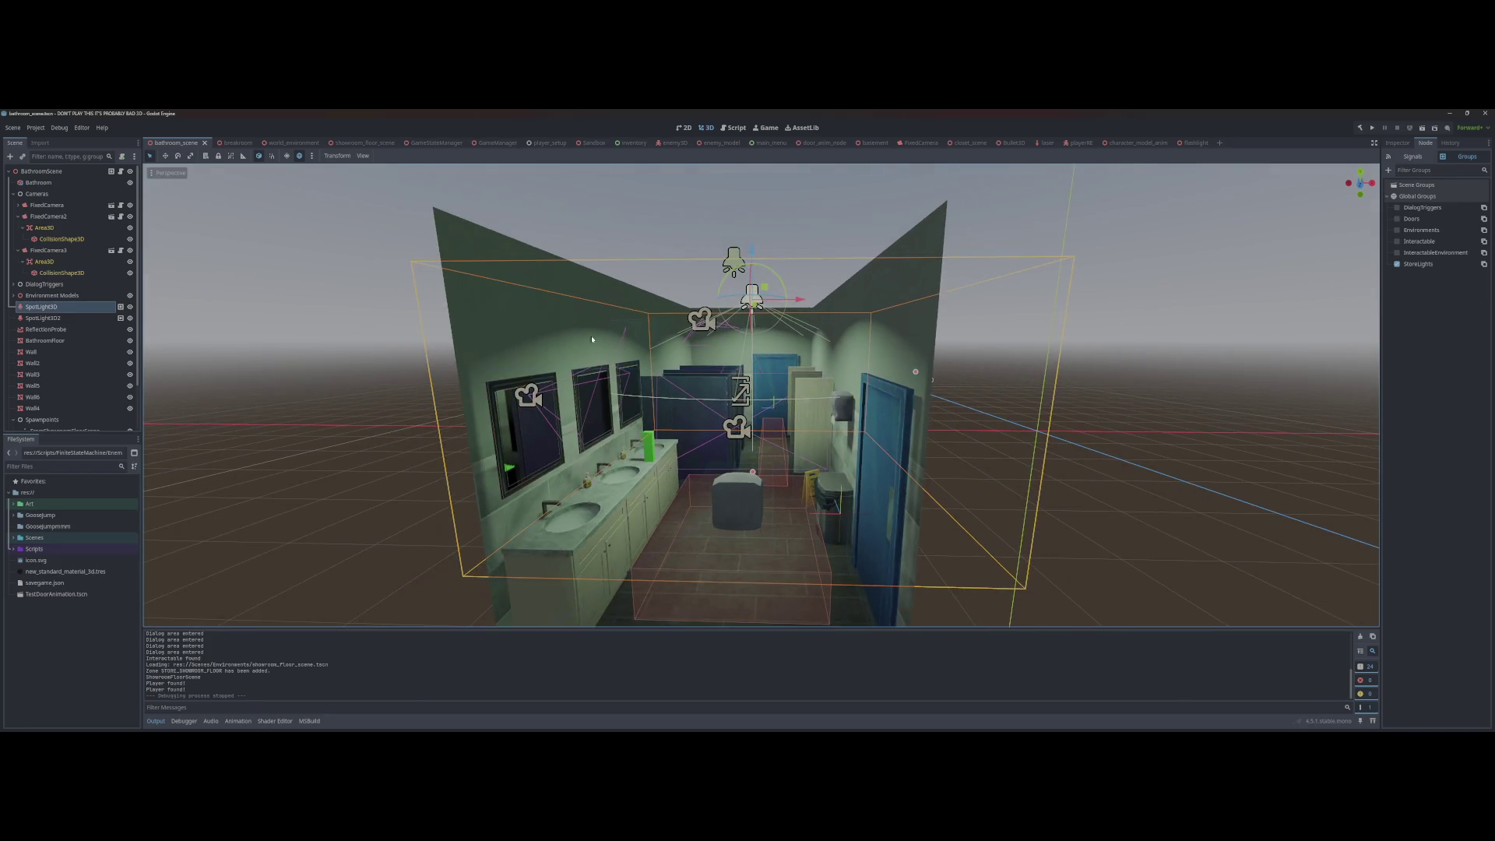
pyautogui.click(427, 143)
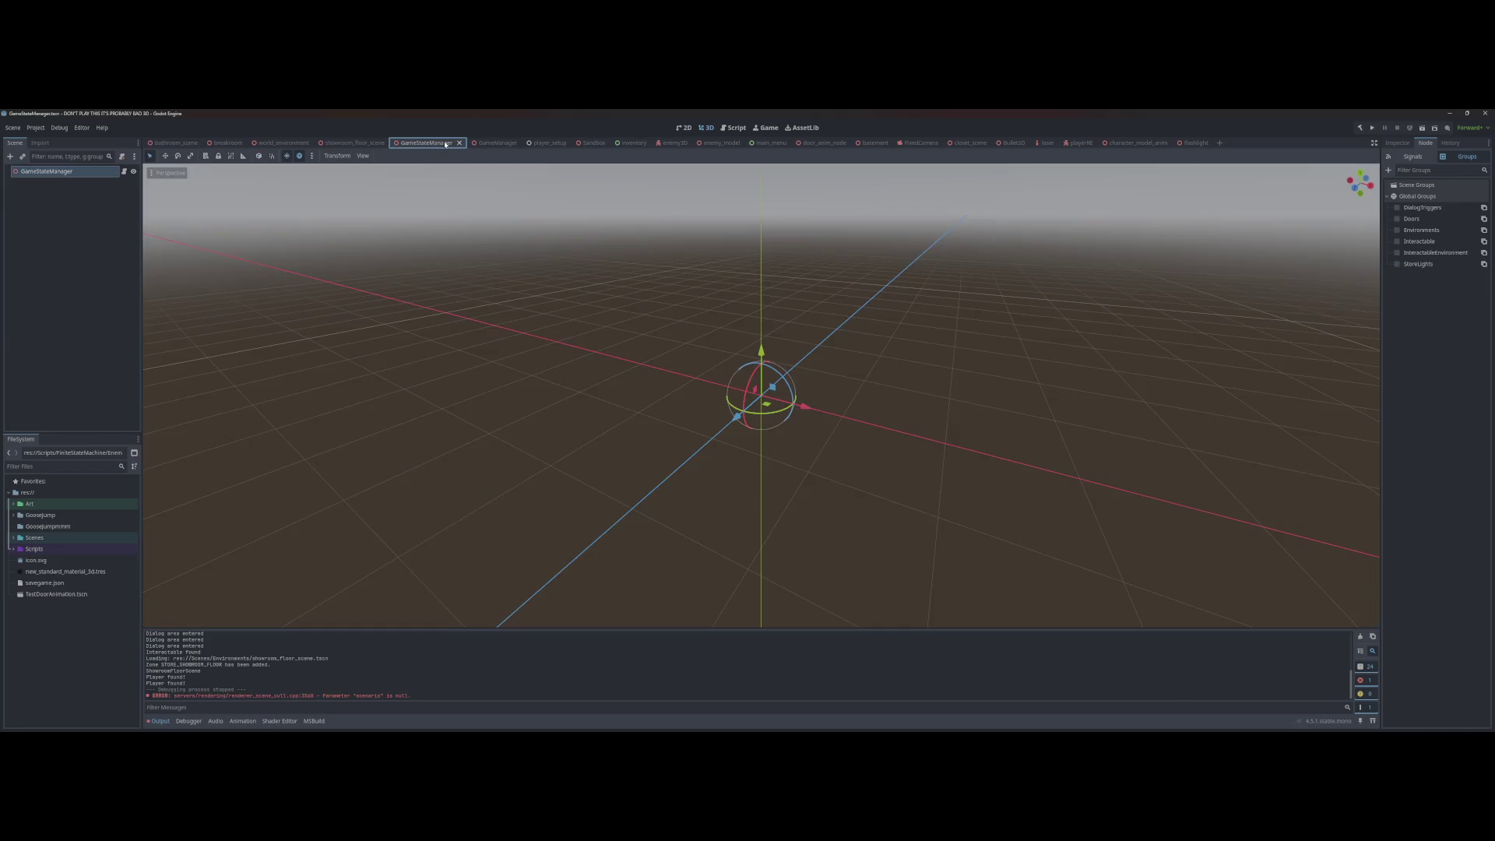
# Step: Revert the black sky, ground, horizon and ambient colours in world_environment, save, and run the game
pyautogui.click(488, 143)
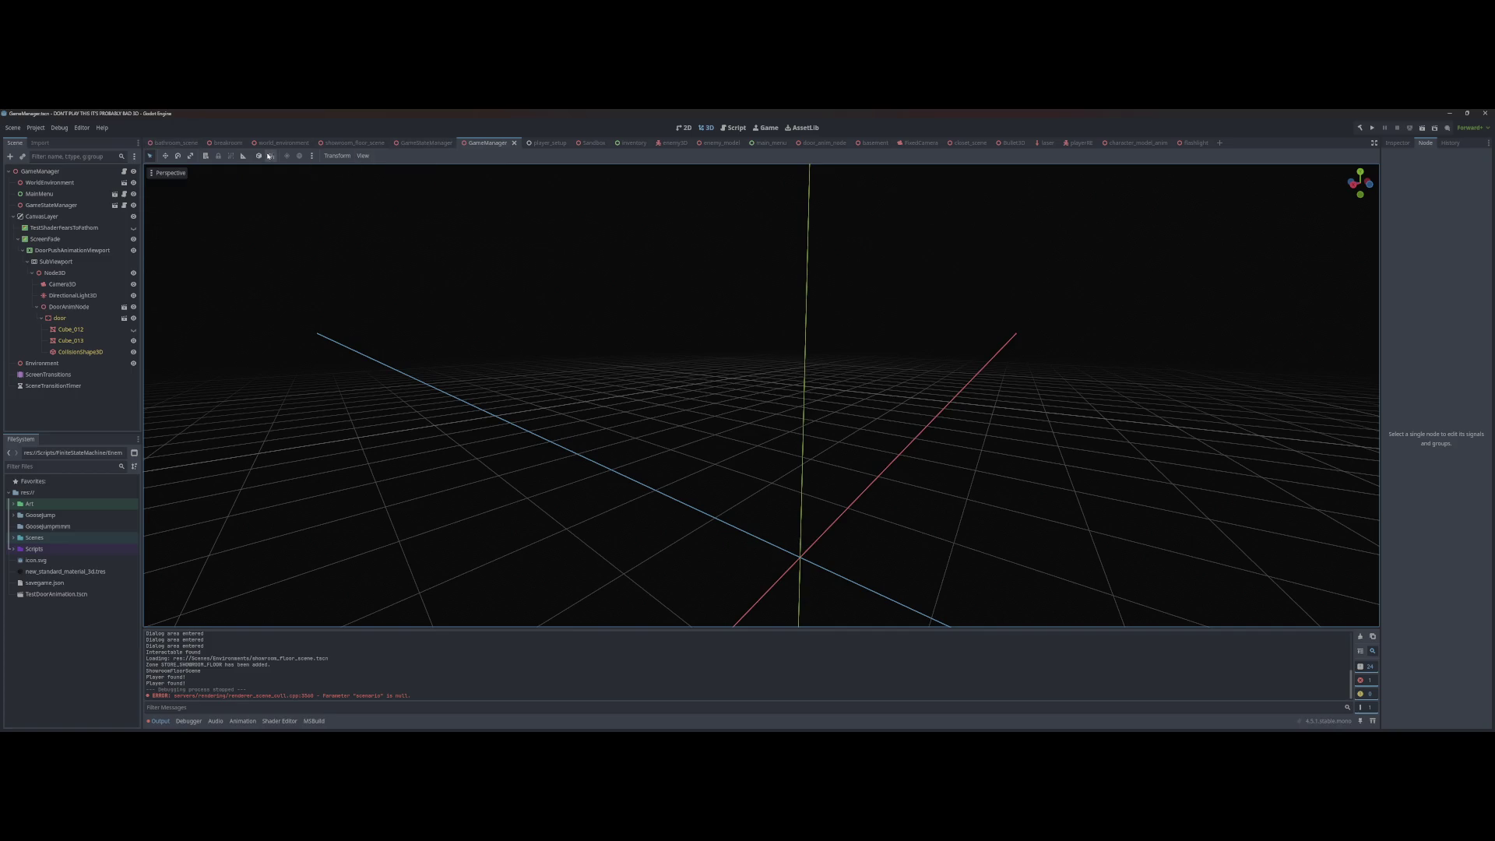
pyautogui.click(282, 143)
pyautogui.hotkey('ctrl', 'z')
pyautogui.hotkey('ctrl', 'z')
pyautogui.hotkey('ctrl', 'z')
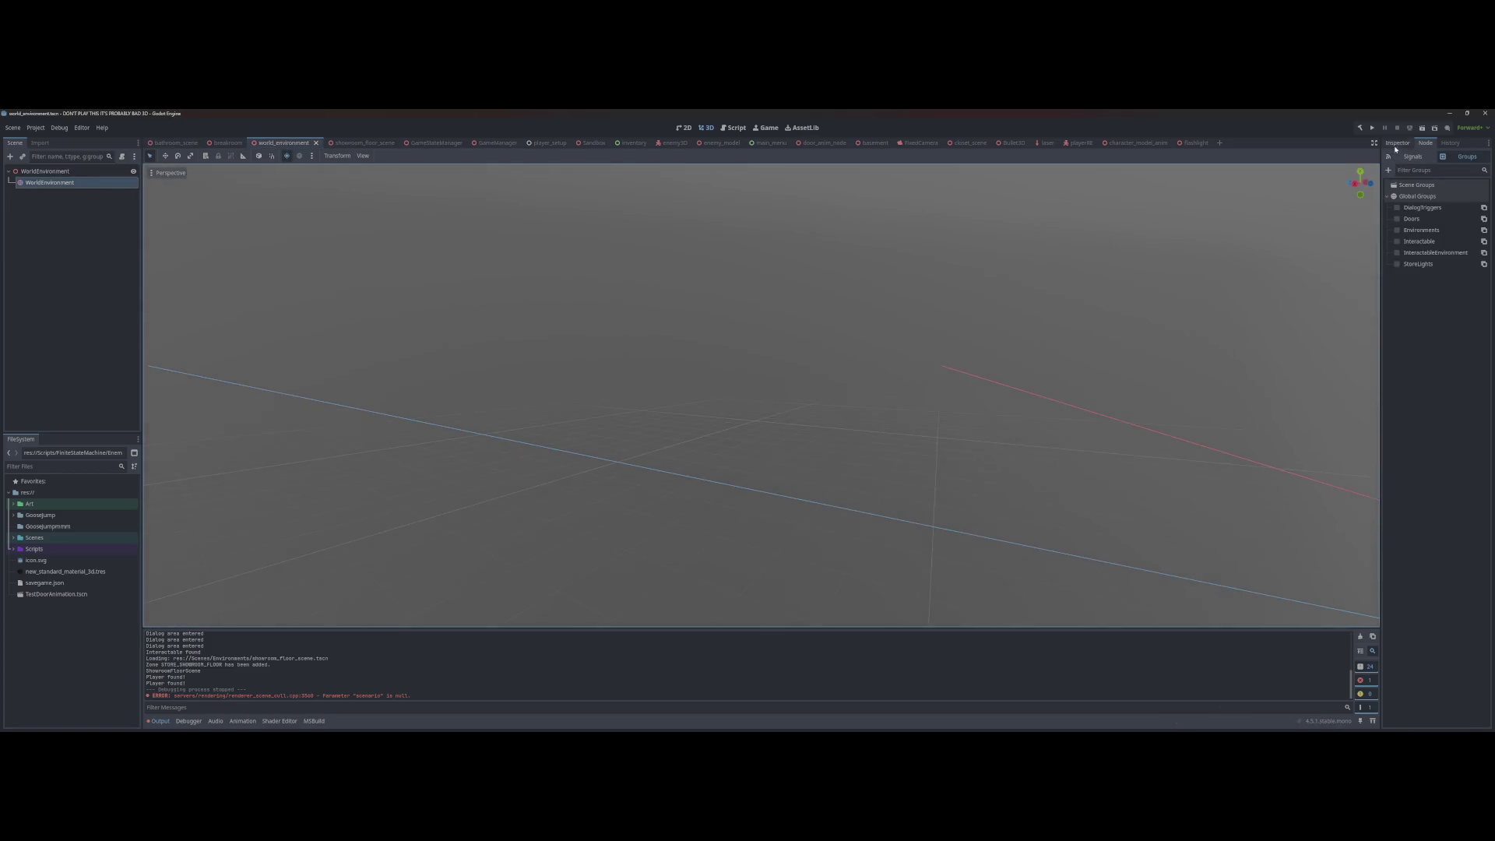
pyautogui.hotkey('ctrl', 'z')
pyautogui.hotkey('ctrl', 'z')
pyautogui.hotkey('ctrl', 'z')
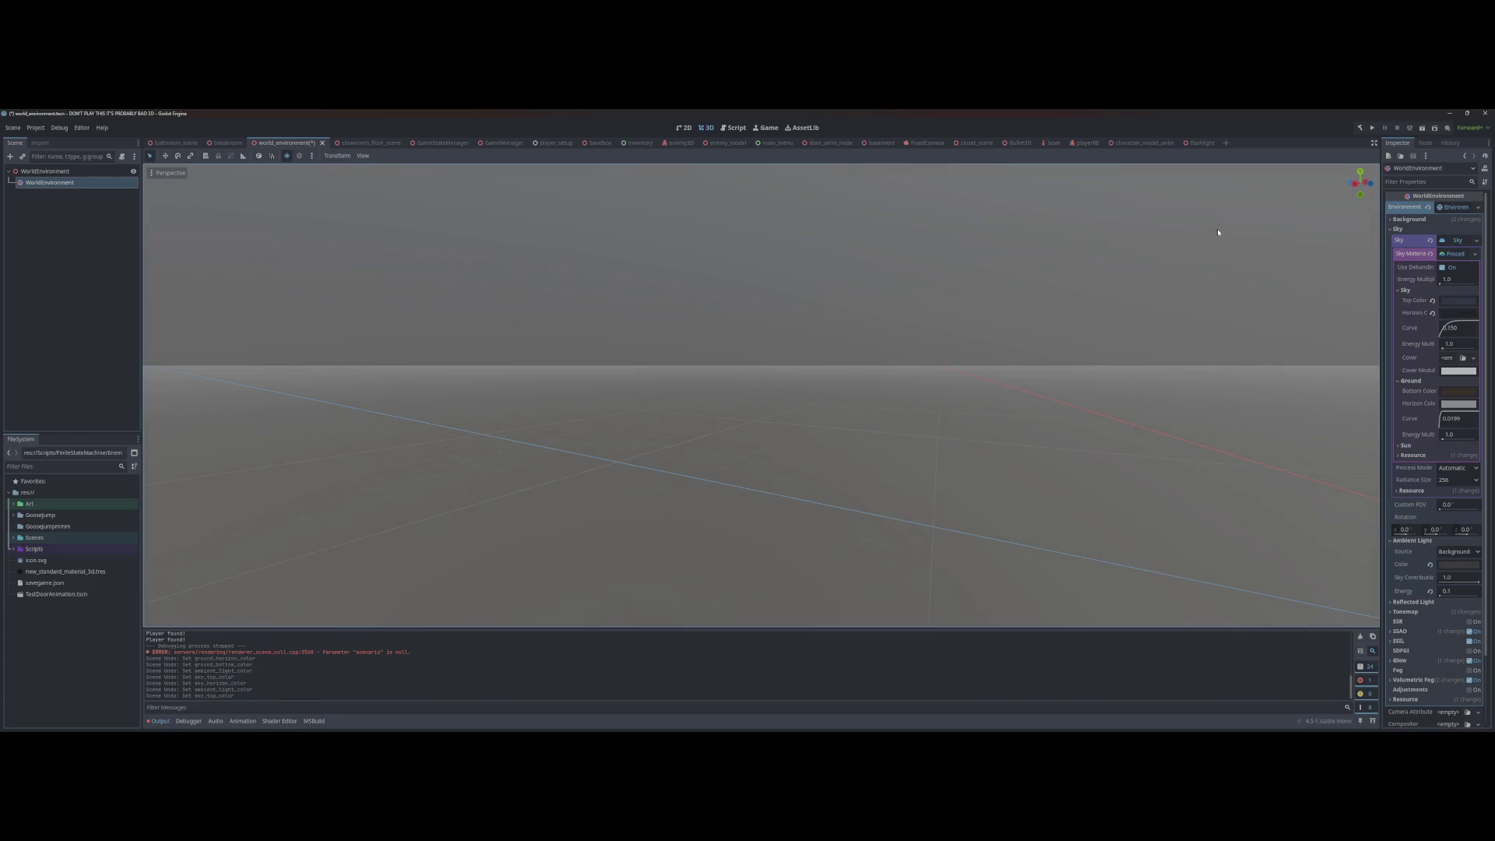
pyautogui.hotkey('ctrl', 's')
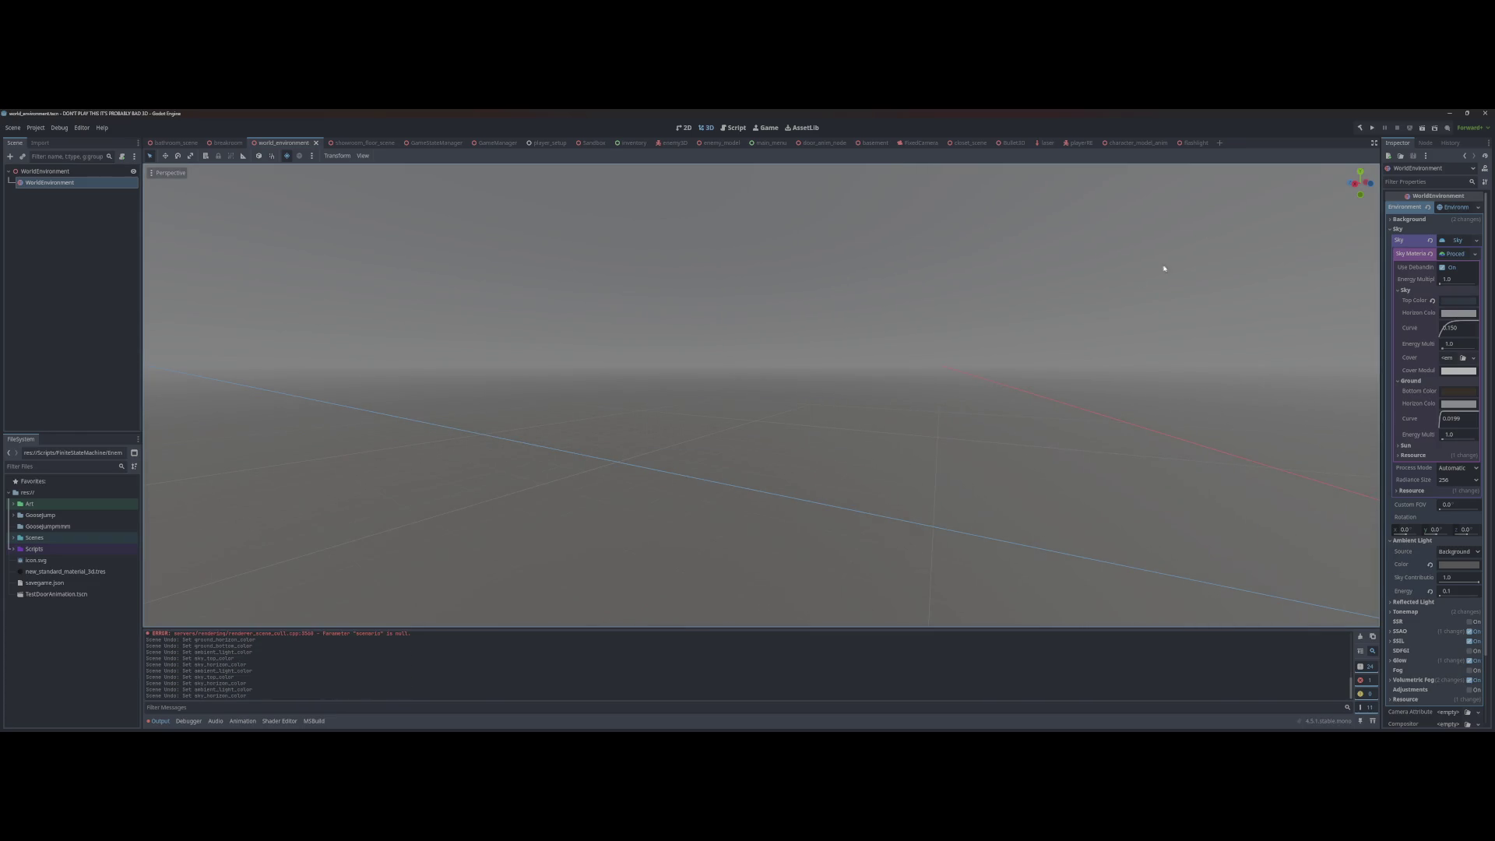
pyautogui.press('F5')
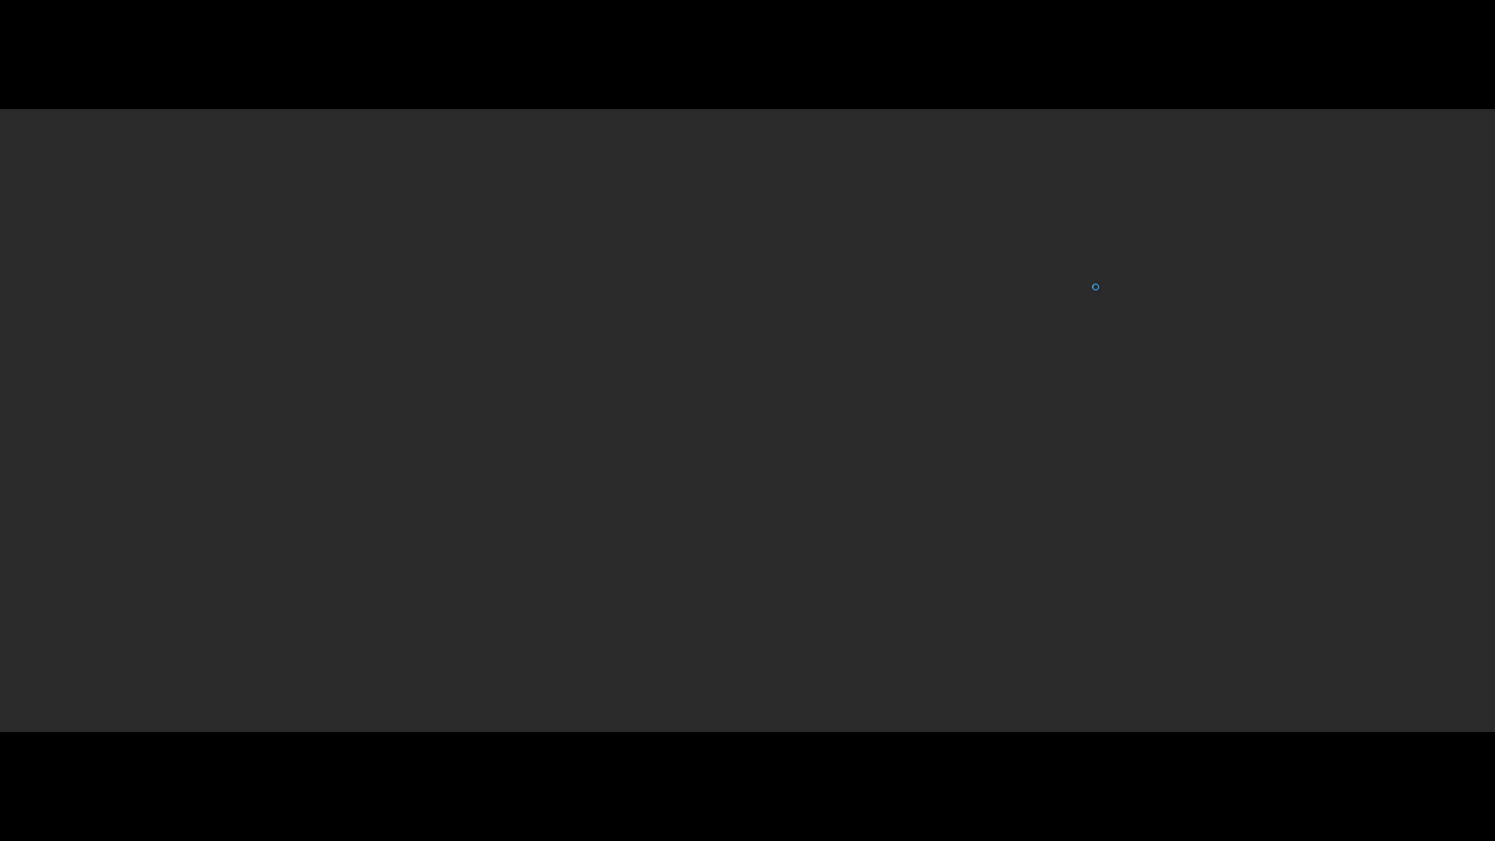
# Step: Load the saved game, then relaunch into a New Game, skip the opening line, and stop
pyautogui.press('Return')
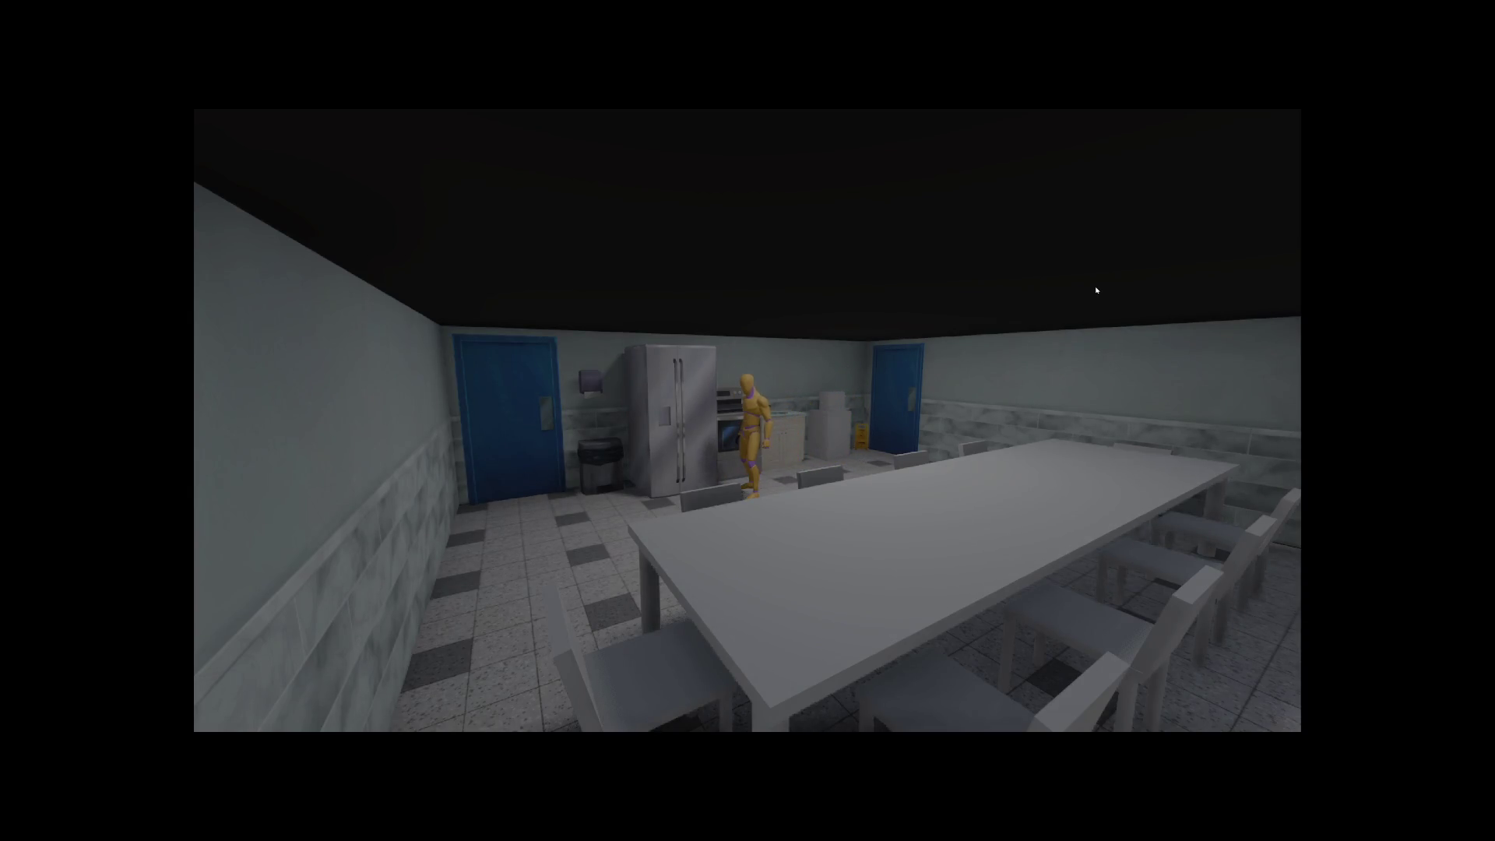
pyautogui.press('F5')
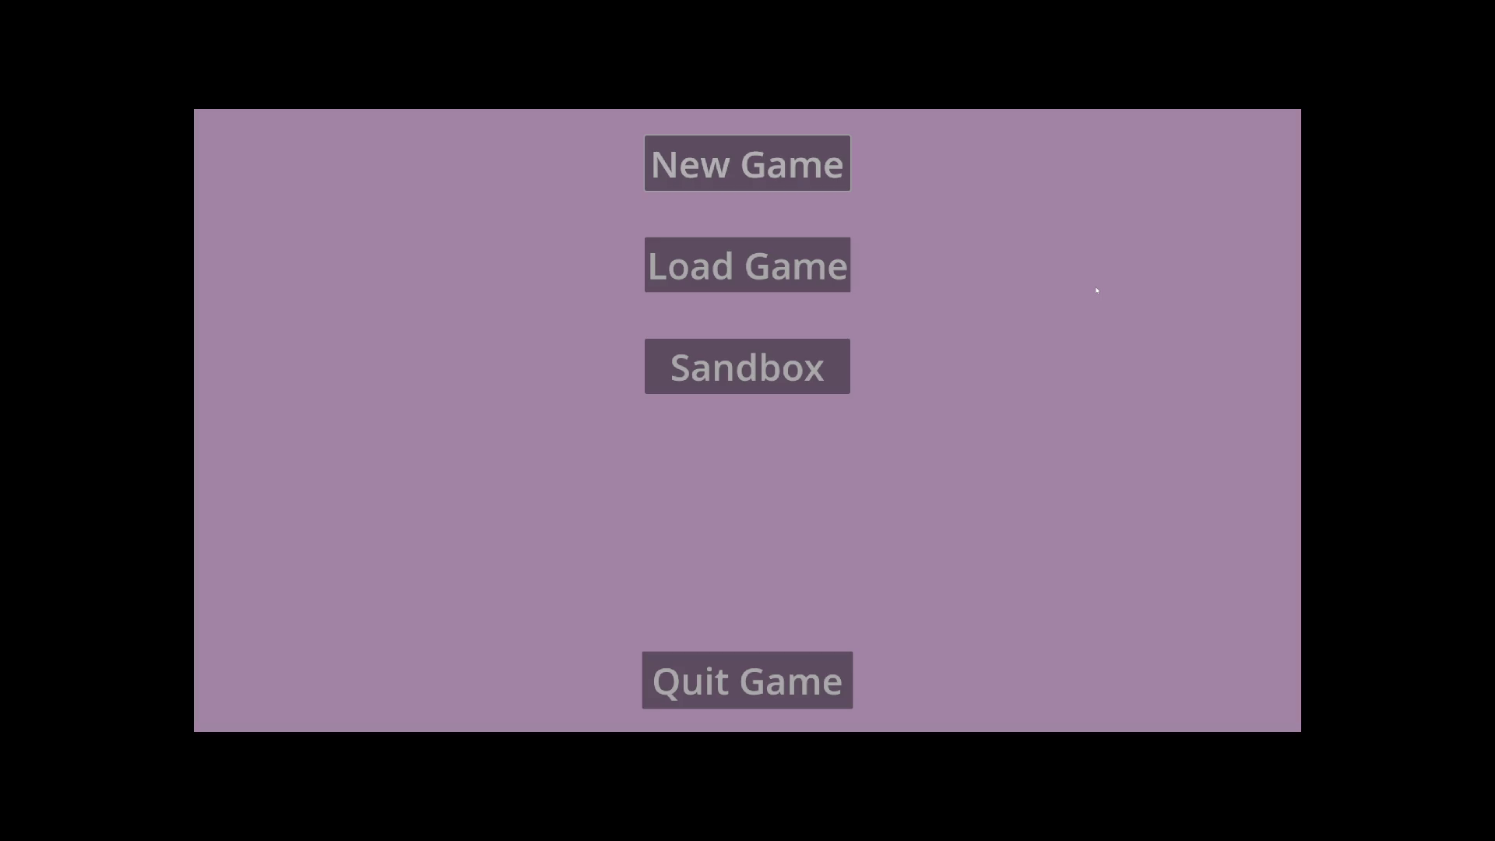
pyautogui.press('Return')
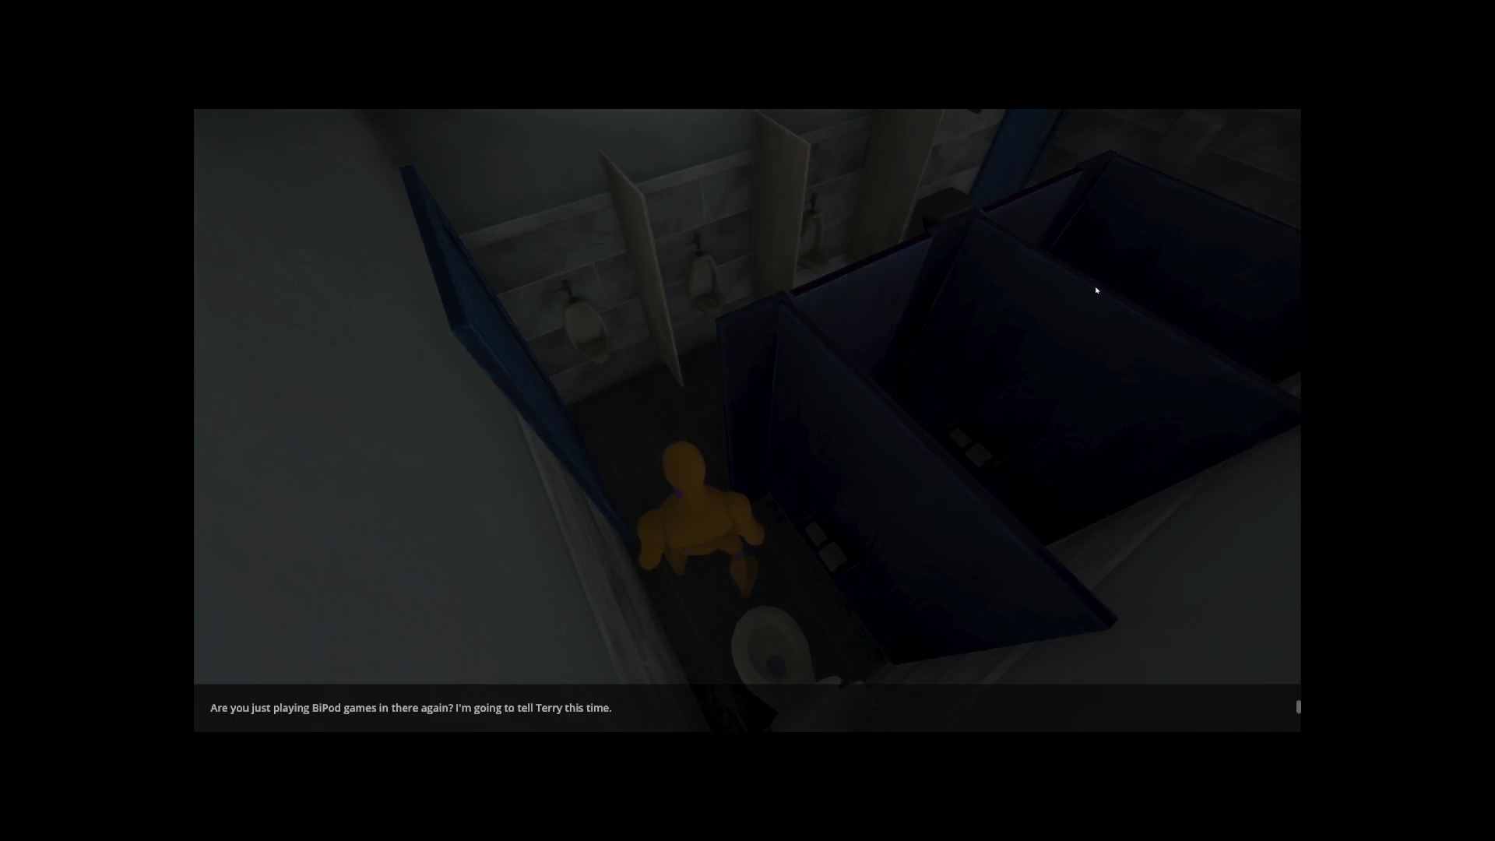
pyautogui.press('Return')
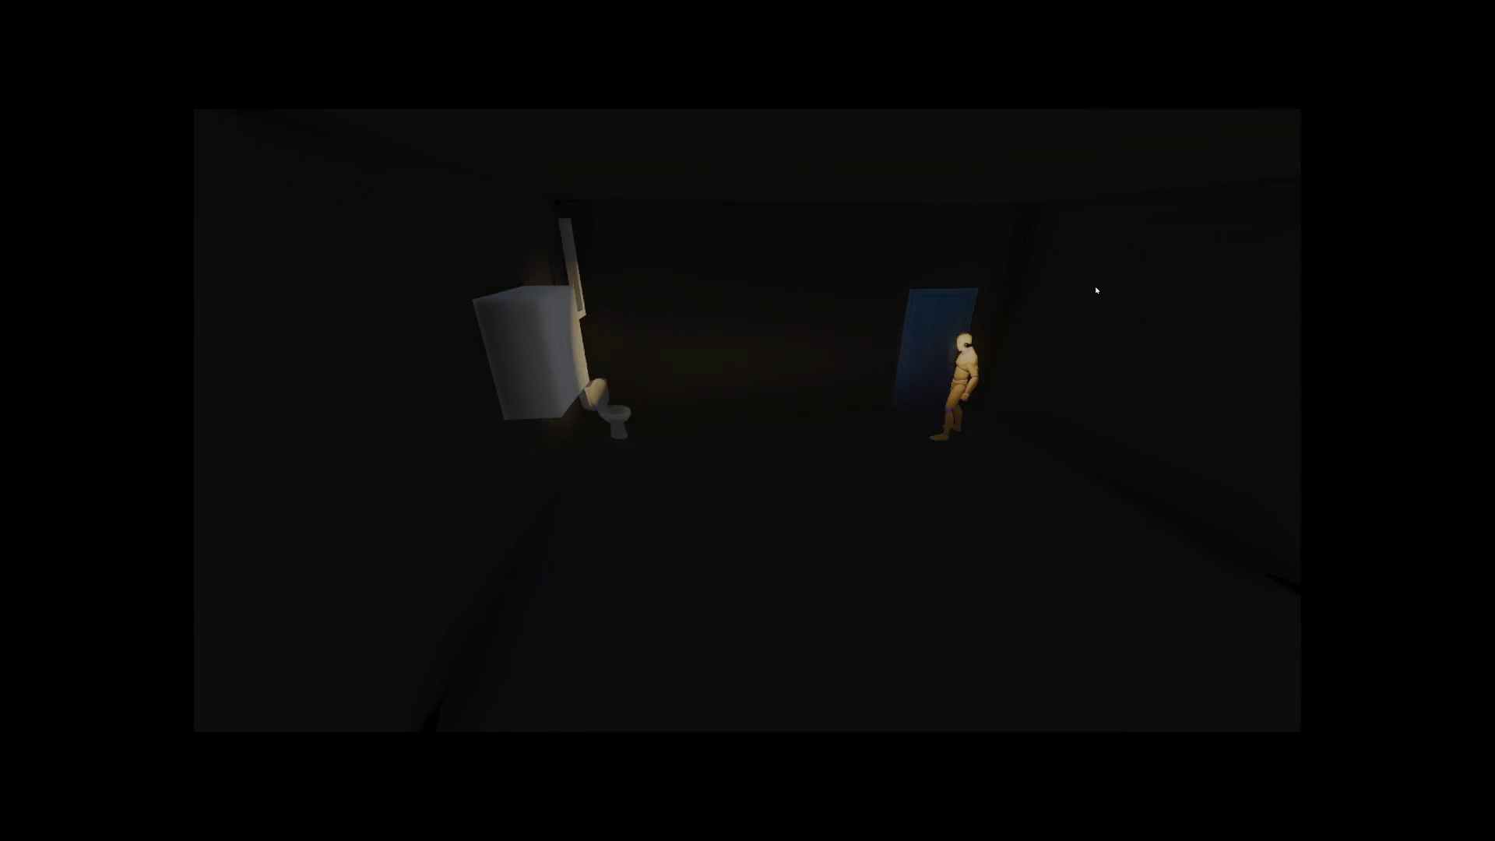
pyautogui.press('F8')
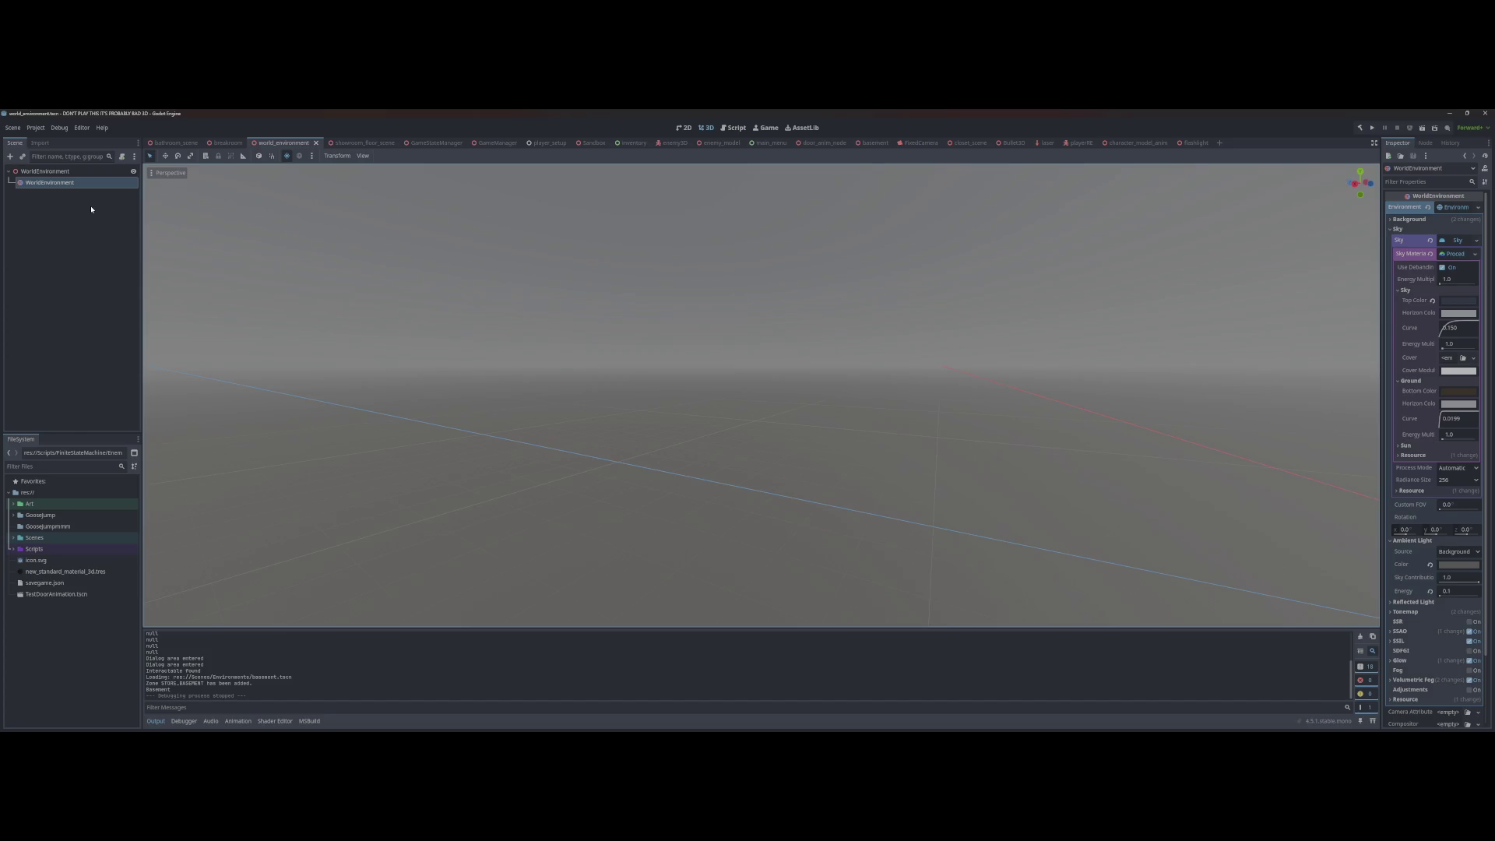
pyautogui.click(173, 144)
pyautogui.scroll(-3, 590, 389)
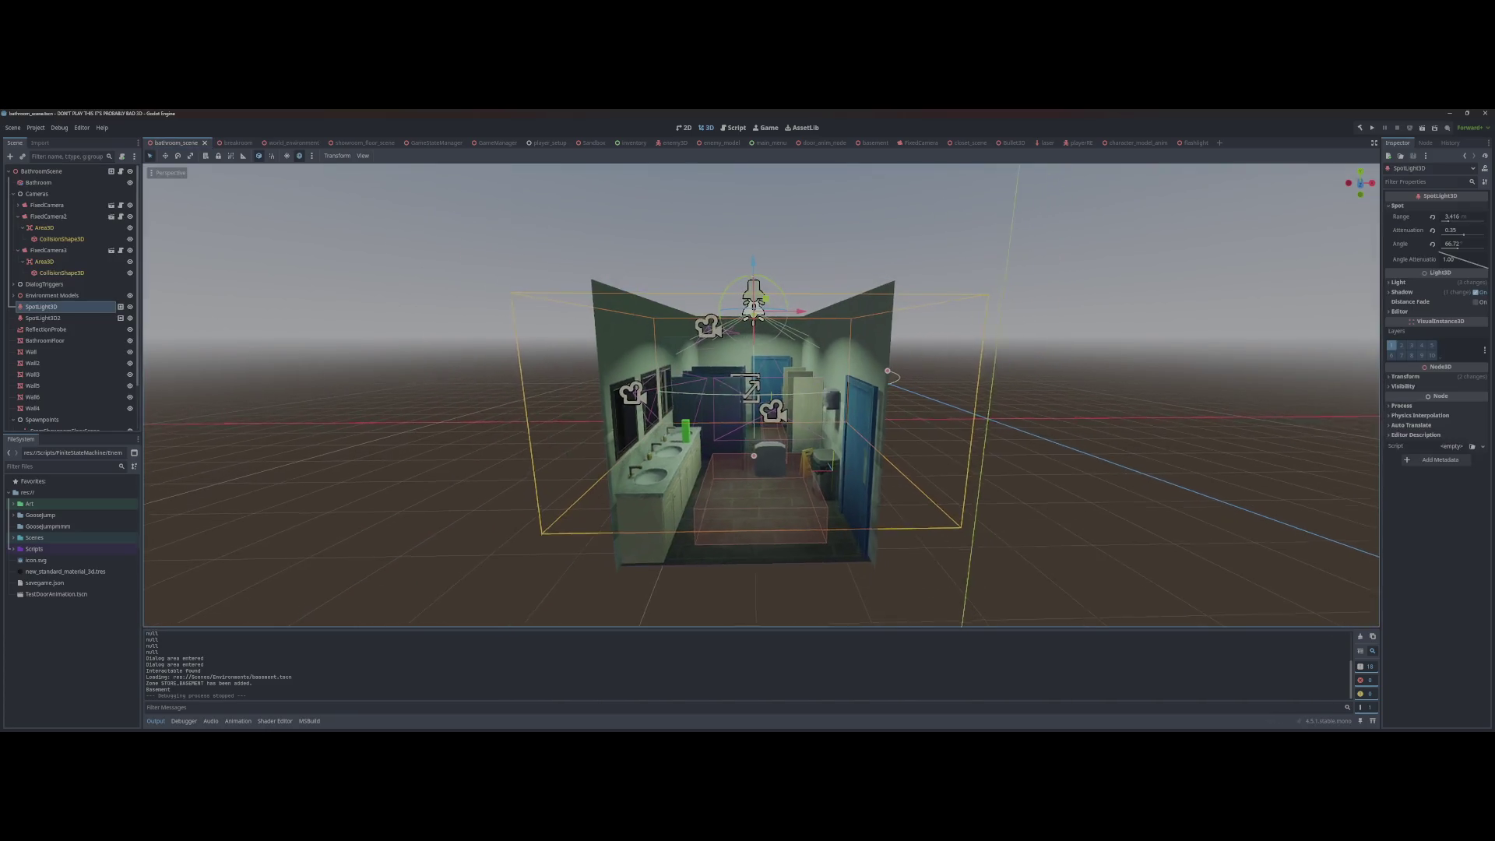
pyautogui.scroll(4, 589, 388)
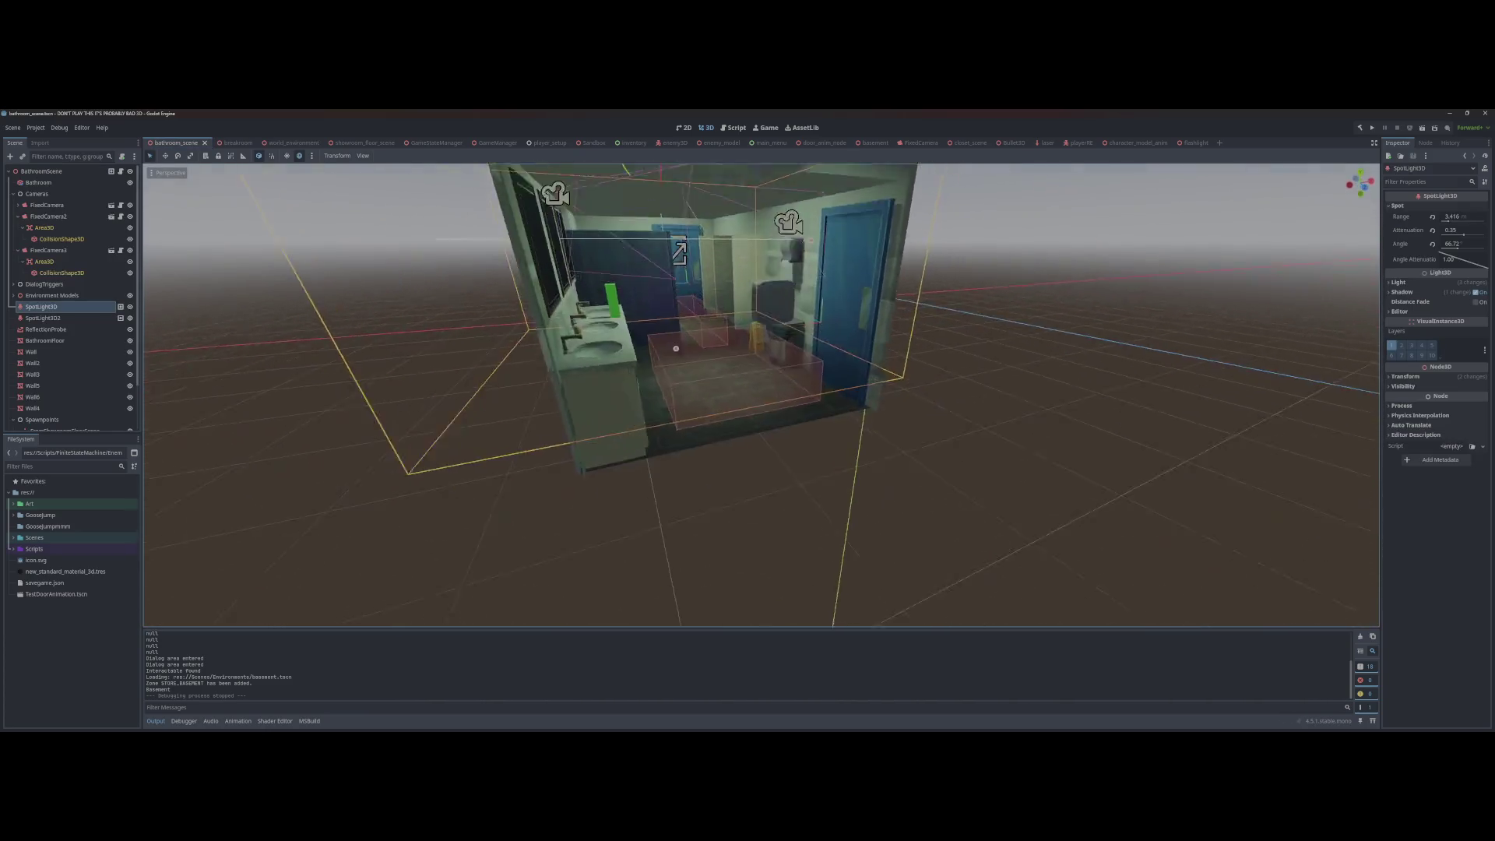
pyautogui.scroll(-3, 761, 394)
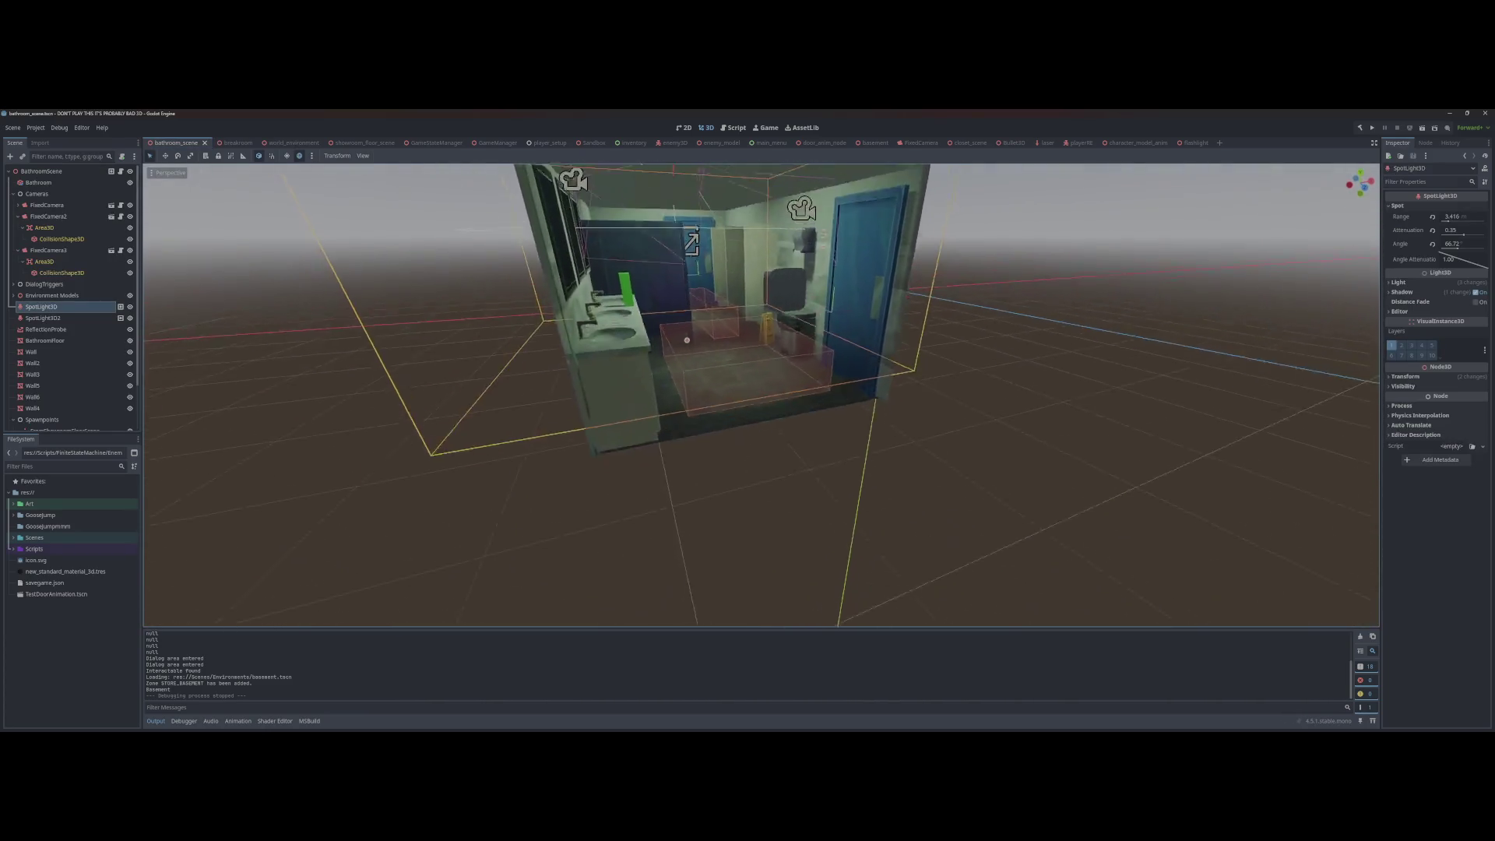
pyautogui.scroll(4, 761, 395)
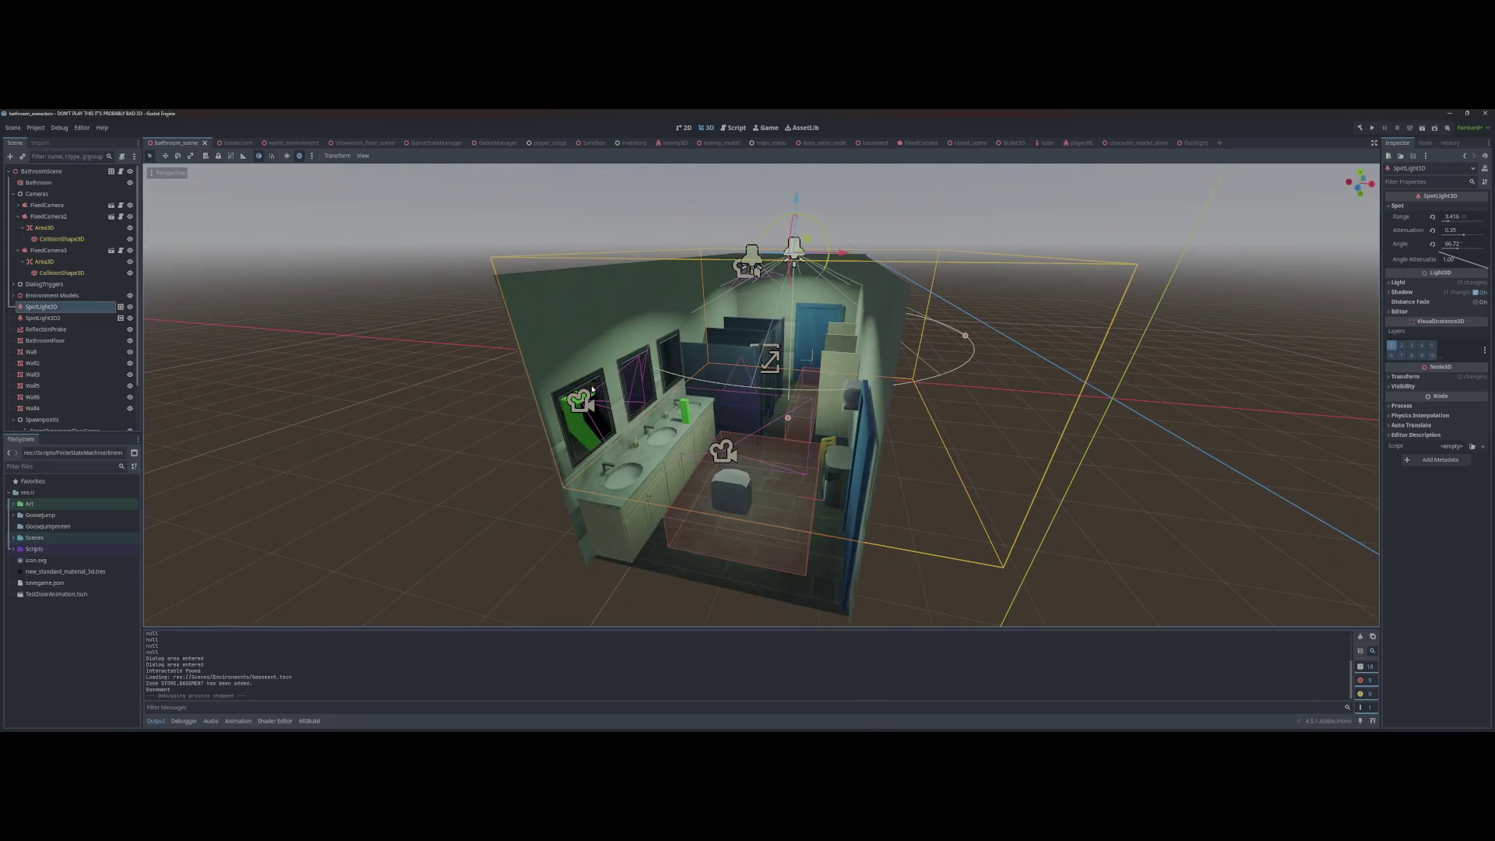
pyautogui.scroll(5, 592, 390)
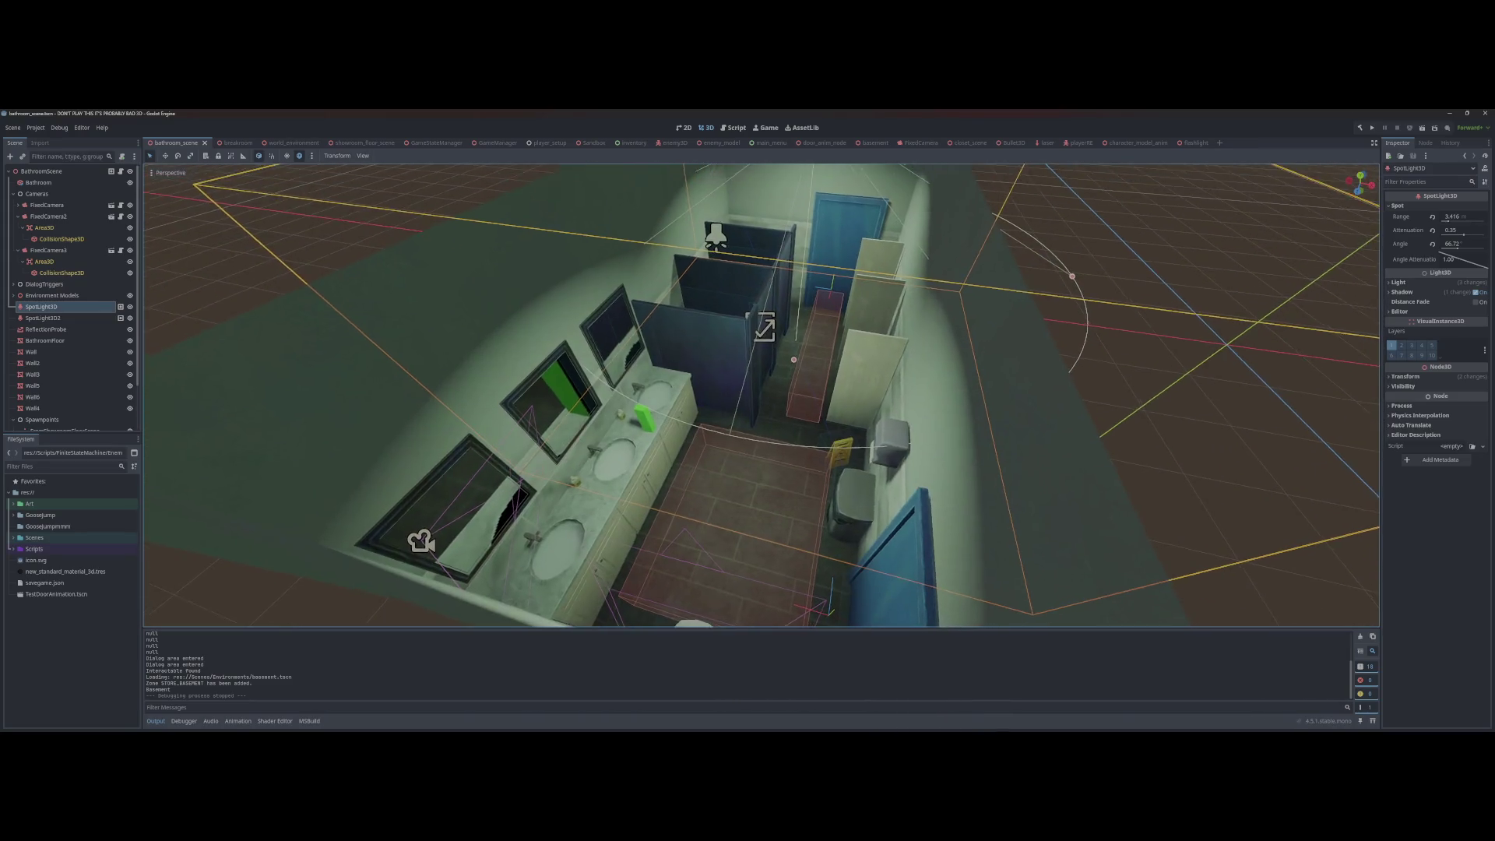
pyautogui.scroll(-3, 592, 389)
pyautogui.scroll(3, 591, 388)
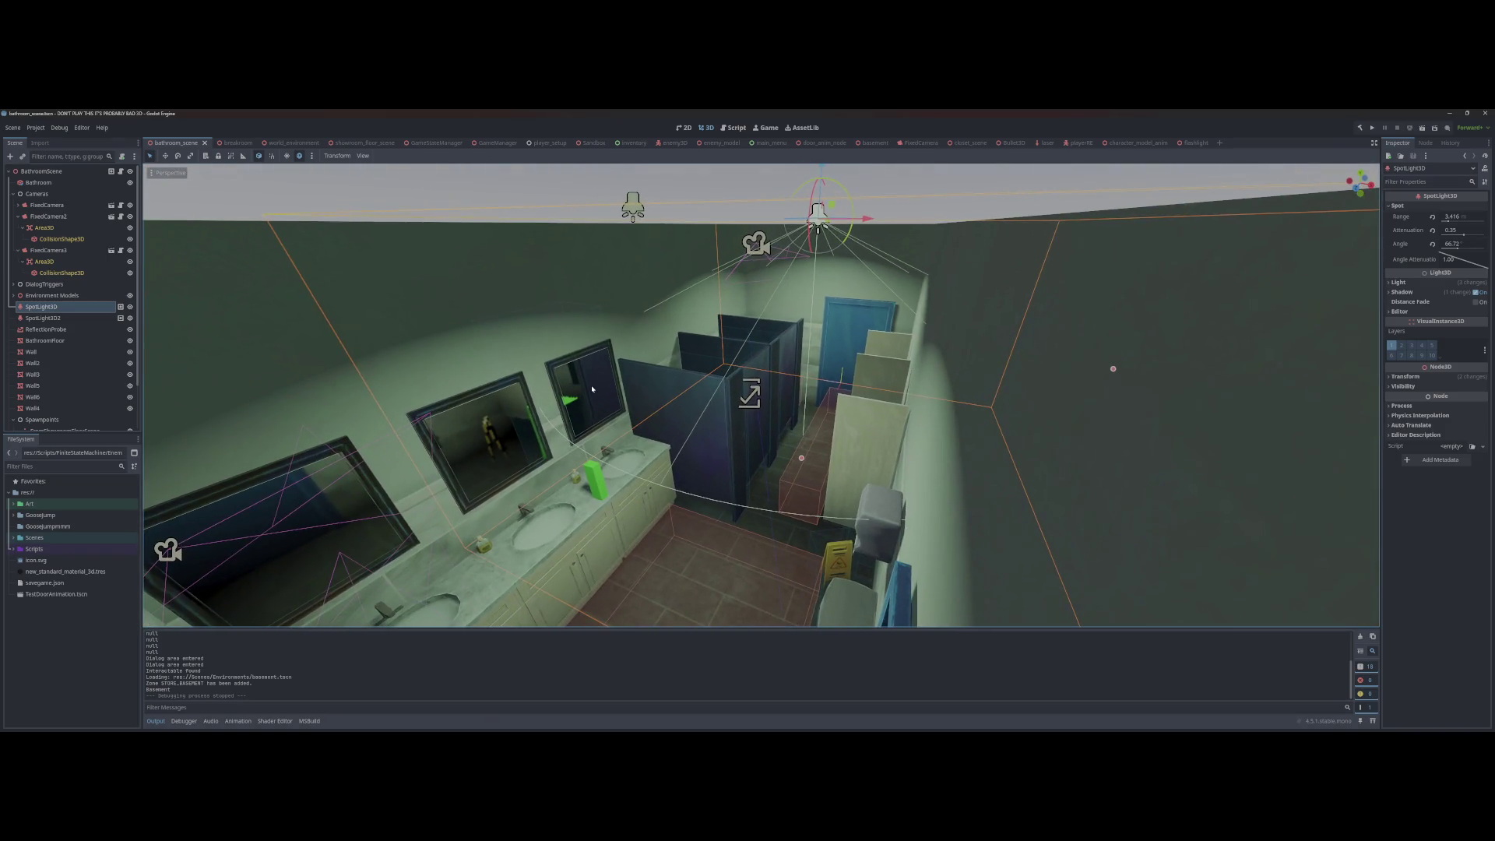
pyautogui.scroll(-3, 591, 389)
pyautogui.scroll(4, 592, 390)
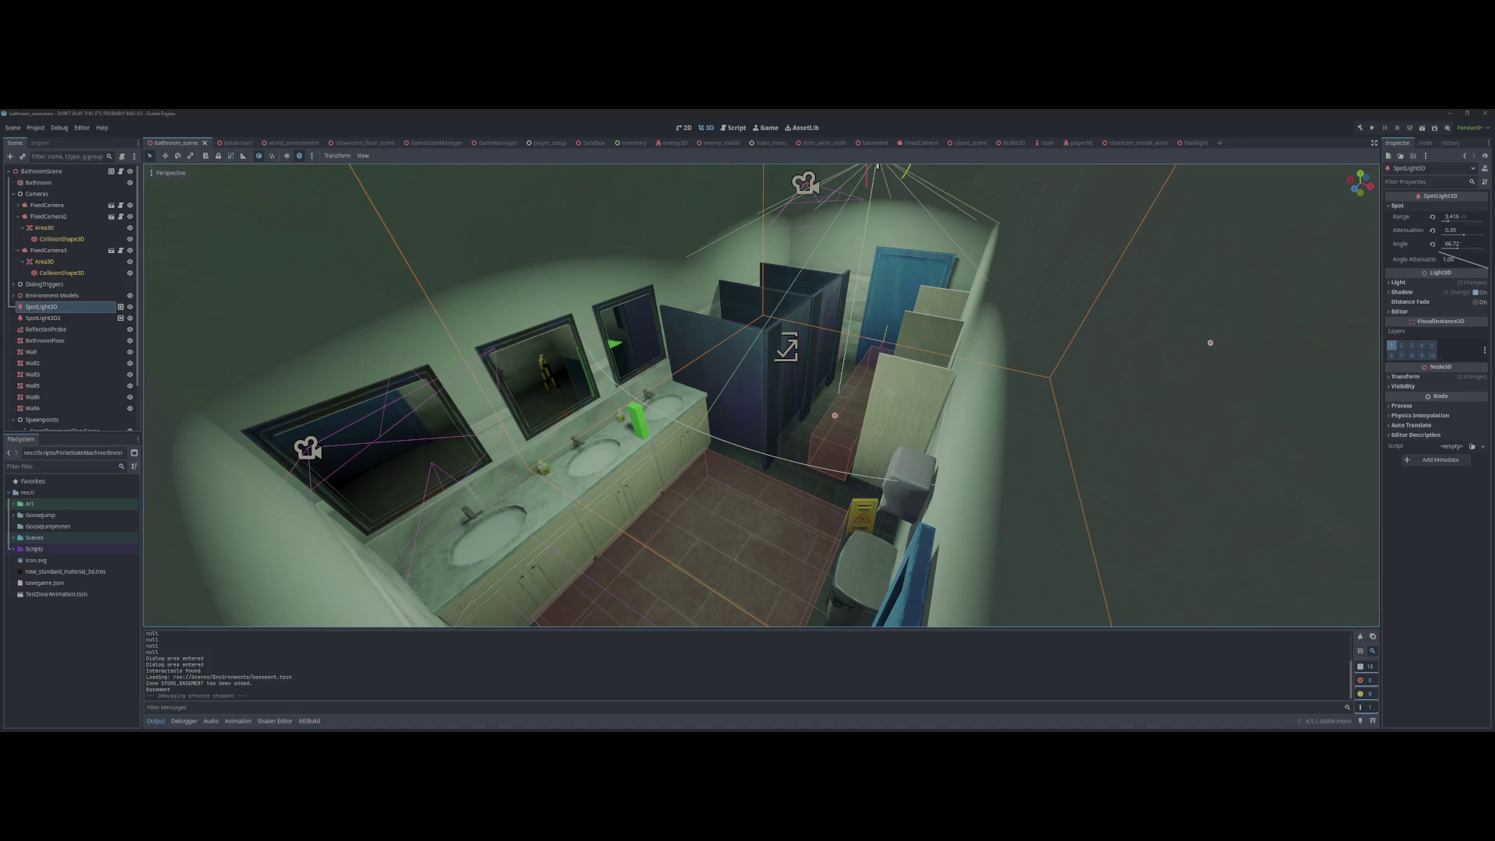
# Step: Deselect the SpotLight3D in the 3D viewport and switch to the GameManager script in the IDE
pyautogui.click(376, 329)
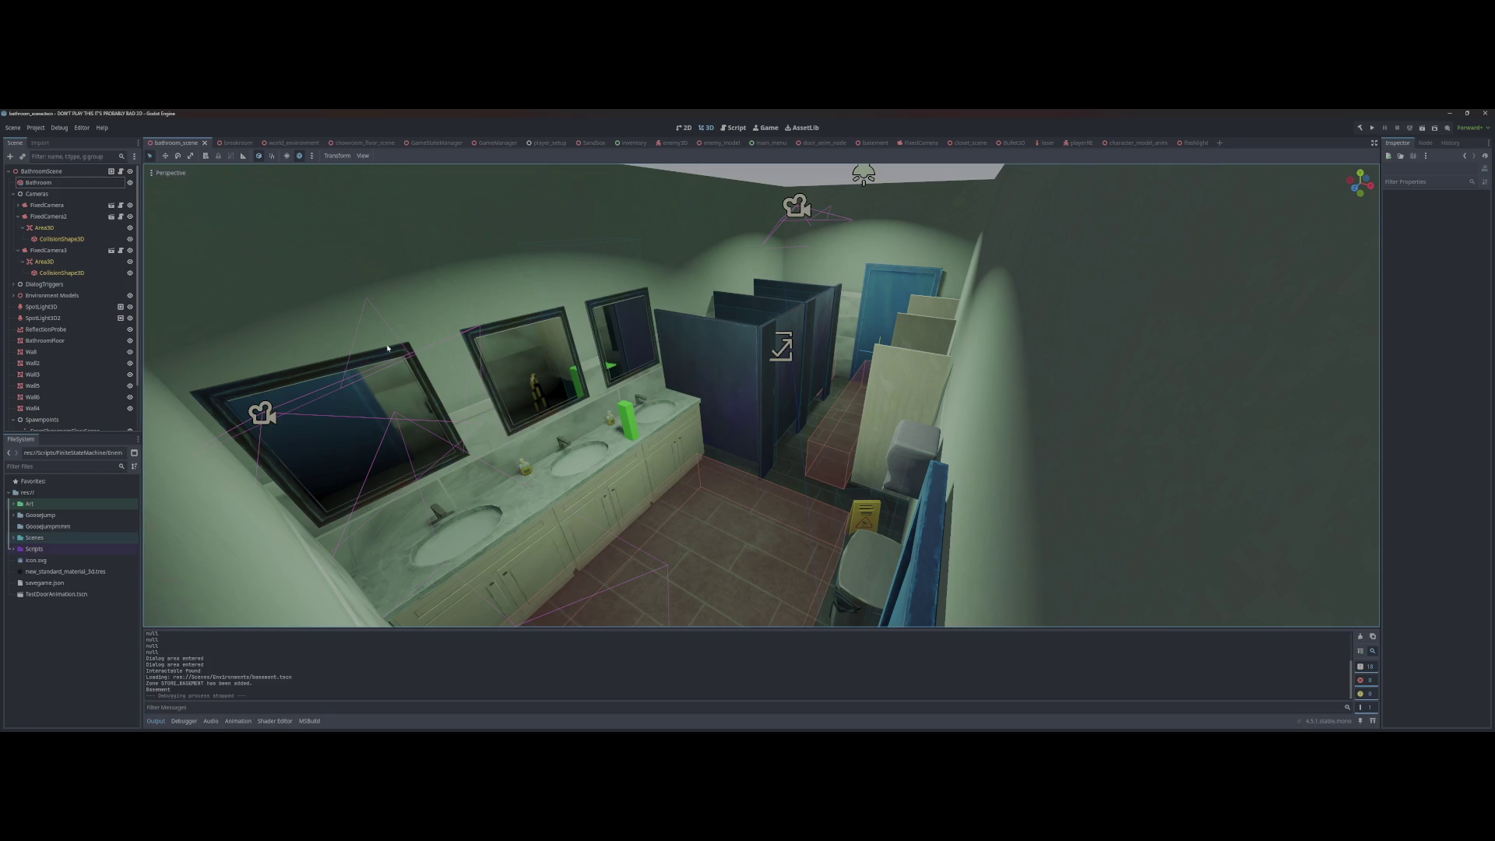
pyautogui.moveTo(448, 732)
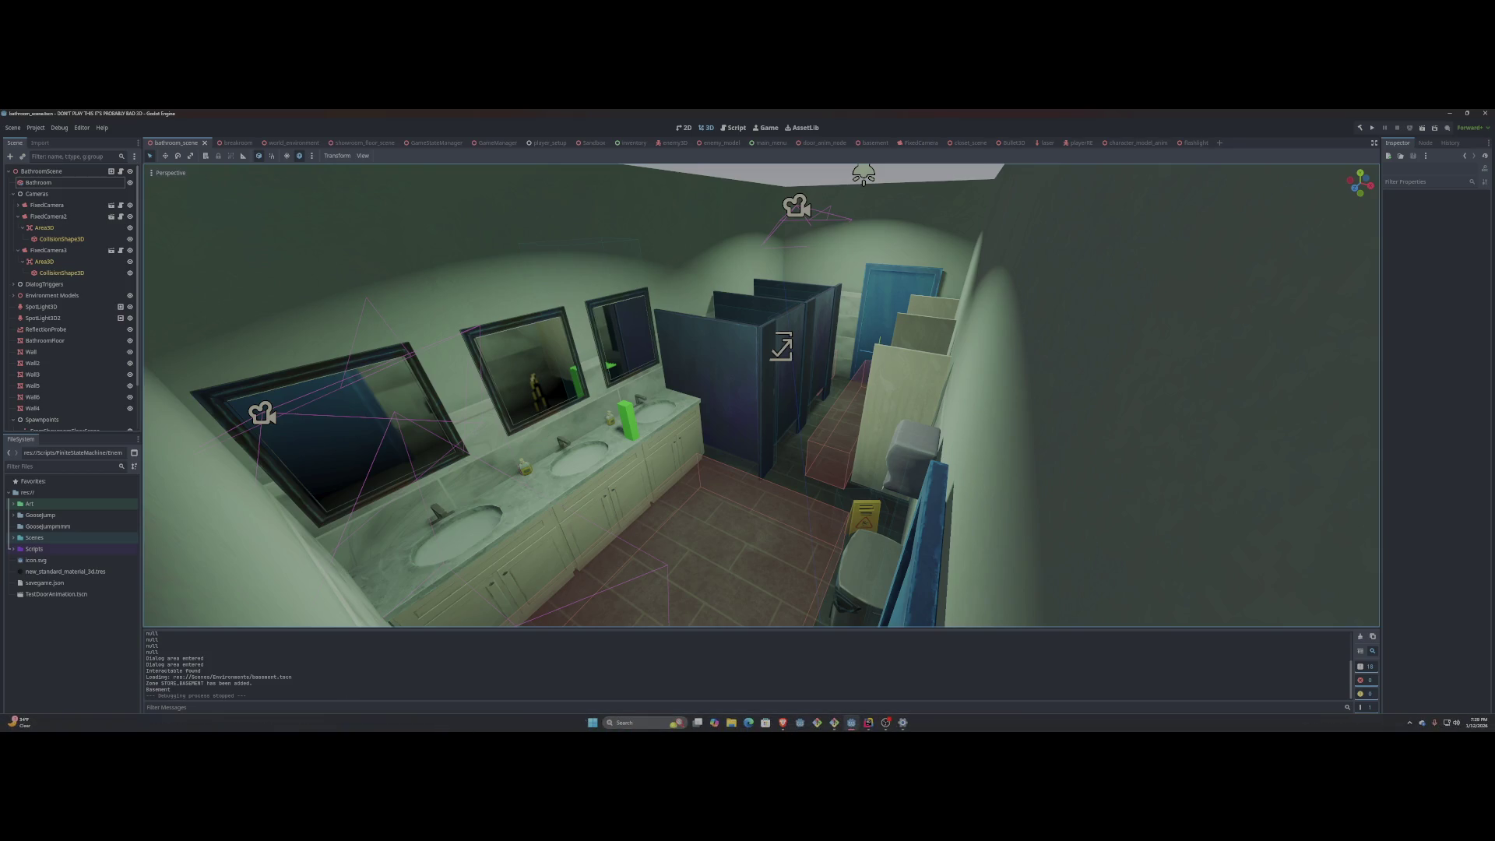
pyautogui.click(885, 723)
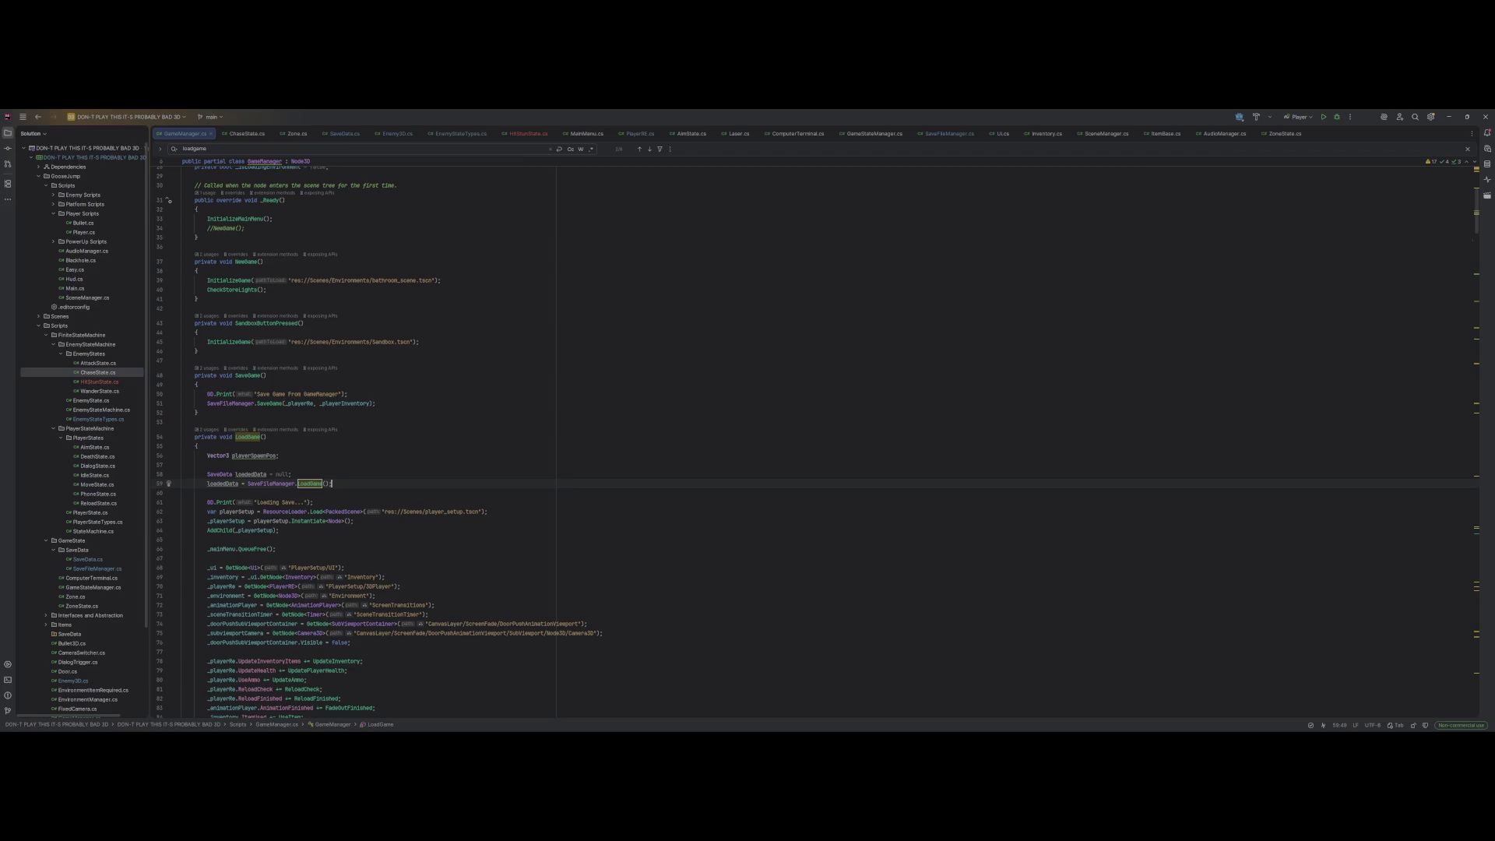
# Step: Dismiss the loadgame search, jump to NewGame, then open HitStunState.cs and EnemyStateTypes.cs
pyautogui.click(550, 148)
pyautogui.click(263, 262)
pyautogui.scroll(9, 816, 437)
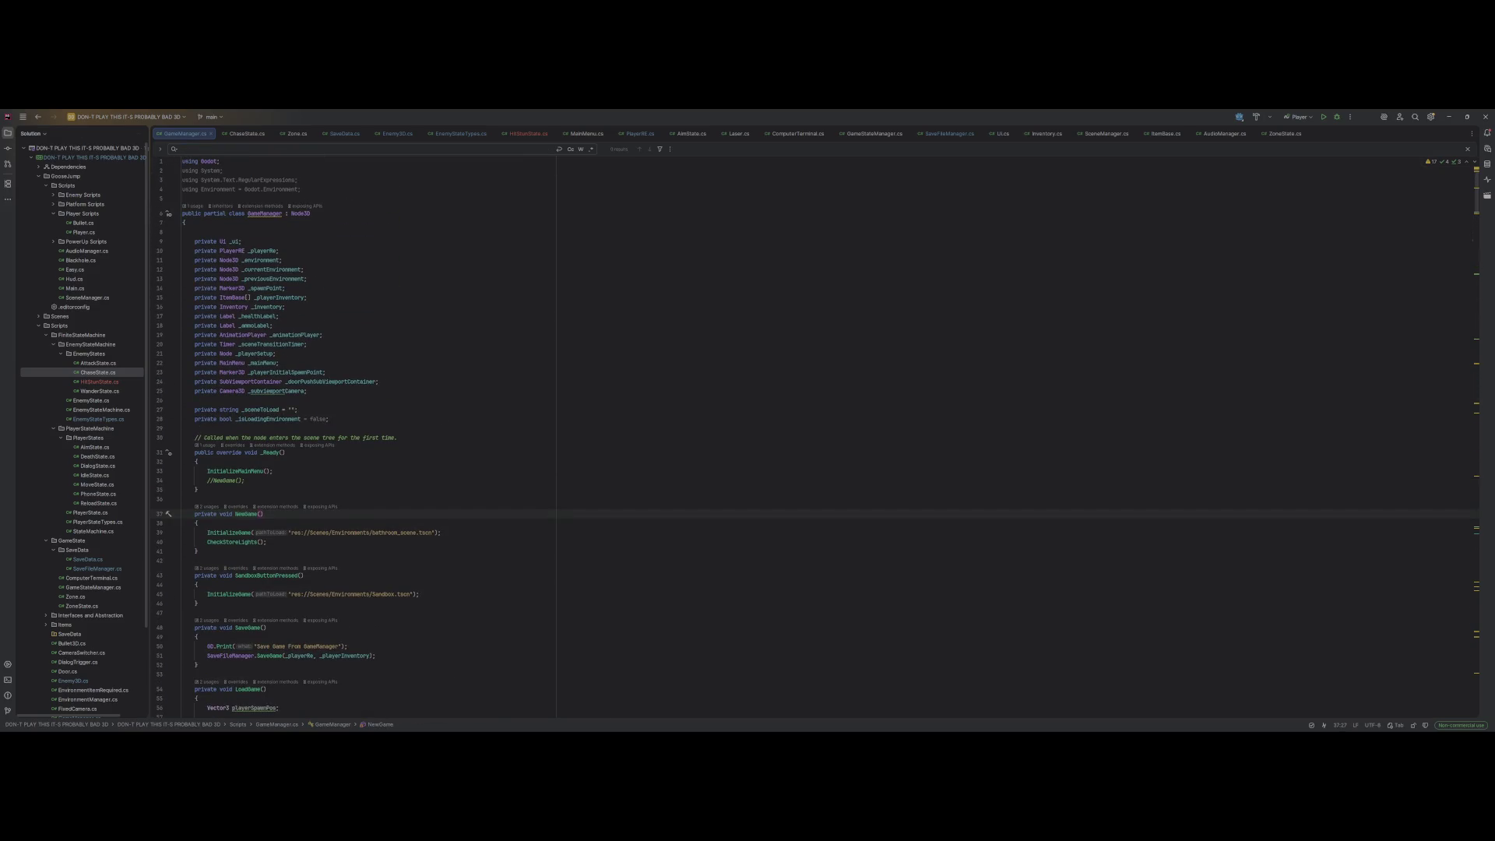
pyautogui.click(527, 133)
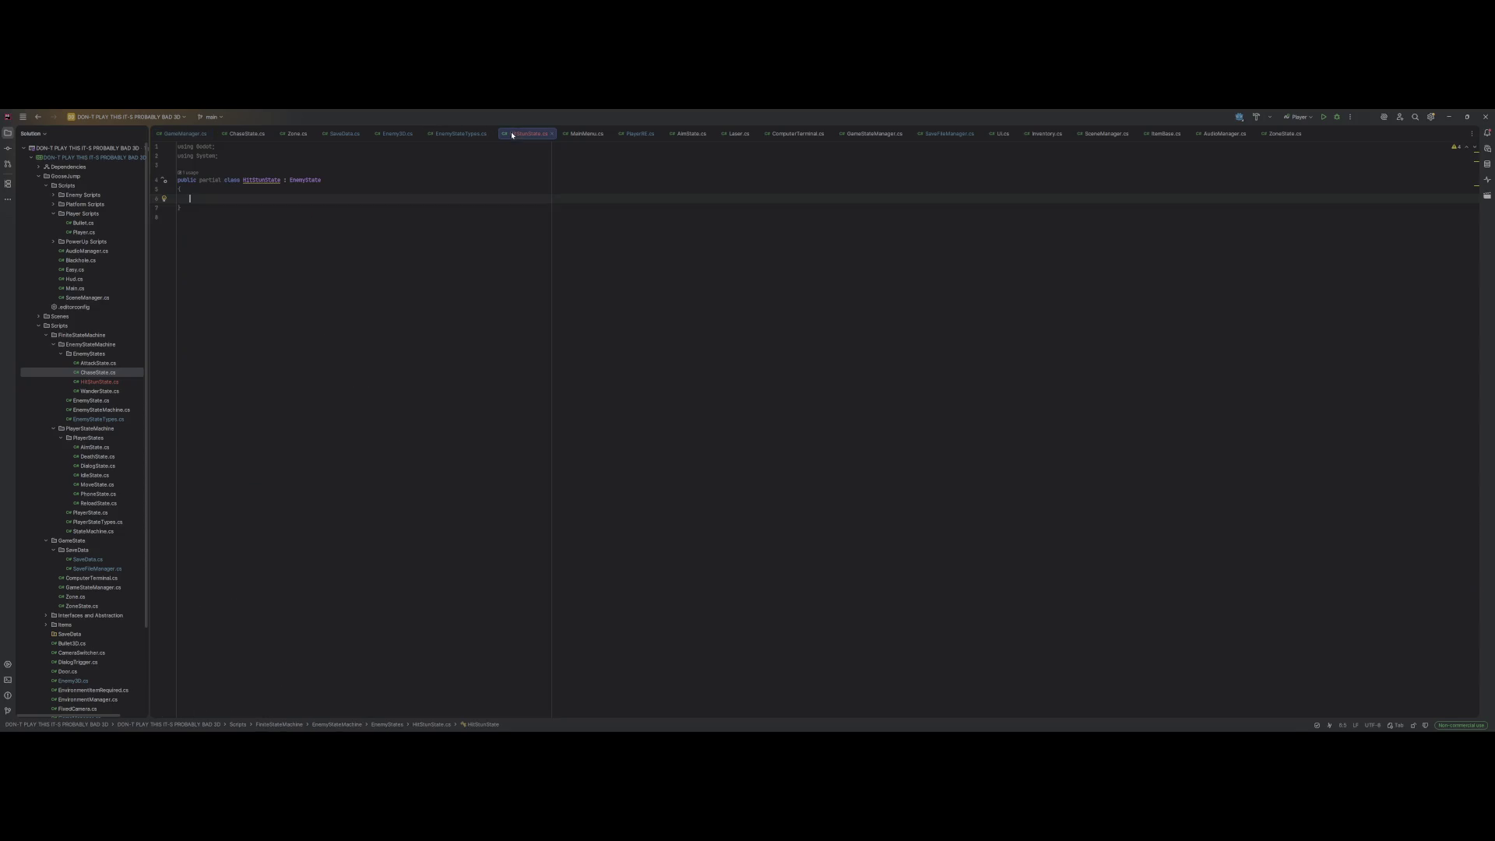
pyautogui.click(460, 134)
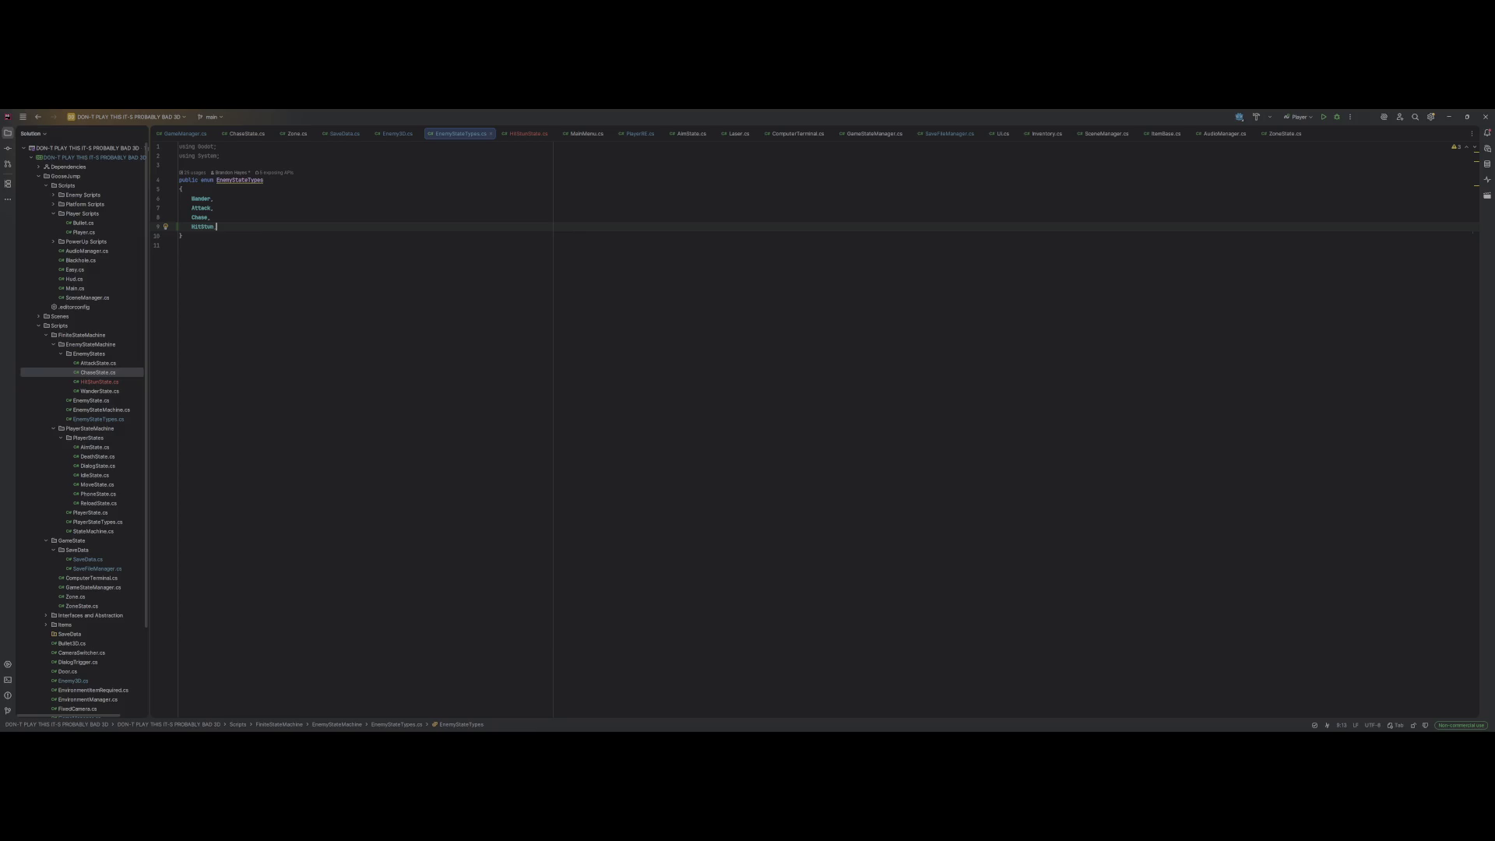
# Step: Alt+Tab from Rider back to the Godot editor's bathroom_scene
pyautogui.hotkey('alt', 'Tab')
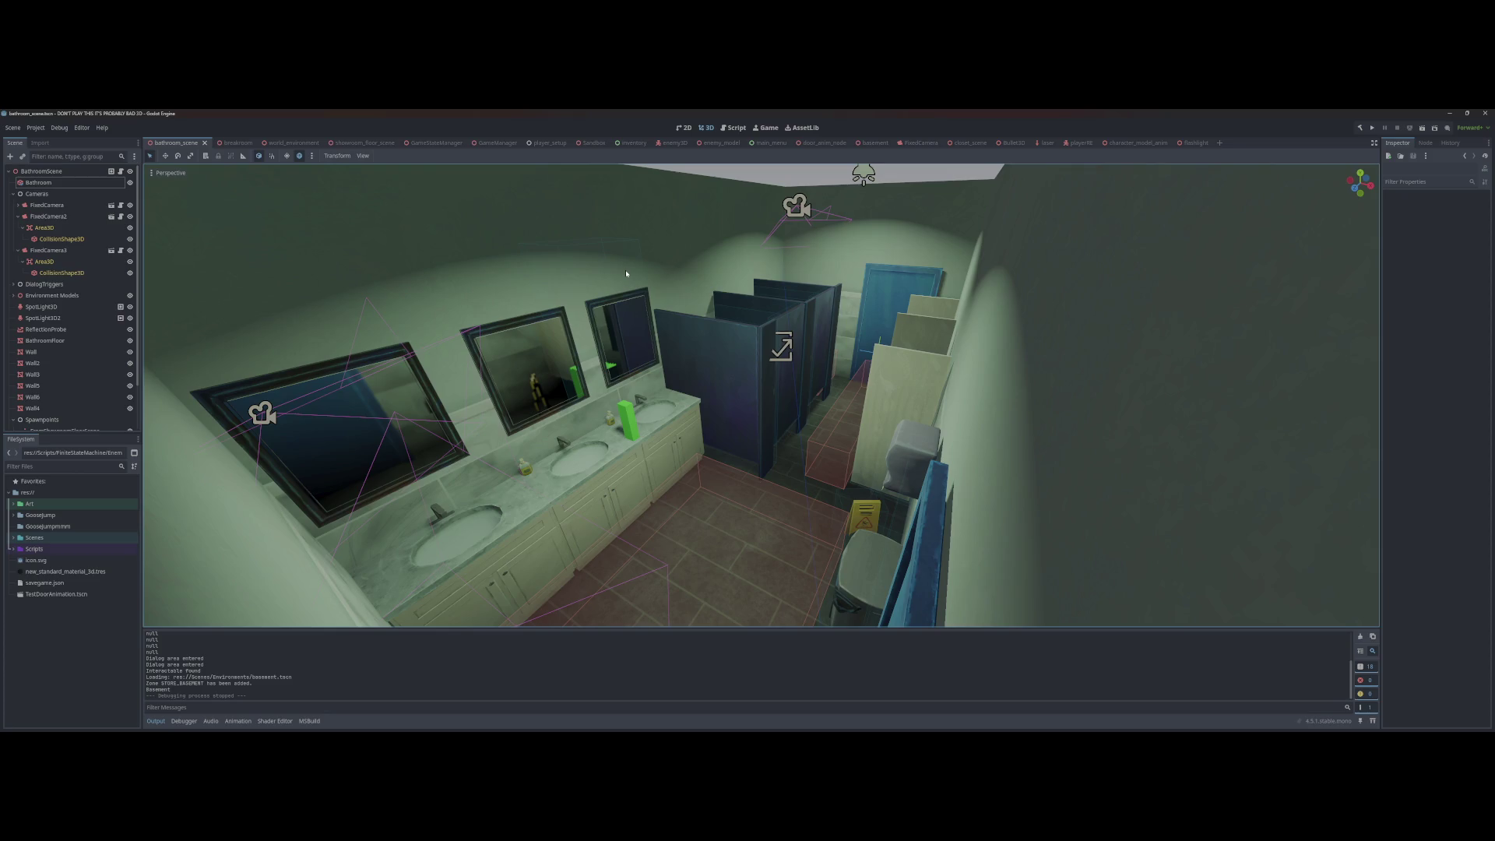
# Step: Launch Discord by searching 'dusc' in Windows search and drag its window to the other monitor
pyautogui.moveTo(460, 735)
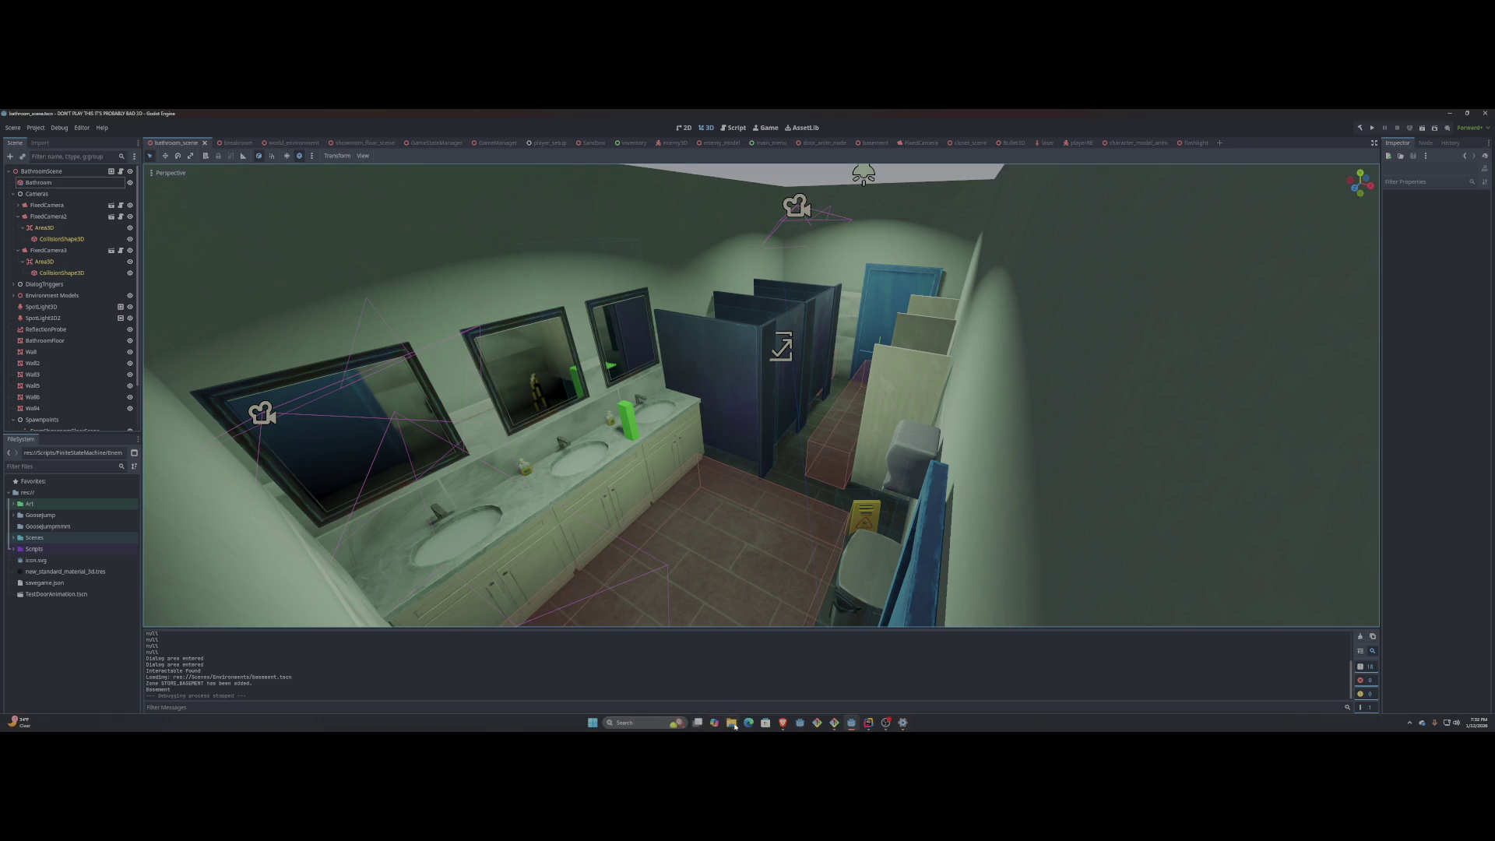
pyautogui.click(639, 723)
pyautogui.write('dusc')
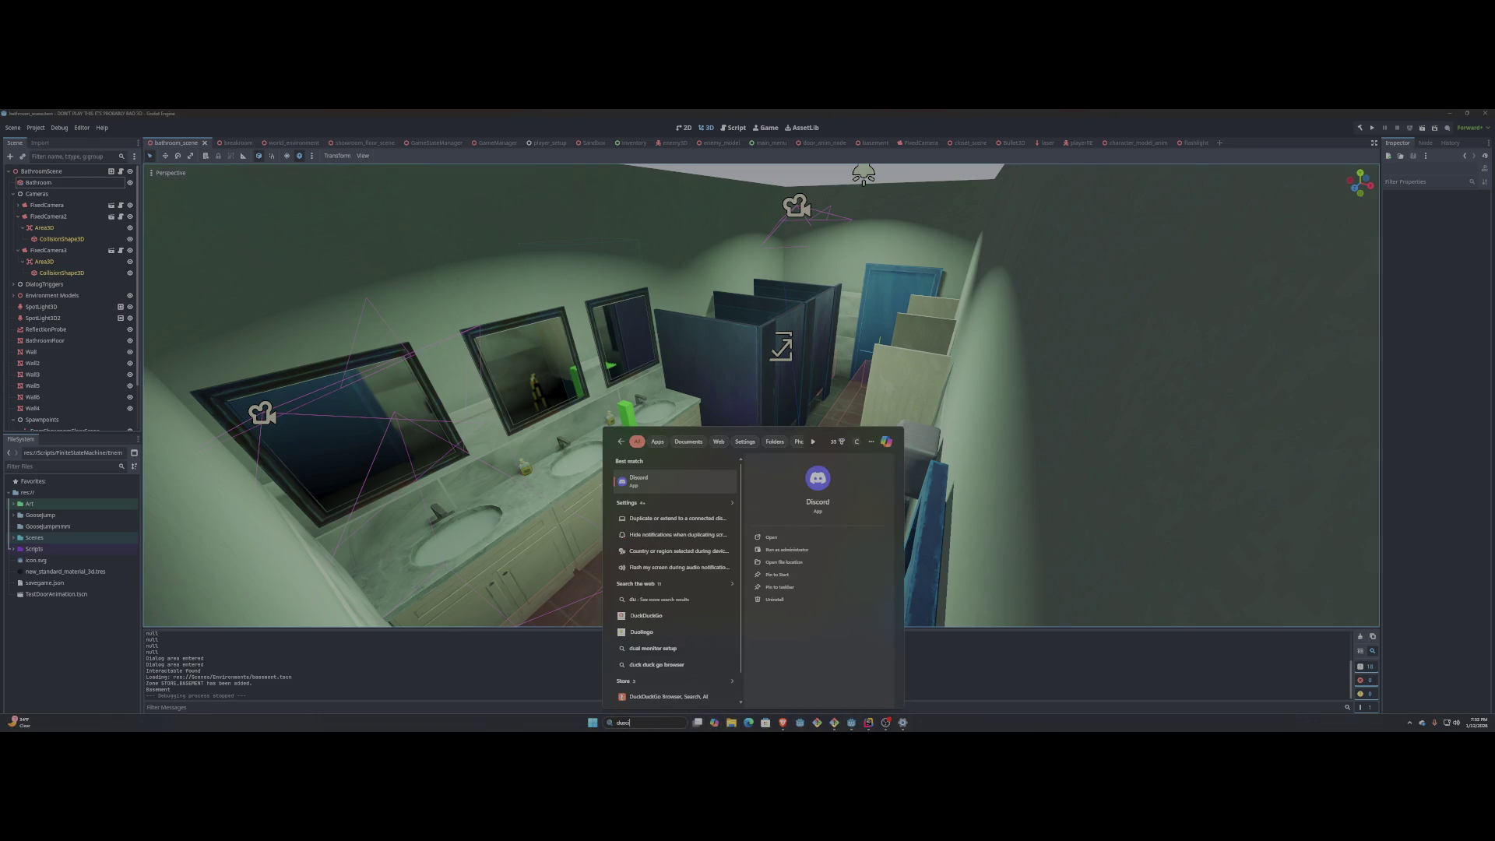
pyautogui.press('Return')
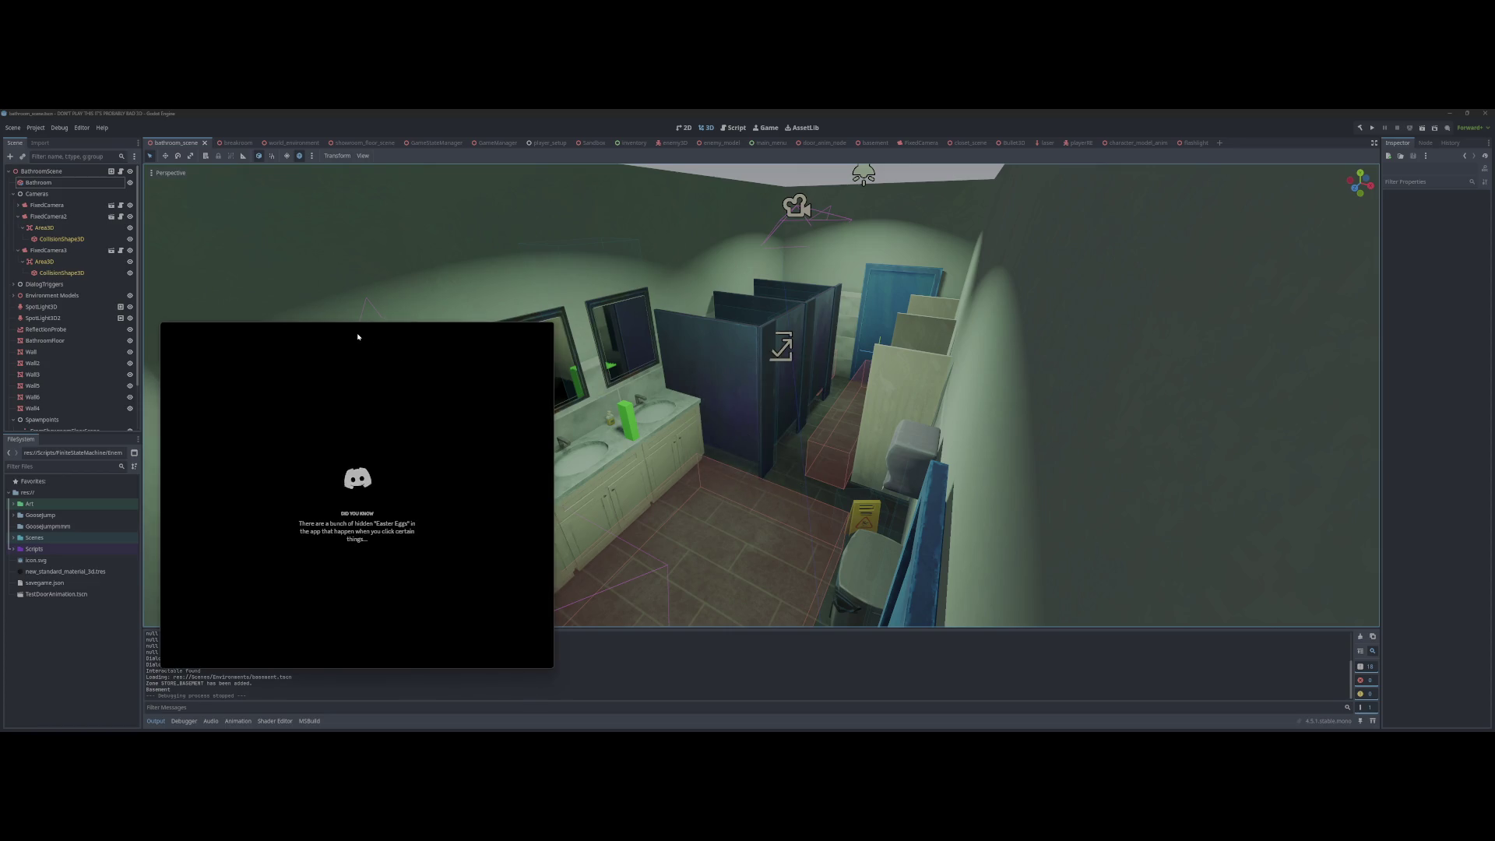
pyautogui.moveTo(358, 329); pyautogui.dragTo(0, 331)
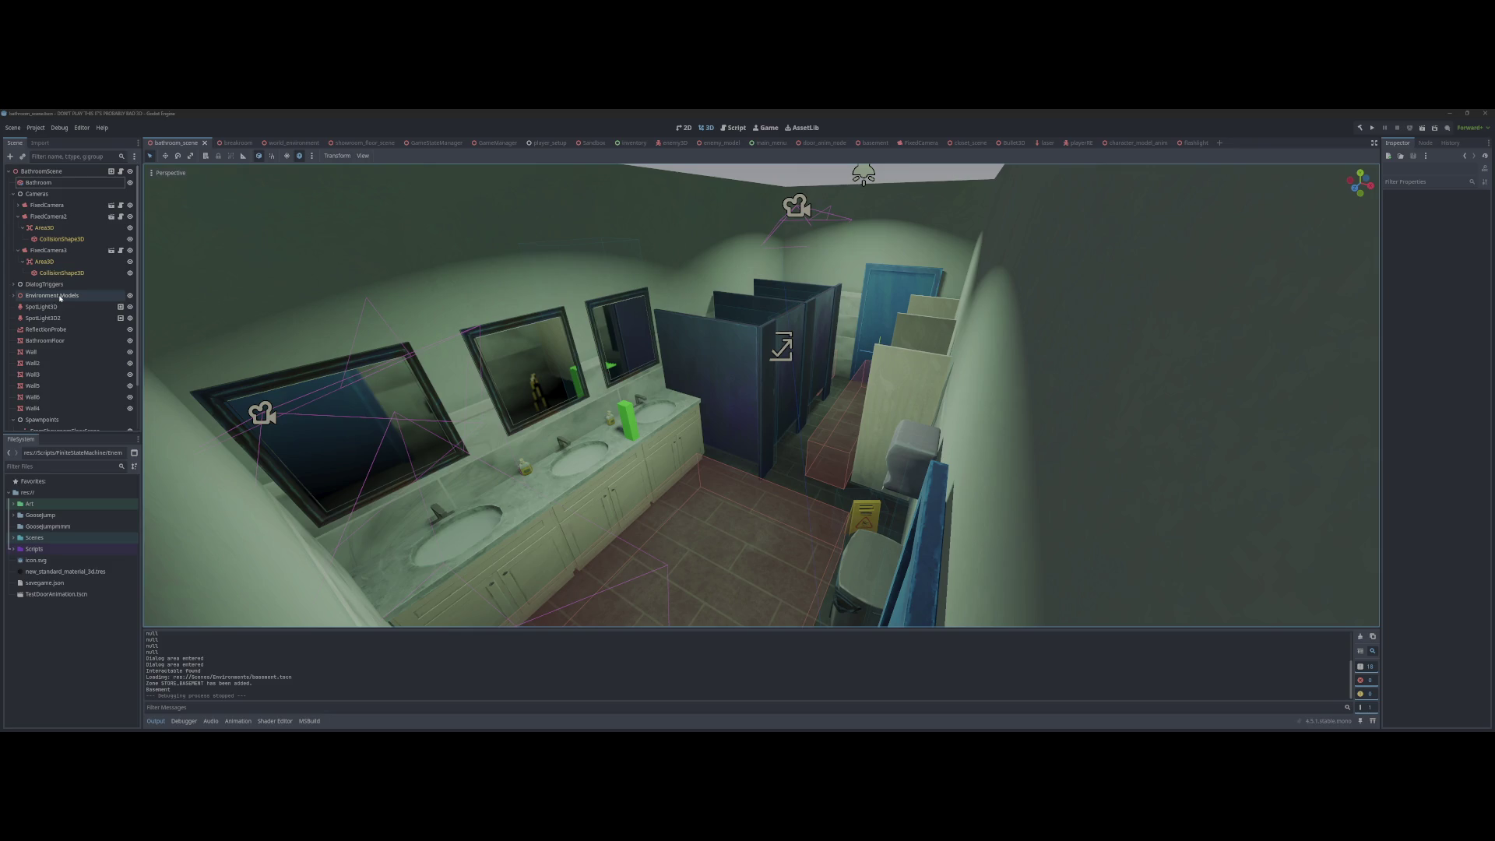
pyautogui.scroll(-1, 67, 340)
# Step: Select SpotLight3D and SpotLight3D2 together in the Scene dock
pyautogui.scroll(-1, 67, 339)
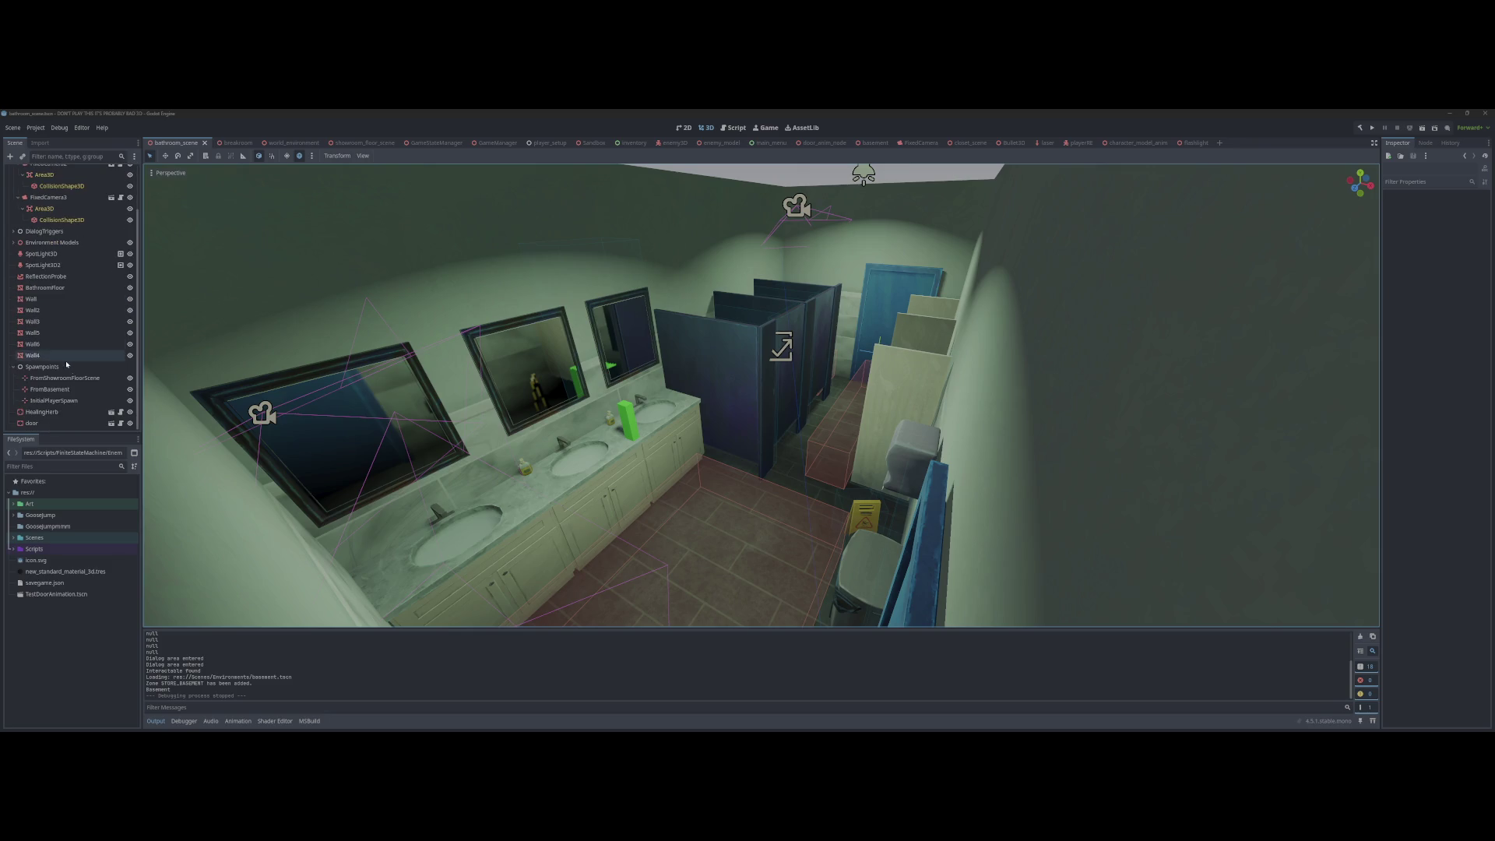
pyautogui.click(67, 255)
pyautogui.keyDown('shift'); pyautogui.click(67, 266); pyautogui.keyUp('shift')
pyautogui.scroll(2, 62, 331)
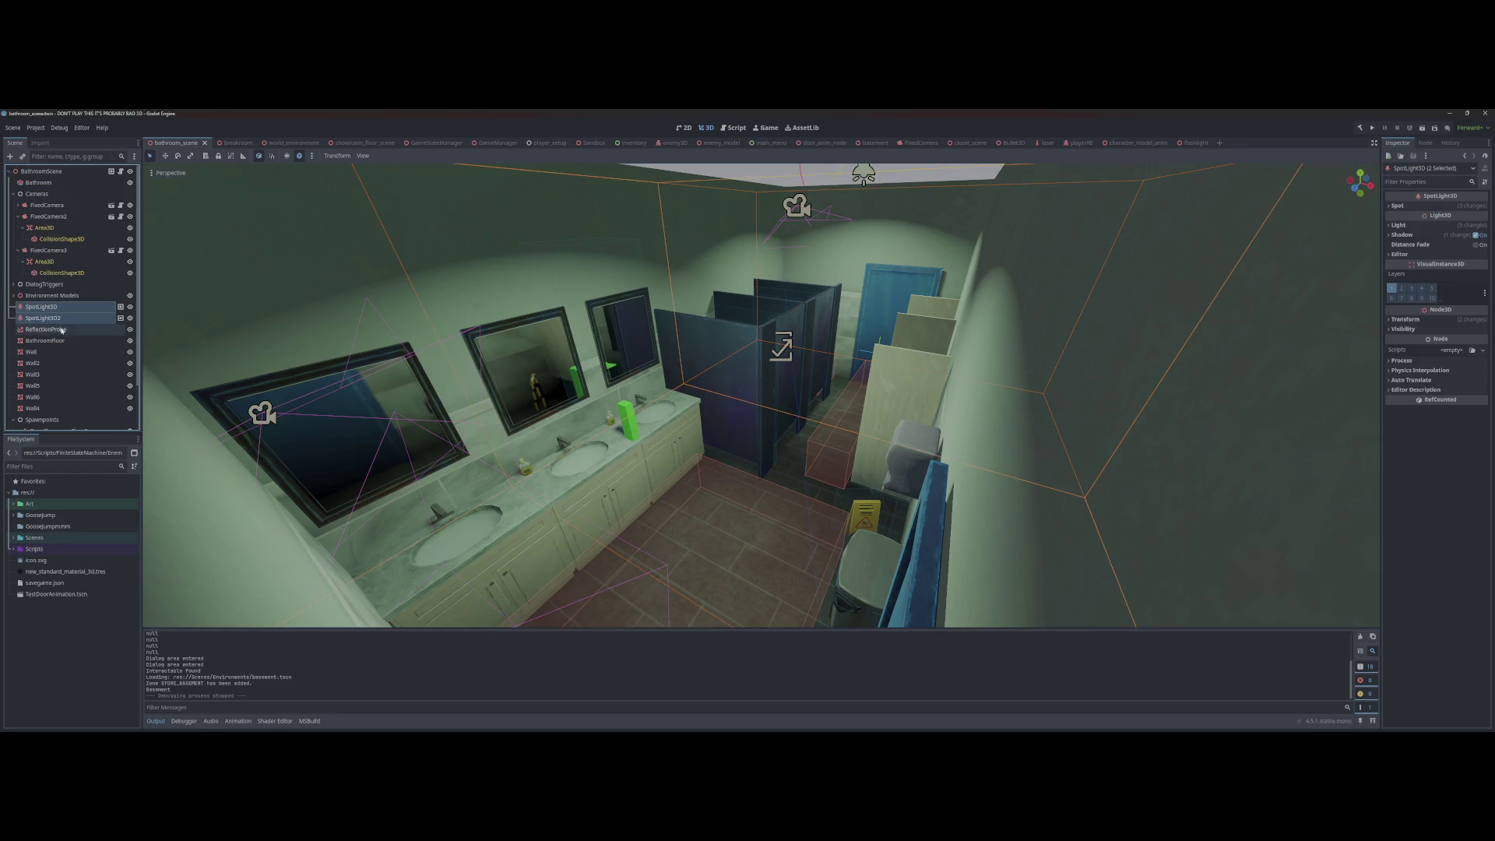
pyautogui.scroll(-2, 61, 332)
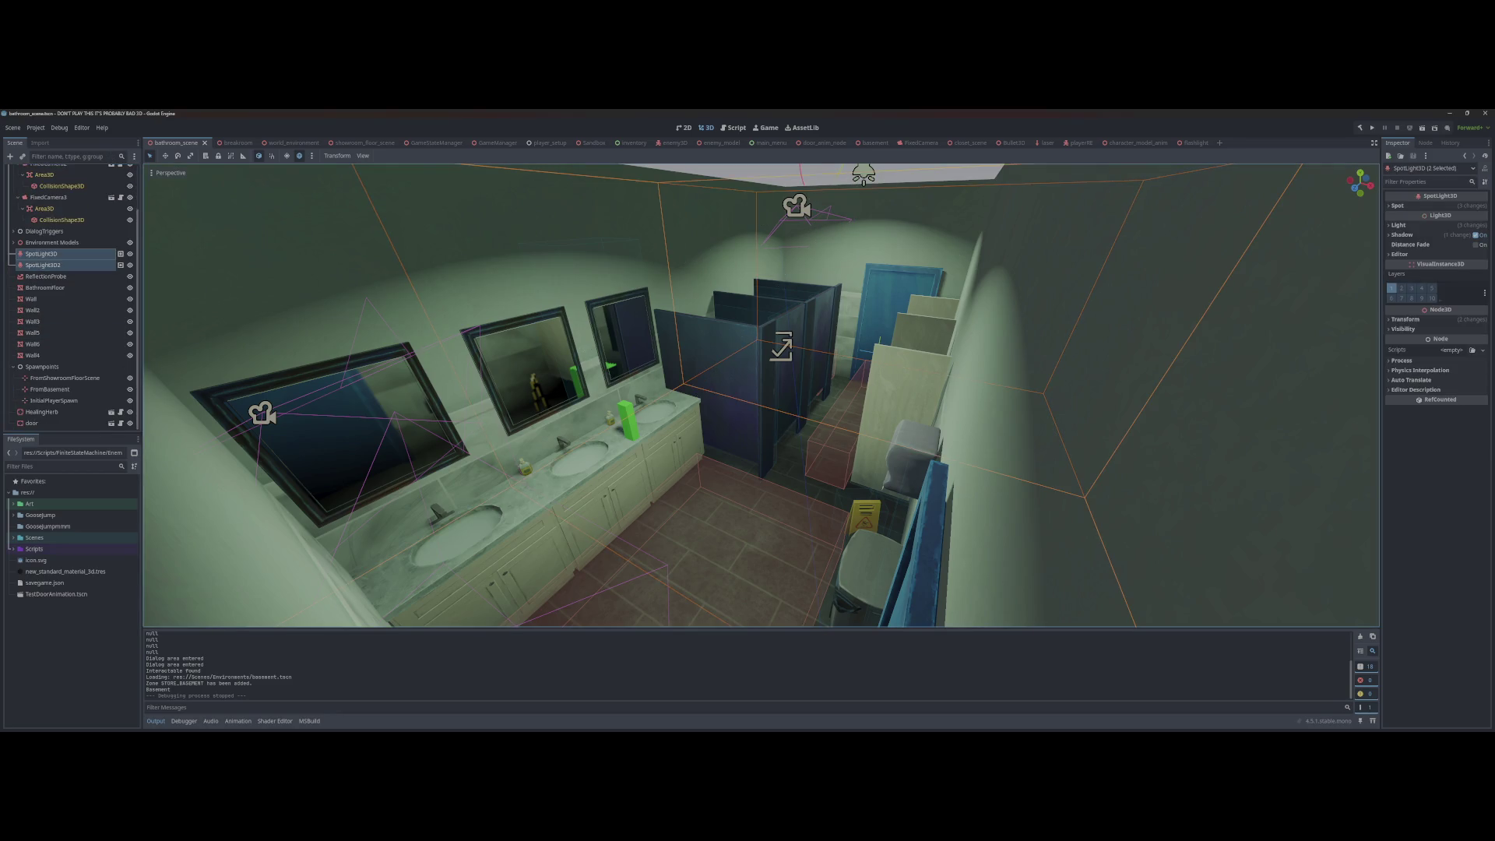
# Step: Change both spotlights' Light colour to a pale blue-white in the colour picker
pyautogui.click(1451, 207)
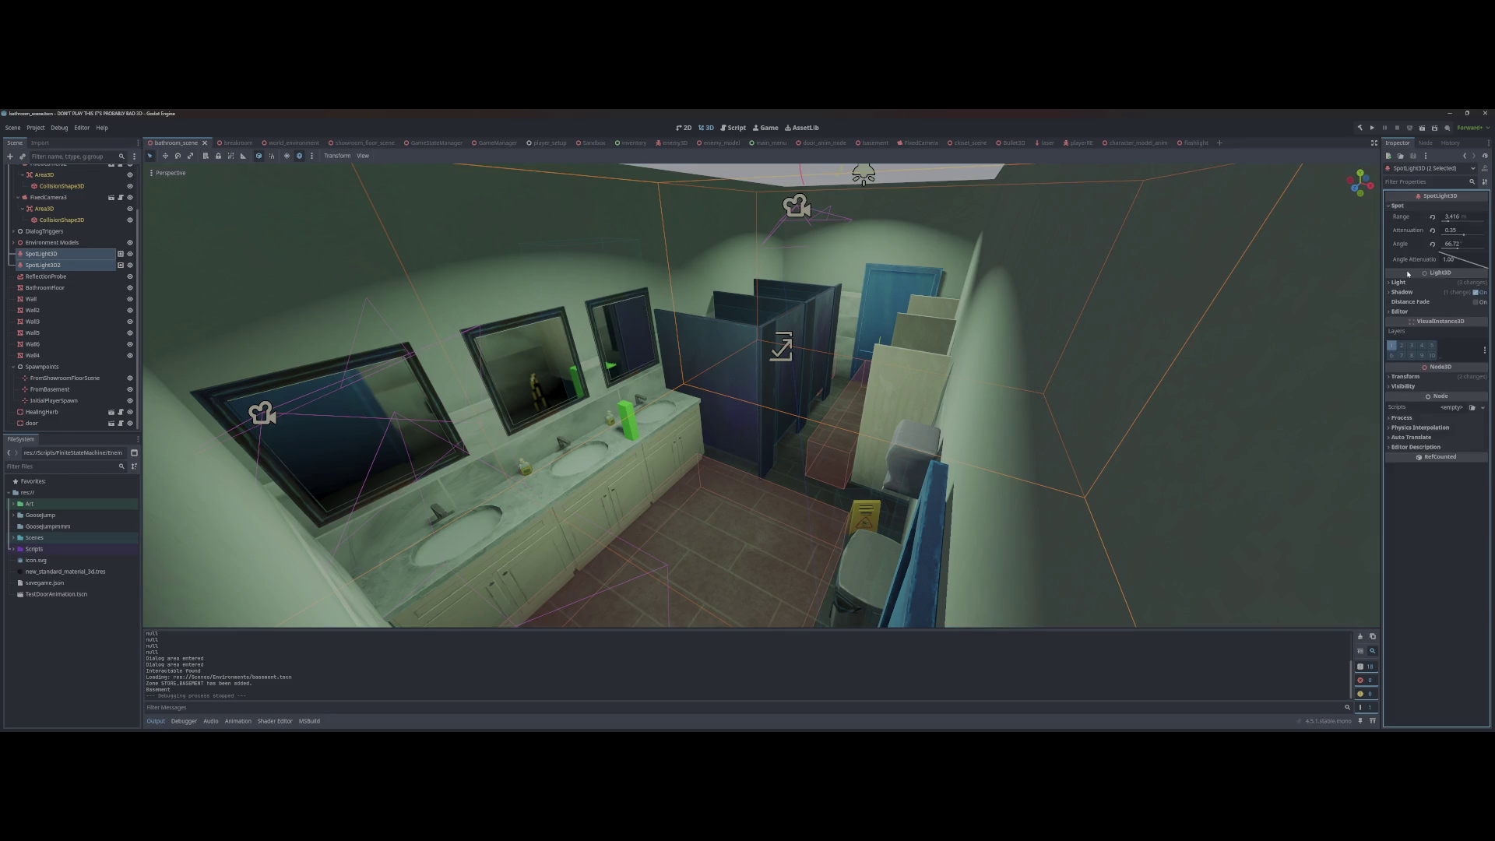
pyautogui.click(1410, 205)
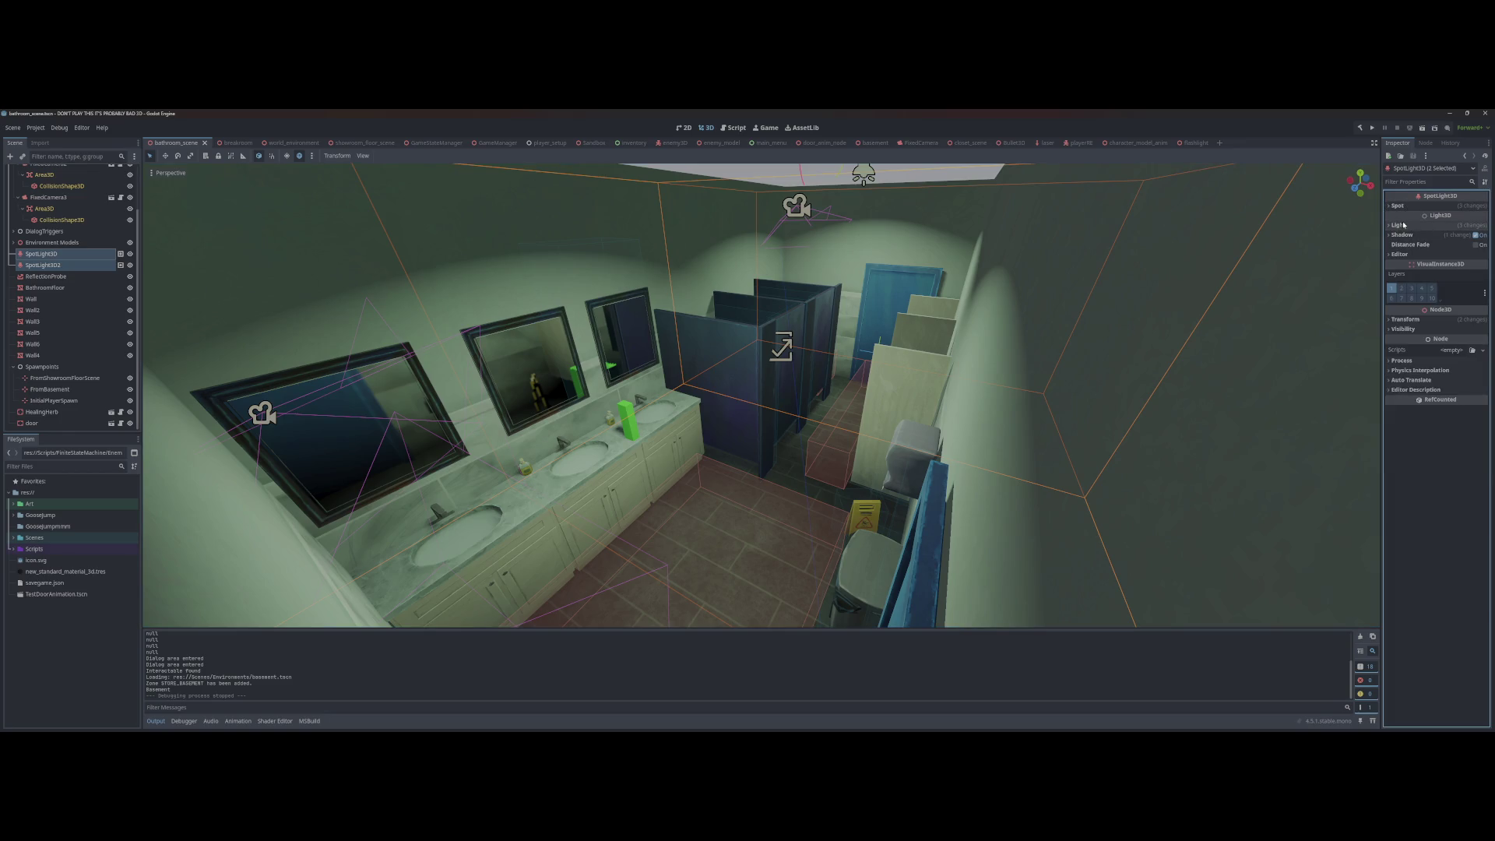
pyautogui.click(1399, 225)
pyautogui.click(1463, 236)
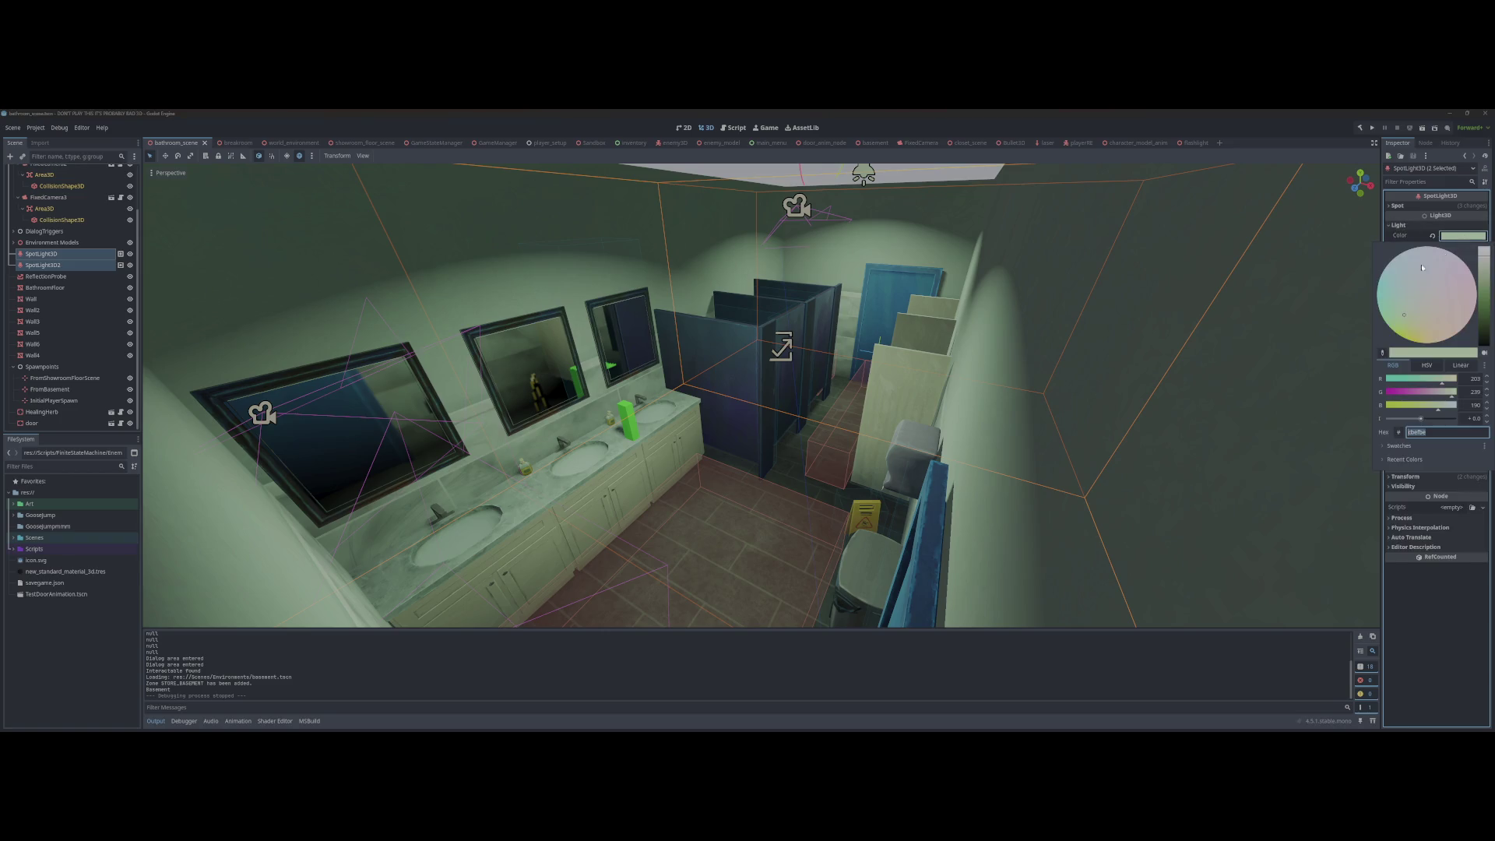
pyautogui.click(1399, 307)
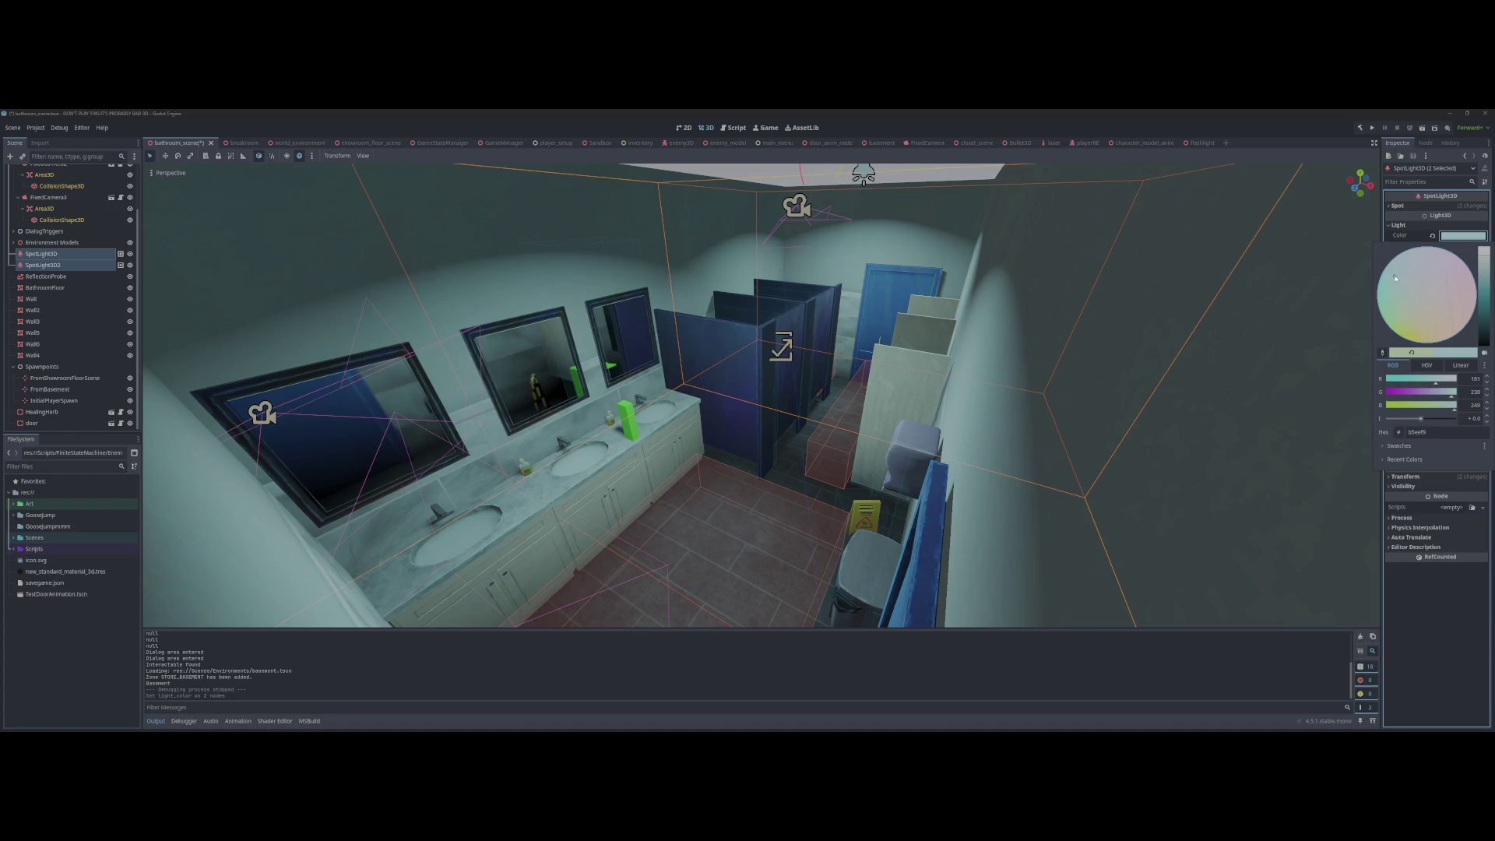
pyautogui.moveTo(1397, 278)
pyautogui.mouseDown()
pyautogui.moveTo(1449, 269)
pyautogui.moveTo(1430, 263)
pyautogui.mouseUp()
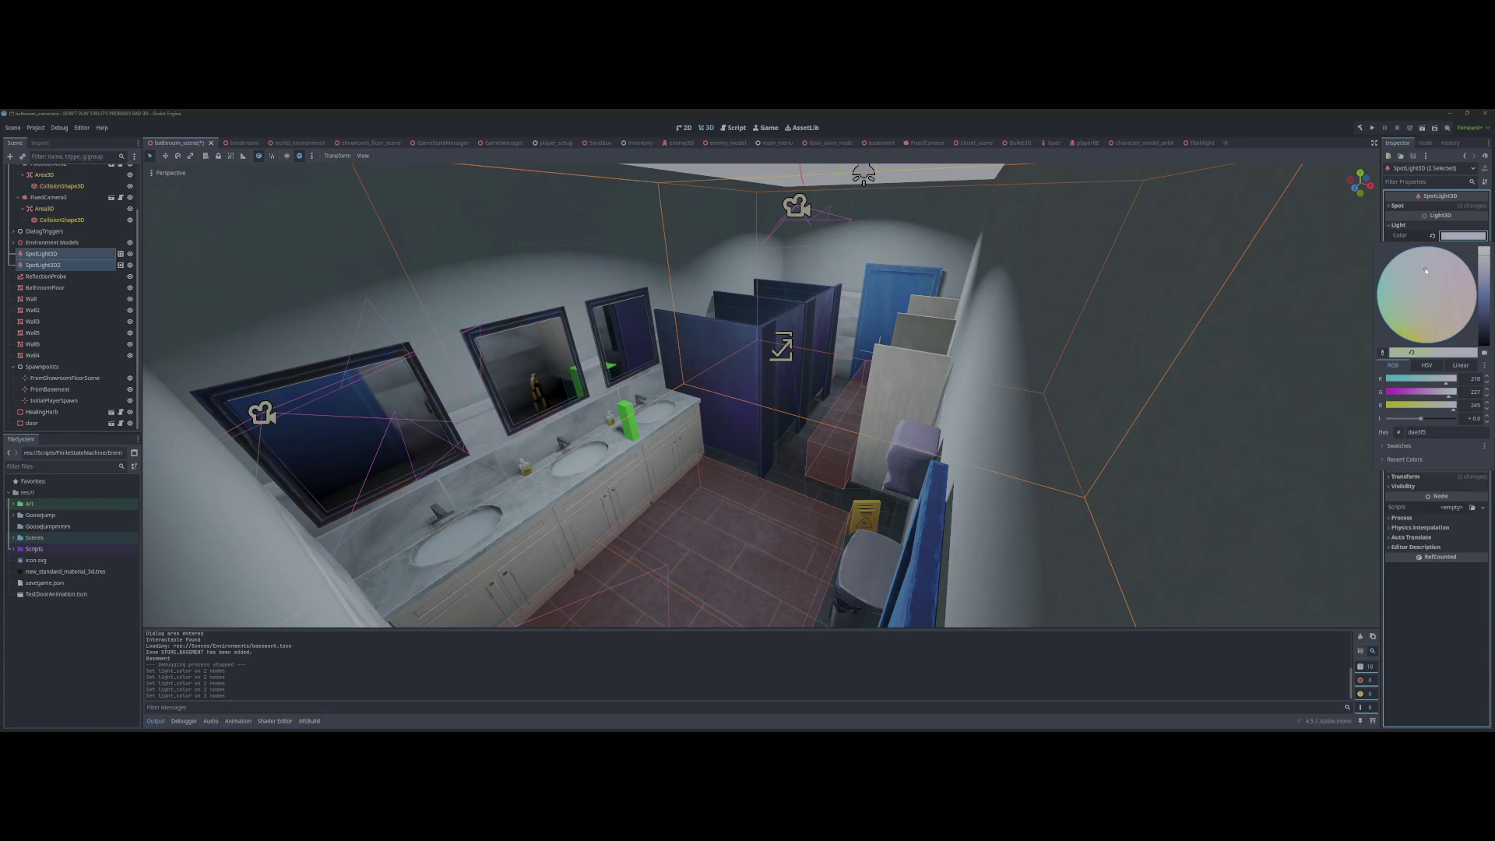
pyautogui.click(873, 431)
# Step: Run the game and start a new game to check the lighting, then stop it
pyautogui.press('F5')
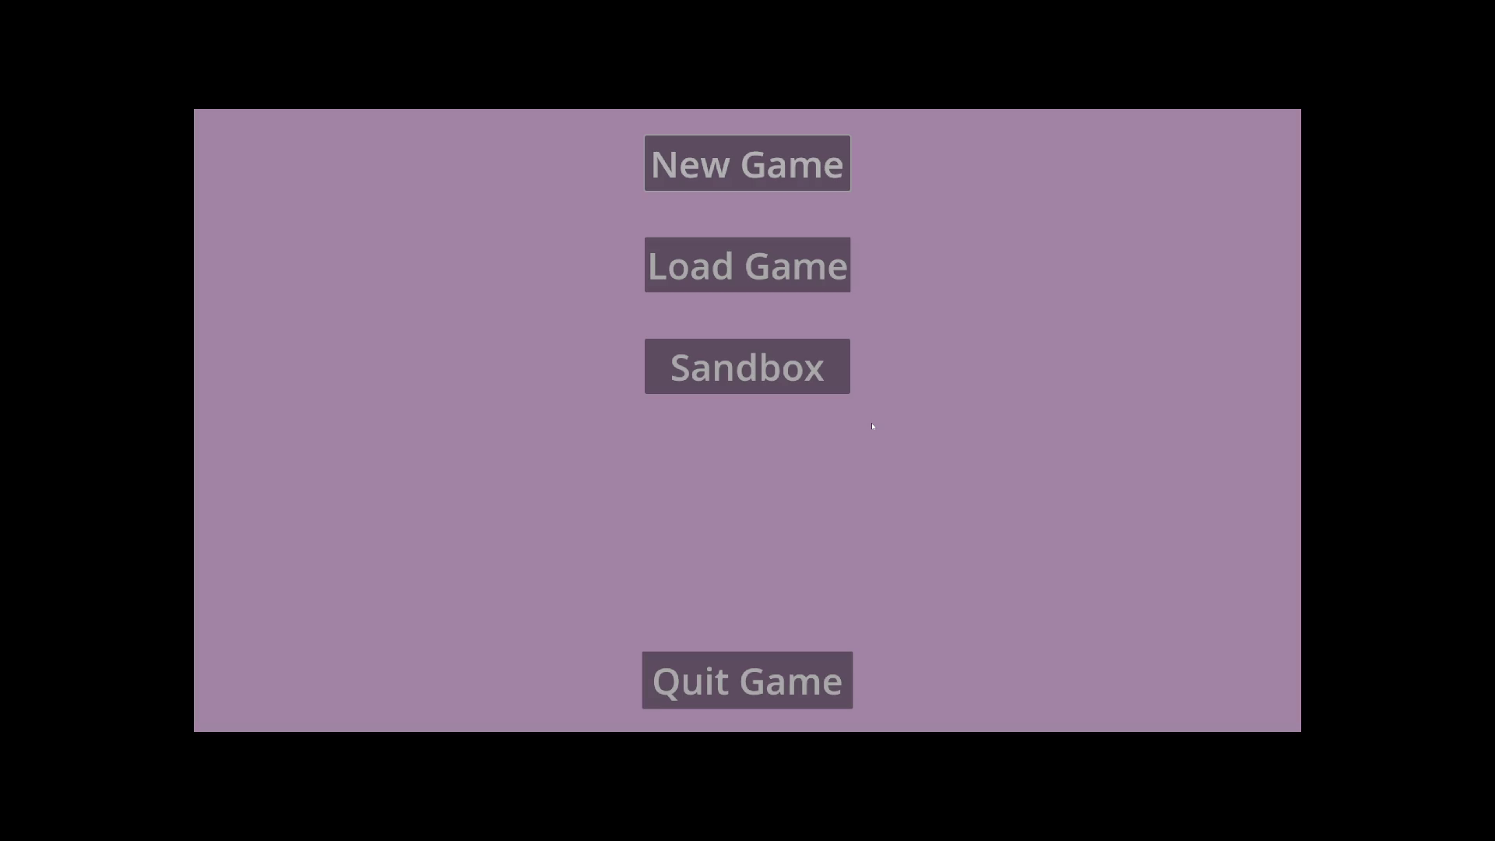
pyautogui.press('Return')
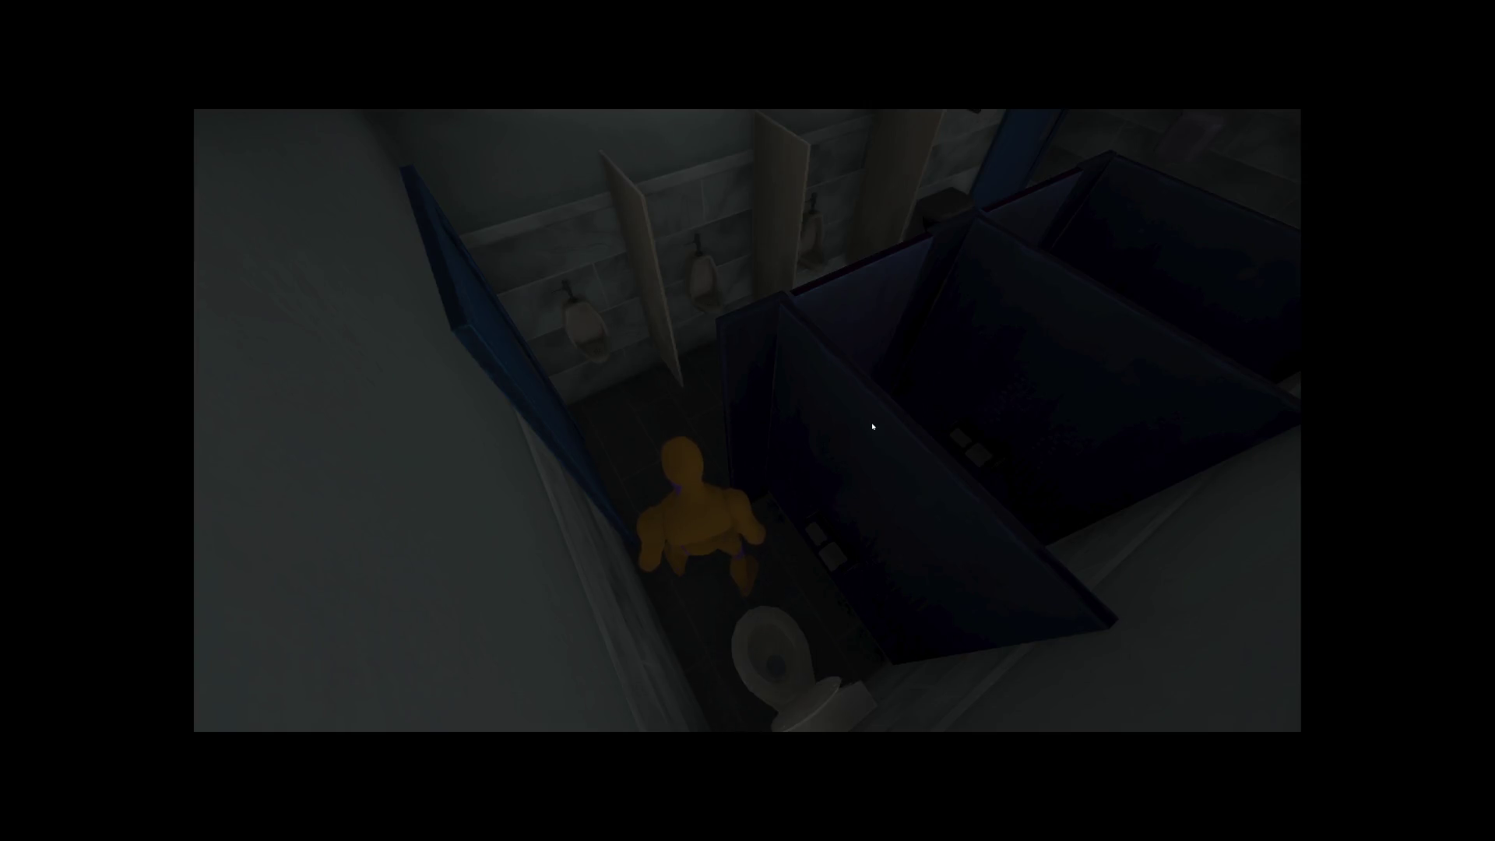
pyautogui.press('F8')
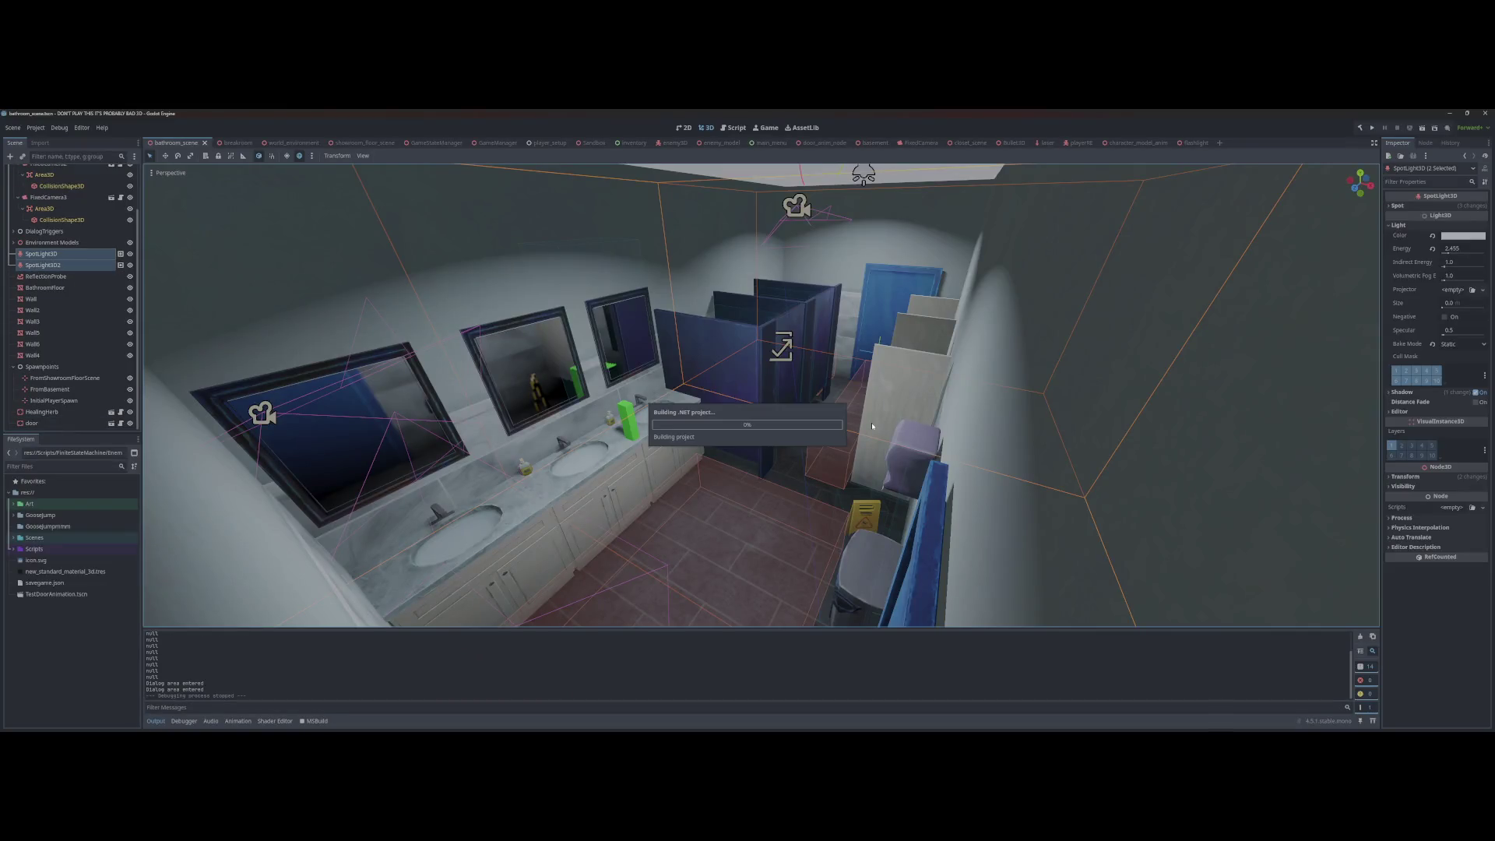
# Step: Relaunch, load the saved game, walk through the left door into the bathroom, then stop
pyautogui.press('F5')
pyautogui.press('Down')
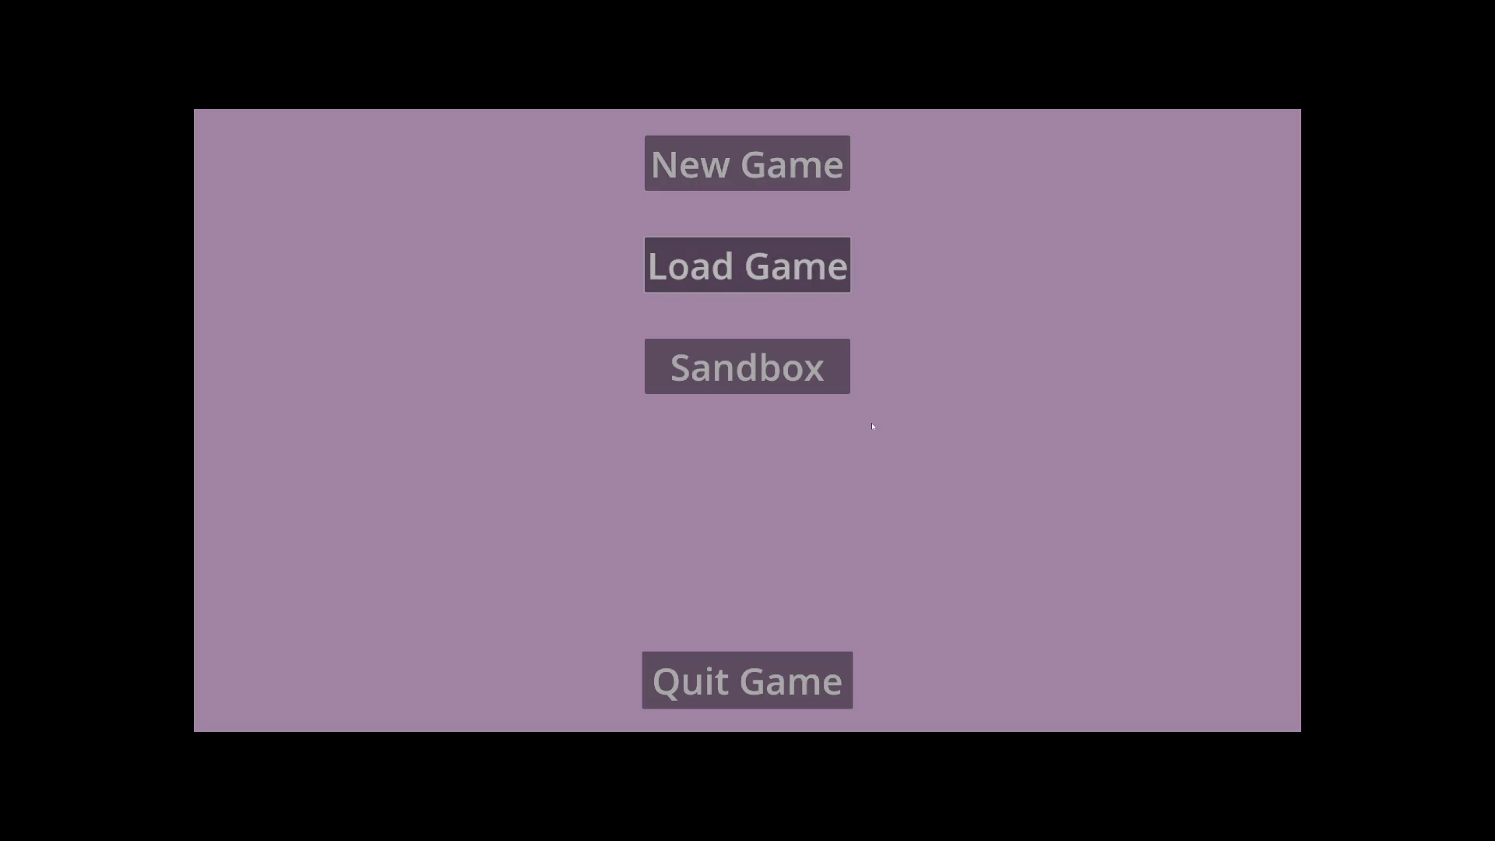
pyautogui.press('Return')
pyautogui.press('a')
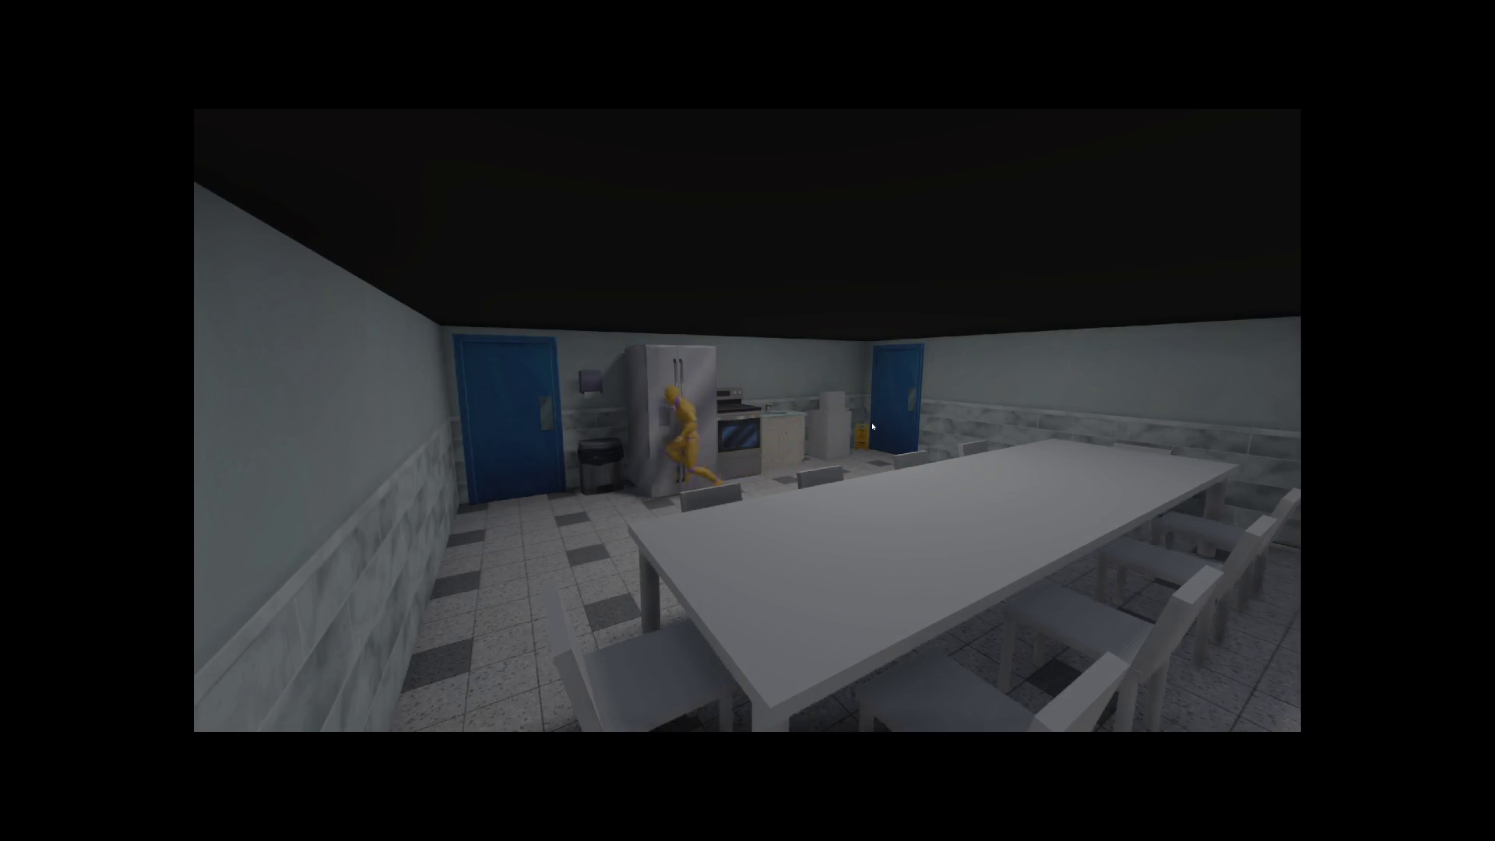
pyautogui.press('e')
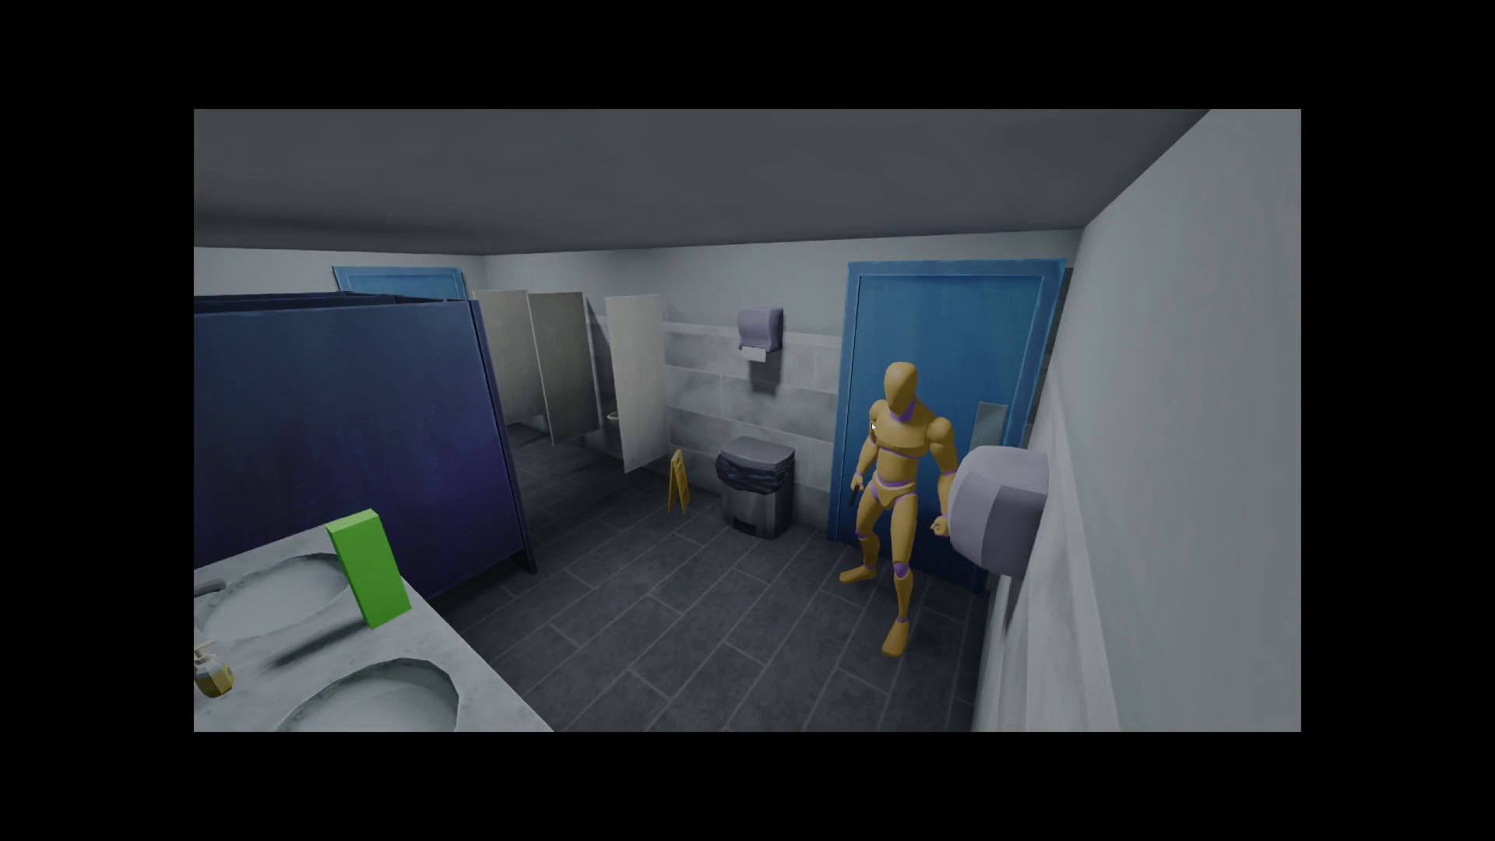
pyautogui.press('F8')
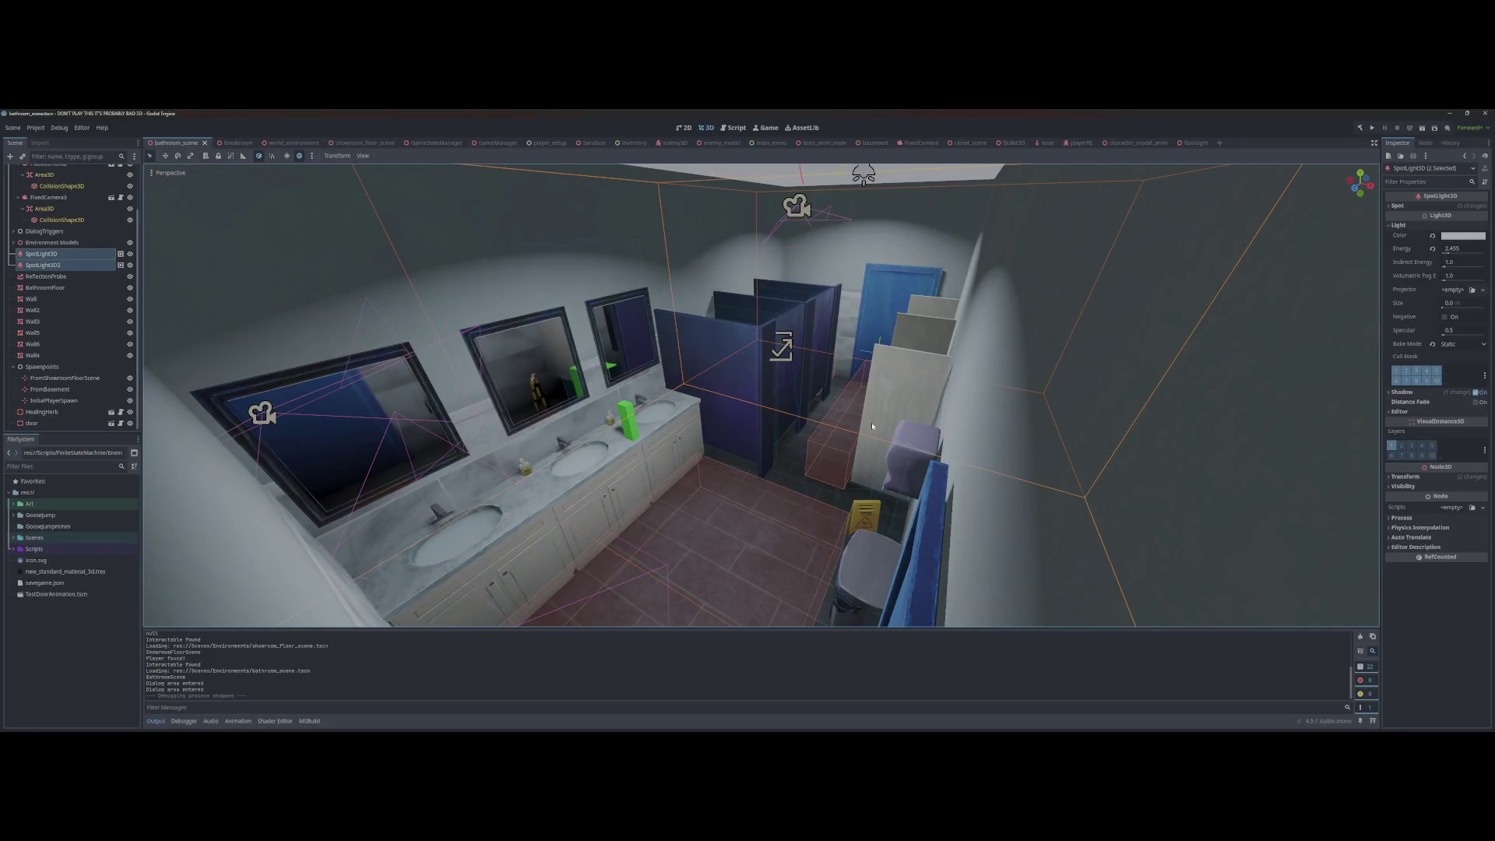
# Step: Try bluer and pale pink colours on both spotlights and save the scene
pyautogui.click(1460, 236)
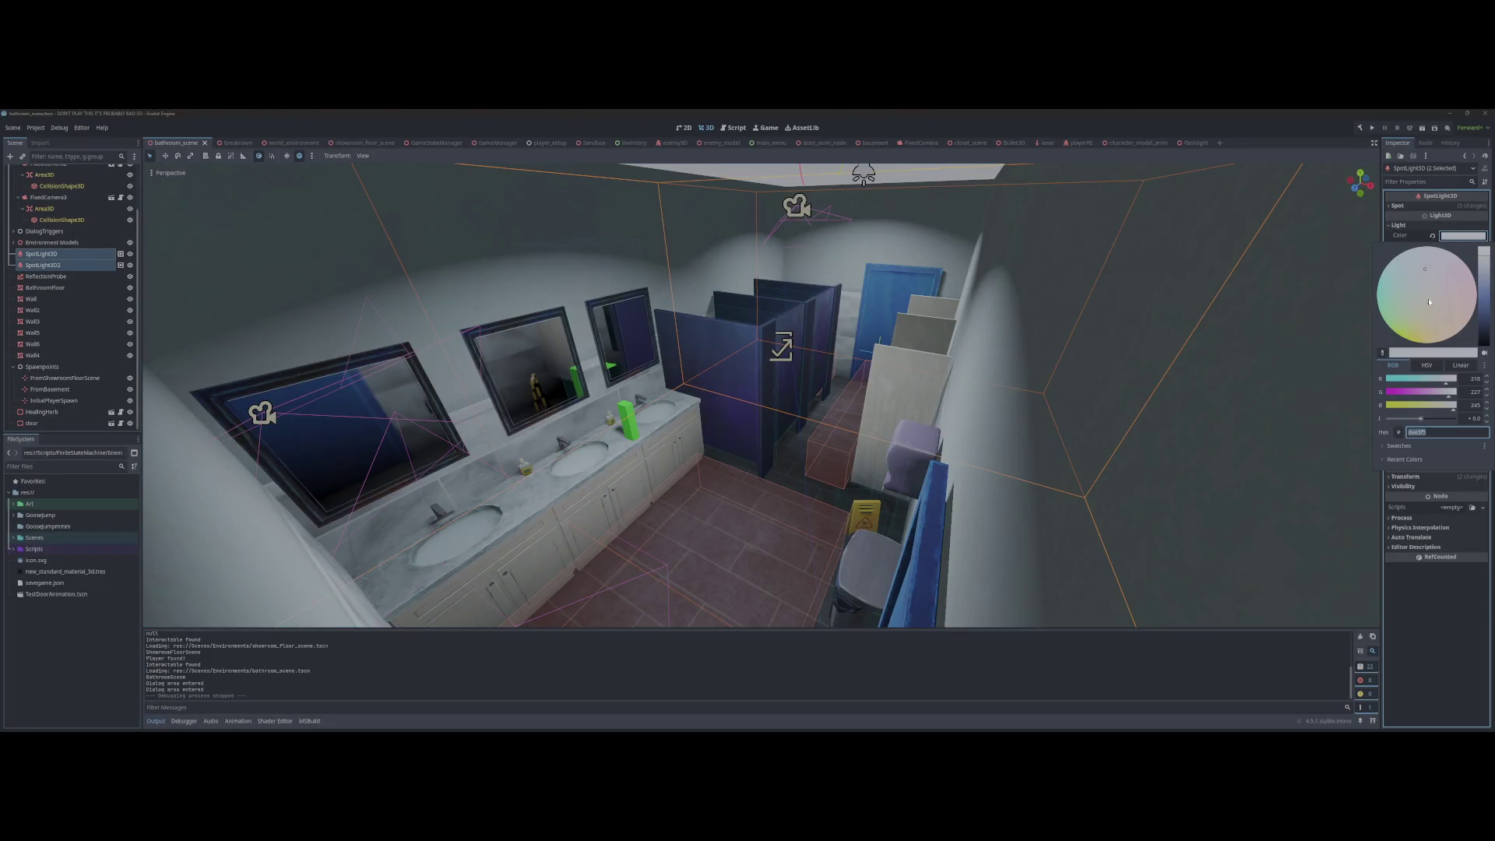
pyautogui.click(1426, 267)
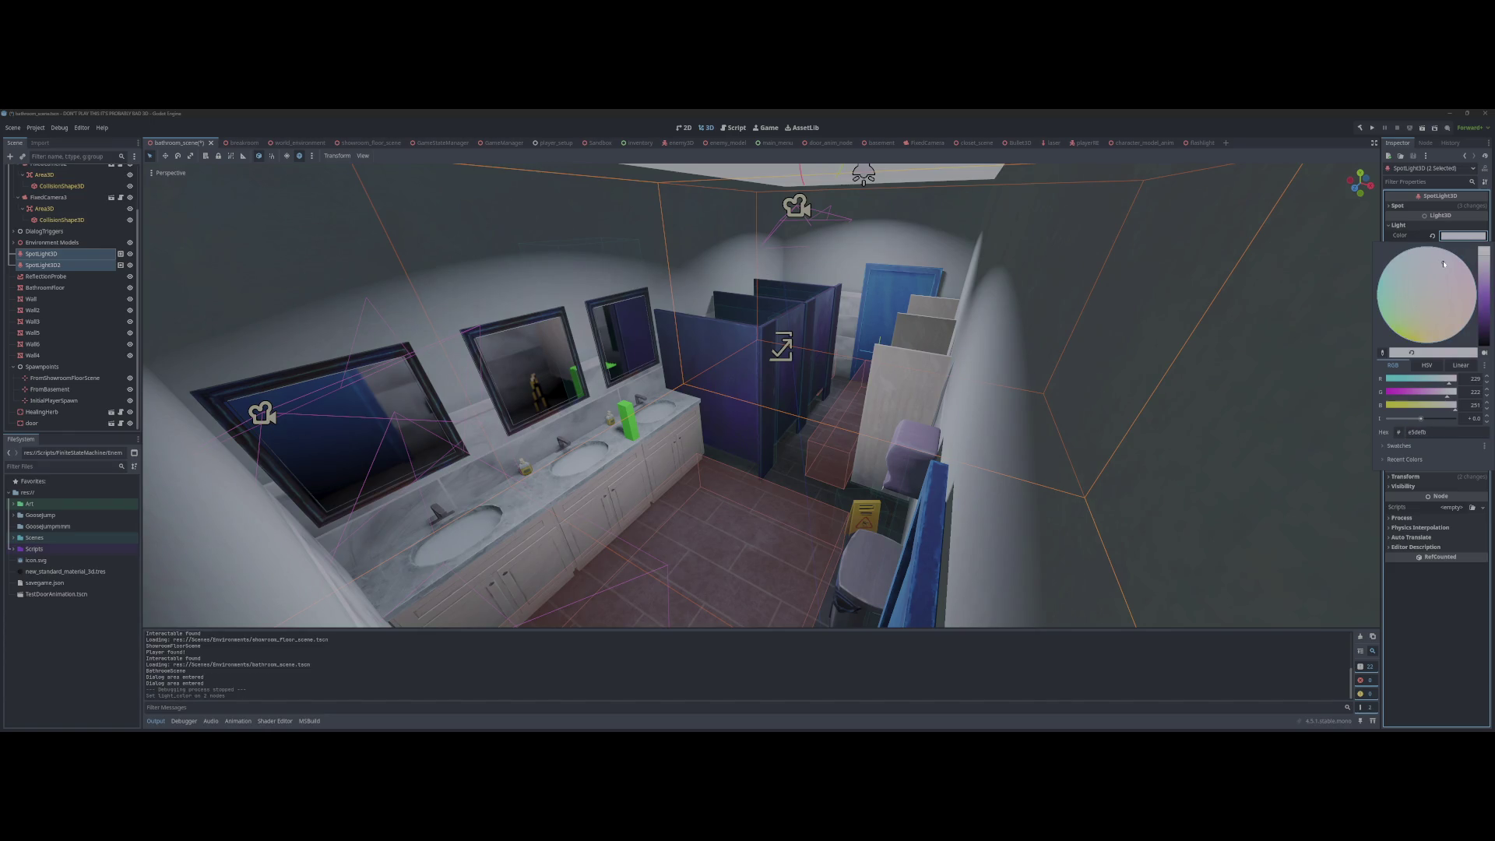
pyautogui.moveTo(1455, 270)
pyautogui.mouseDown()
pyautogui.moveTo(1446, 243)
pyautogui.moveTo(1363, 304)
pyautogui.mouseUp()
pyautogui.moveTo(1394, 367)
pyautogui.mouseDown()
pyautogui.moveTo(1433, 320)
pyautogui.moveTo(1477, 298)
pyautogui.moveTo(1439, 247)
pyautogui.moveTo(1454, 261)
pyautogui.mouseUp()
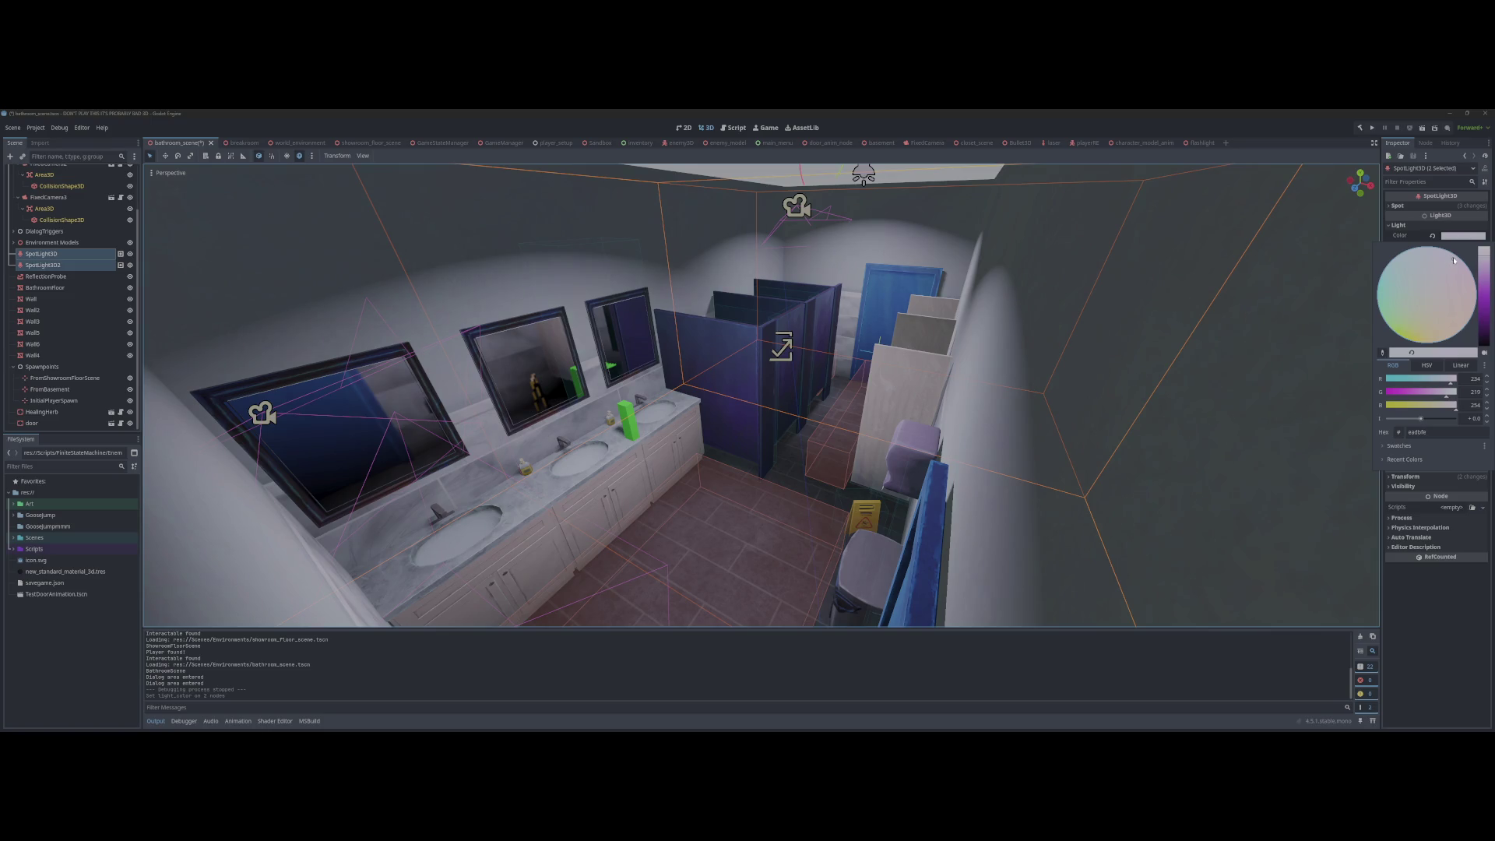
pyautogui.click(1099, 257)
pyautogui.hotkey('ctrl', 's')
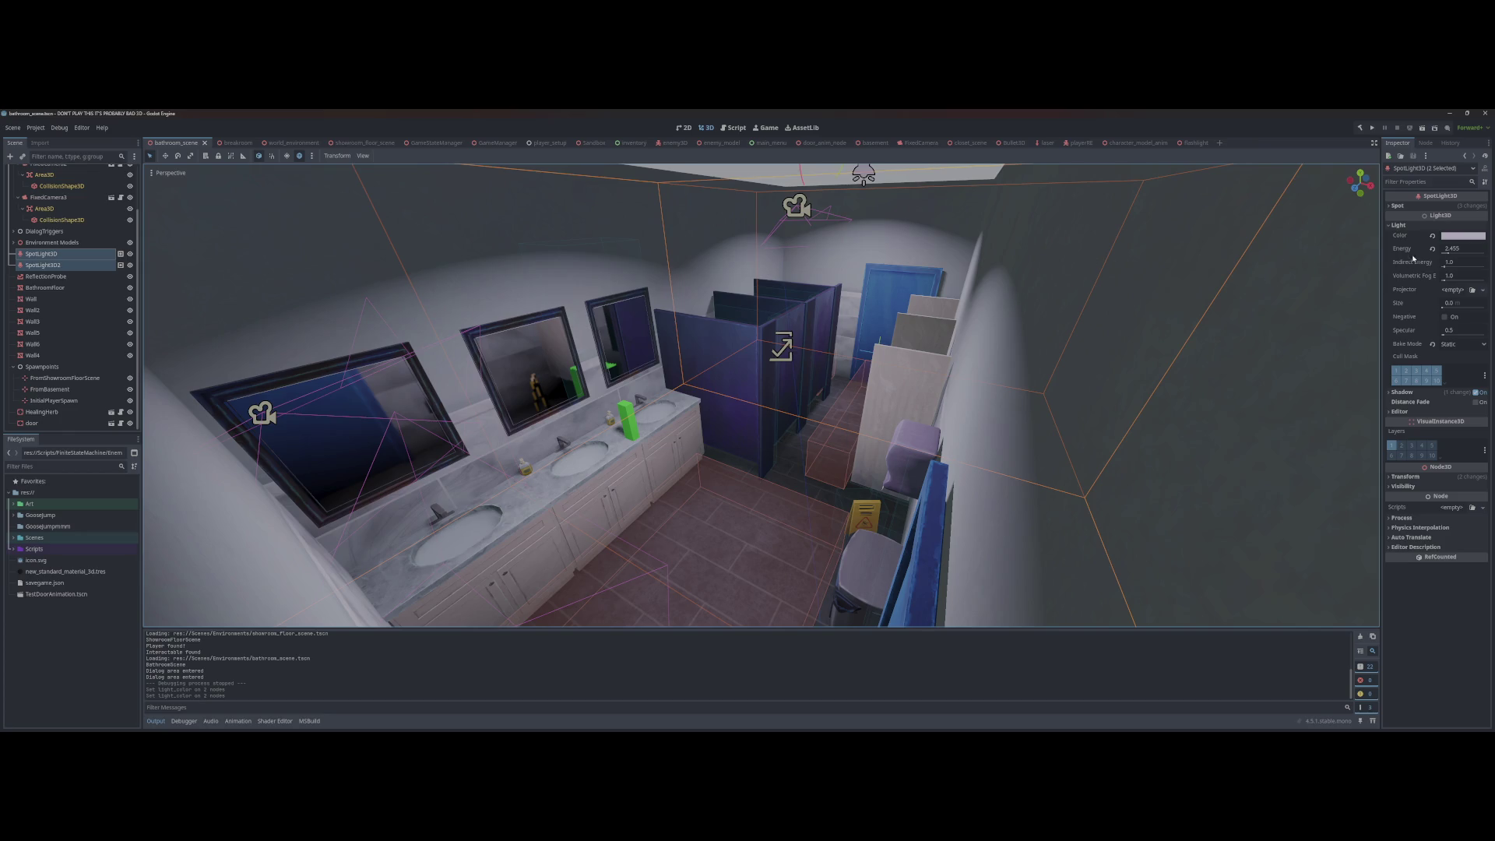
# Step: Try purple and teal light colours, settle on near-white, and save bathroom_scene
pyautogui.click(1462, 235)
pyautogui.click(1484, 274)
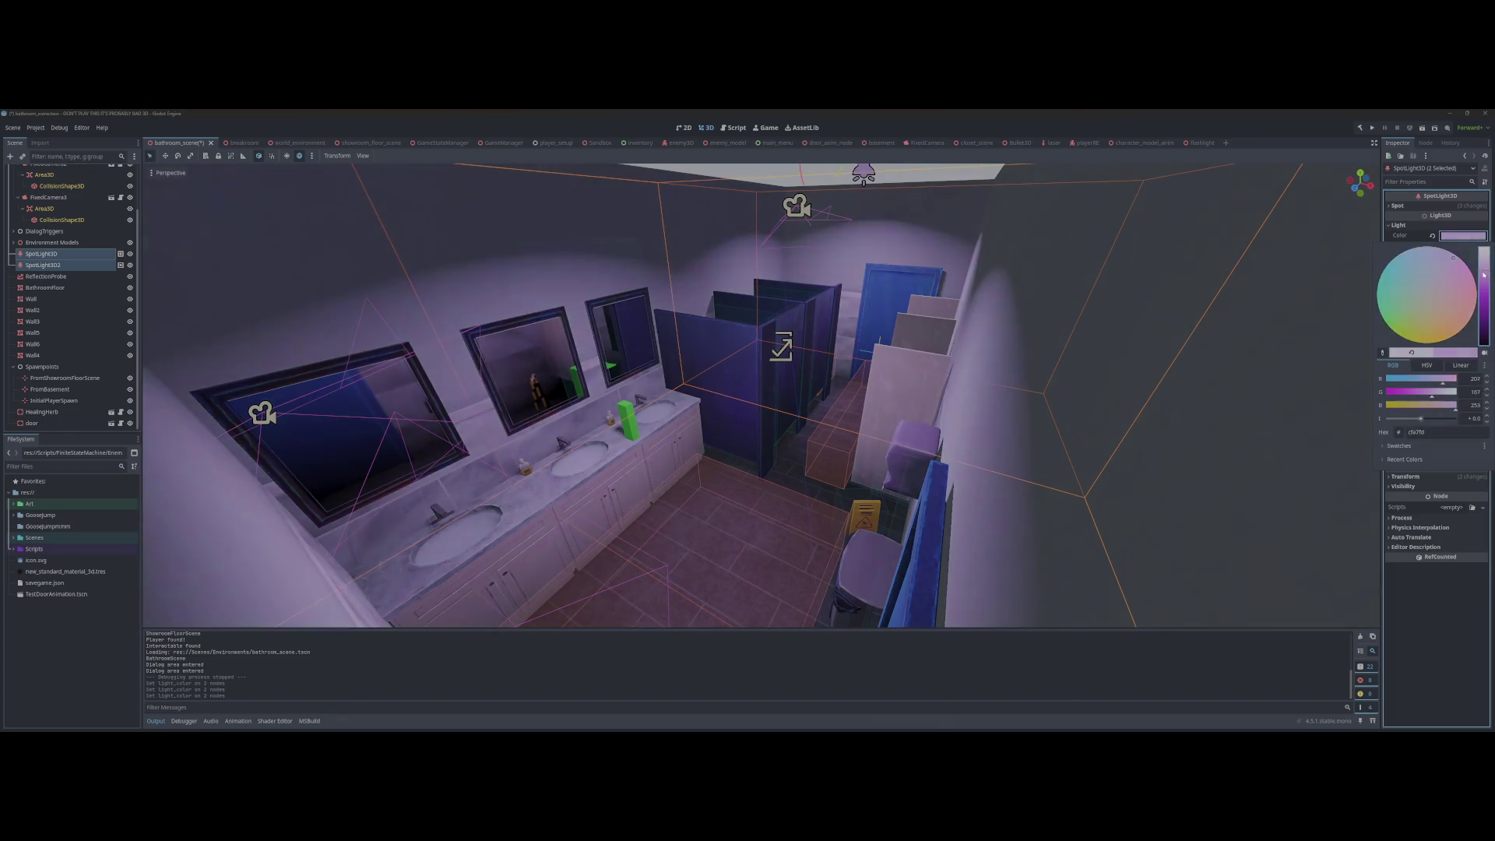
pyautogui.moveTo(1484, 274); pyautogui.dragTo(1483, 278)
pyautogui.click(1411, 291)
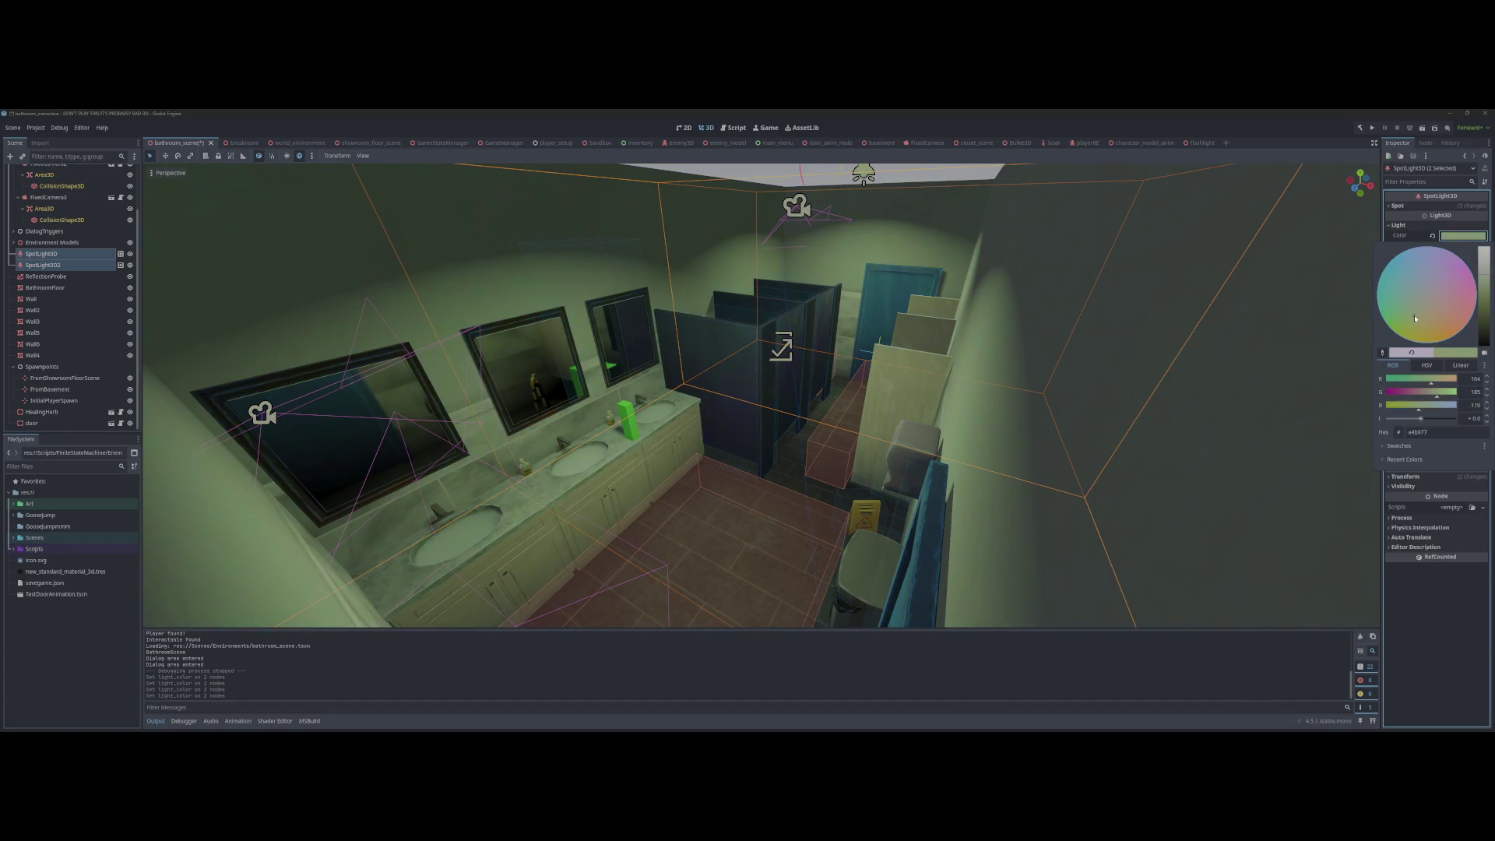
pyautogui.moveTo(1417, 304); pyautogui.dragTo(1417, 310)
pyautogui.click(1416, 296)
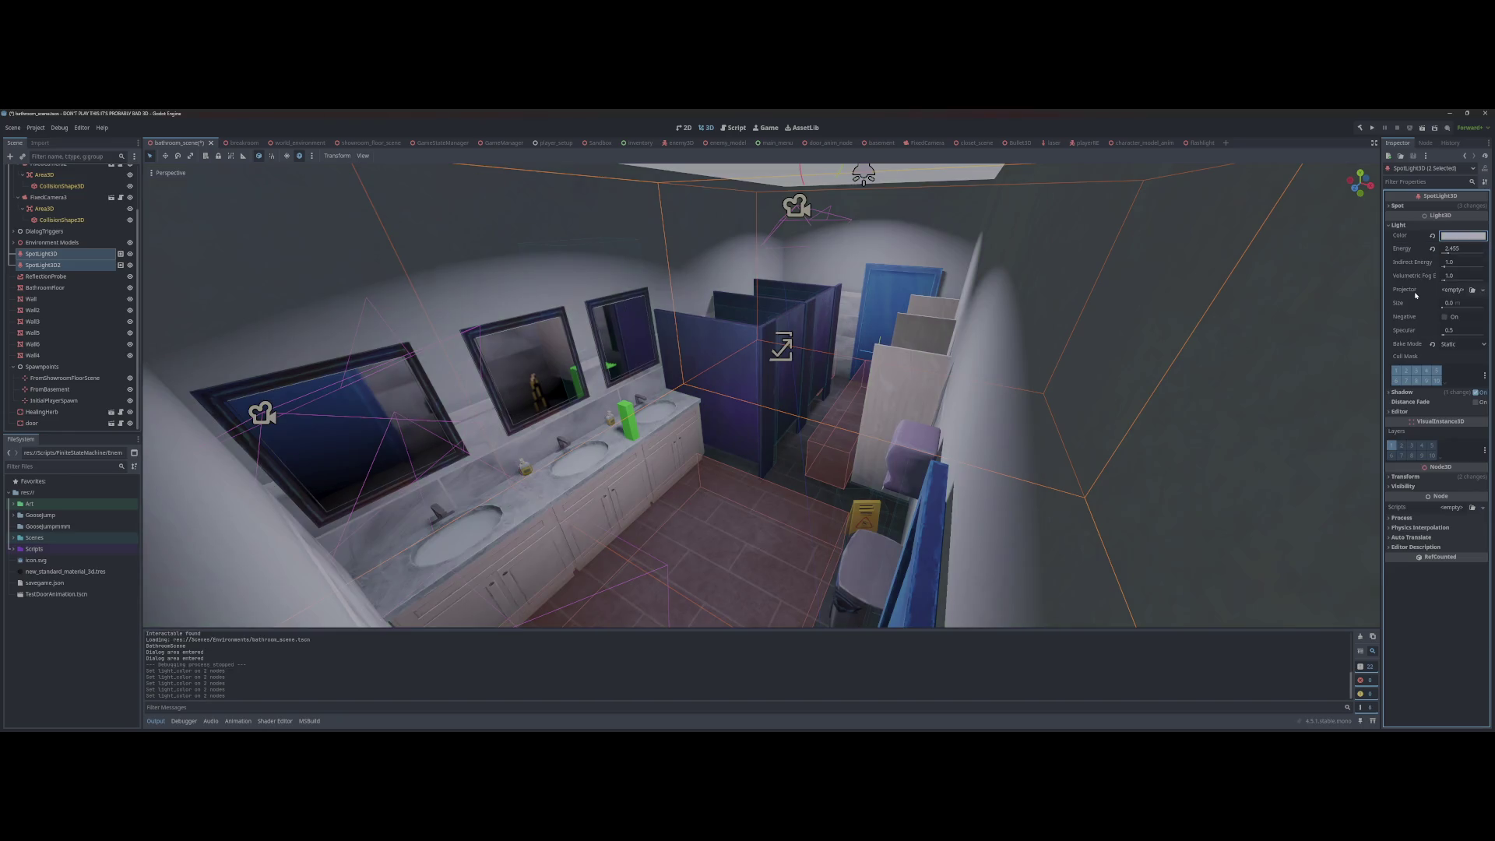
pyautogui.click(1028, 307)
pyautogui.hotkey('ctrl', 's')
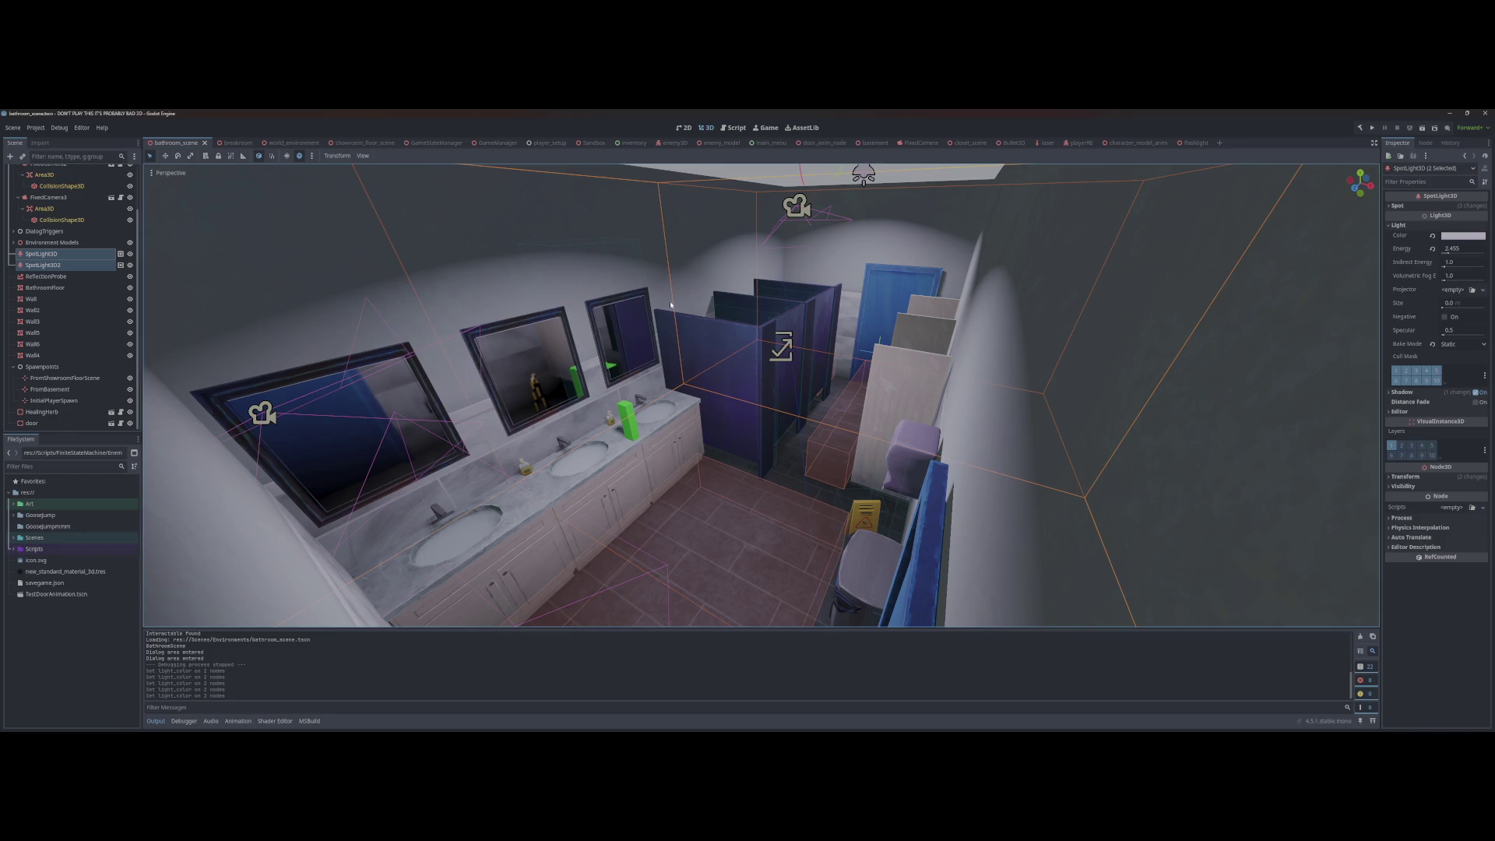
# Step: Zoom and orbit around the relit bathroom toward the mirrors, stall door and bin, then switch to the inventory scene
pyautogui.scroll(-10, 671, 303)
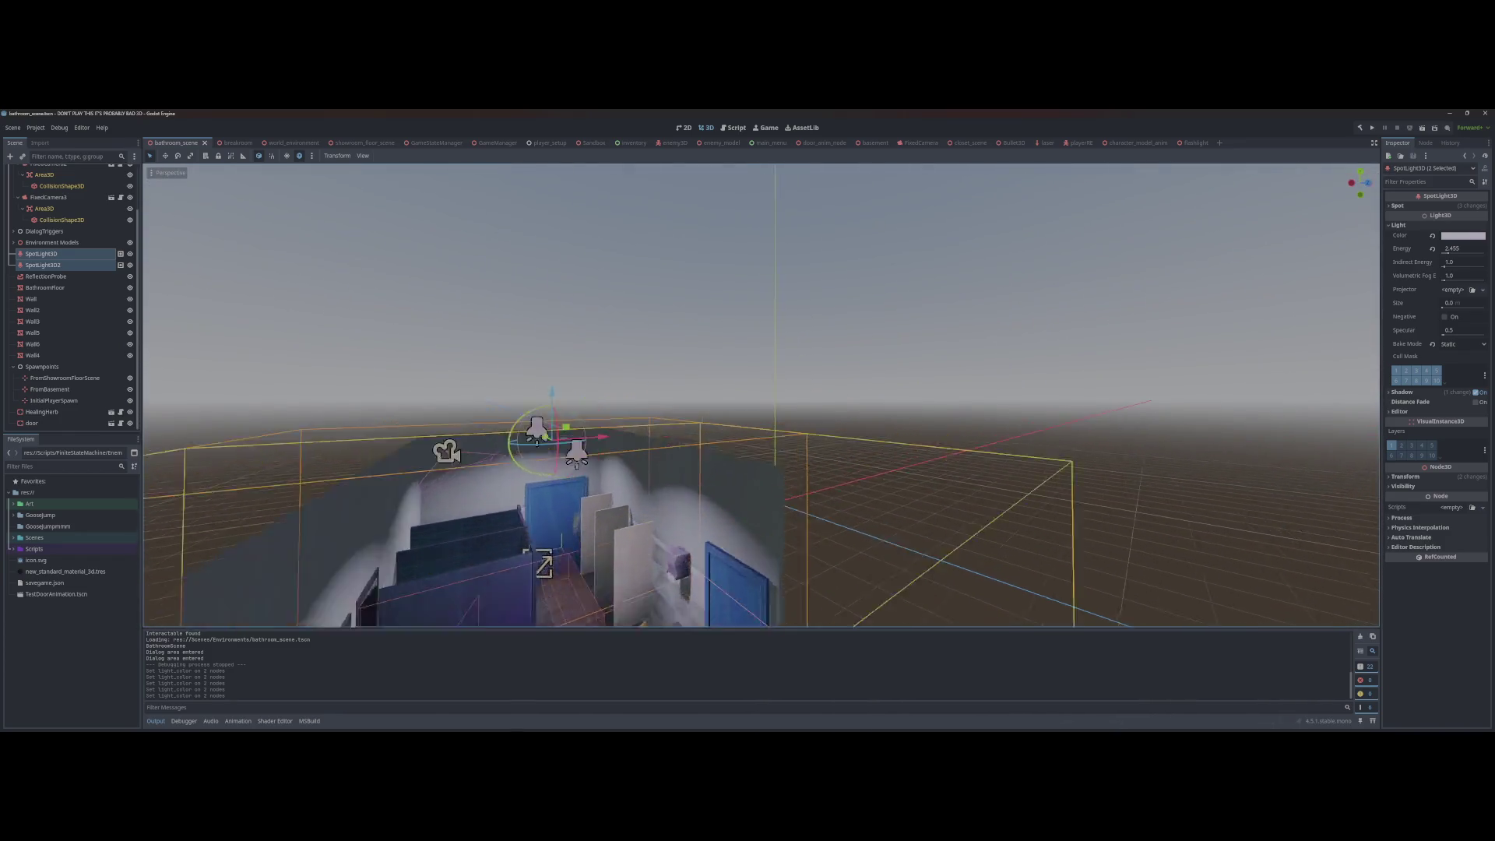
pyautogui.scroll(-5, 761, 396)
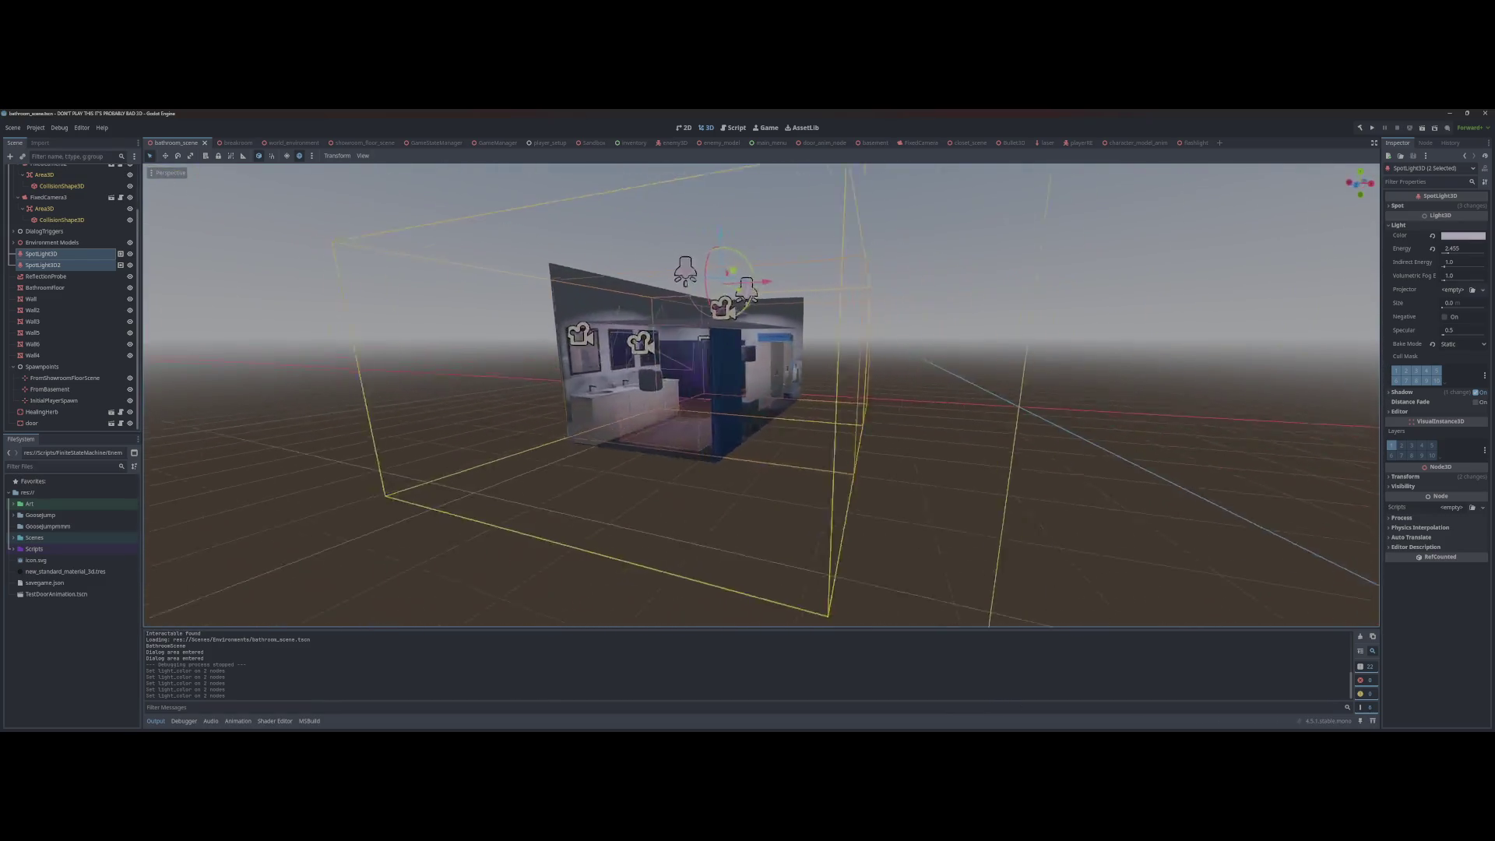
pyautogui.scroll(5, 723, 324)
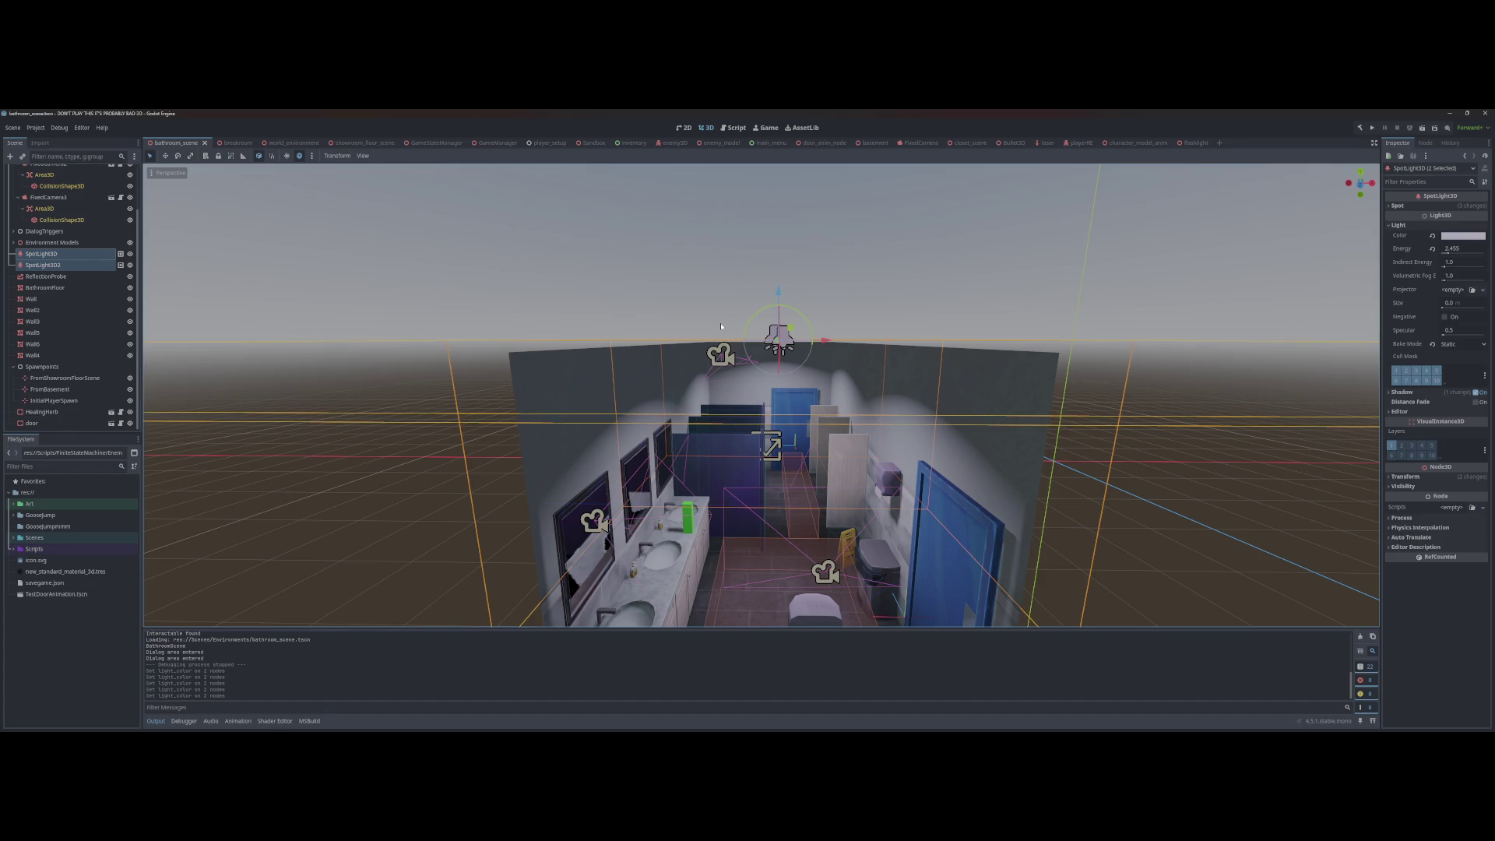
pyautogui.scroll(8, 721, 326)
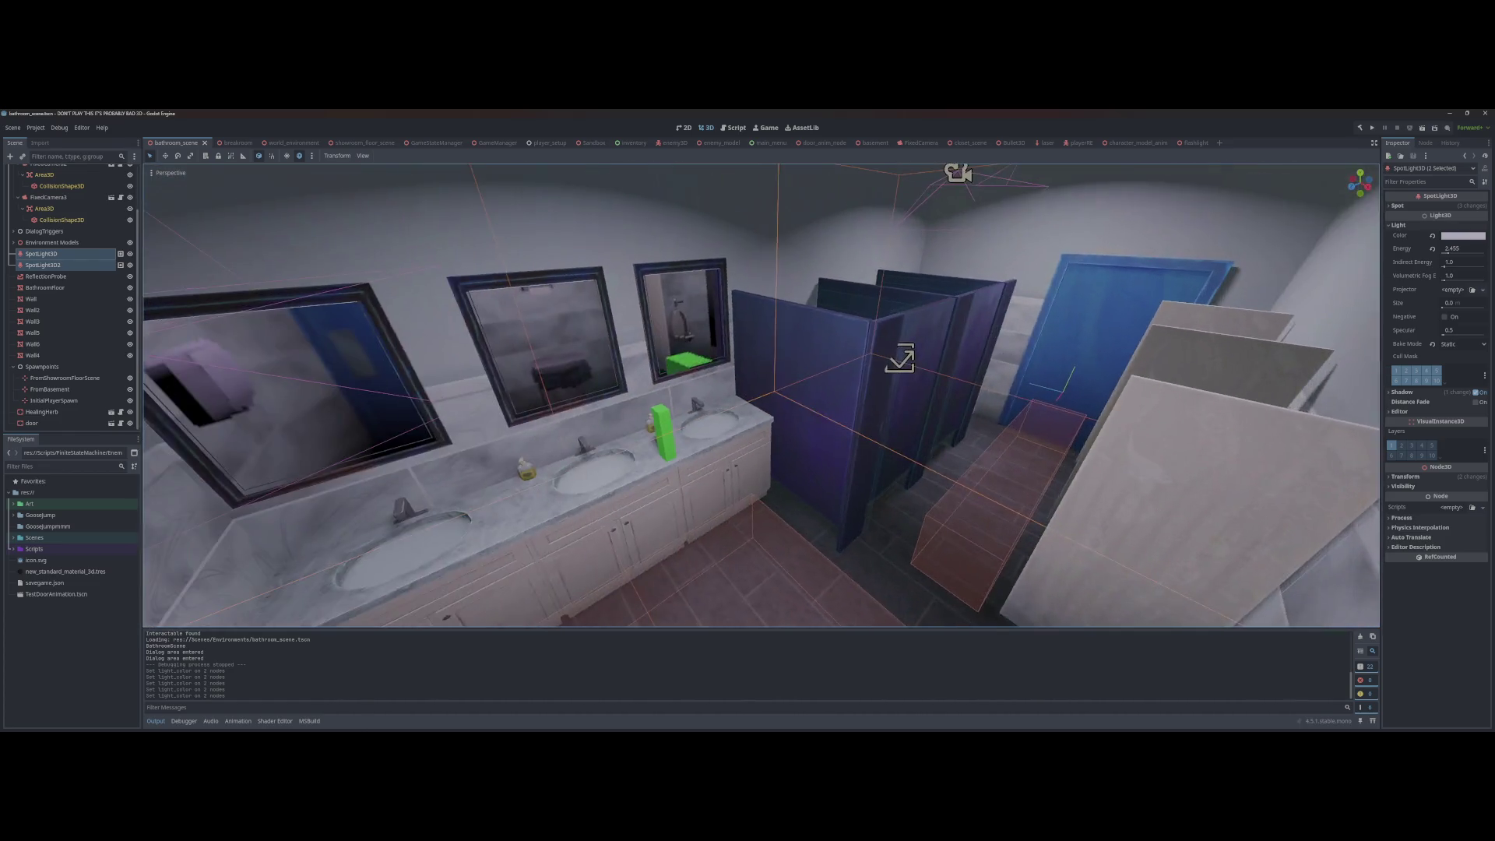
pyautogui.scroll(-5, 761, 396)
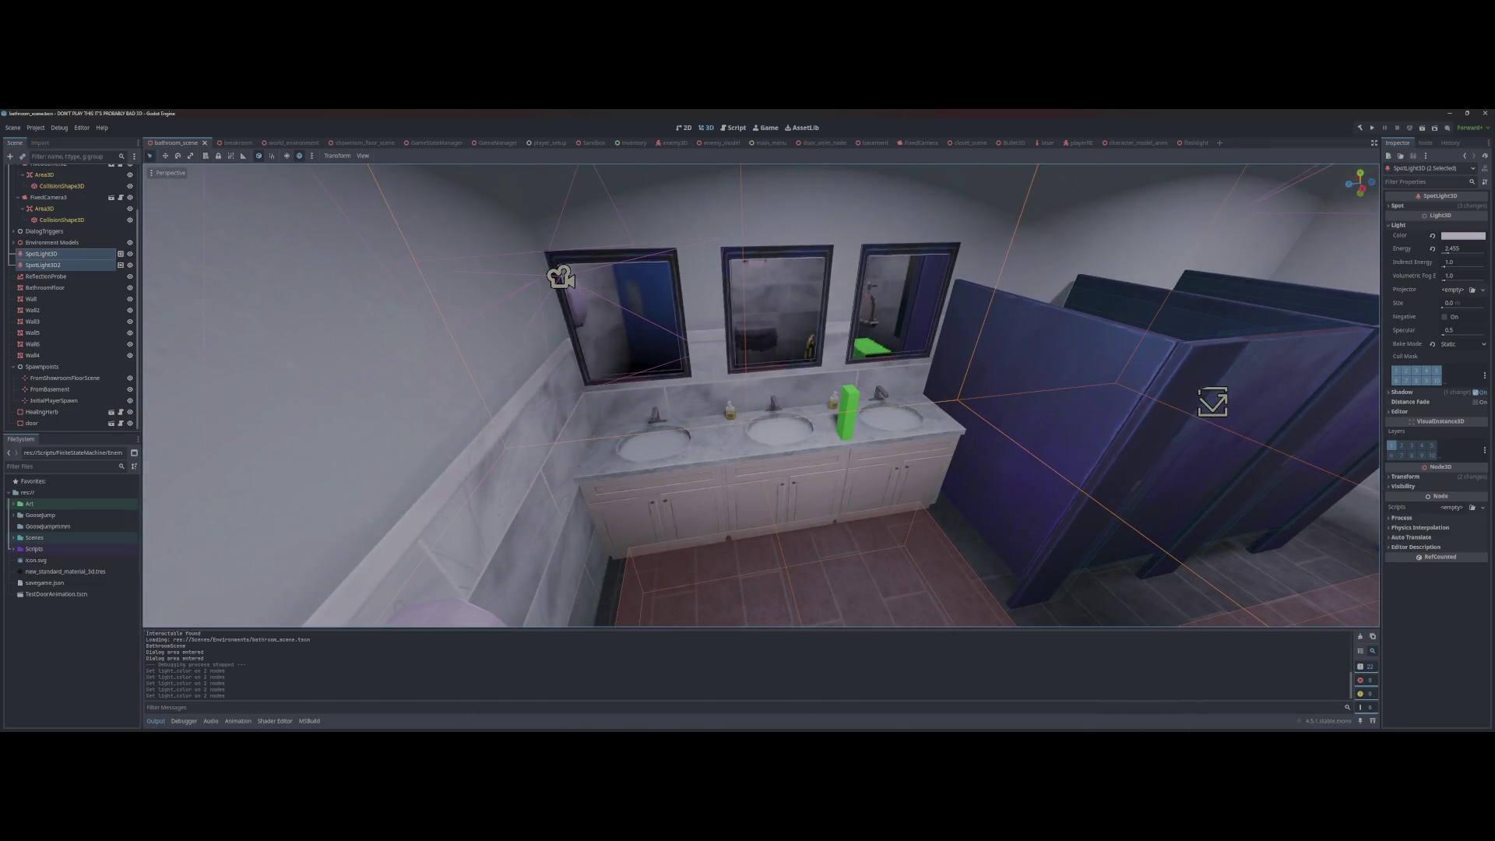
pyautogui.scroll(8, 761, 395)
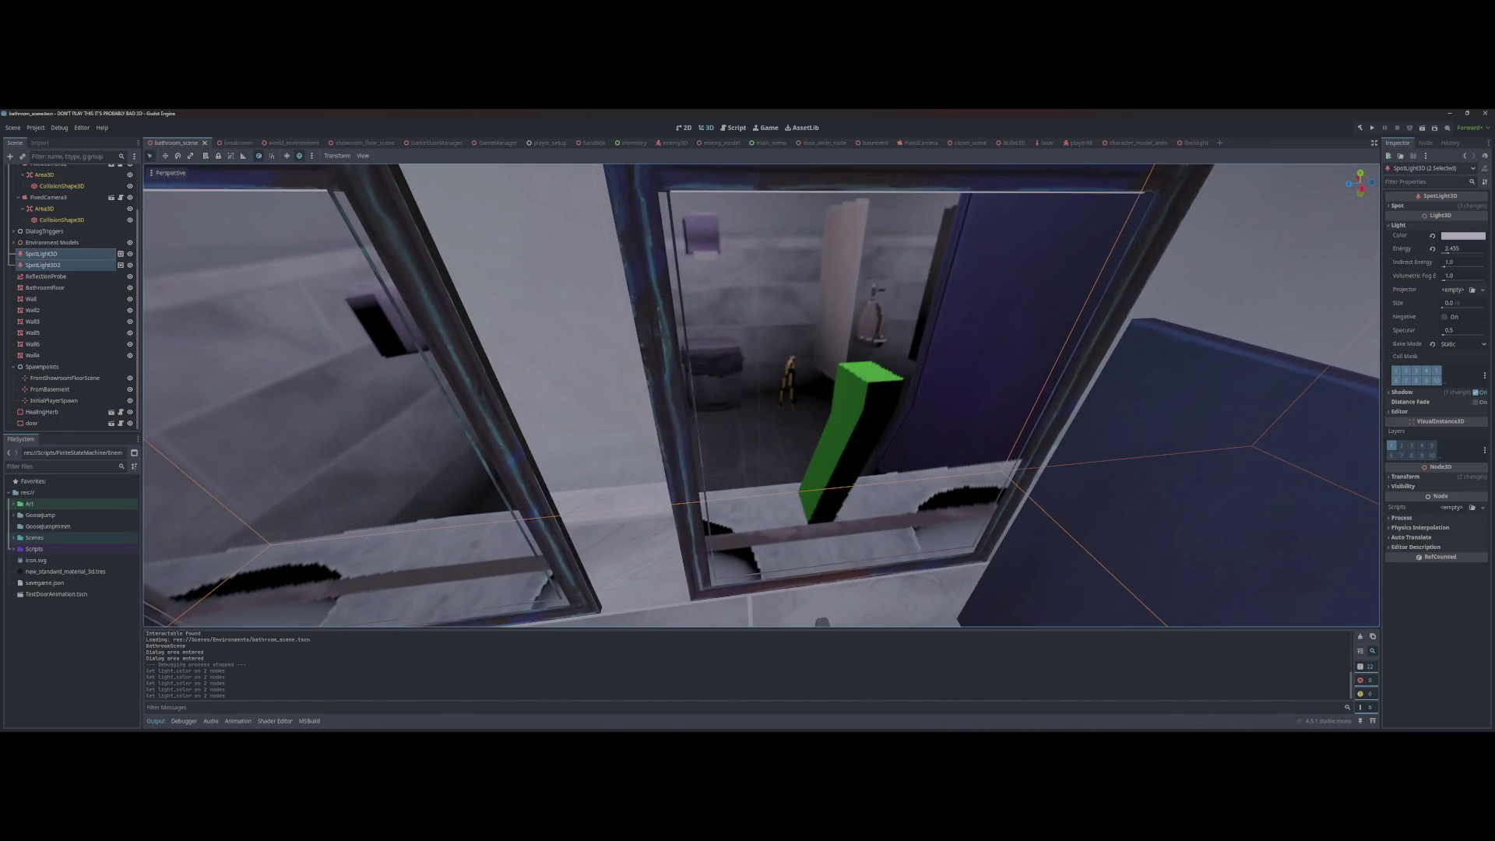
pyautogui.scroll(3, 761, 395)
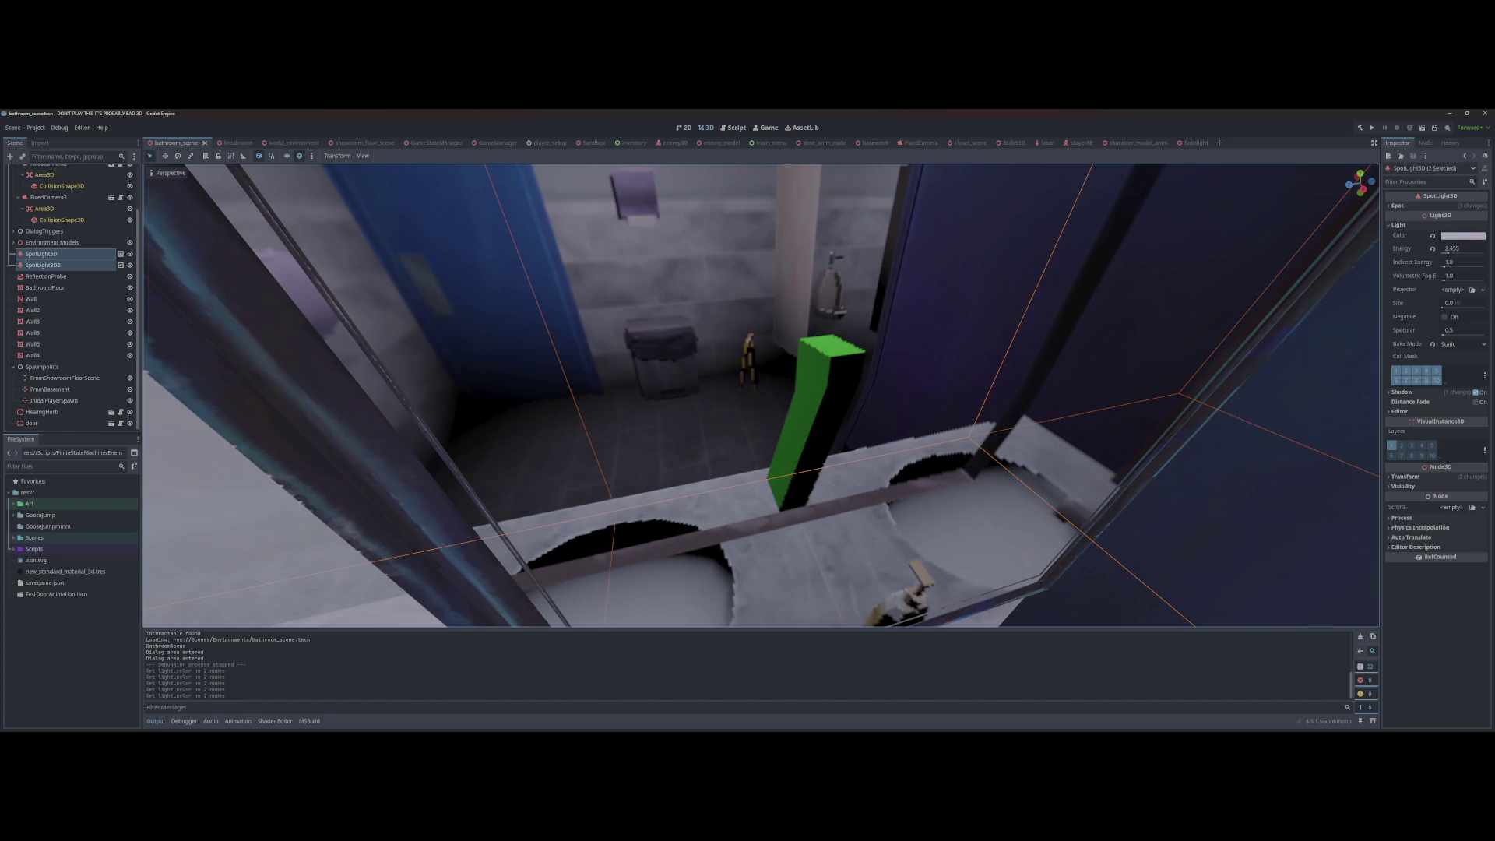
pyautogui.scroll(-8, 760, 396)
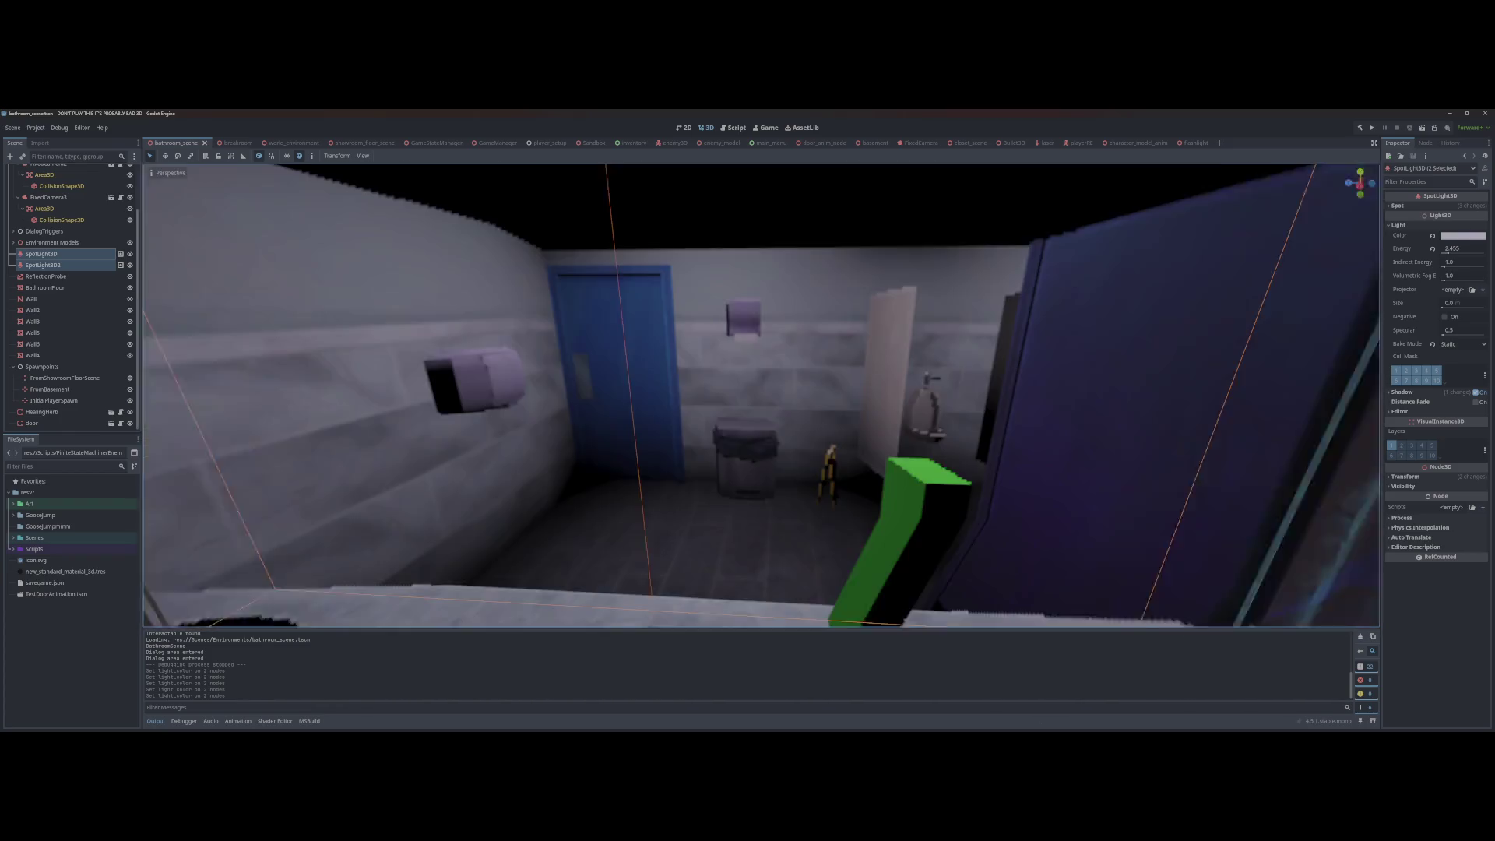
pyautogui.scroll(-5, 761, 396)
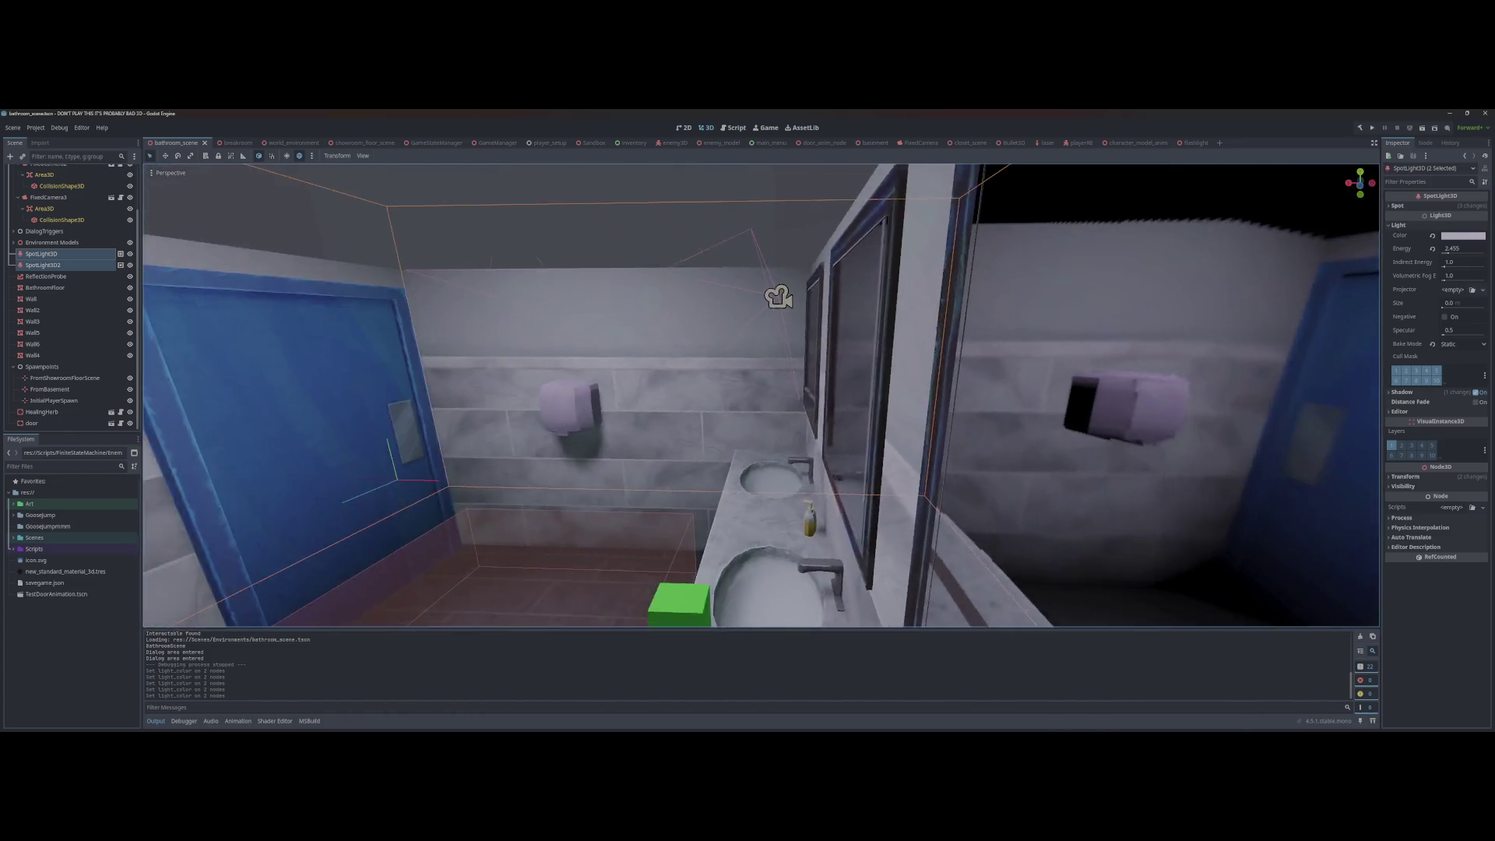
pyautogui.moveTo(761, 395); pyautogui.dragTo(725, 339)
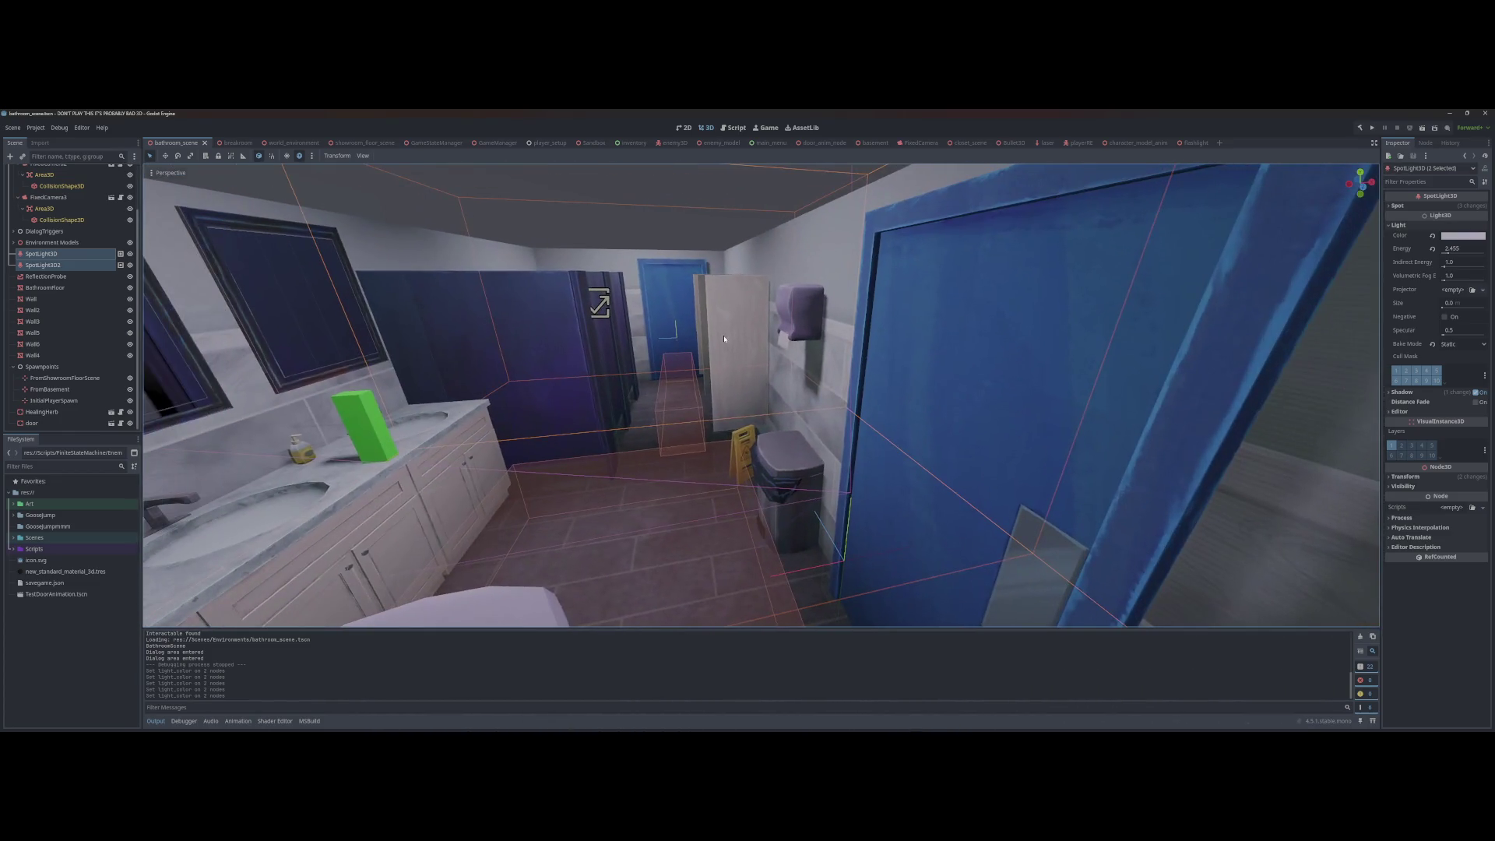
pyautogui.scroll(-5, 725, 339)
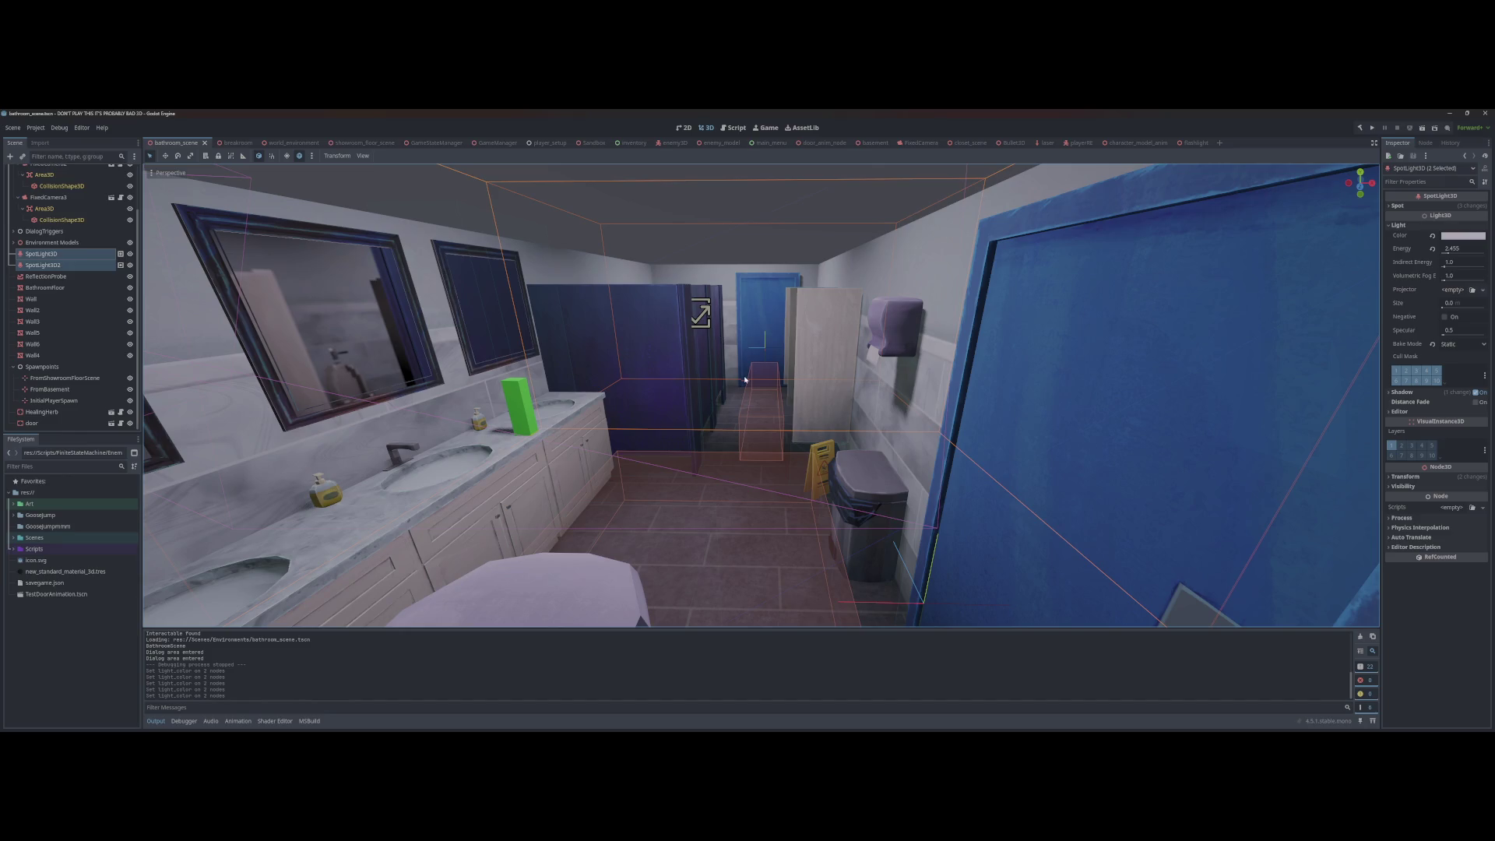
pyautogui.scroll(-3, 744, 380)
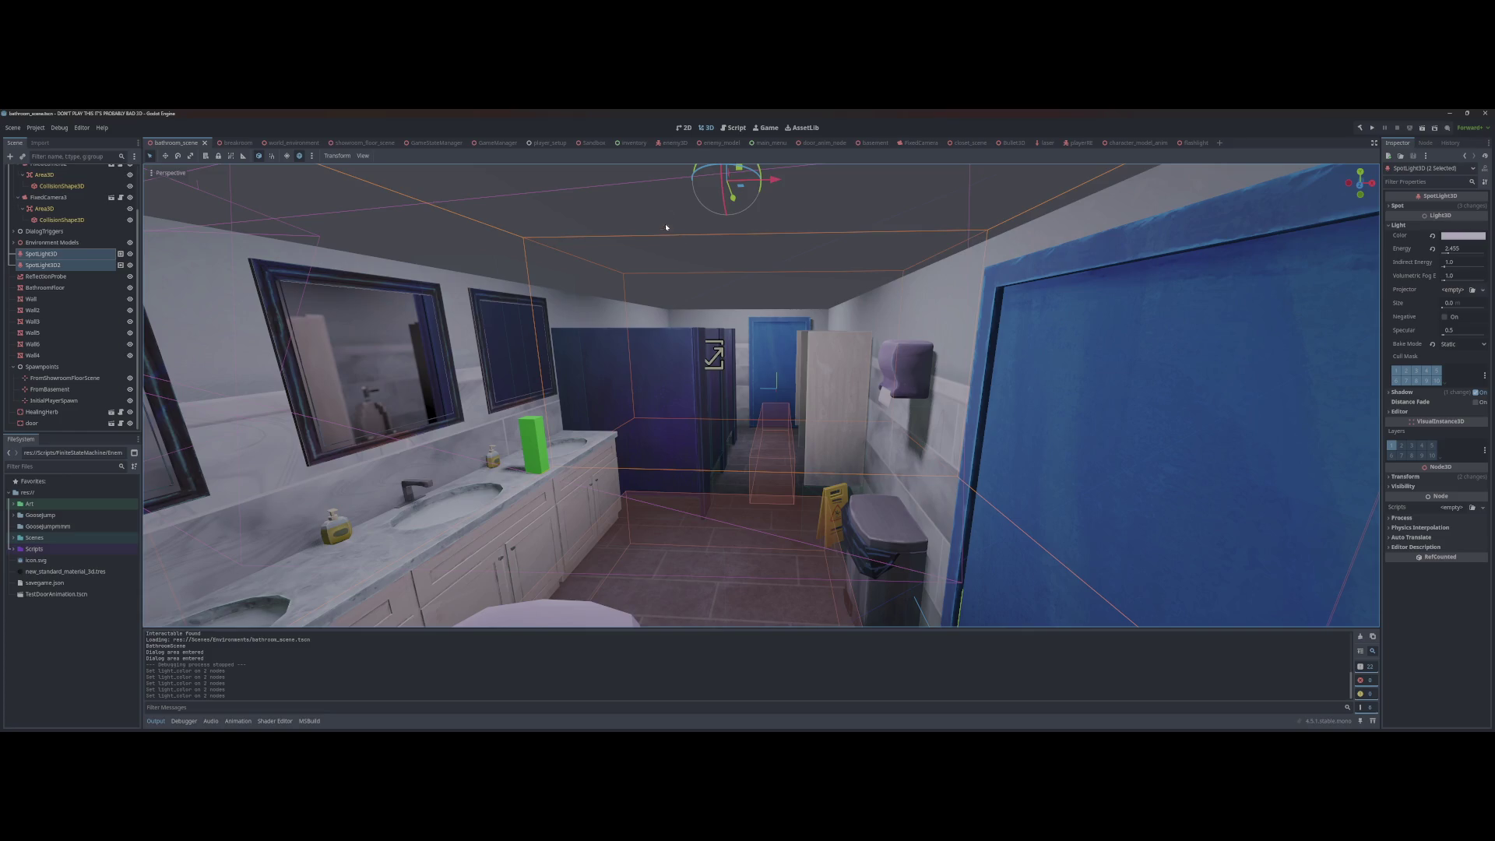
pyautogui.click(623, 143)
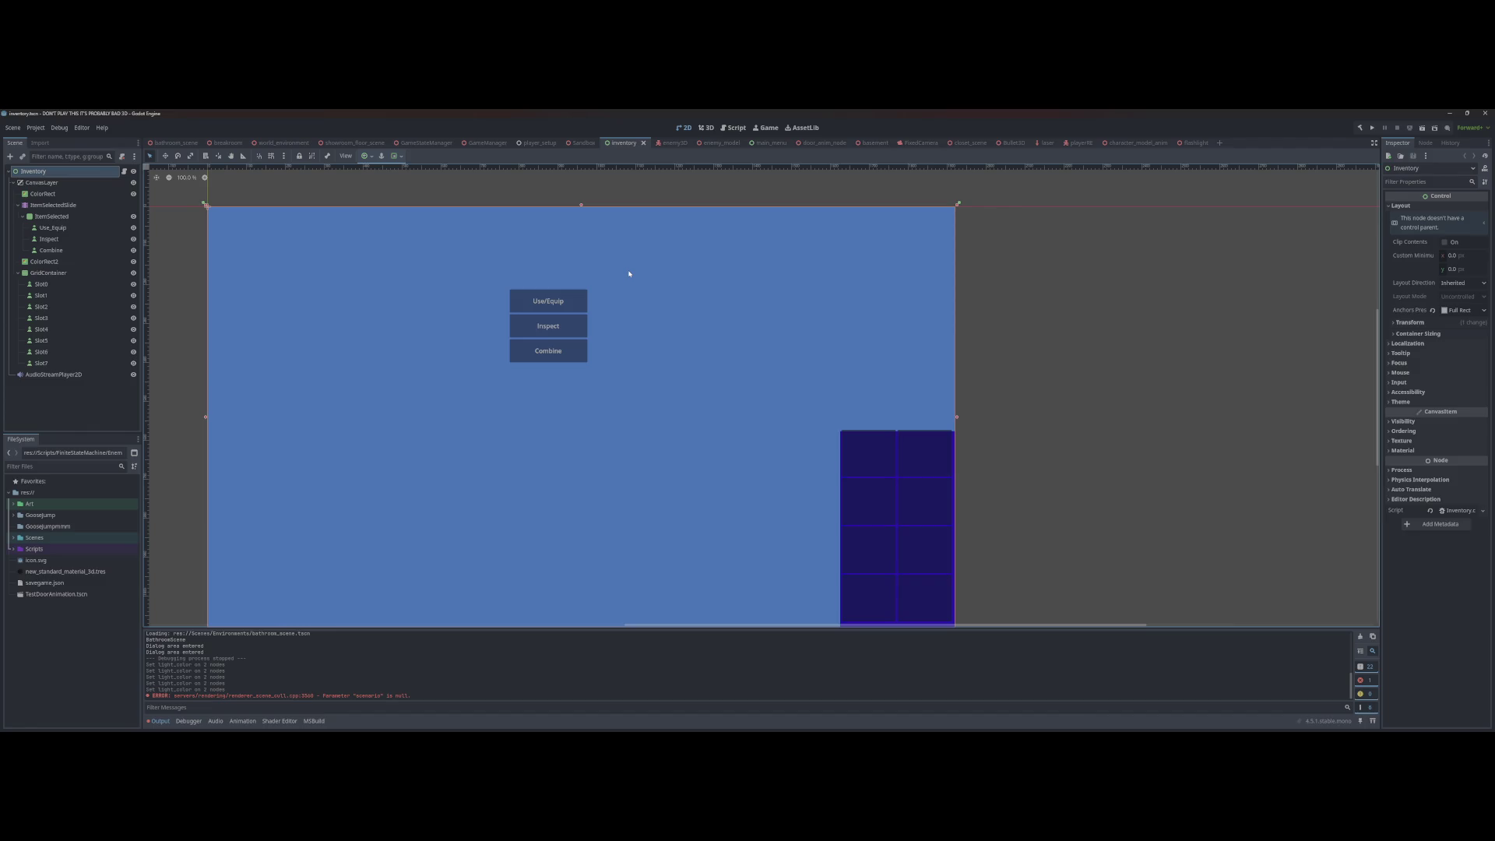
# Step: Inspect the inventory scene's Use_Equip button, then open Project Settings
pyautogui.click(579, 304)
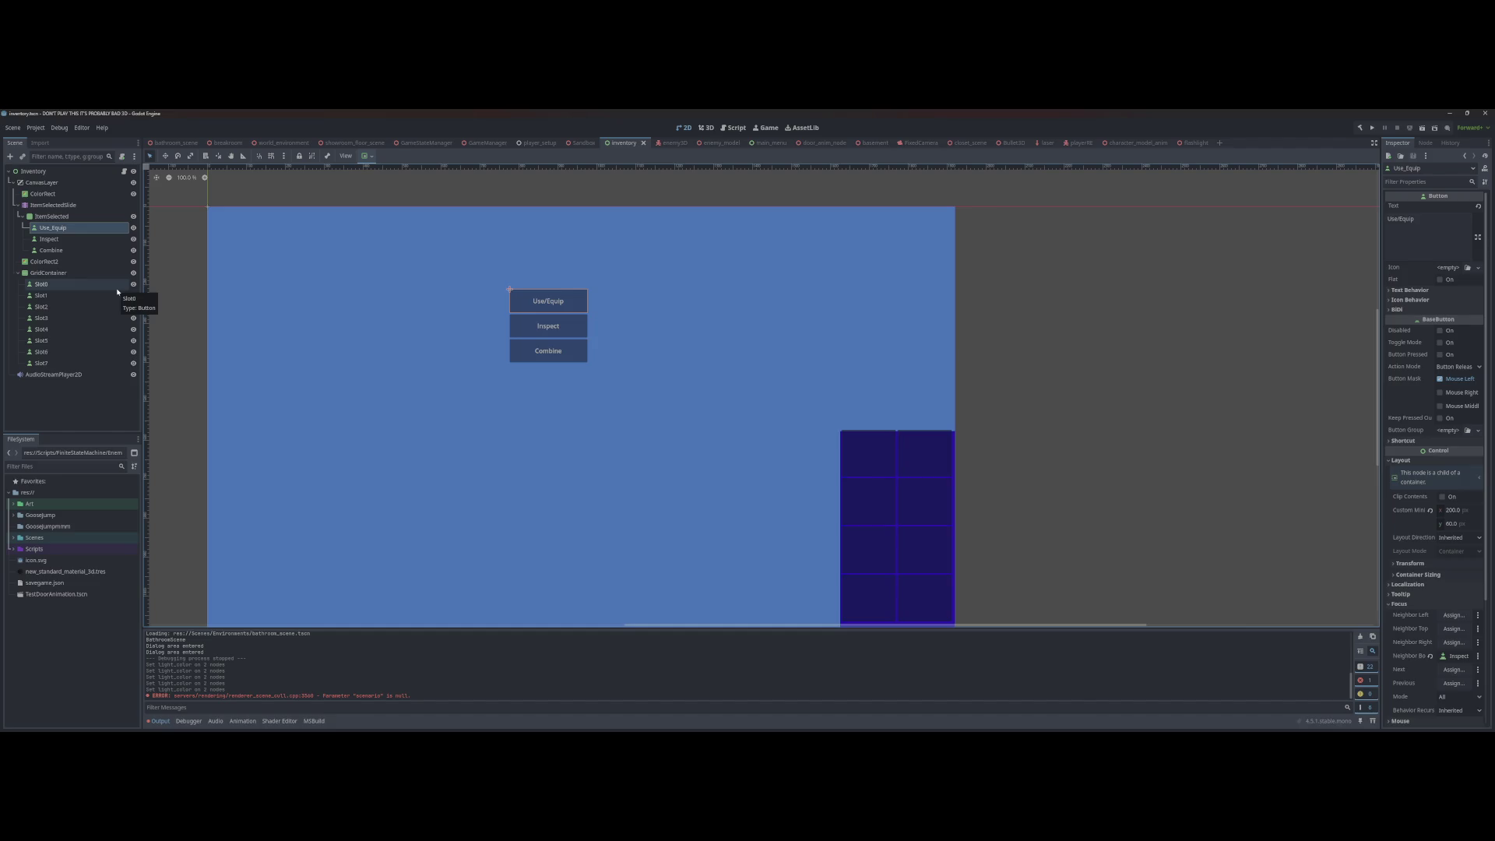
pyautogui.click(36, 128)
pyautogui.click(41, 137)
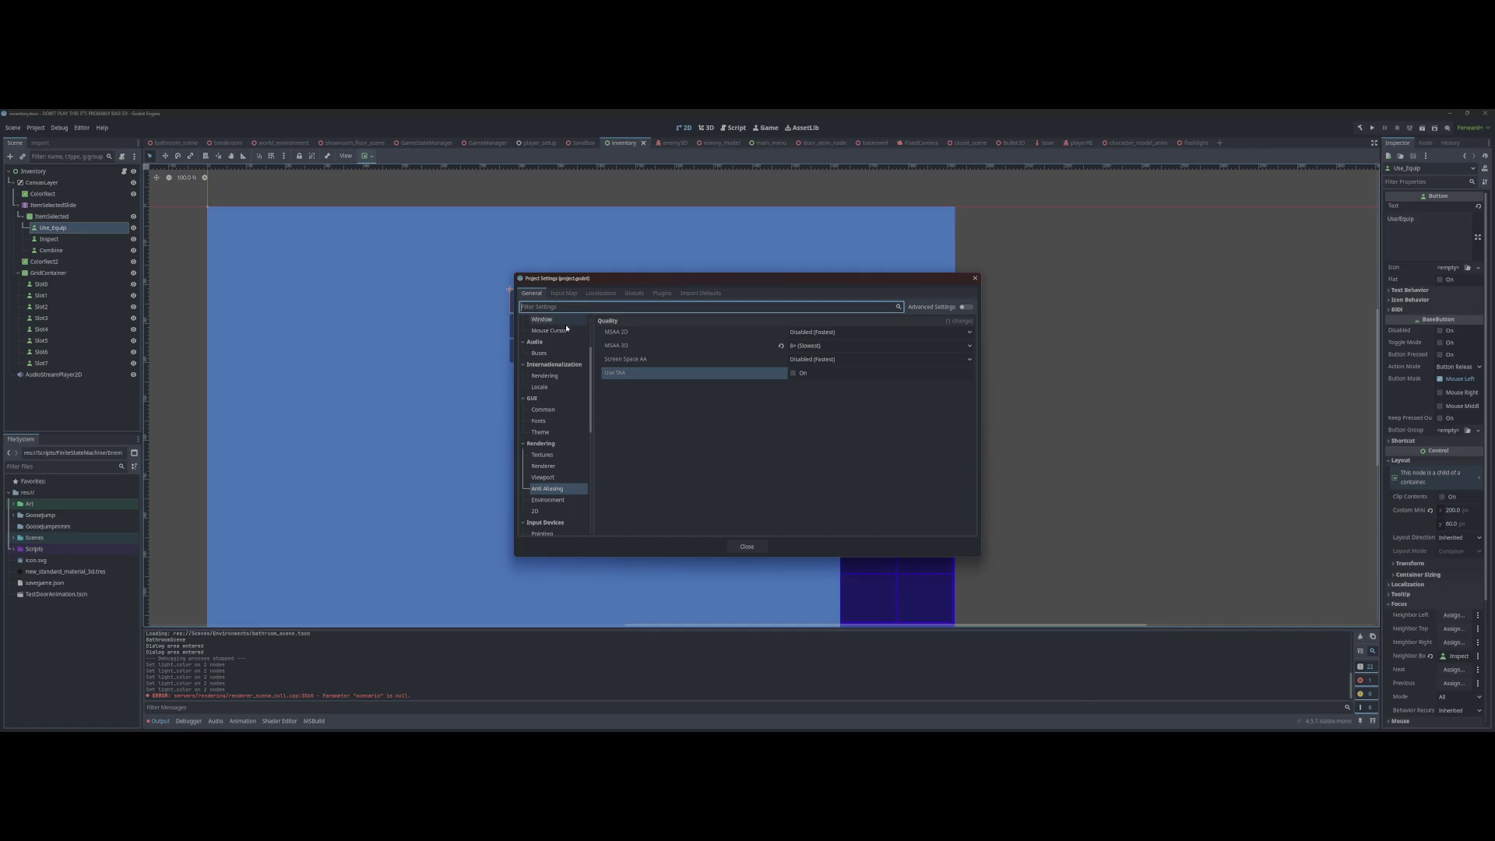
# Step: Set Display > Window viewport size to 1080 × 720 and close Project Settings
pyautogui.scroll(5, 553, 325)
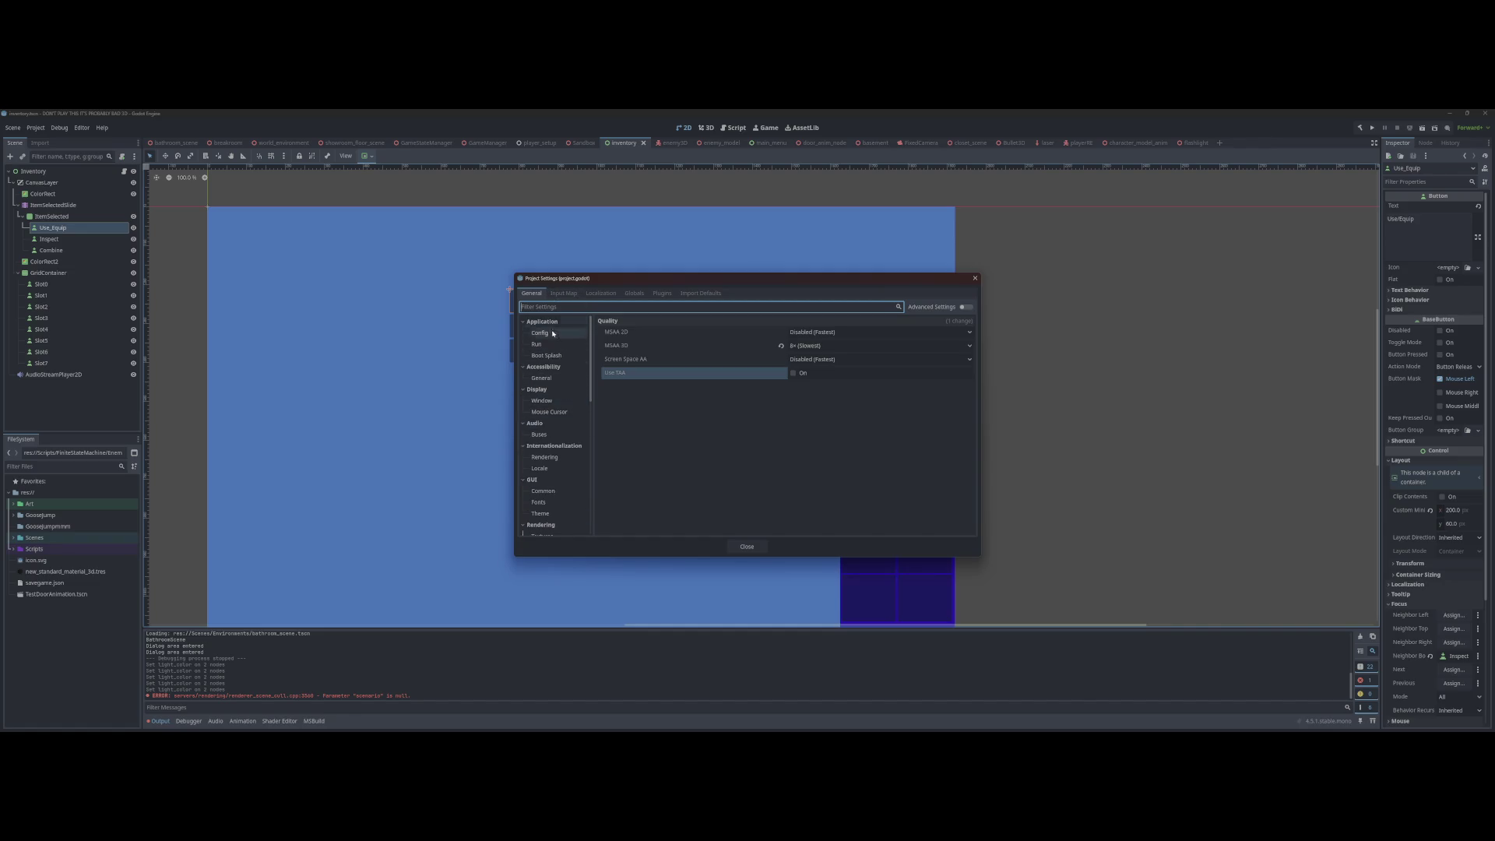
pyautogui.click(545, 400)
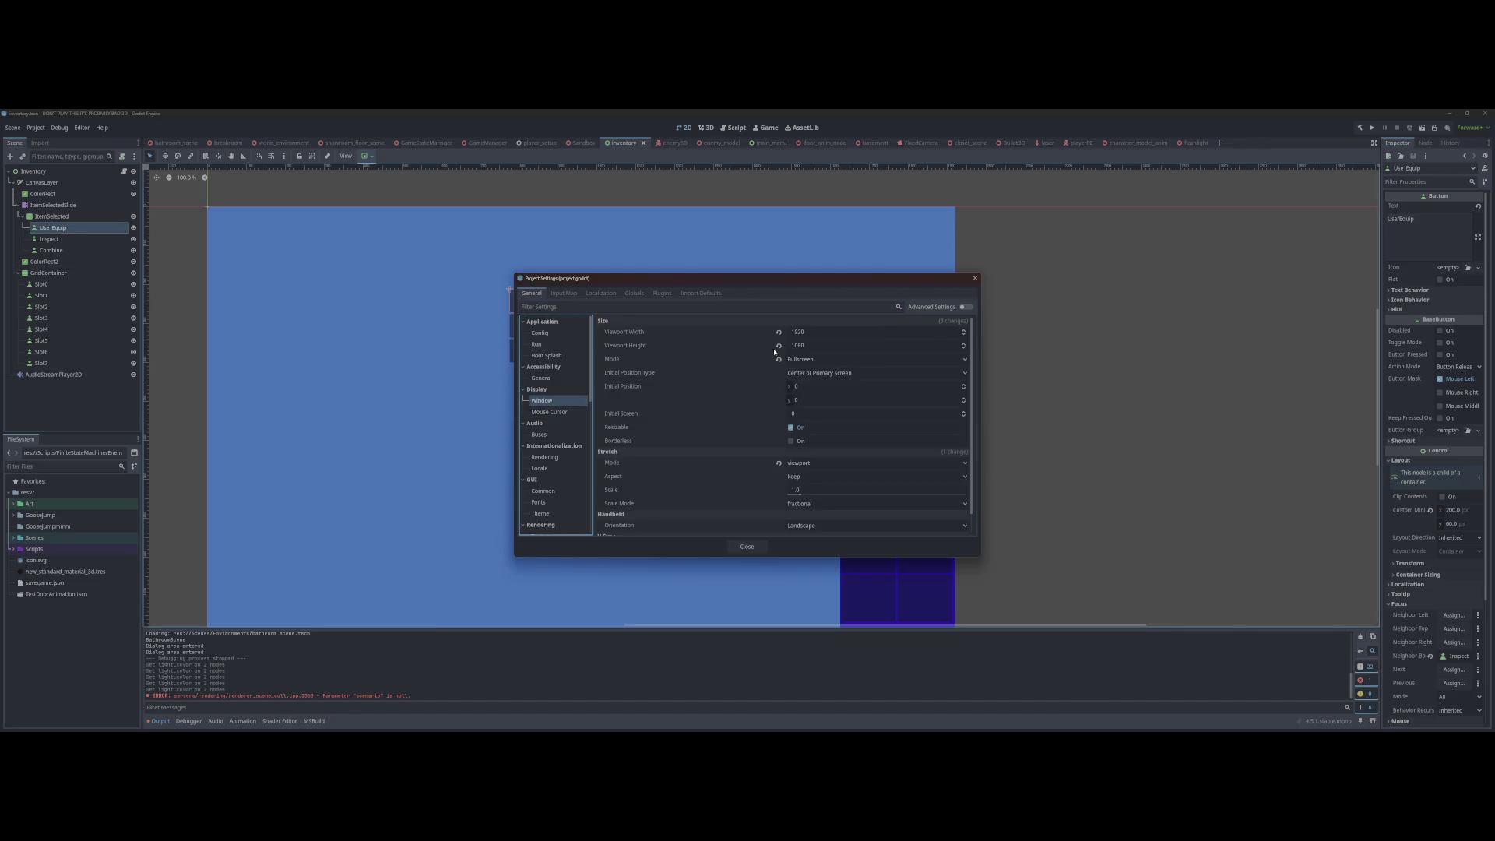
pyautogui.click(828, 335)
pyautogui.write('1')
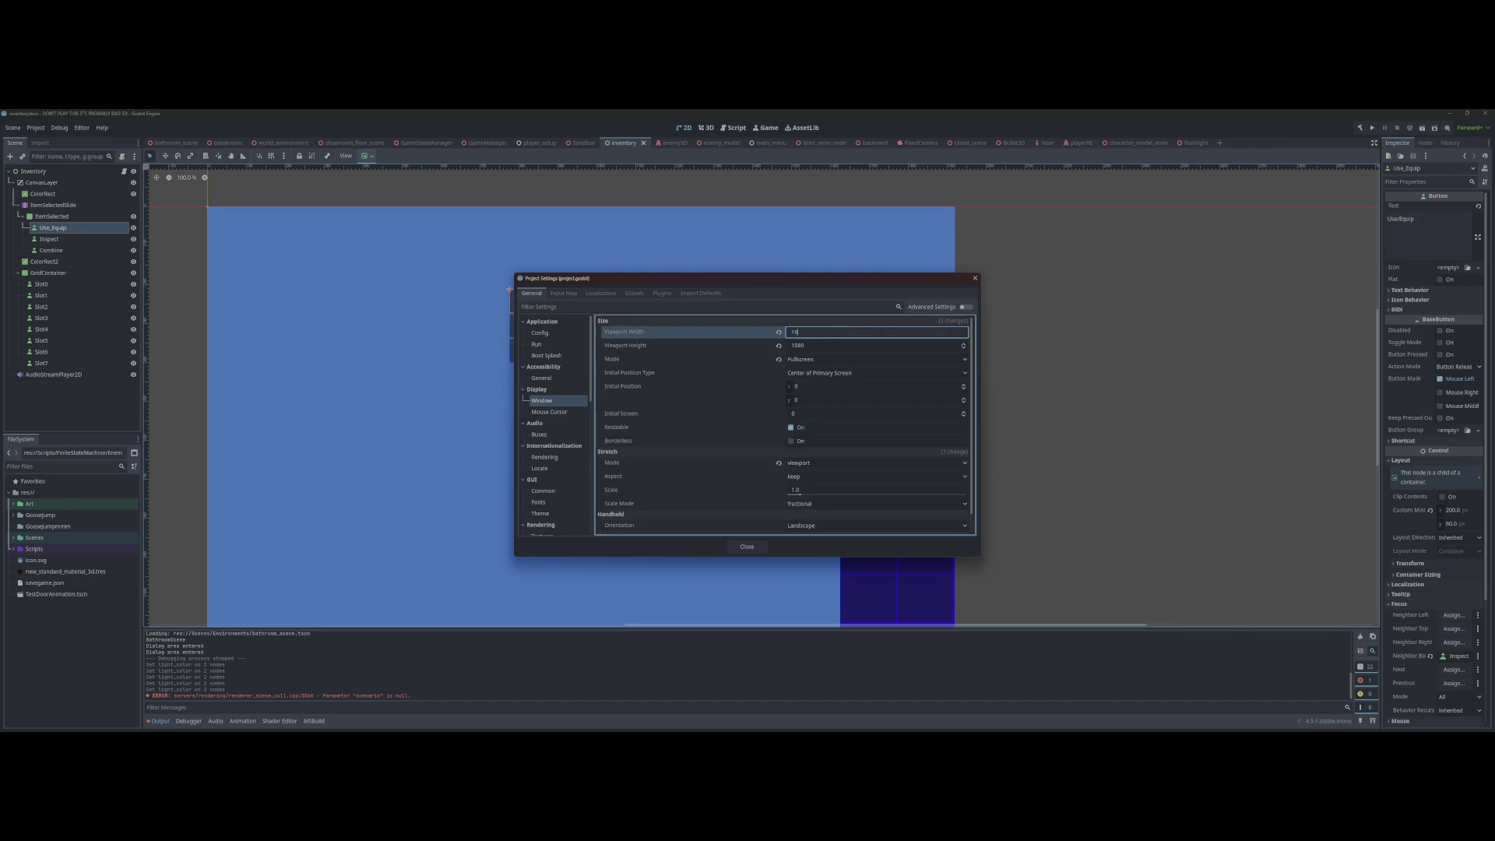
pyautogui.write('0')
pyautogui.press('Tab')
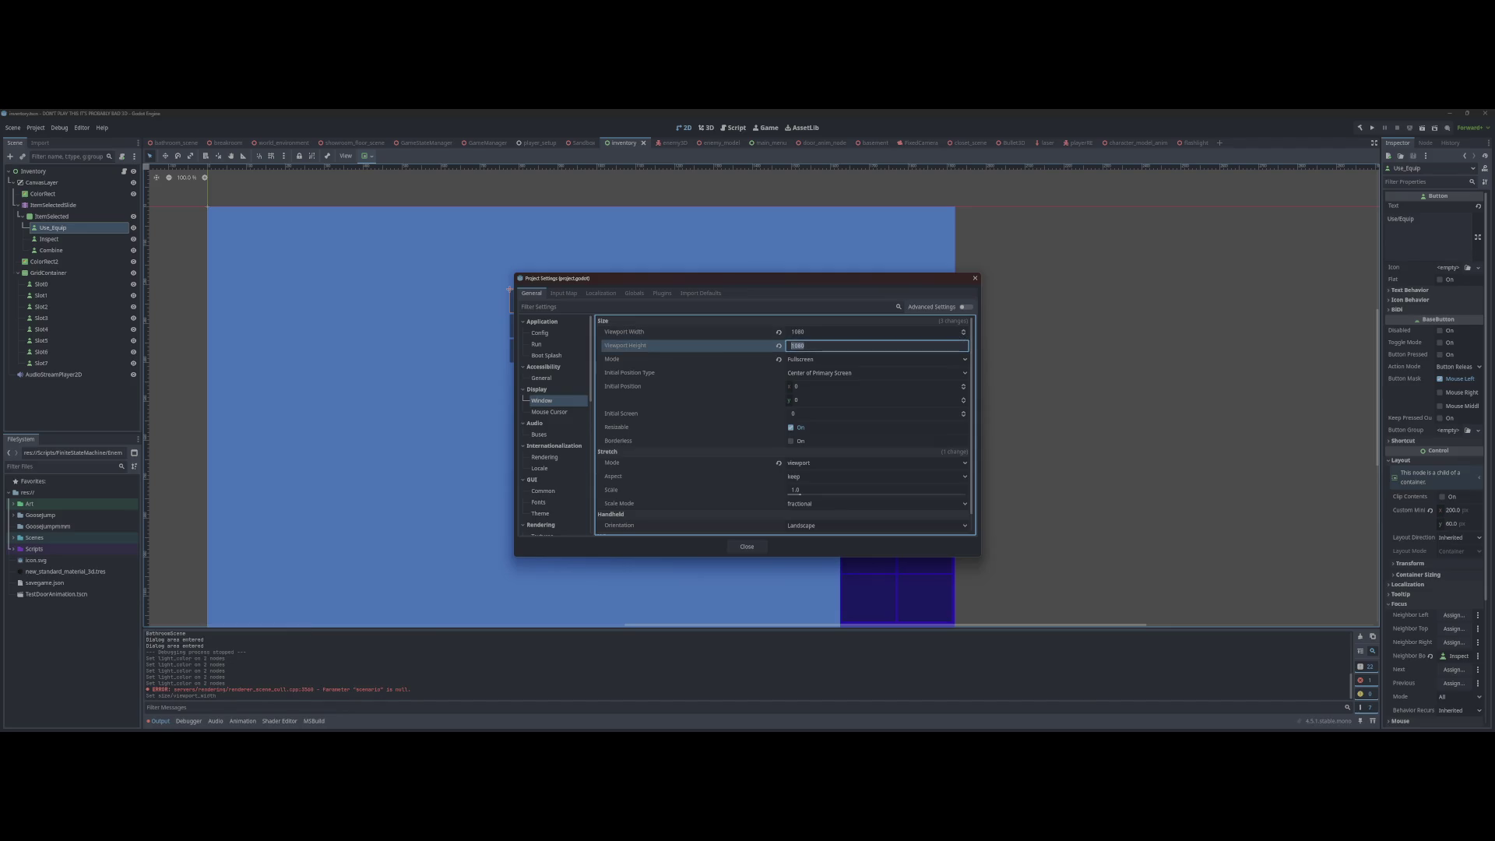
pyautogui.write('720')
pyautogui.press('Return')
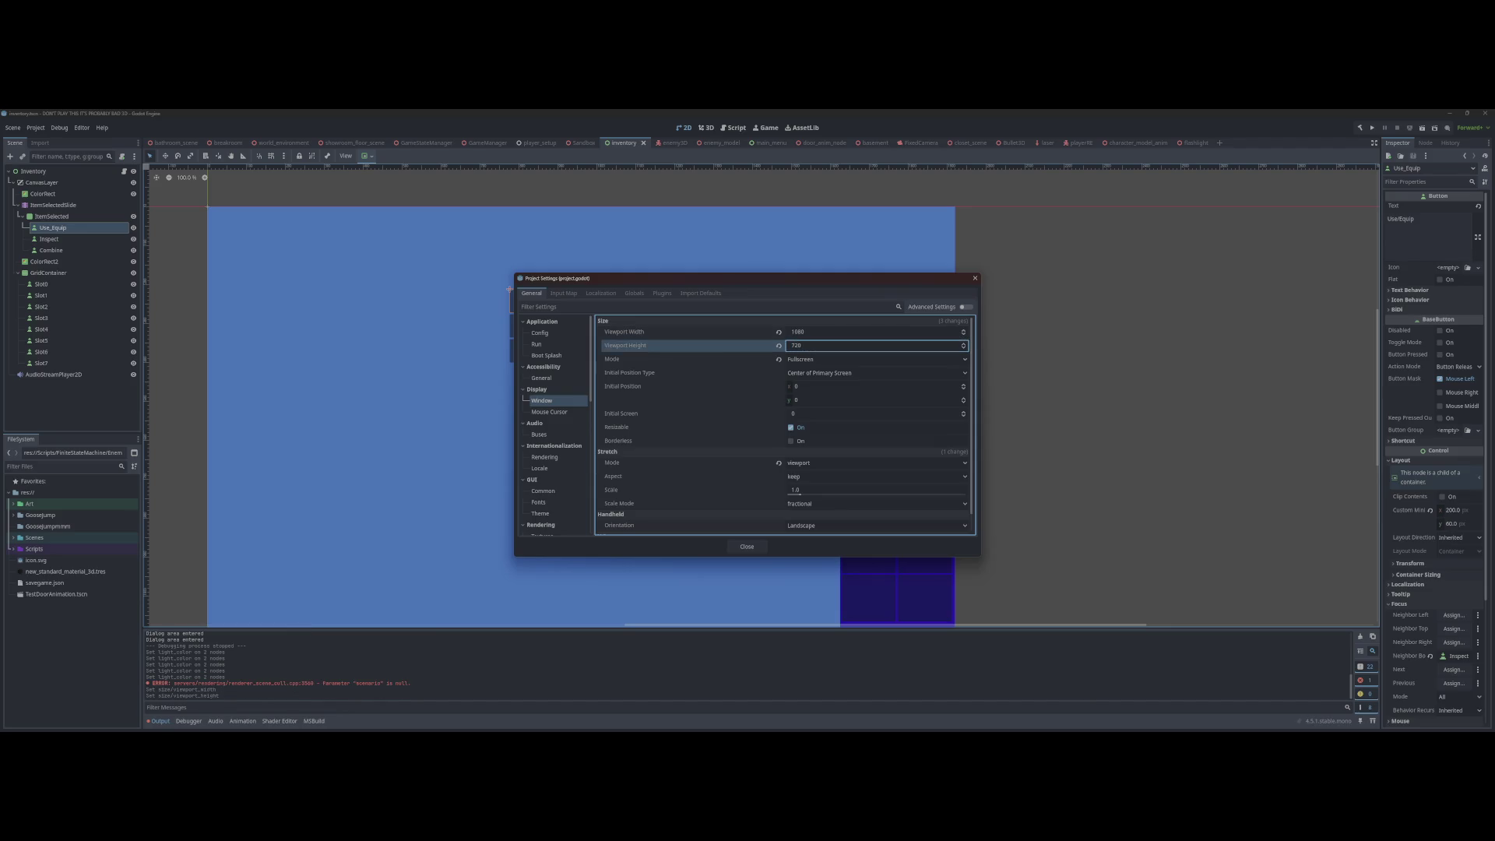
pyautogui.click(747, 546)
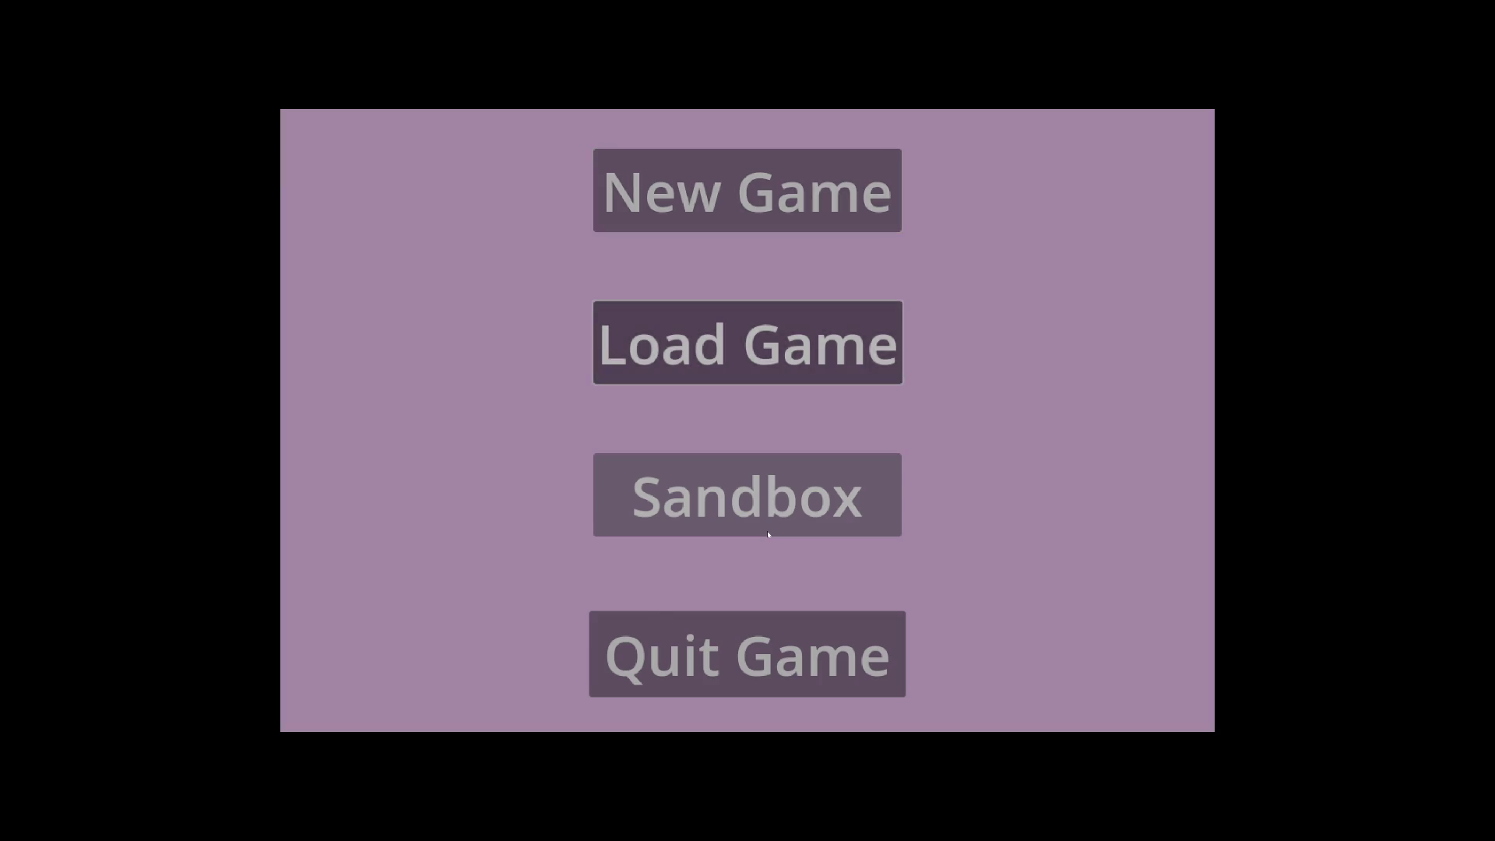
# Step: Start the game from the main menu and check the Handgun's actions in the inventory
pyautogui.click(768, 534)
pyautogui.press('Tab')
pyautogui.press('Return')
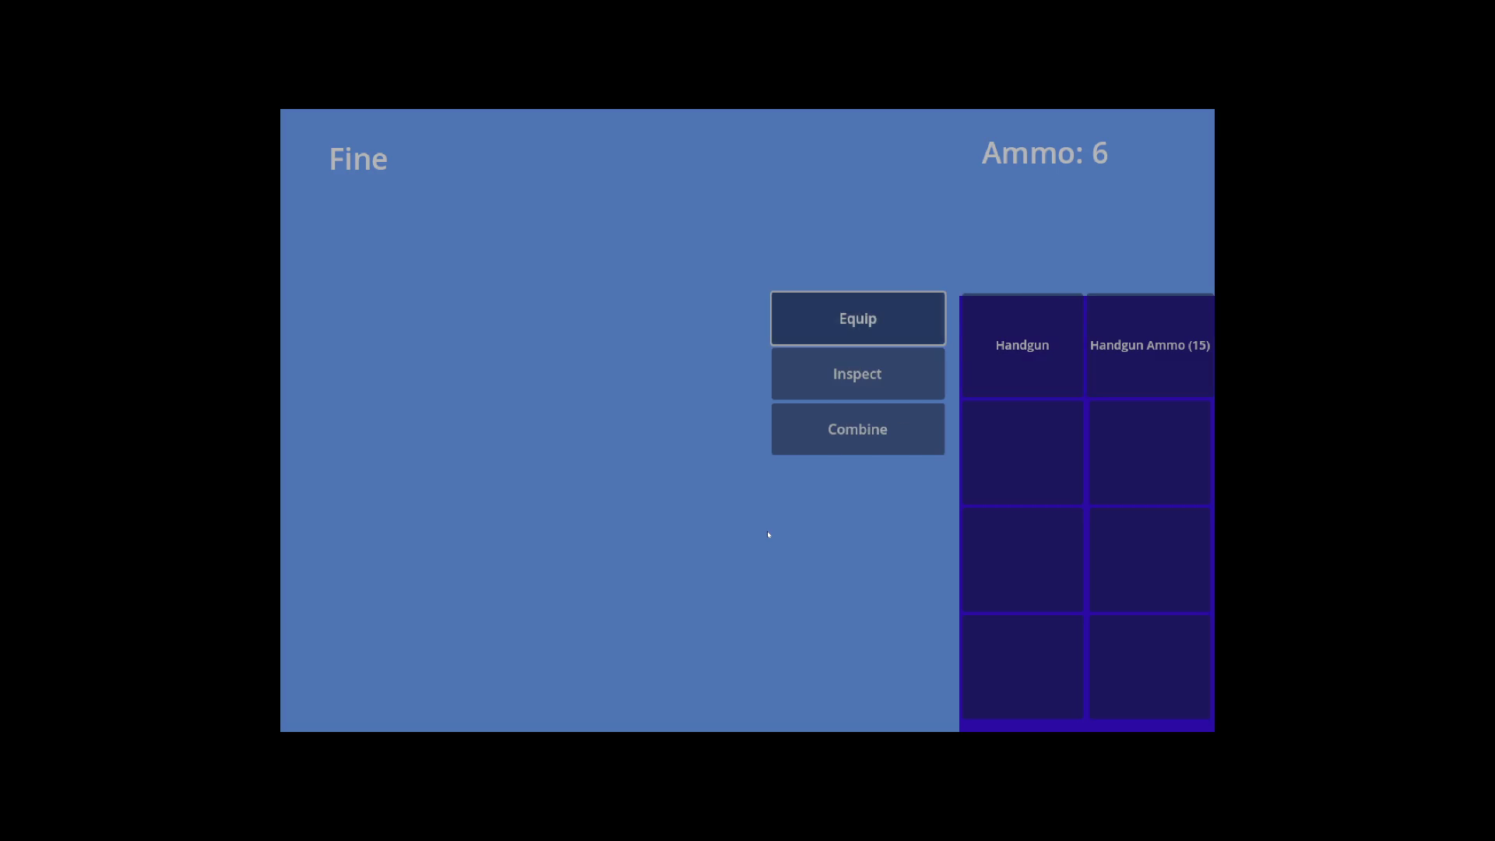
pyautogui.press('Escape')
pyautogui.press('Tab')
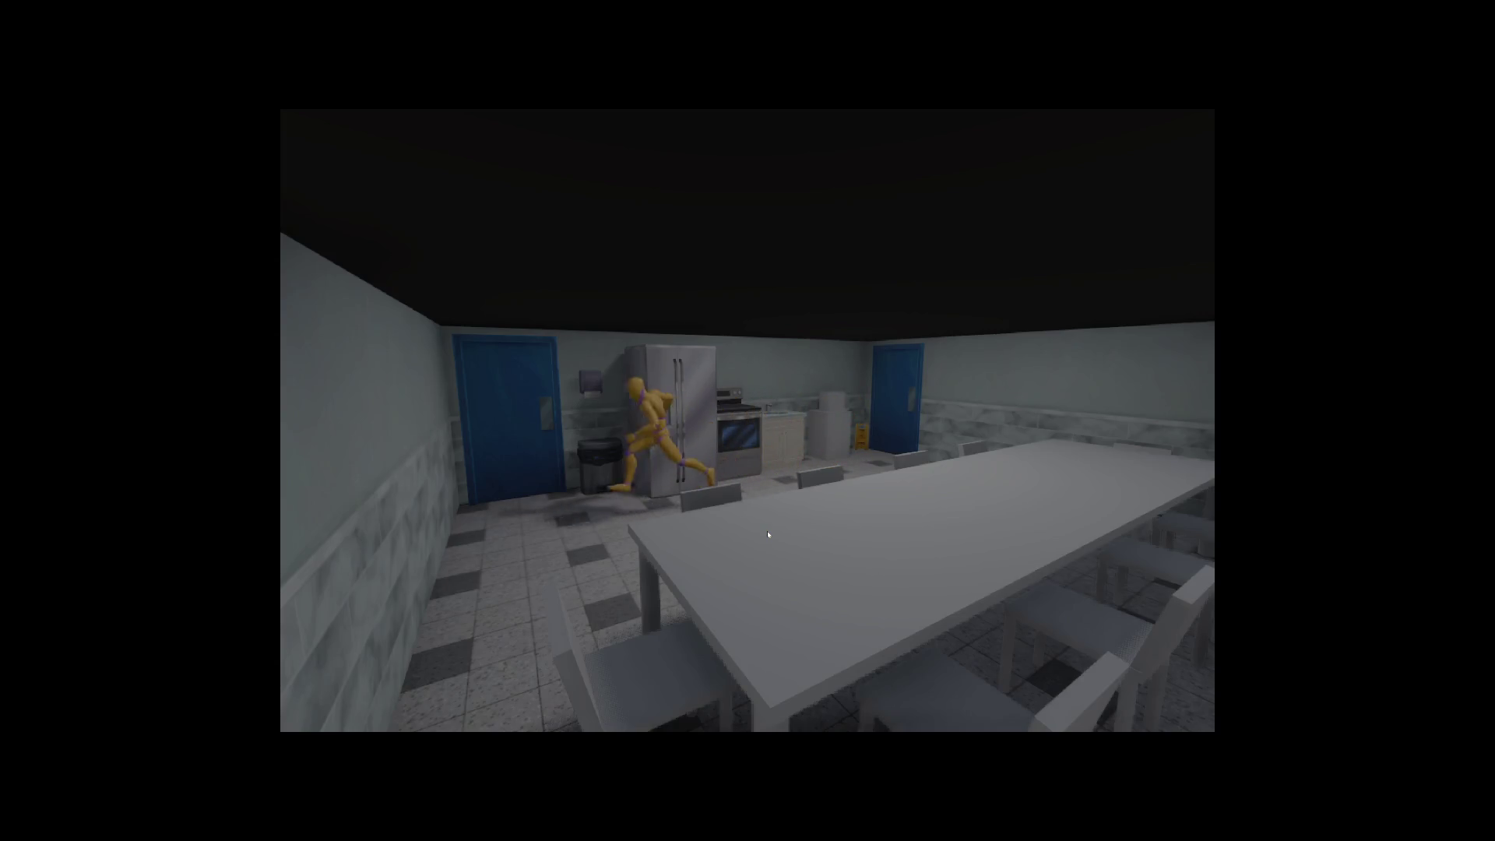
# Step: Walk through the kitchen door into the restroom, checking the inventory along the way
pyautogui.press('e')
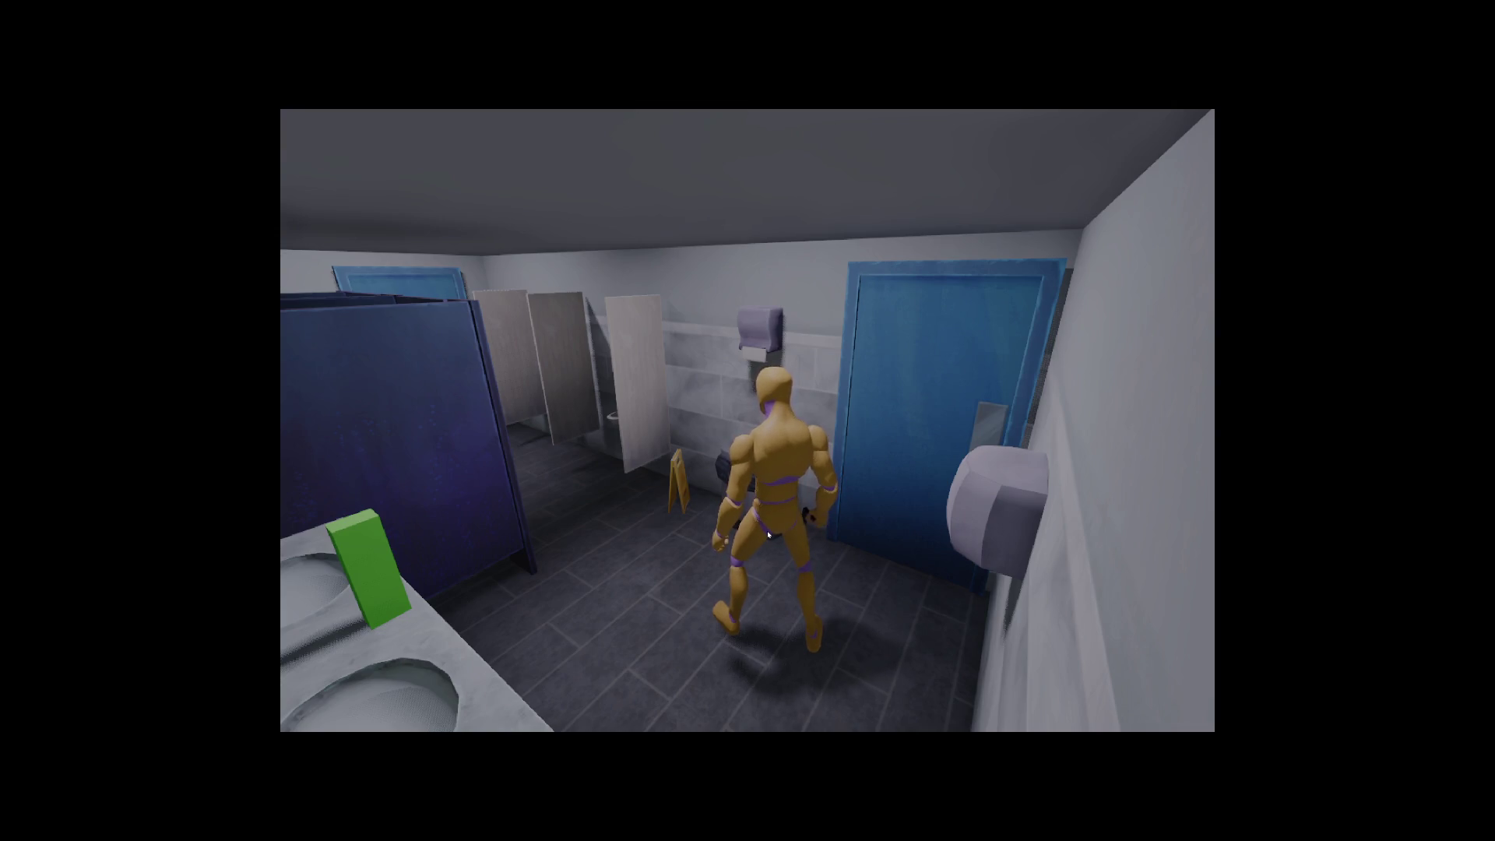
pyautogui.press('Tab')
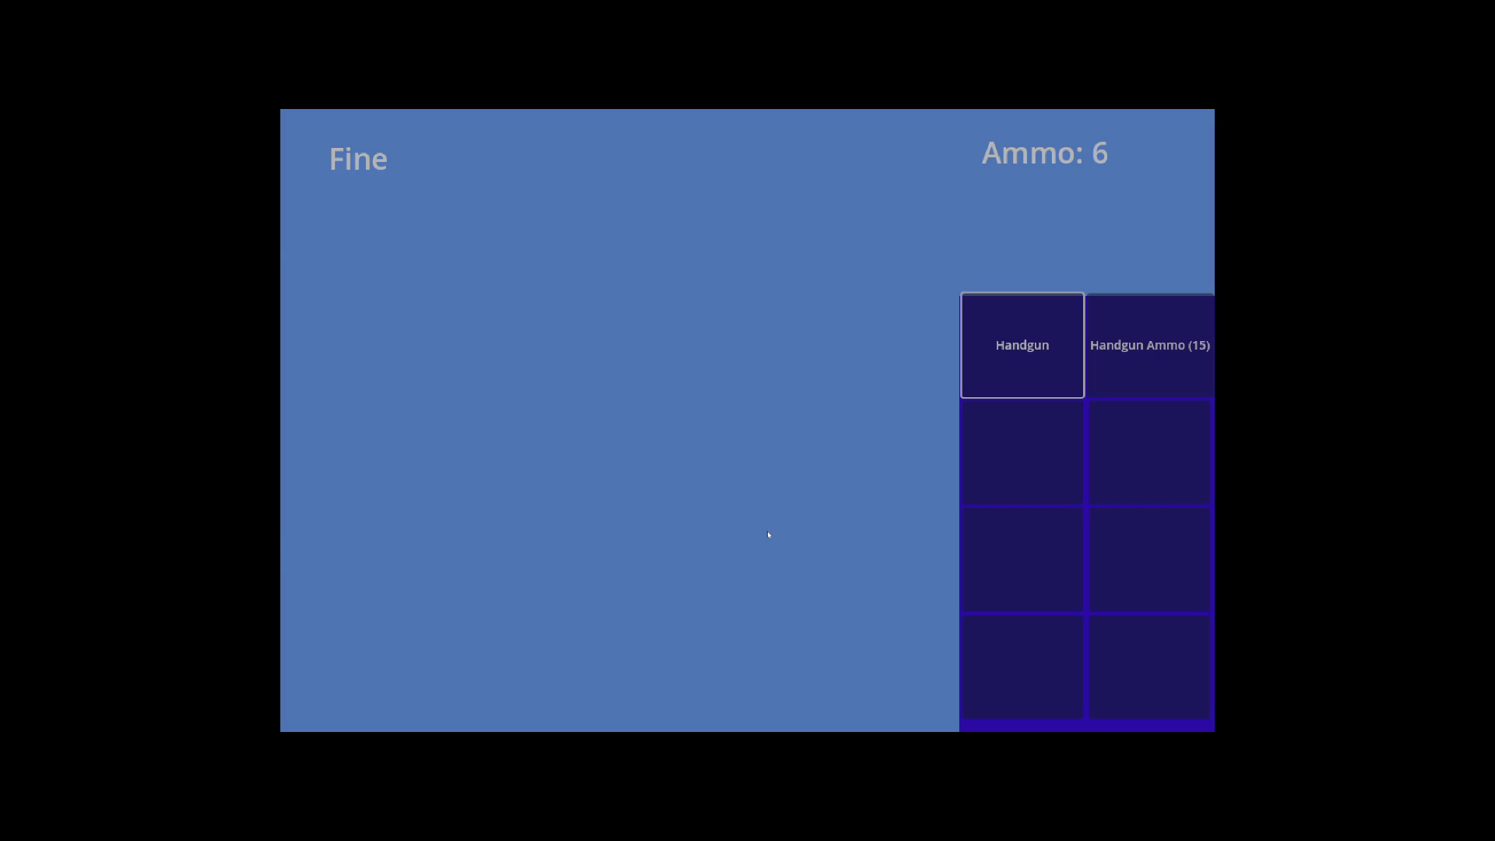
pyautogui.press('Tab')
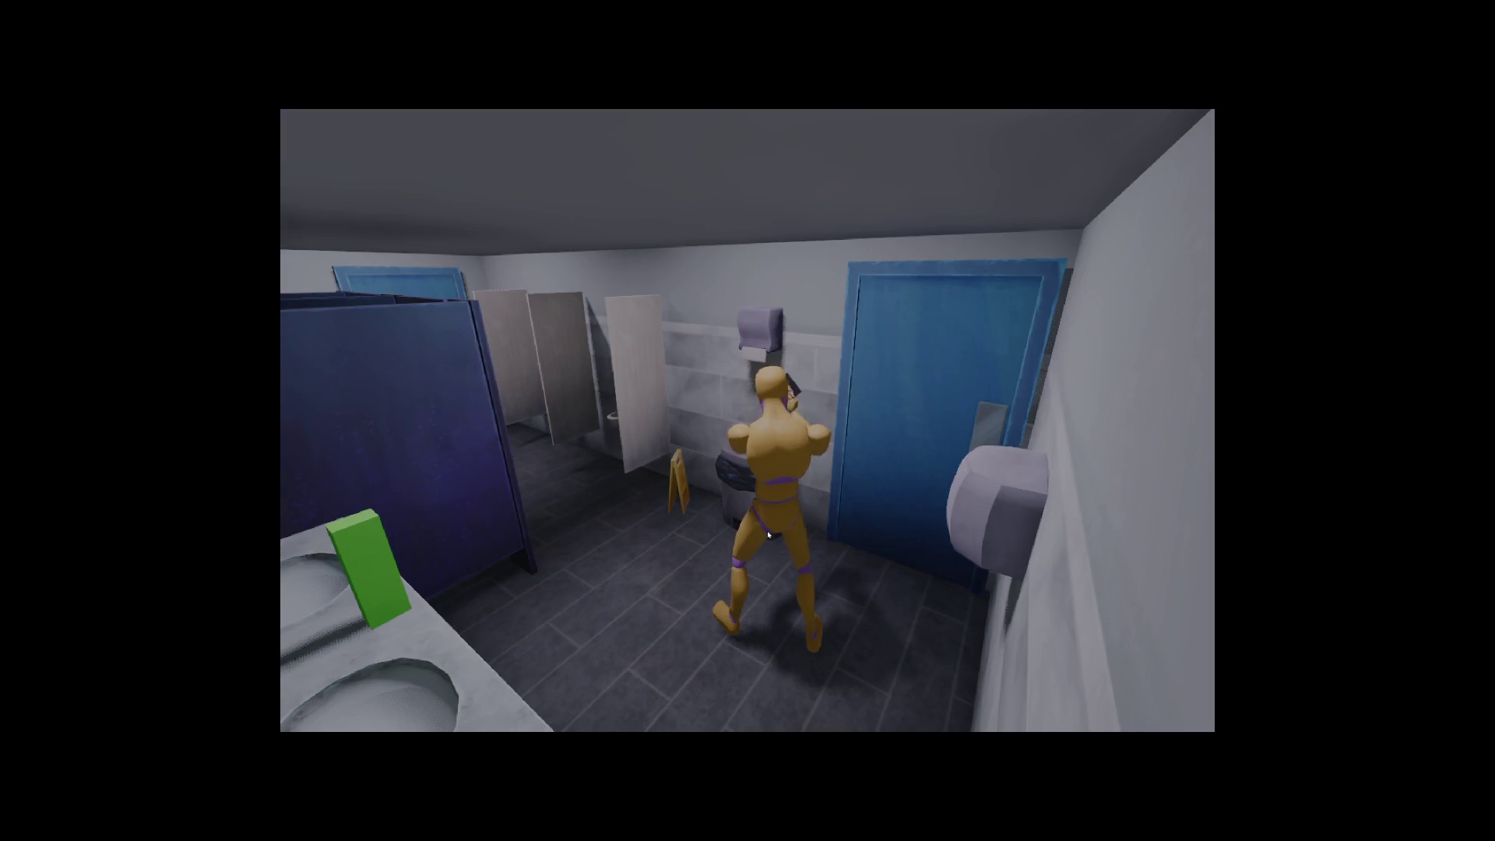
pyautogui.press('Tab')
pyautogui.press('Tab')
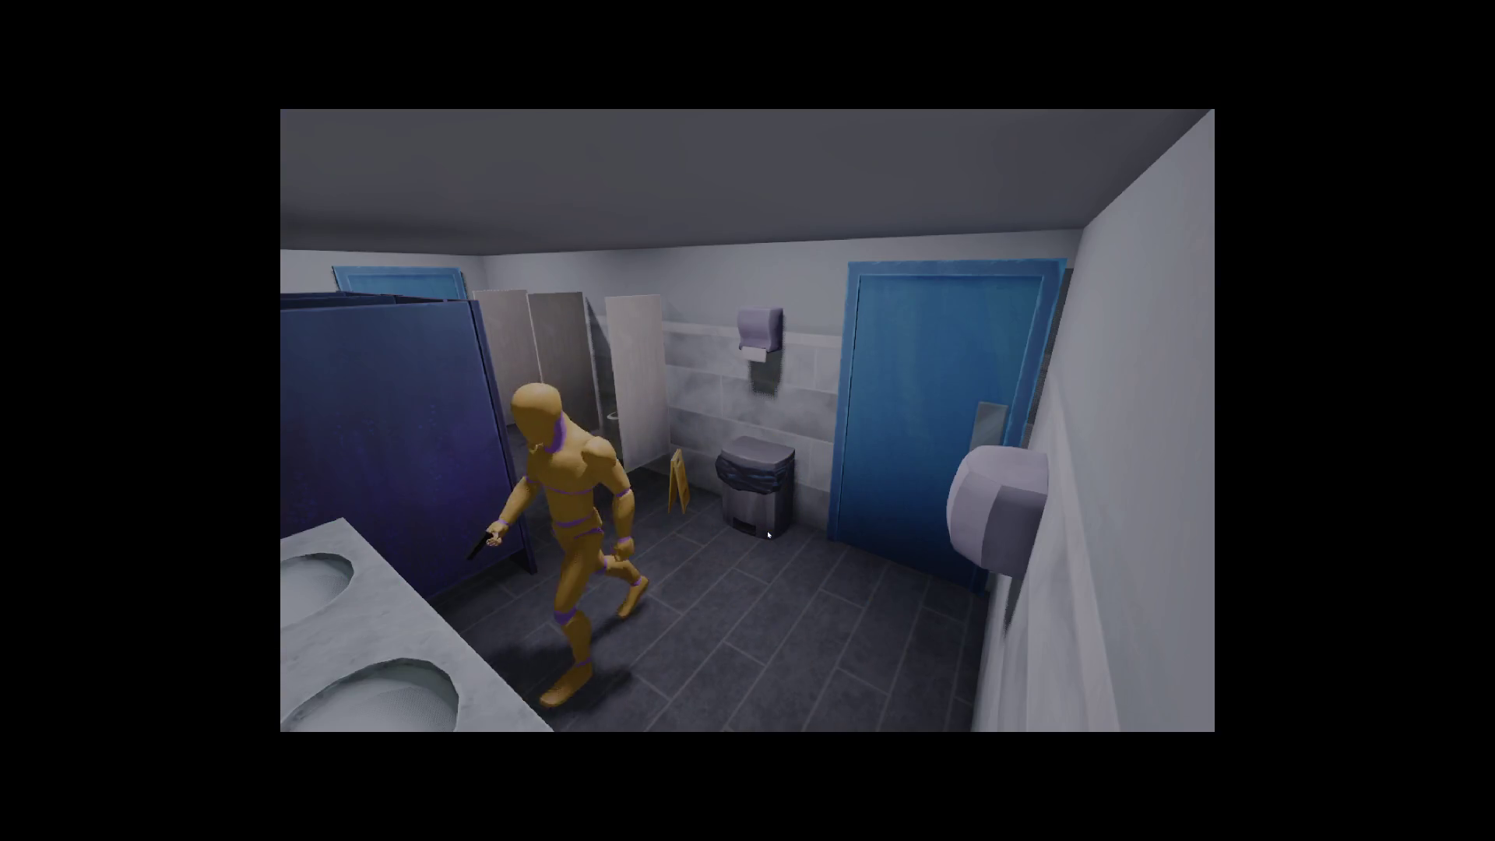
pyautogui.press('Tab')
pyautogui.press('Tab')
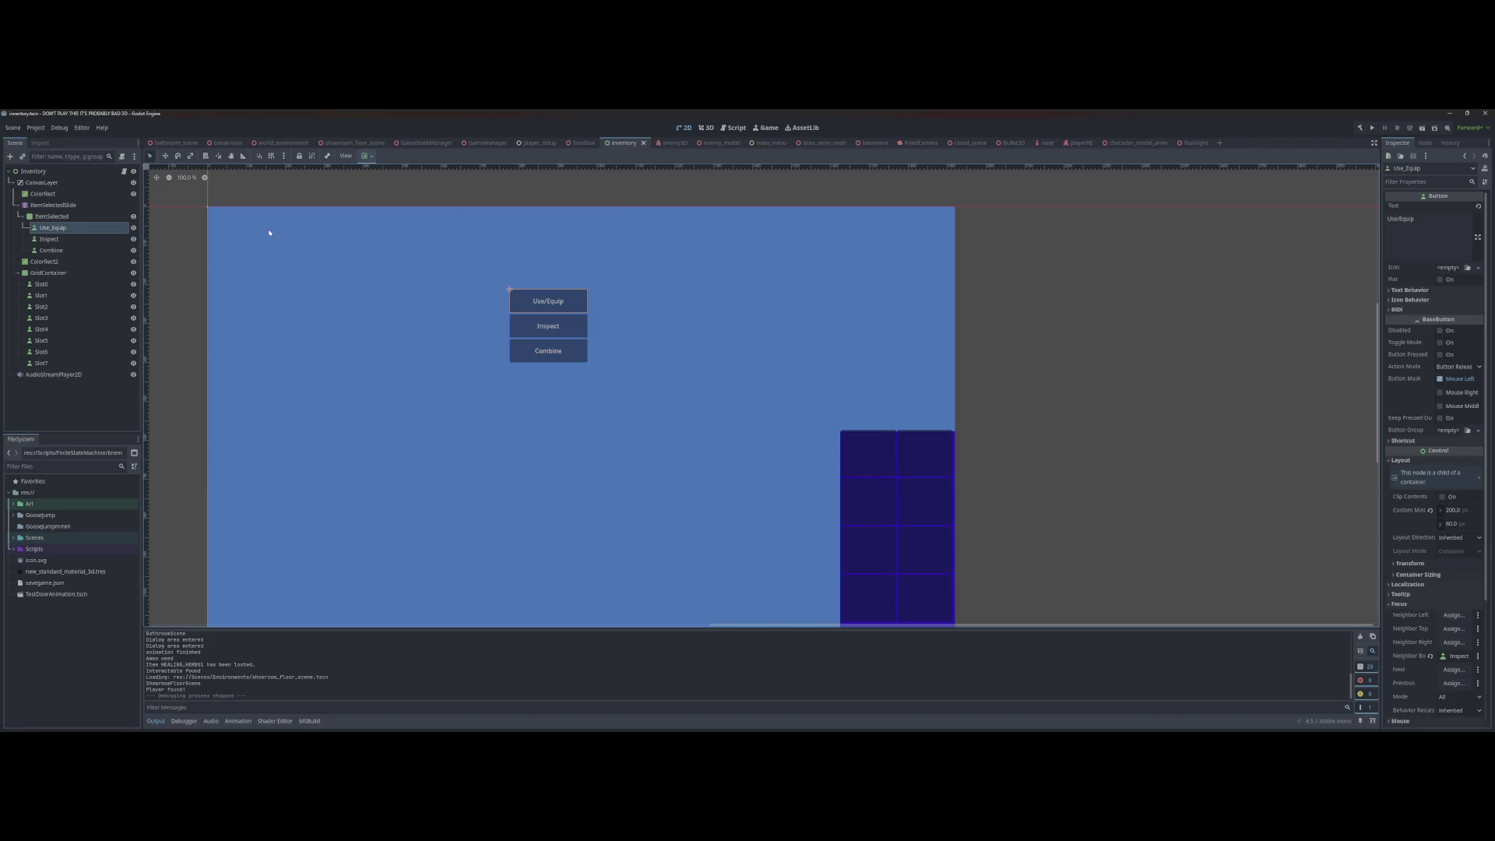
# Step: Switch to the showroom_floor_scene tab and fly the view through the showroom
pyautogui.click(190, 145)
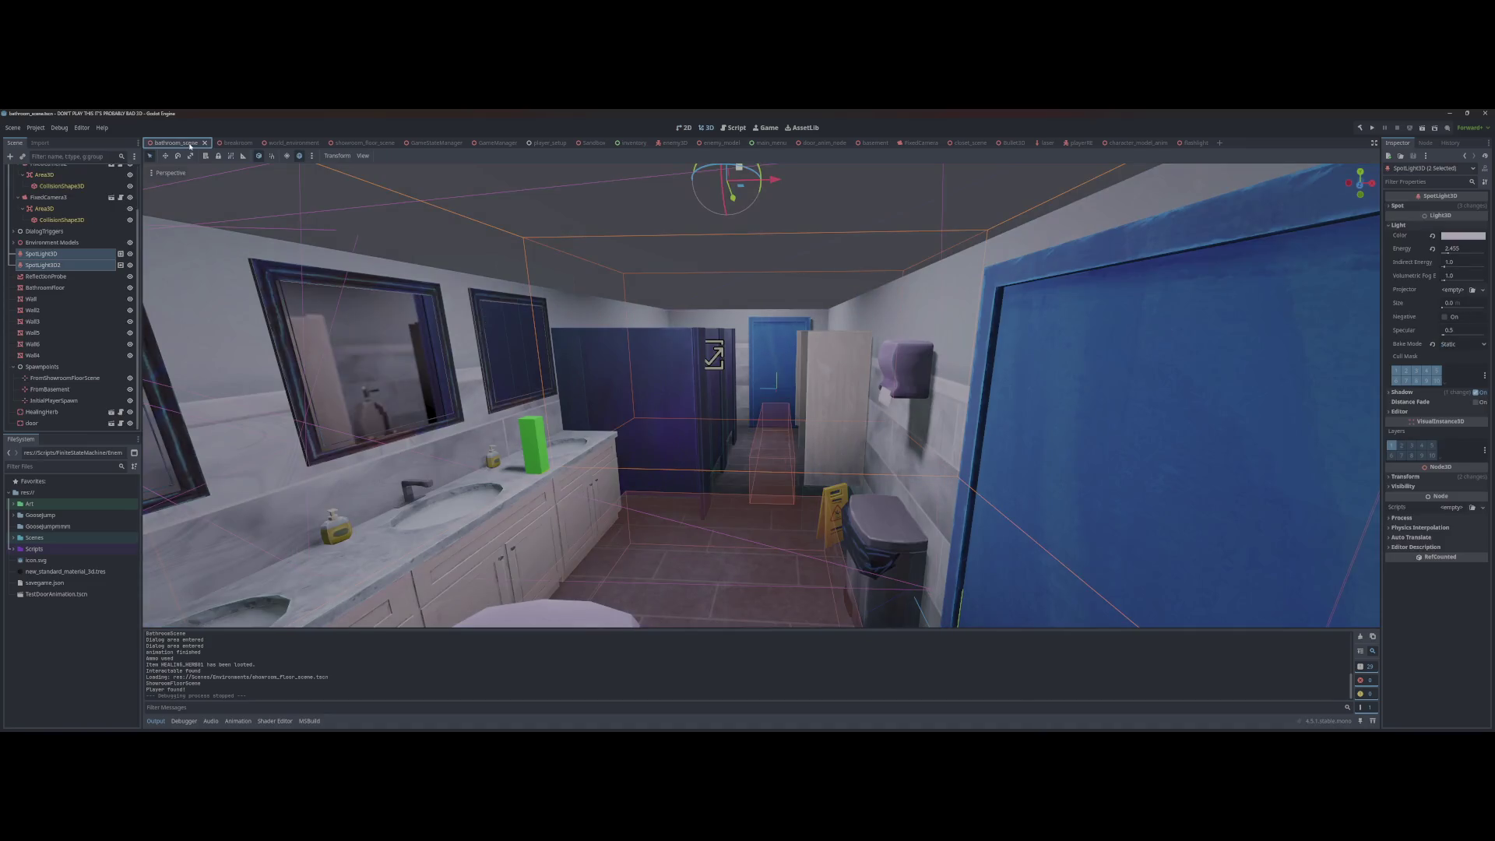
pyautogui.click(352, 144)
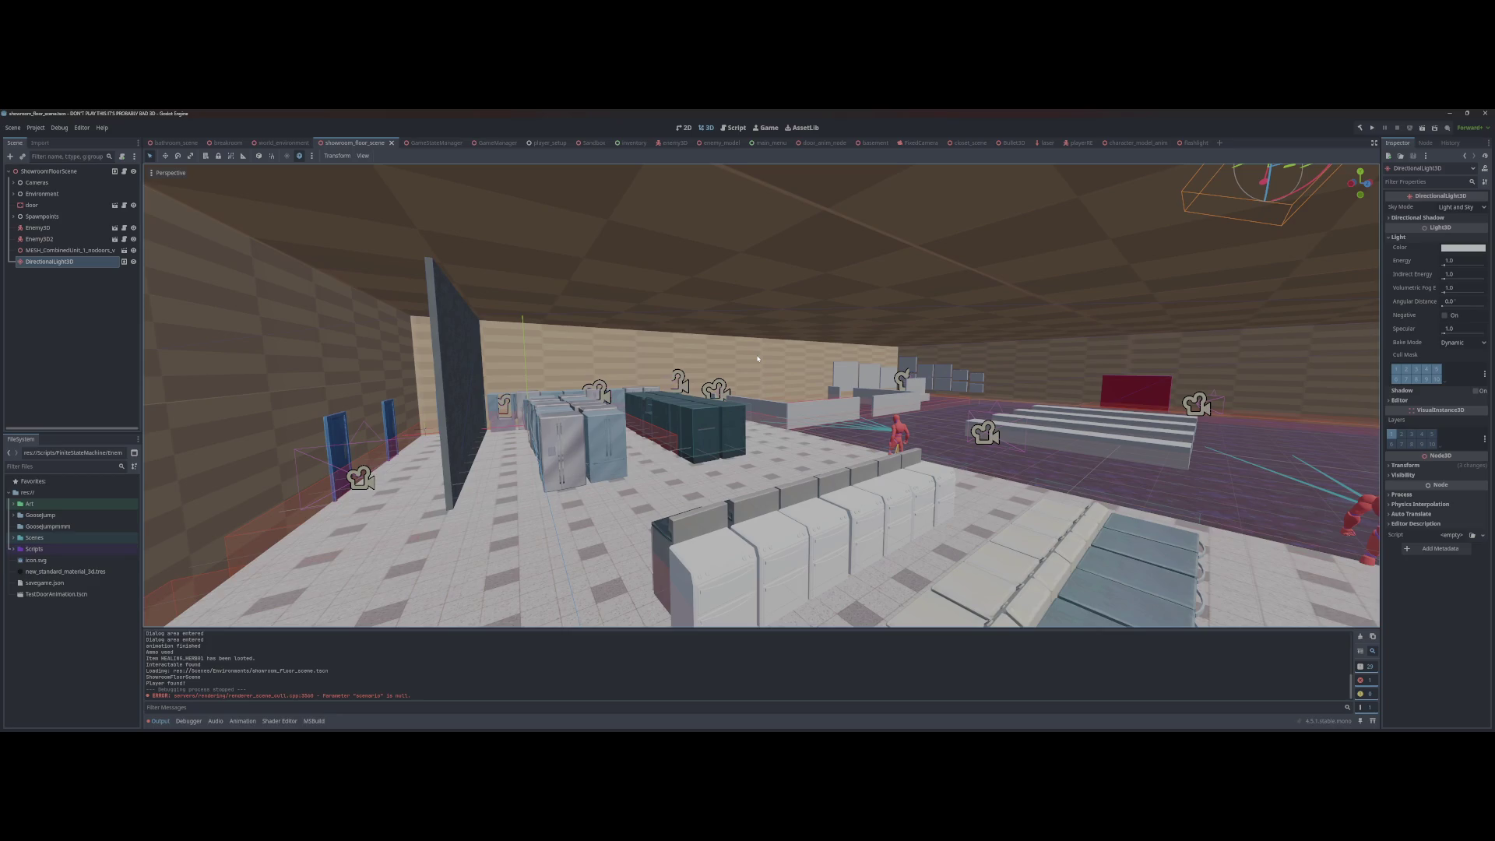
pyautogui.moveTo(708, 352)
pyautogui.mouseDown()
pyautogui.moveTo(779, 349)
pyautogui.moveTo(743, 350)
pyautogui.mouseUp()
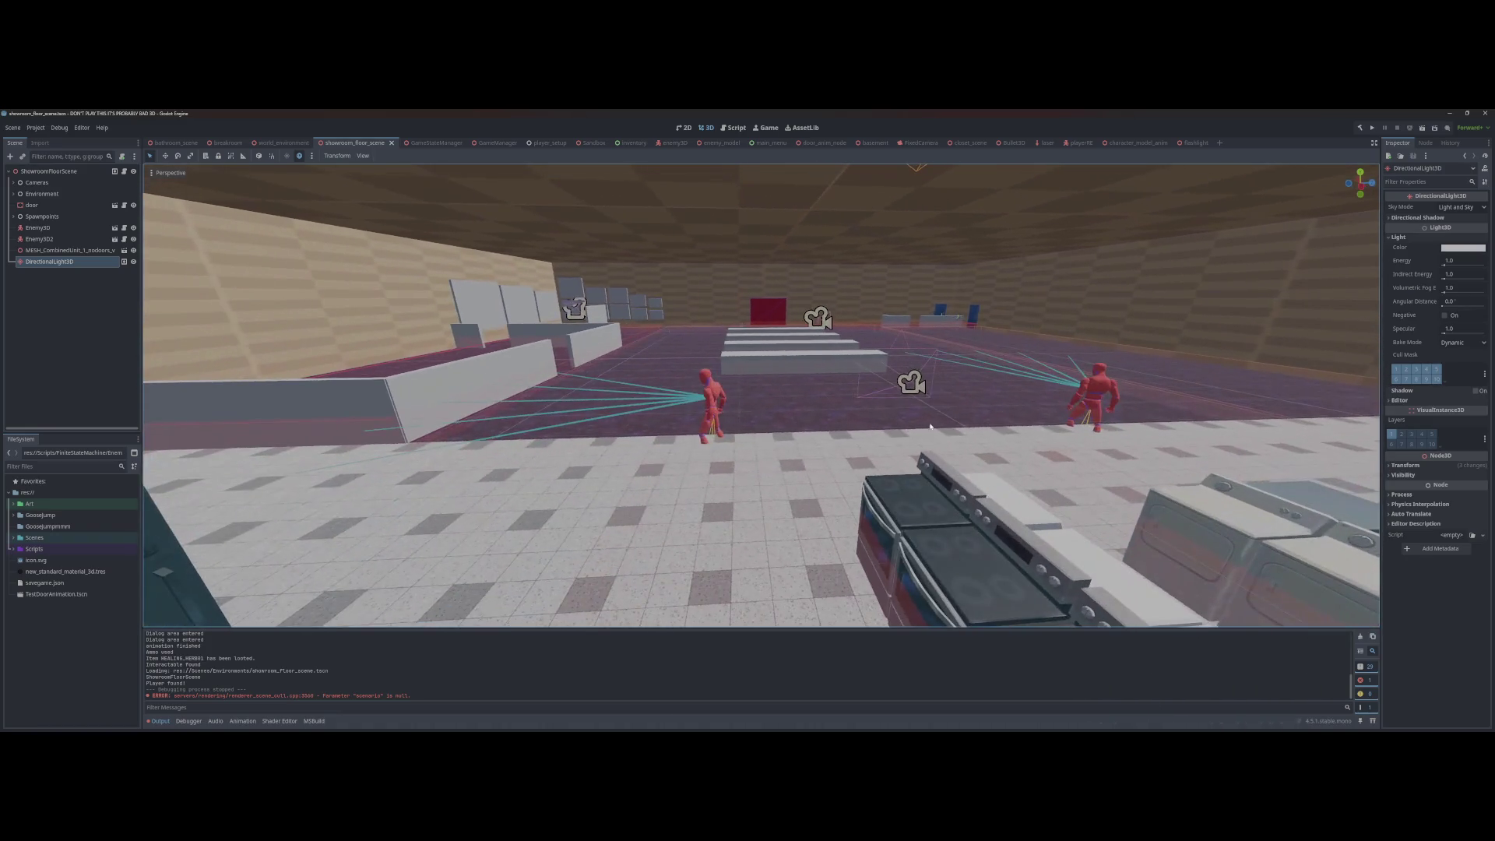
# Step: Select the CenterOfStore camera, test-move it along X, then undo the move
pyautogui.click(898, 384)
pyautogui.scroll(2, 898, 384)
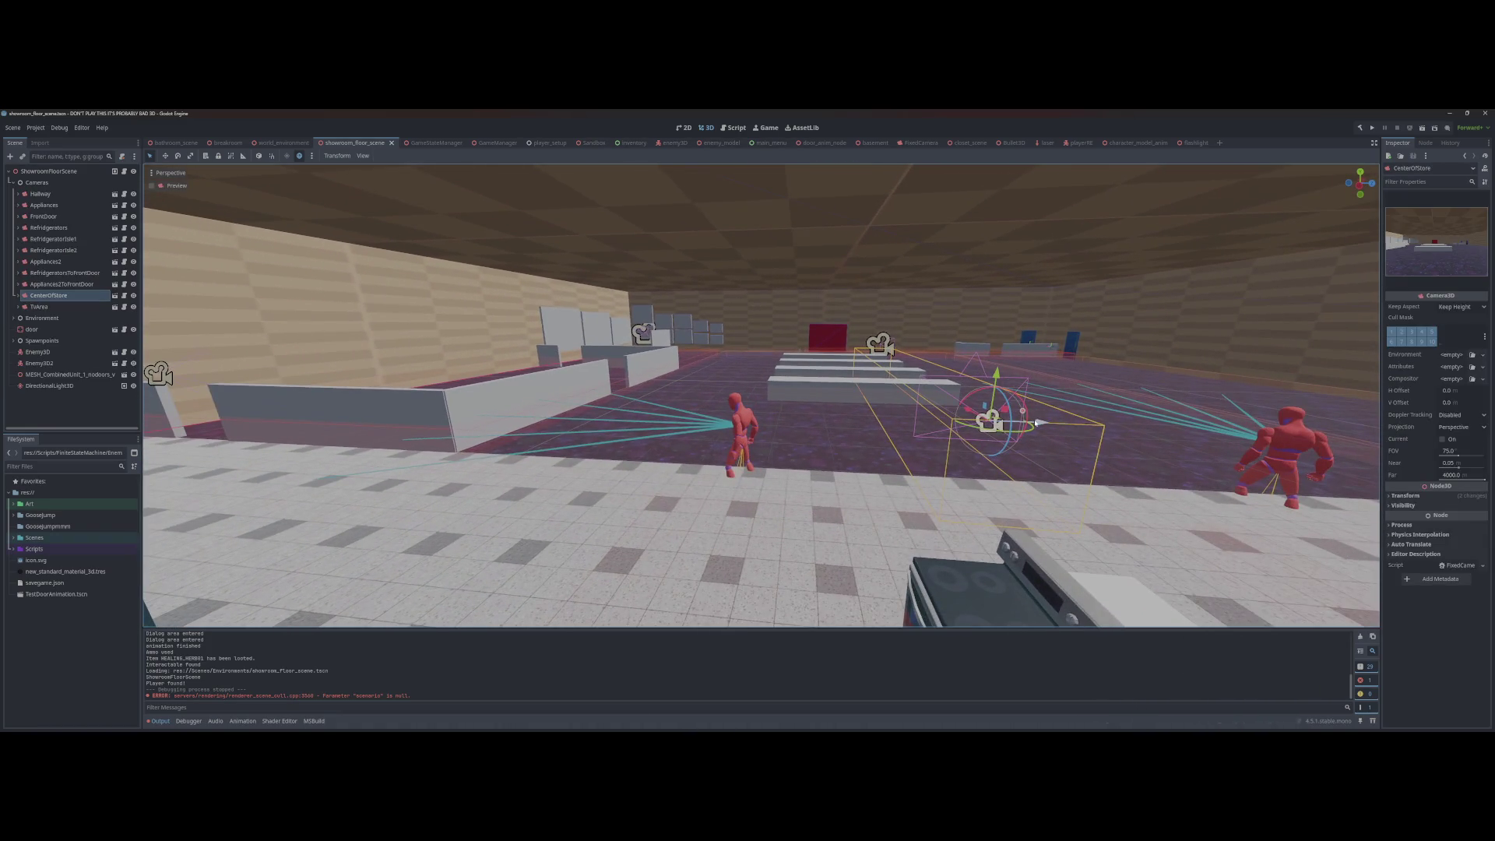
pyautogui.moveTo(952, 422)
pyautogui.mouseDown()
pyautogui.moveTo(537, 422)
pyautogui.moveTo(1054, 444)
pyautogui.mouseUp()
pyautogui.hotkey('ctrl', 'z')
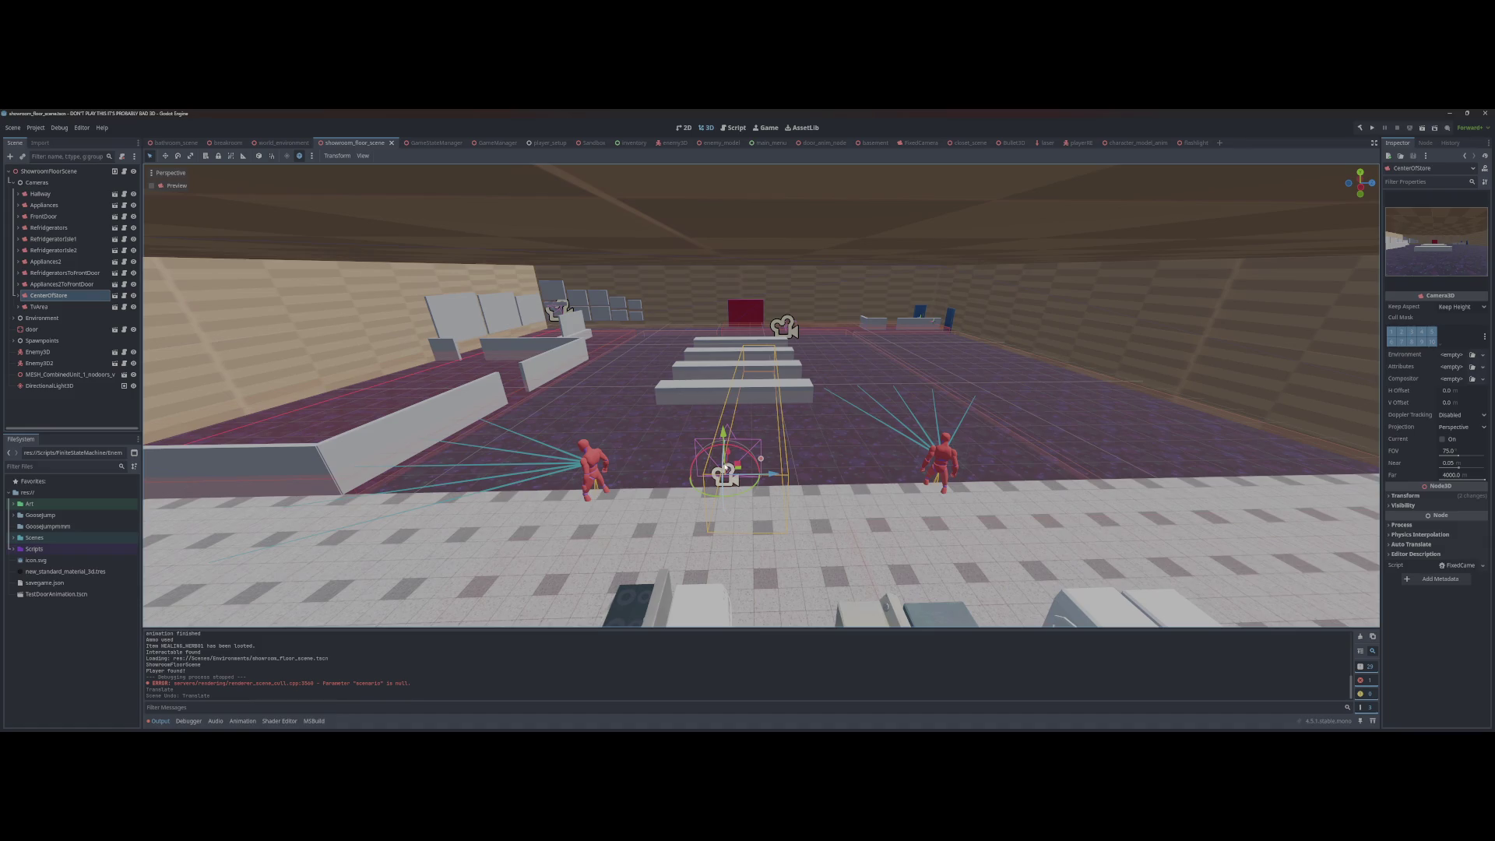
# Step: Freelook around the store to see where CenterOfStore sits over the floor
pyautogui.scroll(3, 926, 462)
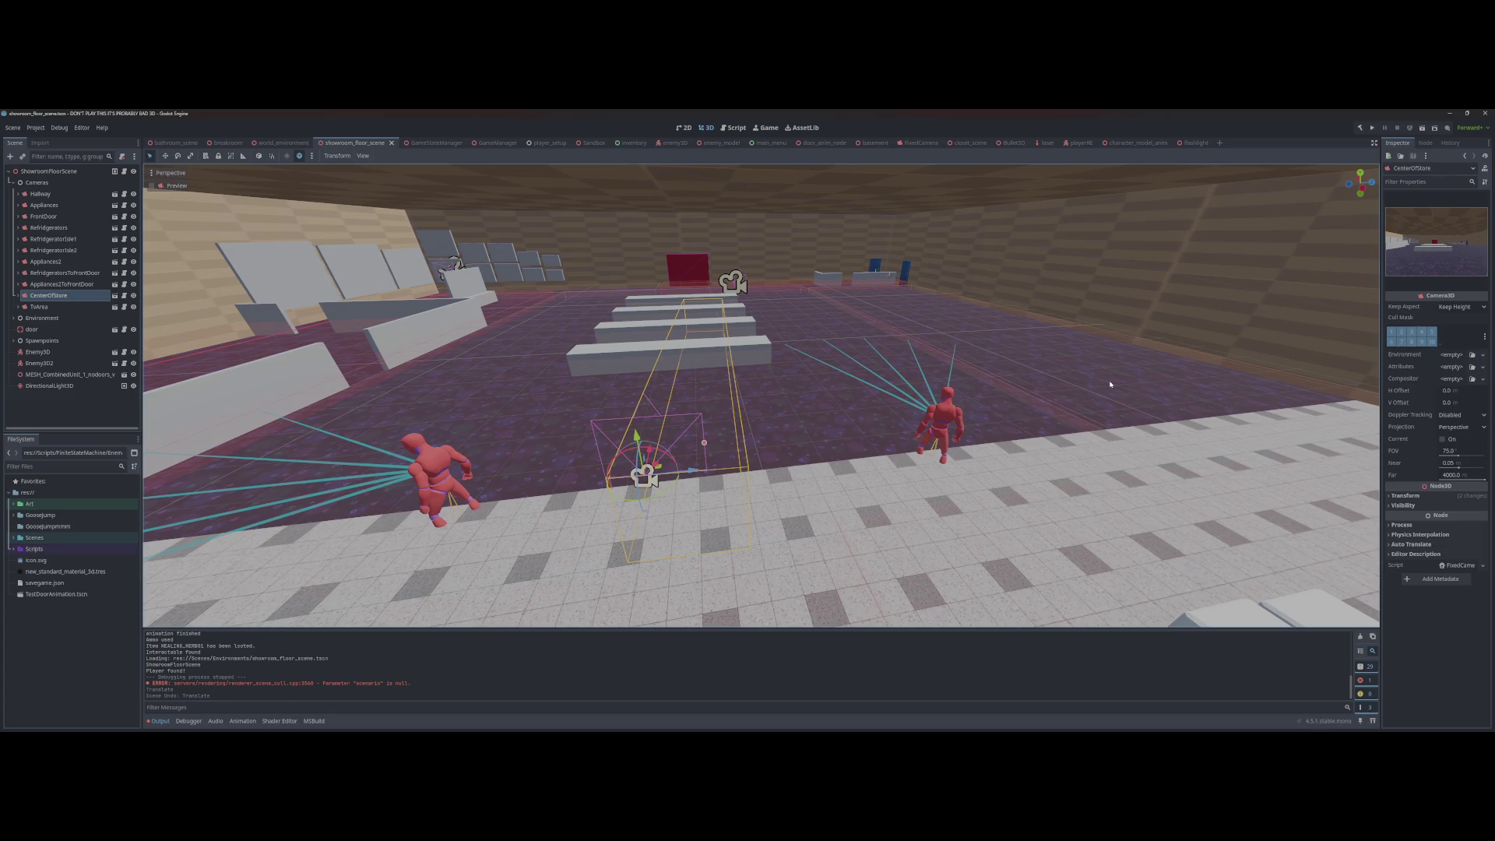
pyautogui.press('w')
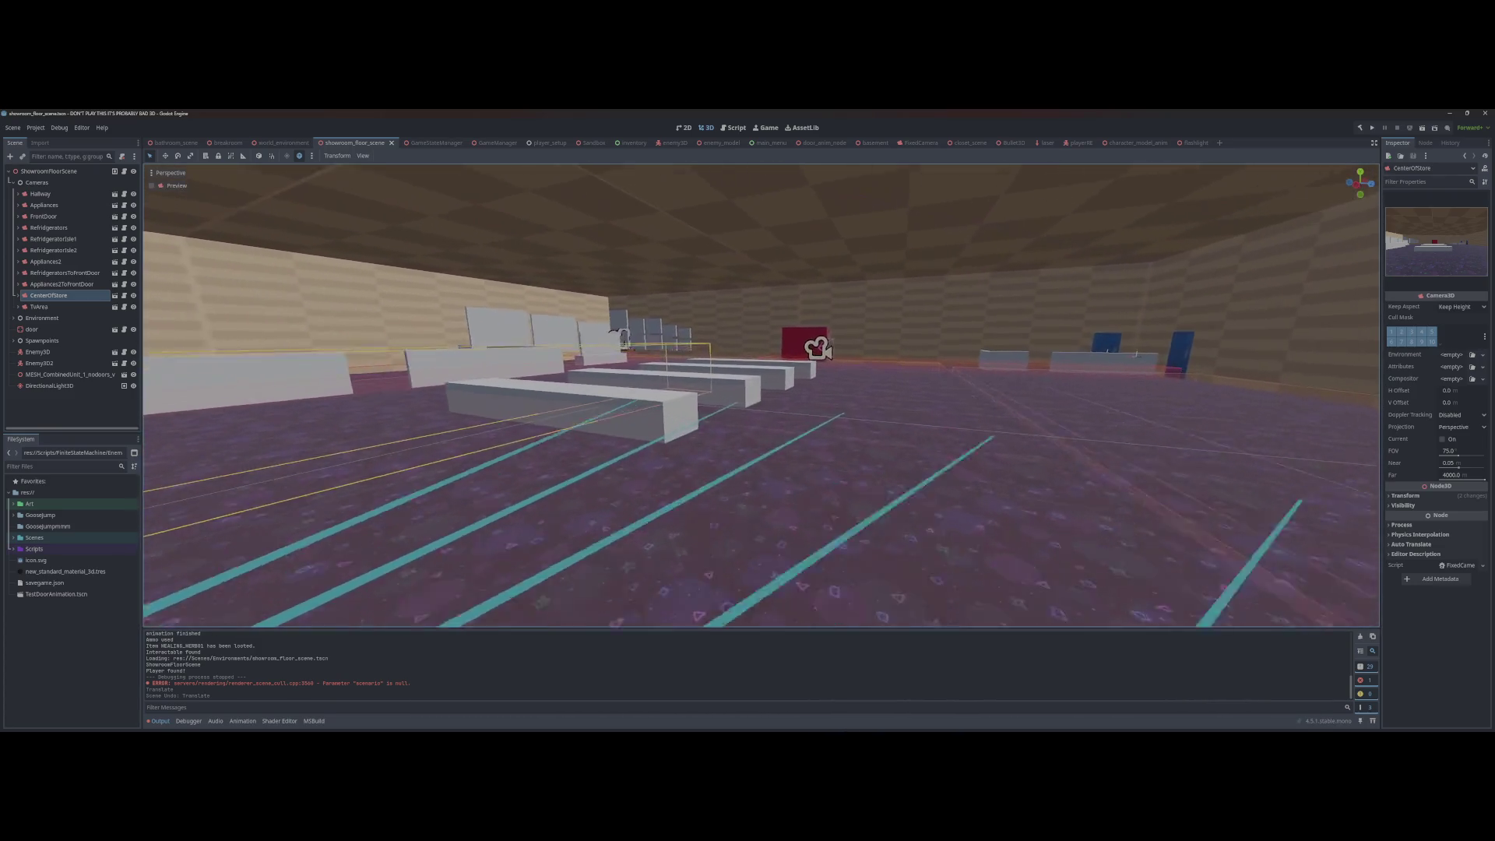
pyautogui.press('s')
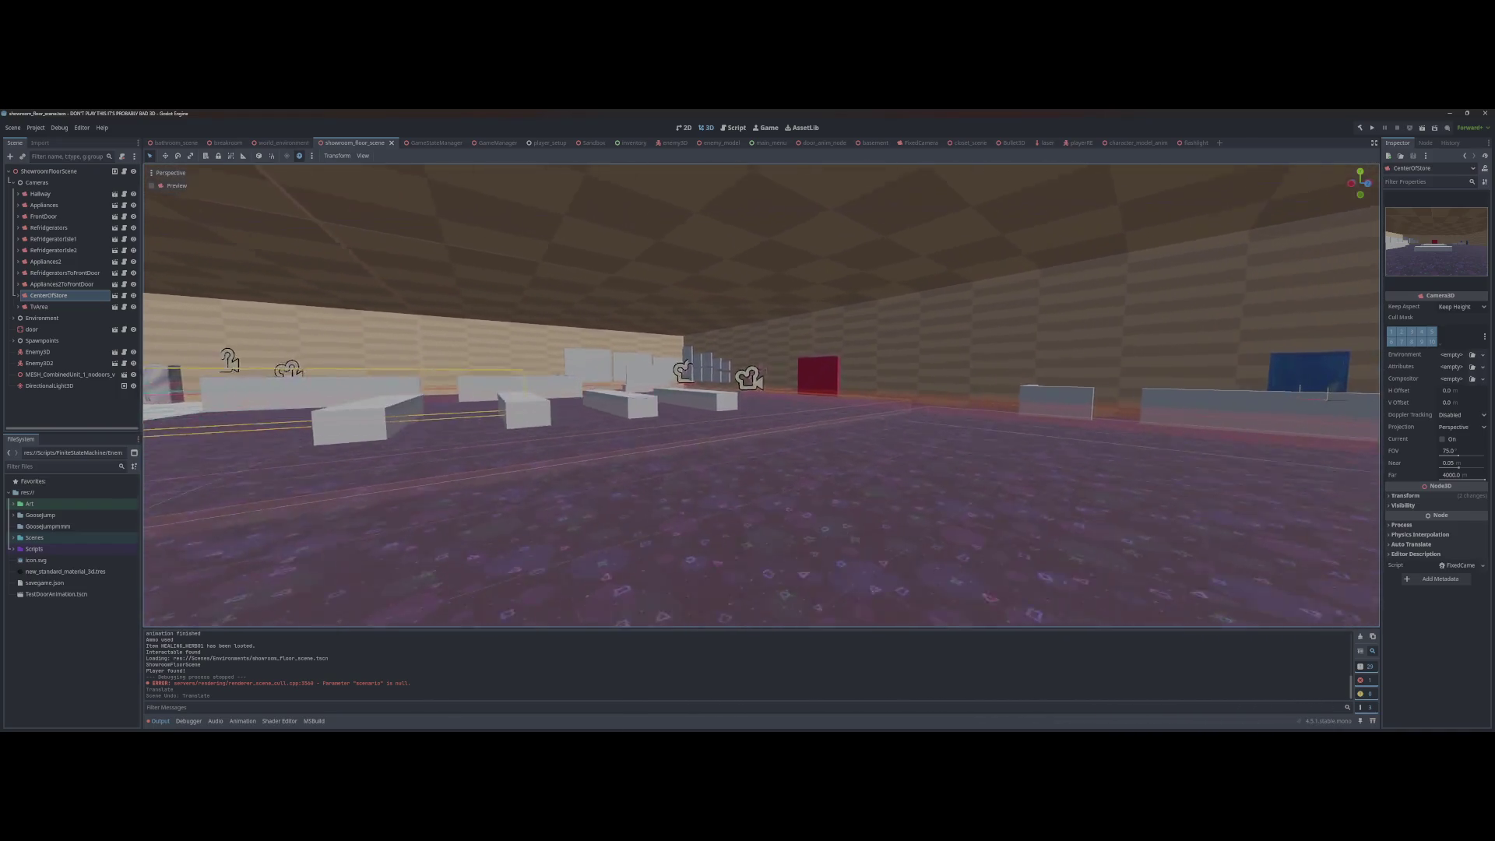
pyautogui.press('a')
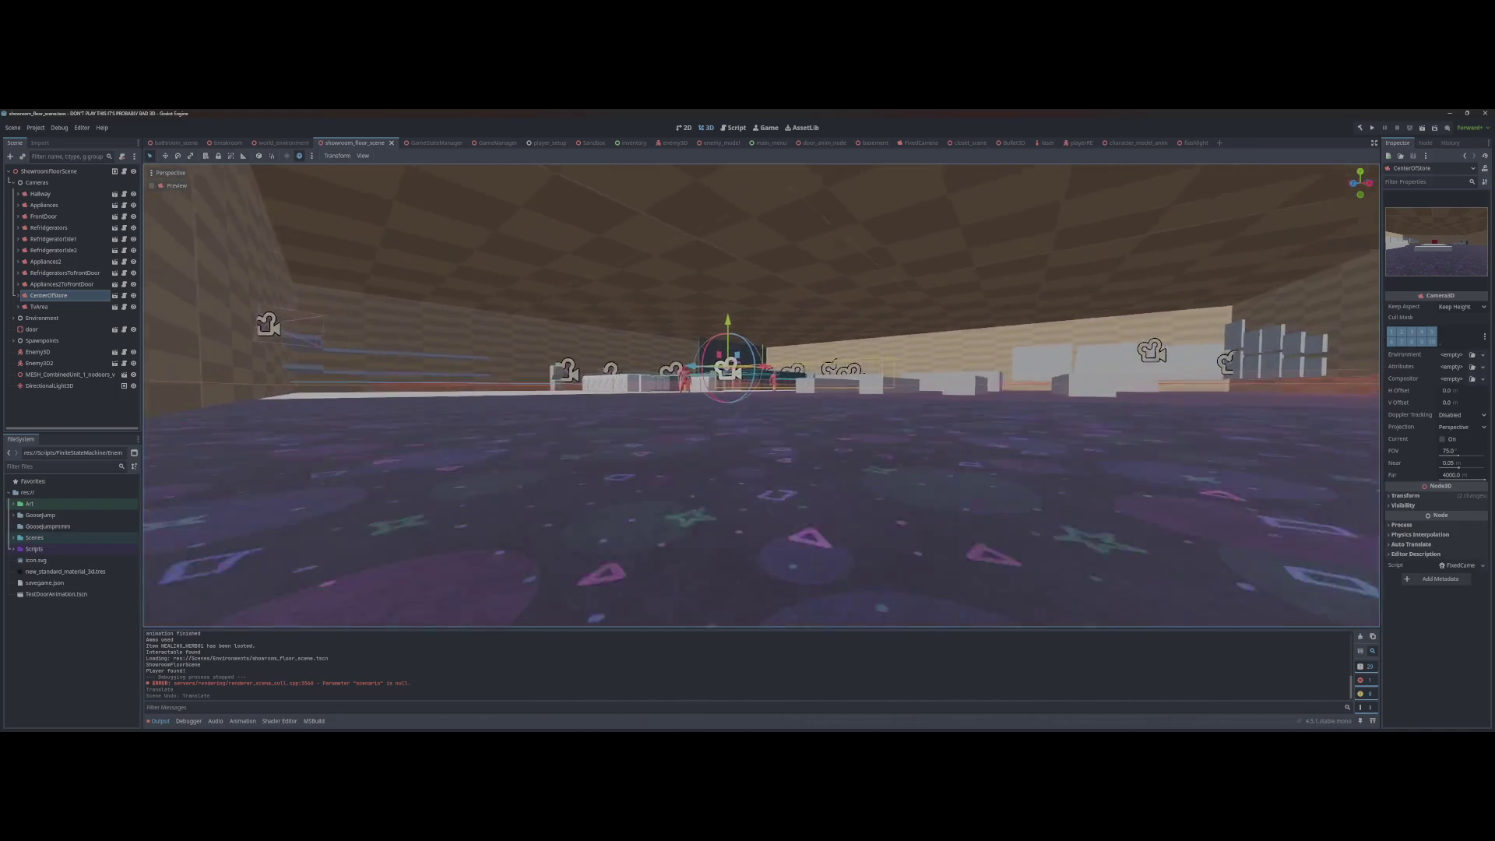
pyautogui.press('e')
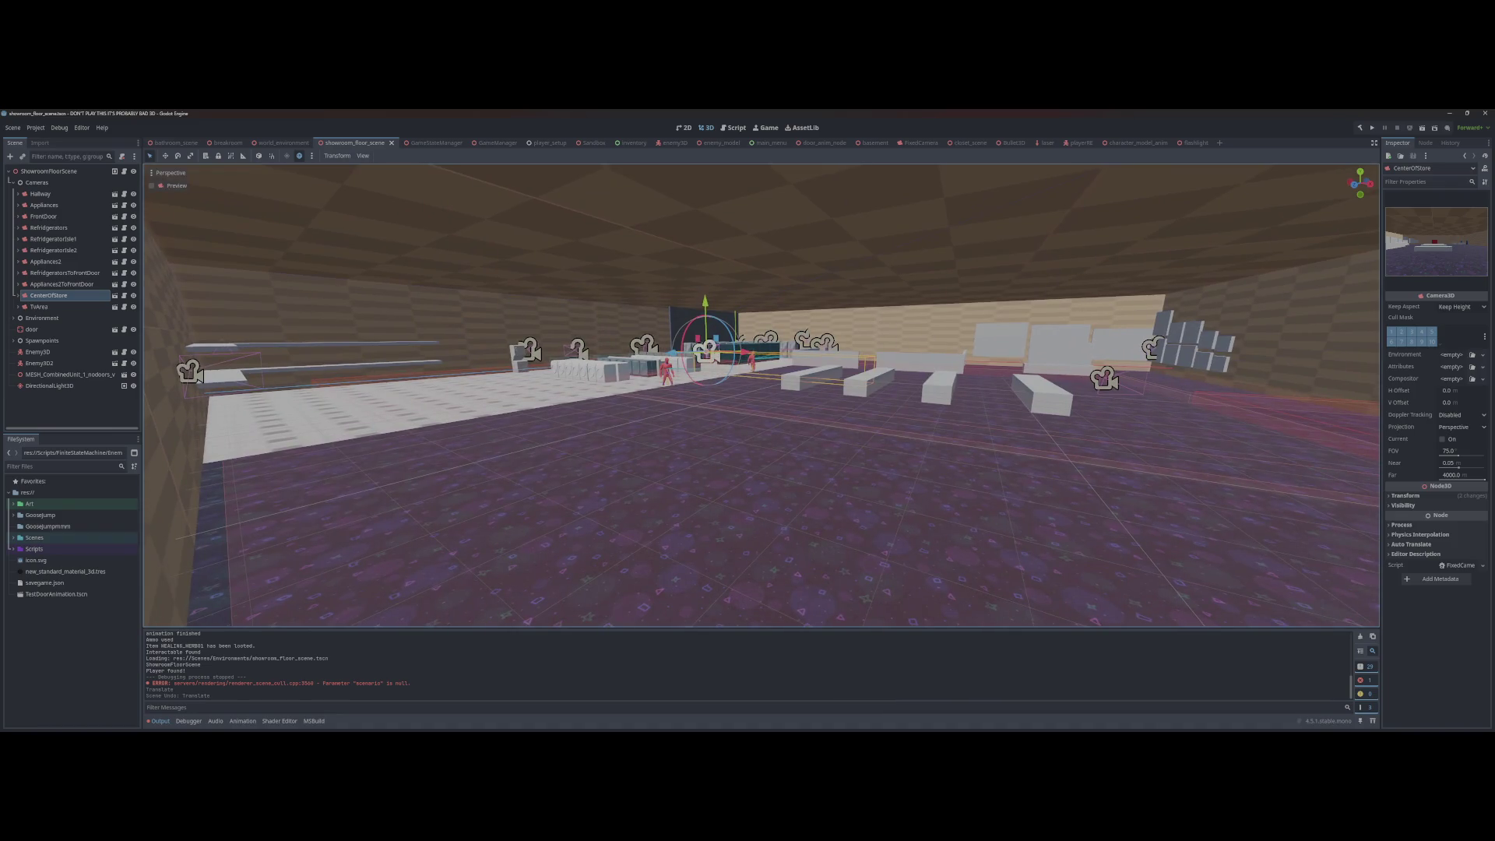
pyautogui.press('q')
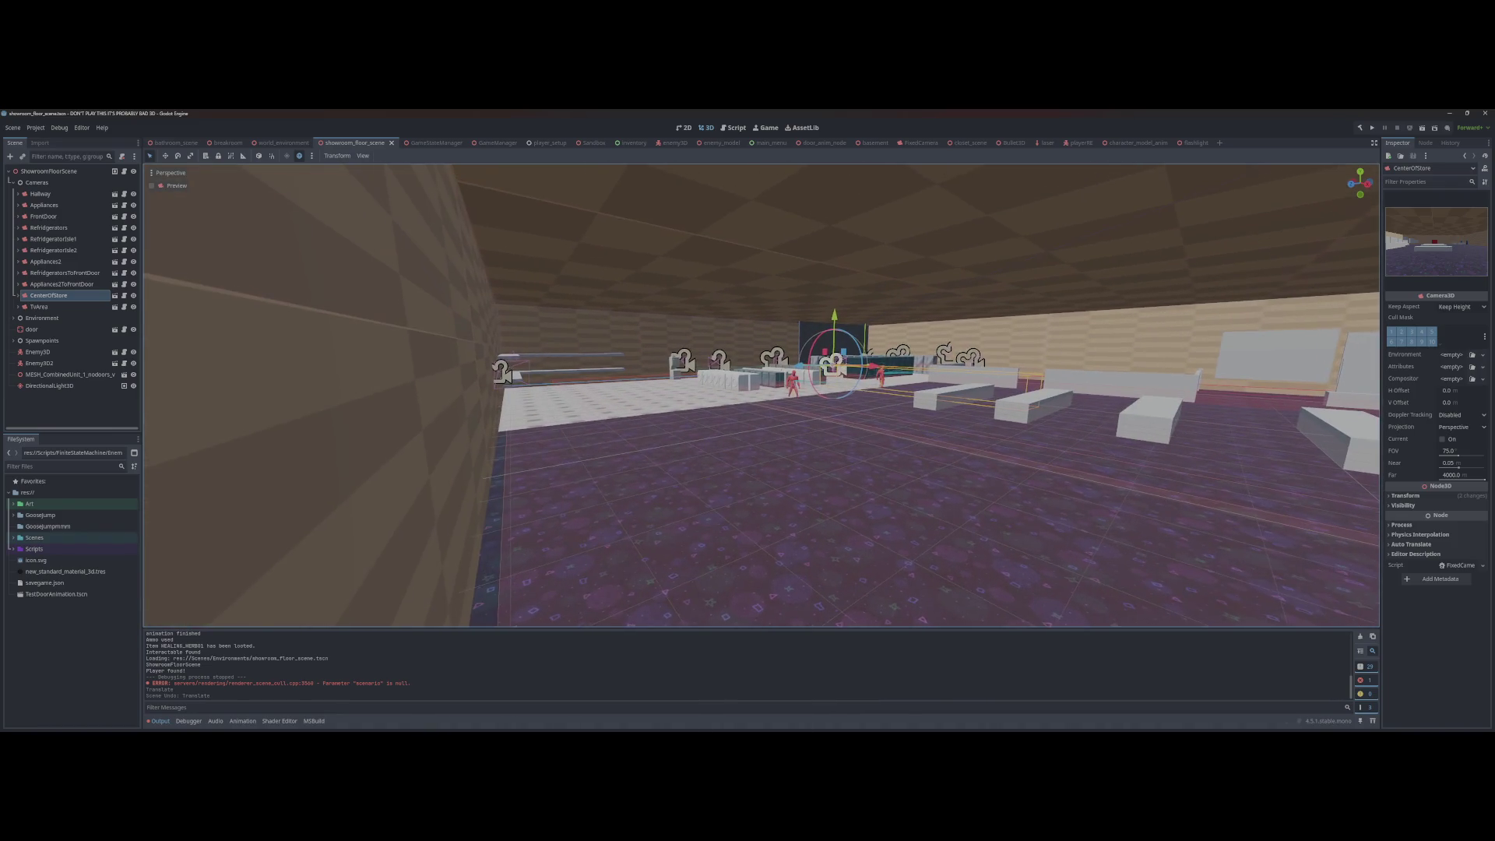
pyautogui.press('s')
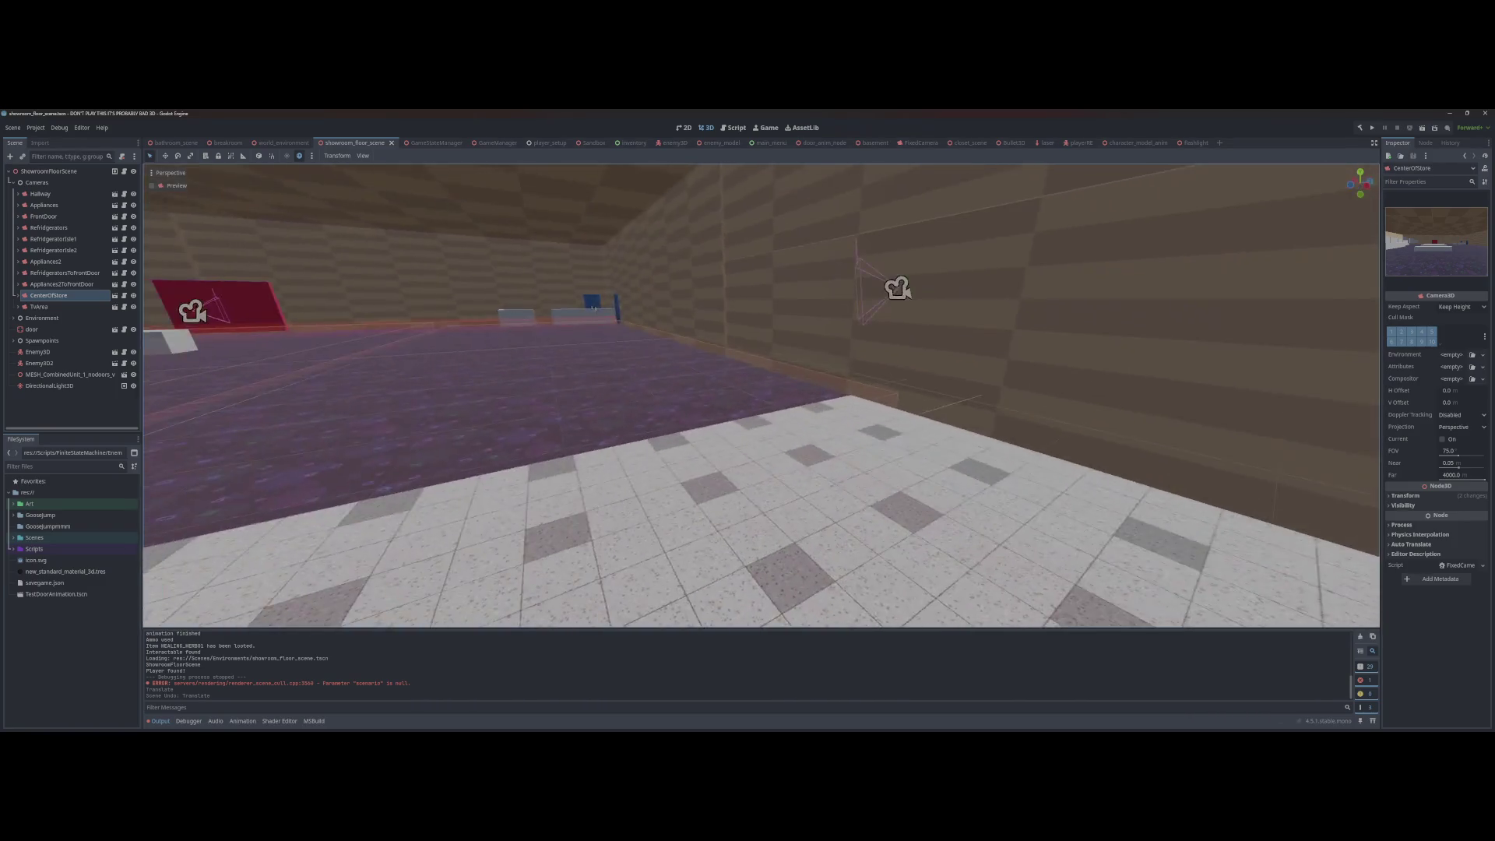
# Step: Fly the view around to look down the purple showroom floor
pyautogui.click(1048, 423)
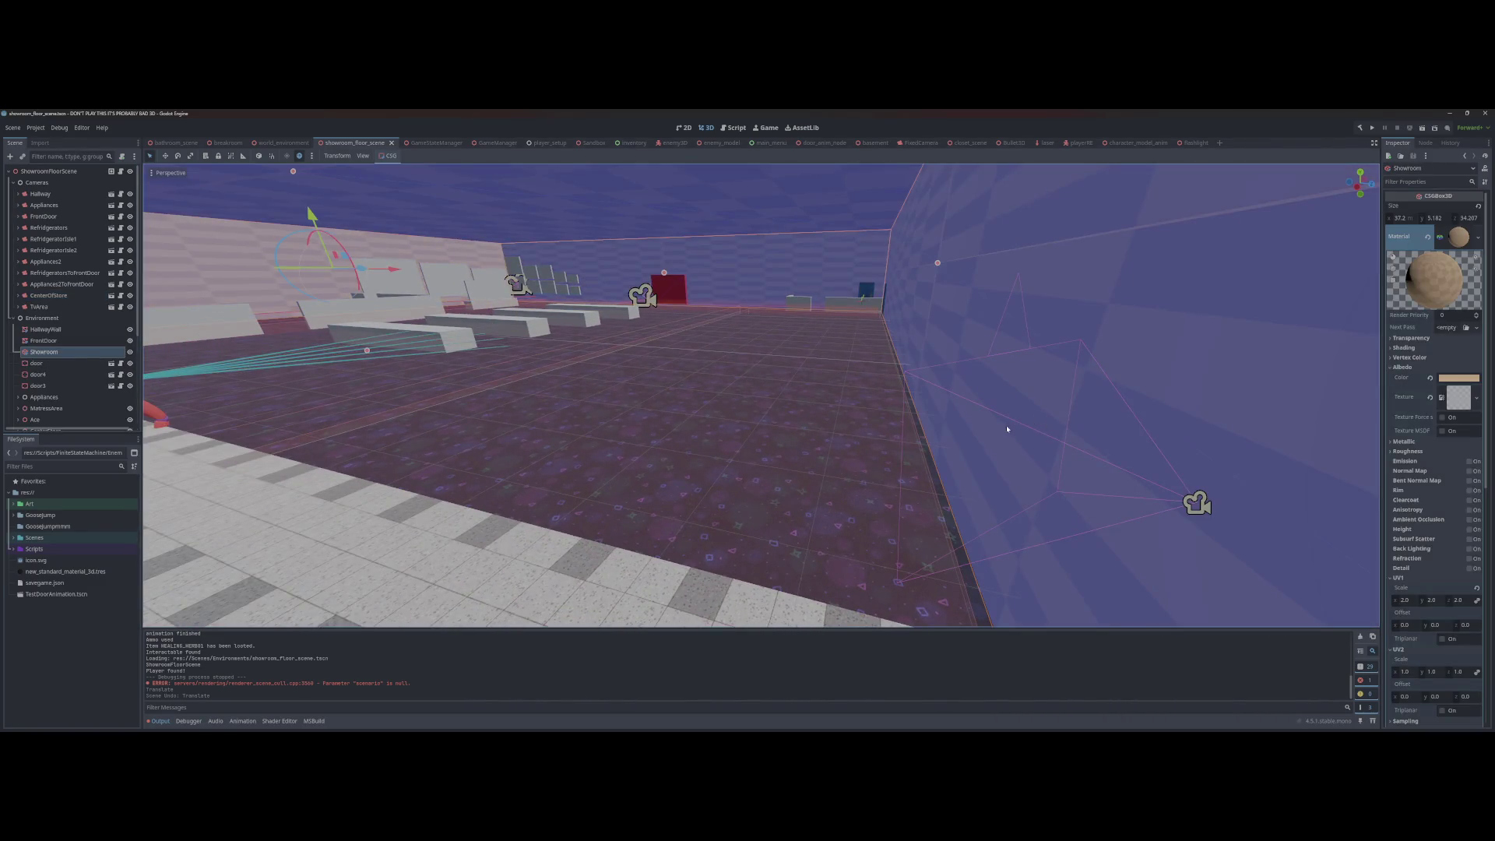
pyautogui.press('a')
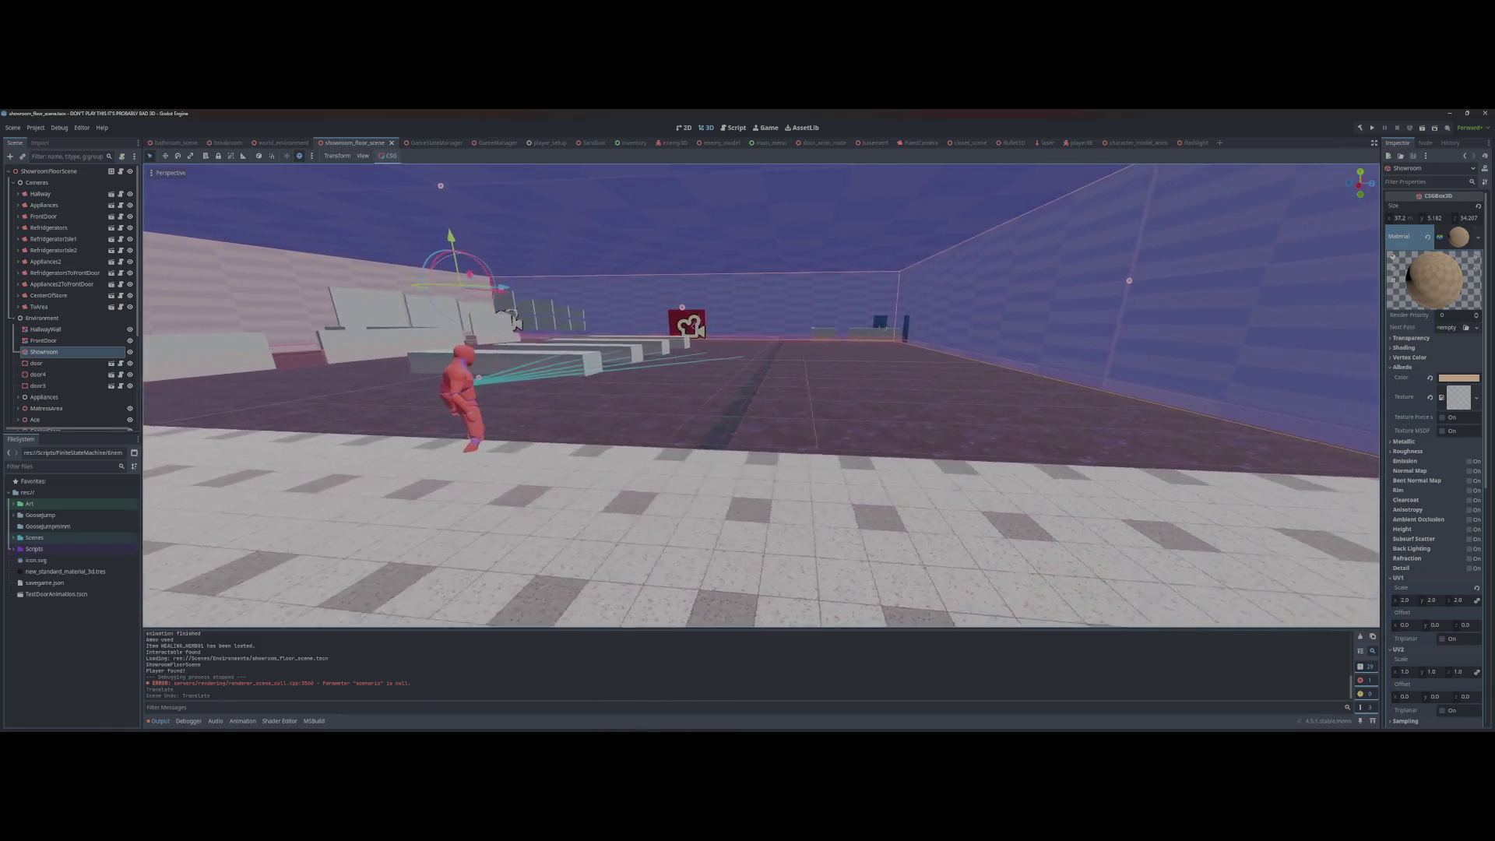
pyautogui.press('s')
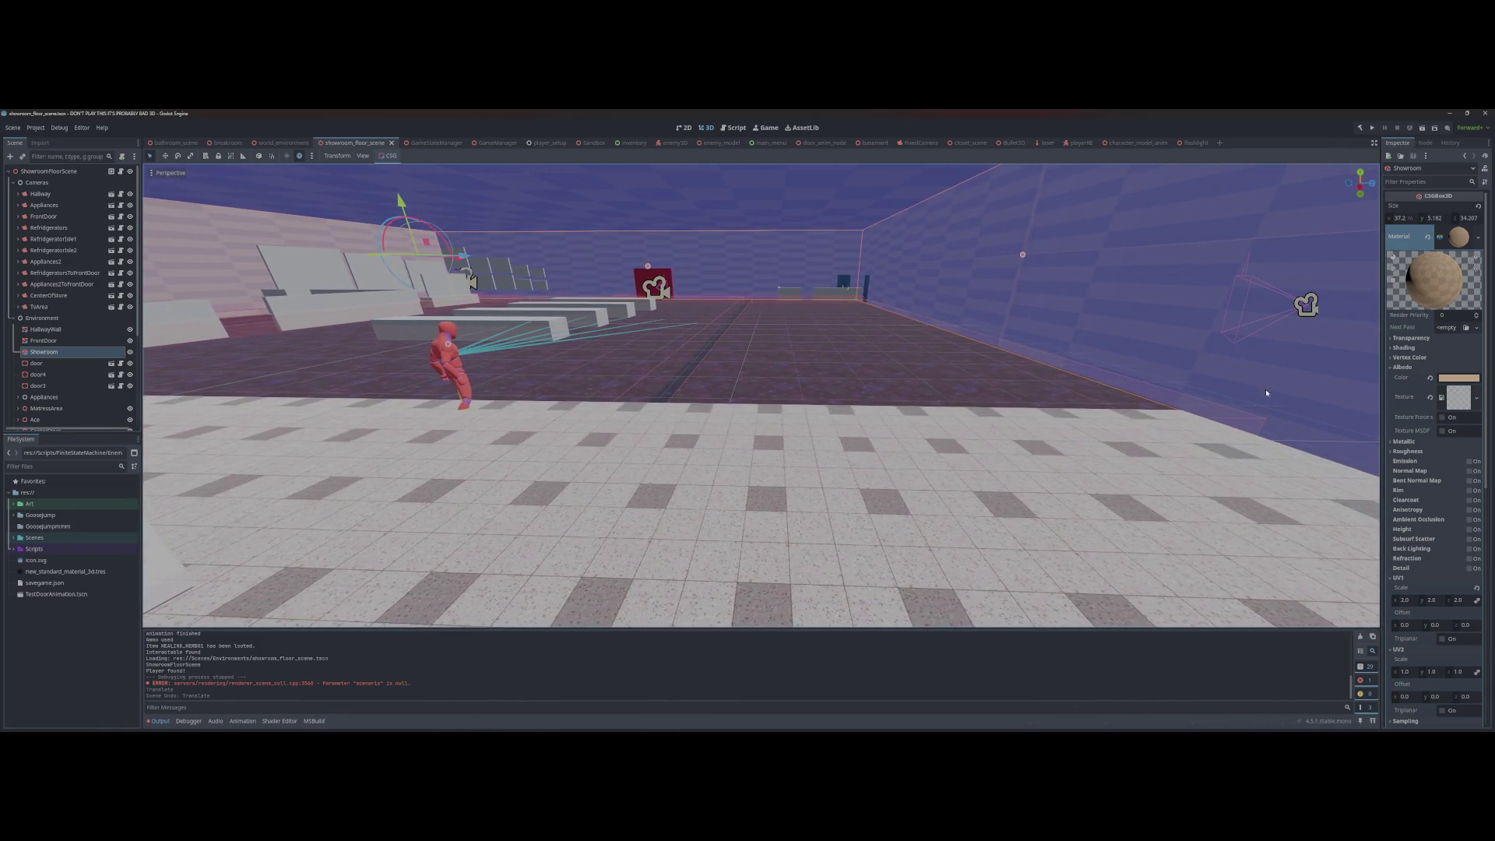
pyautogui.click(1245, 319)
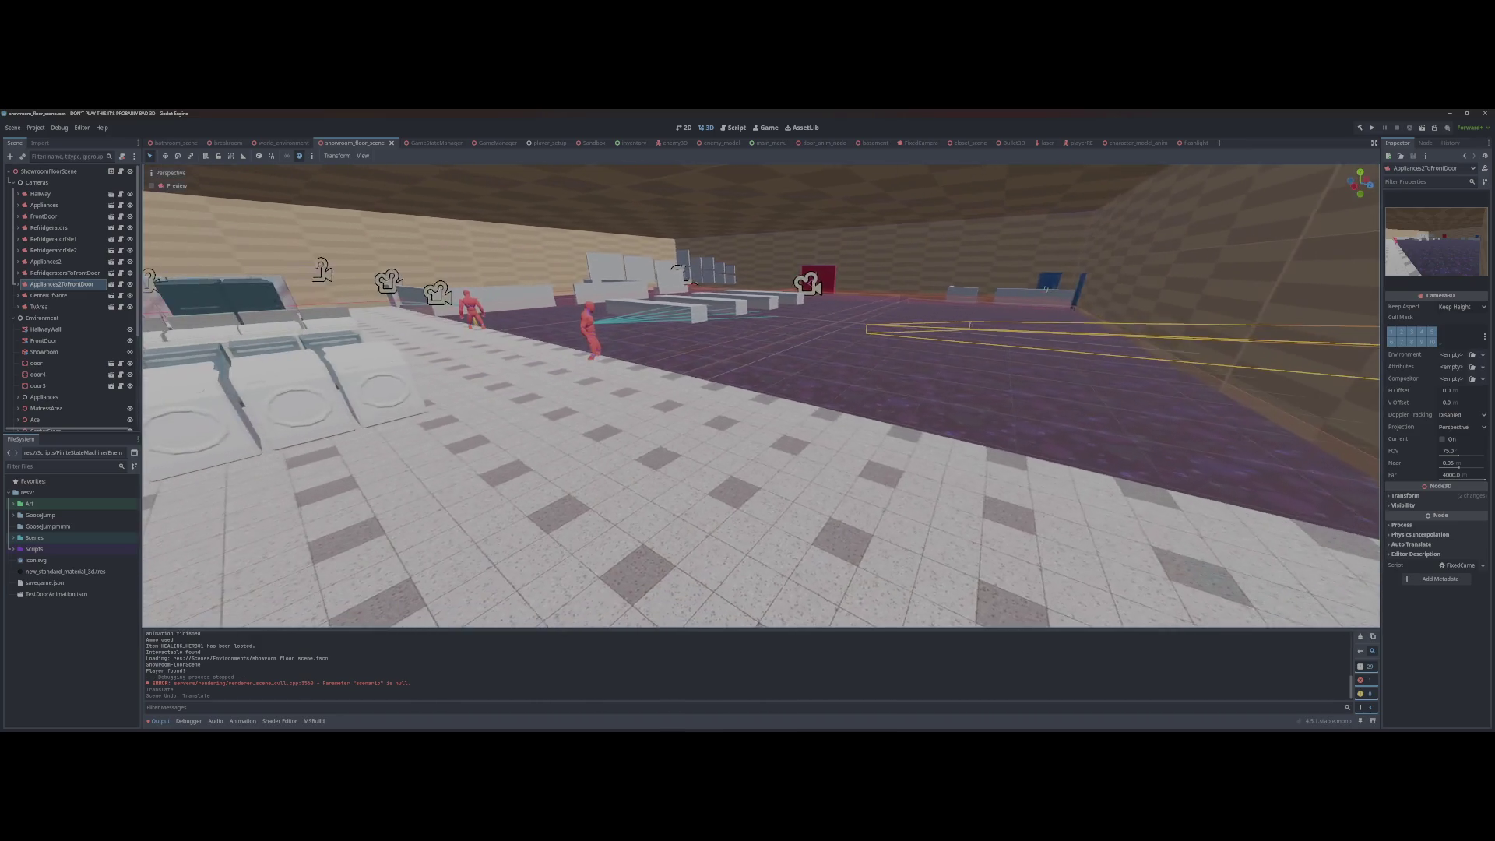
pyautogui.press('d')
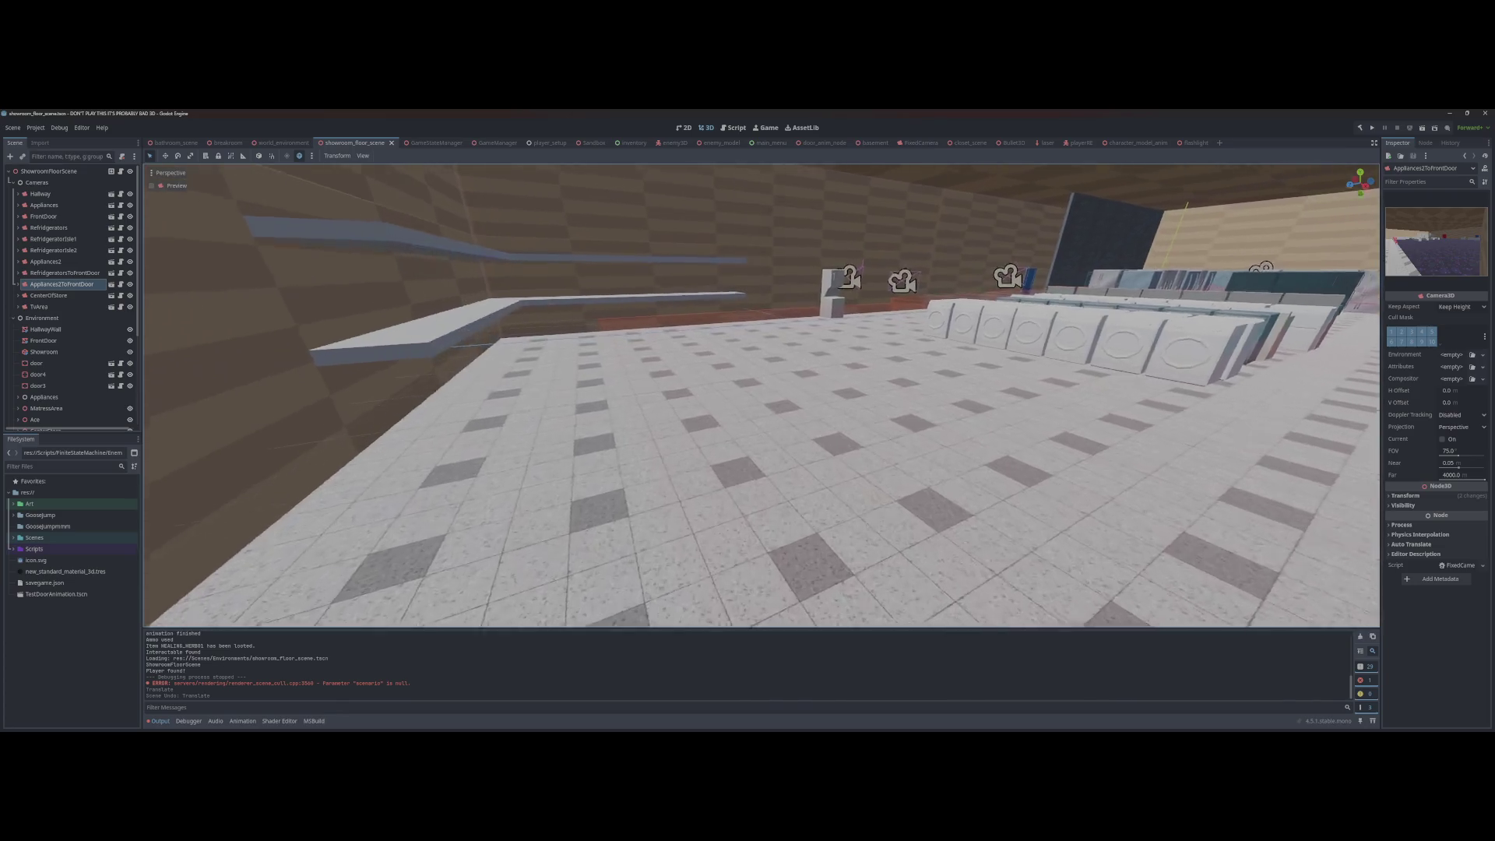
pyautogui.click(916, 300)
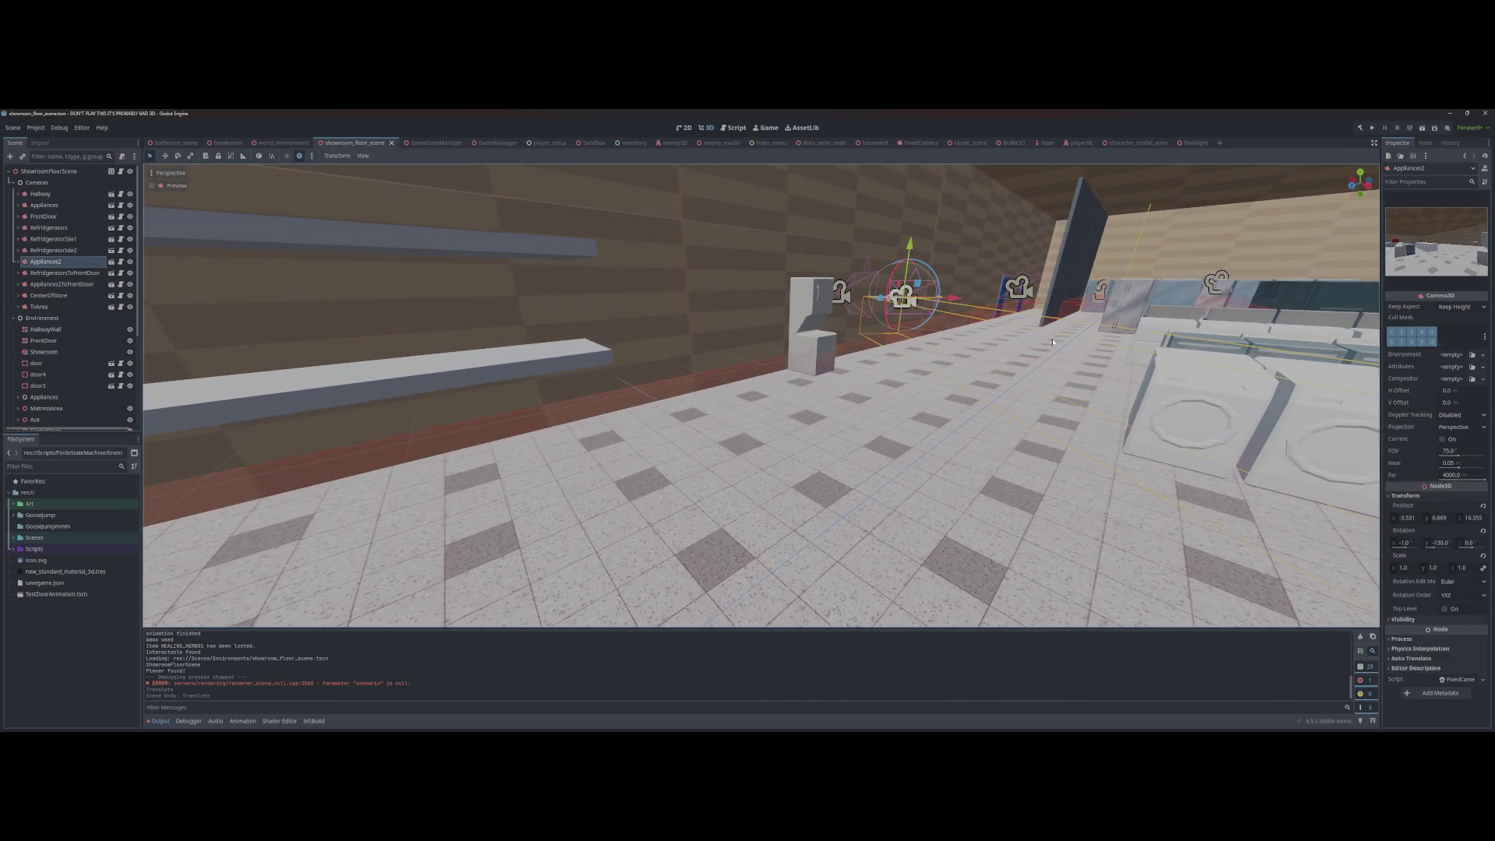
pyautogui.moveTo(1052, 341); pyautogui.dragTo(1218, 344)
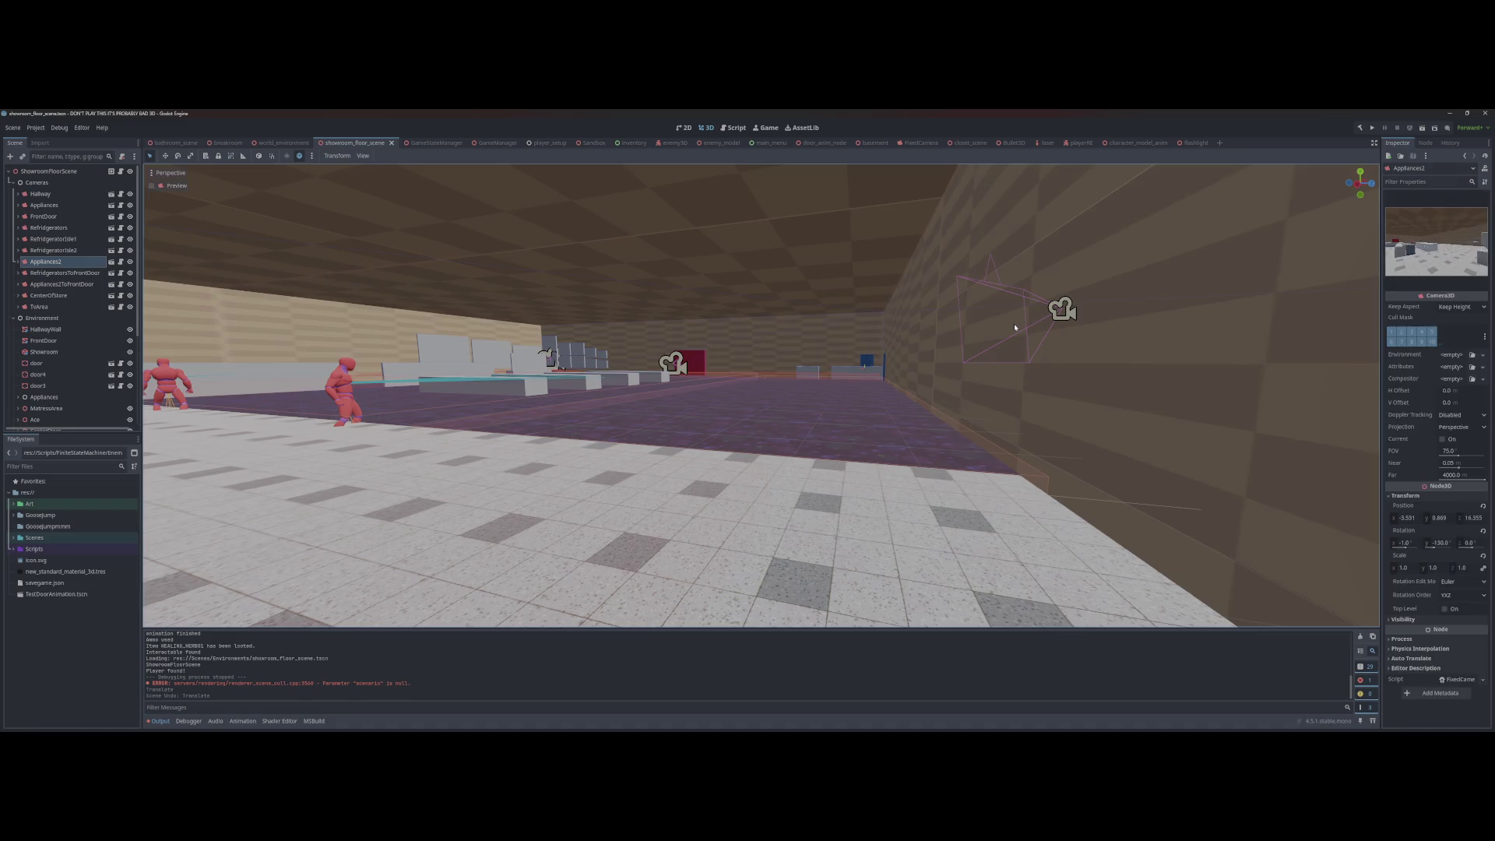
# Step: Align the Appliances2ToFrontDoor camera to the new view with Ctrl+Alt+M and save
pyautogui.click(1003, 329)
pyautogui.click(1021, 301)
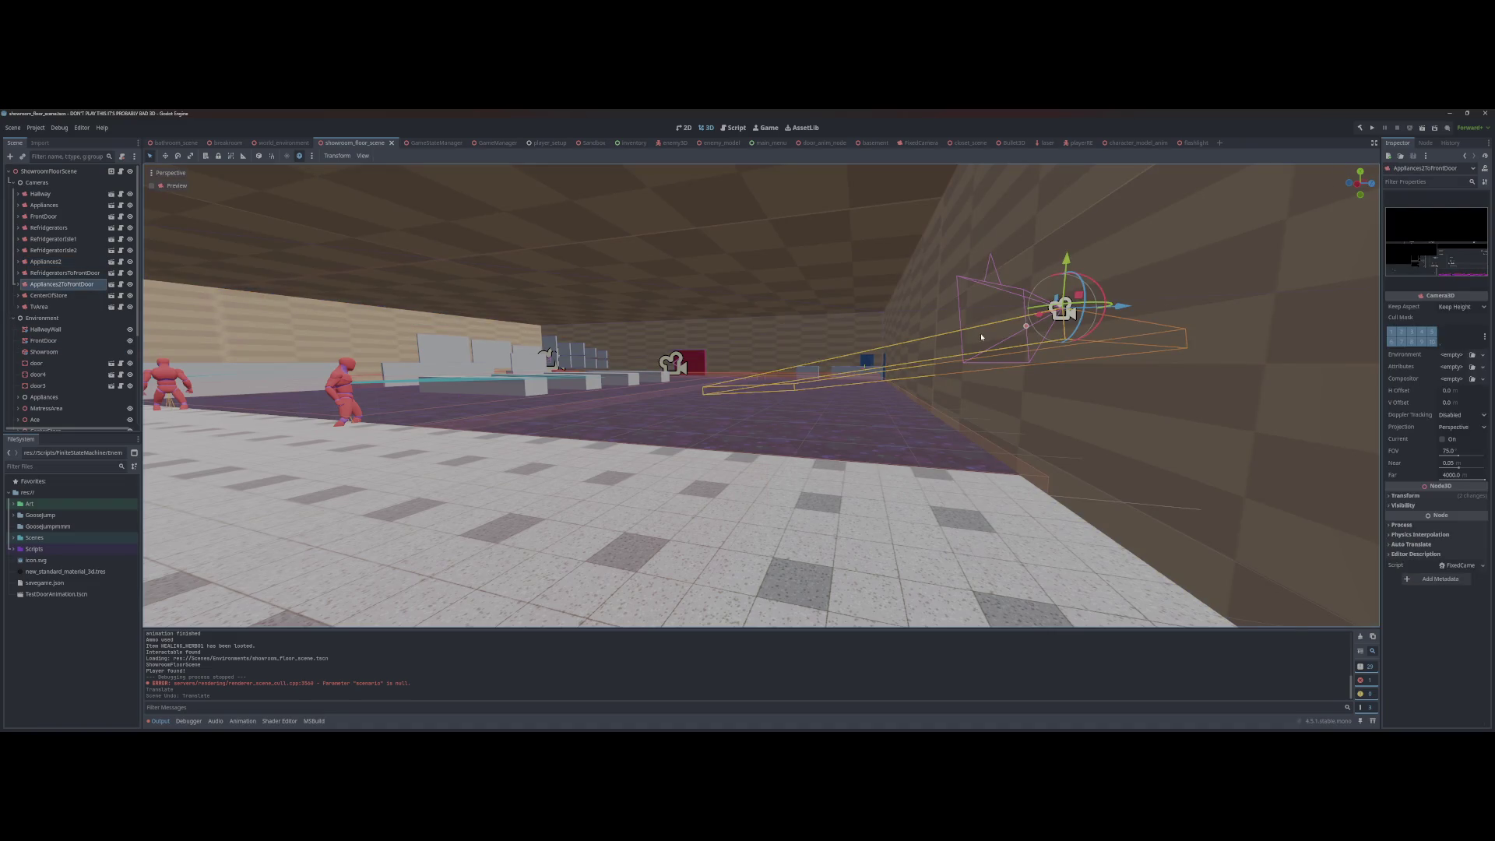
pyautogui.press('w')
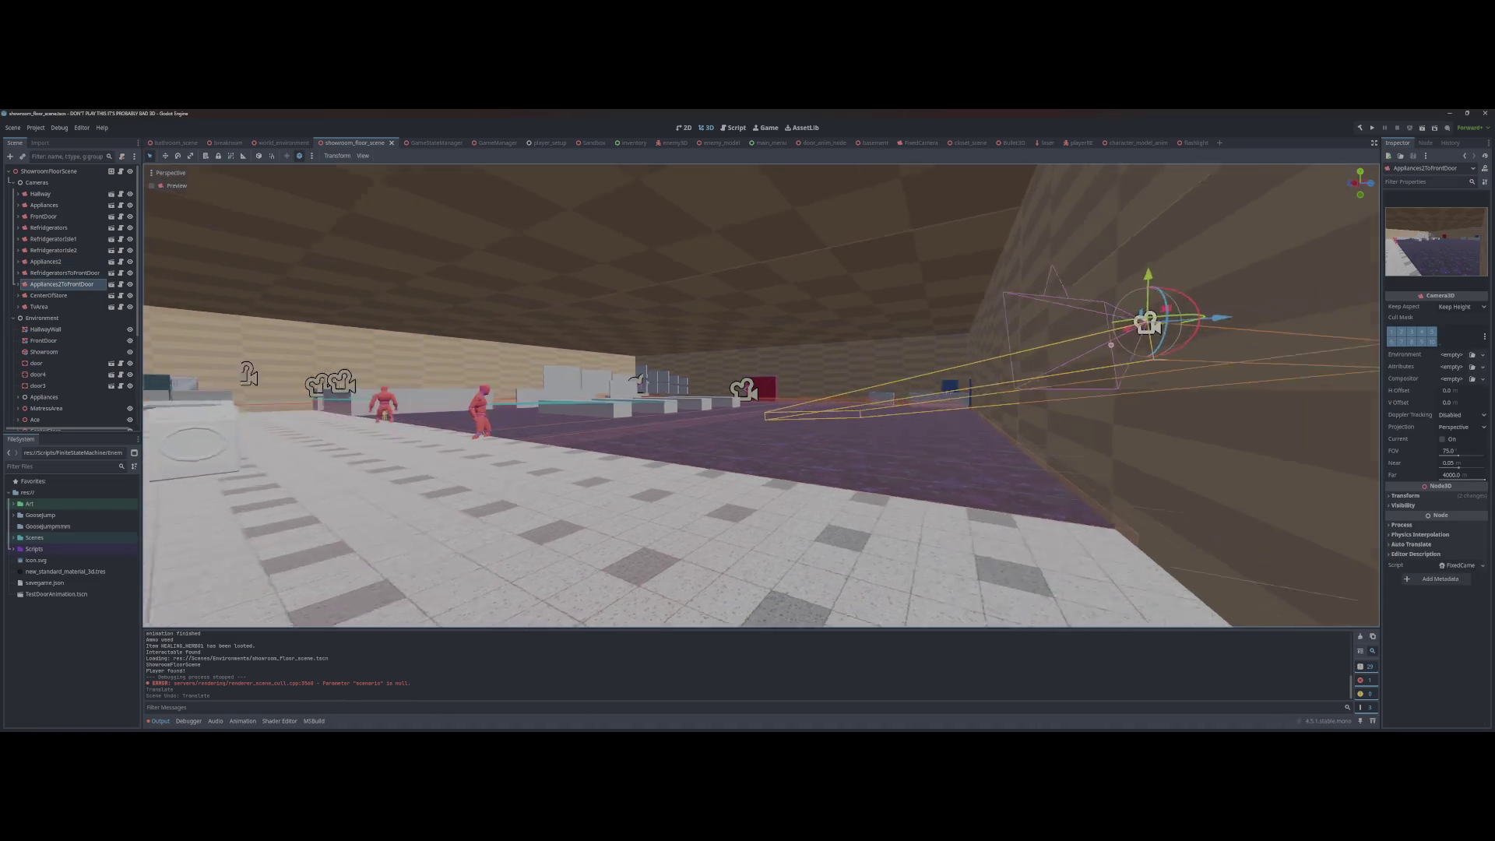
pyautogui.press('a')
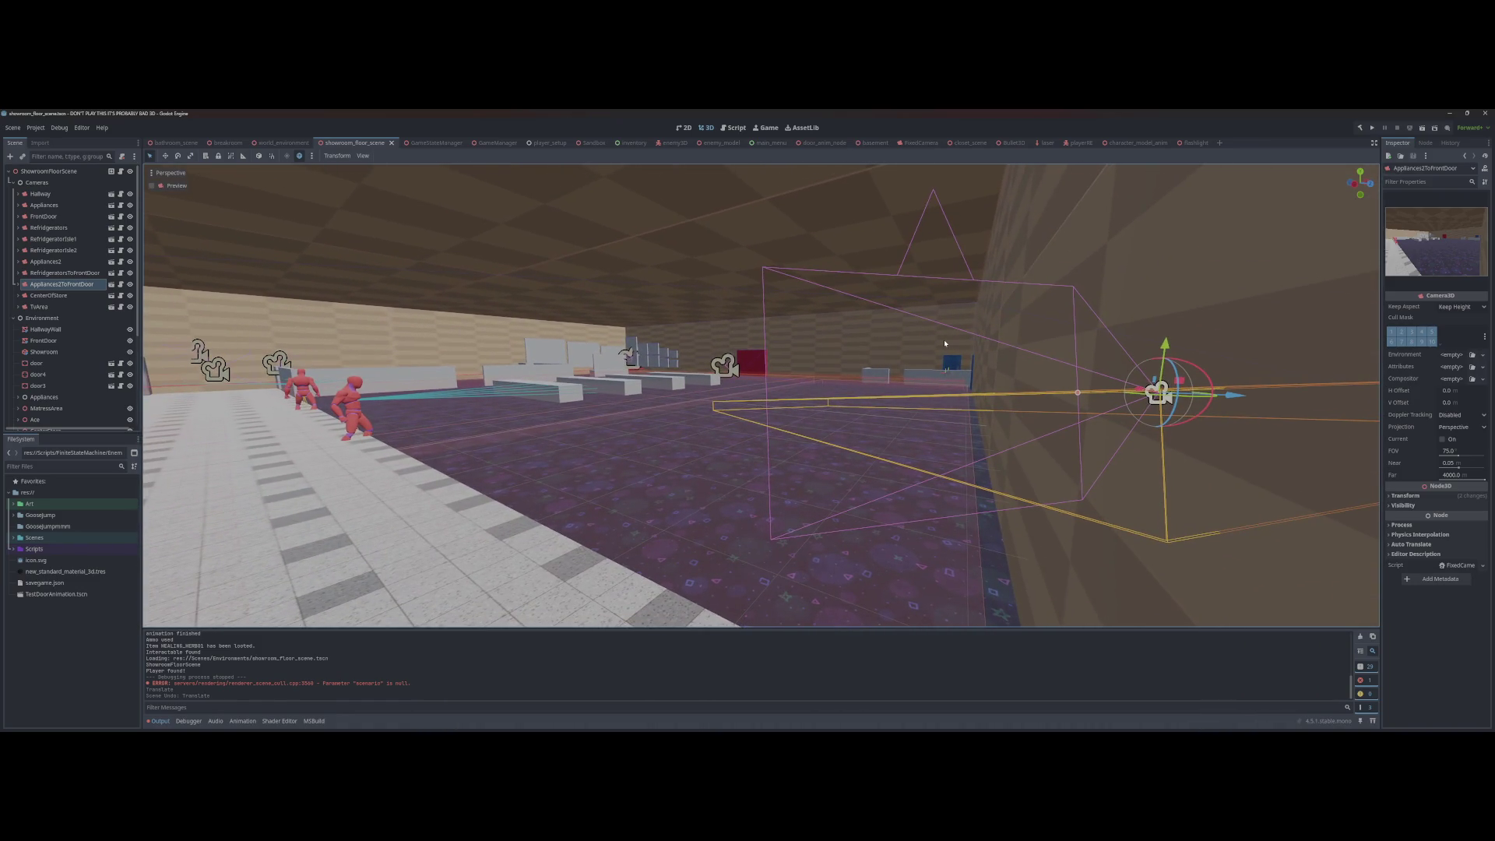
pyautogui.press('a')
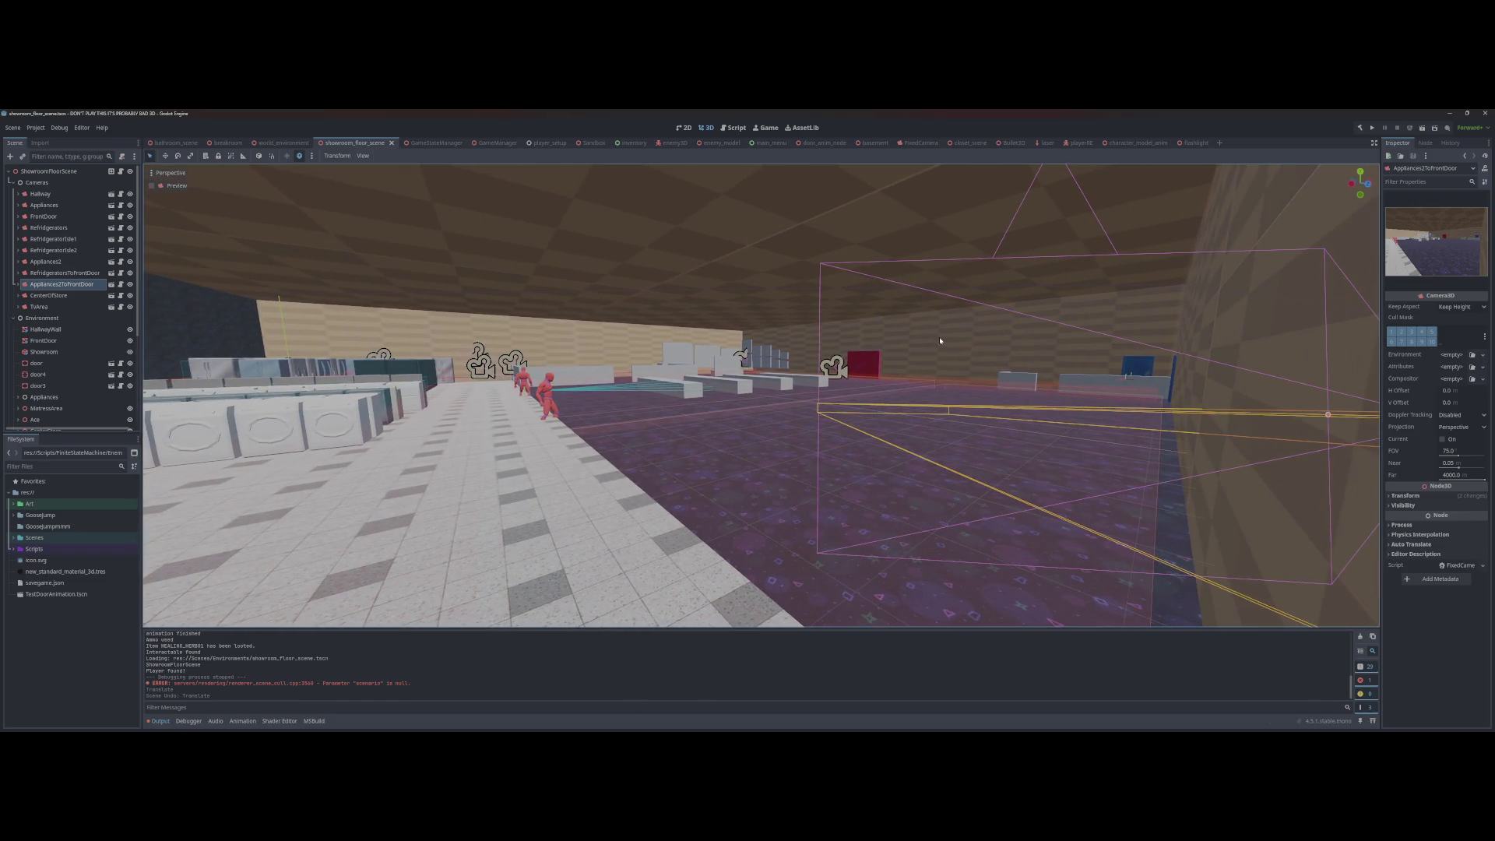
pyautogui.hotkey('ctrl', 'alt', 'm')
pyautogui.hotkey('ctrl', 'alt', 'm')
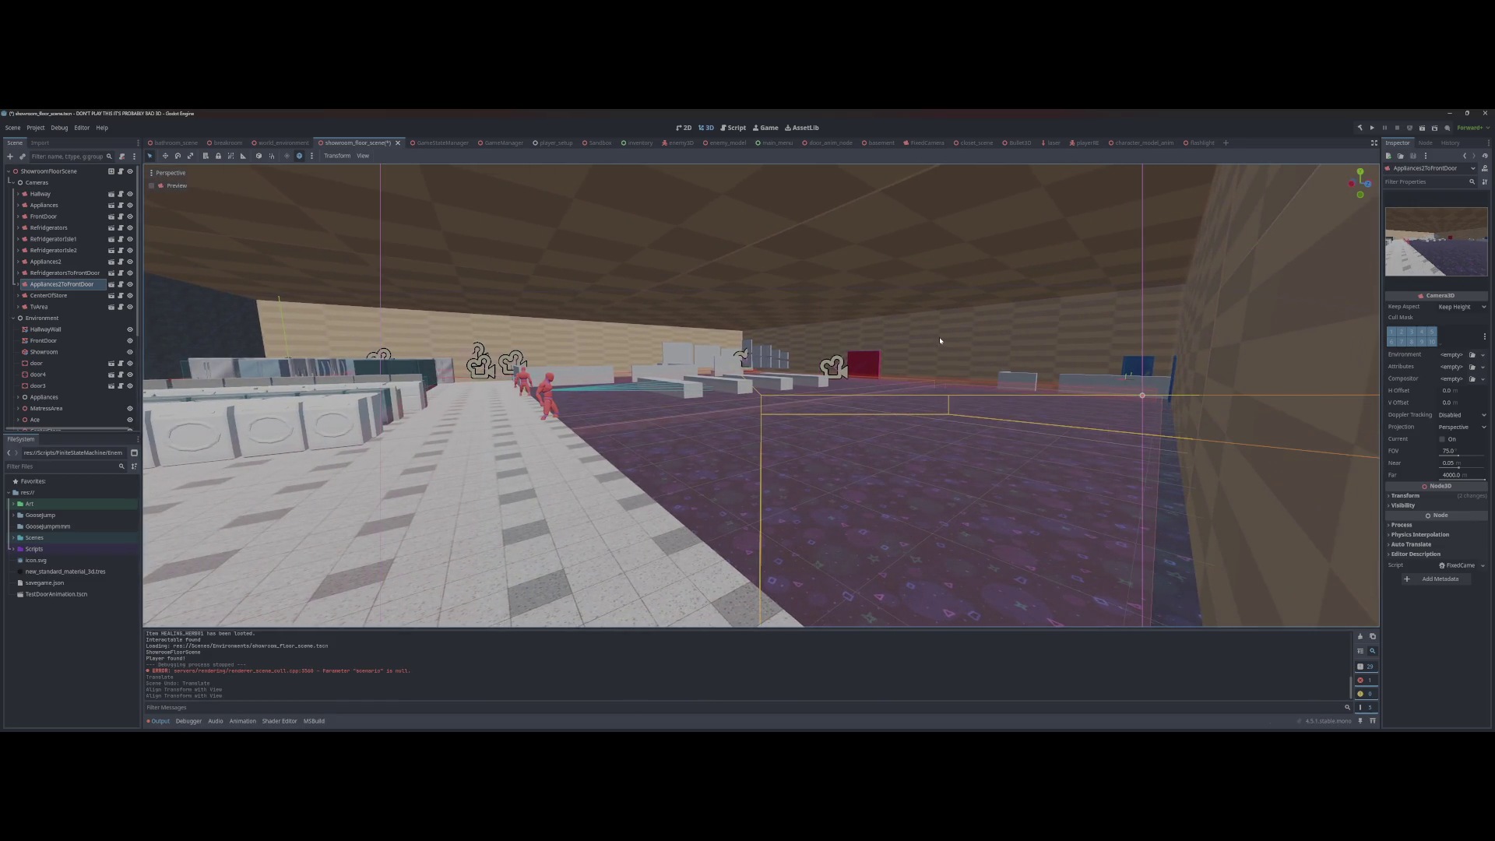
pyautogui.hotkey('ctrl', 's')
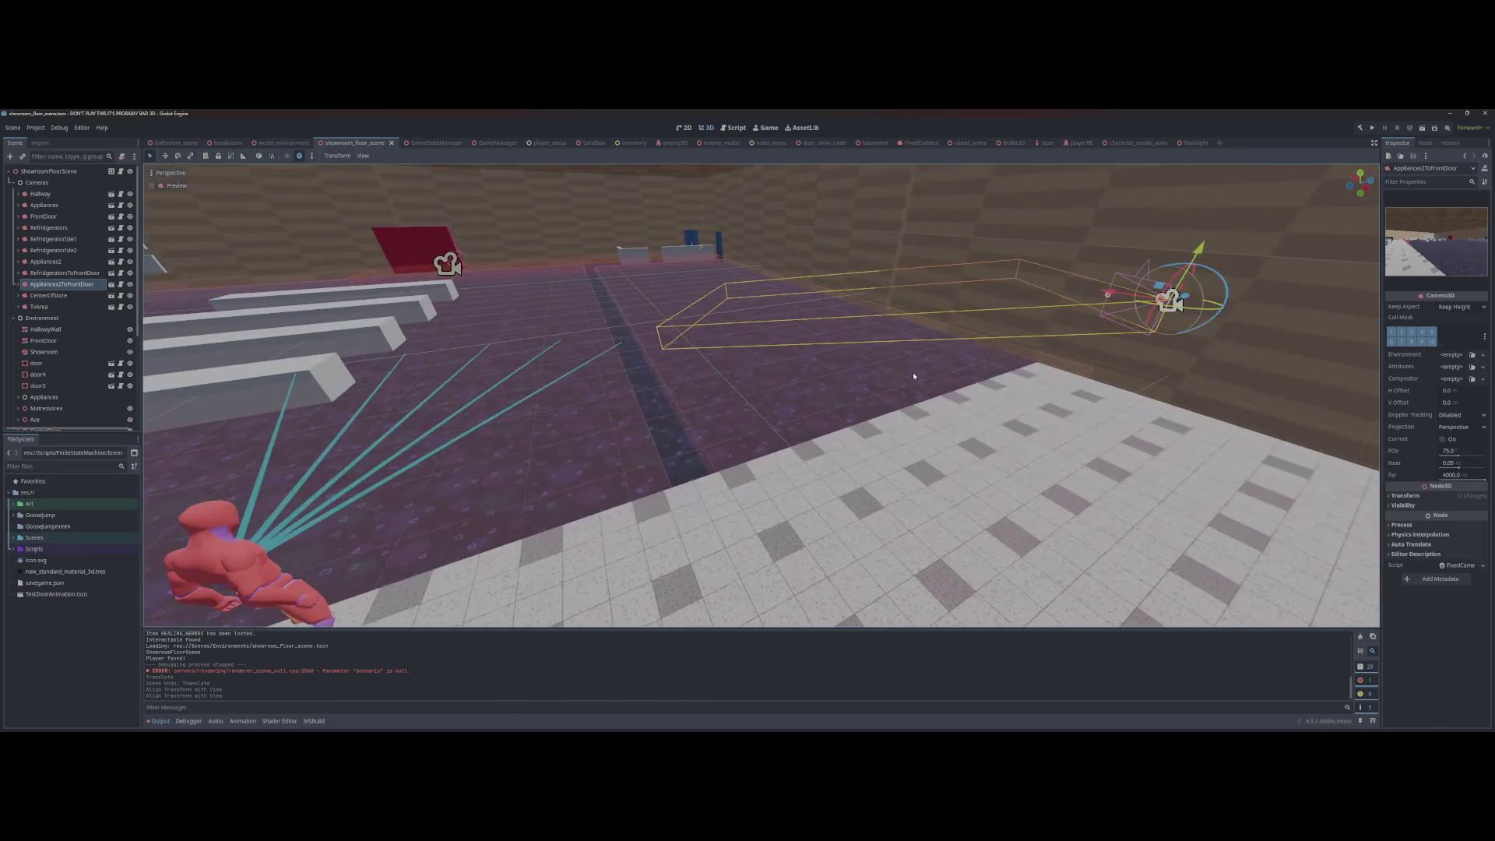
pyautogui.click(908, 374)
# Step: Undo the stray floor move and select Appliances2ToFrontDoor's Area3D CollisionShape3D
pyautogui.hotkey('ctrl', 'z')
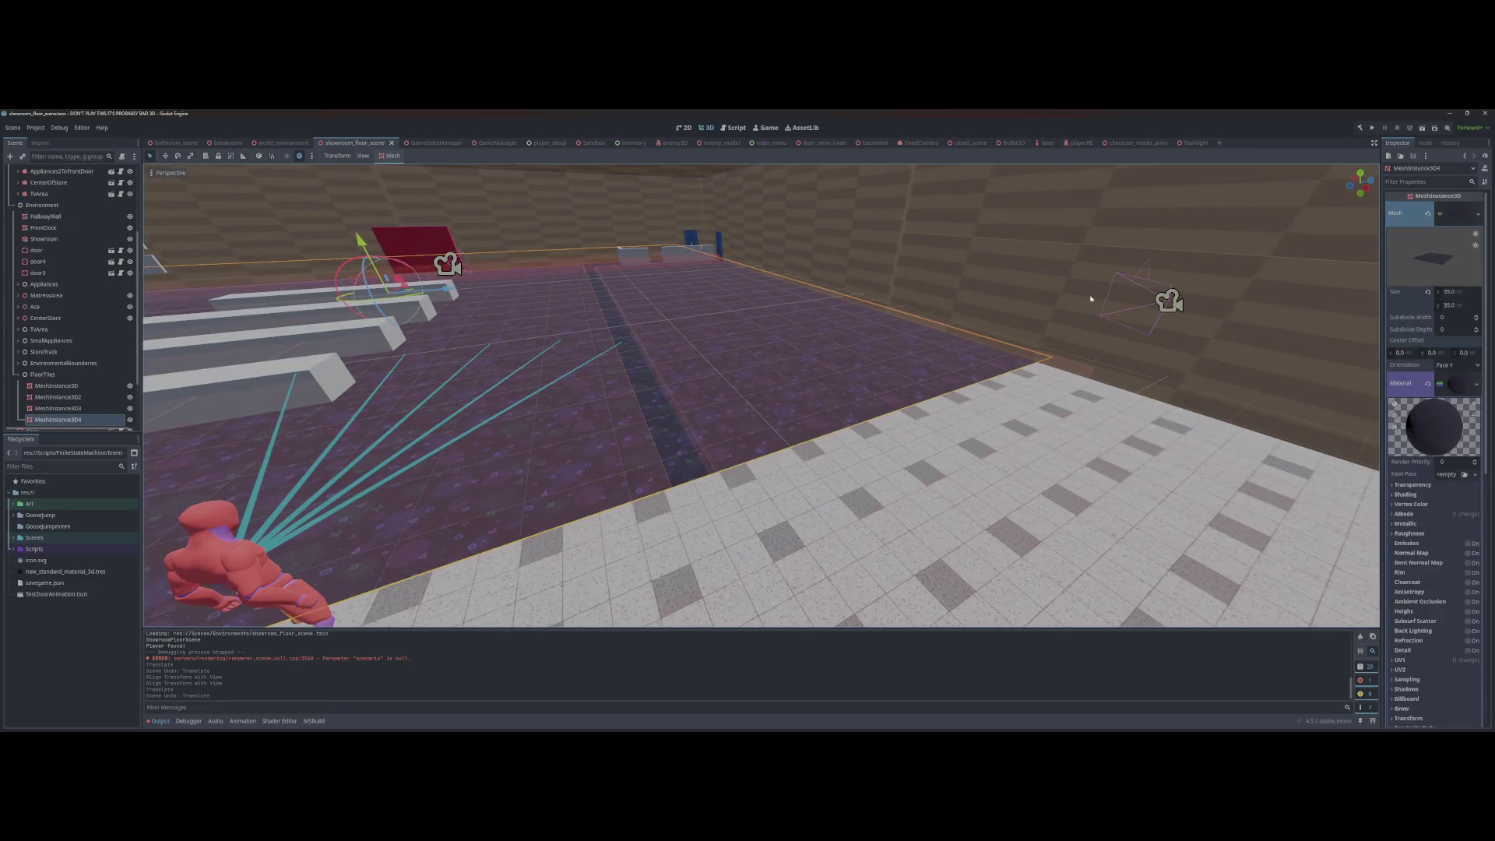
pyautogui.click(1052, 313)
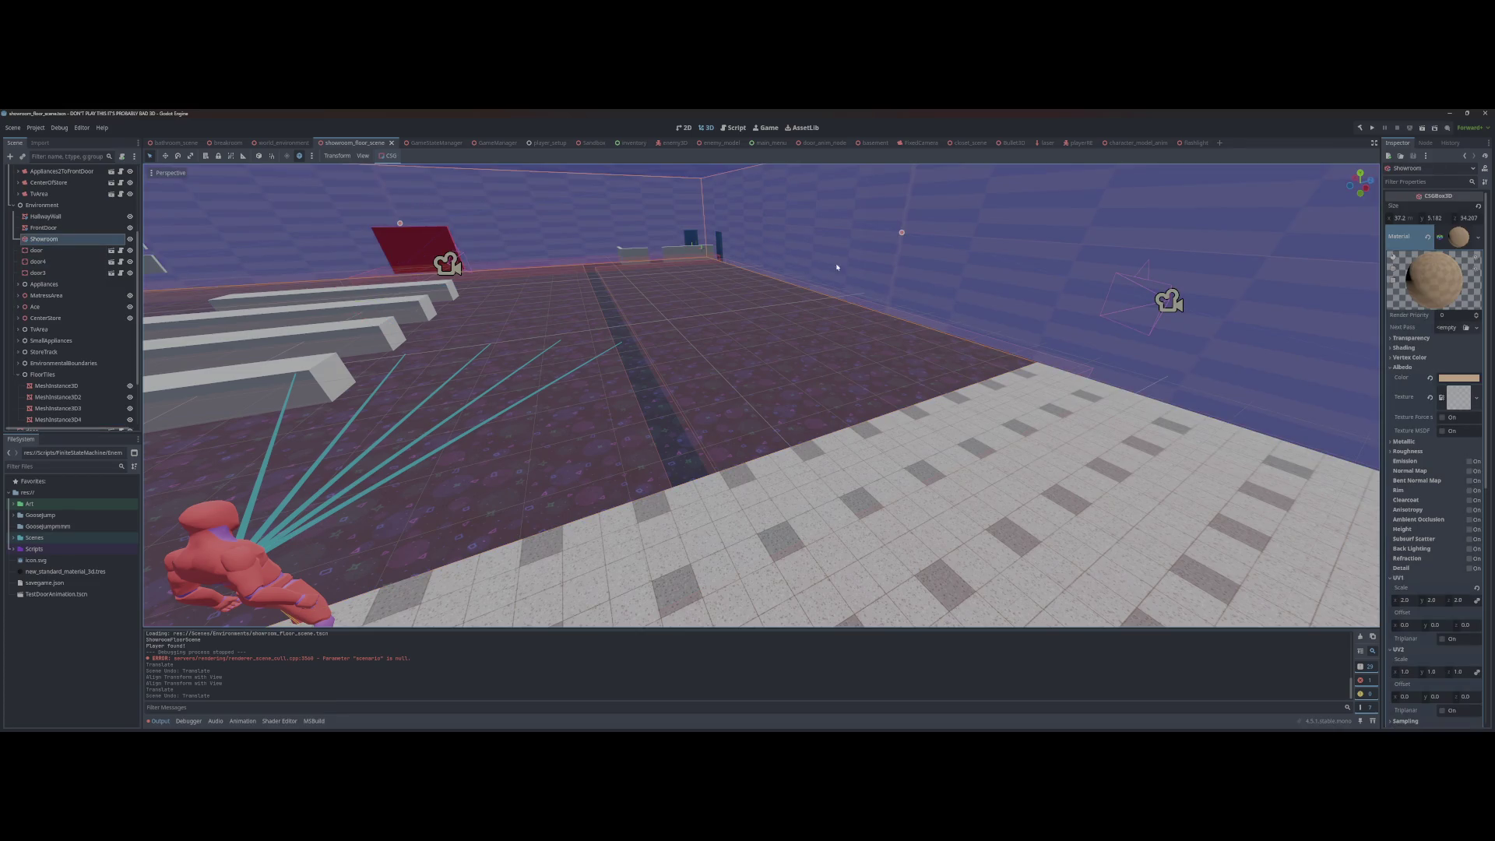
pyautogui.click(1153, 281)
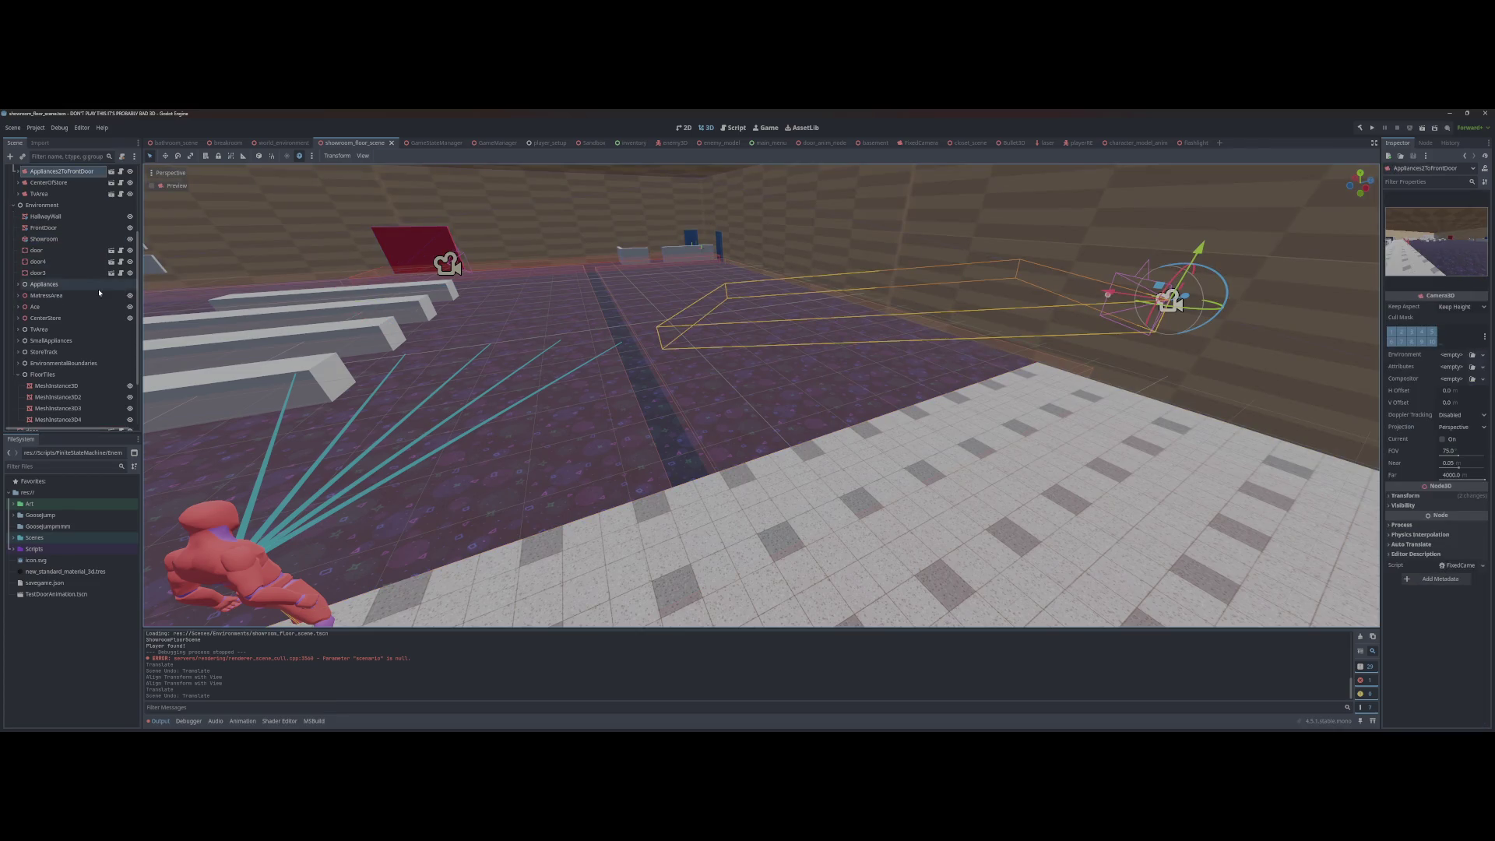
pyautogui.scroll(3, 99, 292)
pyautogui.click(16, 236)
pyautogui.click(62, 258)
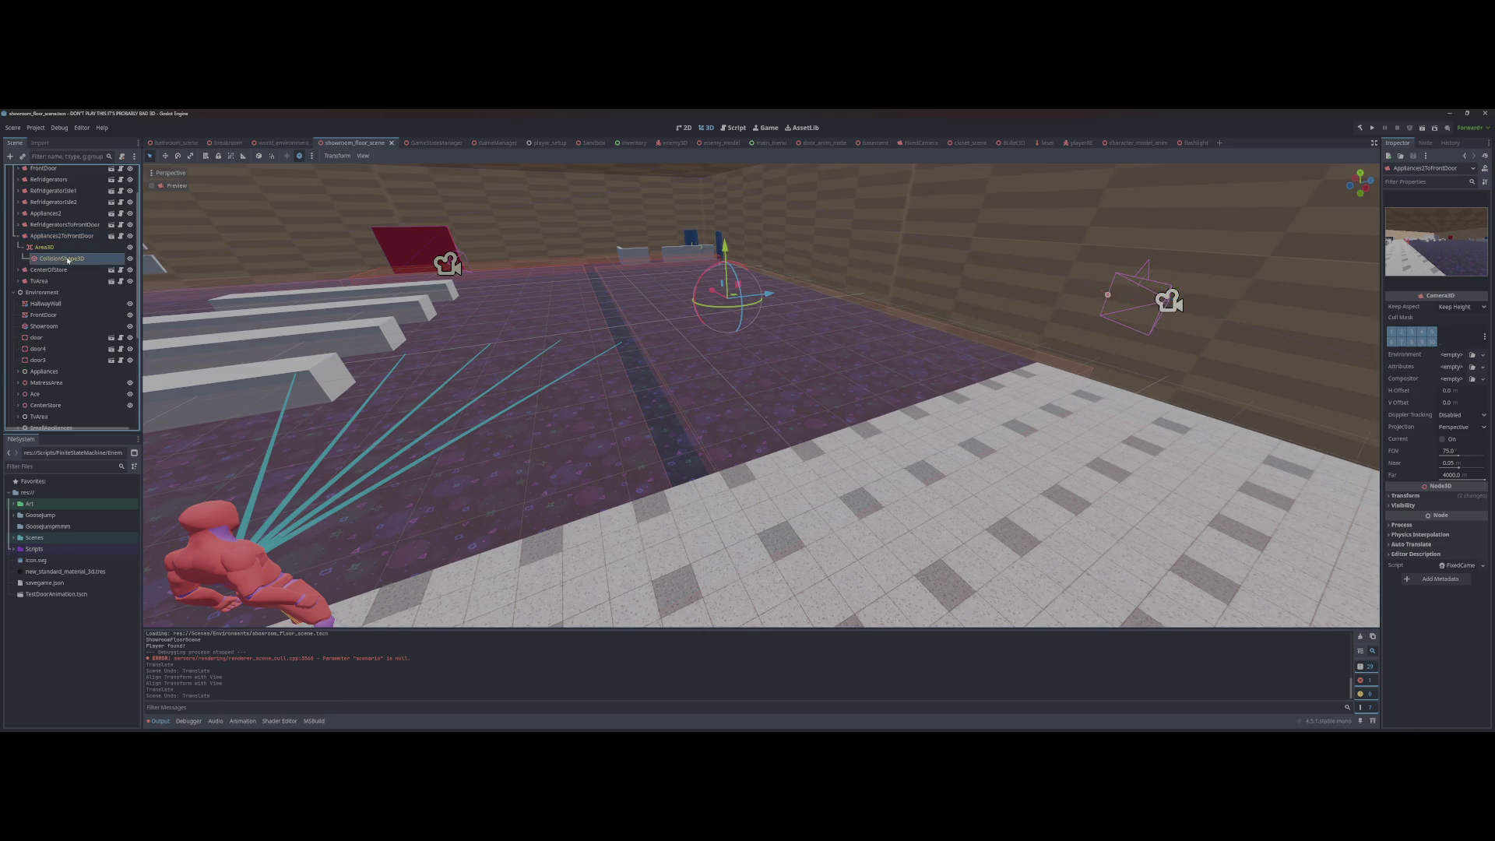
# Step: Reselect the Appliances2ToFrontDoor CollisionShape3D and widen its box over the purple floor
pyautogui.click(588, 316)
pyautogui.click(816, 326)
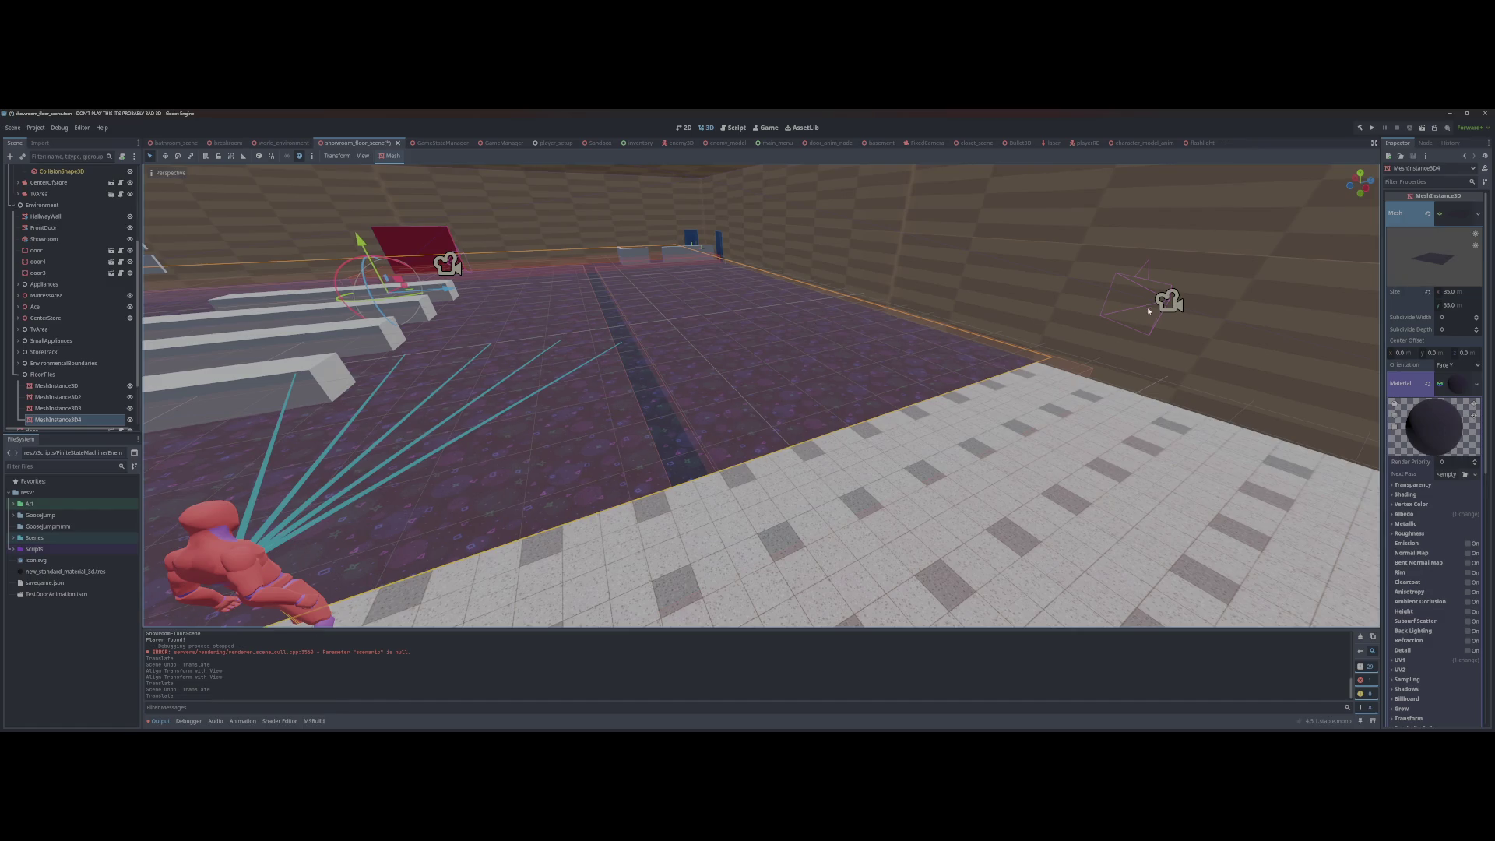
pyautogui.click(1144, 305)
pyautogui.click(1155, 285)
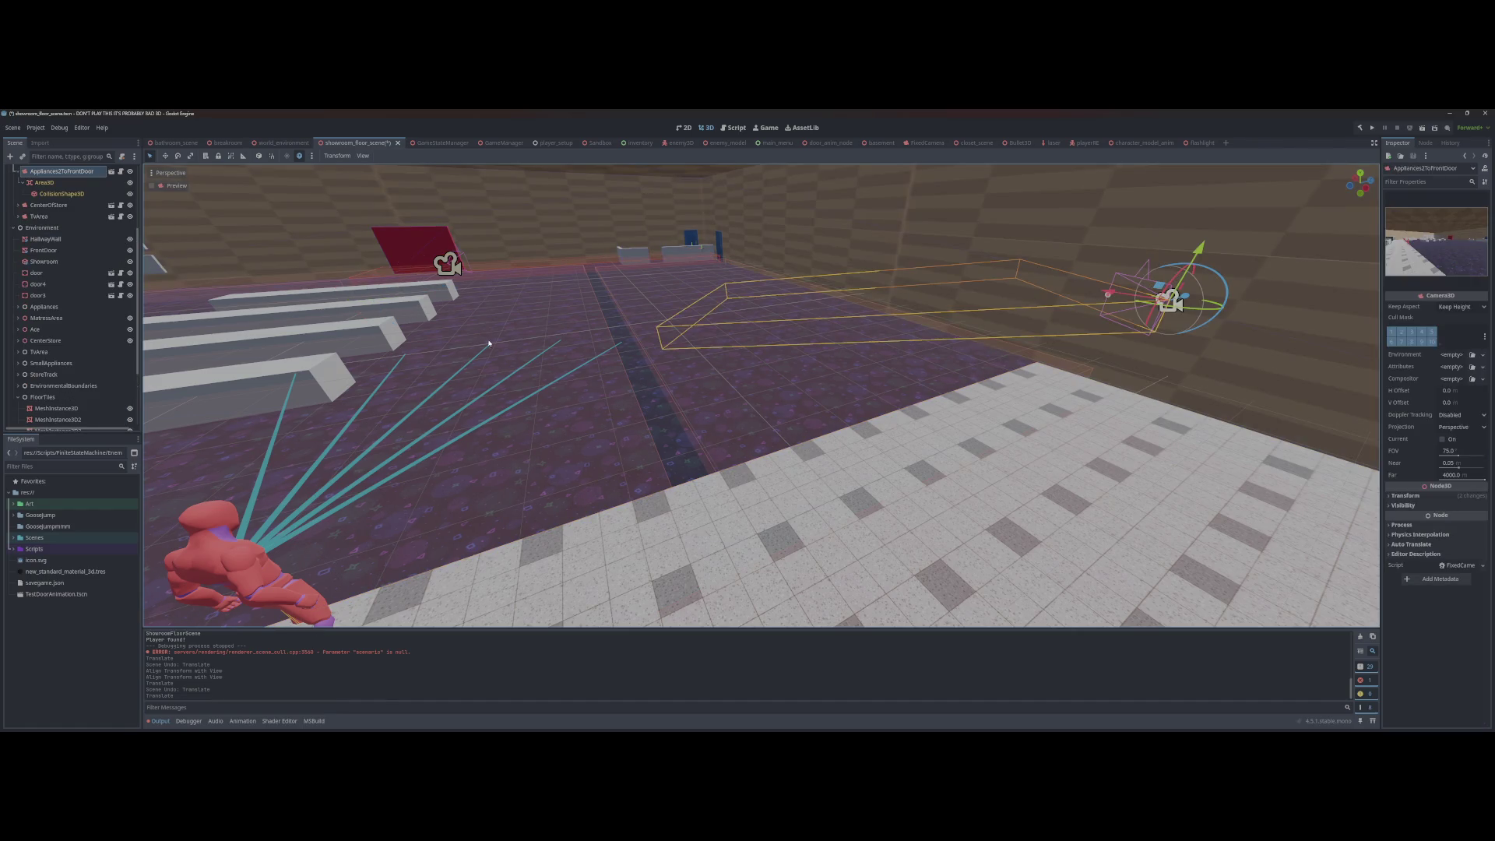
pyautogui.click(61, 193)
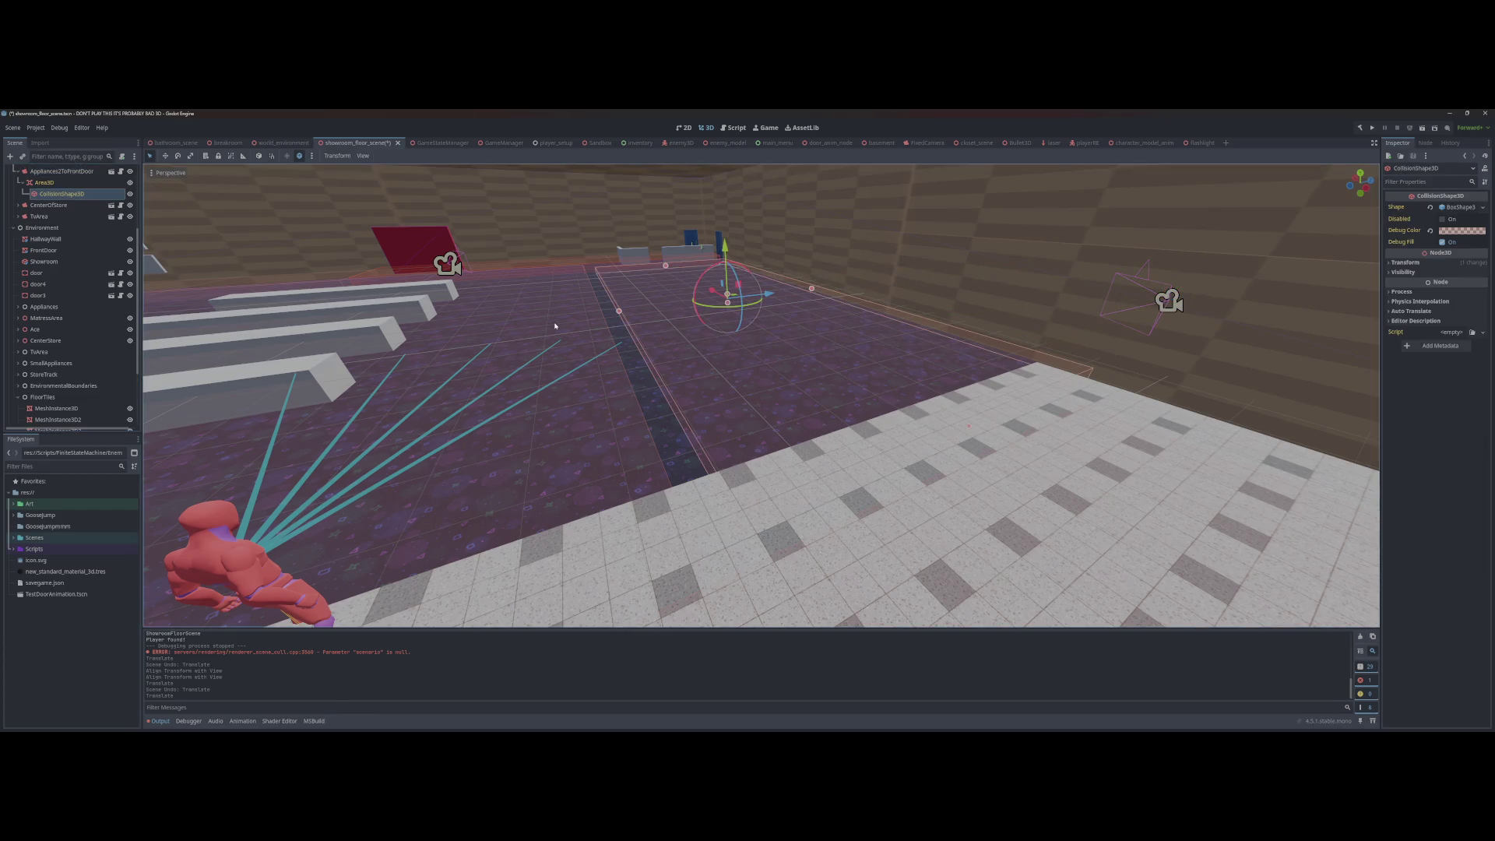
pyautogui.moveTo(620, 311); pyautogui.dragTo(588, 314)
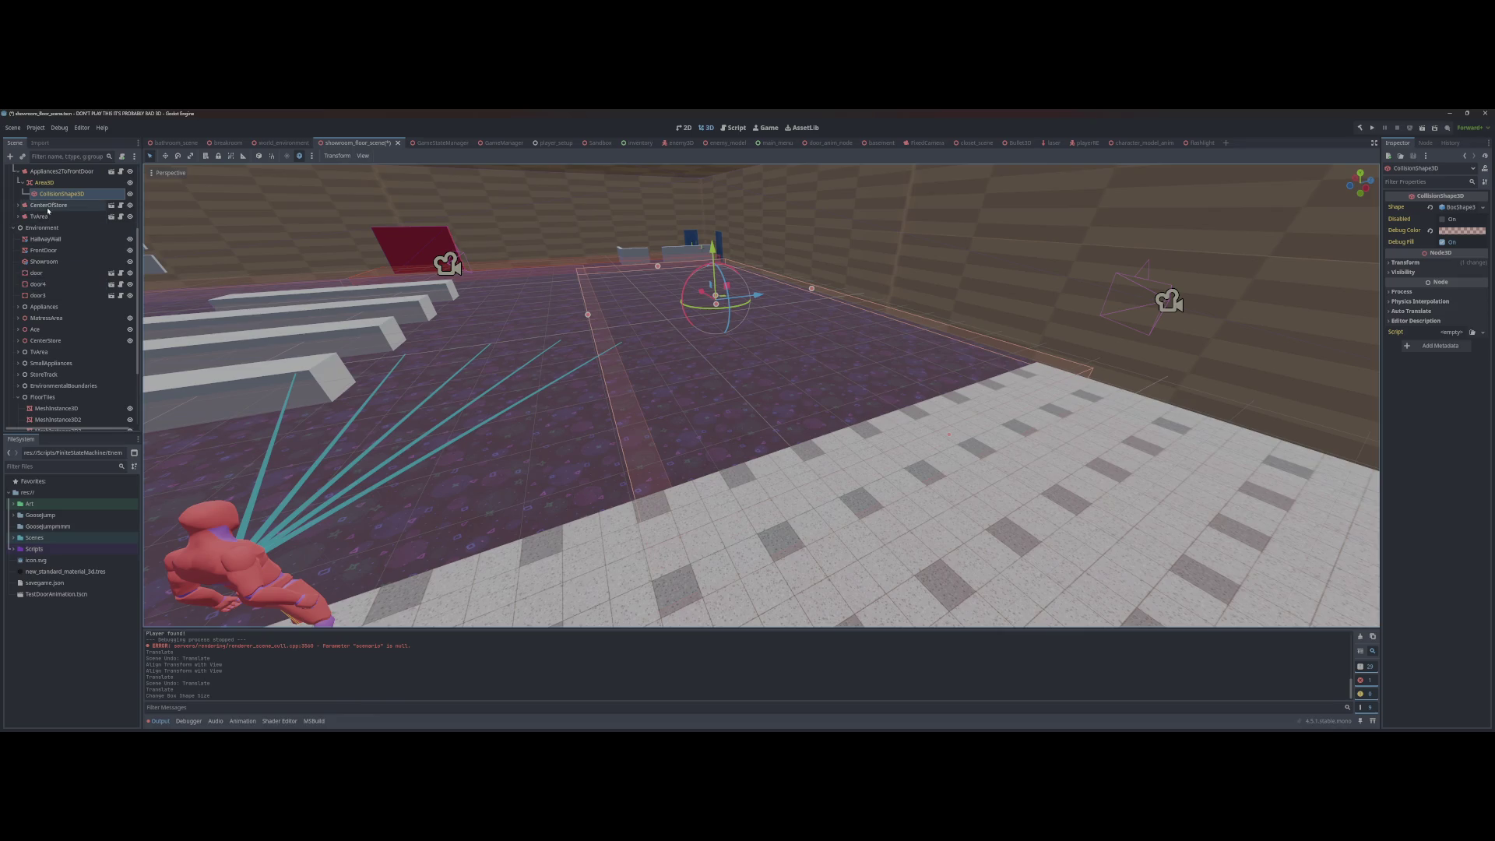
pyautogui.click(17, 206)
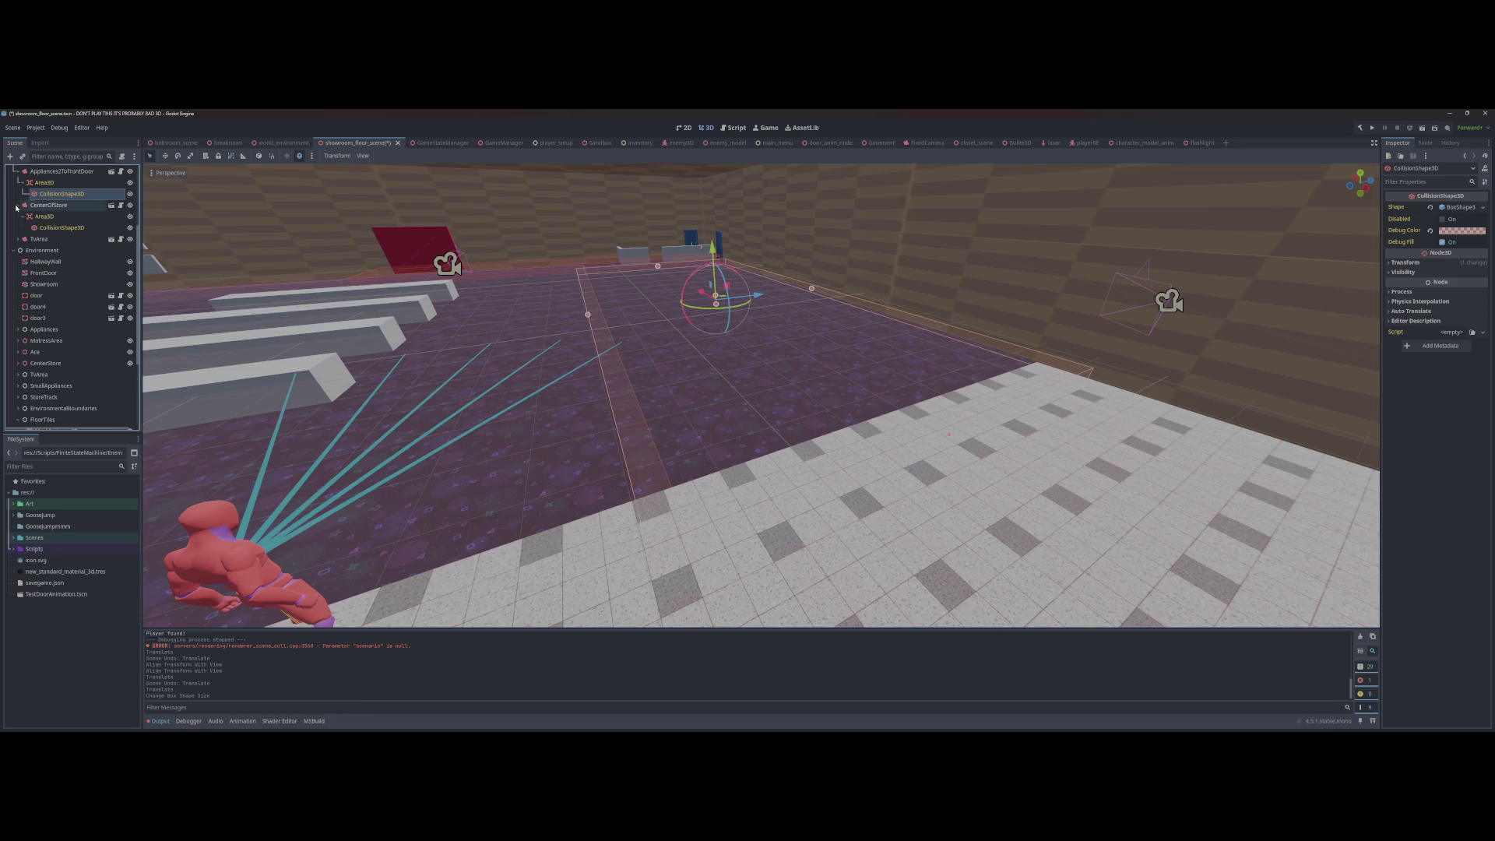
# Step: Stretch the CenterOfStore collision box along Z and resize it further
pyautogui.click(50, 228)
pyautogui.moveTo(600, 313); pyautogui.dragTo(573, 318)
pyautogui.hotkey('ctrl', 's')
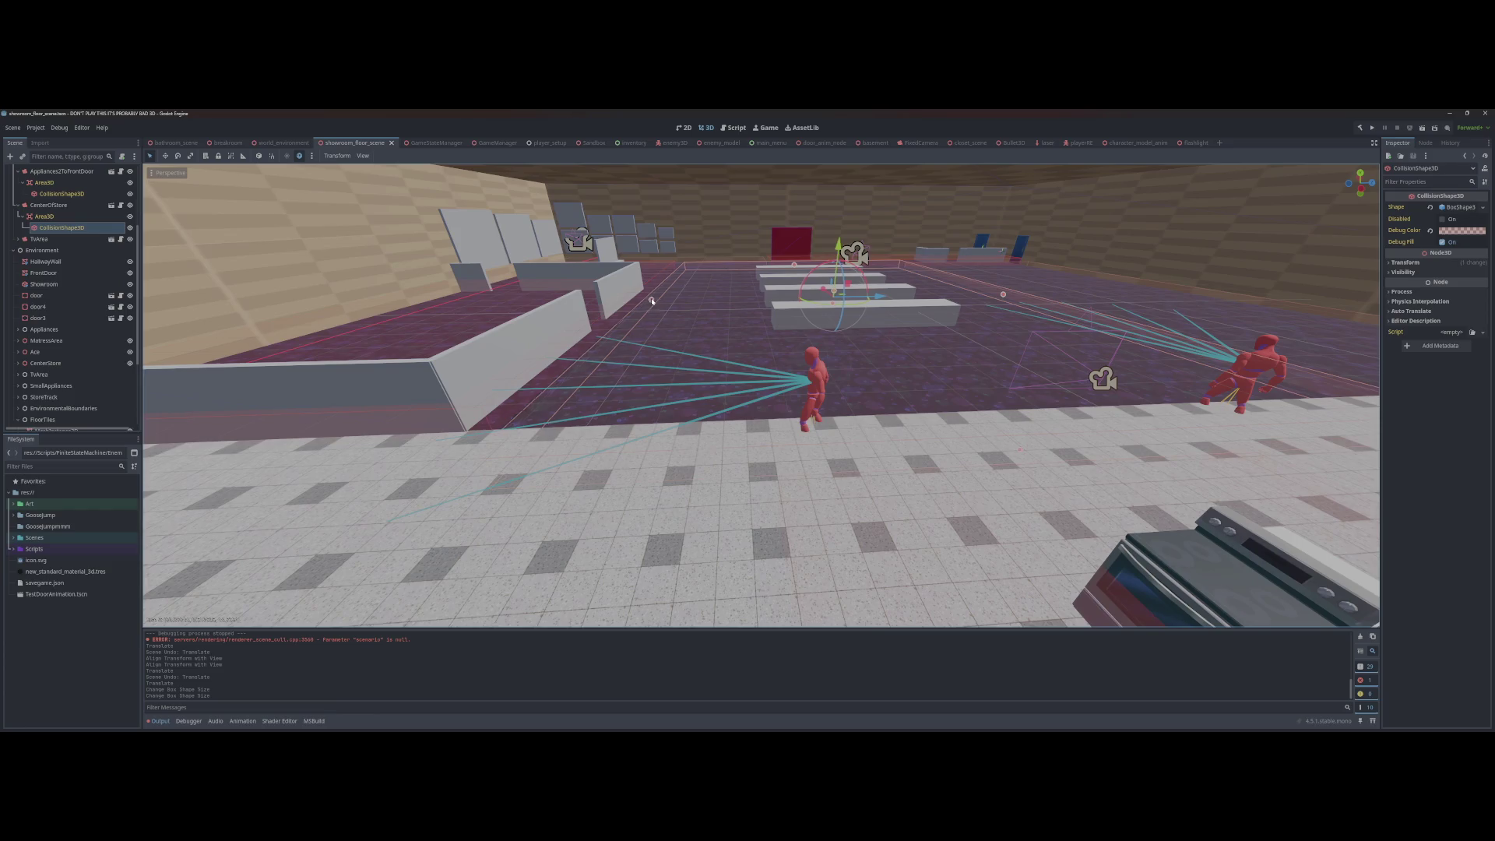
pyautogui.moveTo(652, 301); pyautogui.dragTo(640, 304)
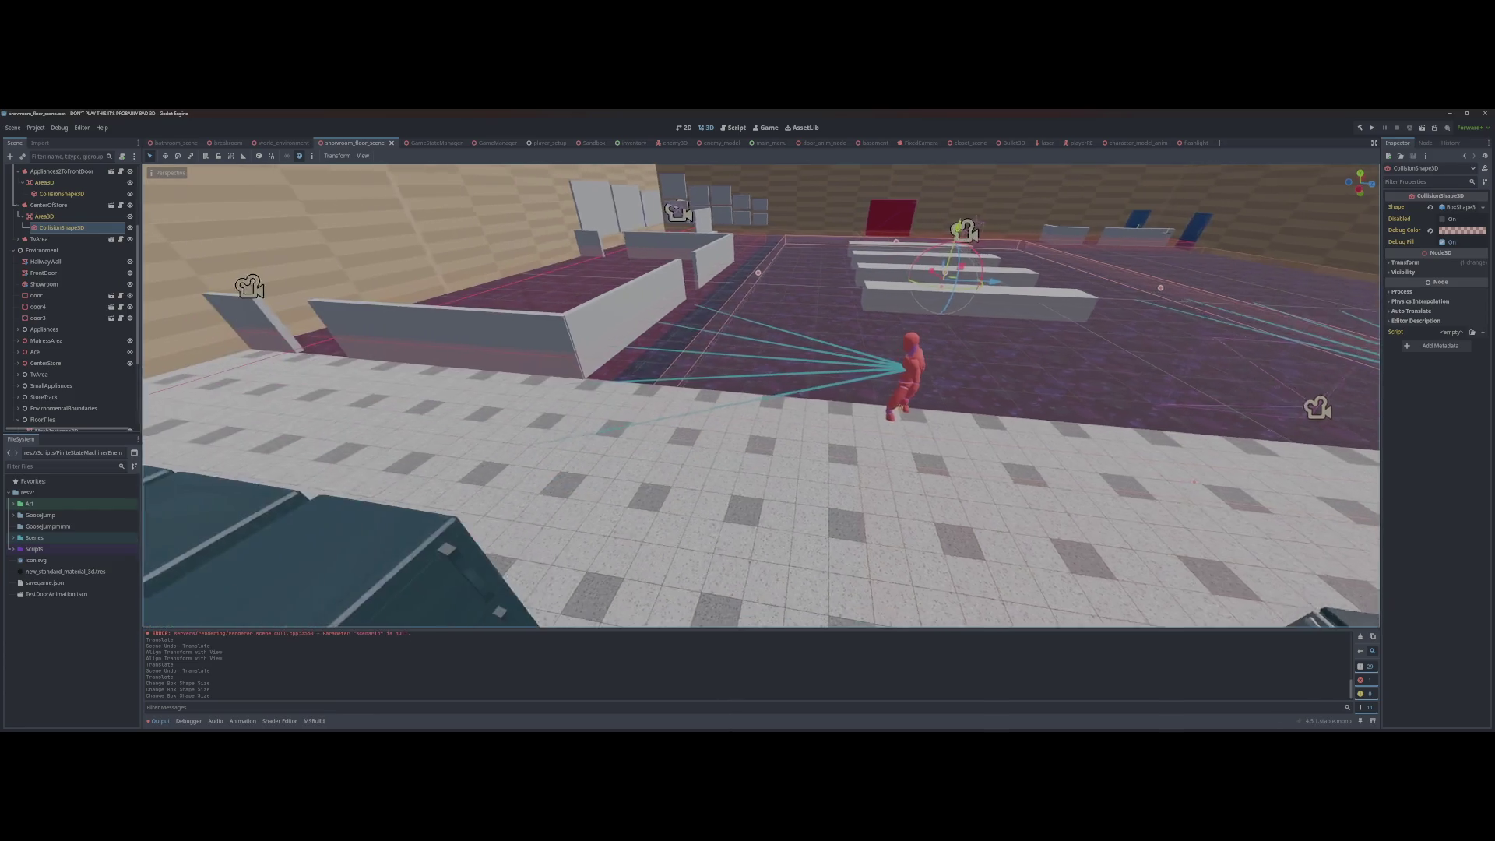
pyautogui.press('w')
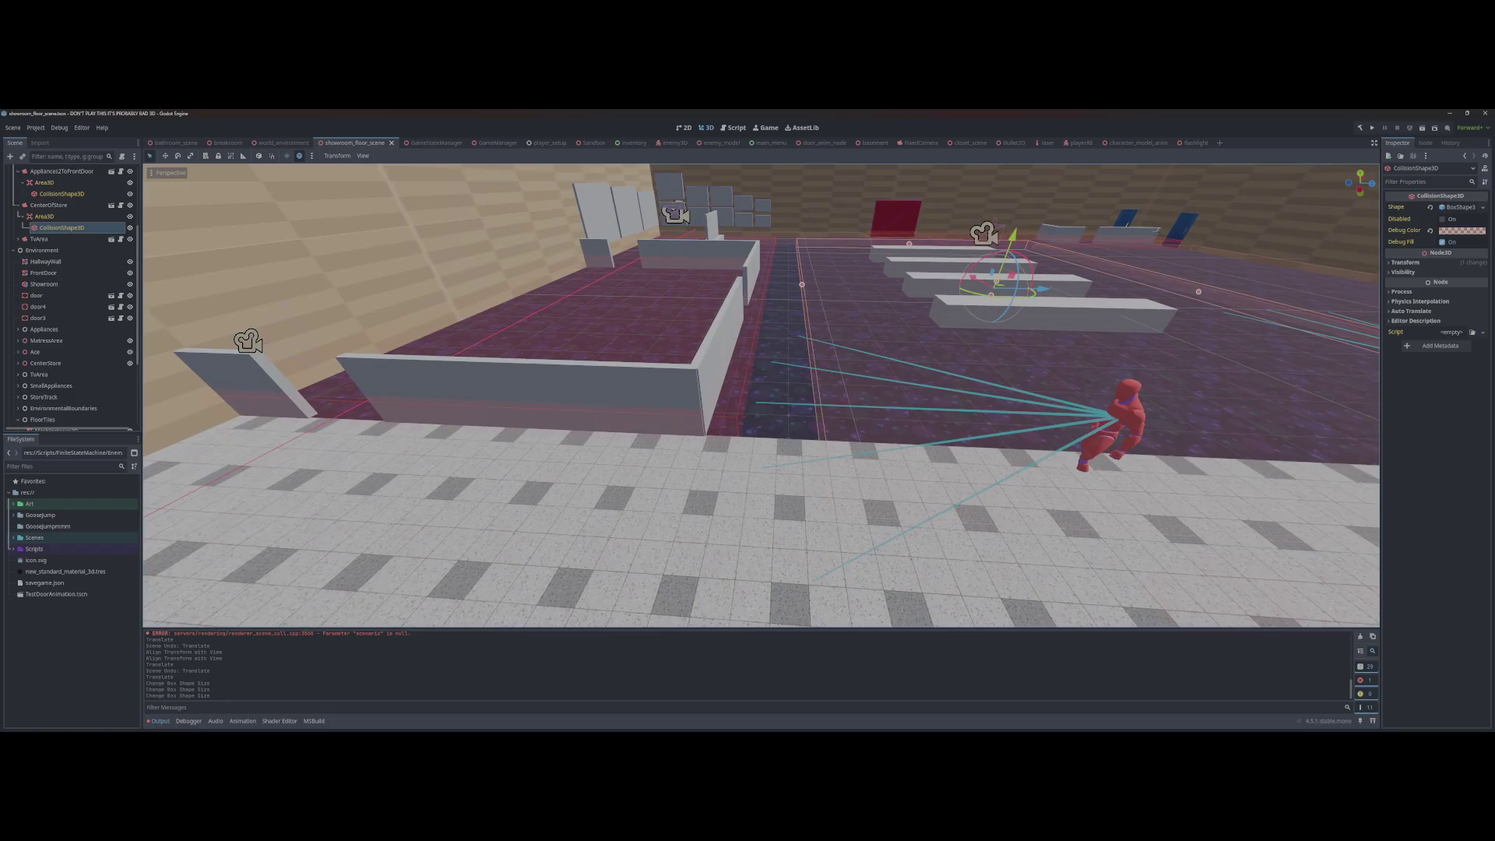
pyautogui.press('w')
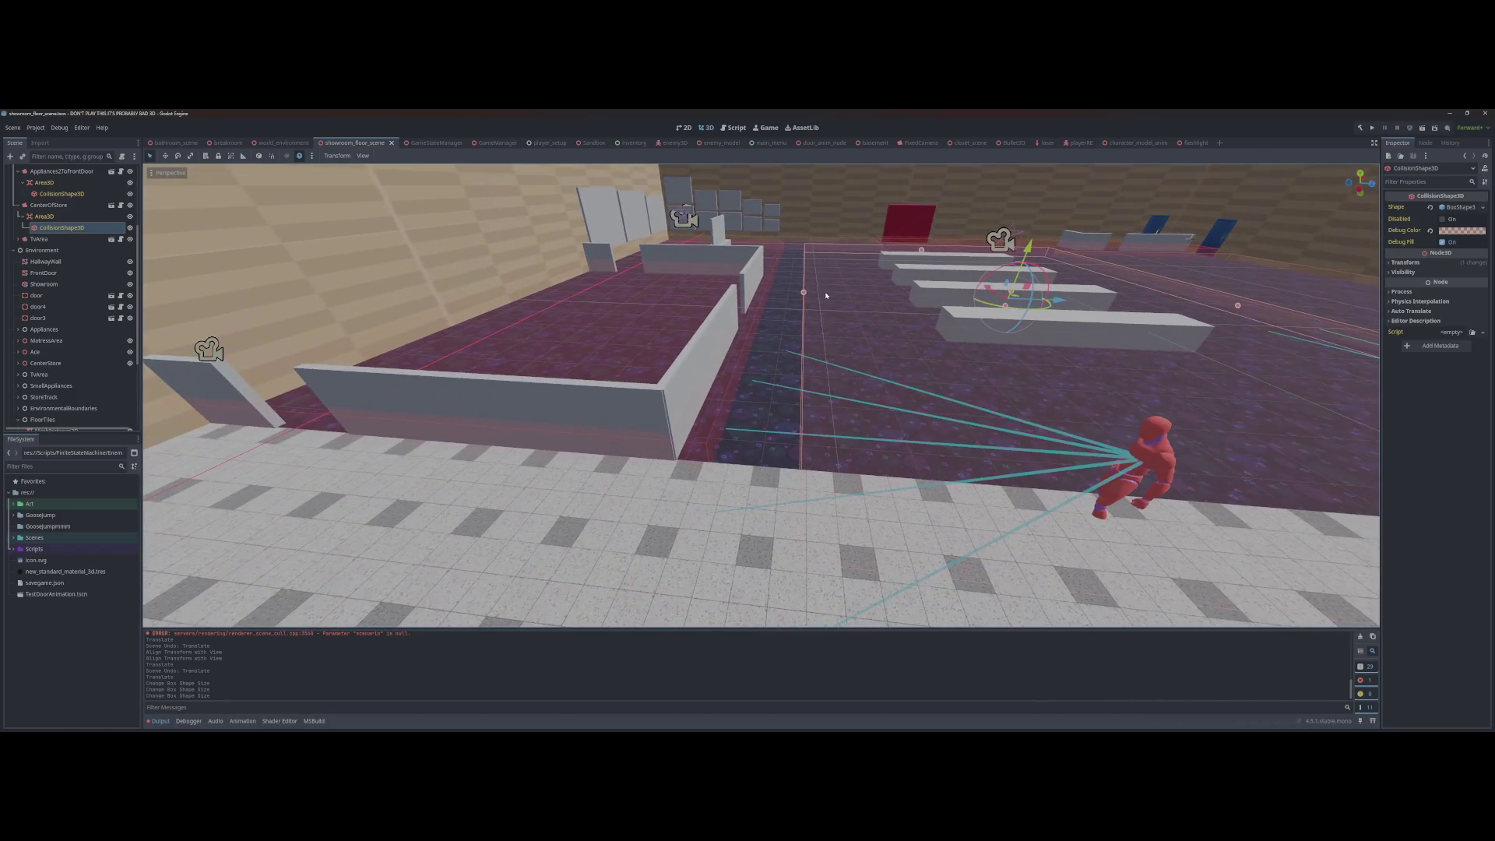
# Step: Undo and then redo the CenterOfStore box size changes
pyautogui.hotkey('ctrl', 'z')
pyautogui.press('w')
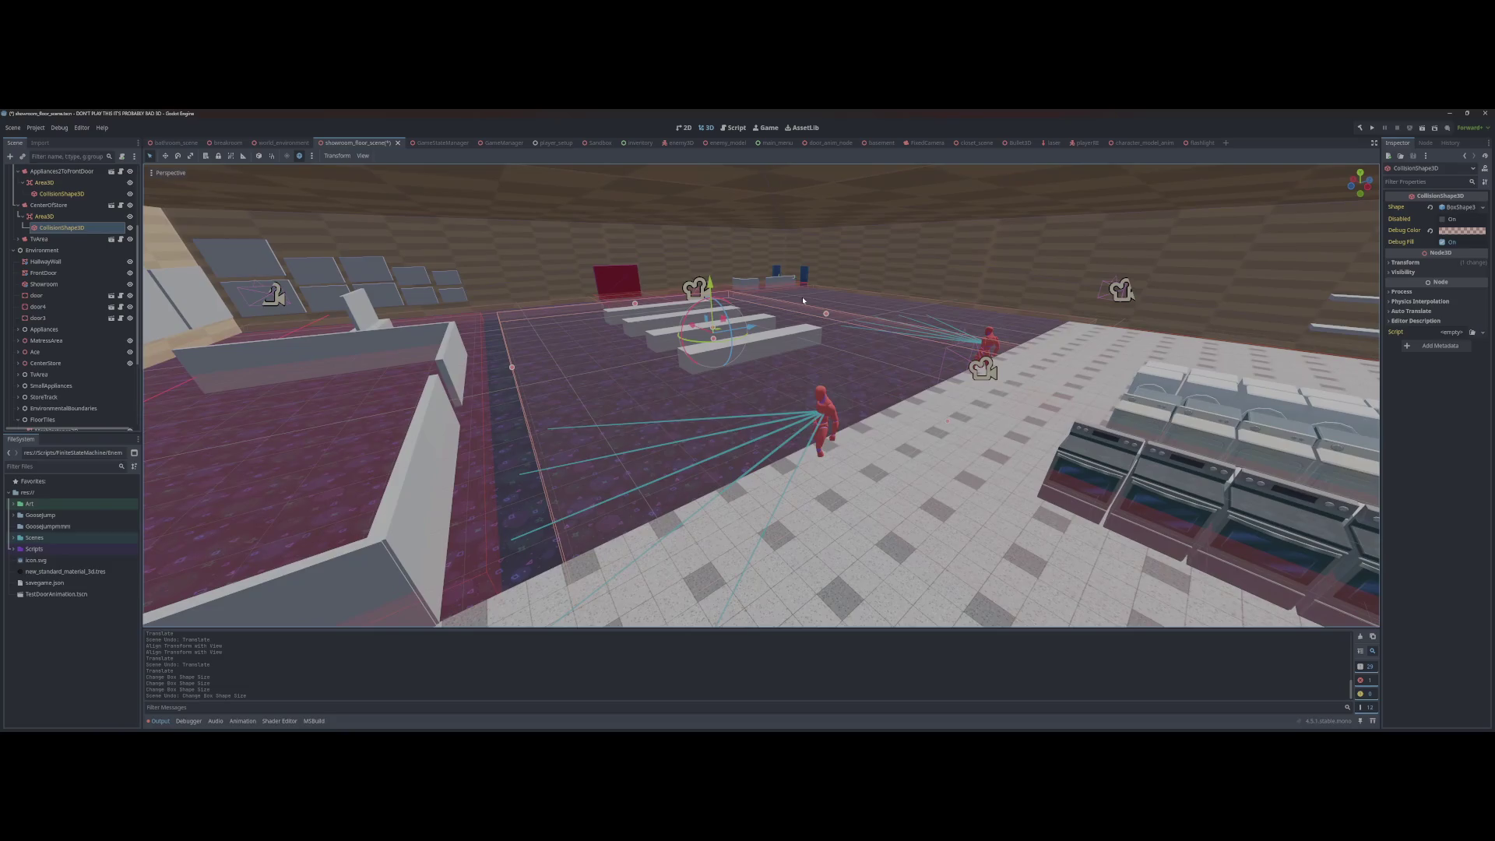
pyautogui.press('w')
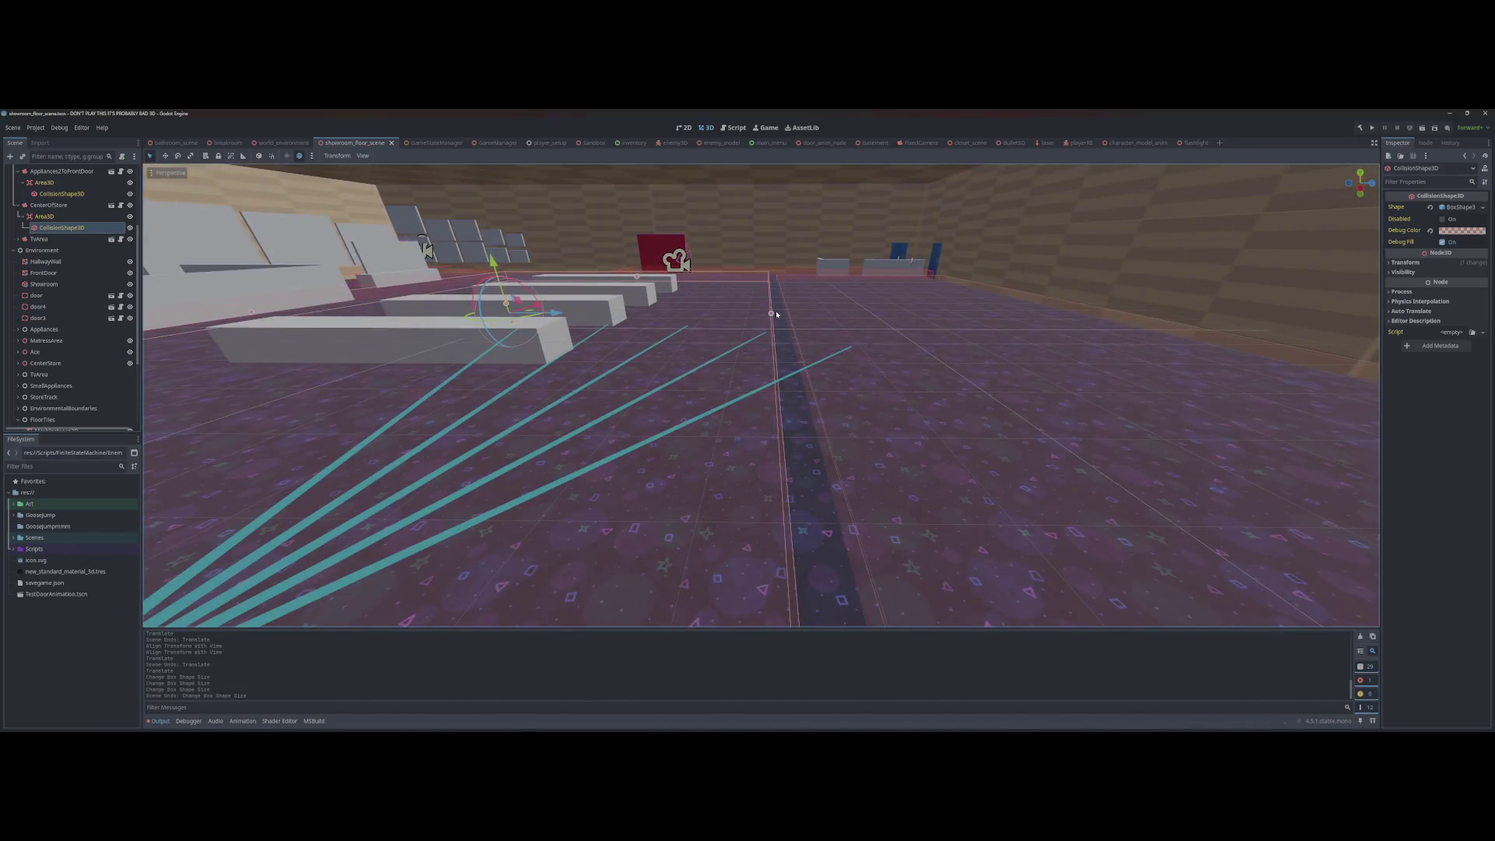
pyautogui.hotkey('ctrl', 'shift', 'z')
pyautogui.press('w')
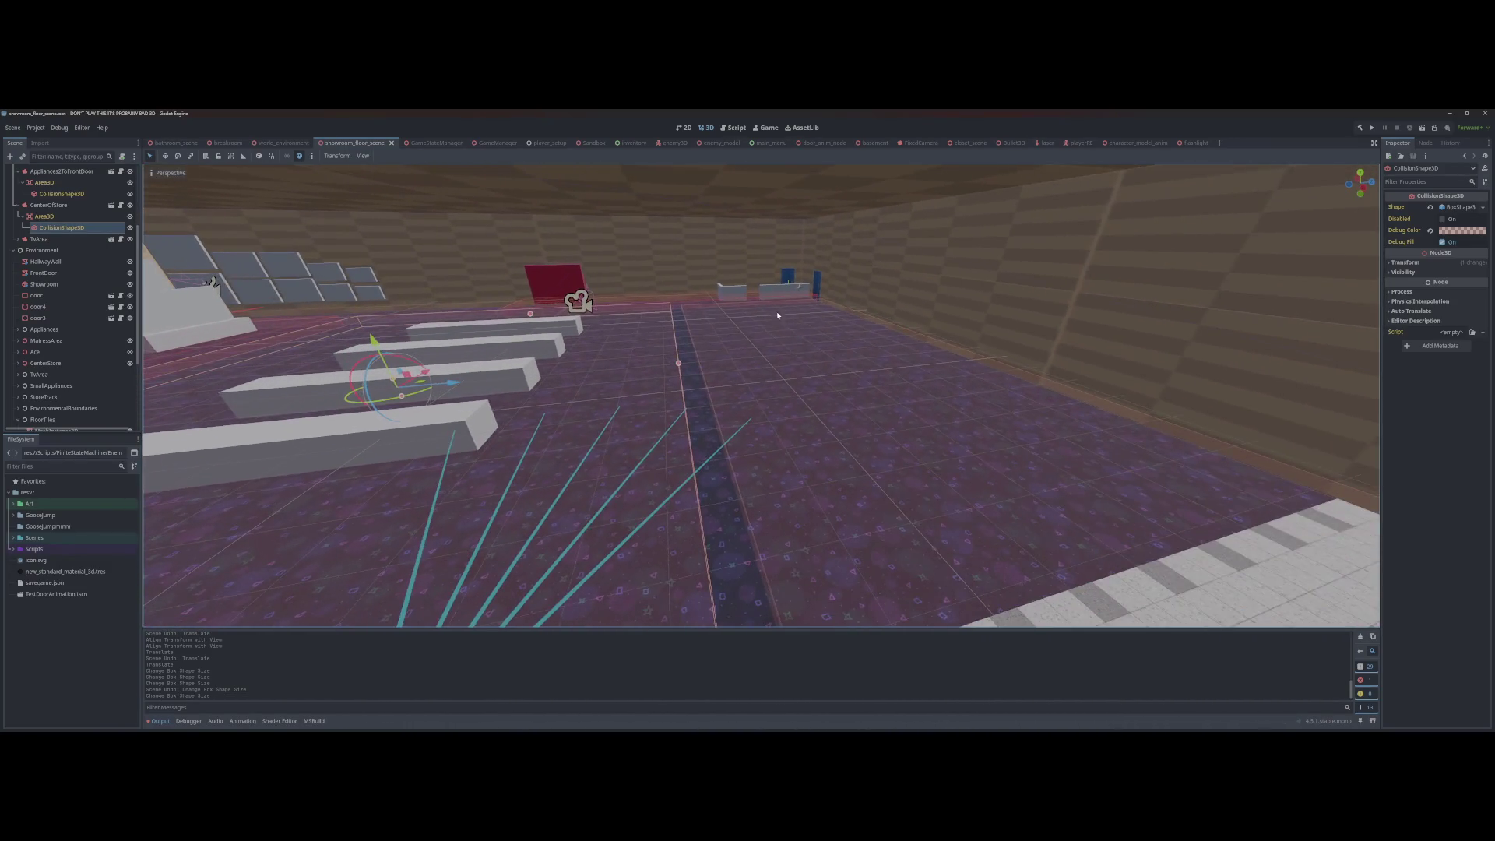
# Step: Narrow the Appliances2ToFrontDoor collision box to border CenterOfStore and save the scene
pyautogui.doubleClick(62, 193)
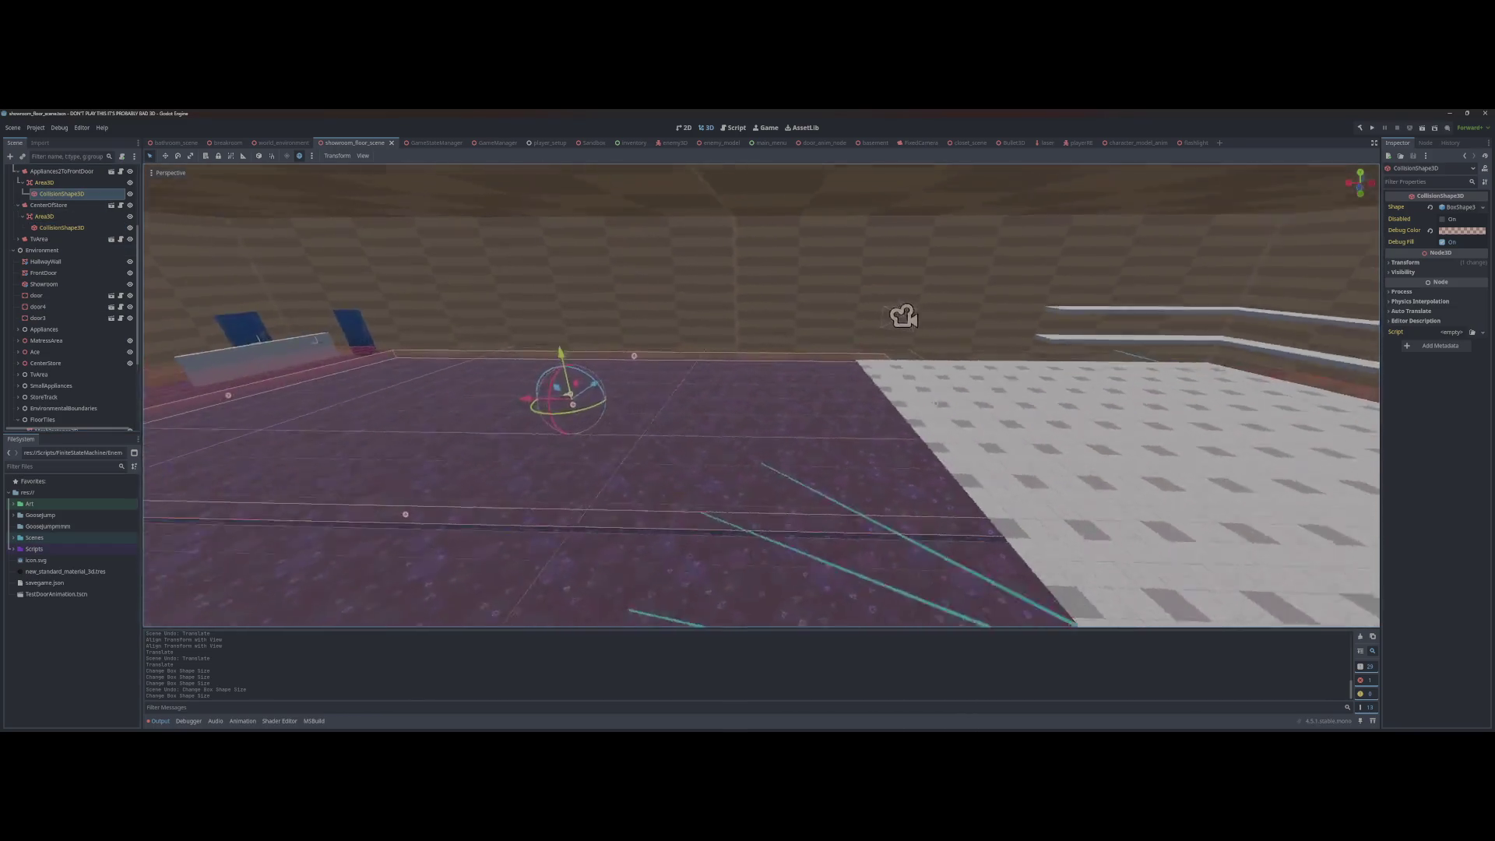
pyautogui.press('w')
pyautogui.moveTo(578, 403); pyautogui.dragTo(874, 409)
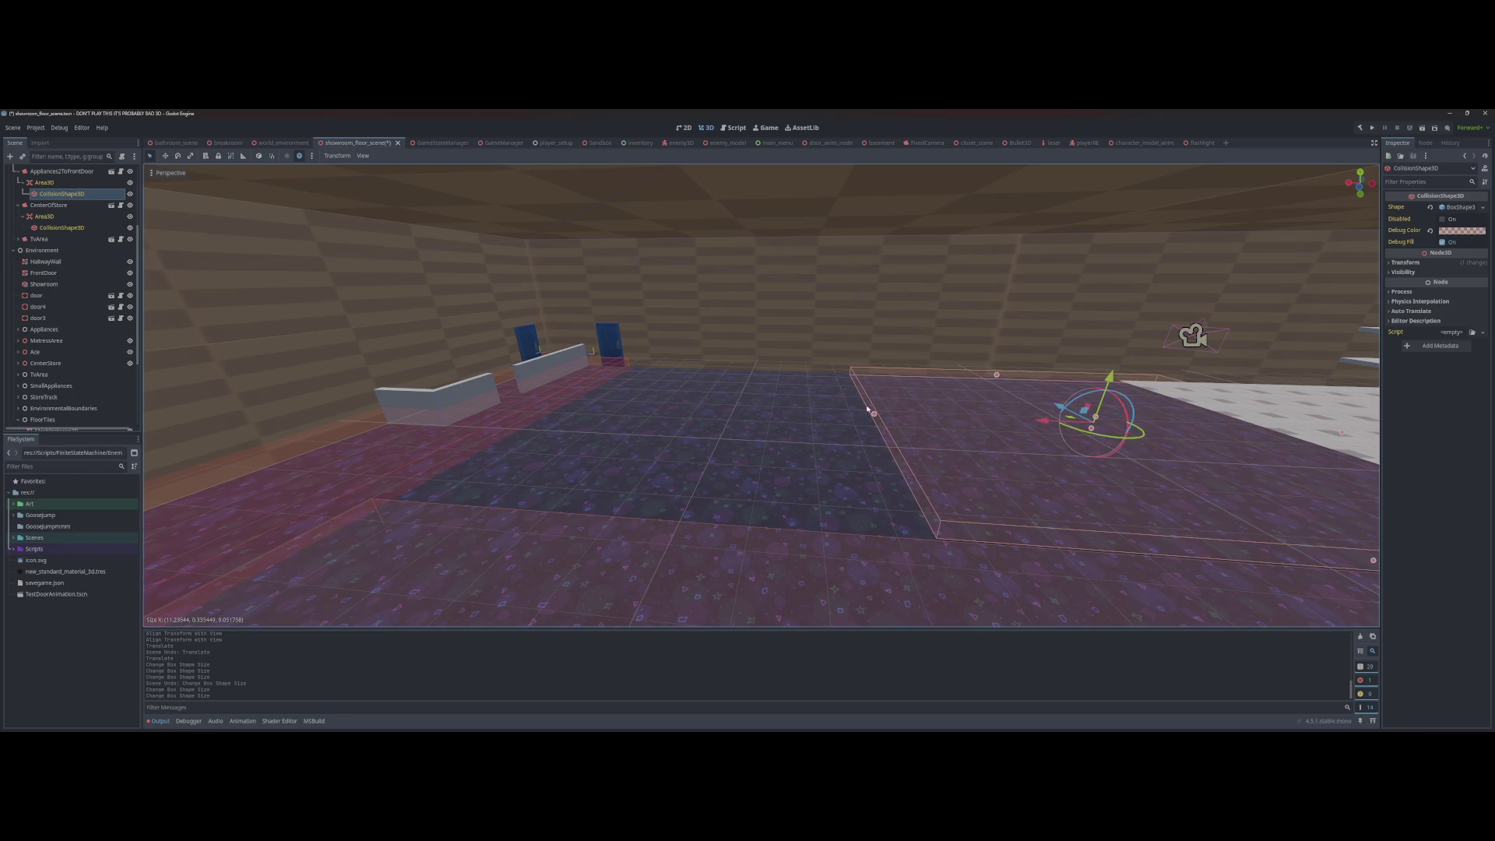
pyautogui.hotkey('ctrl', 's')
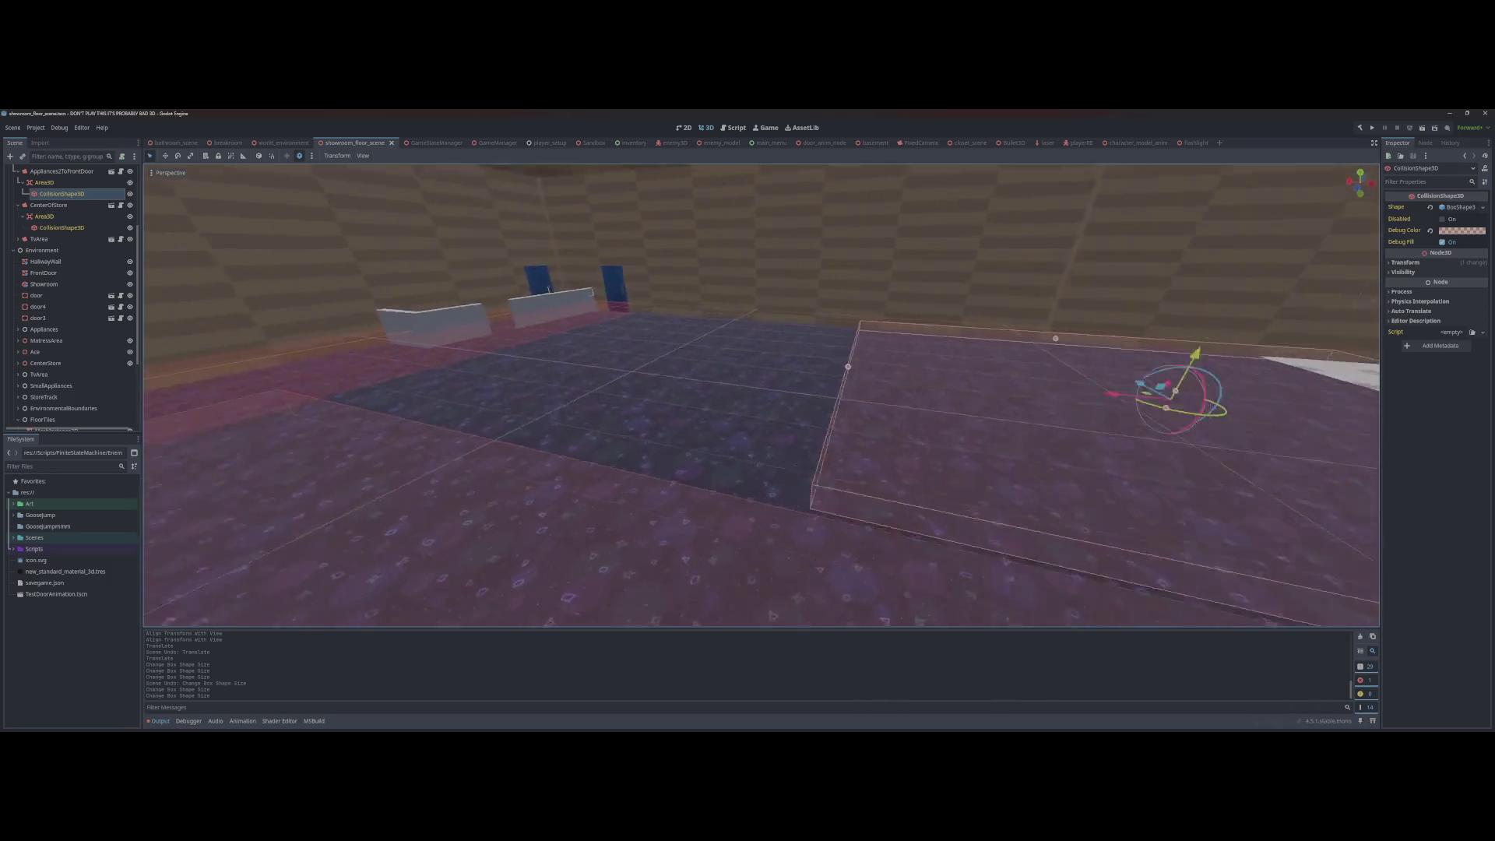
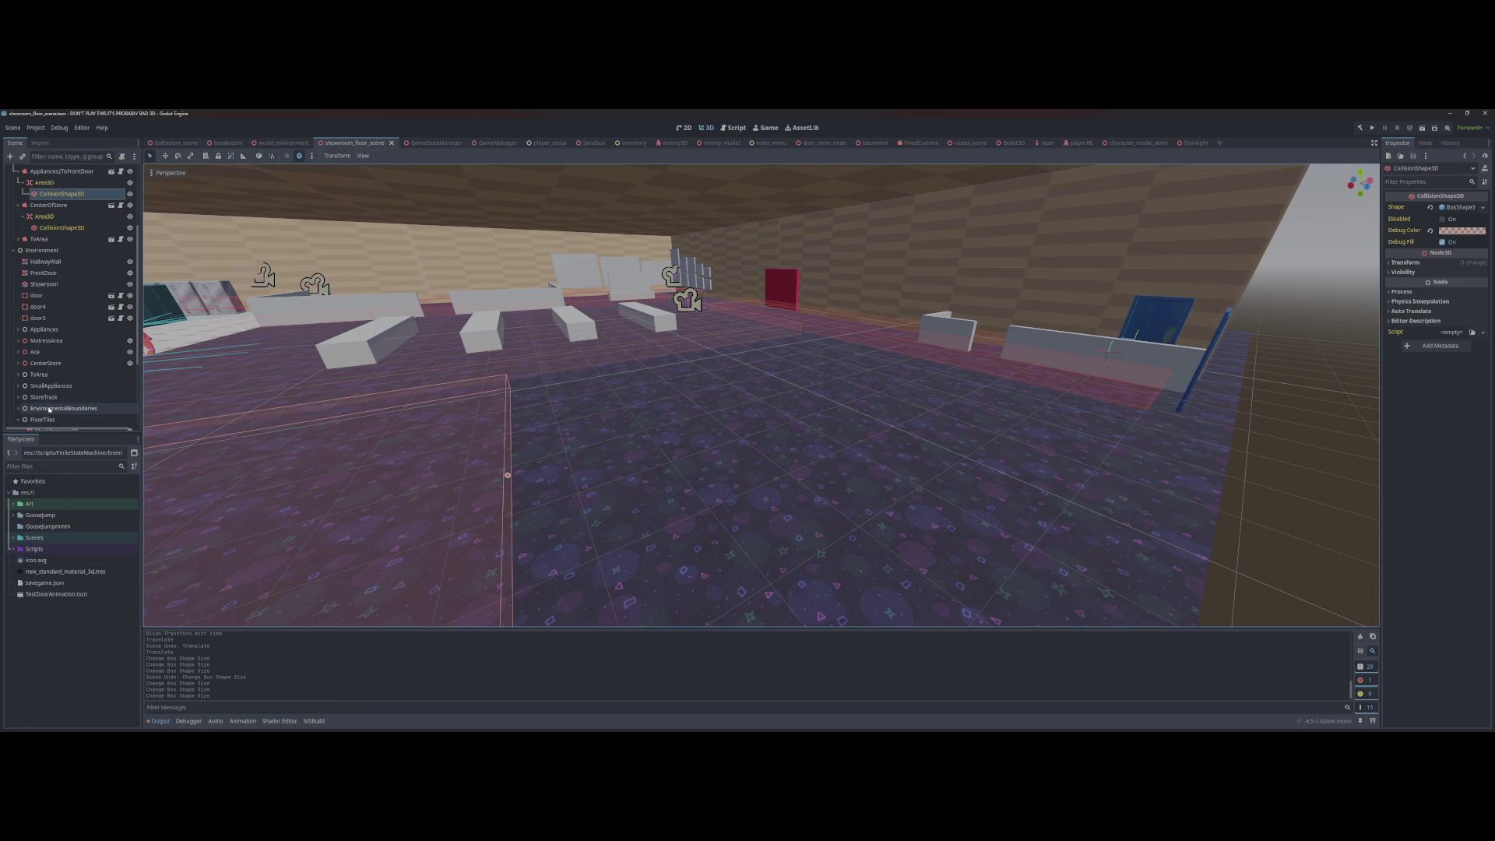
# Step: Drop a FixedCamera.tscn instance into the showroom floor scene and place it in the hierarchy
pyautogui.doubleClick(34, 537)
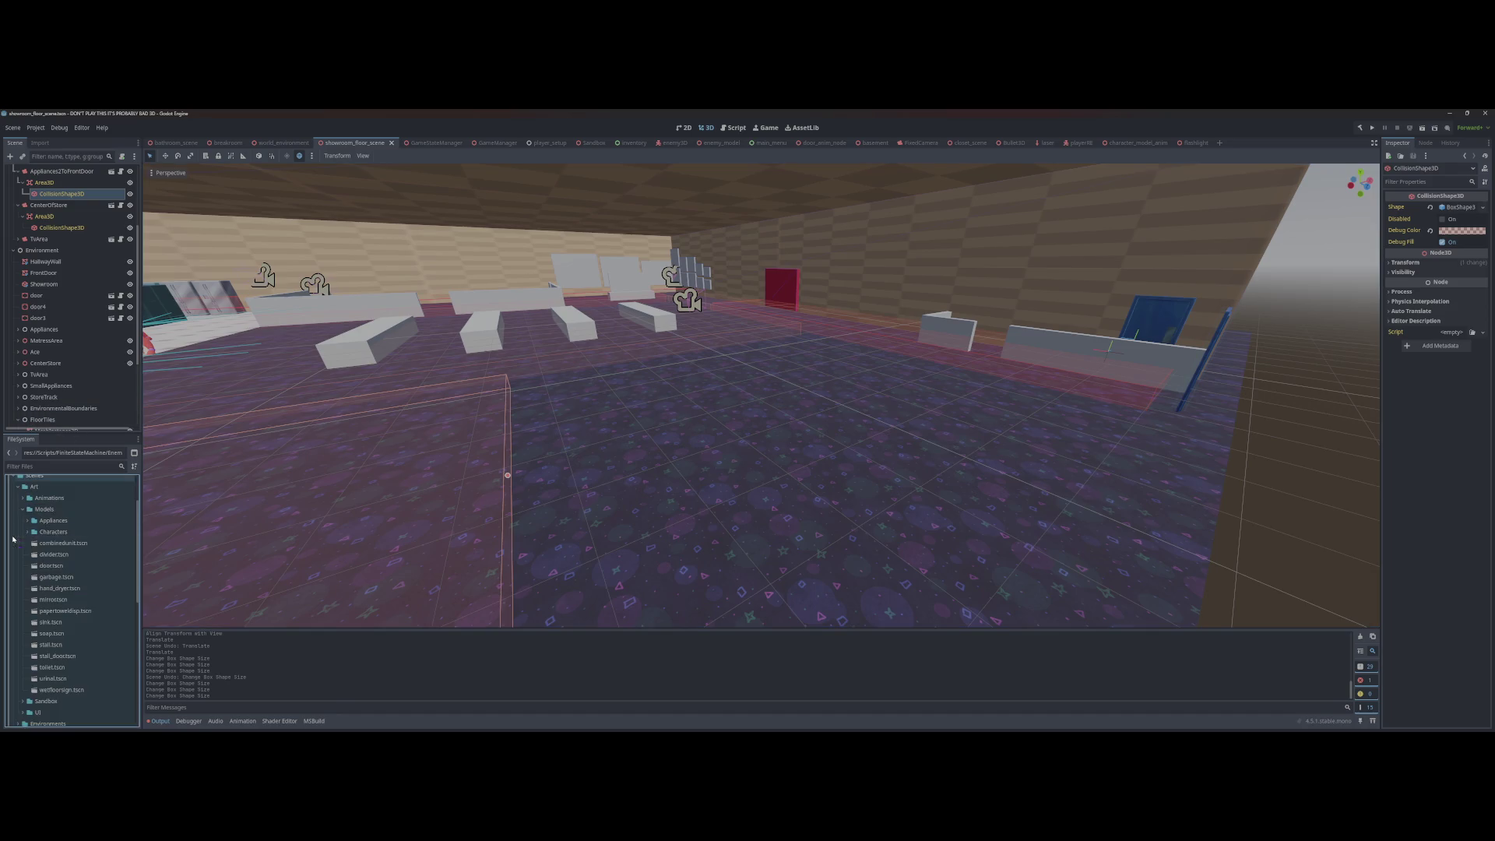
pyautogui.scroll(-1, 36, 538)
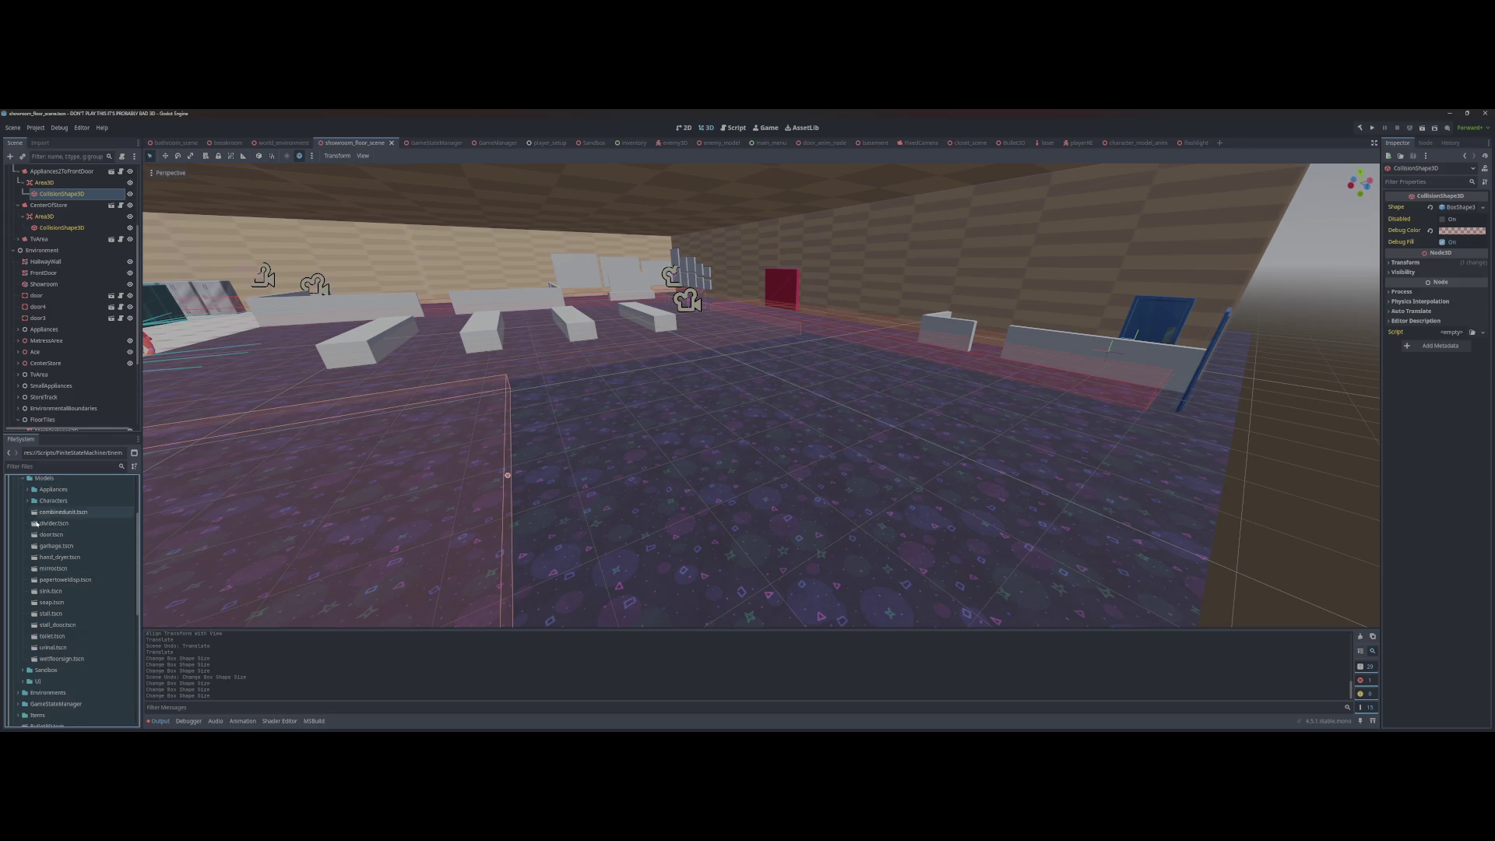
pyautogui.scroll(-5, 36, 523)
pyautogui.moveTo(53, 618)
pyautogui.mouseDown()
pyautogui.moveTo(590, 499)
pyautogui.moveTo(467, 284)
pyautogui.mouseUp()
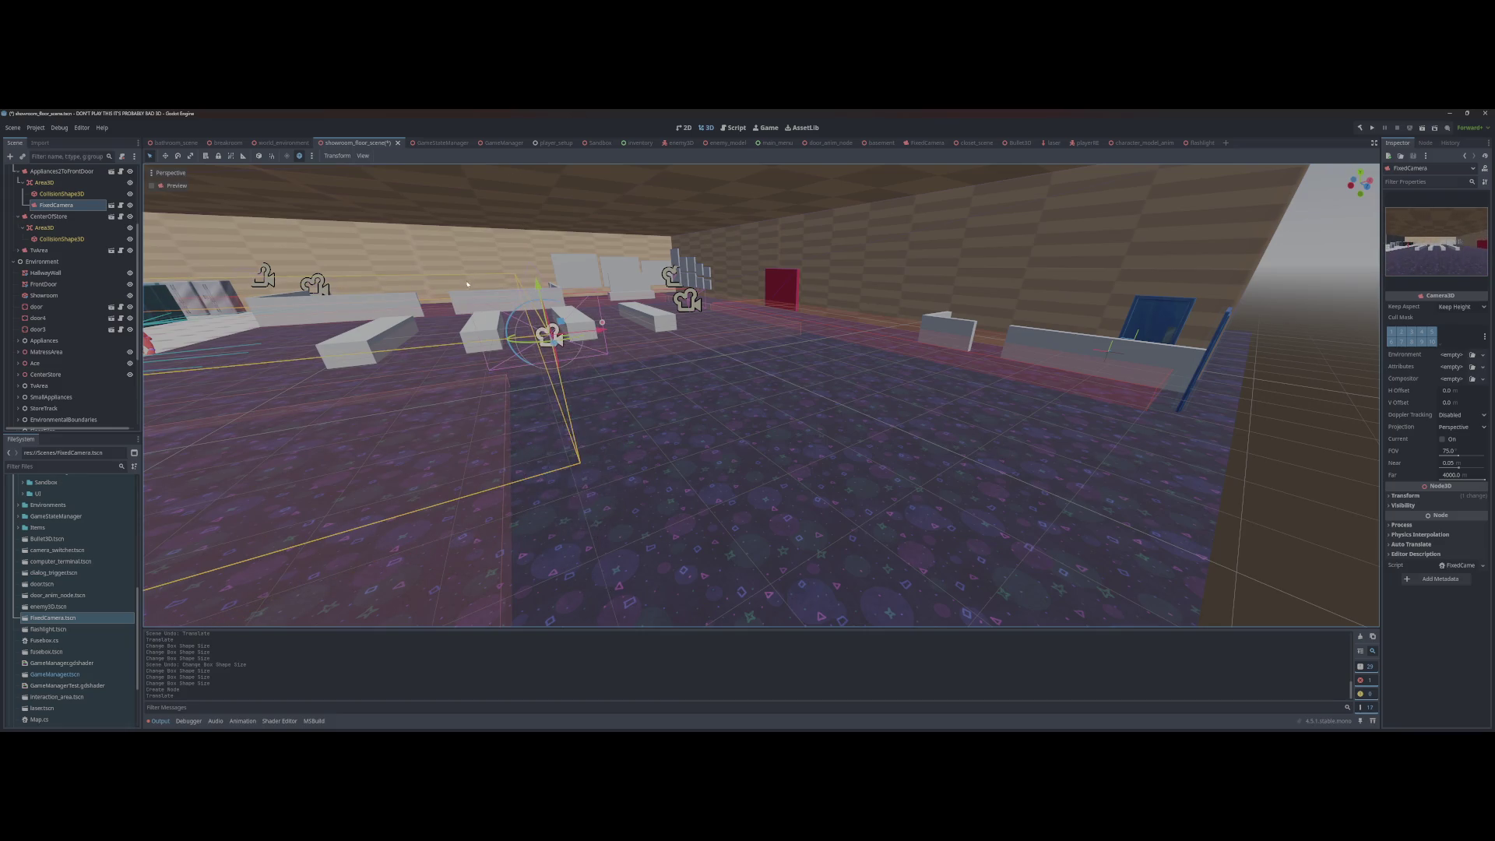
pyautogui.moveTo(53, 208)
pyautogui.mouseDown()
pyautogui.moveTo(63, 231)
pyautogui.moveTo(59, 217)
pyautogui.mouseUp()
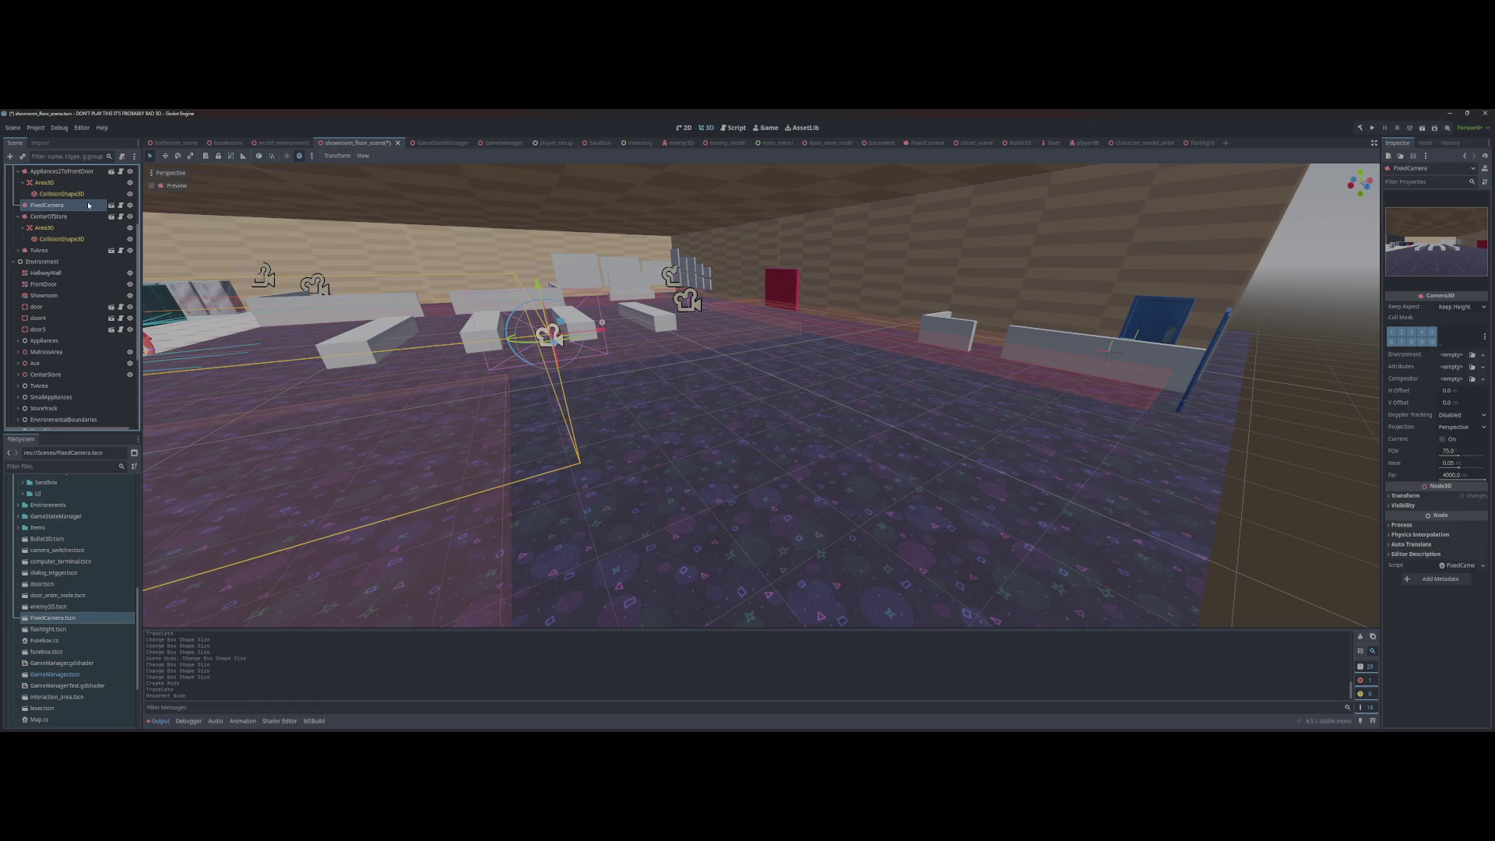
# Step: Enable Editable Children on the FixedCamera and move it to the far wall
pyautogui.rightClick(88, 206)
pyautogui.click(104, 450)
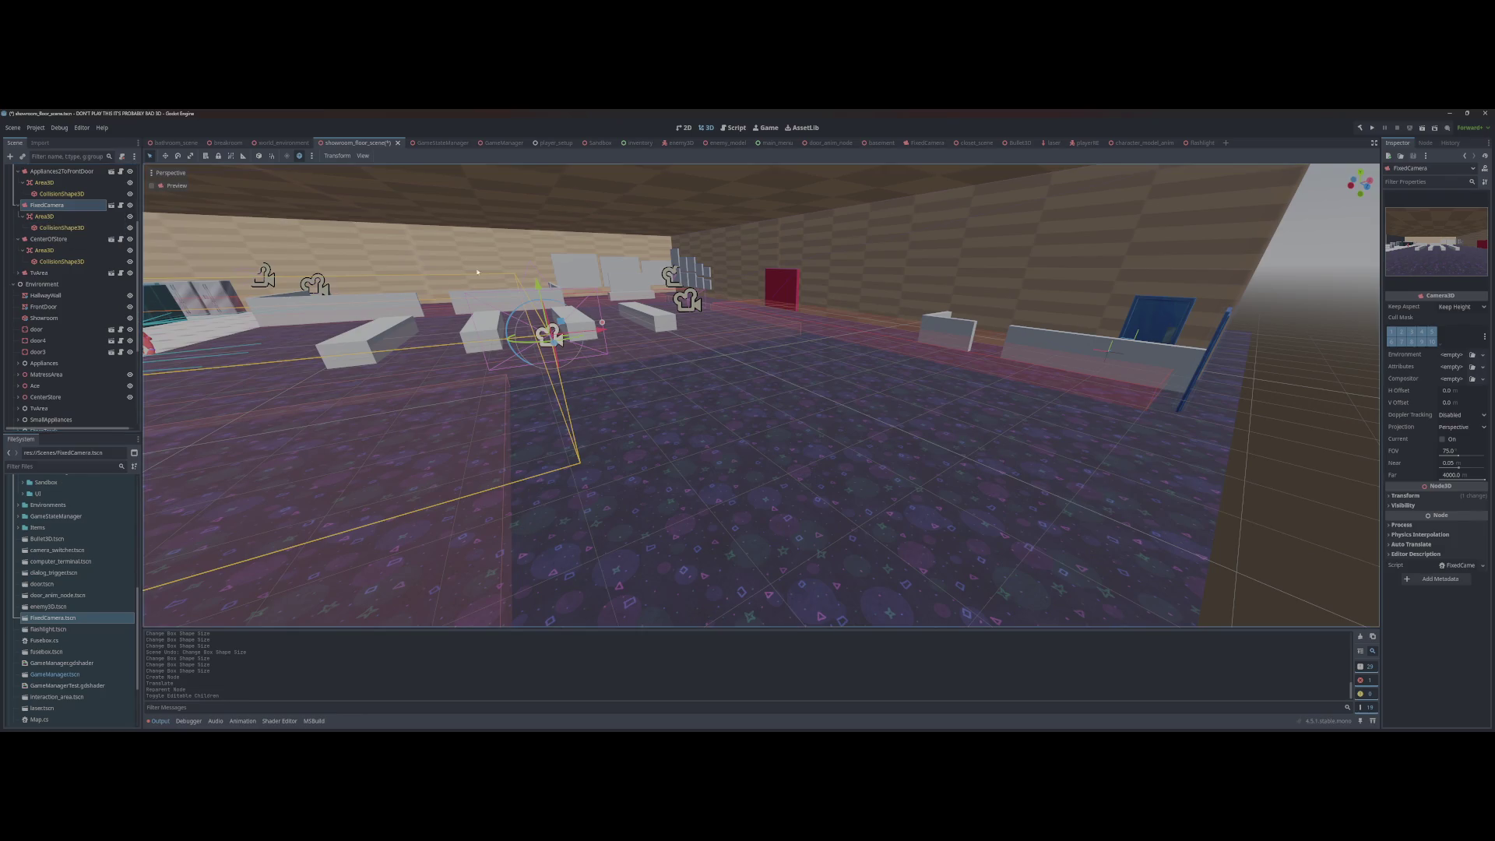
pyautogui.moveTo(555, 343)
pyautogui.mouseDown()
pyautogui.moveTo(654, 311)
pyautogui.moveTo(444, 347)
pyautogui.moveTo(415, 367)
pyautogui.mouseUp()
pyautogui.press('f')
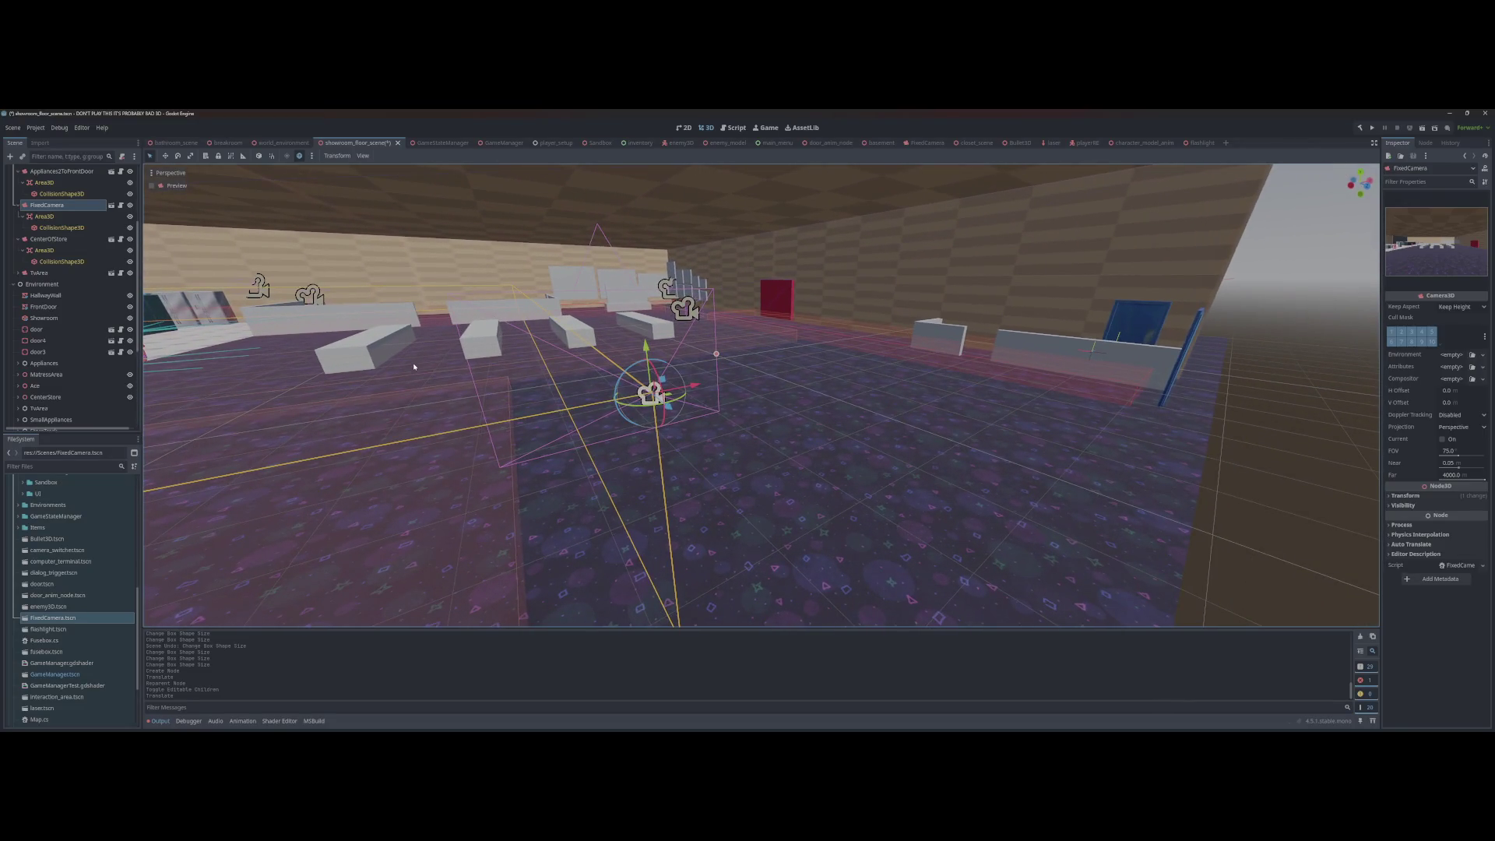
# Step: Align the FixedCamera with the editor view from two vantage points, saving after each
pyautogui.hotkey('ctrl', 'alt', 'm')
pyautogui.hotkey('ctrl', 'alt', 'm')
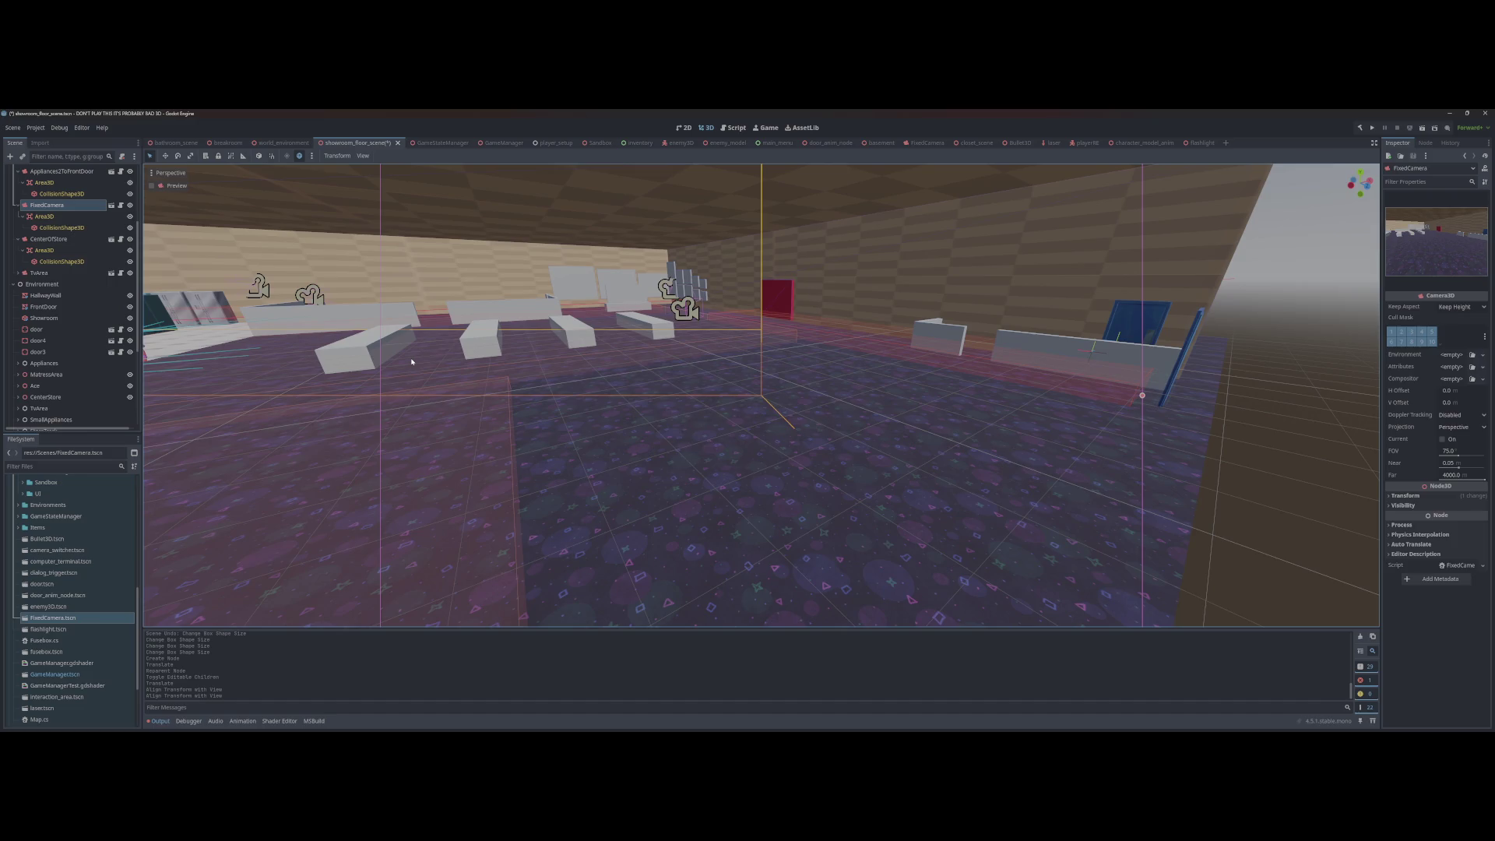
pyautogui.hotkey('ctrl', 's')
pyautogui.moveTo(438, 392); pyautogui.dragTo(438, 392)
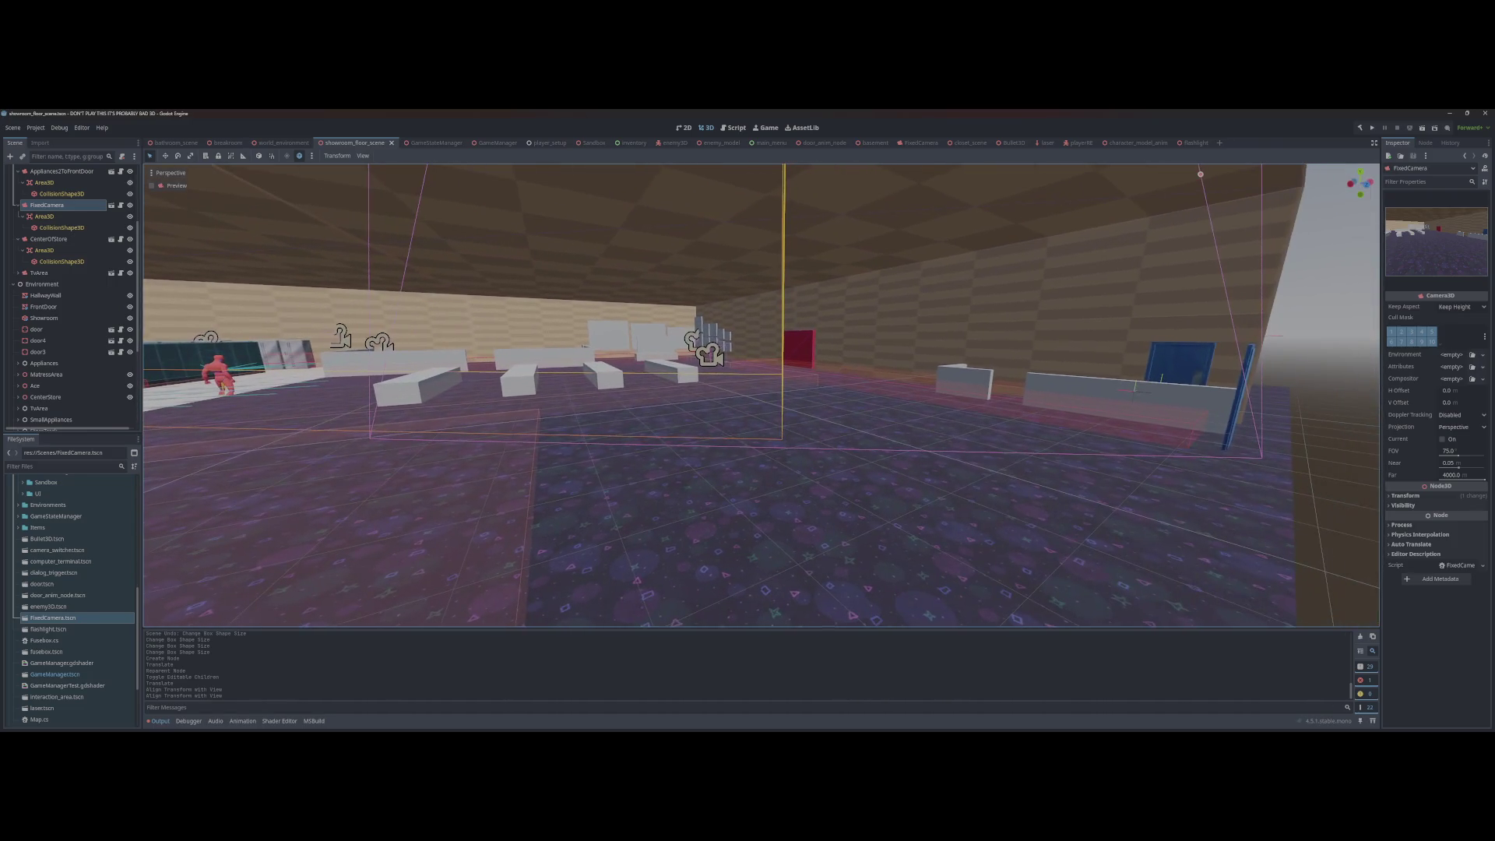
pyautogui.hotkey('ctrl', 'alt', 'm')
pyautogui.hotkey('ctrl', 'alt', 'm')
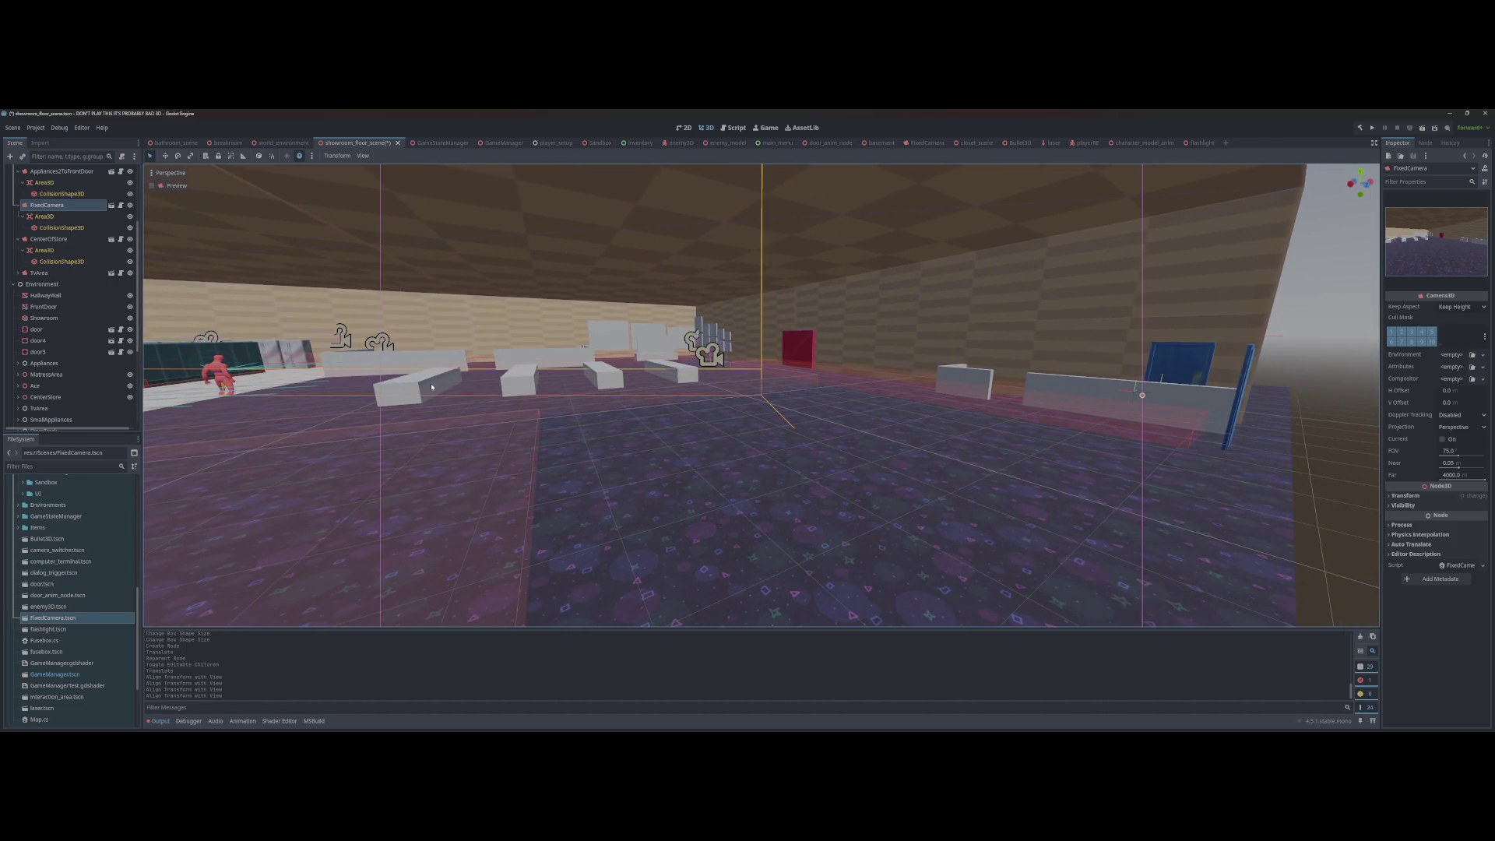
pyautogui.hotkey('ctrl', 's')
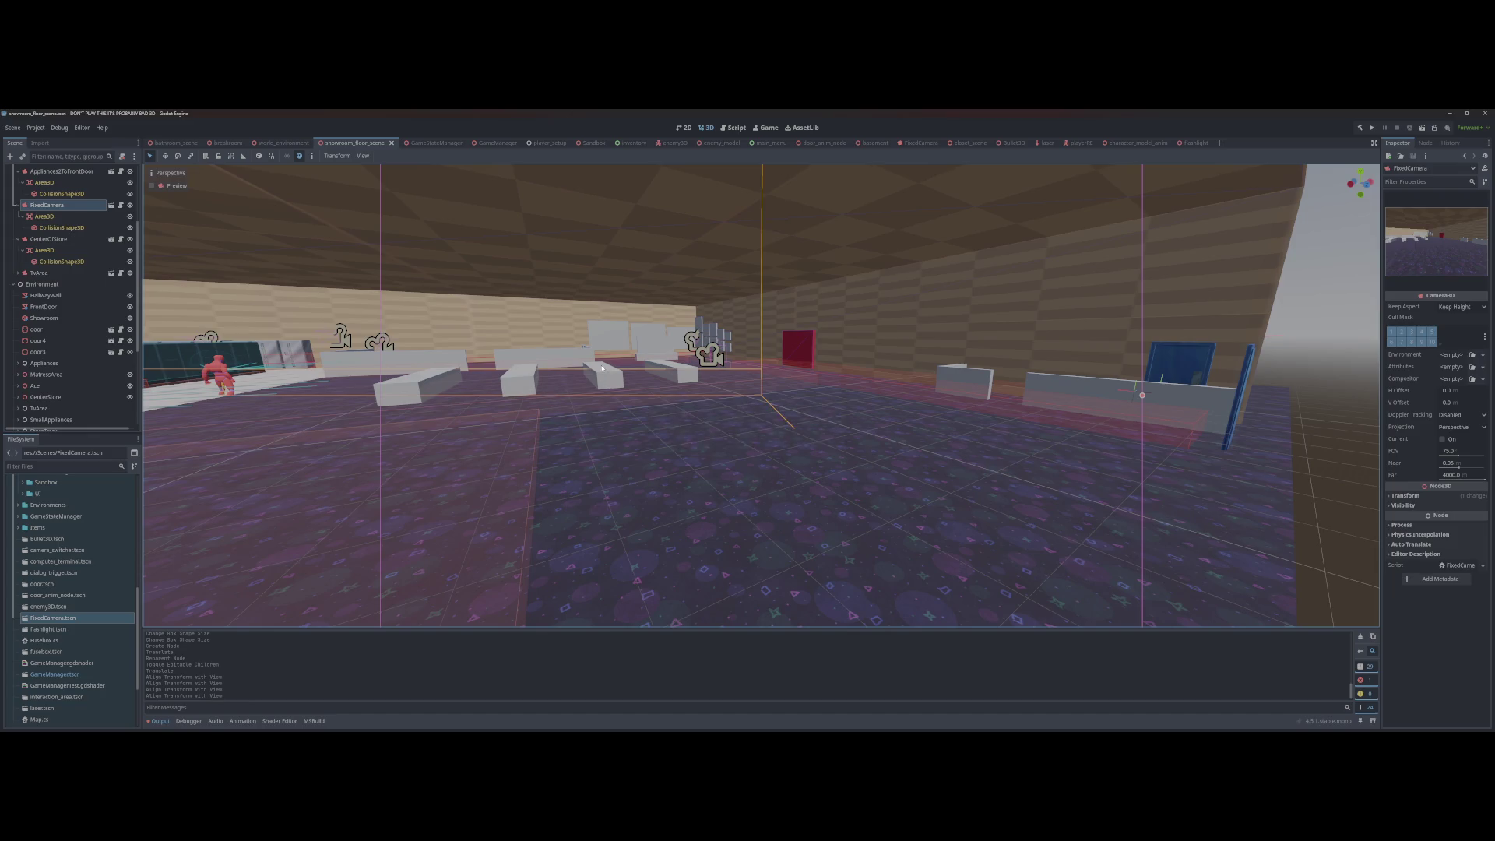
pyautogui.click(41, 226)
pyautogui.moveTo(616, 346); pyautogui.dragTo(616, 347)
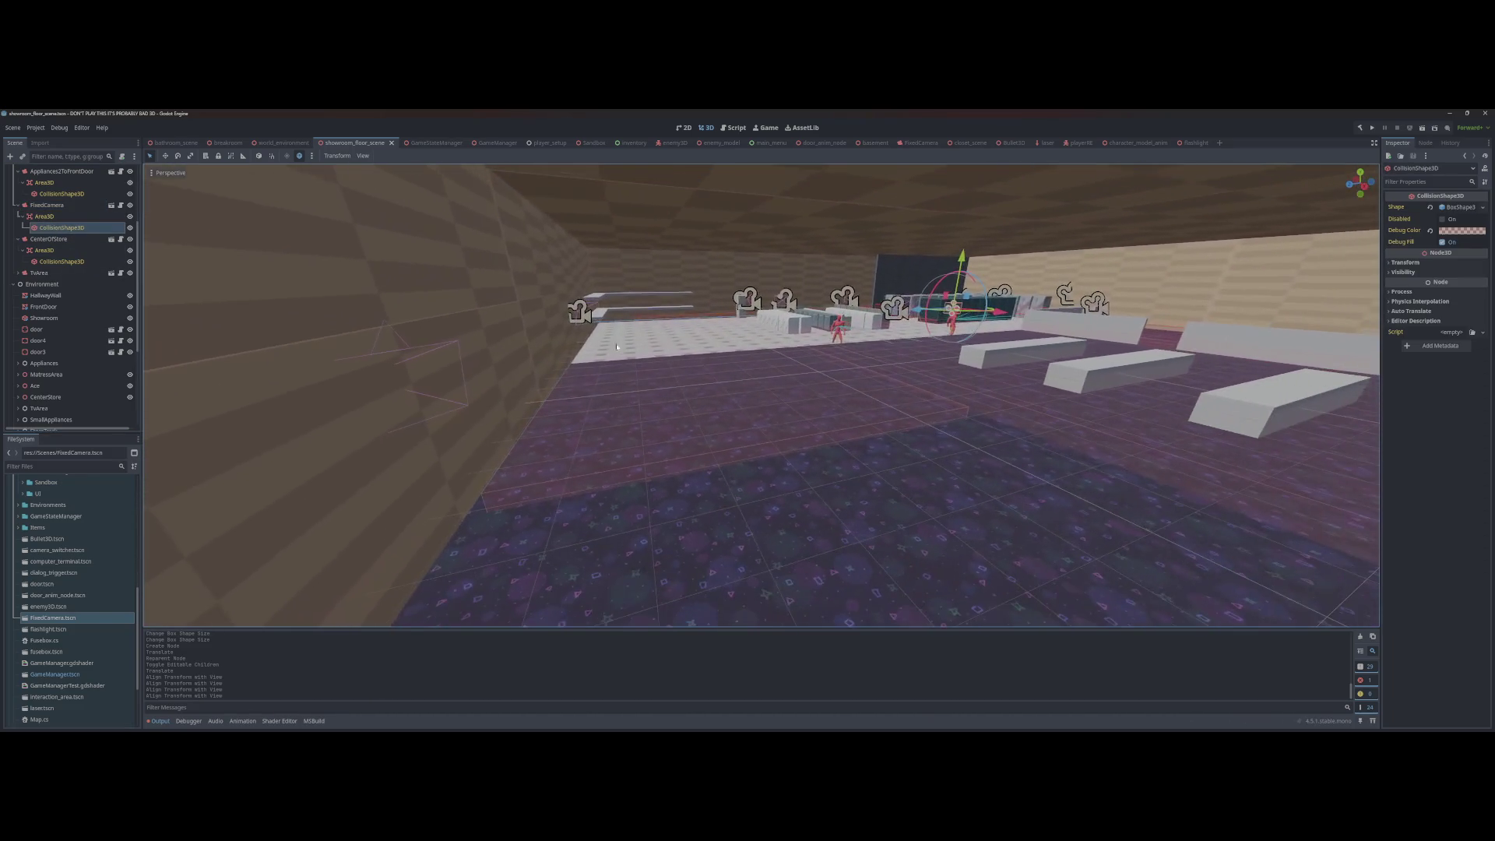
# Step: Reposition the FixedCamera's trigger Area3D along X, undoing a stray collision-shape move
pyautogui.moveTo(1028, 315); pyautogui.dragTo(1148, 355)
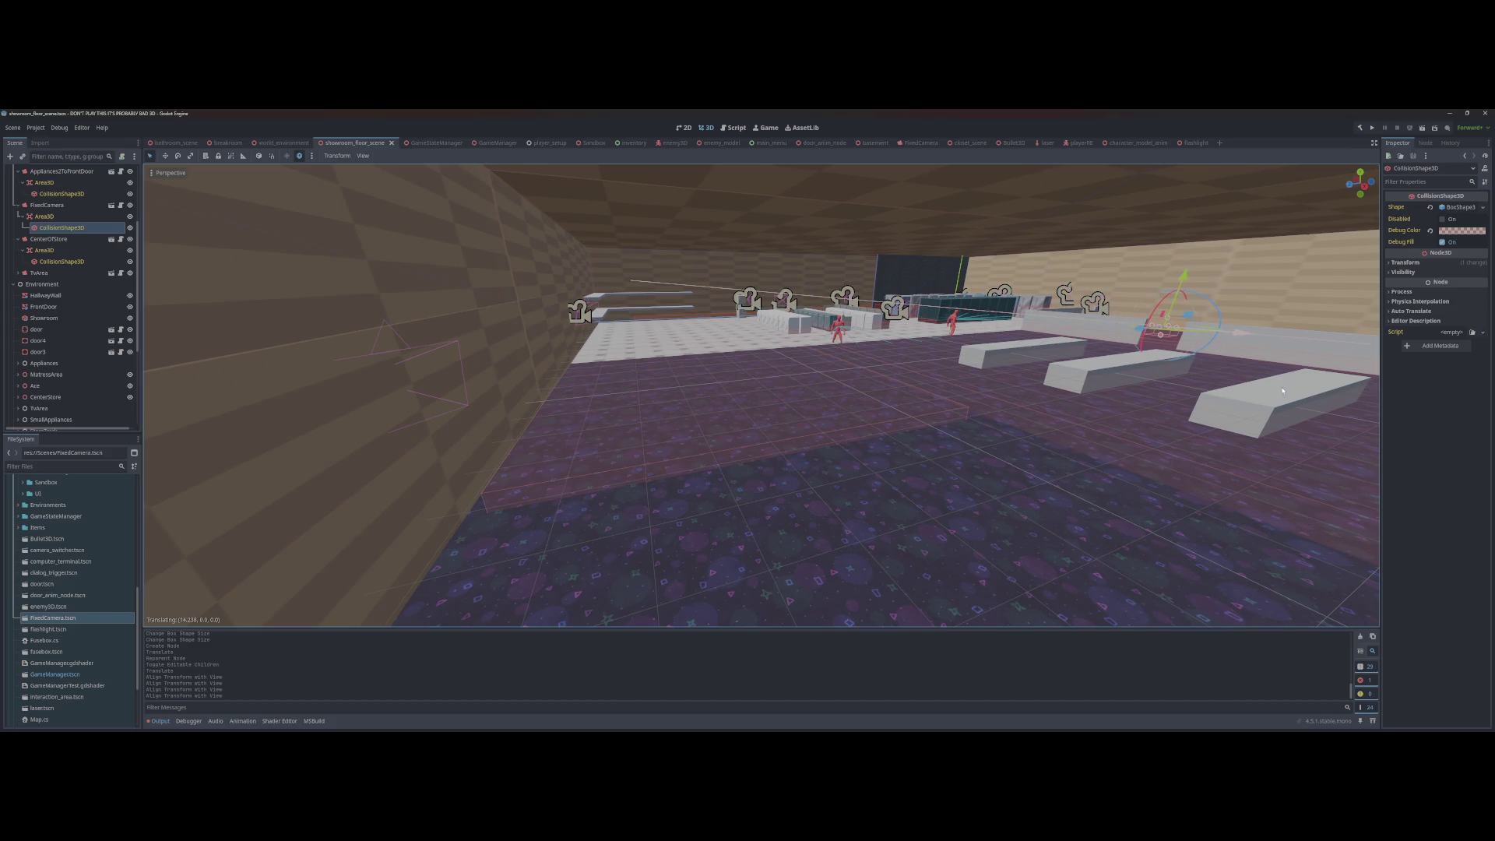
pyautogui.moveTo(1283, 390); pyautogui.dragTo(1283, 390)
pyautogui.hotkey('ctrl', 'z')
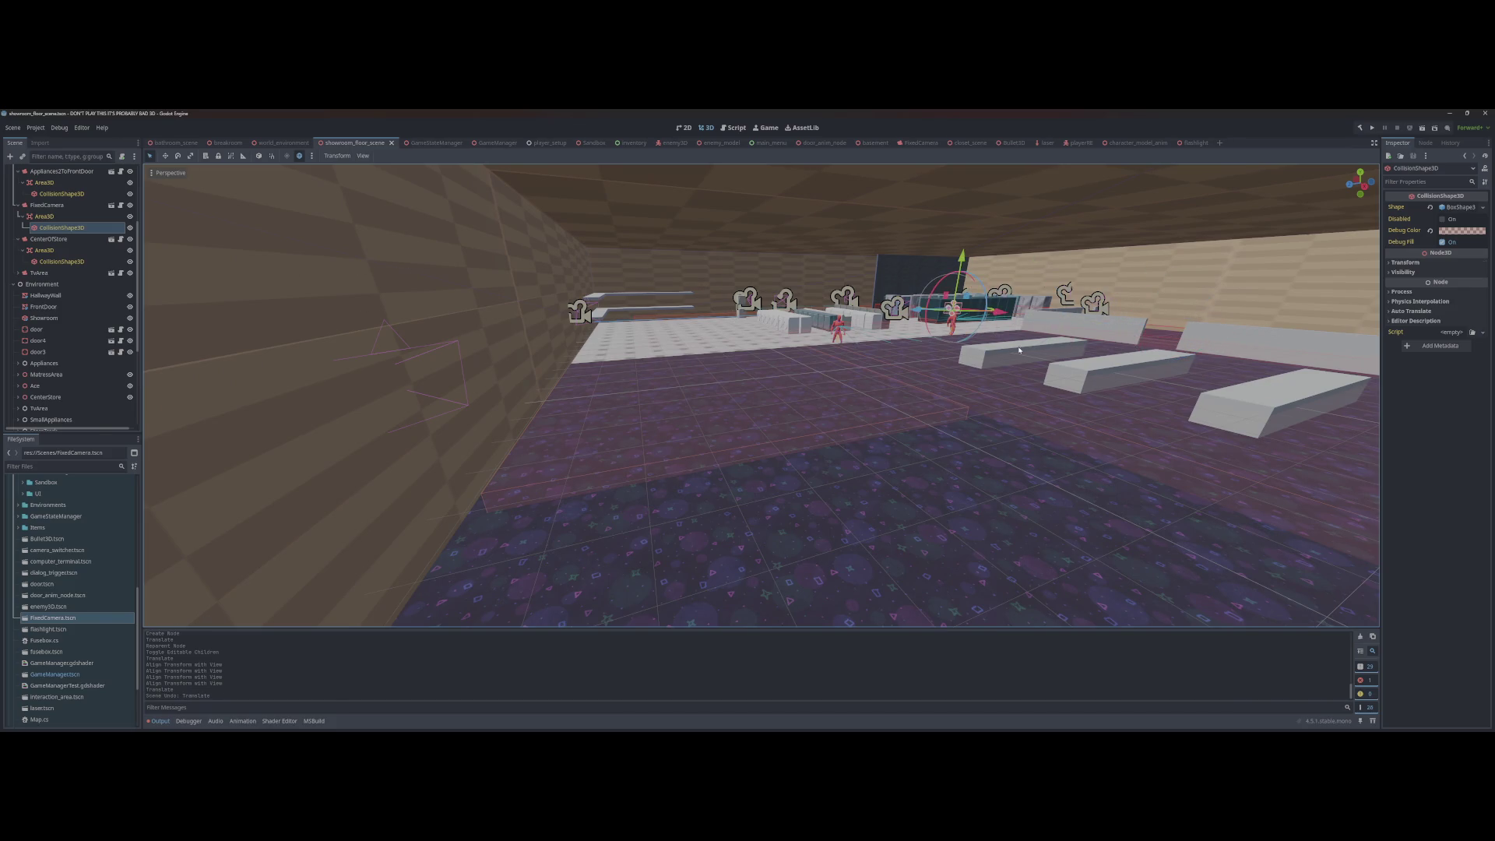
pyautogui.click(44, 217)
pyautogui.moveTo(951, 310)
pyautogui.mouseDown()
pyautogui.moveTo(1210, 340)
pyautogui.moveTo(576, 411)
pyautogui.moveTo(561, 425)
pyautogui.moveTo(569, 576)
pyautogui.mouseUp()
pyautogui.press('f')
pyautogui.moveTo(741, 472); pyautogui.dragTo(947, 479)
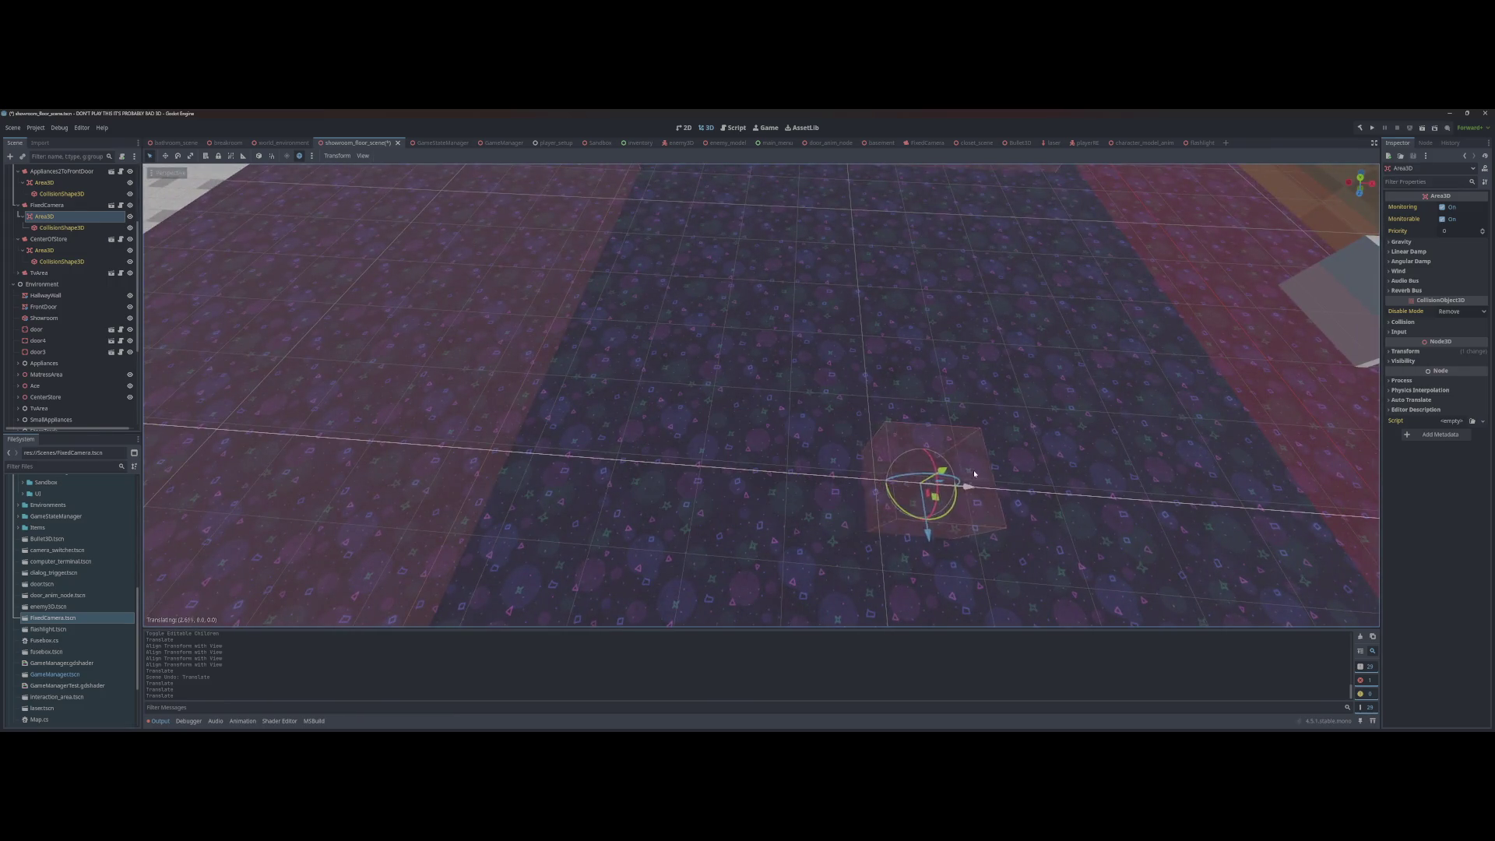
pyautogui.moveTo(841, 456); pyautogui.dragTo(662, 451)
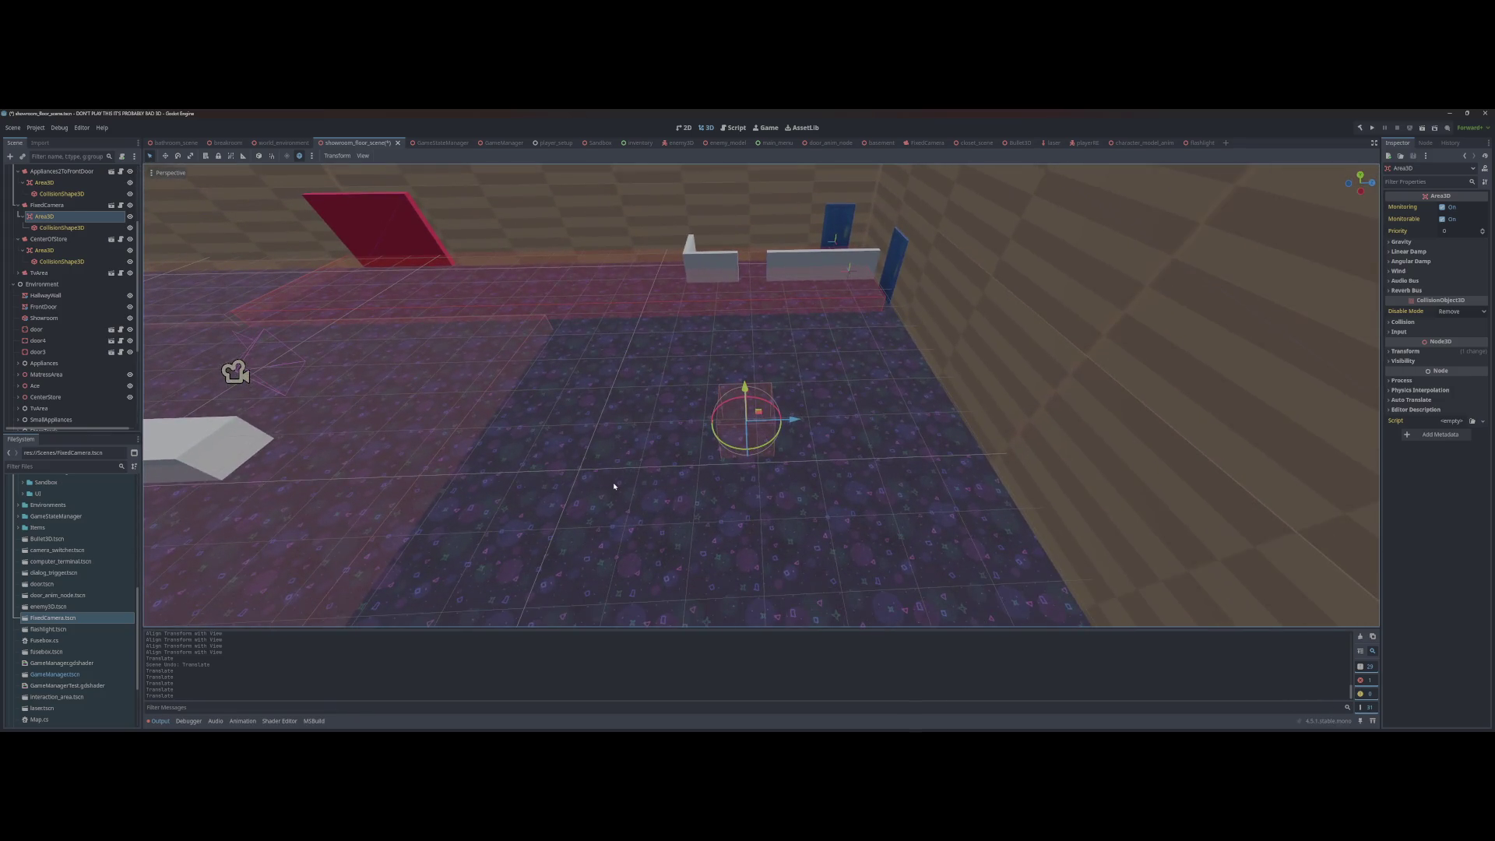
# Step: Flatten the trigger collision box's height and lengthen it to both sides
pyautogui.click(61, 228)
pyautogui.moveTo(746, 393); pyautogui.dragTo(746, 425)
pyautogui.click(763, 431)
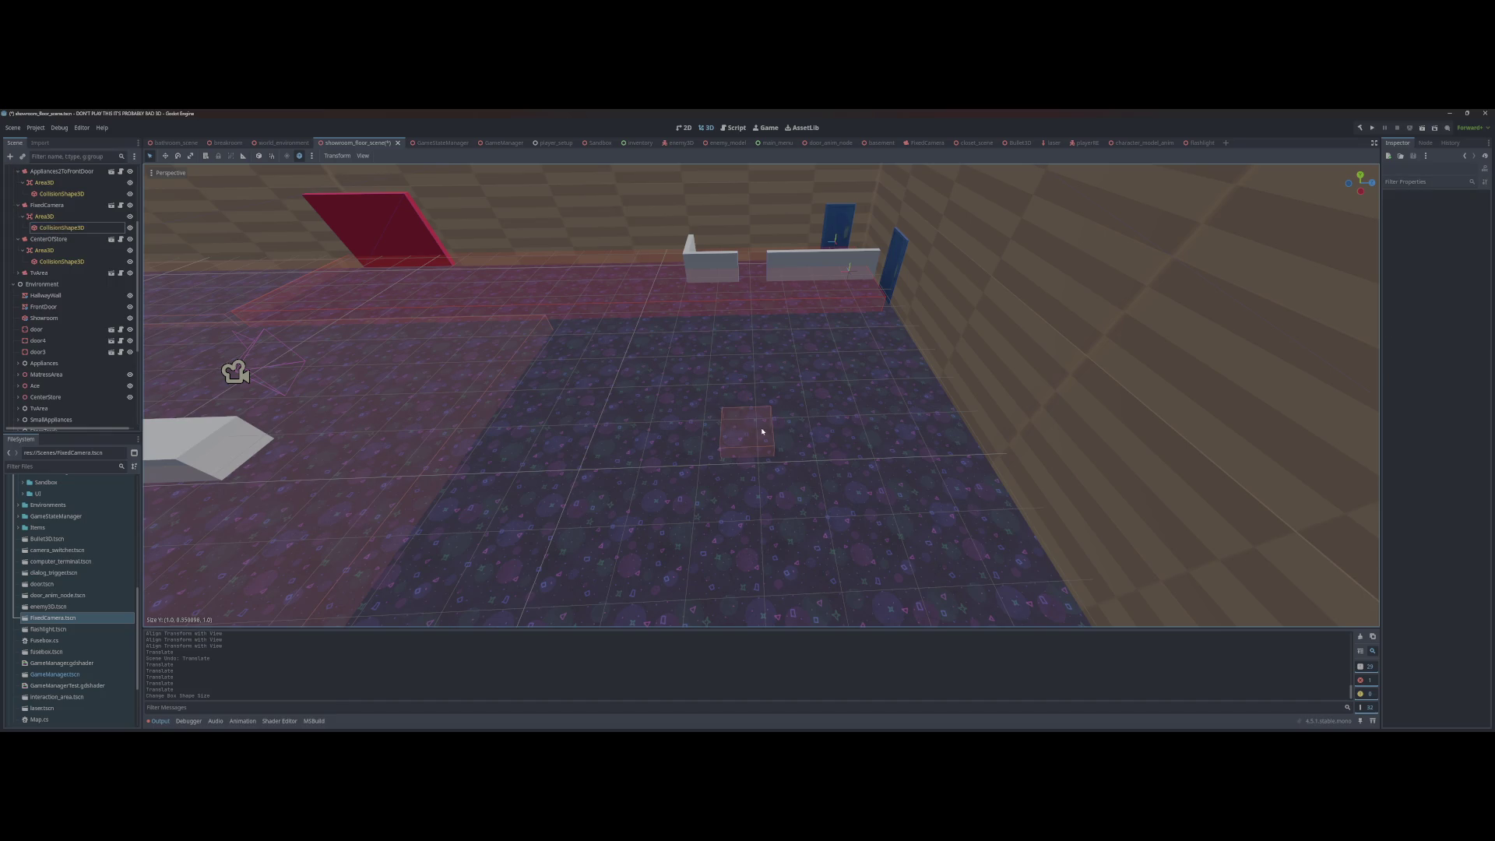
pyautogui.click(64, 253)
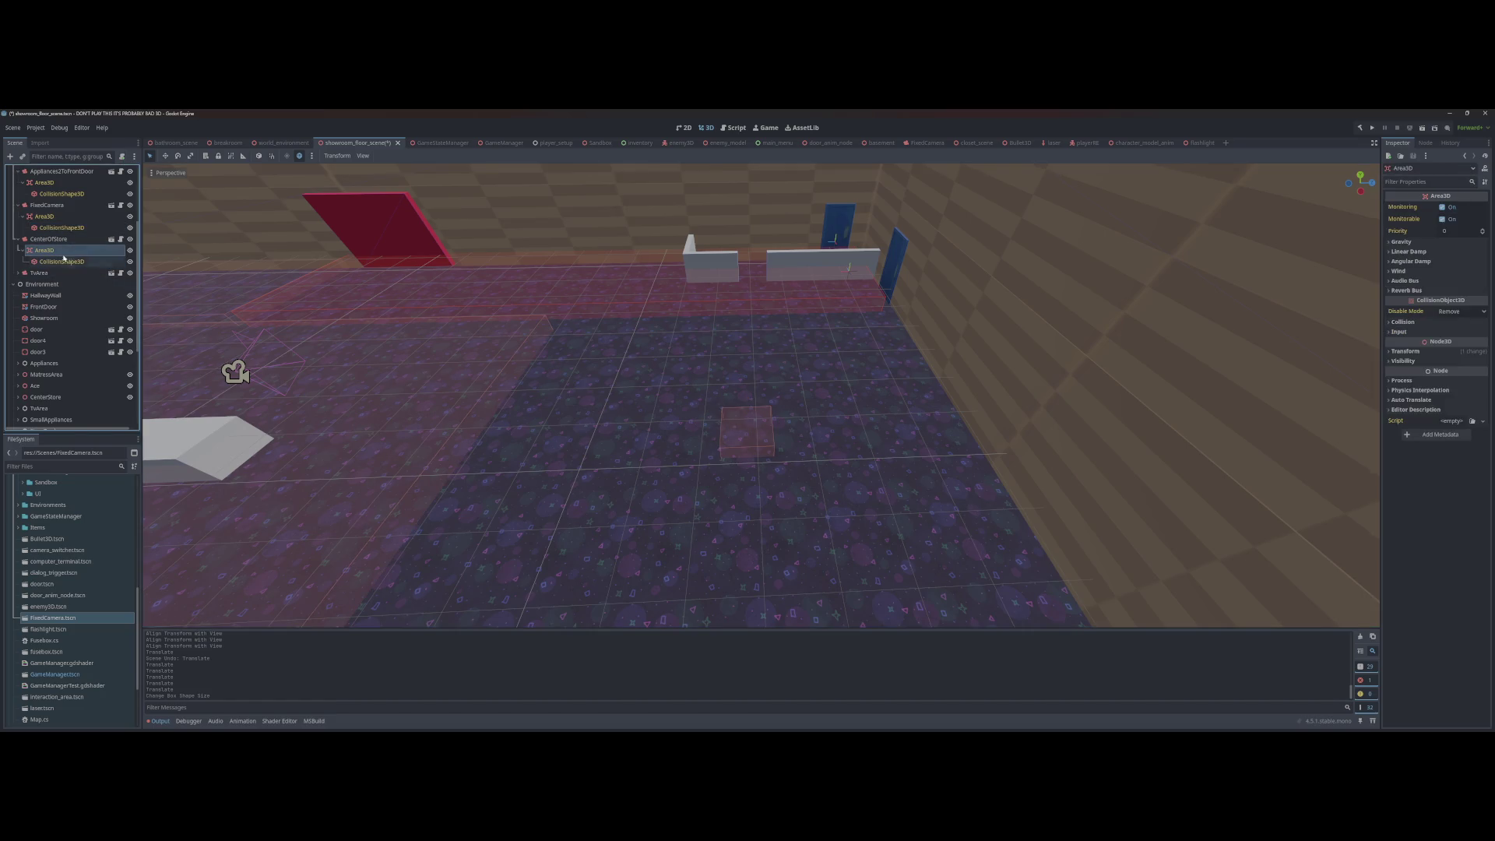
pyautogui.click(751, 435)
pyautogui.moveTo(775, 431)
pyautogui.mouseDown()
pyautogui.moveTo(991, 440)
pyautogui.moveTo(950, 441)
pyautogui.mouseUp()
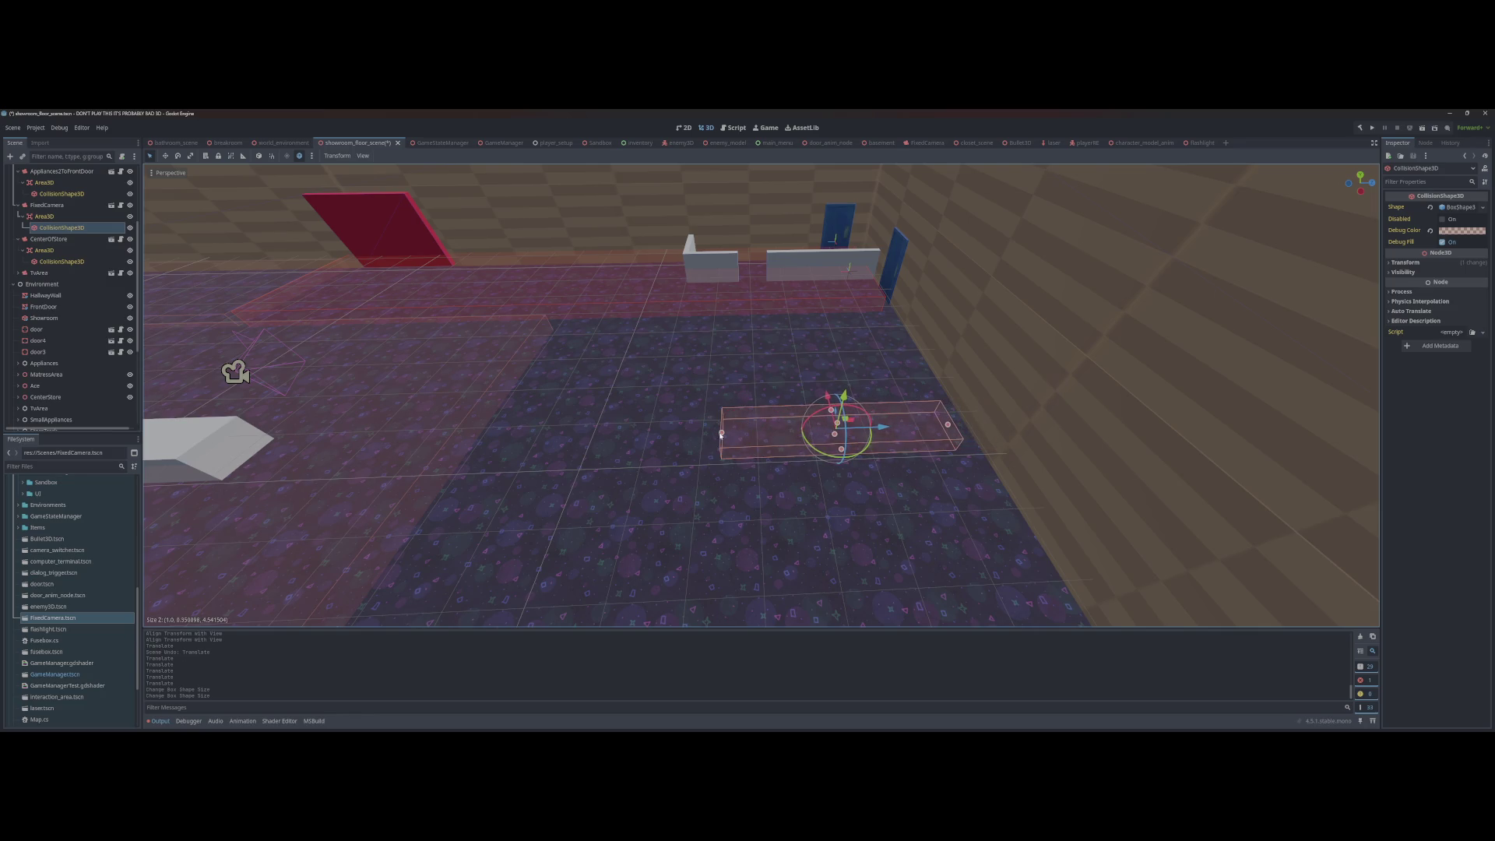
pyautogui.moveTo(721, 434); pyautogui.dragTo(495, 440)
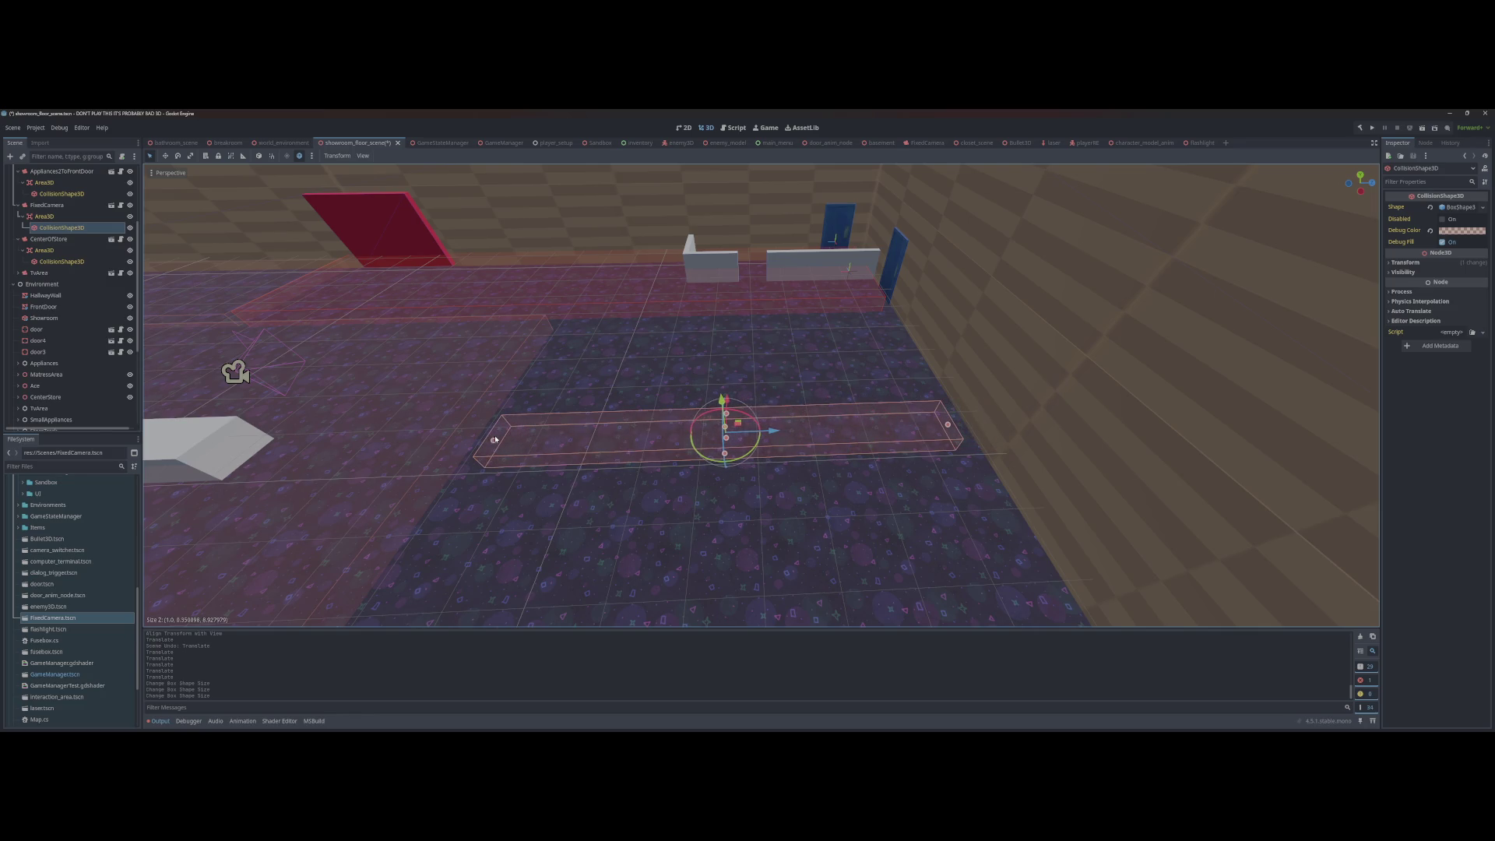
pyautogui.click(941, 427)
# Step: Widen the collision box to about 5 units, pull its near edge in, and save
pyautogui.click(62, 227)
pyautogui.moveTo(945, 424); pyautogui.dragTo(964, 427)
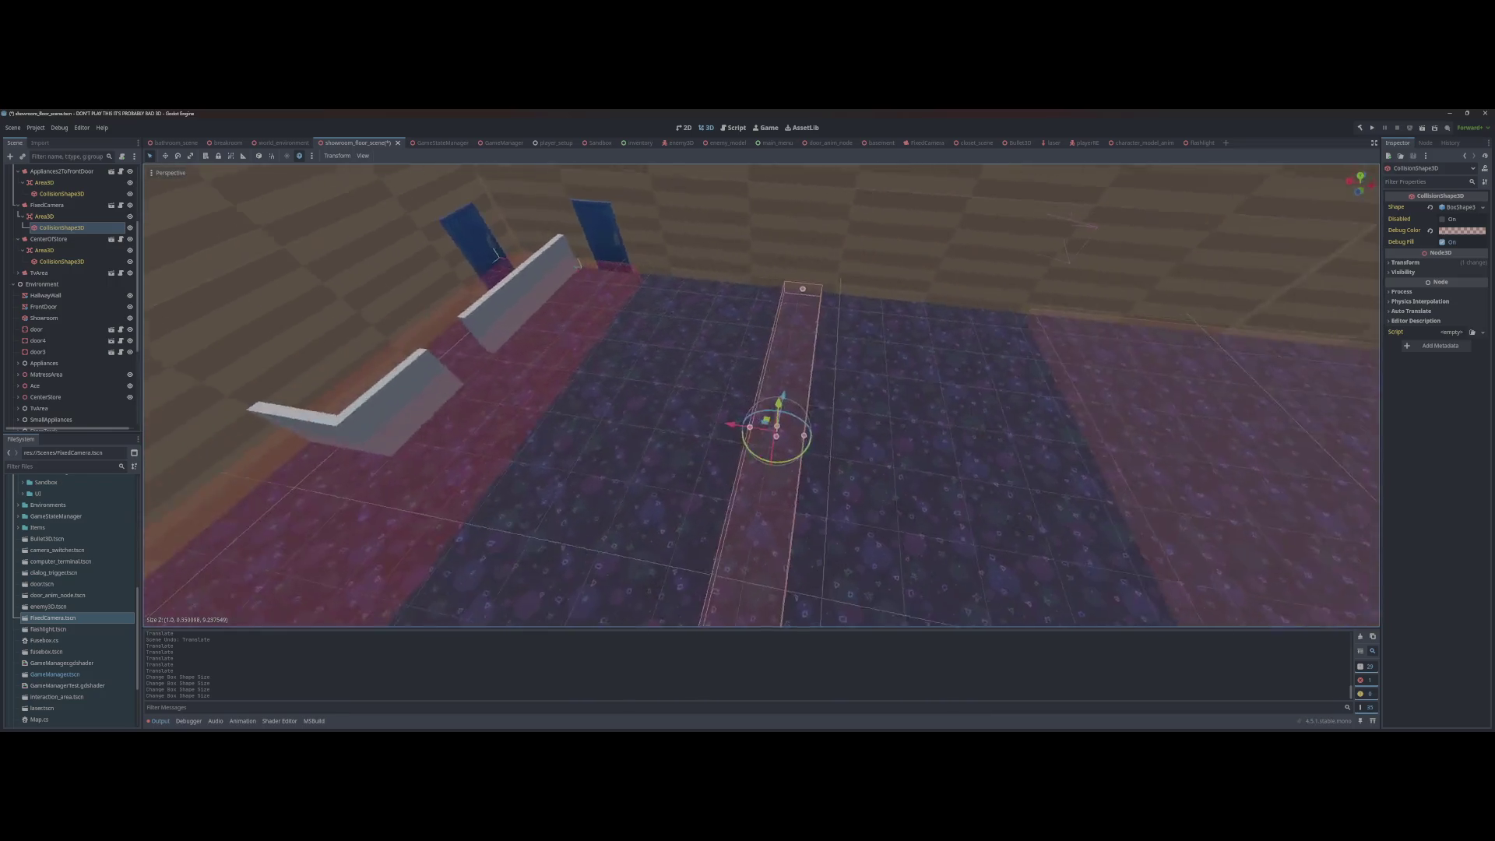
pyautogui.moveTo(767, 380); pyautogui.dragTo(951, 374)
pyautogui.moveTo(721, 380); pyautogui.dragTo(569, 381)
pyautogui.hotkey('ctrl', 's')
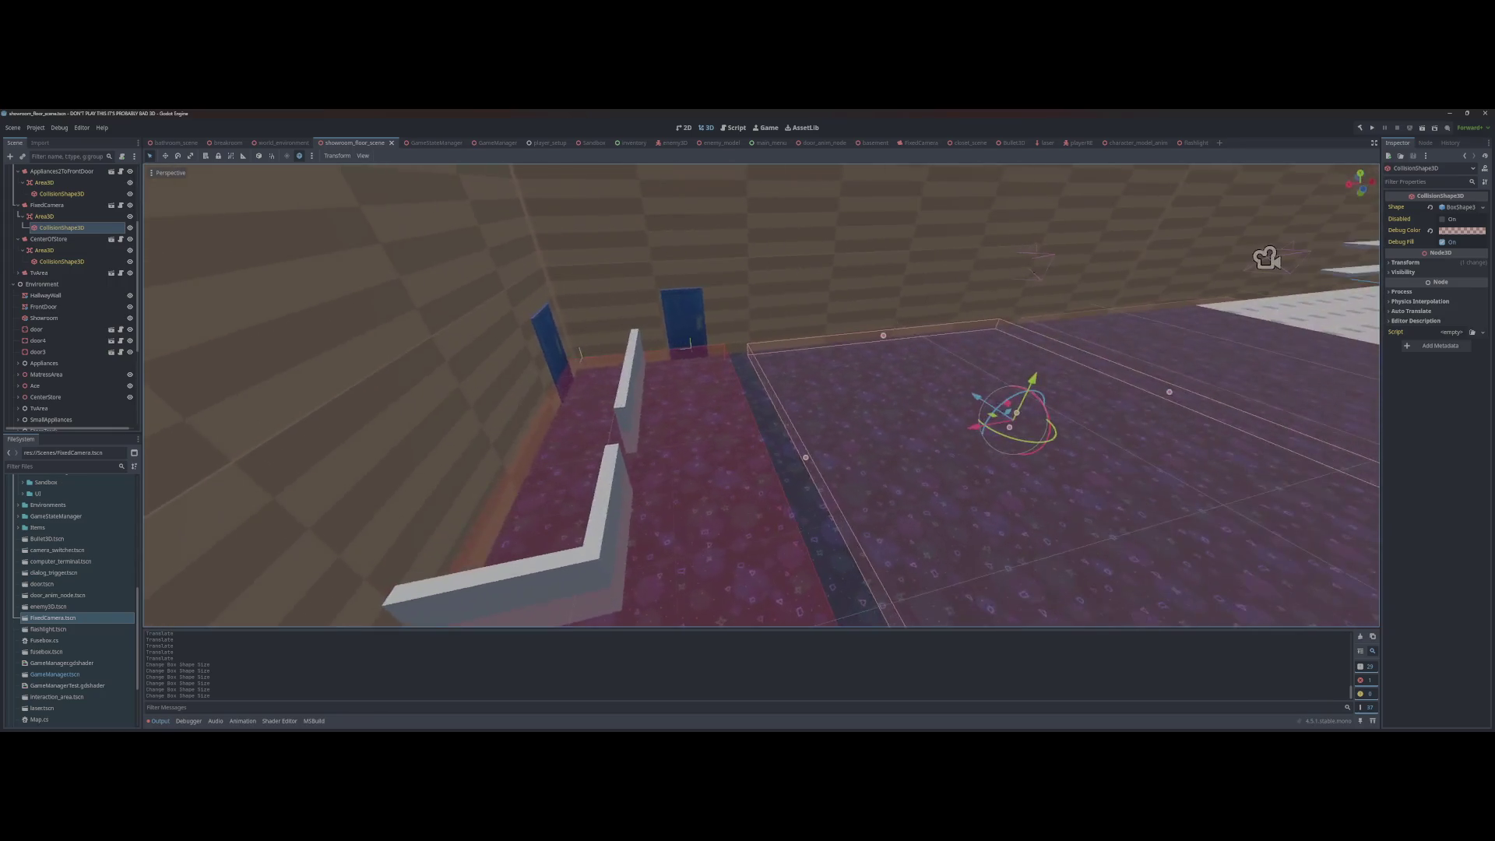
pyautogui.moveTo(501, 505); pyautogui.dragTo(513, 493)
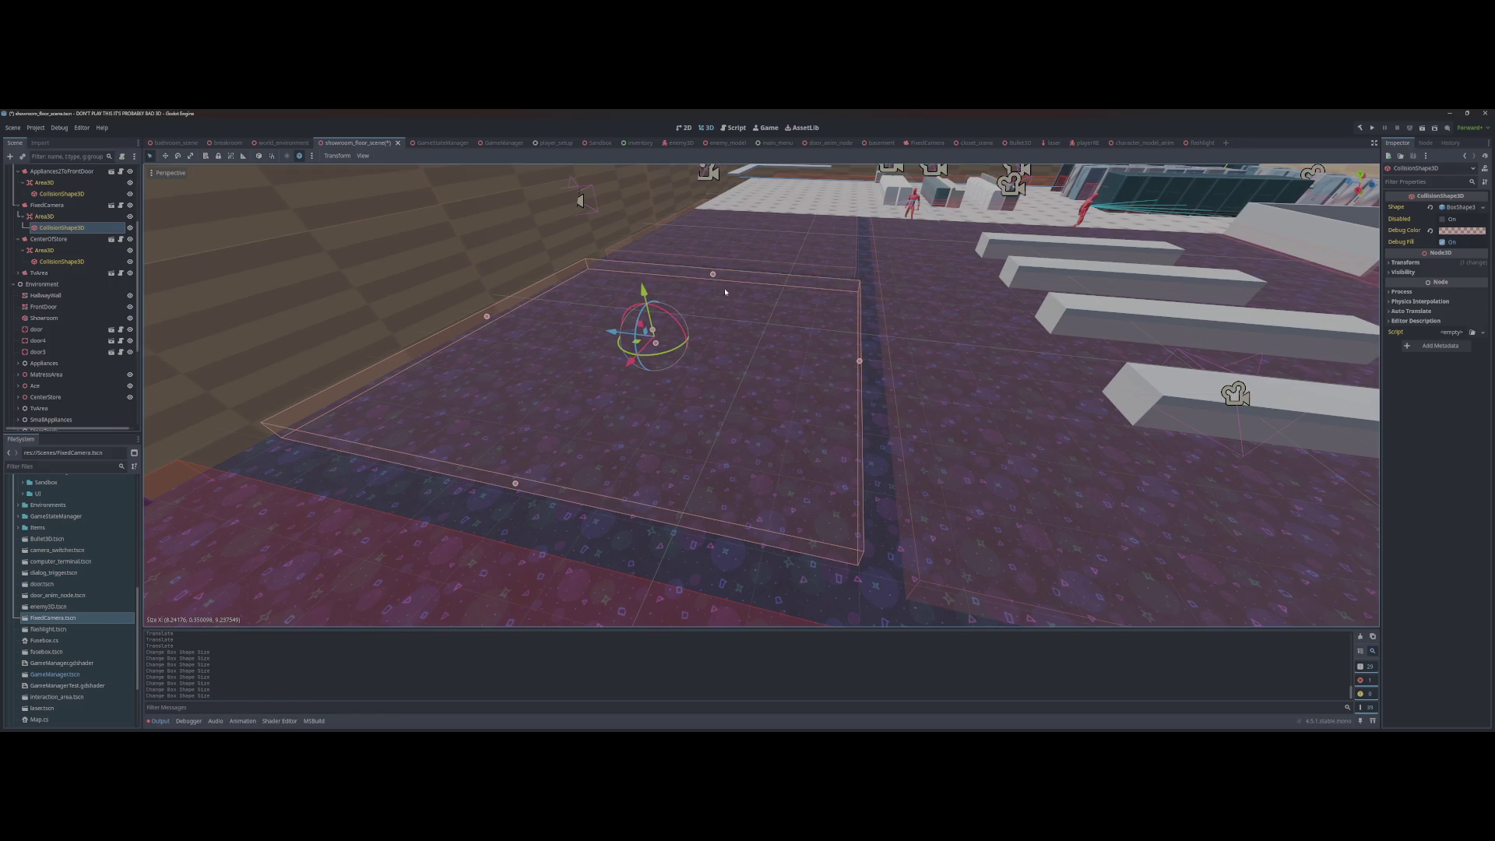
pyautogui.hotkey('ctrl', 's')
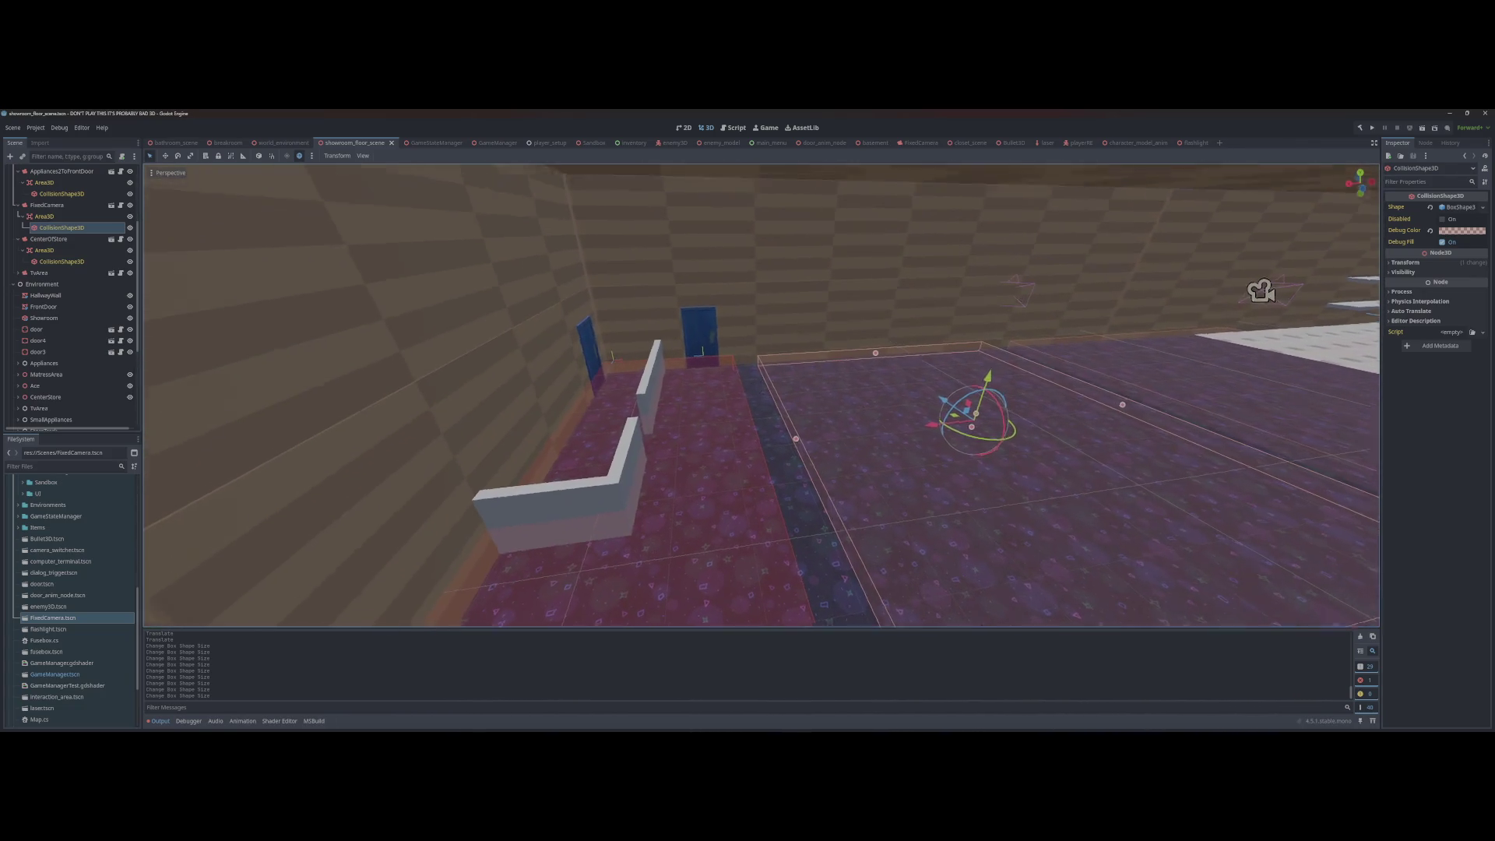
pyautogui.click(834, 344)
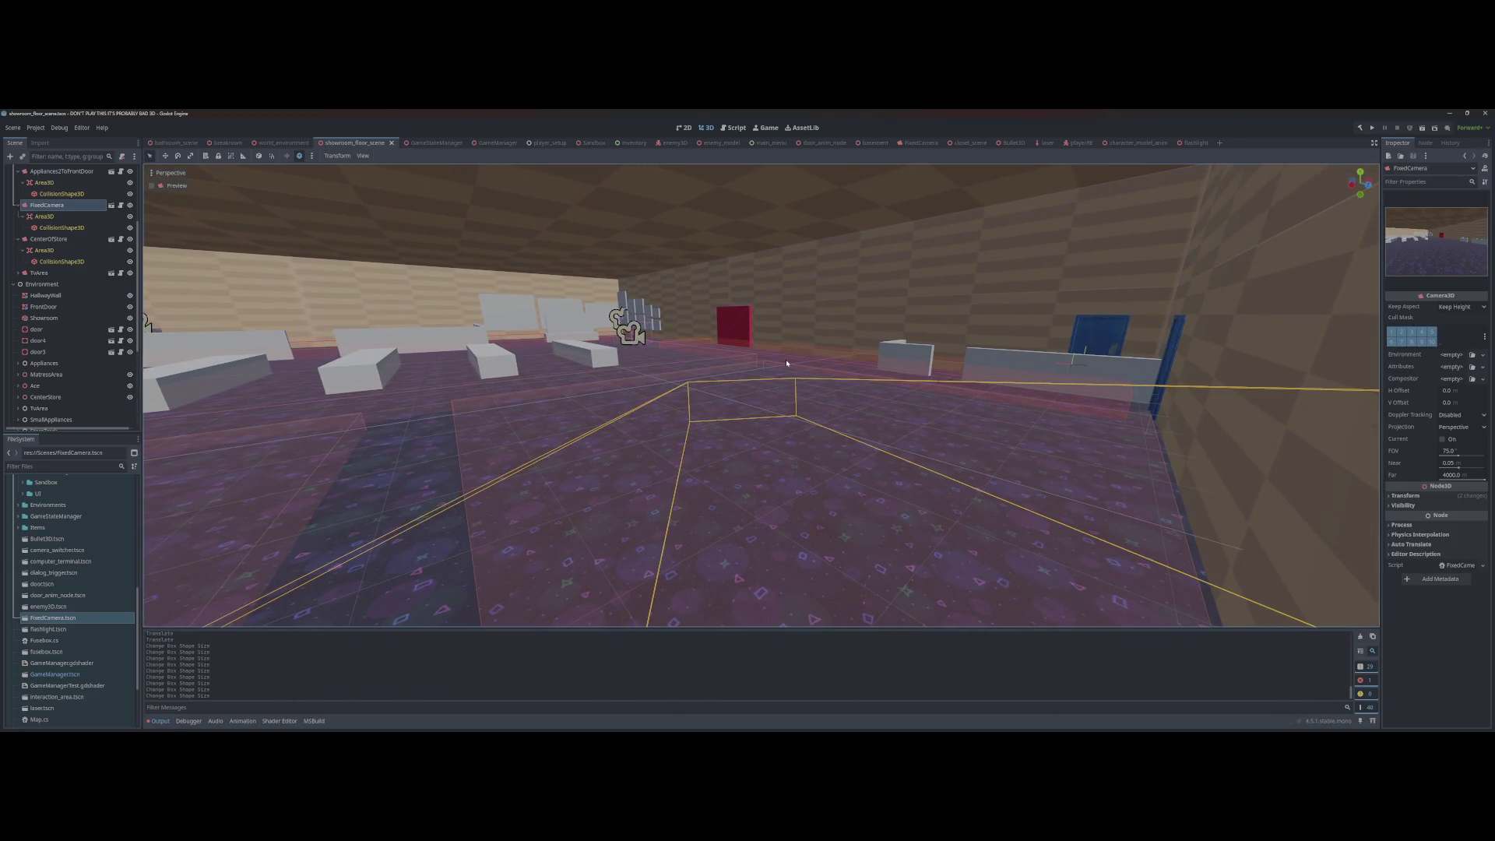
# Step: Align the FixedCamera with the view, then expand FrontDoor and focus its trigger CollisionShape3D
pyautogui.hotkey('ctrl', 'alt', 'm')
pyautogui.hotkey('ctrl', 'alt', 'm')
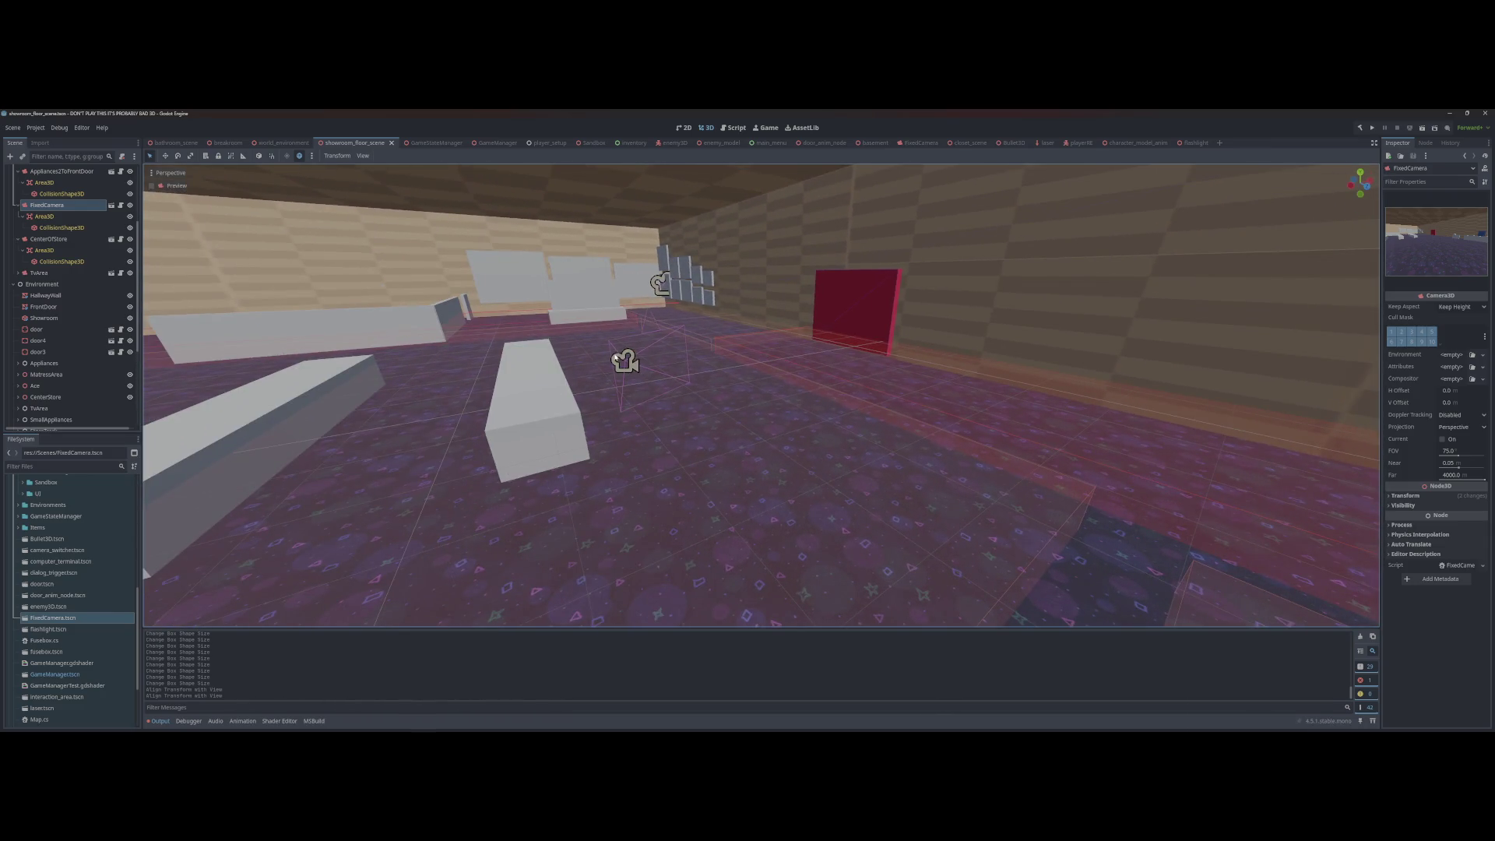
pyautogui.click(158, 329)
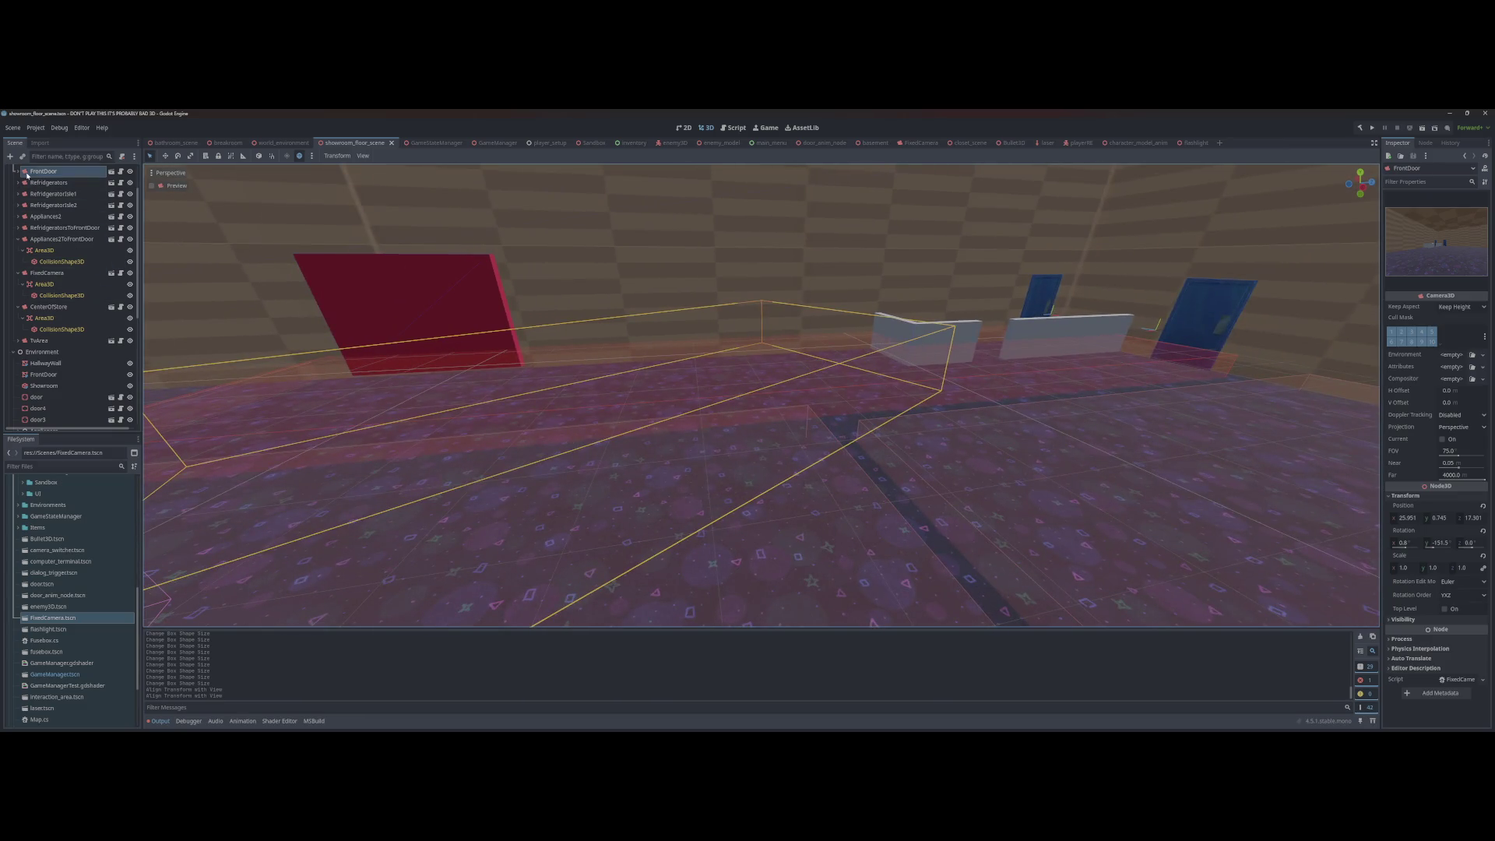
pyautogui.click(19, 171)
pyautogui.doubleClick(49, 194)
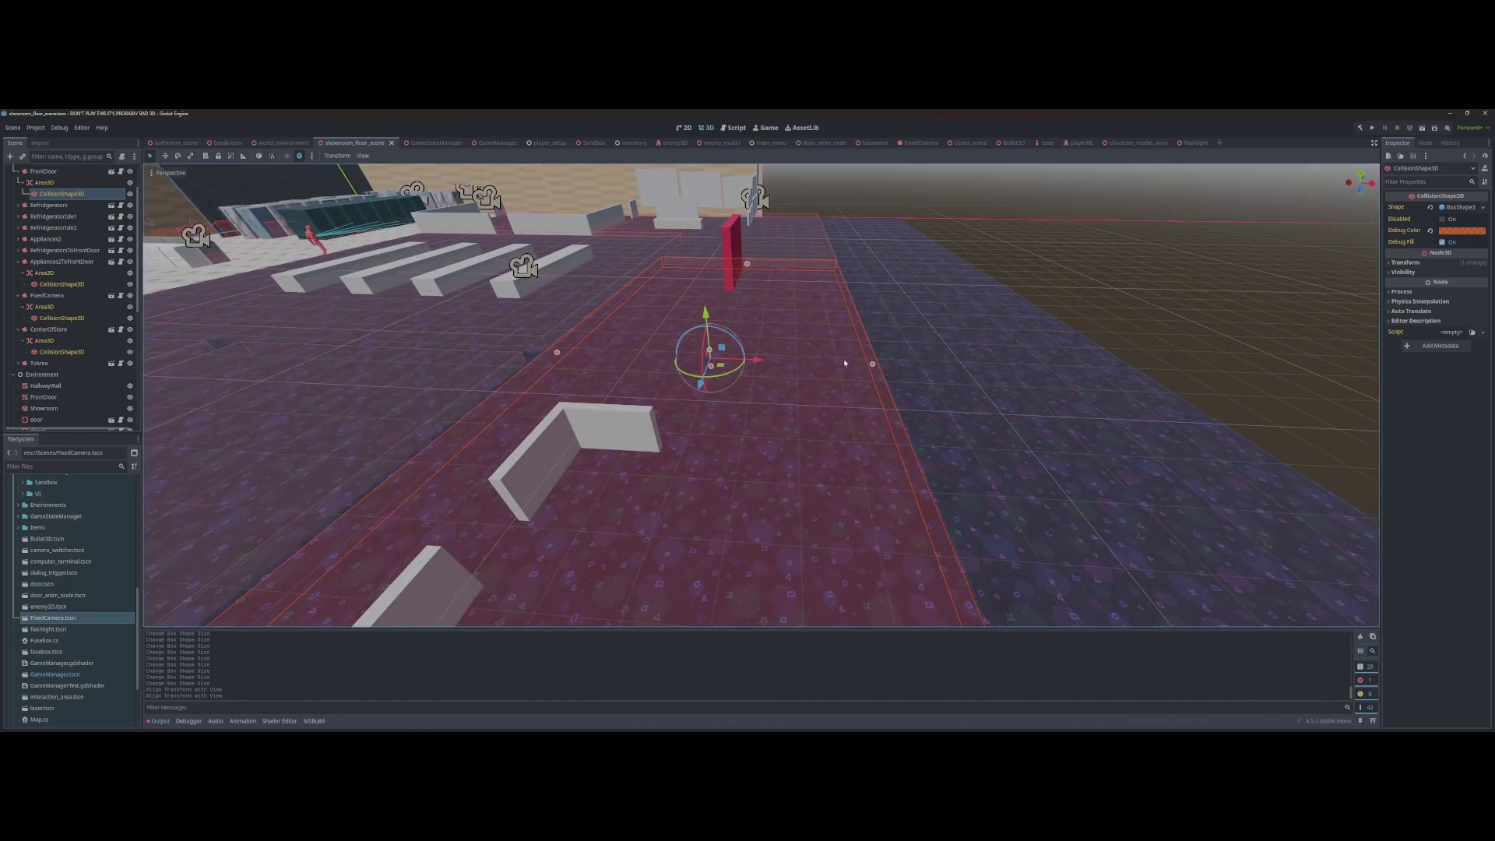
# Step: Select the FrontDoor trigger's CollisionShape3D in the Scene tree
pyautogui.click(826, 372)
pyautogui.click(807, 379)
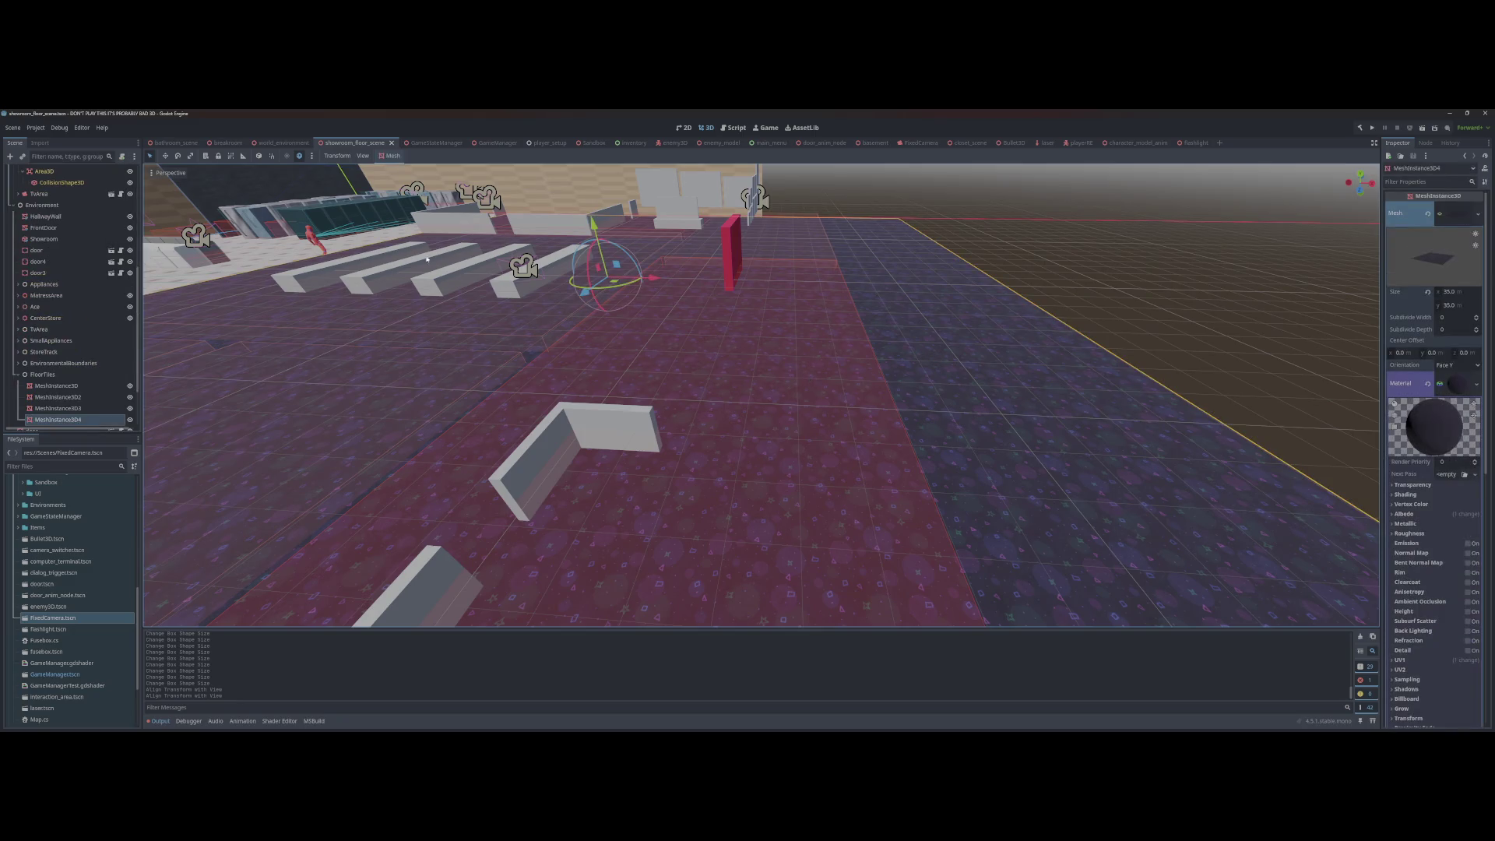
pyautogui.click(88, 184)
pyautogui.scroll(4, 114, 194)
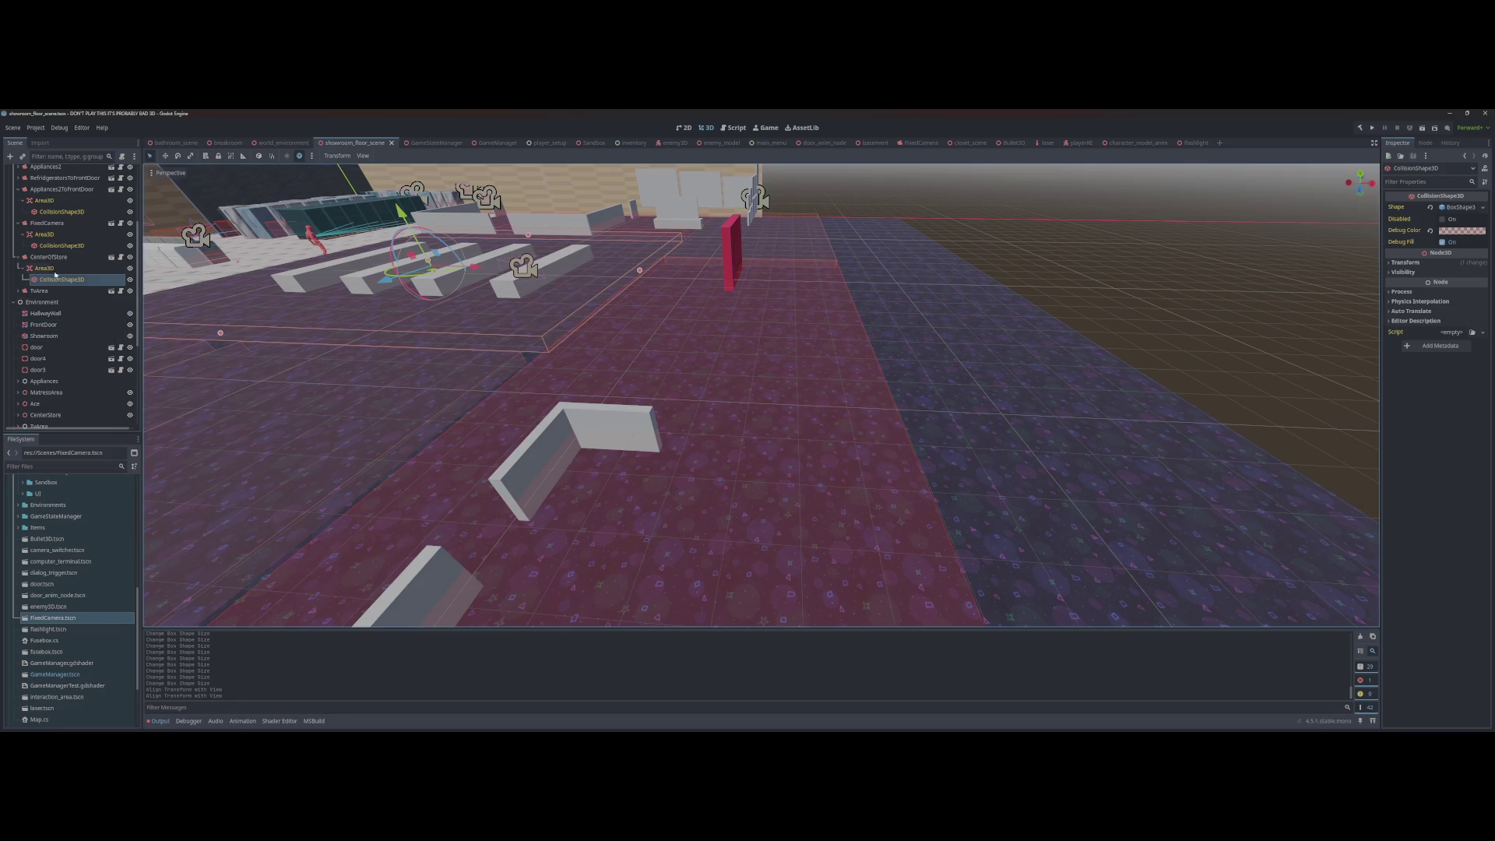
pyautogui.click(520, 265)
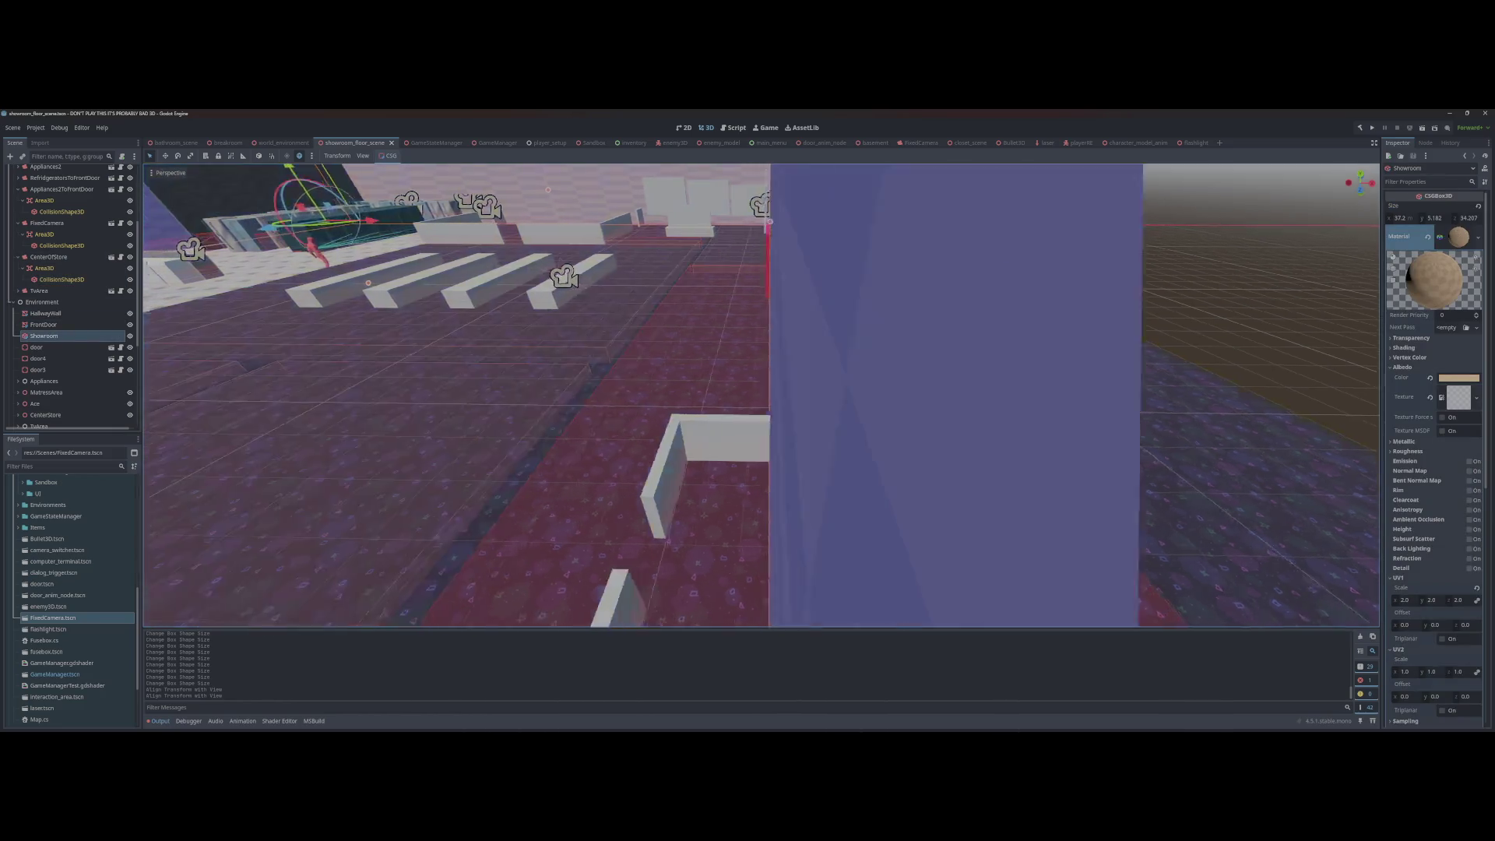
pyautogui.moveTo(762, 395)
pyautogui.mouseDown()
pyautogui.moveTo(895, 394)
pyautogui.moveTo(833, 371)
pyautogui.moveTo(686, 368)
pyautogui.moveTo(773, 367)
pyautogui.moveTo(949, 447)
pyautogui.moveTo(778, 459)
pyautogui.moveTo(754, 327)
pyautogui.moveTo(592, 366)
pyautogui.moveTo(592, 436)
pyautogui.moveTo(460, 390)
pyautogui.moveTo(761, 355)
pyautogui.mouseUp()
pyautogui.click(66, 193)
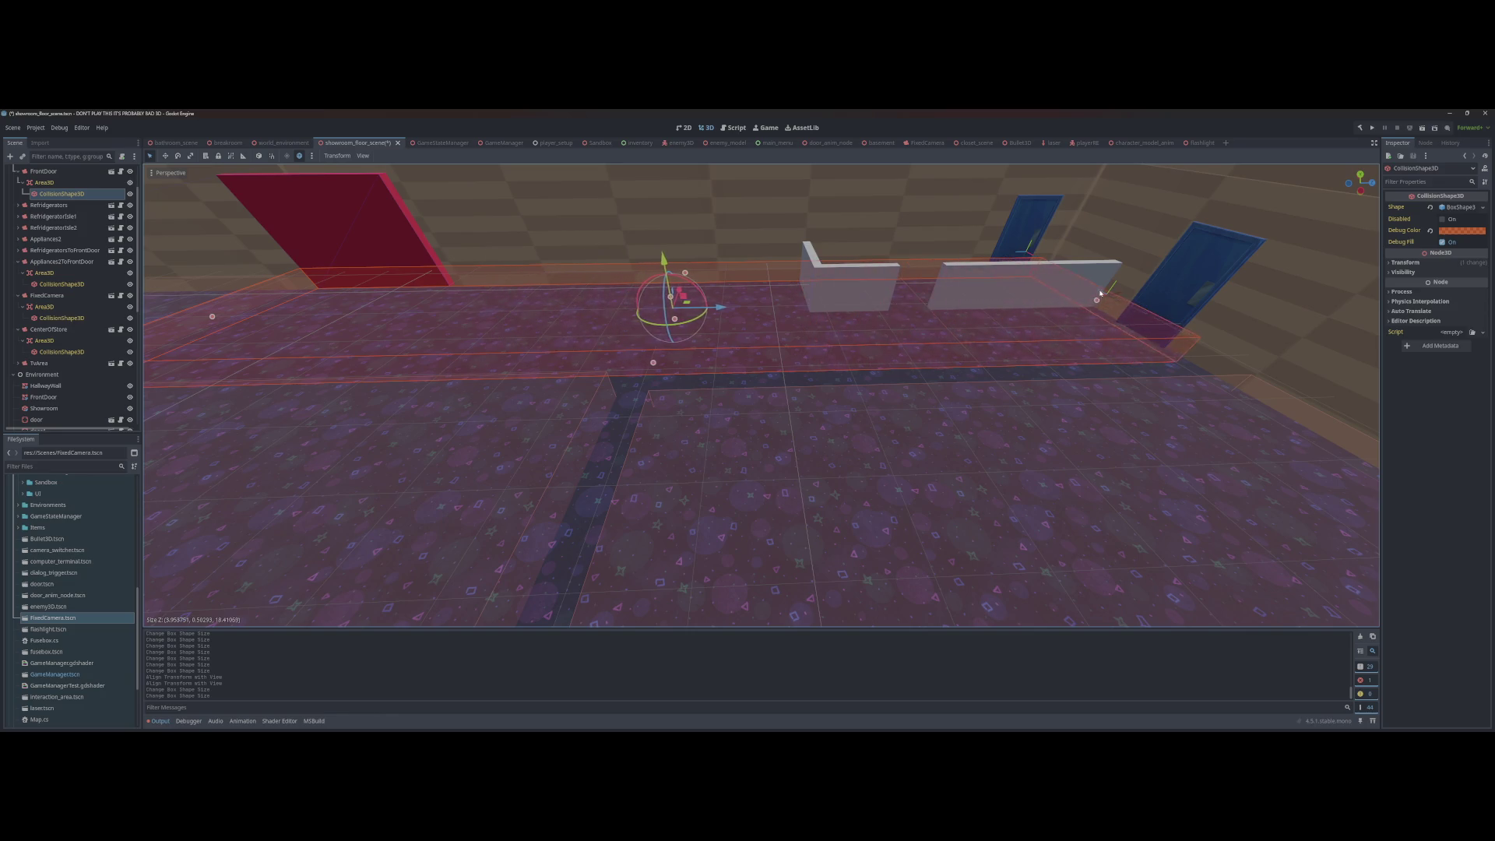
# Step: Shrink the FrontDoor trigger box so it ends at the low wall
pyautogui.moveTo(761, 355); pyautogui.dragTo(826, 386)
pyautogui.moveTo(529, 202)
pyautogui.mouseDown()
pyautogui.moveTo(517, 200)
pyautogui.moveTo(572, 178)
pyautogui.moveTo(551, 167)
pyautogui.moveTo(611, 174)
pyautogui.moveTo(592, 179)
pyautogui.mouseUp()
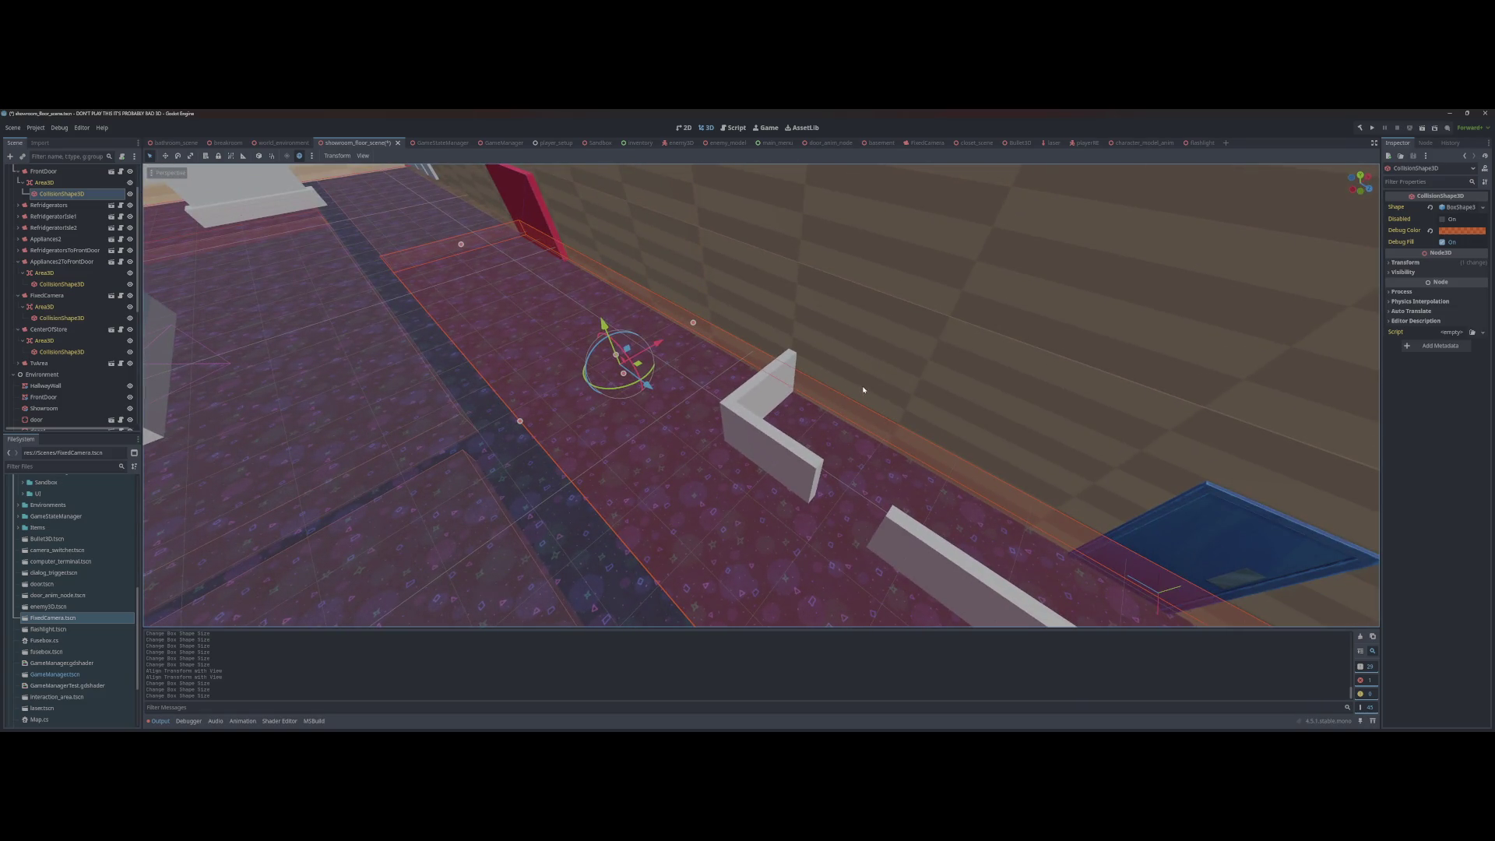
pyautogui.moveTo(848, 405); pyautogui.dragTo(1093, 377)
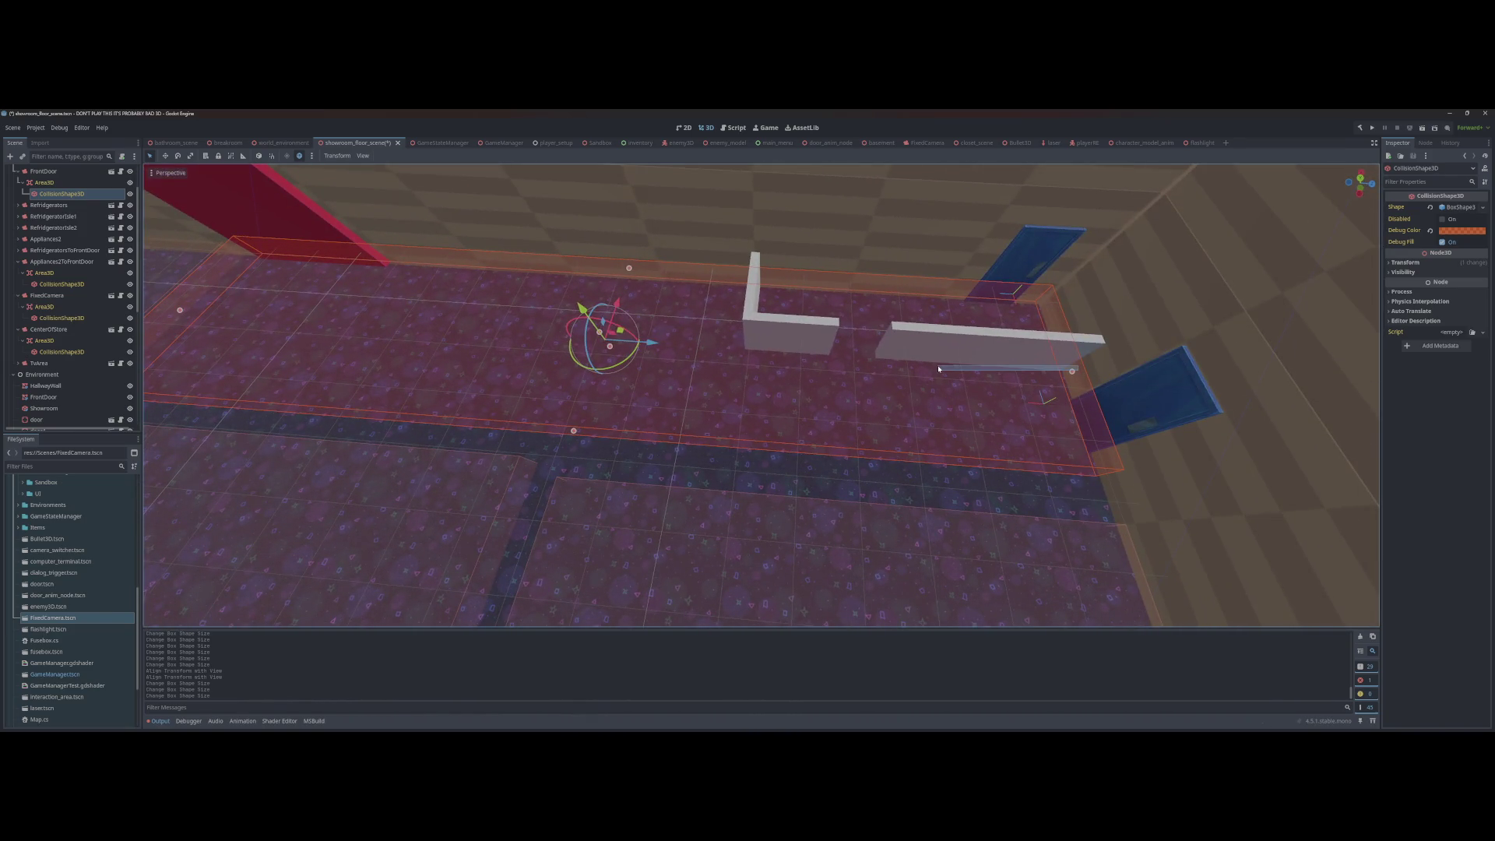
pyautogui.click(372, 328)
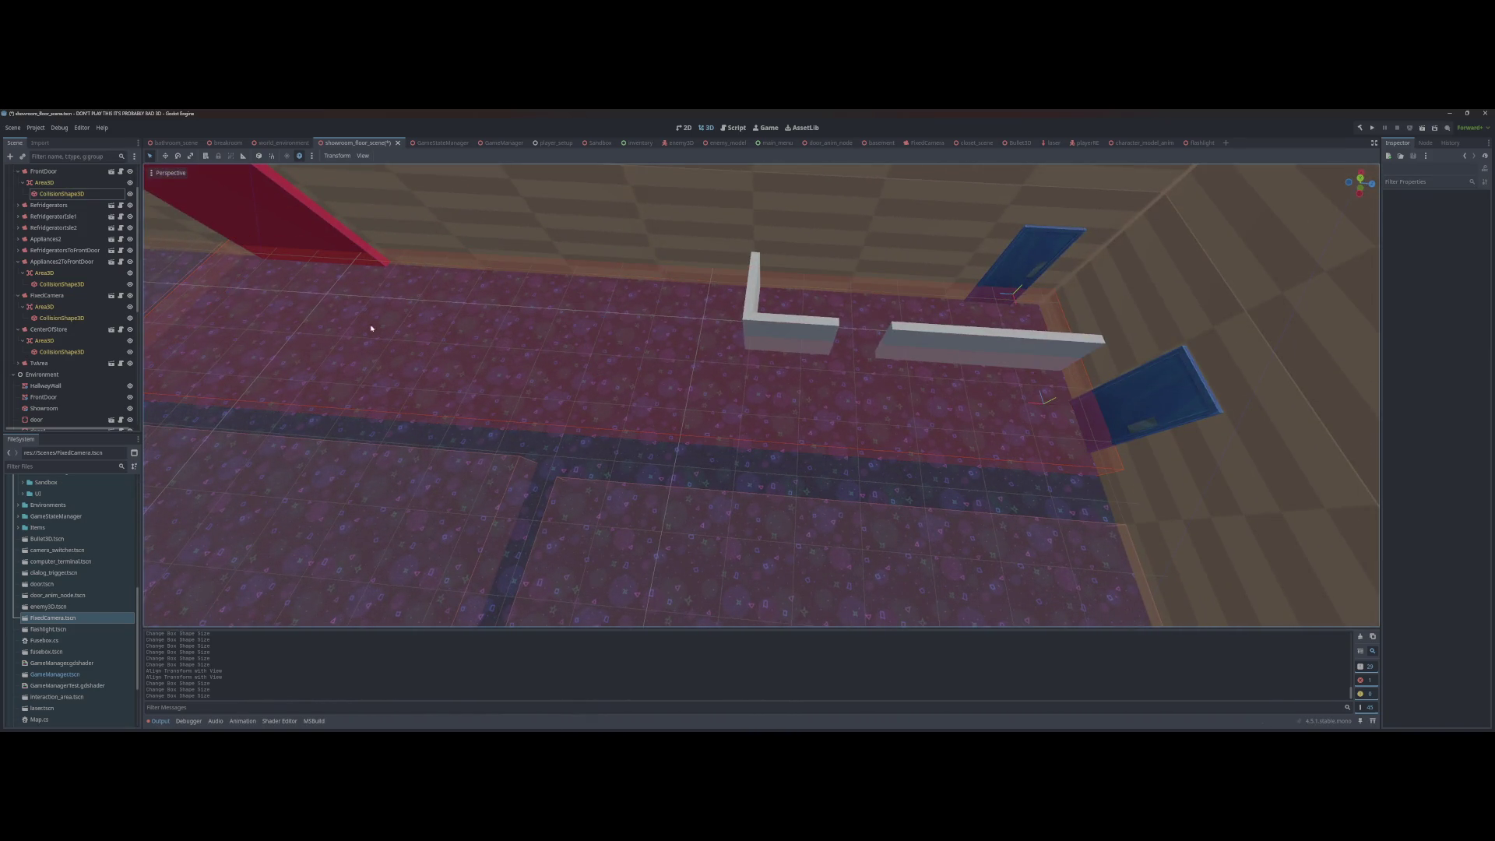
pyautogui.click(63, 195)
pyautogui.moveTo(1072, 372); pyautogui.dragTo(752, 374)
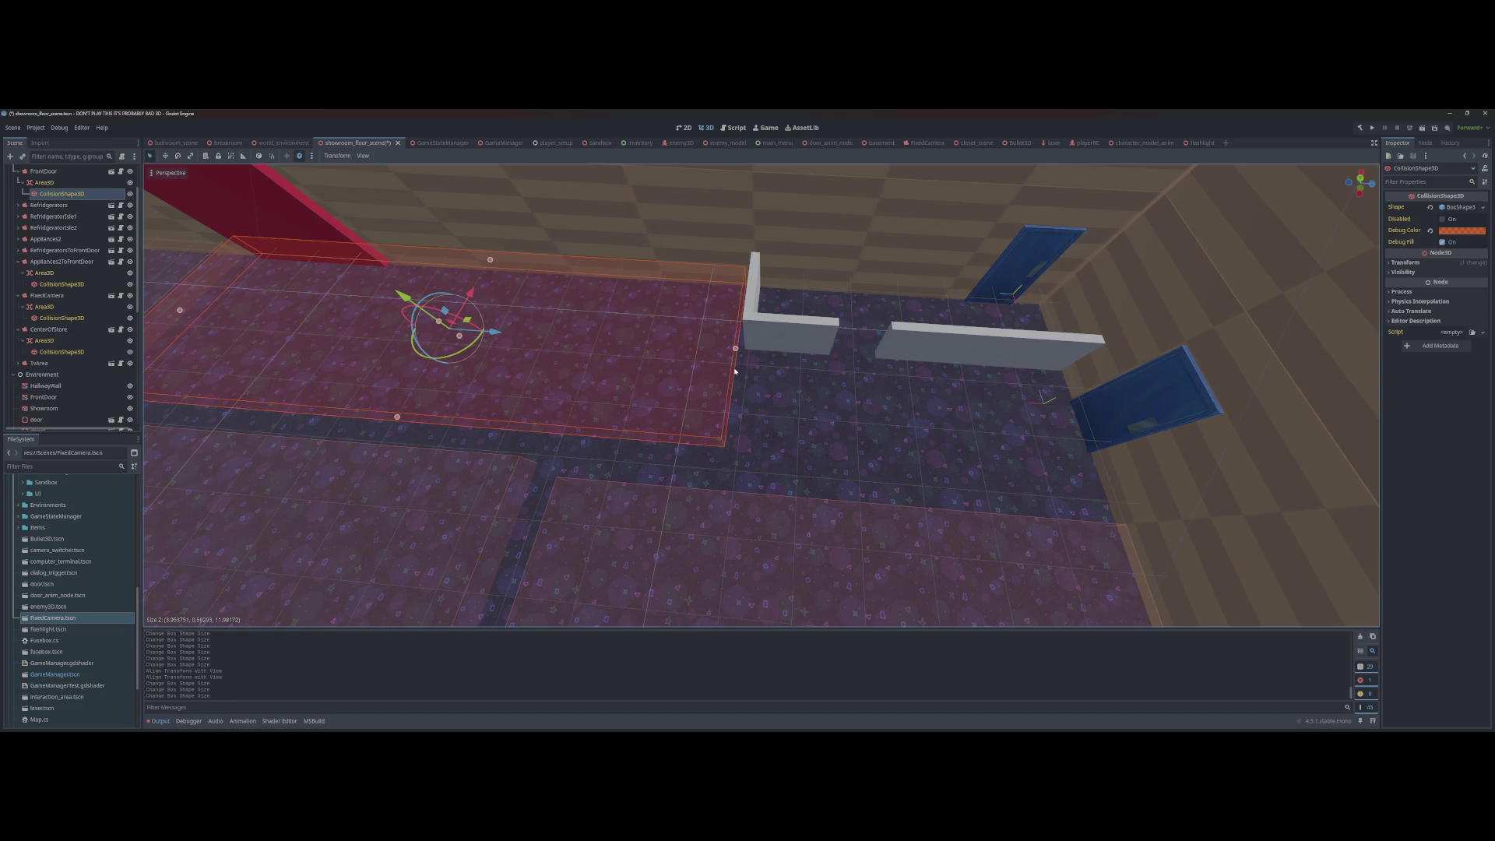
pyautogui.moveTo(734, 371)
pyautogui.mouseDown()
pyautogui.moveTo(452, 376)
pyautogui.moveTo(364, 360)
pyautogui.moveTo(688, 354)
pyautogui.moveTo(594, 471)
pyautogui.moveTo(715, 444)
pyautogui.mouseUp()
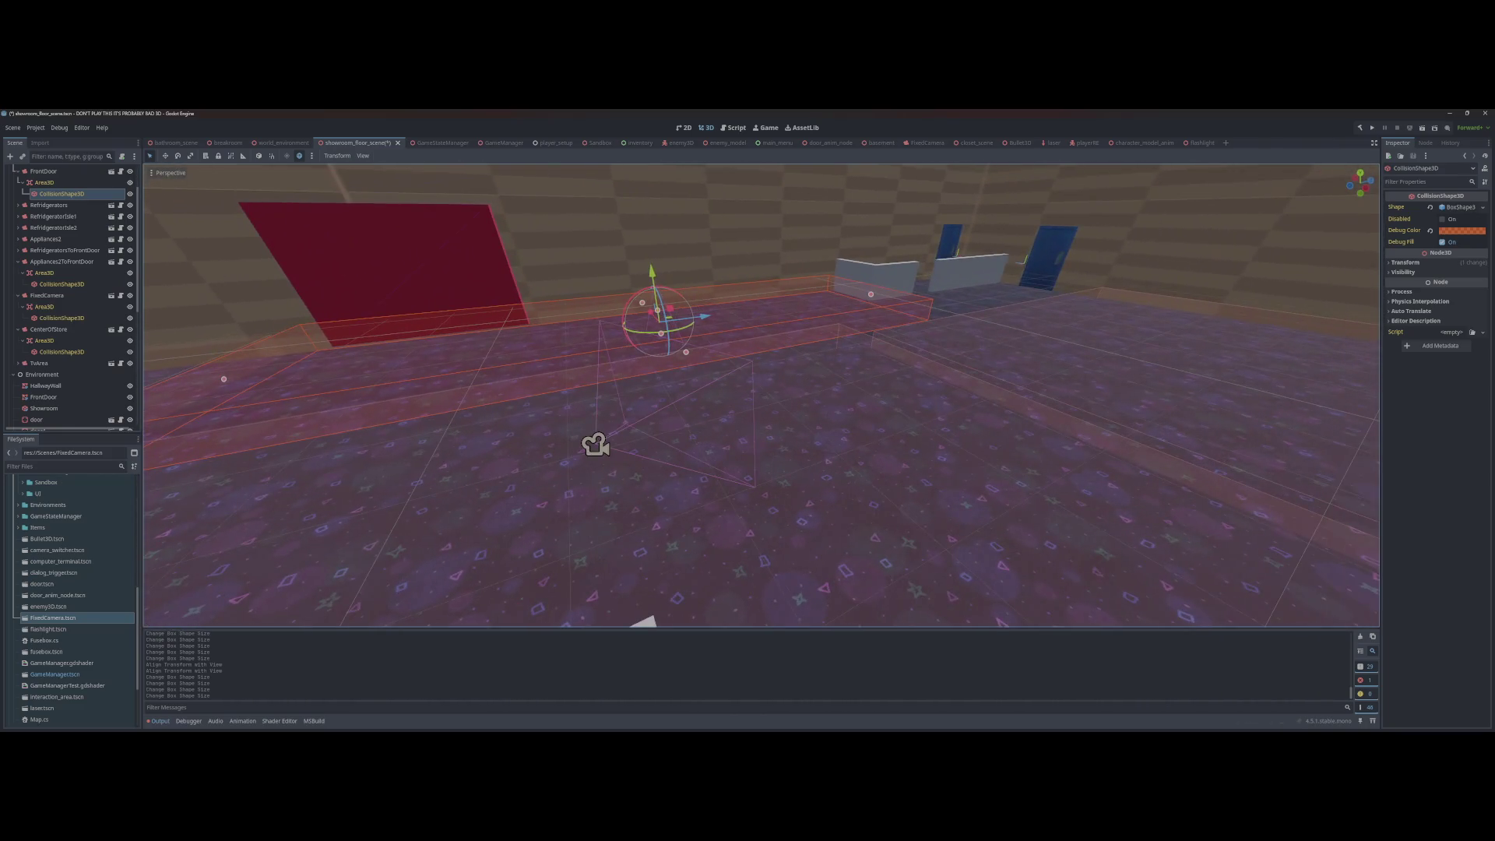
# Step: Rotate the FrontDoor camera about 41 degrees around Y
pyautogui.click(632, 433)
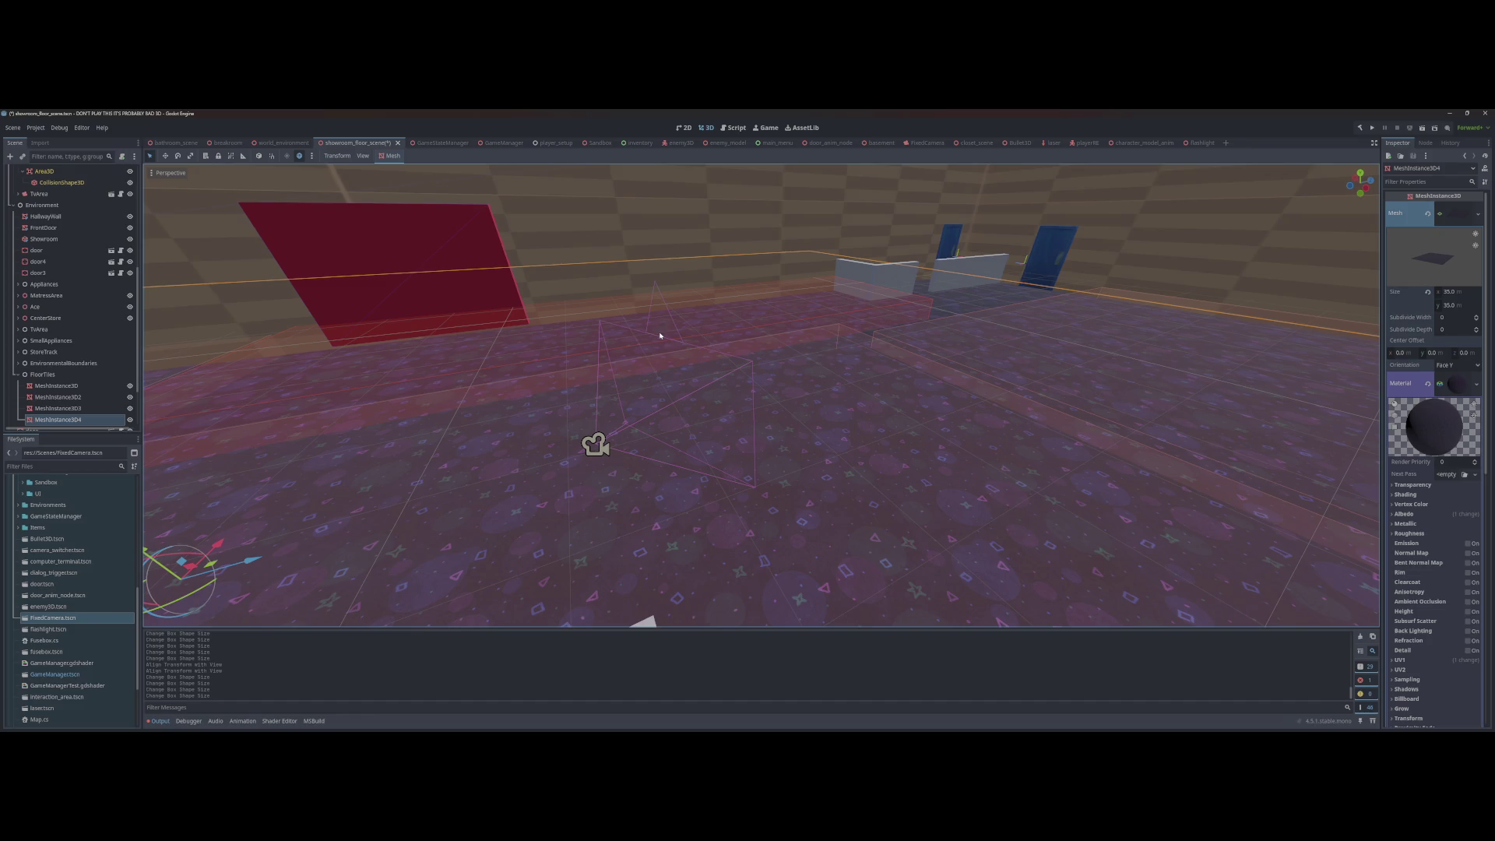
pyautogui.scroll(1, 78, 276)
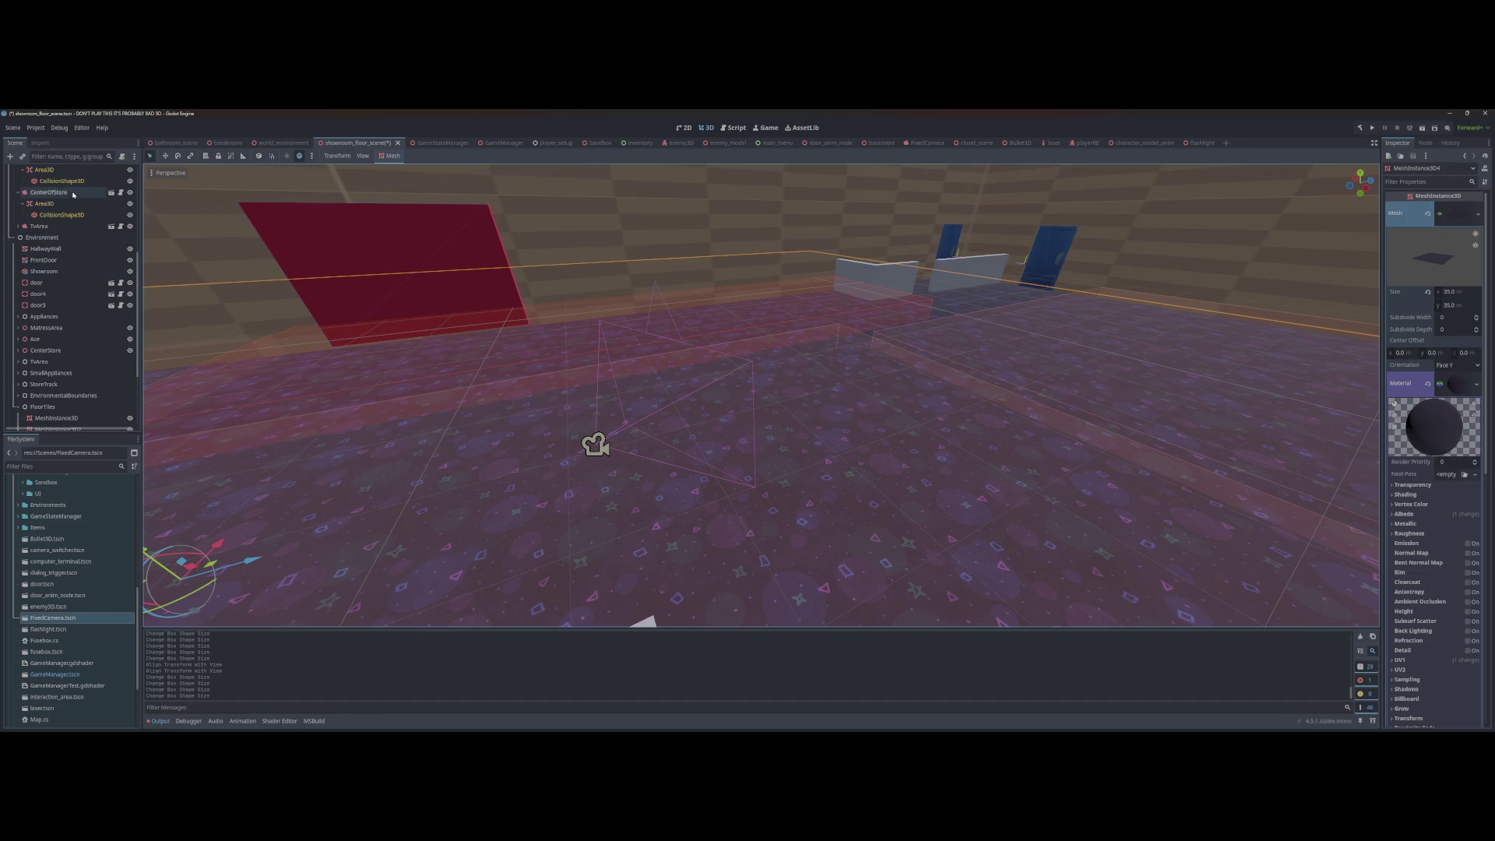
pyautogui.scroll(2, 74, 195)
pyautogui.scroll(3, 73, 278)
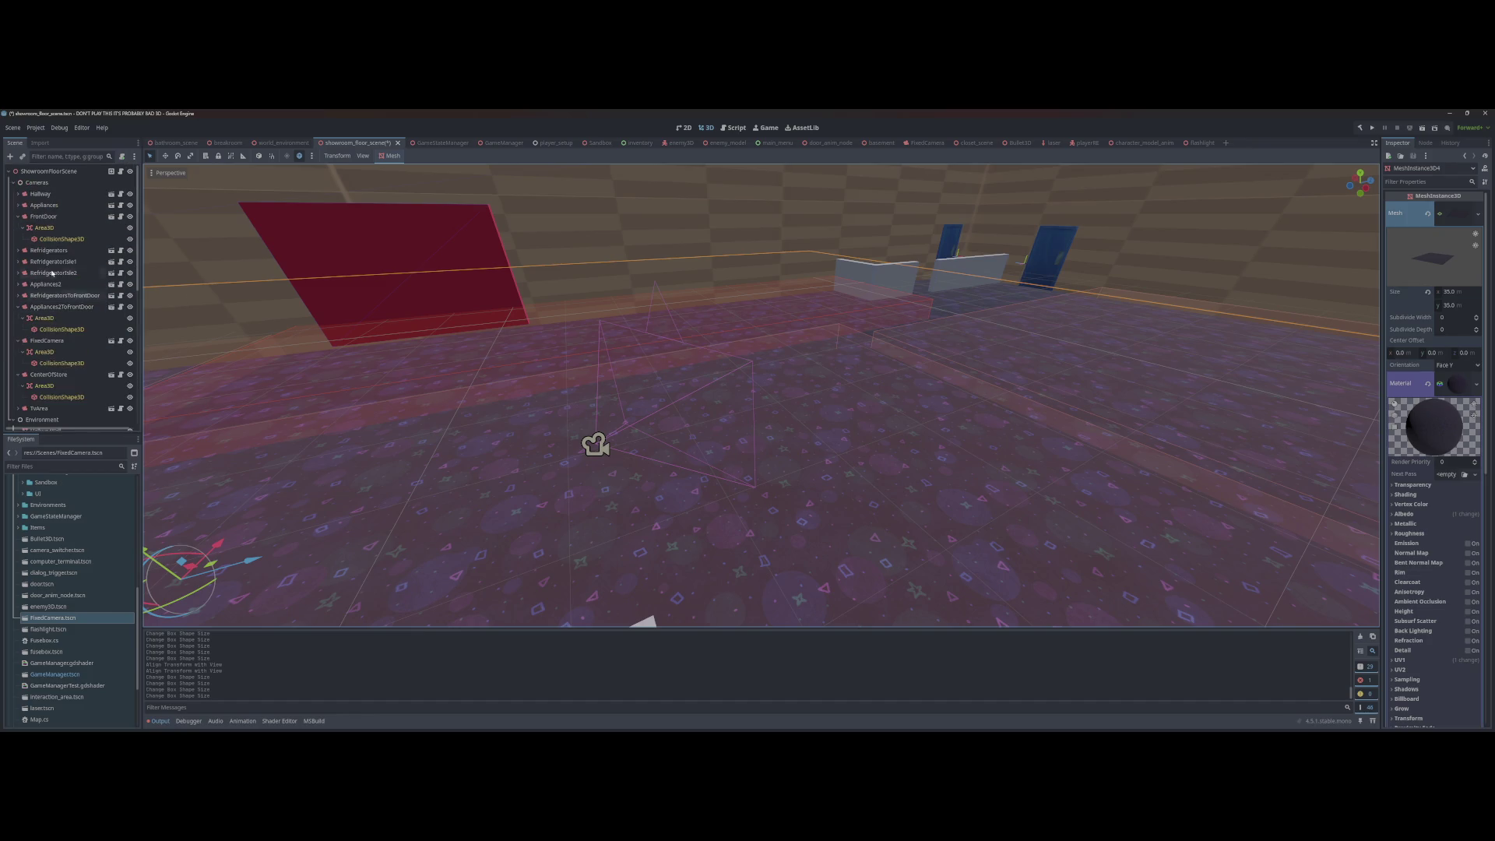
pyautogui.doubleClick(43, 216)
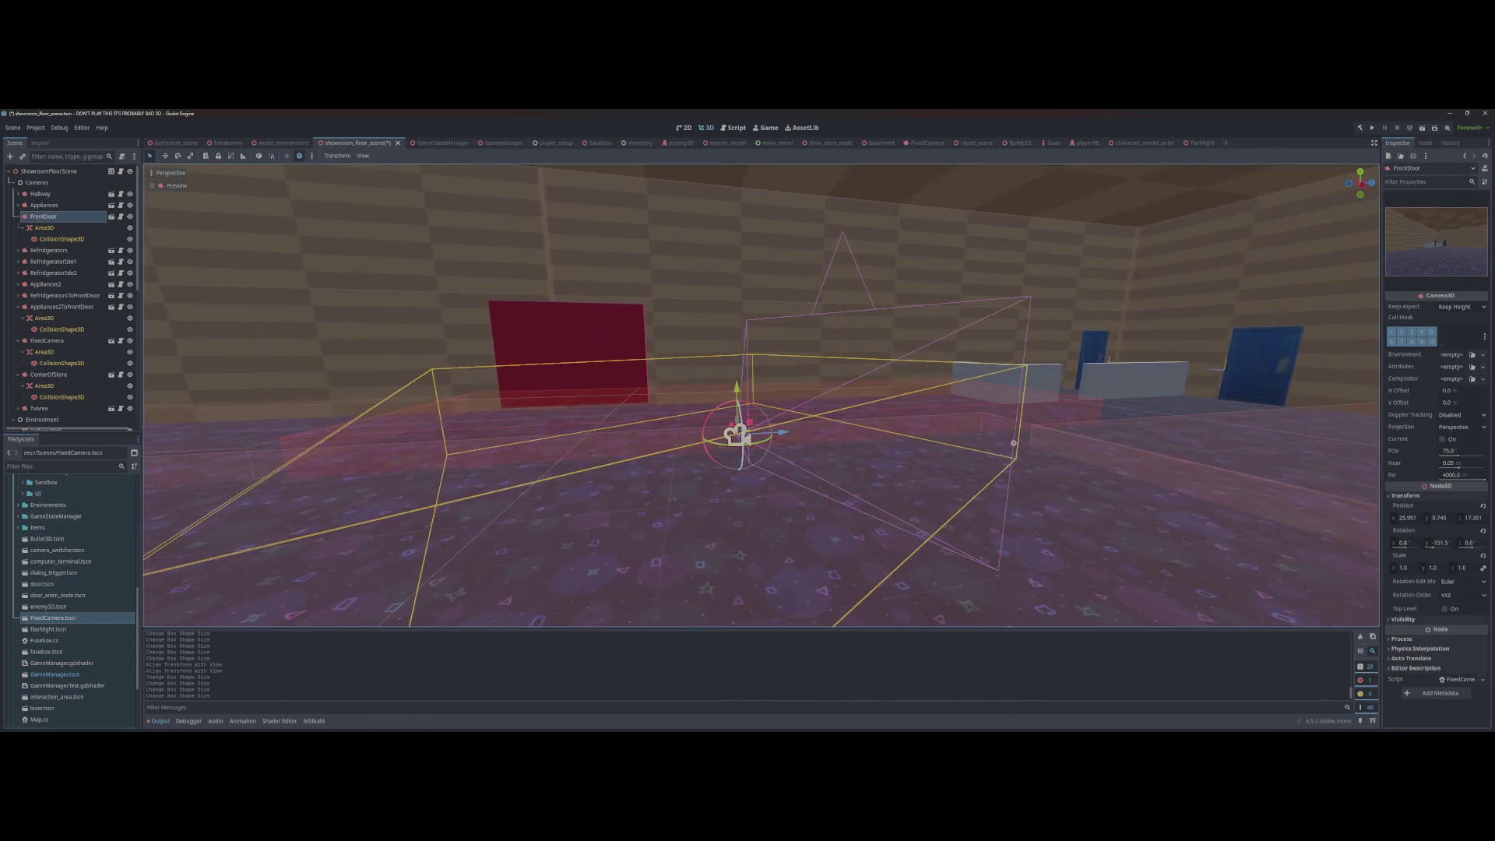
pyautogui.scroll(-3, 672, 387)
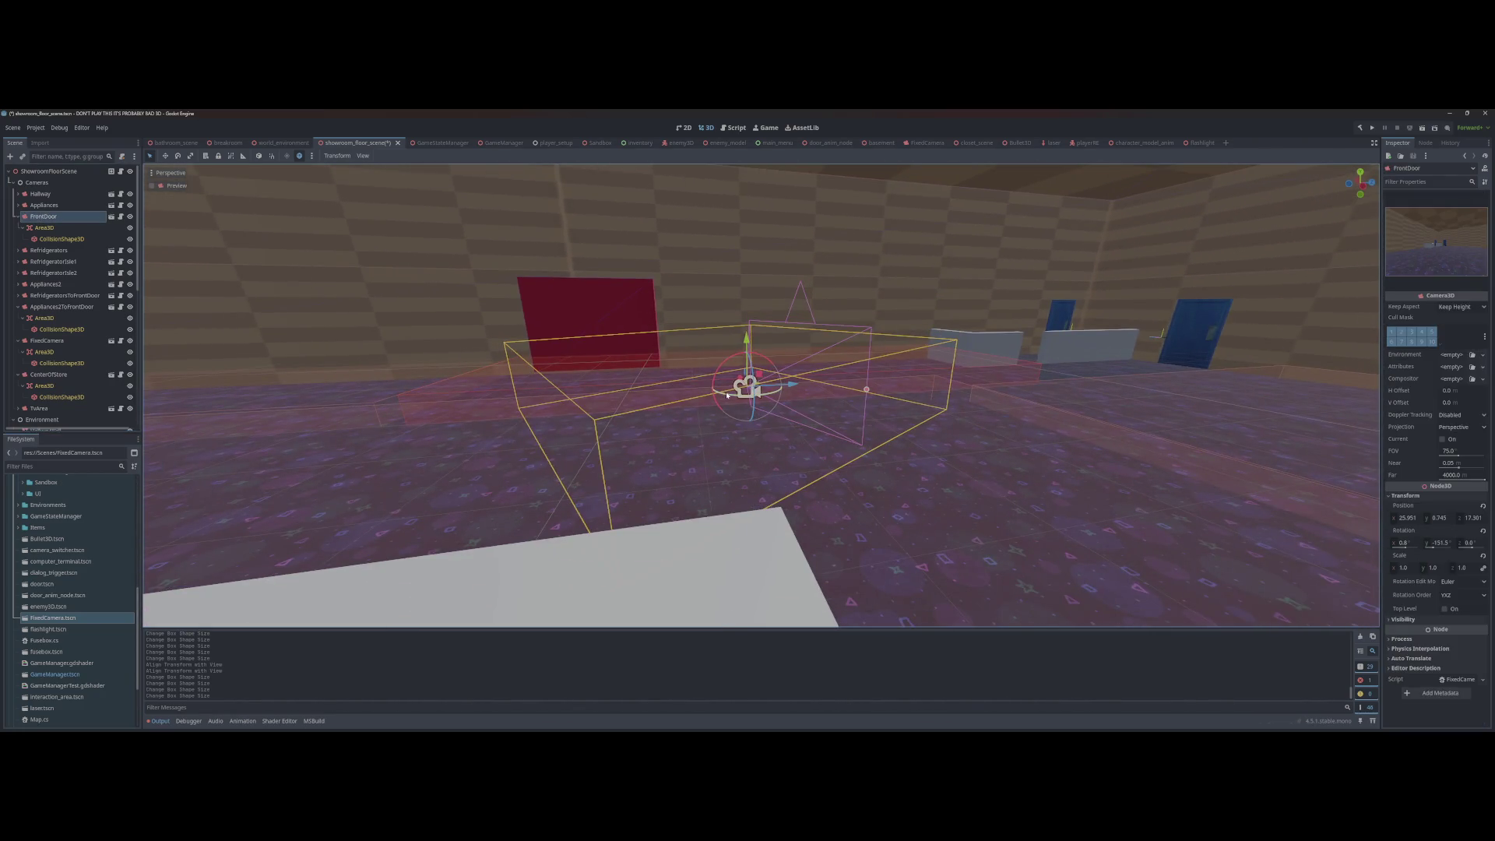
pyautogui.moveTo(728, 396); pyautogui.dragTo(746, 397)
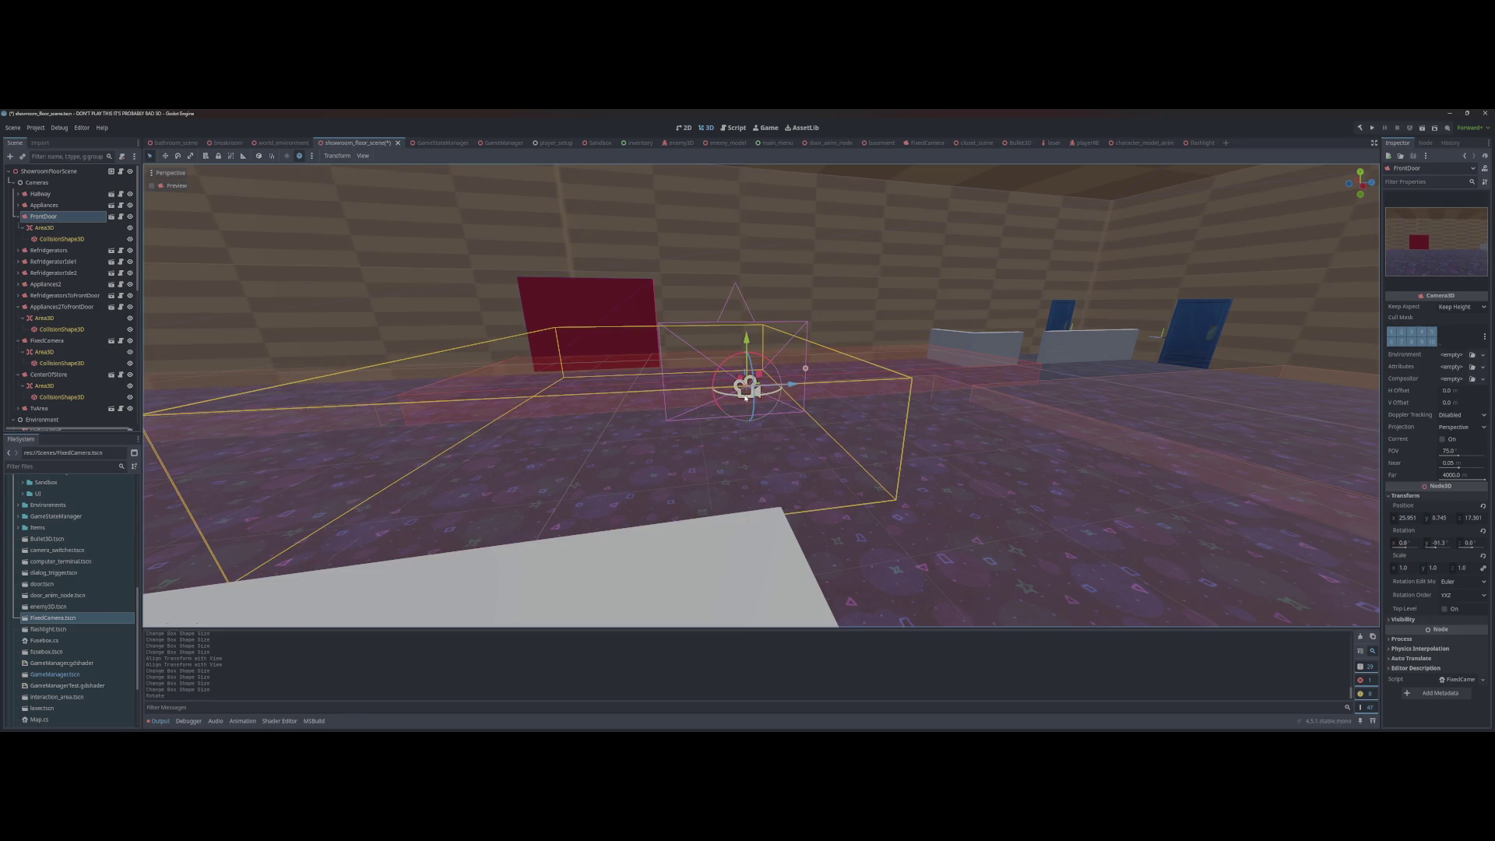
# Step: Add a second FixedCamera instance, FixedCamera2, near the walls and blue doors
pyautogui.moveTo(630, 294); pyautogui.dragTo(425, 267)
pyautogui.moveTo(700, 397)
pyautogui.mouseDown()
pyautogui.moveTo(618, 382)
pyautogui.moveTo(531, 395)
pyautogui.moveTo(427, 440)
pyautogui.moveTo(330, 417)
pyautogui.mouseUp()
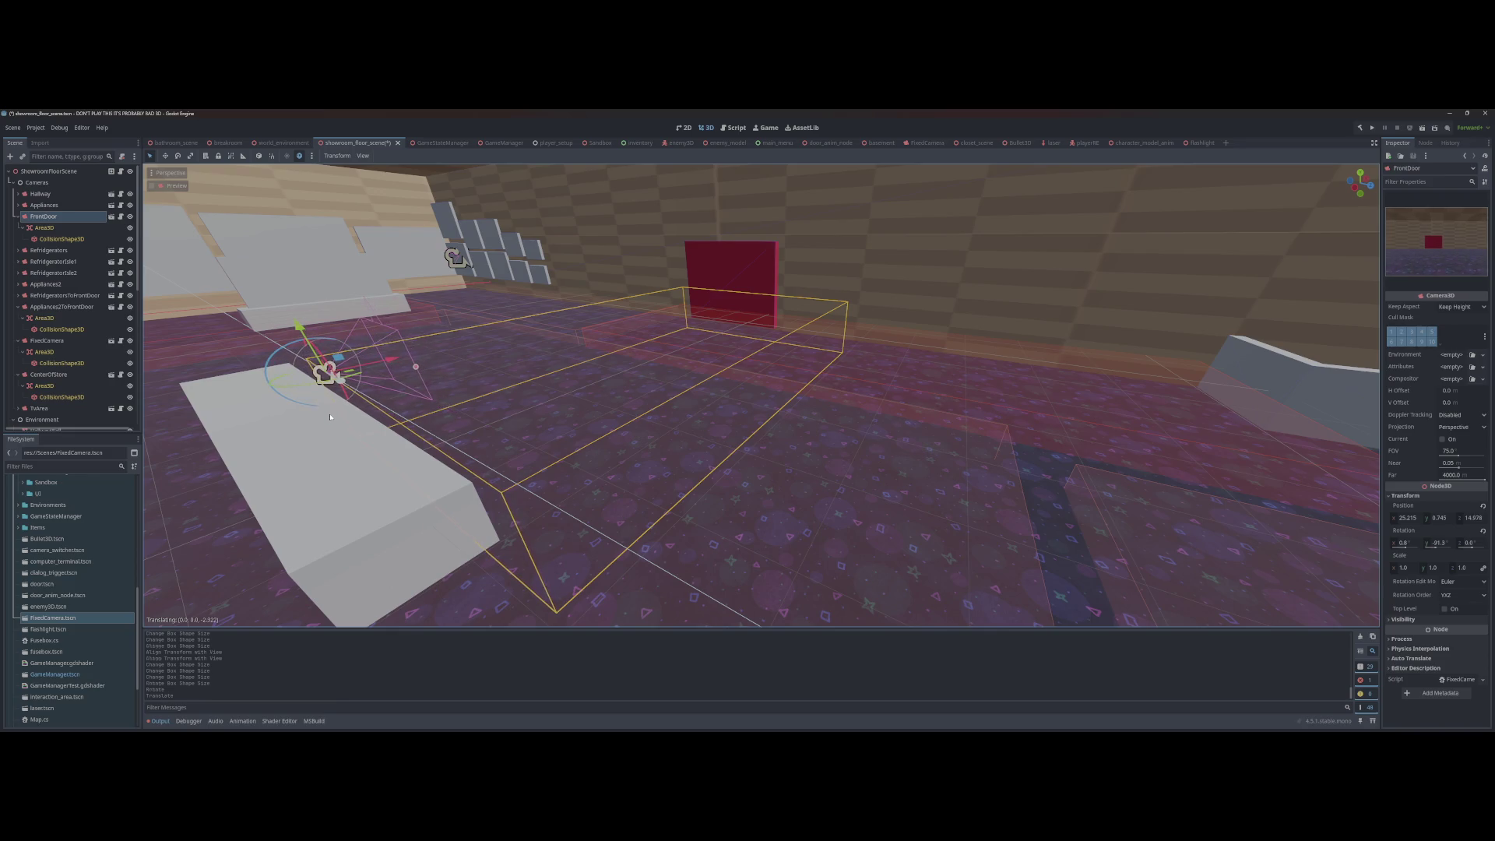
pyautogui.moveTo(428, 460); pyautogui.dragTo(420, 461)
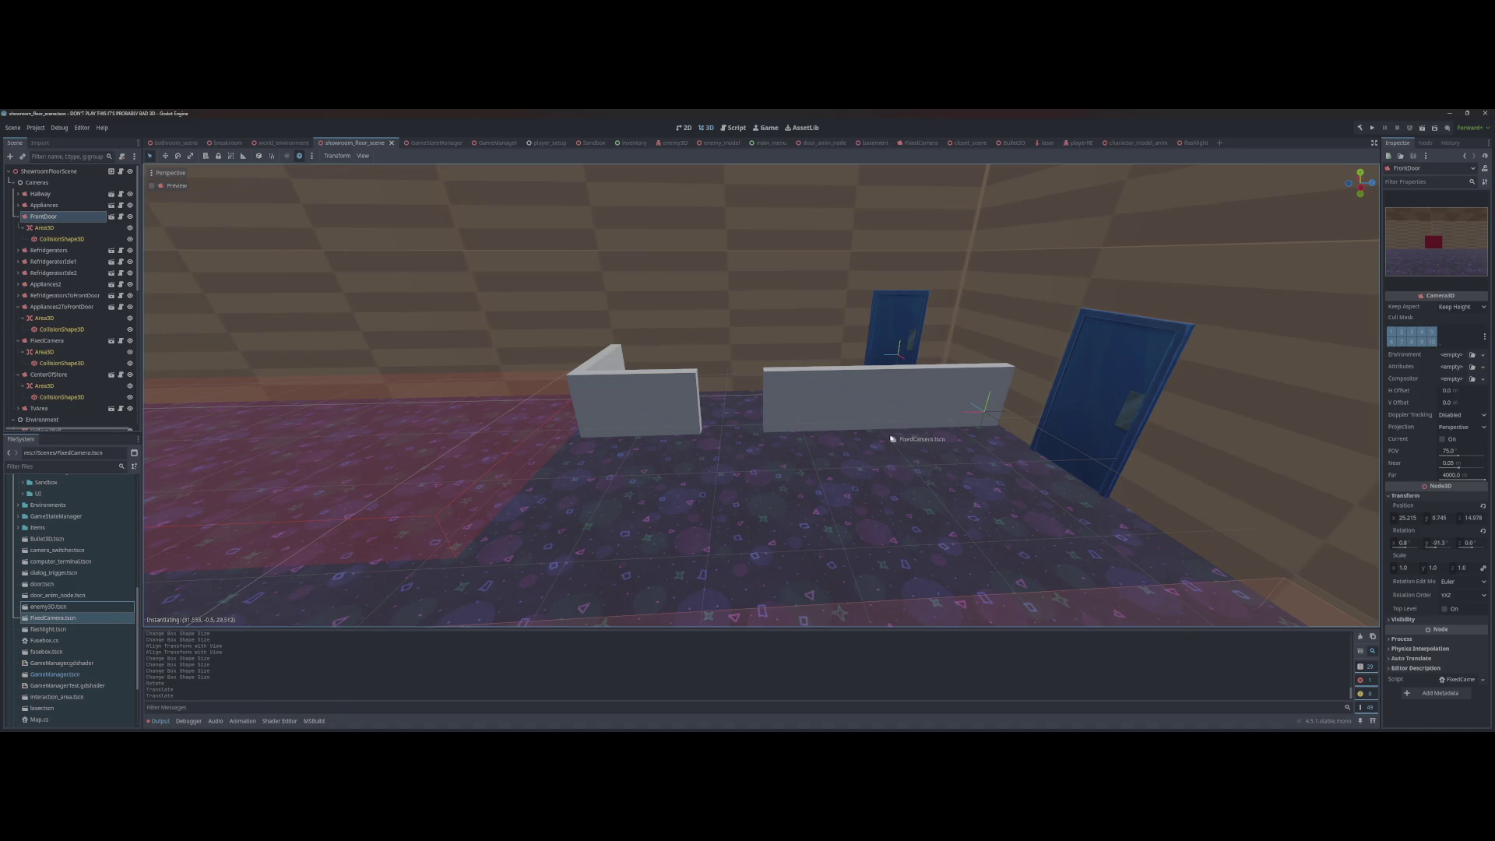
pyautogui.moveTo(892, 438); pyautogui.dragTo(895, 440)
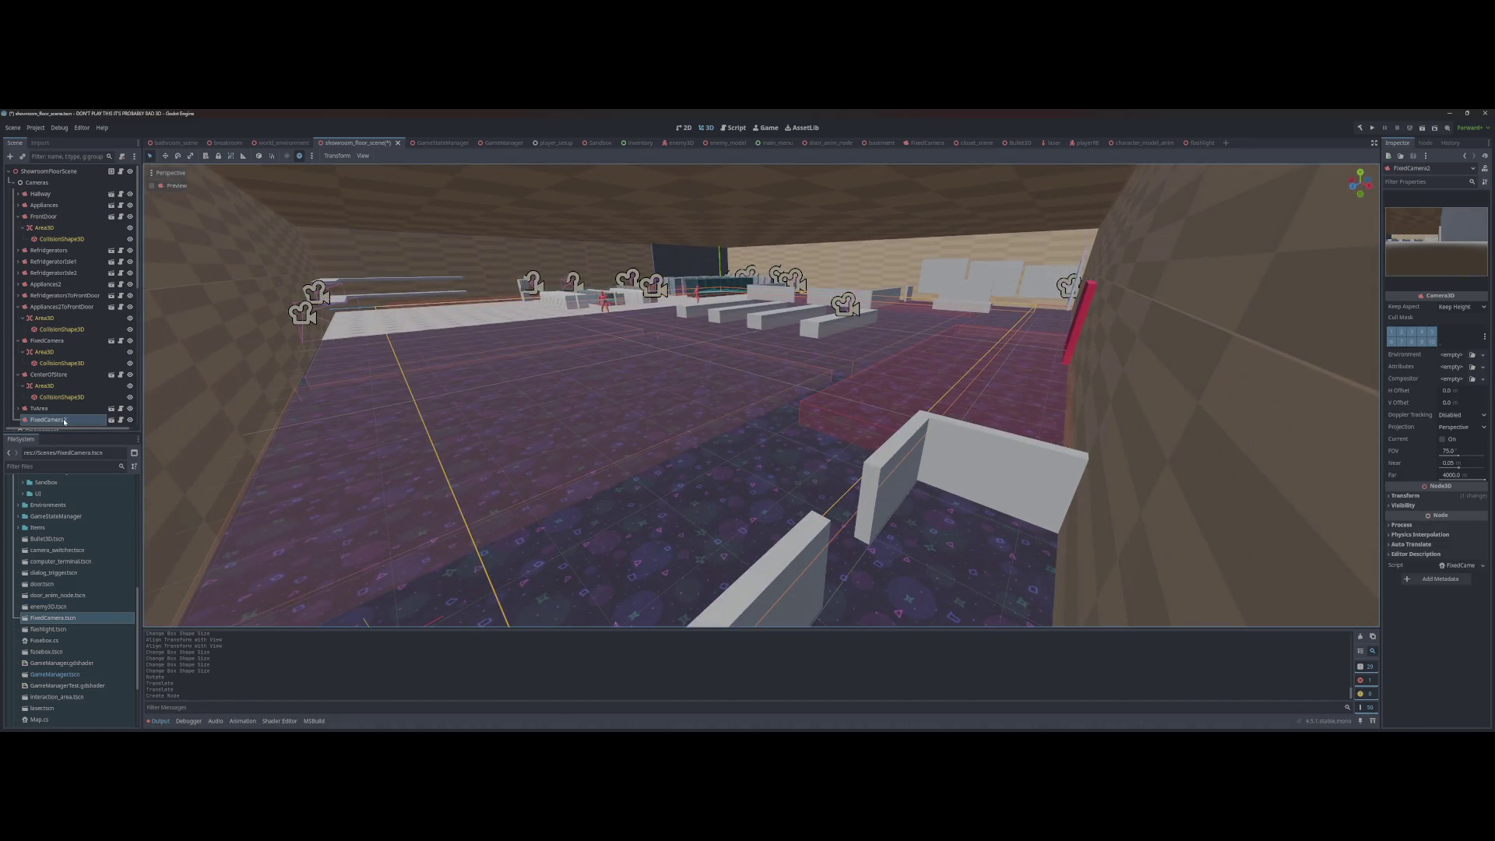
pyautogui.scroll(-1, 71, 404)
pyautogui.rightClick(29, 392)
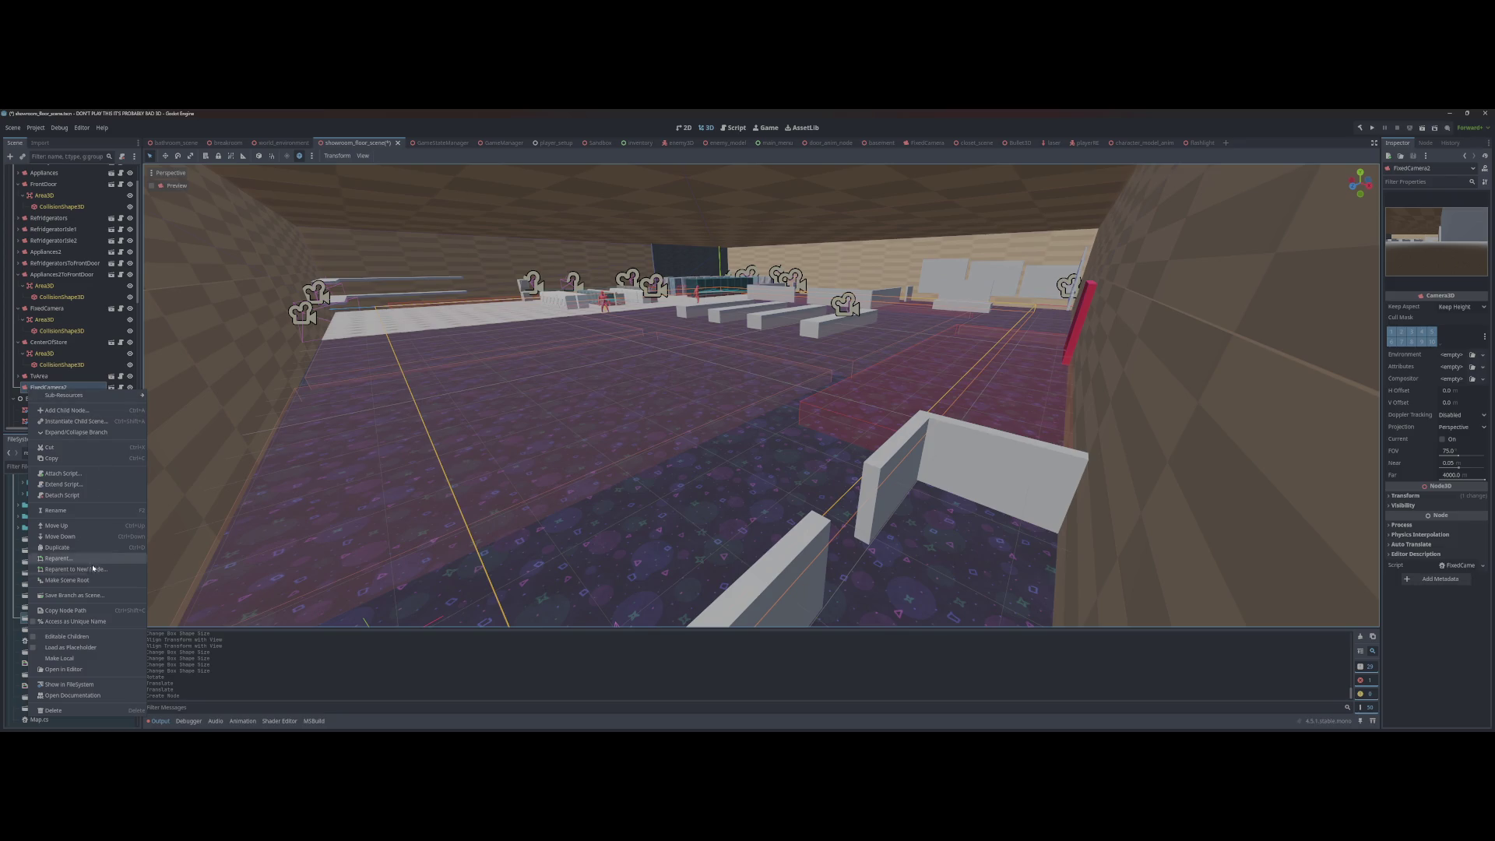
# Step: Make FixedCamera2's children editable and move its trigger Area3D beside the partition
pyautogui.click(80, 637)
pyautogui.click(44, 398)
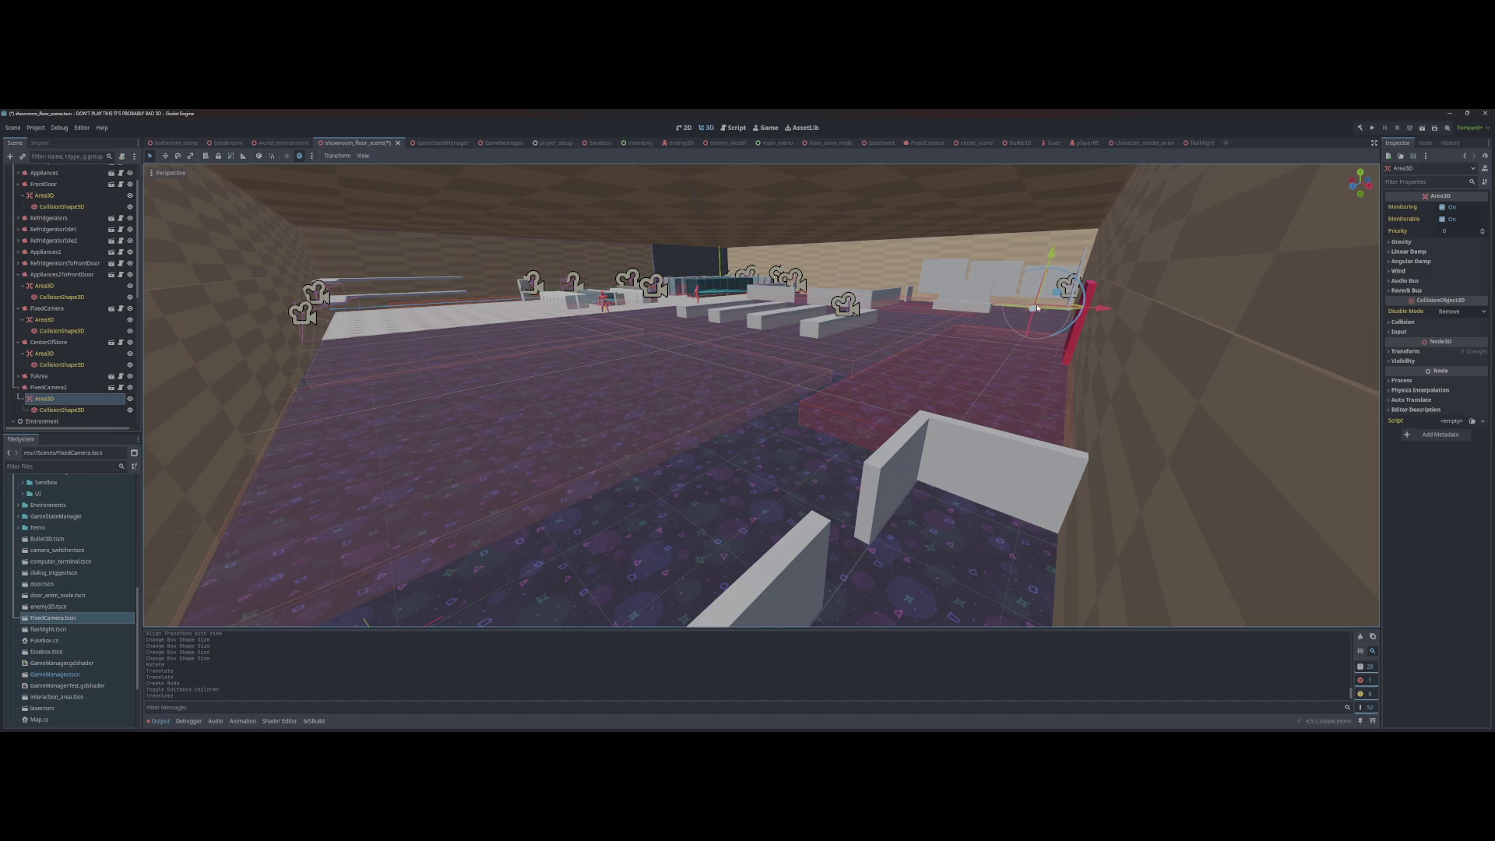
pyautogui.moveTo(740, 536); pyautogui.dragTo(741, 534)
pyautogui.press('f')
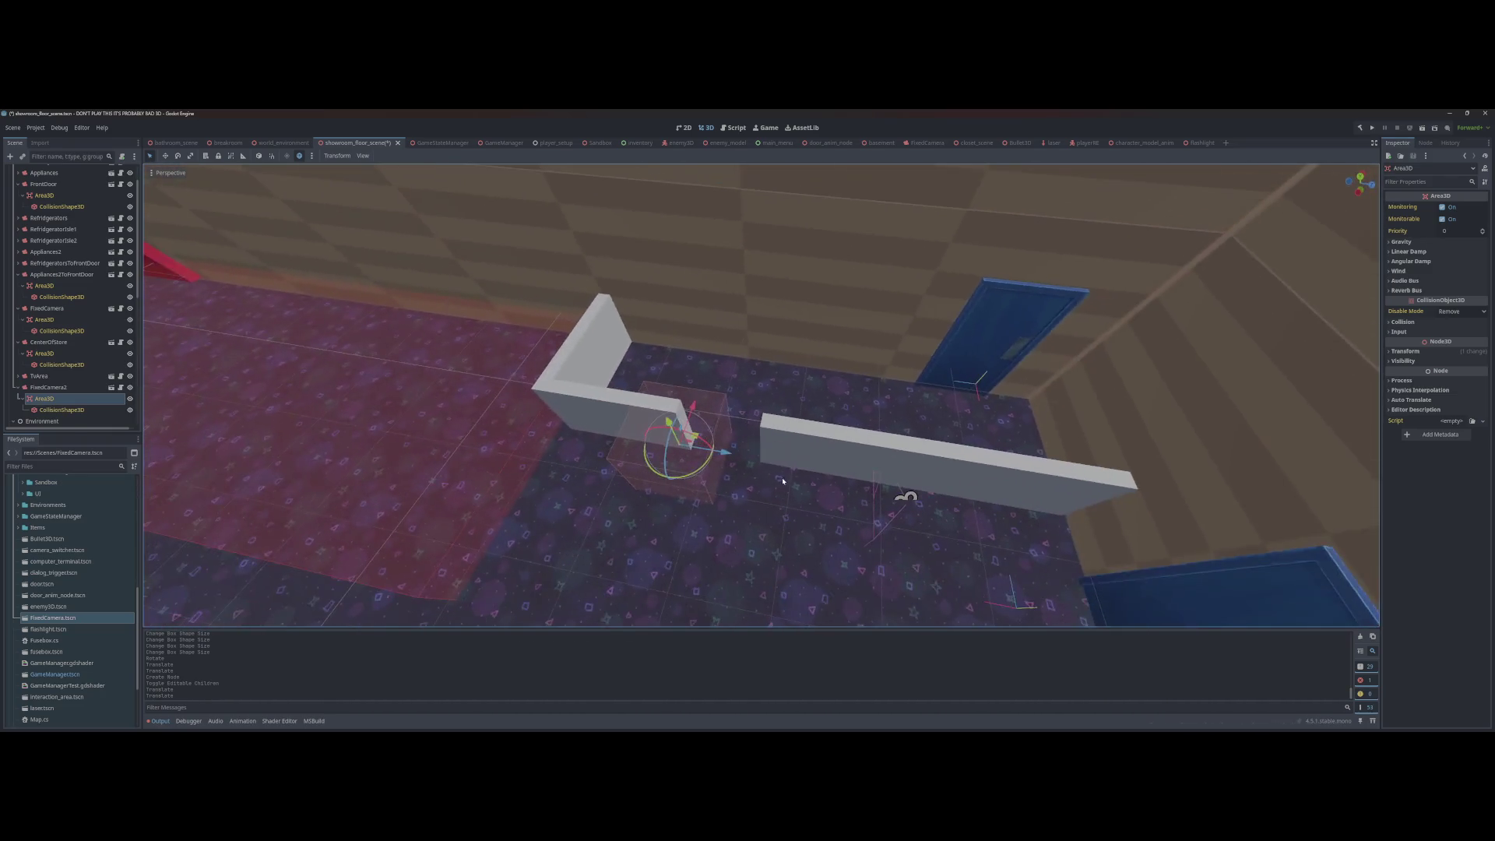
pyautogui.moveTo(724, 458); pyautogui.dragTo(896, 464)
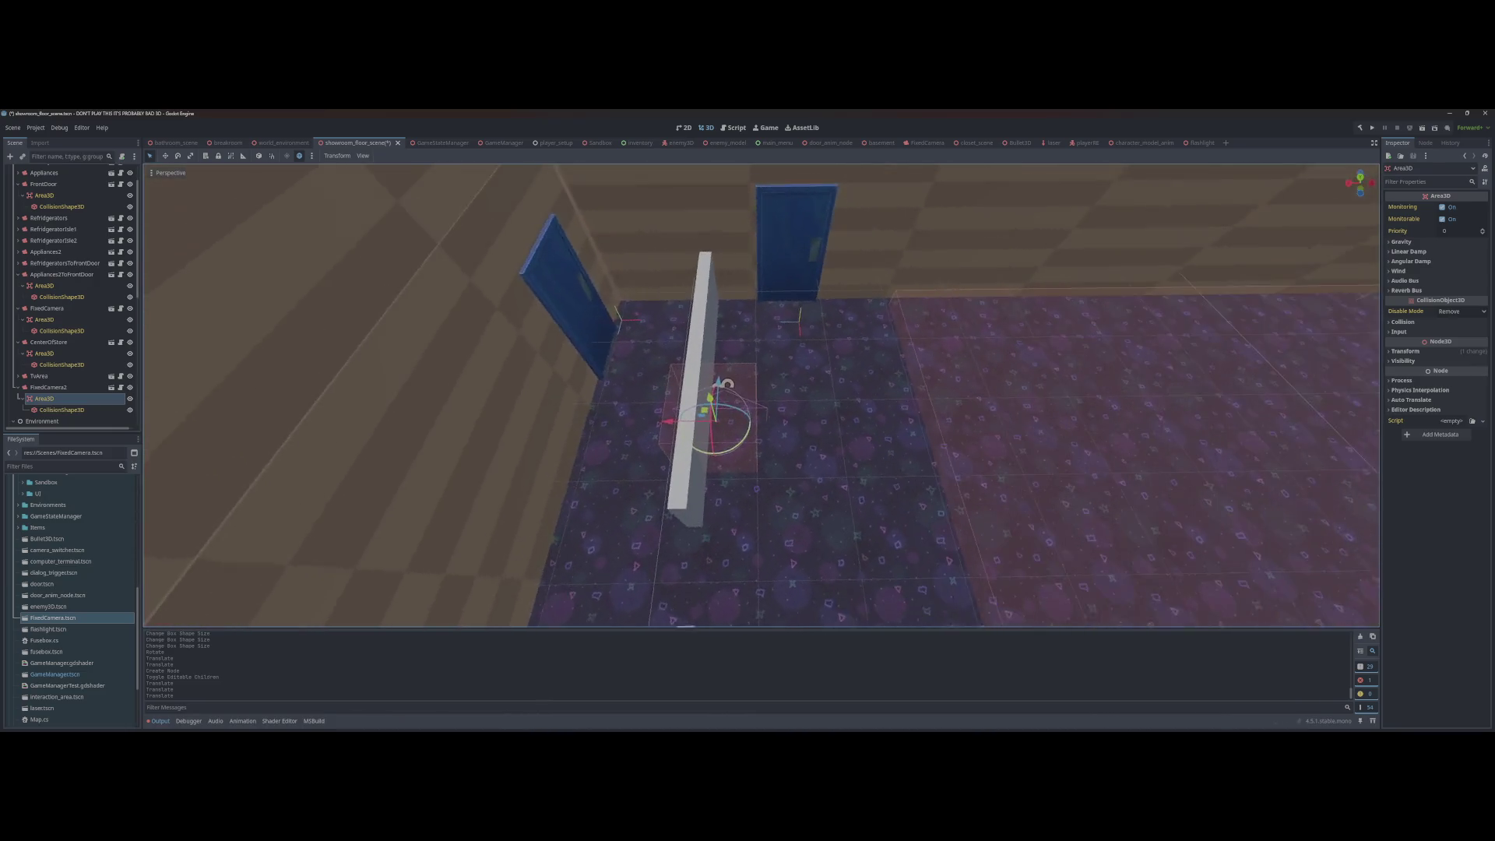
pyautogui.moveTo(663, 431); pyautogui.dragTo(631, 432)
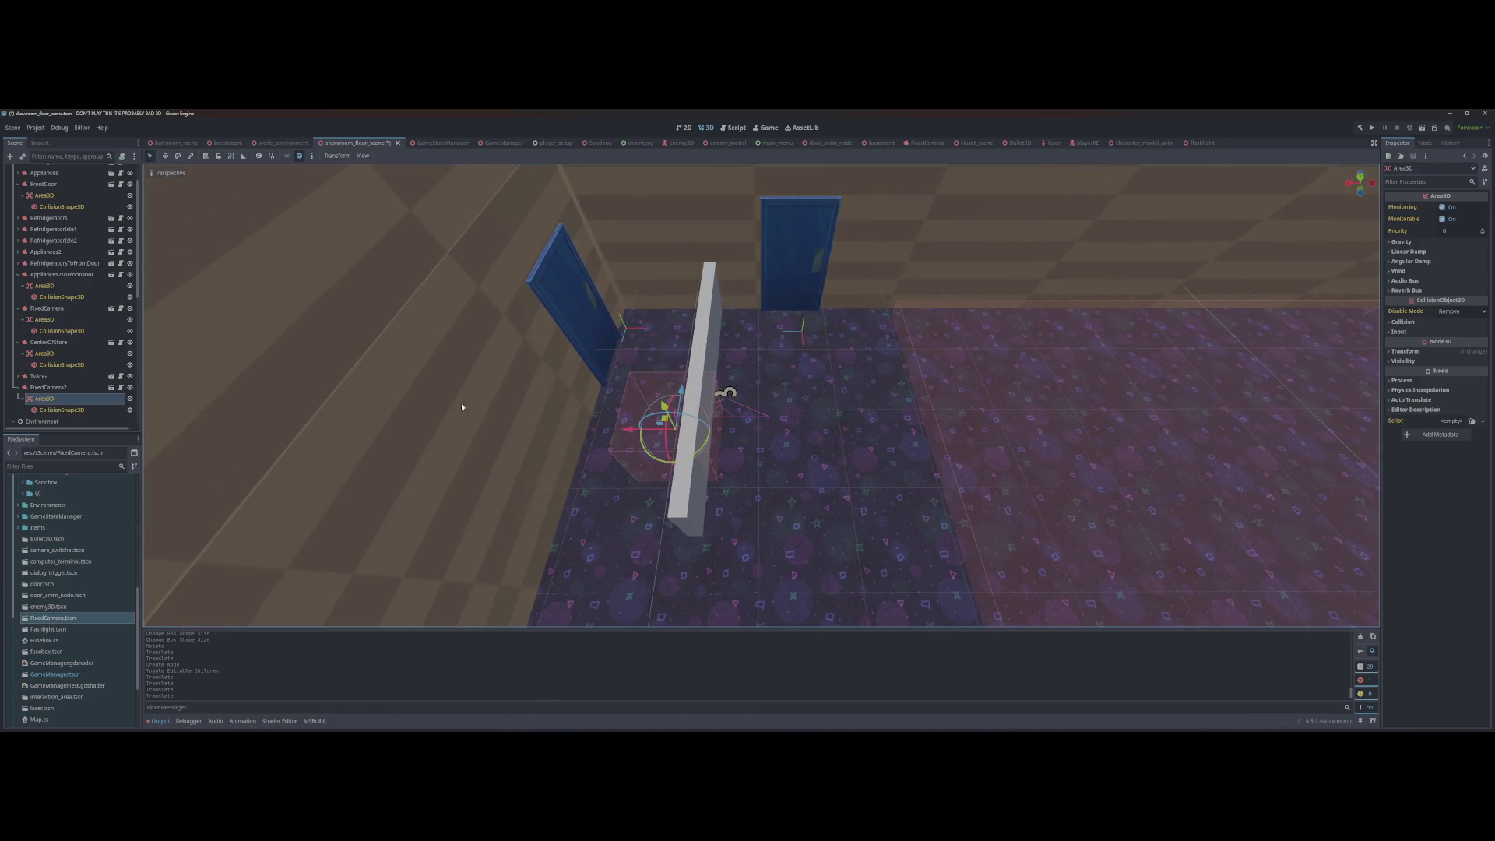
# Step: Resize FixedCamera2's trigger box: widen along X, lower its height, lengthen along Z
pyautogui.click(63, 410)
pyautogui.moveTo(726, 393); pyautogui.dragTo(897, 429)
pyautogui.scroll(2, 784, 416)
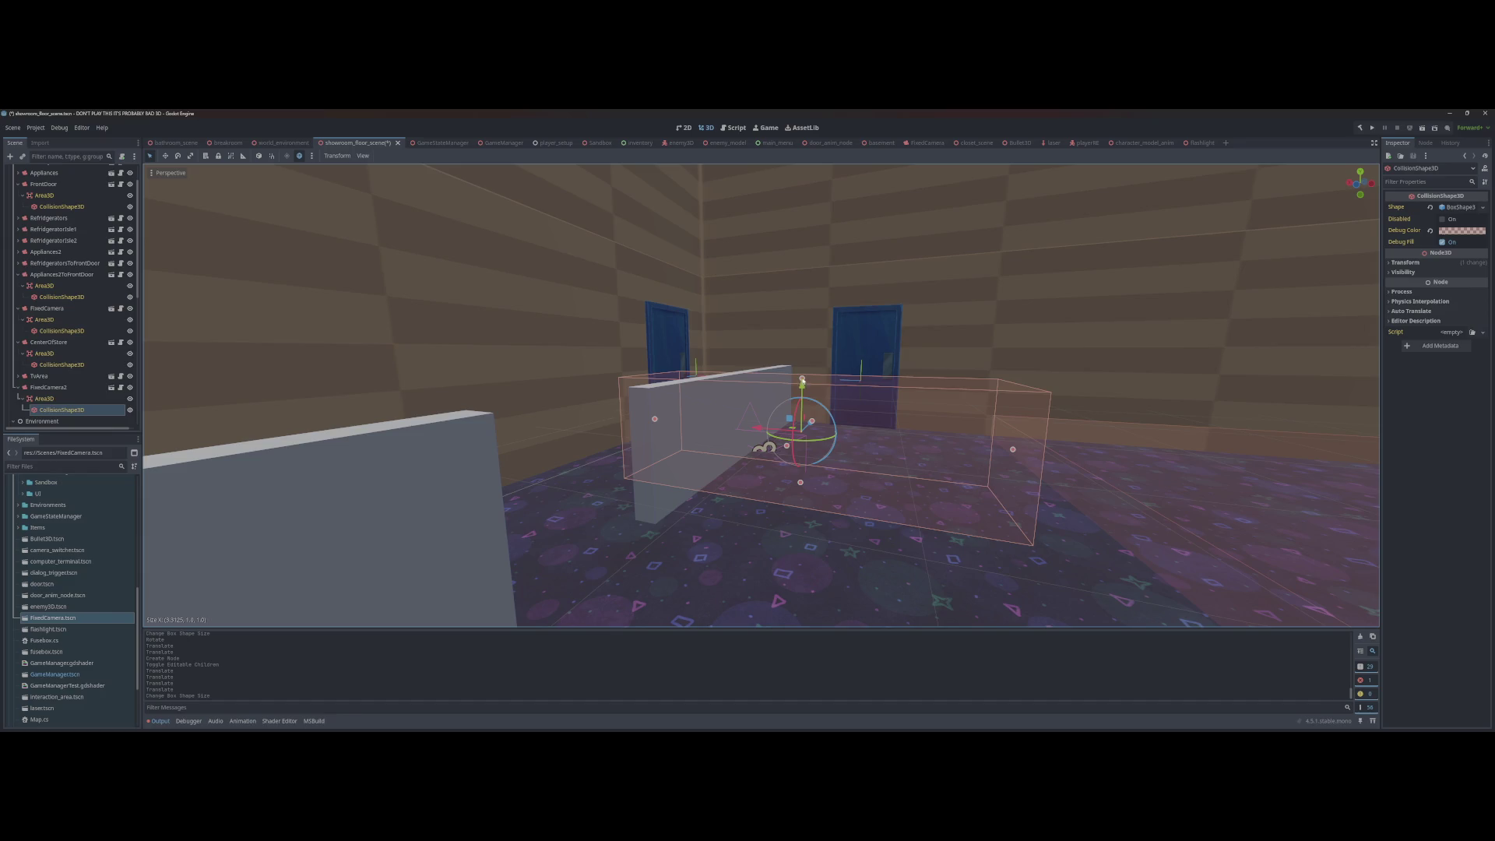
pyautogui.moveTo(802, 381); pyautogui.dragTo(803, 433)
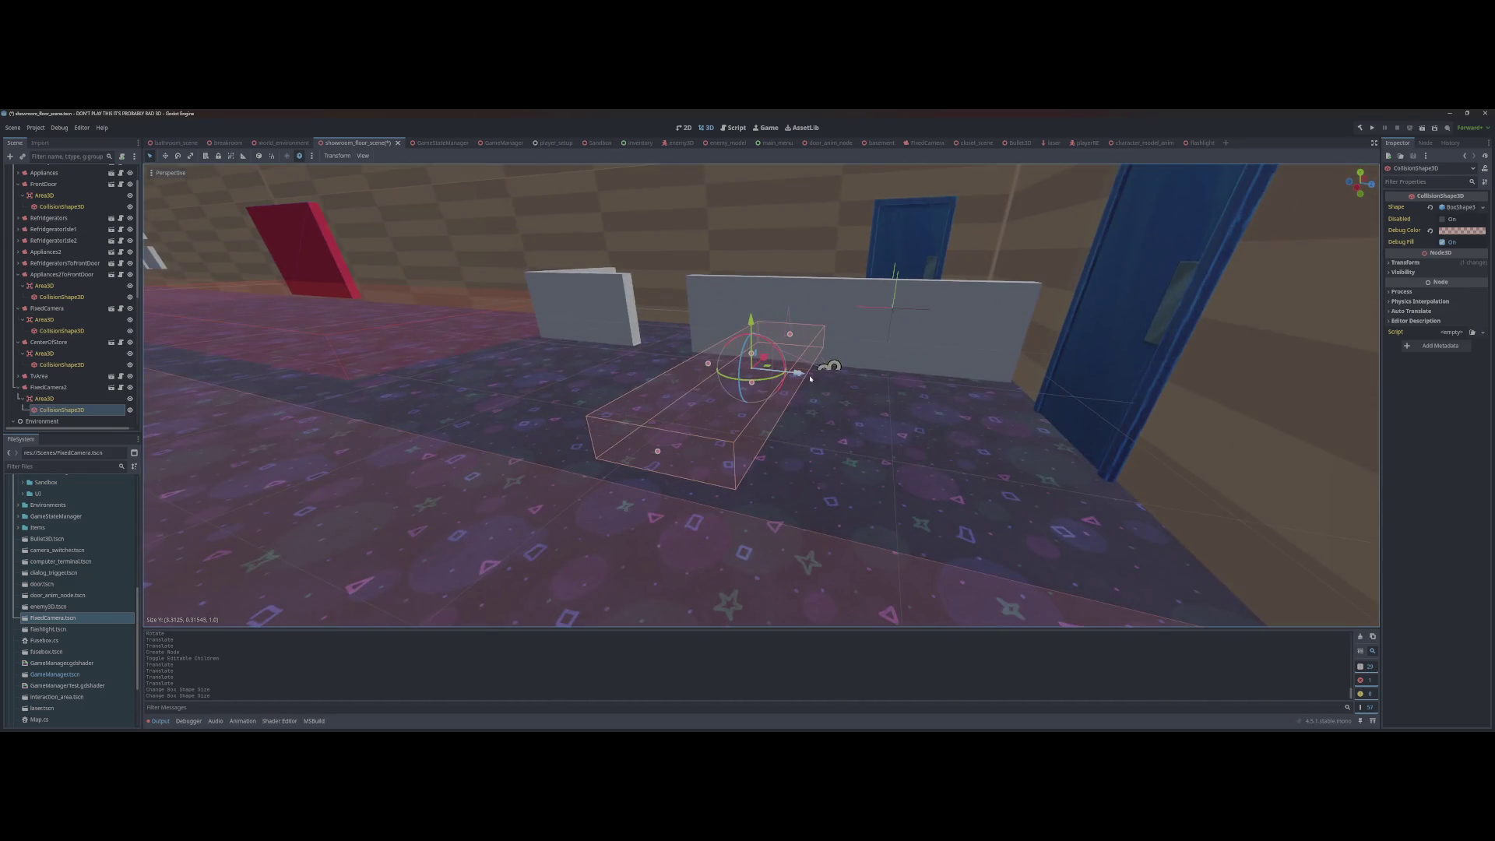
pyautogui.moveTo(798, 377); pyautogui.dragTo(1044, 399)
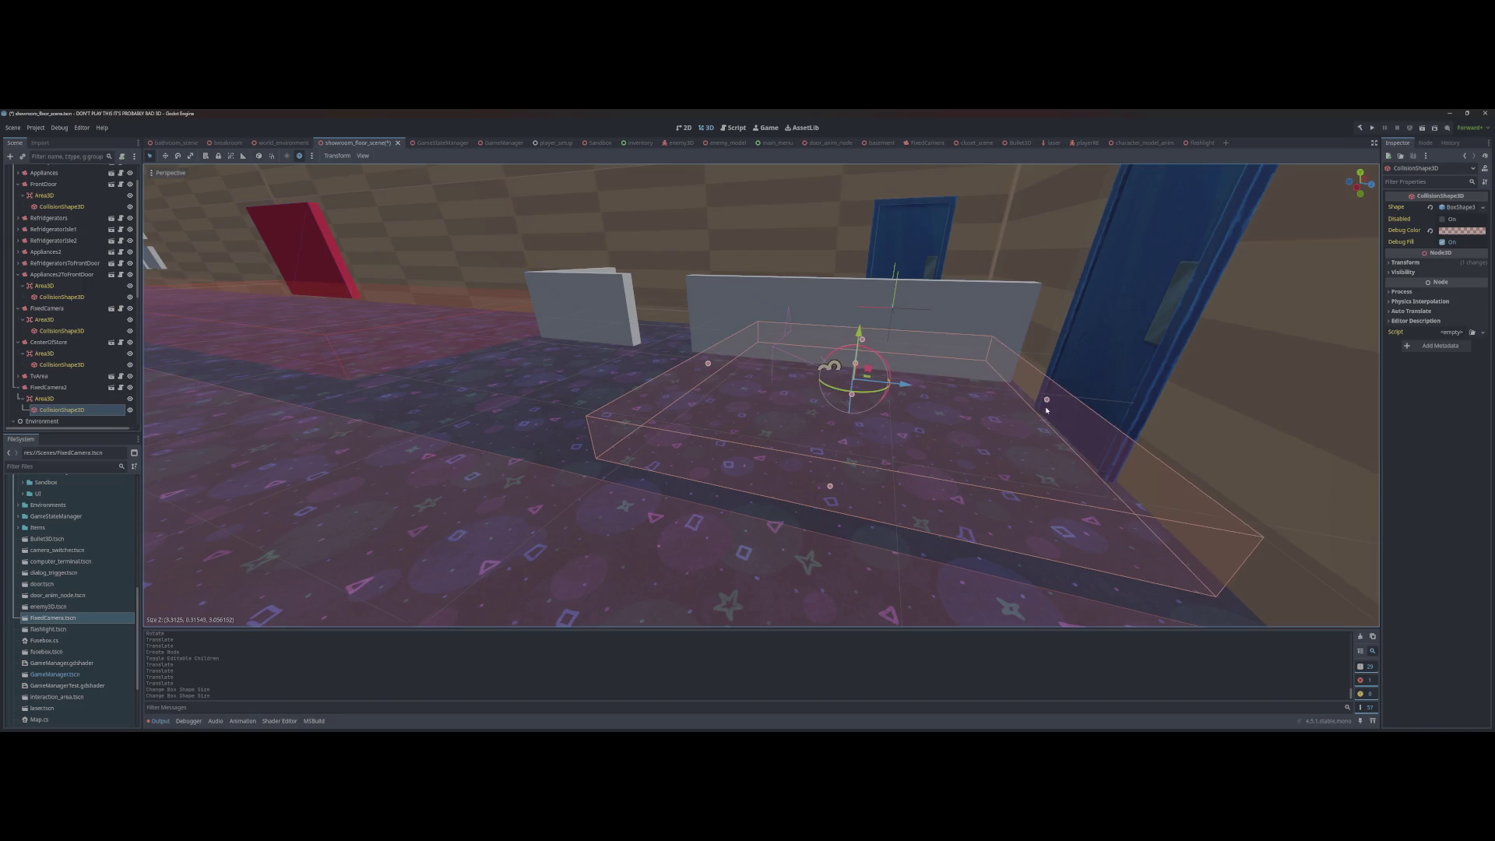
pyautogui.moveTo(735, 433); pyautogui.dragTo(468, 537)
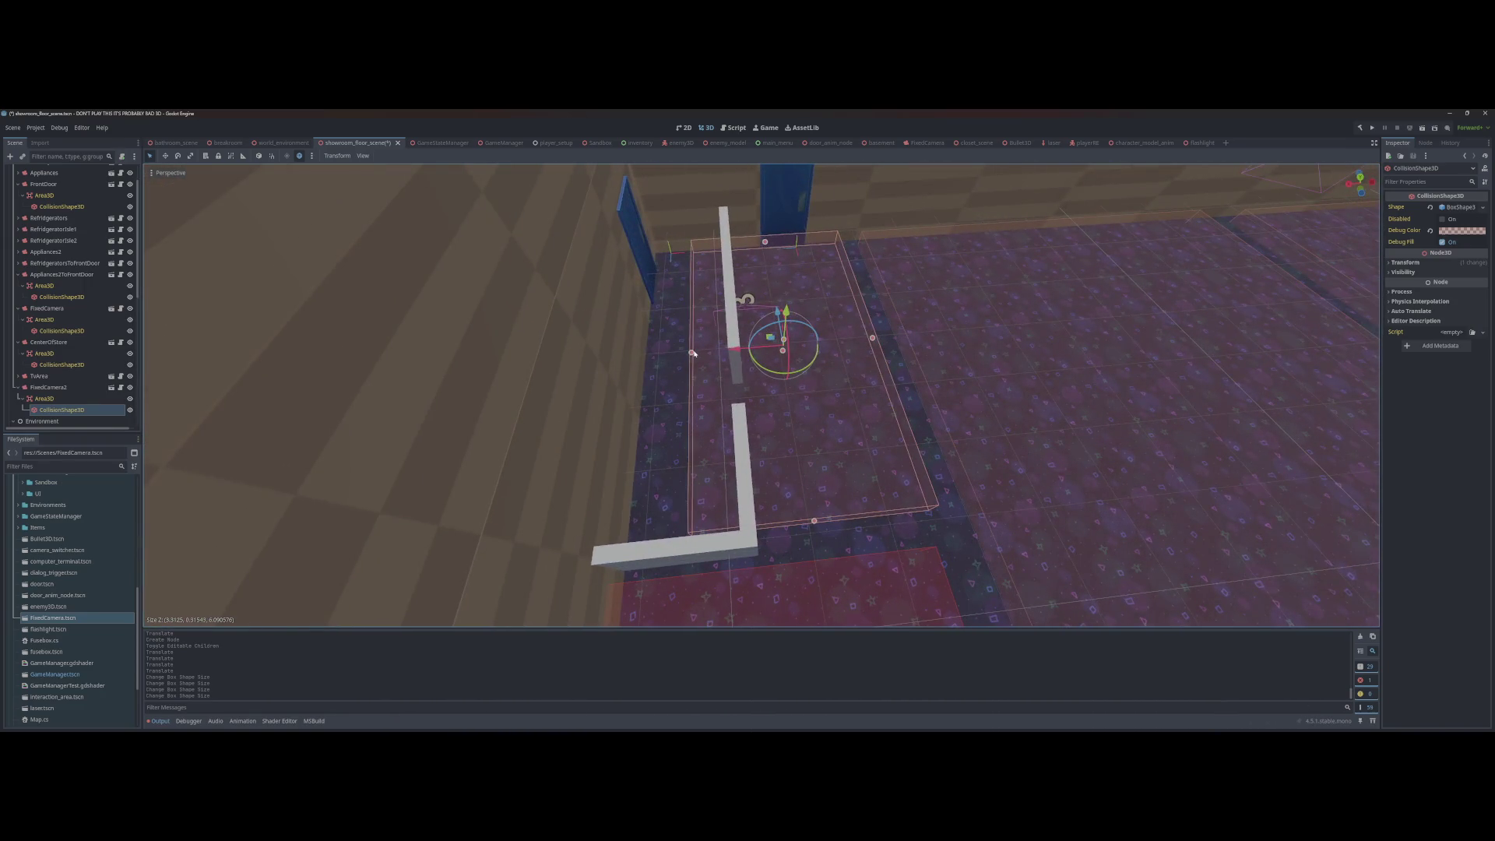
pyautogui.moveTo(693, 353); pyautogui.dragTo(655, 358)
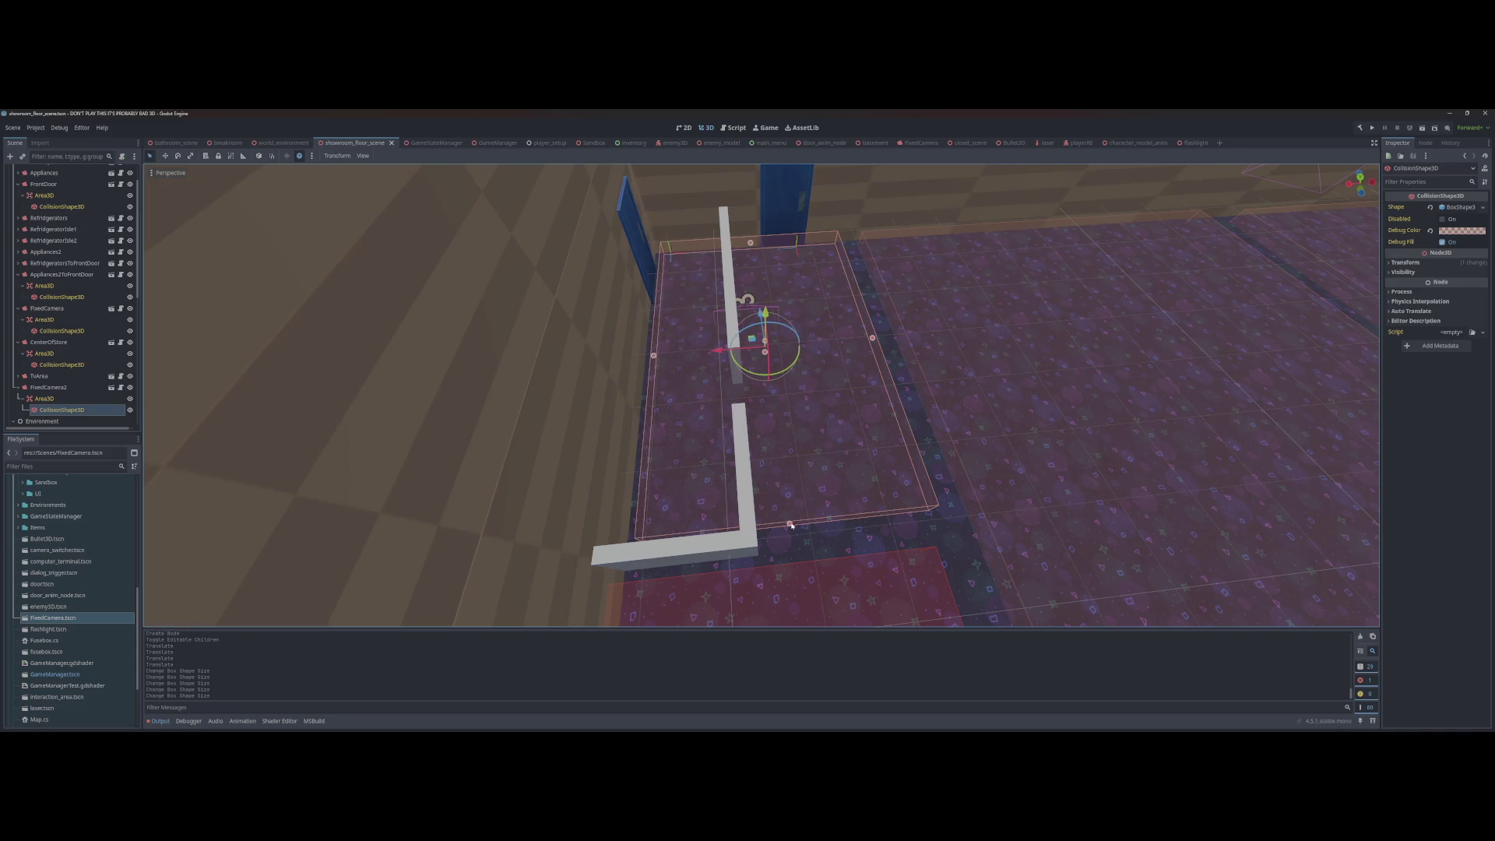
pyautogui.moveTo(789, 516); pyautogui.dragTo(787, 515)
pyautogui.moveTo(871, 335); pyautogui.dragTo(851, 340)
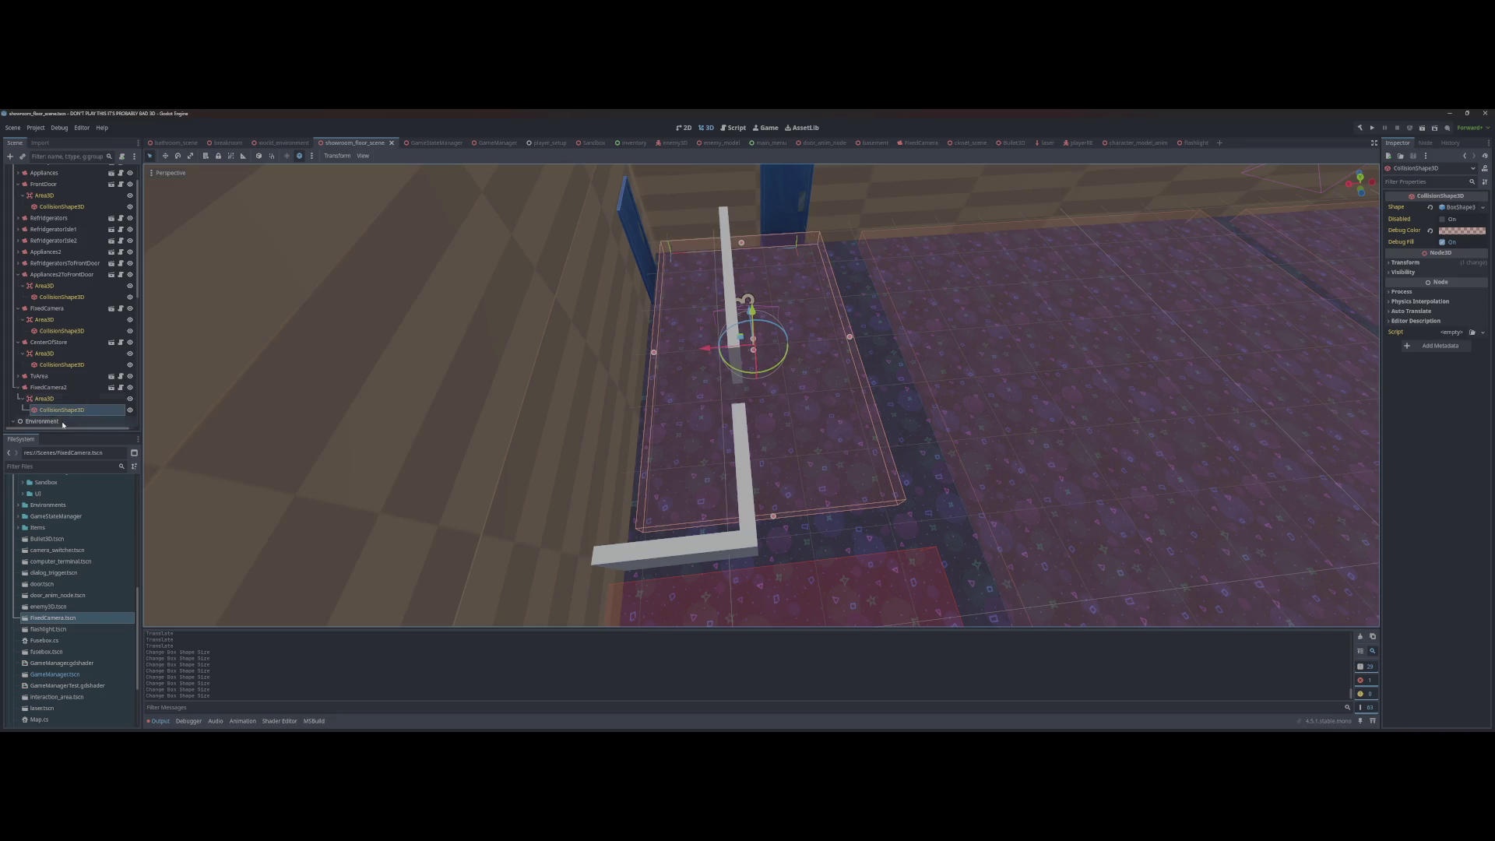
pyautogui.doubleClick(56, 389)
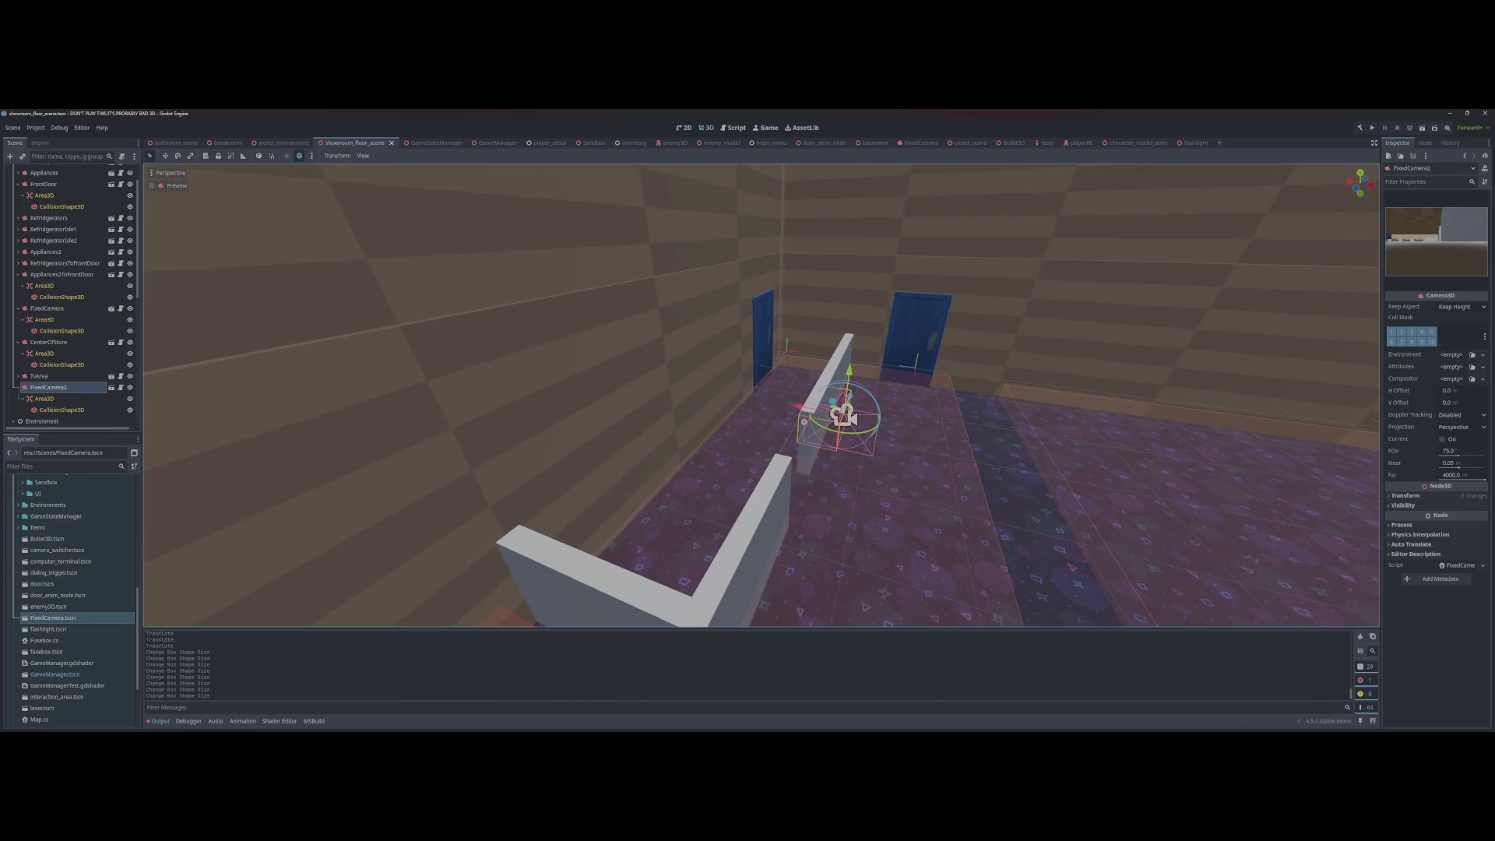
# Step: Align FixedCamera2 to the overhead view of the low walls and blue doors
pyautogui.hotkey('ctrl', 'alt', 'm')
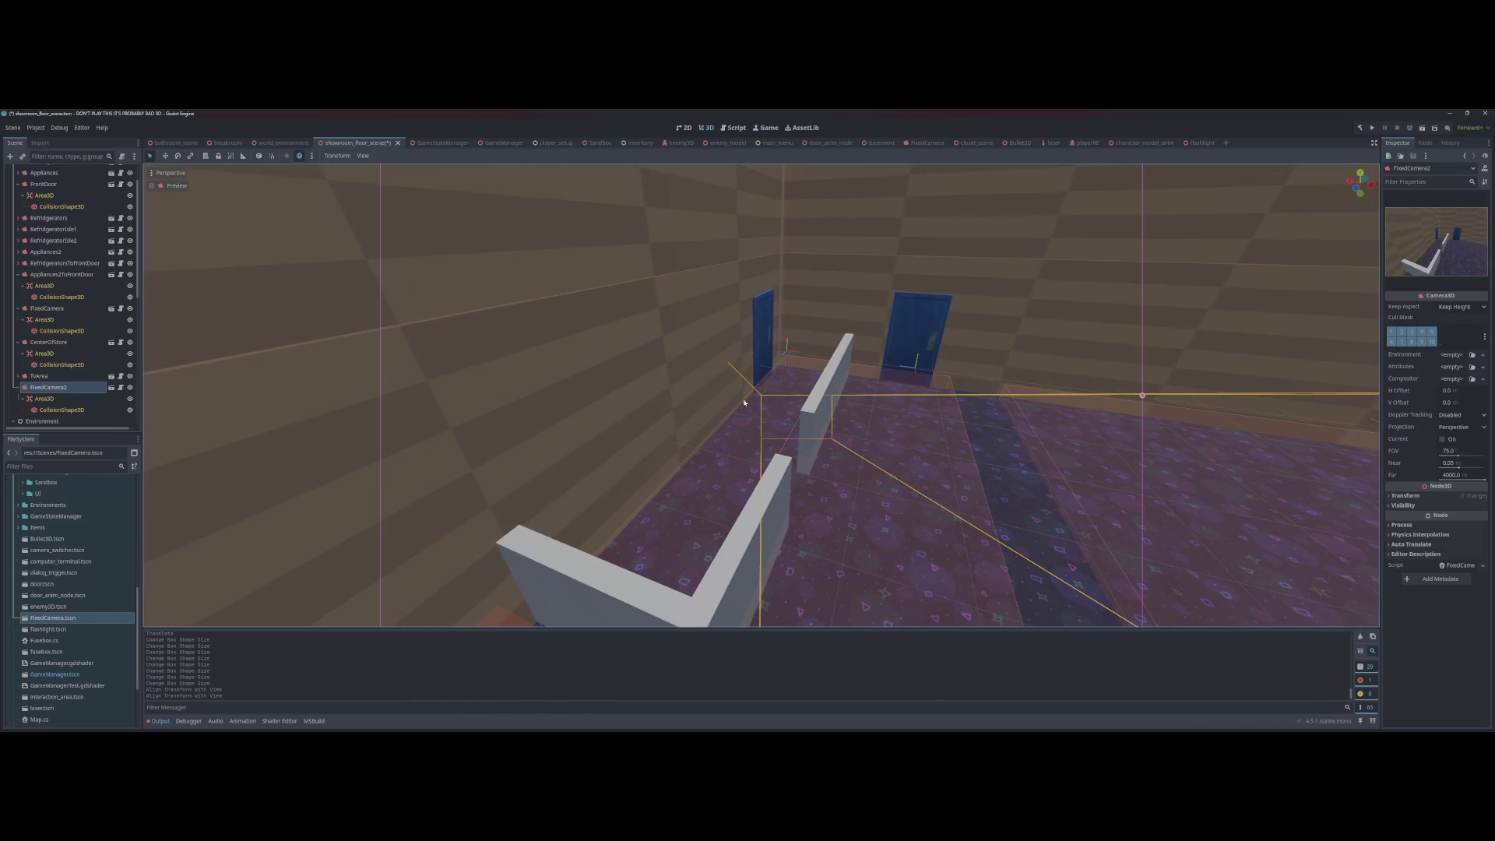
pyautogui.scroll(-5, 744, 402)
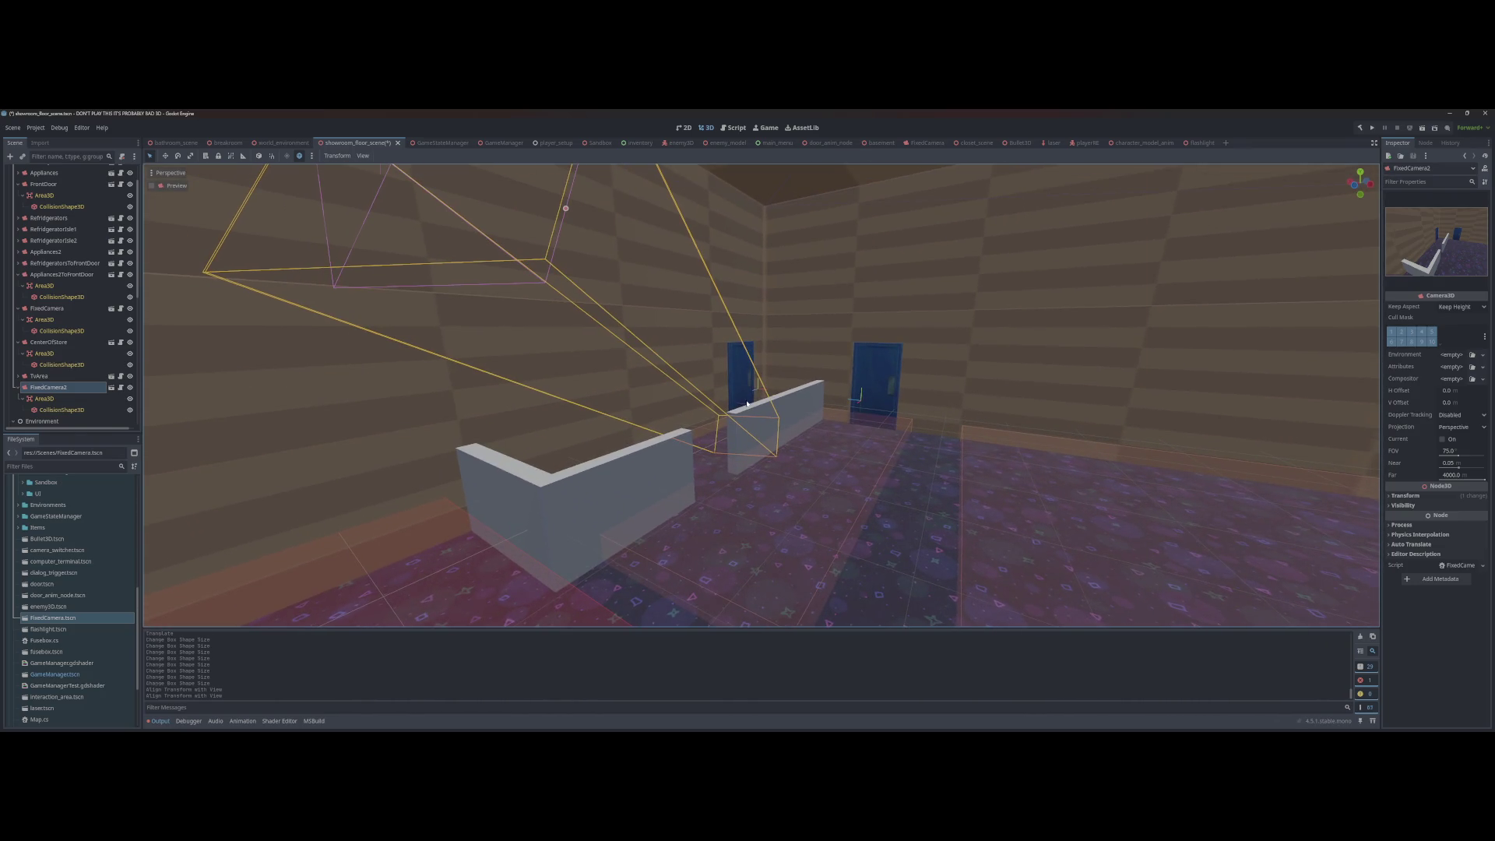
pyautogui.hotkey('ctrl', 'alt', 'm')
pyautogui.hotkey('ctrl', 'alt', 'm')
pyautogui.press('F5')
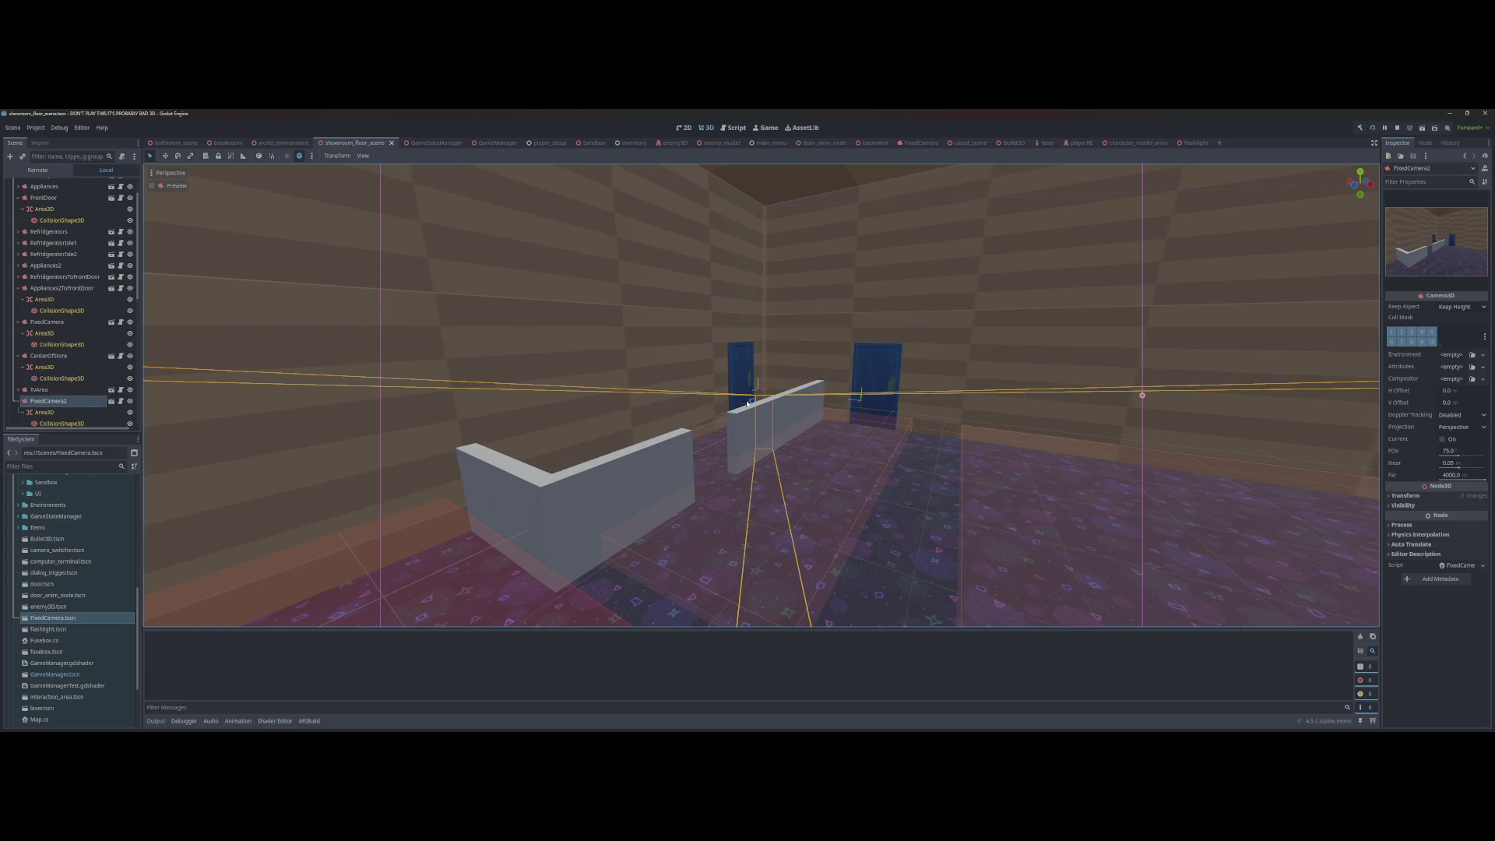
# Step: Start a New Game to playtest the fixed cameras and trigger areas
pyautogui.press('Return')
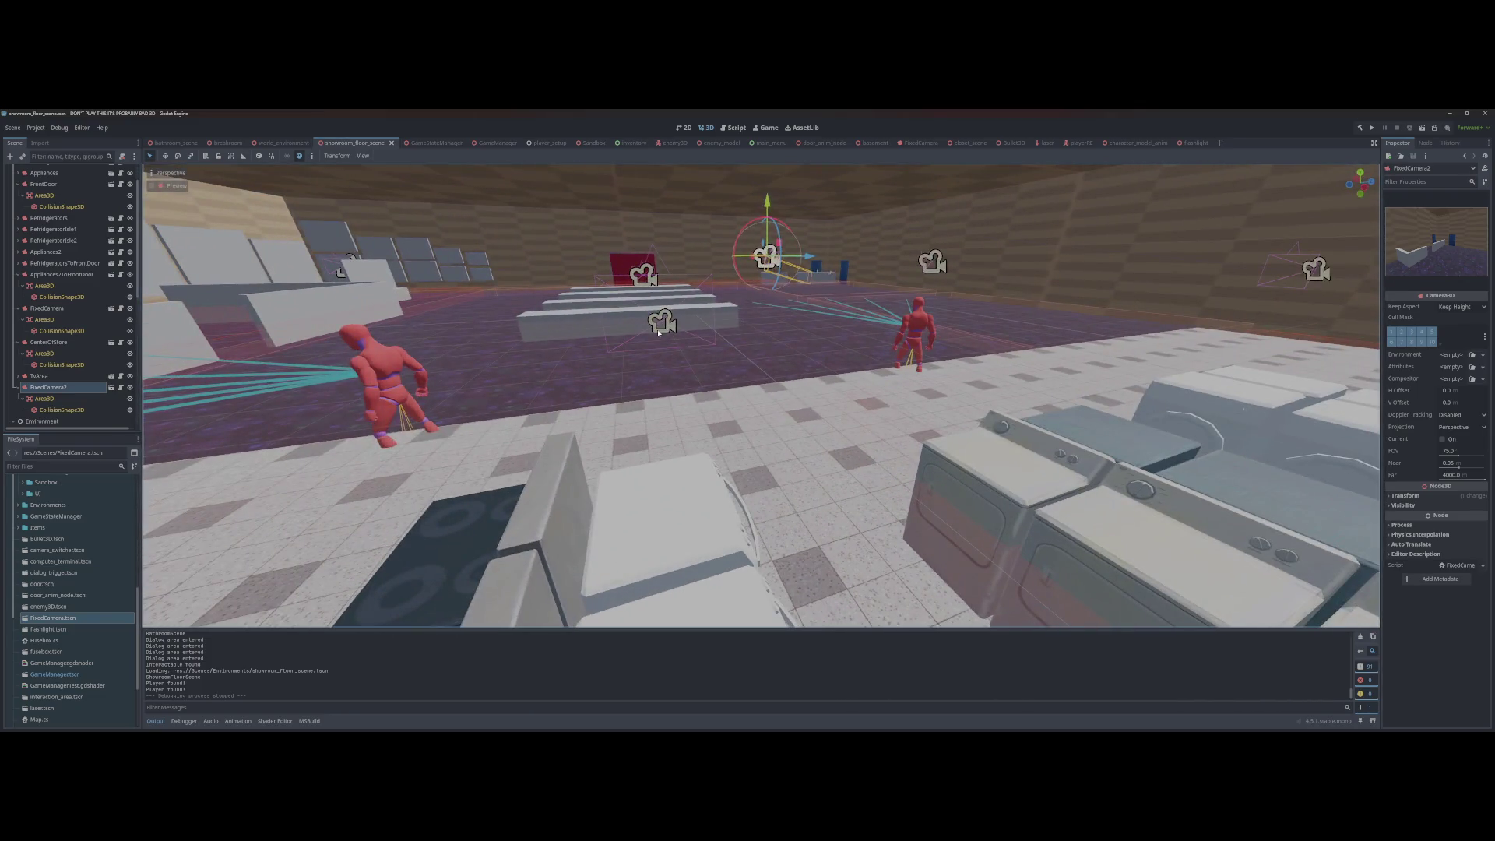
# Step: Move the CenterOfStore camera about 1.2 units along X and preview its view
pyautogui.click(658, 333)
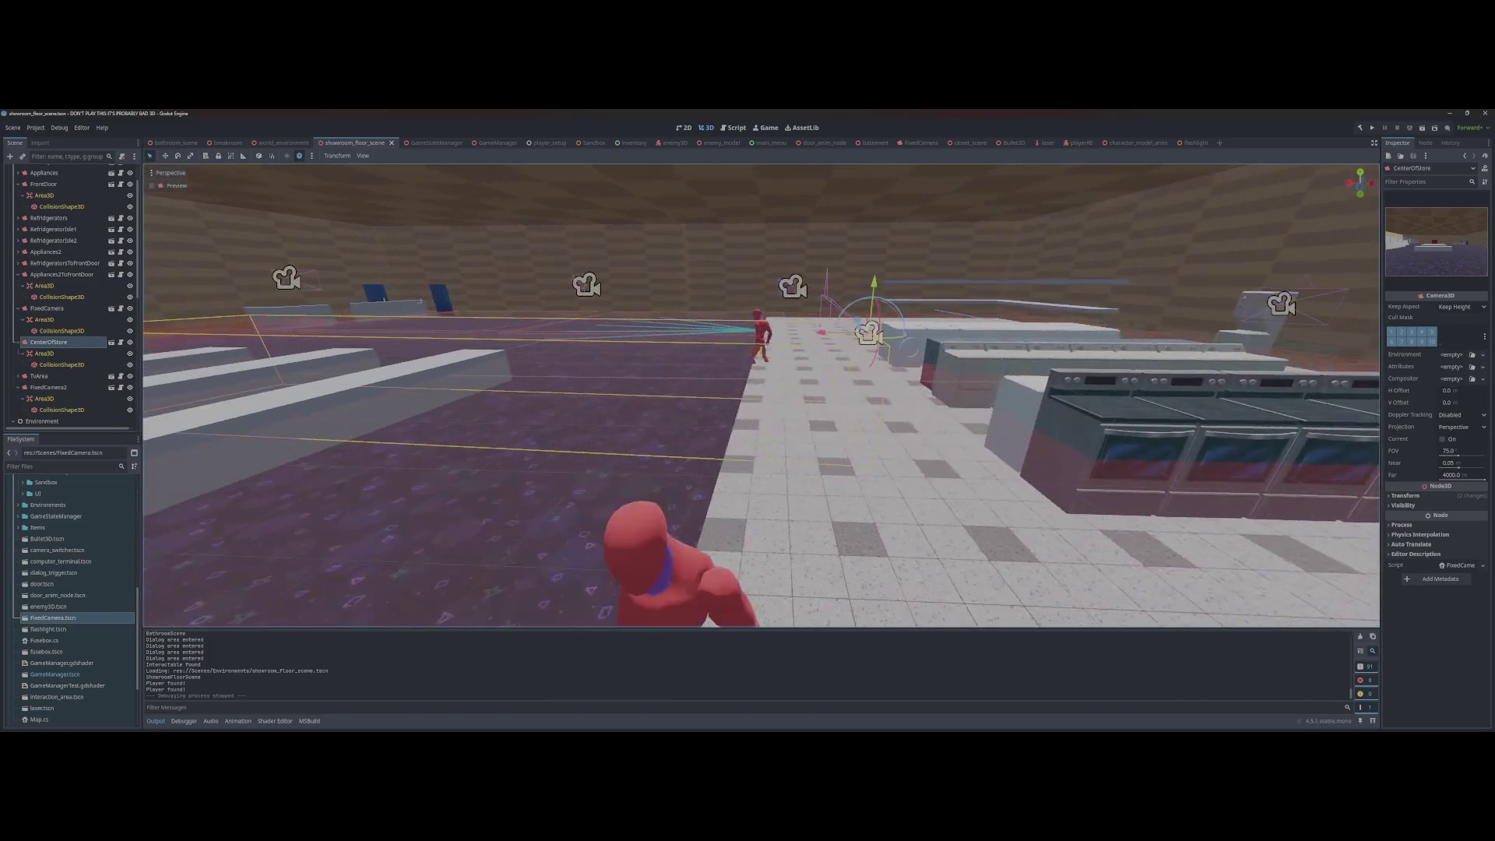
pyautogui.moveTo(821, 337)
pyautogui.mouseDown()
pyautogui.moveTo(925, 335)
pyautogui.moveTo(420, 333)
pyautogui.moveTo(765, 336)
pyautogui.mouseUp()
pyautogui.press('w')
pyautogui.press('w')
pyautogui.press('w')
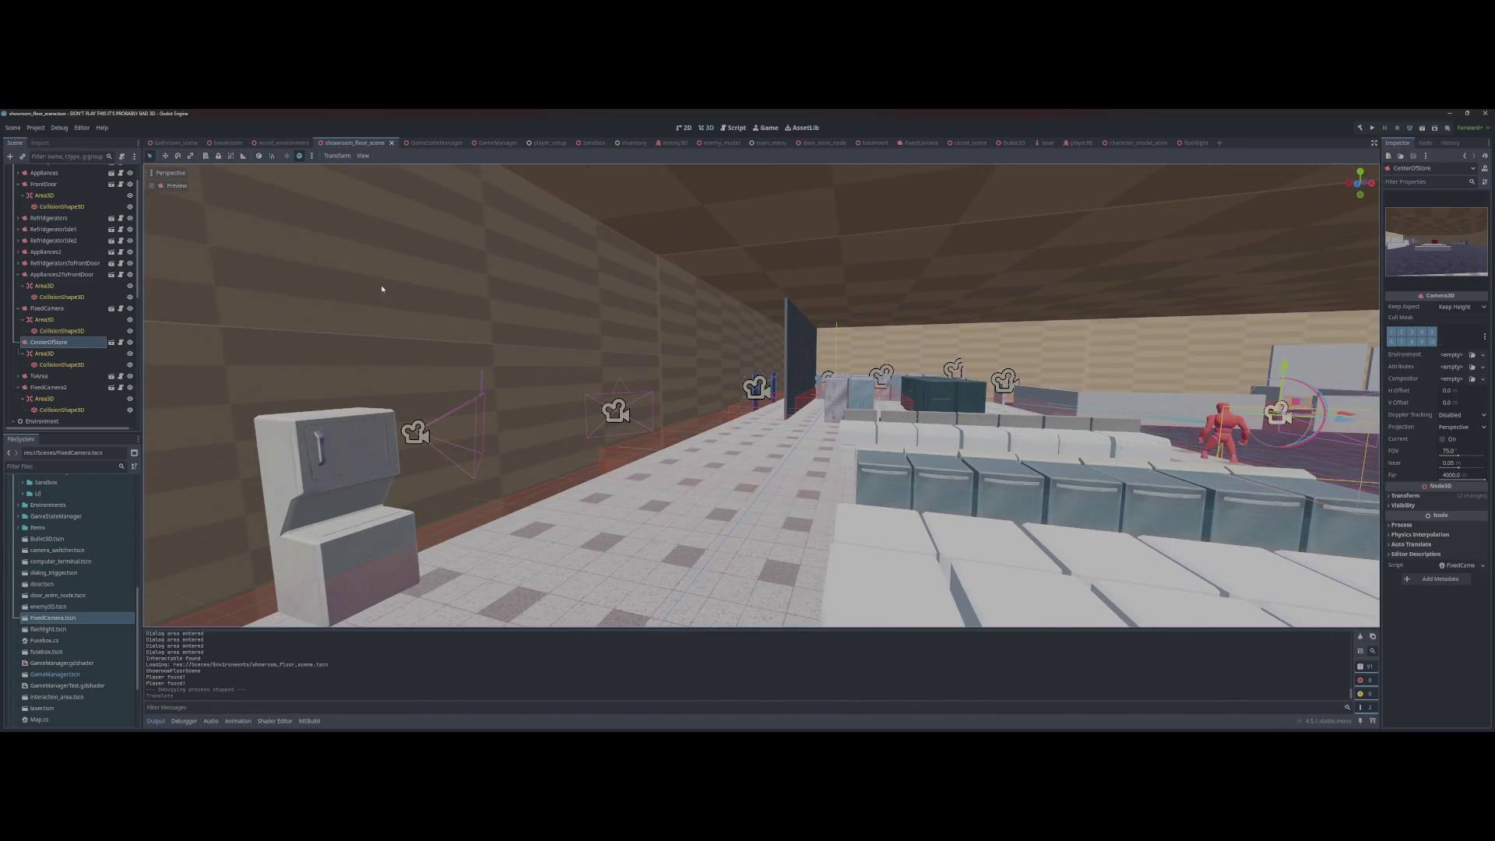
pyautogui.click(152, 185)
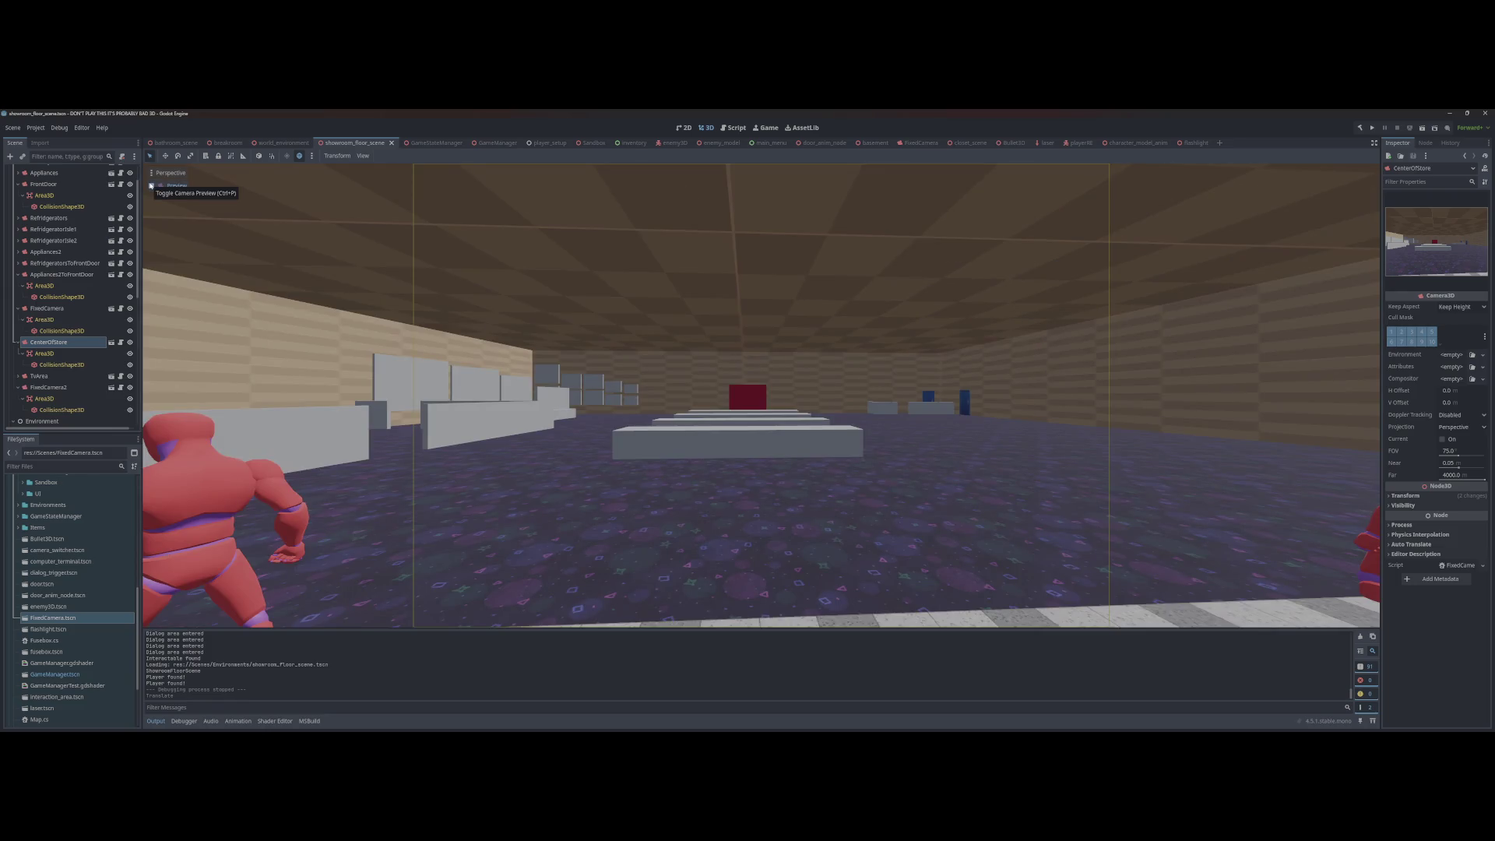
pyautogui.click(151, 185)
# Step: Fly the view over the appliances and washers toward the carpet area
pyautogui.moveTo(545, 389); pyautogui.dragTo(732, 390)
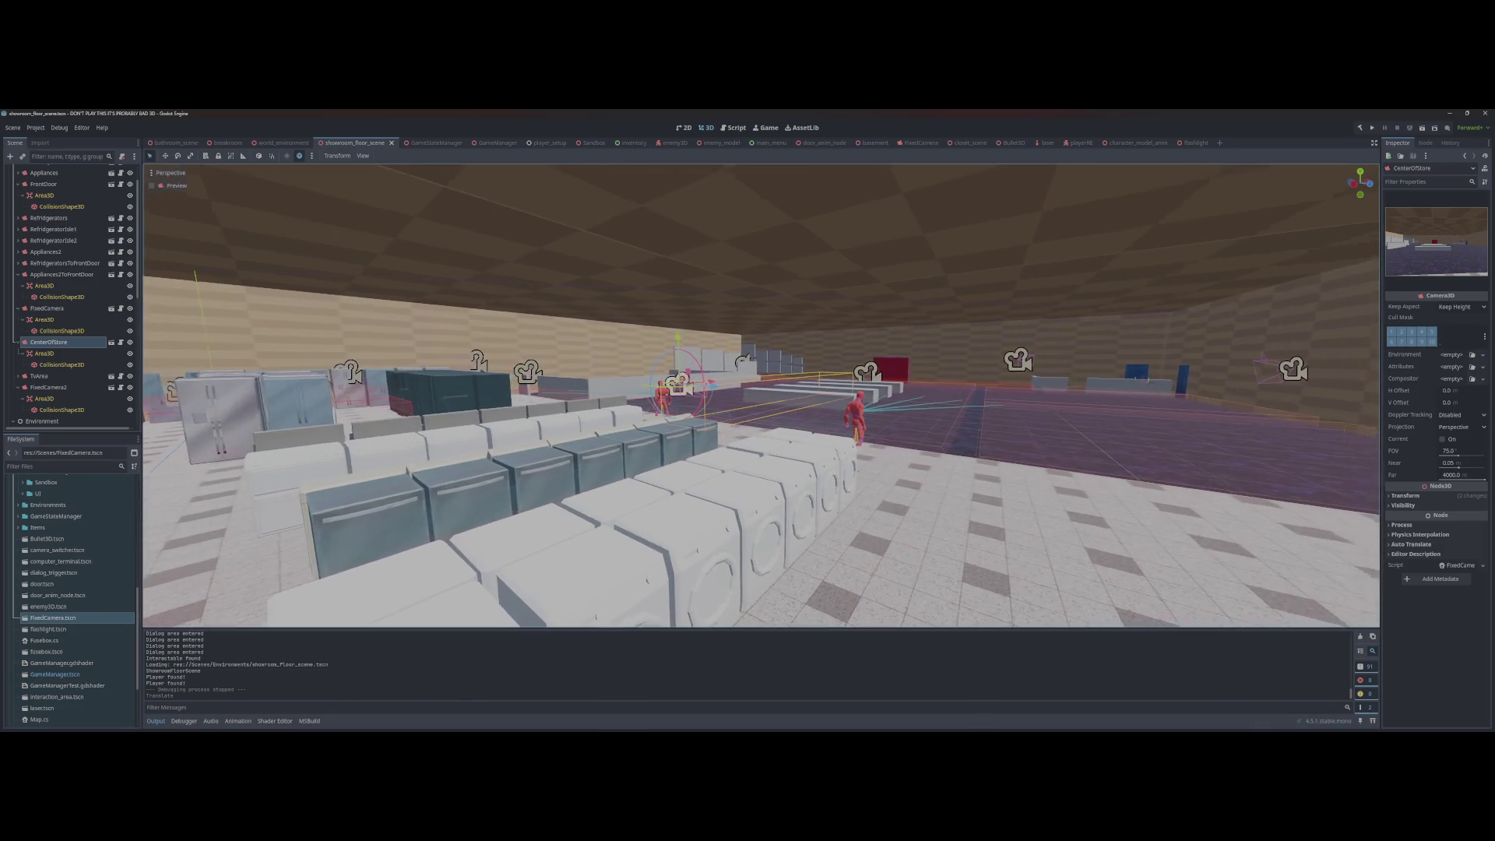
pyautogui.press('w')
pyautogui.moveTo(545, 296); pyautogui.dragTo(572, 293)
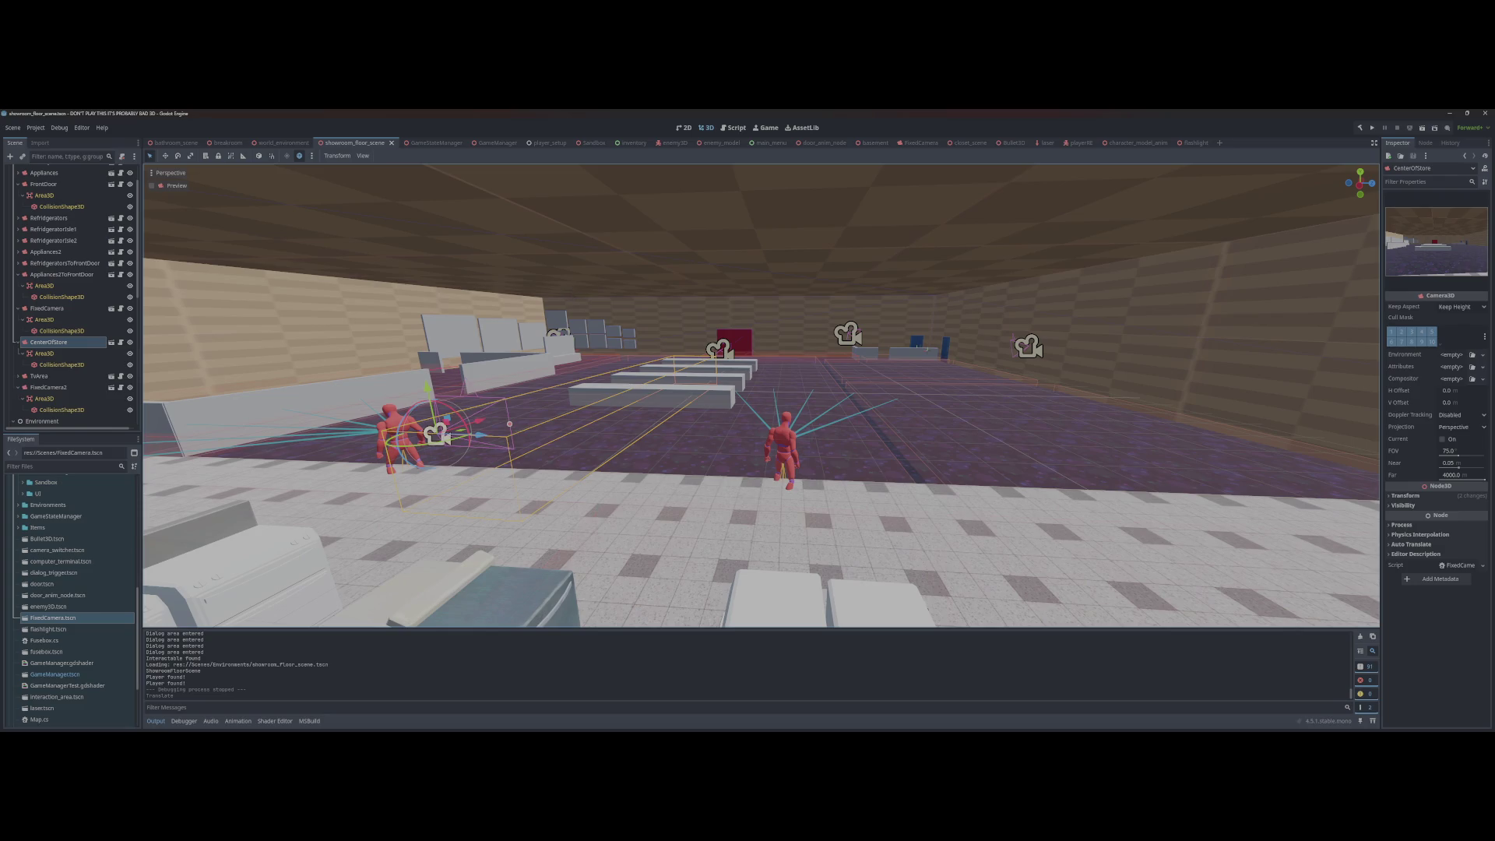
pyautogui.moveTo(572, 293)
pyautogui.mouseDown()
pyautogui.moveTo(549, 312)
pyautogui.moveTo(592, 319)
pyautogui.moveTo(511, 334)
pyautogui.mouseUp()
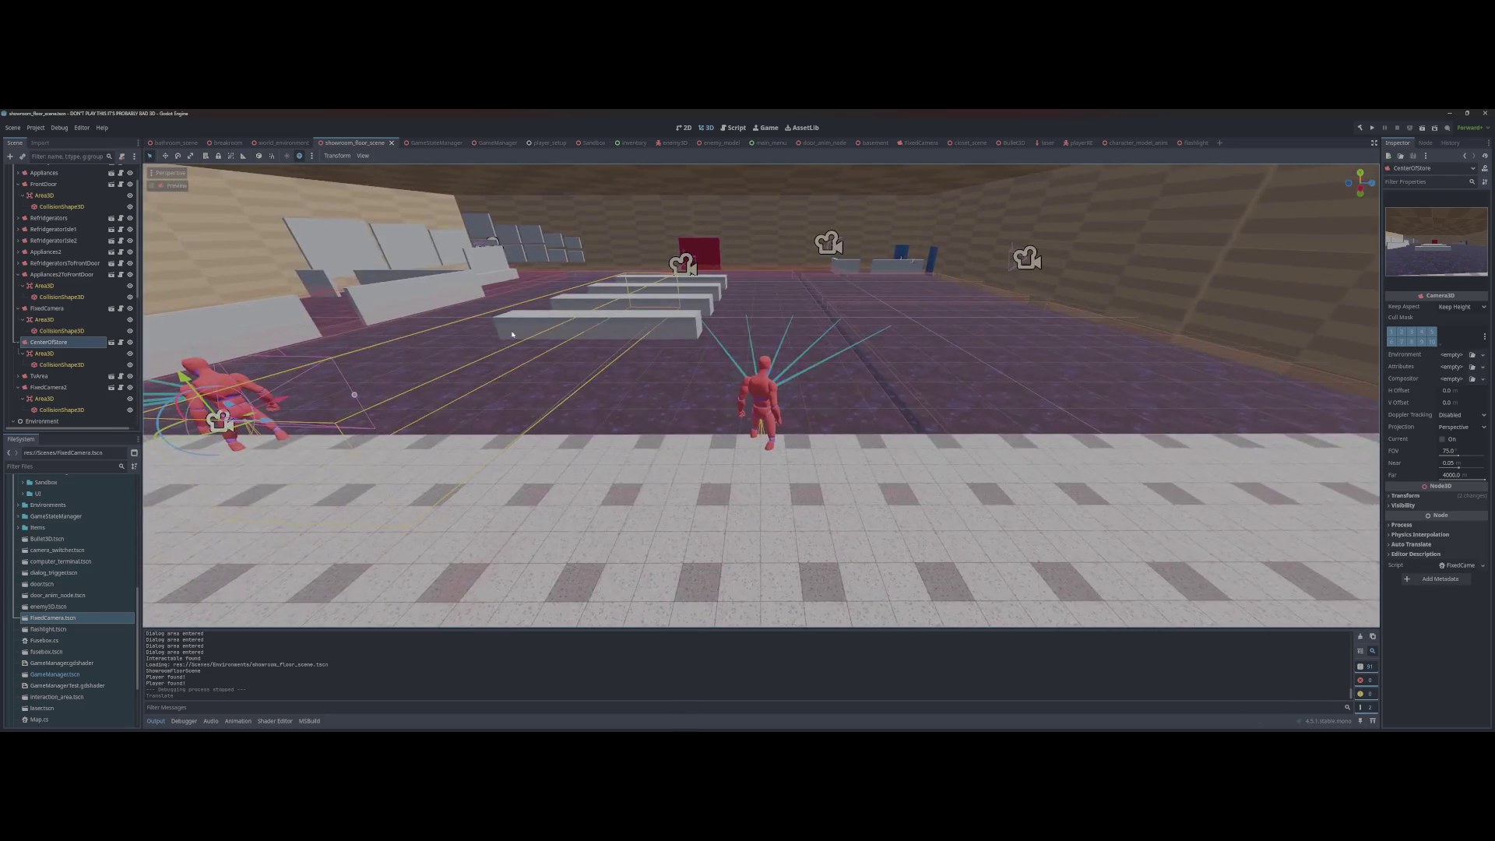
# Step: Resize the CenterOfStore trigger box and another camera's trigger box to cover their floor zones
pyautogui.click(63, 365)
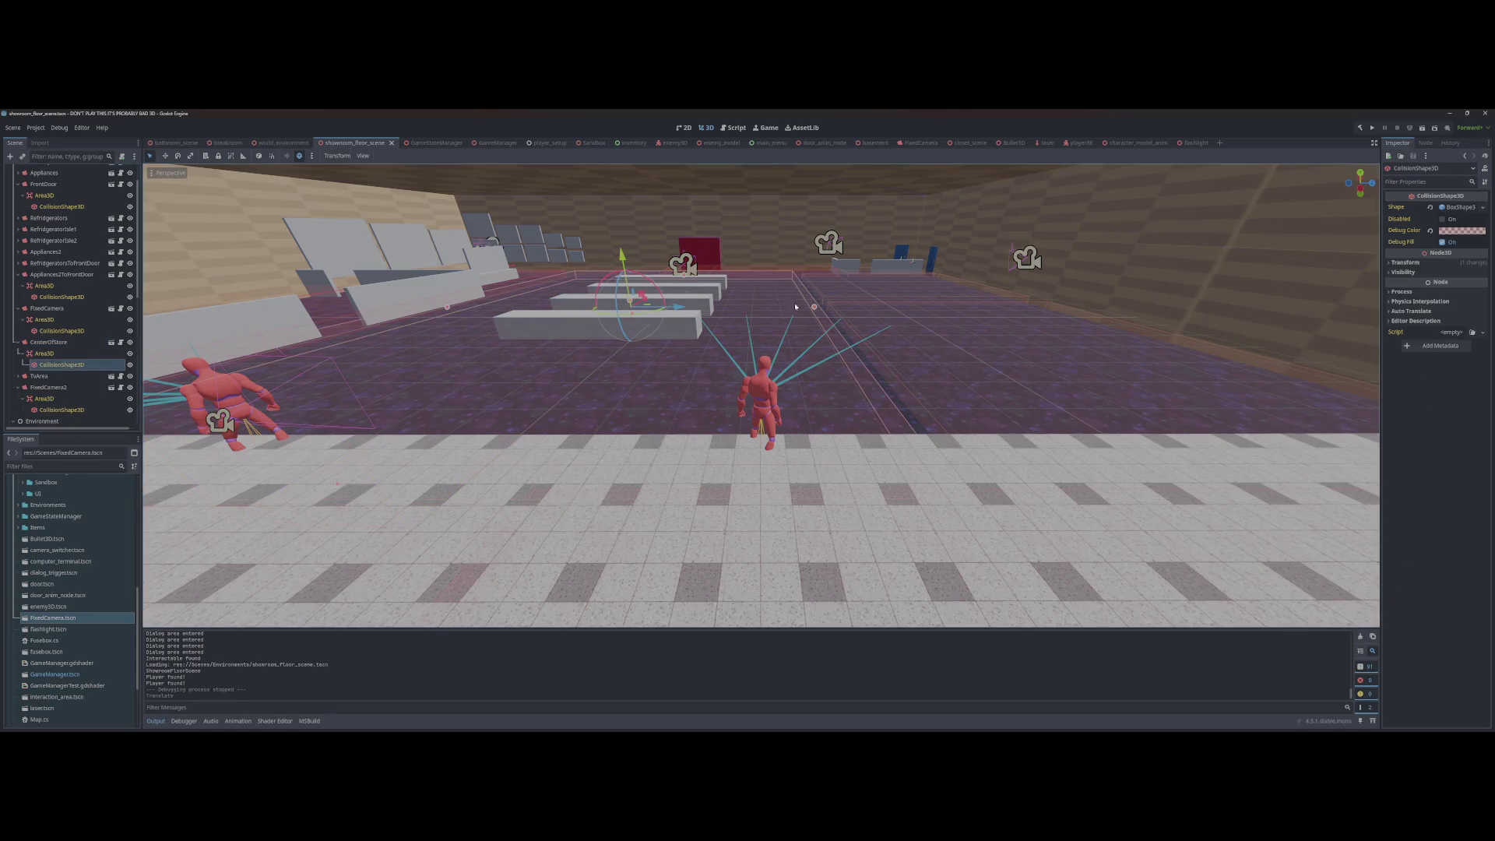
pyautogui.moveTo(814, 308); pyautogui.dragTo(769, 307)
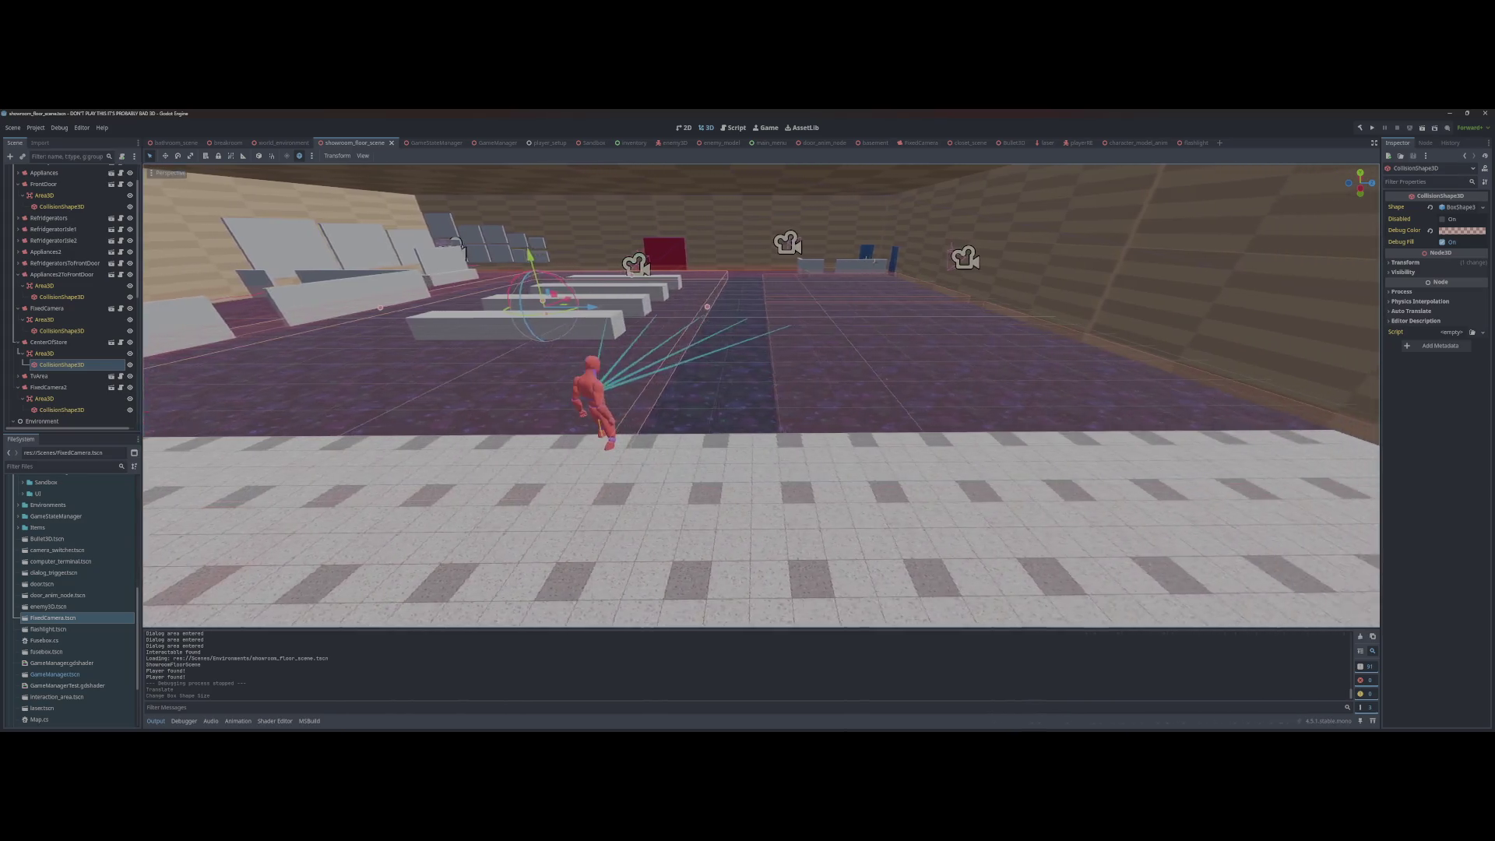
pyautogui.click(1106, 314)
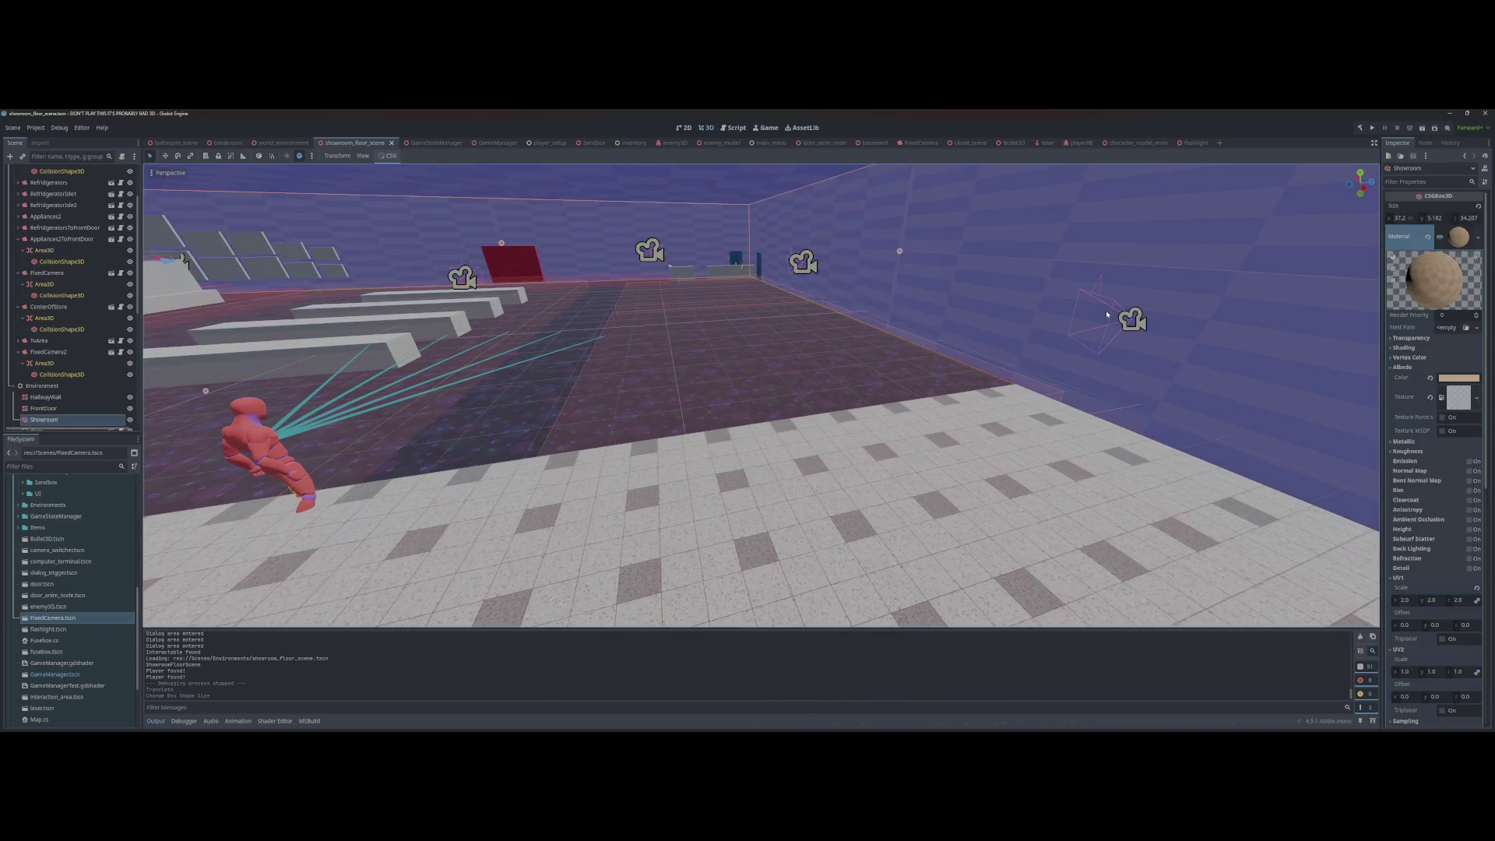
pyautogui.click(1111, 329)
pyautogui.click(609, 357)
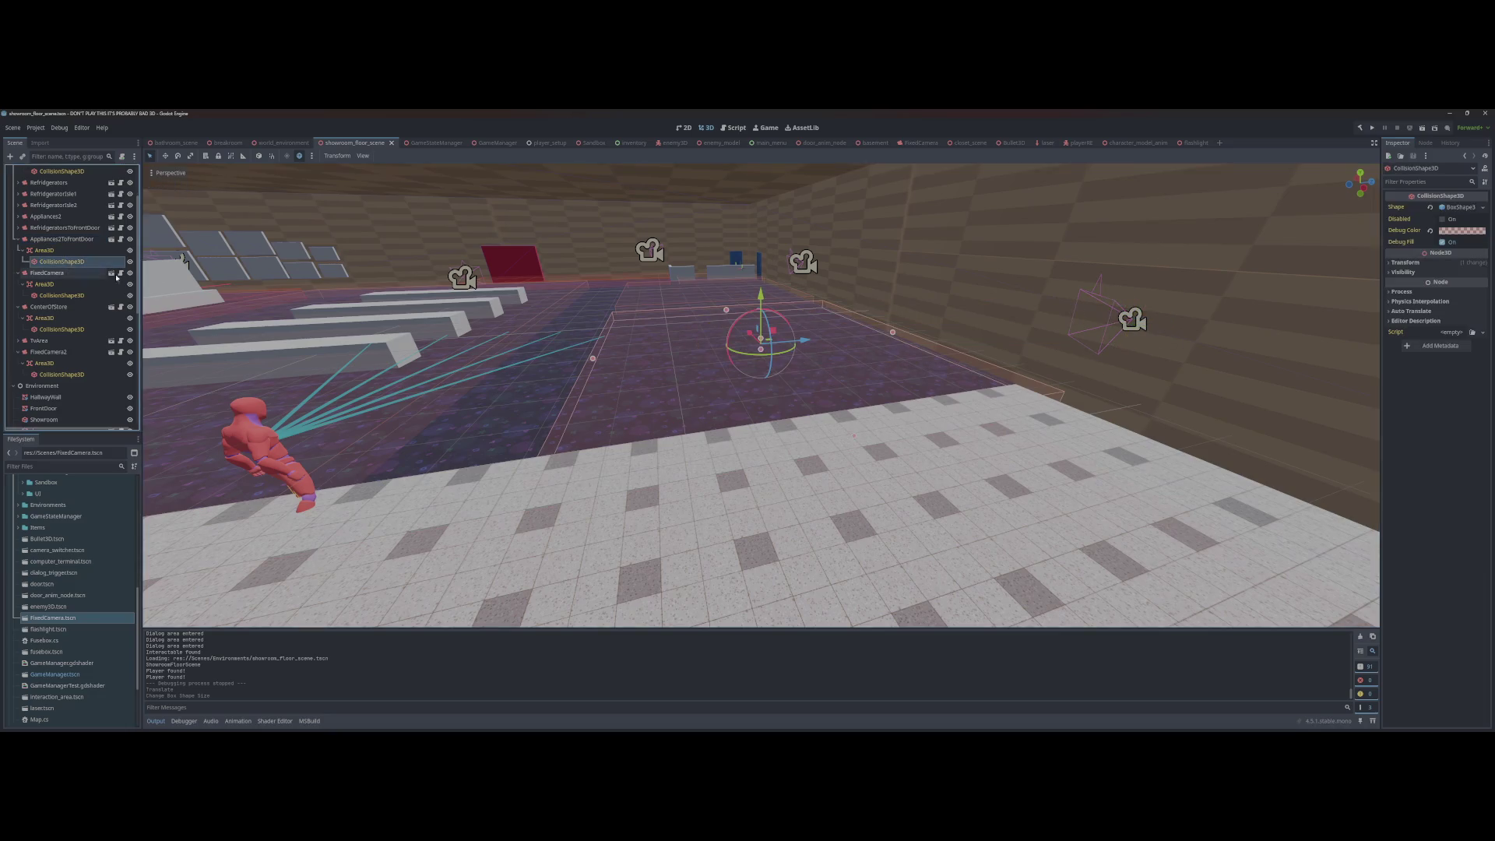
pyautogui.moveTo(593, 359); pyautogui.dragTo(516, 360)
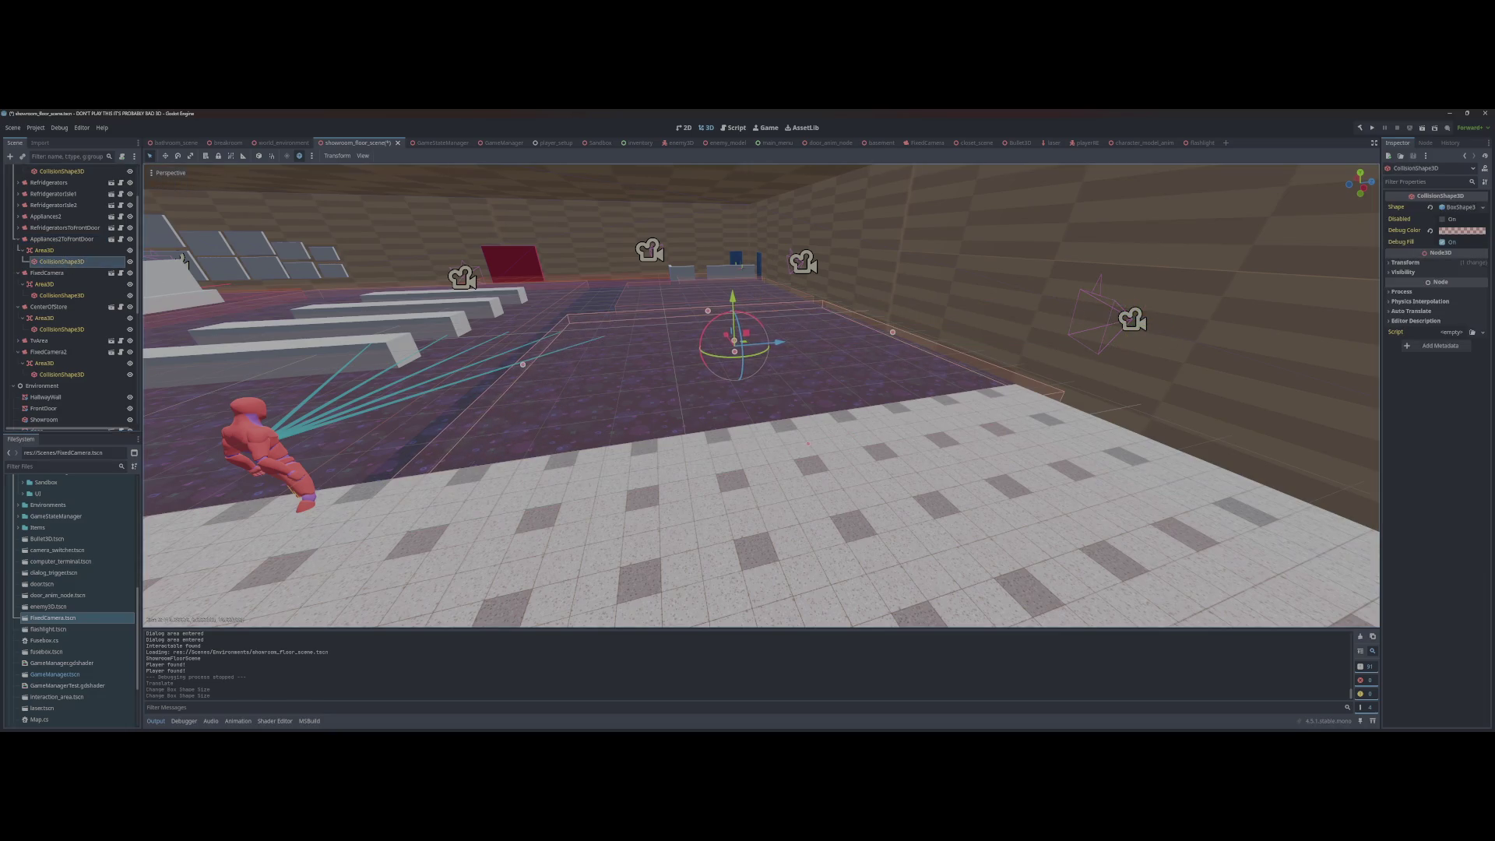
# Step: Stretch the first FixedCamera's trigger collision box across more showroom carpet and save the scene
pyautogui.click(881, 320)
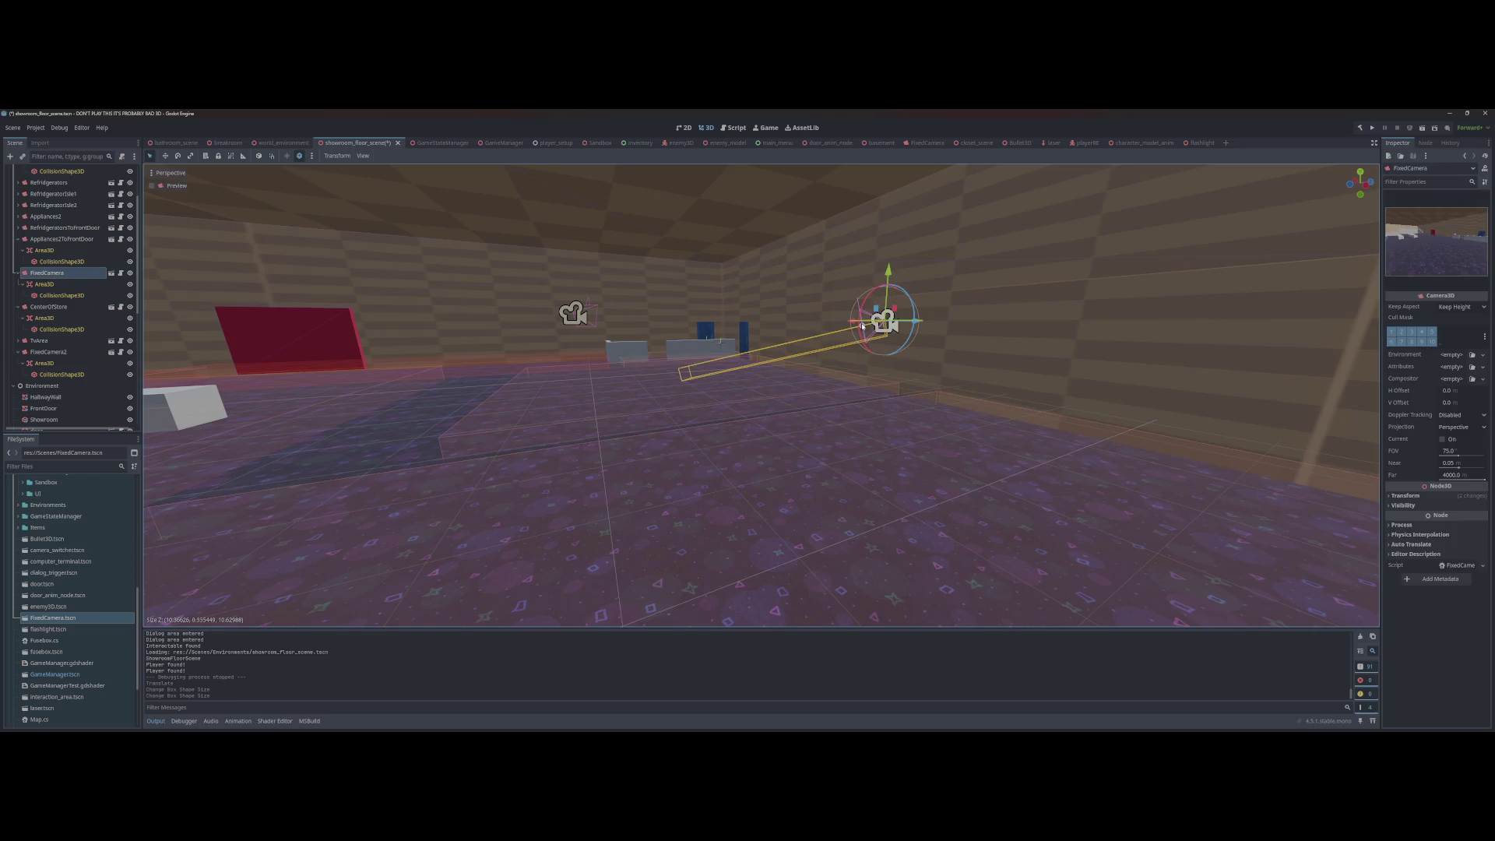
pyautogui.scroll(-3, 275, 340)
pyautogui.click(609, 398)
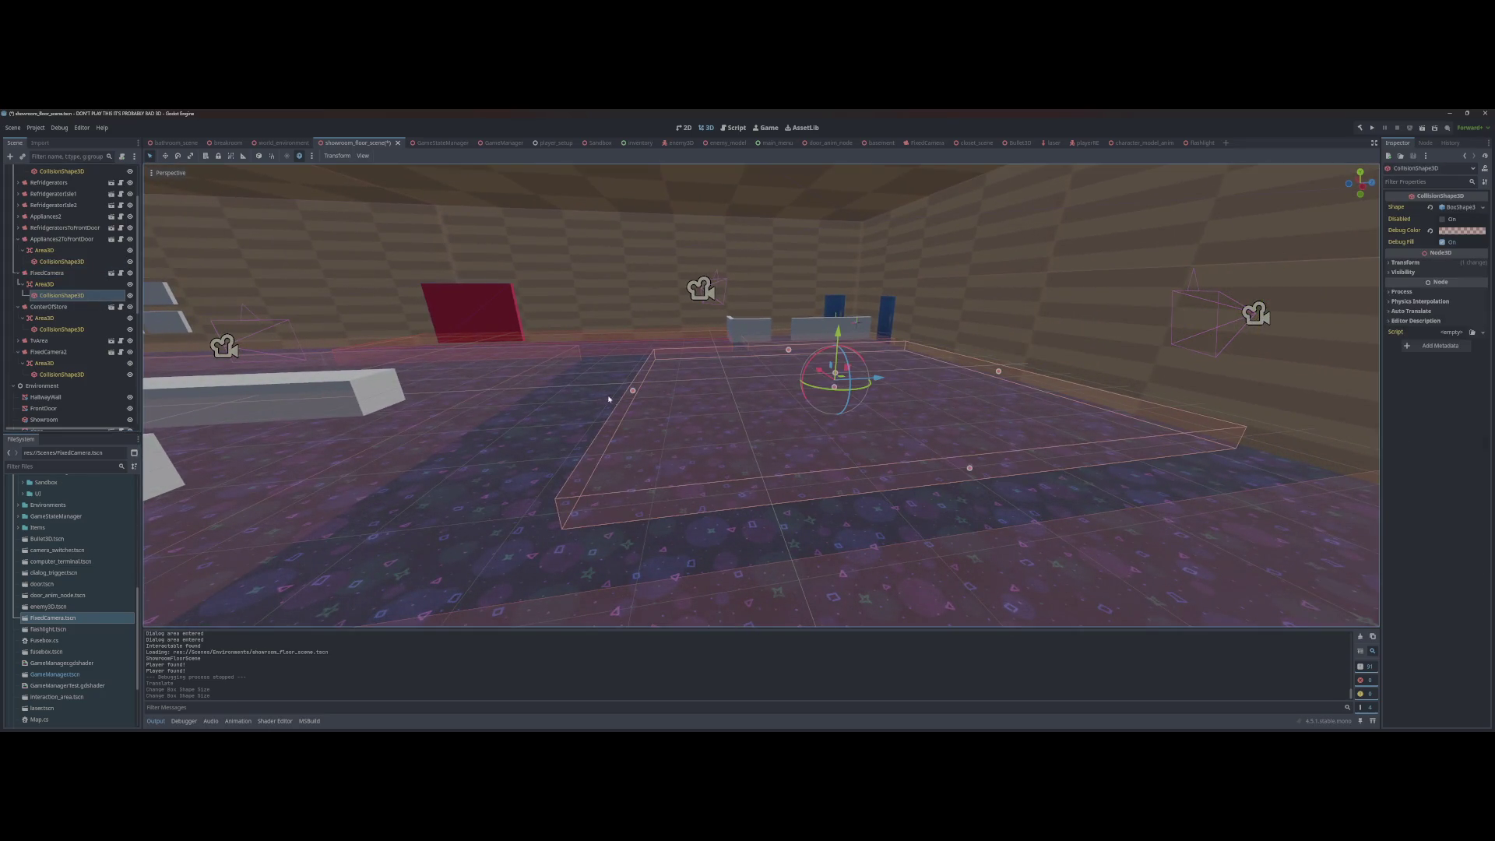
pyautogui.moveTo(632, 391)
pyautogui.mouseDown()
pyautogui.moveTo(577, 394)
pyautogui.moveTo(595, 399)
pyautogui.mouseUp()
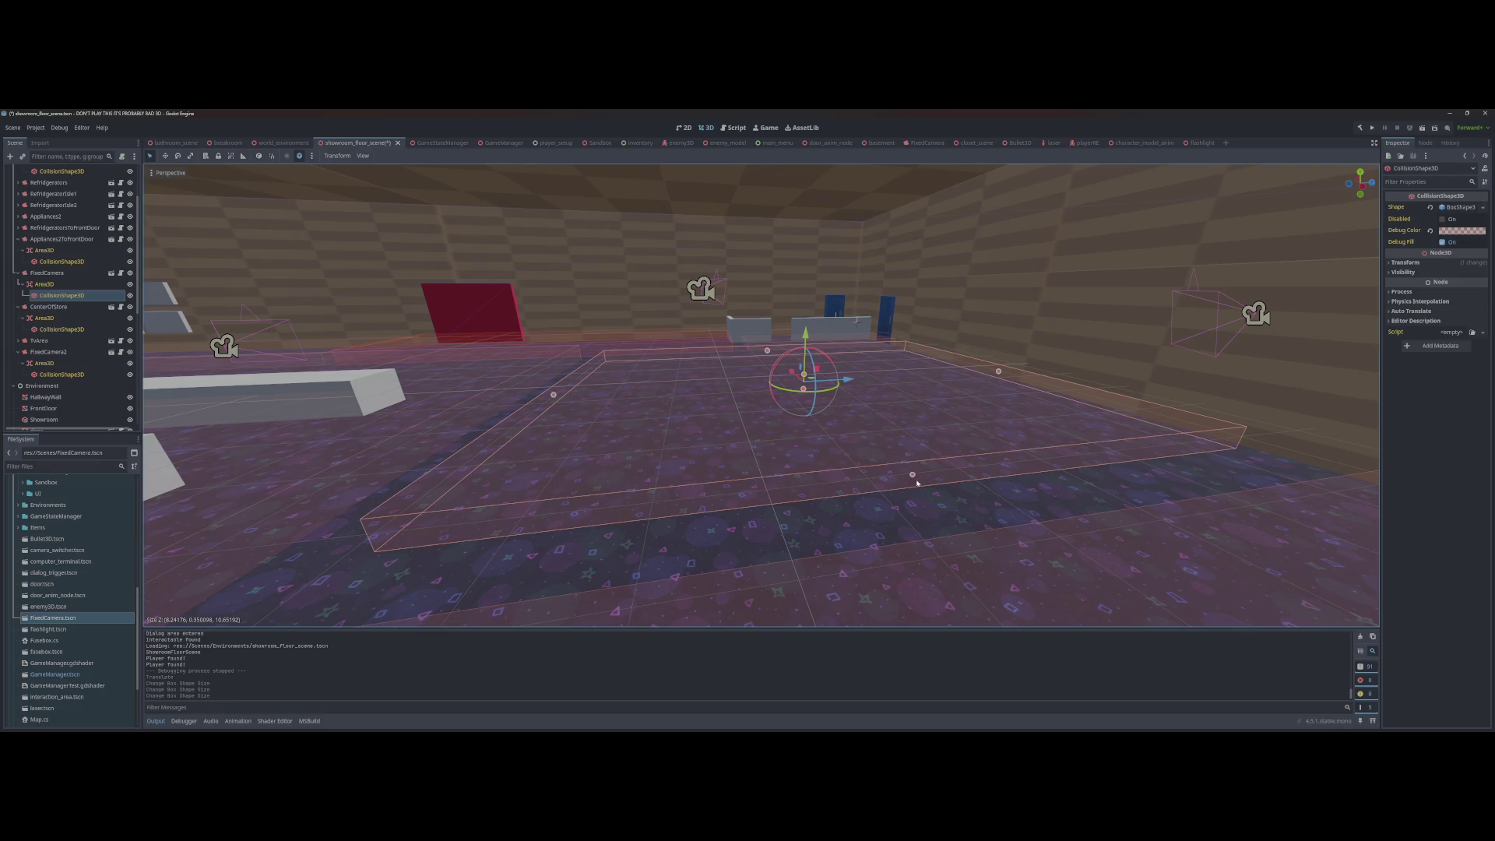
pyautogui.click(1189, 346)
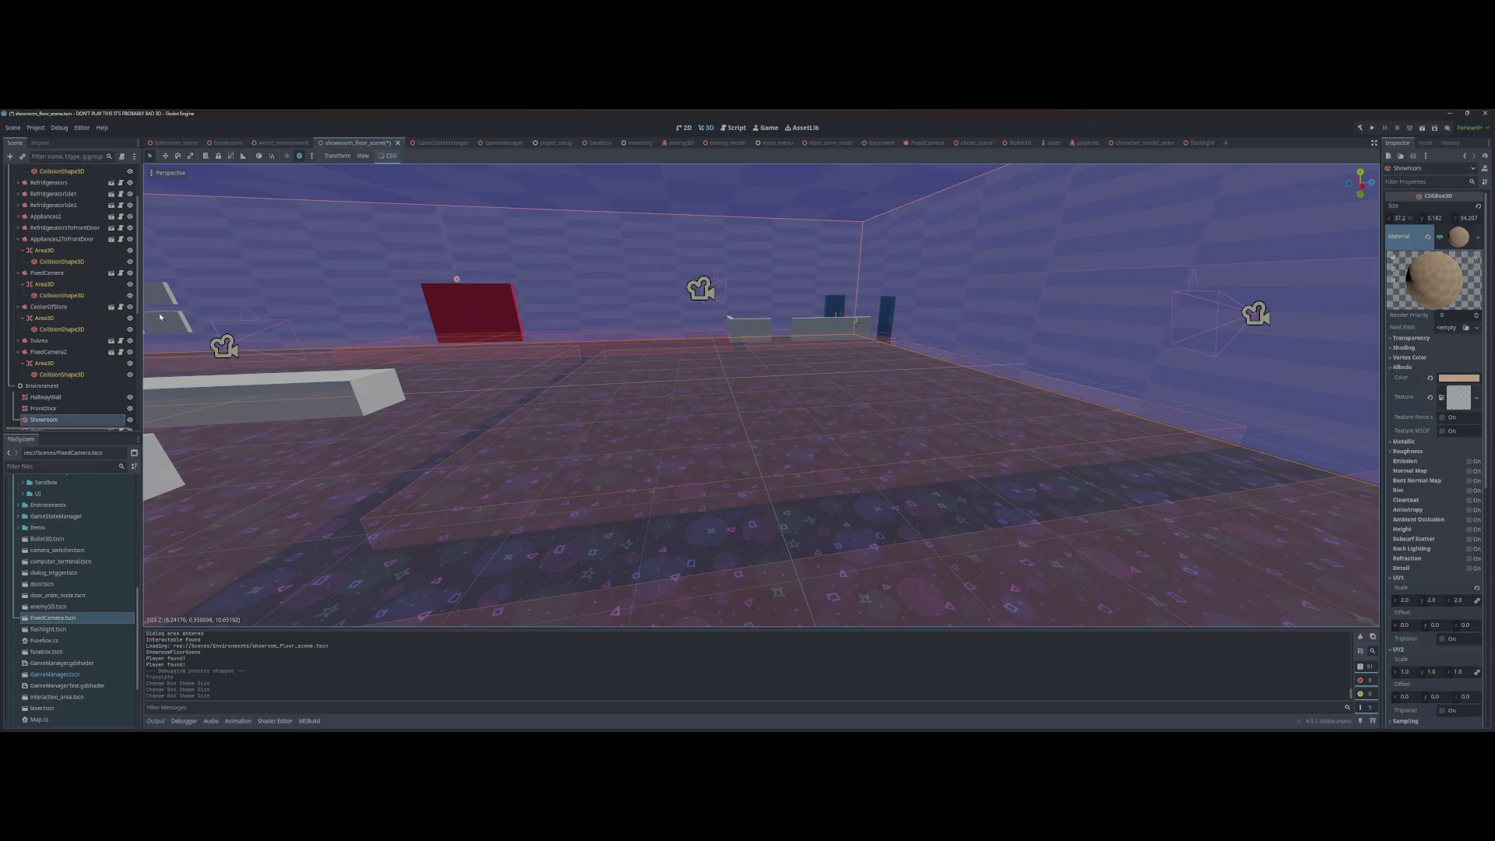
pyautogui.click(66, 296)
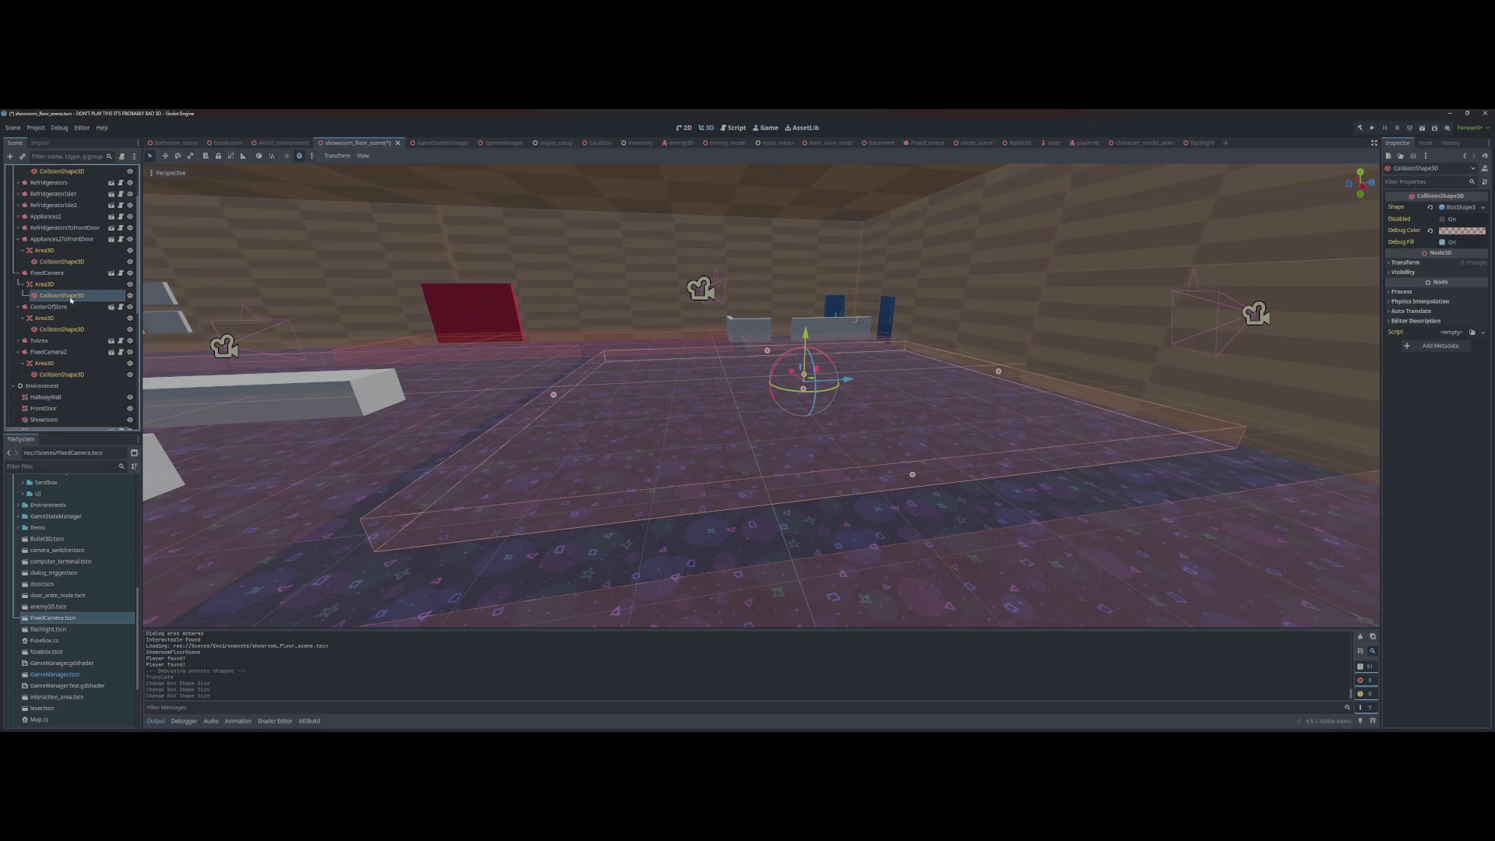
pyautogui.hotkey('ctrl', 's')
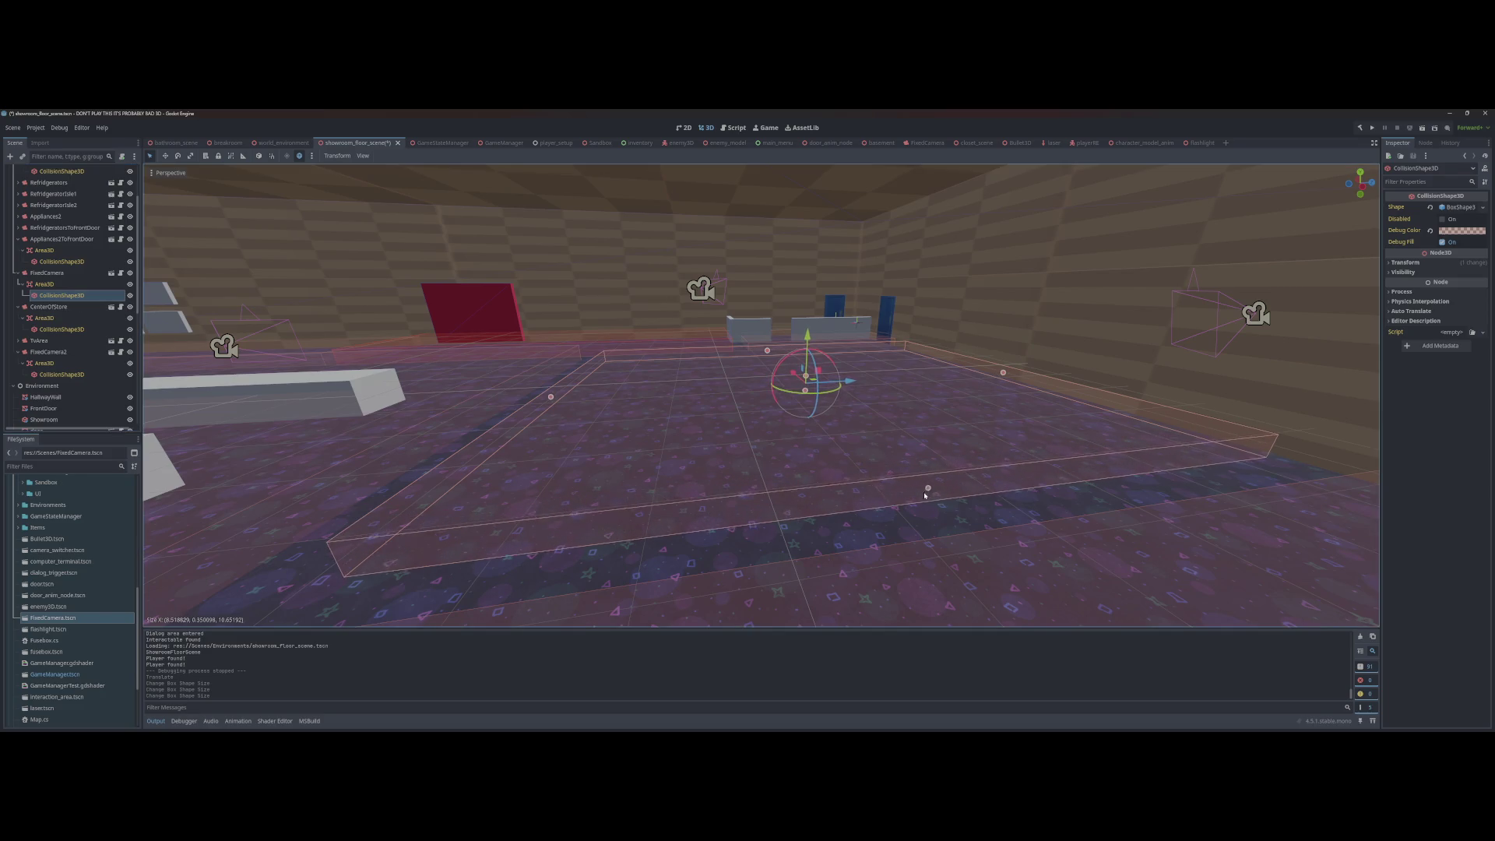
pyautogui.press('w')
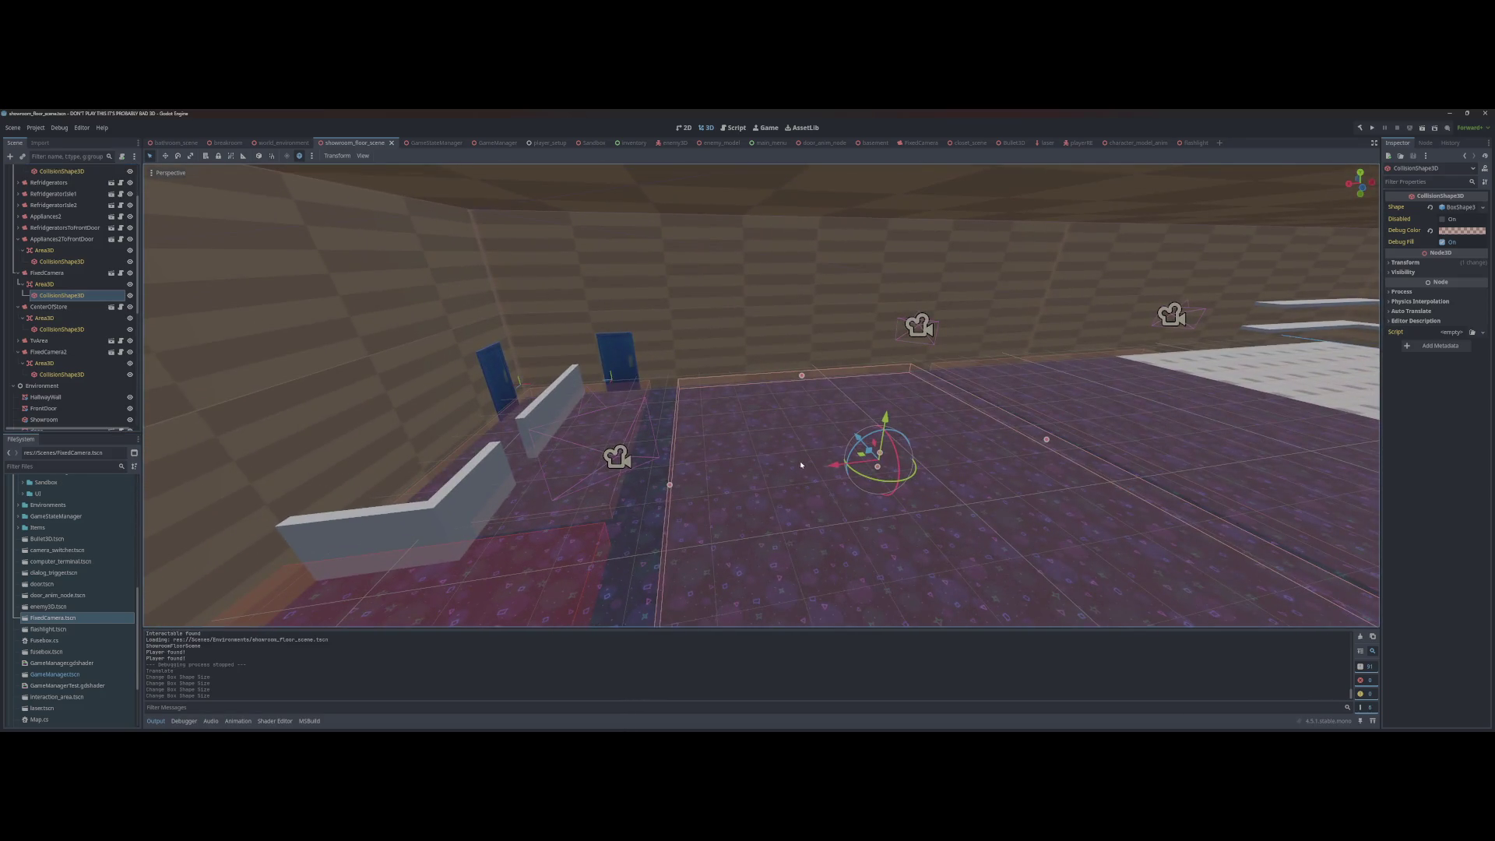
pyautogui.press('w')
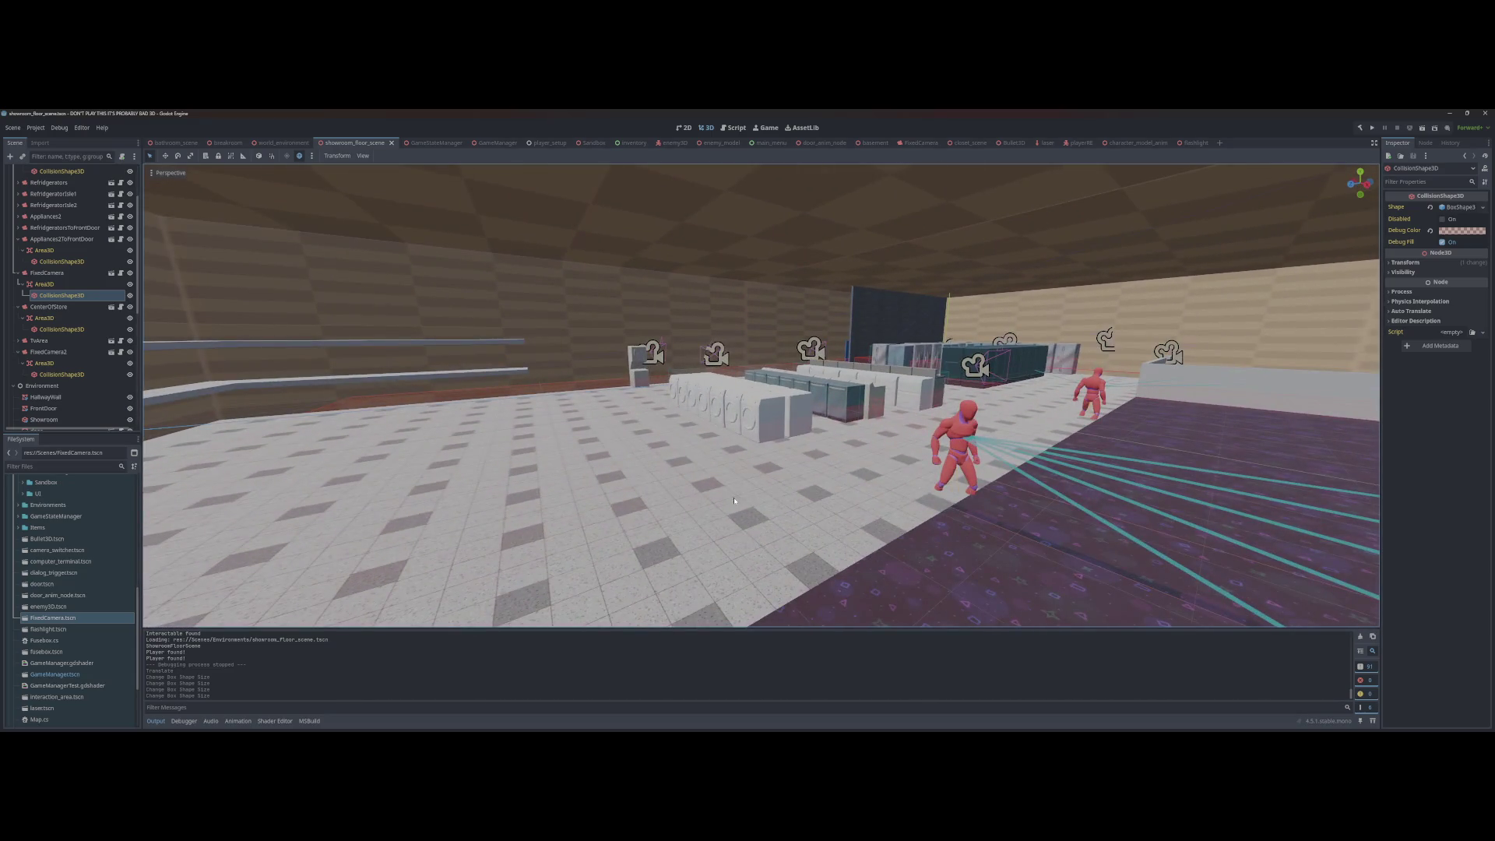
pyautogui.press('w')
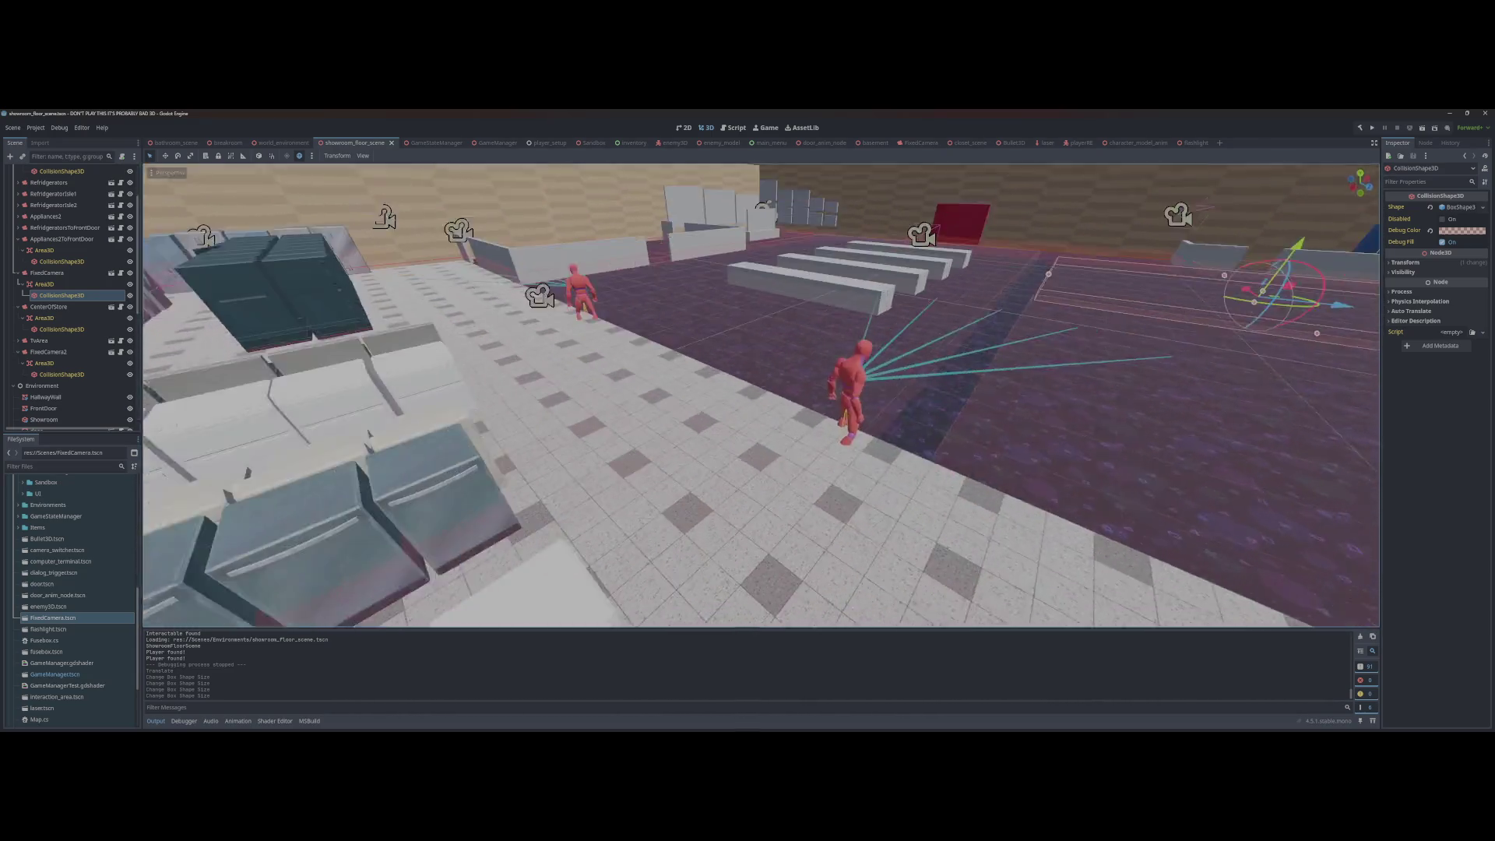
pyautogui.press('w')
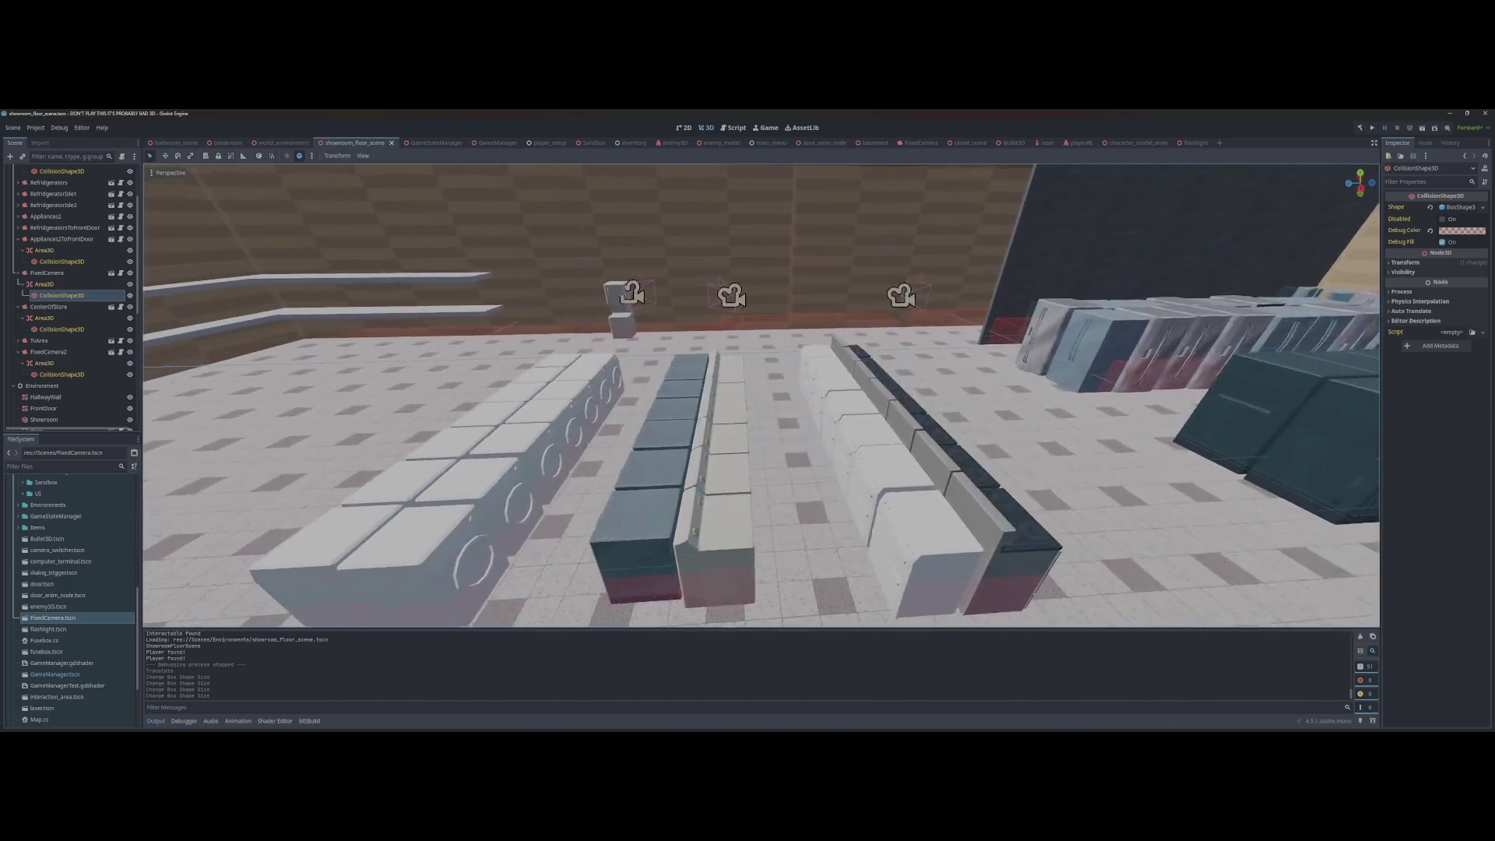
pyautogui.press('w')
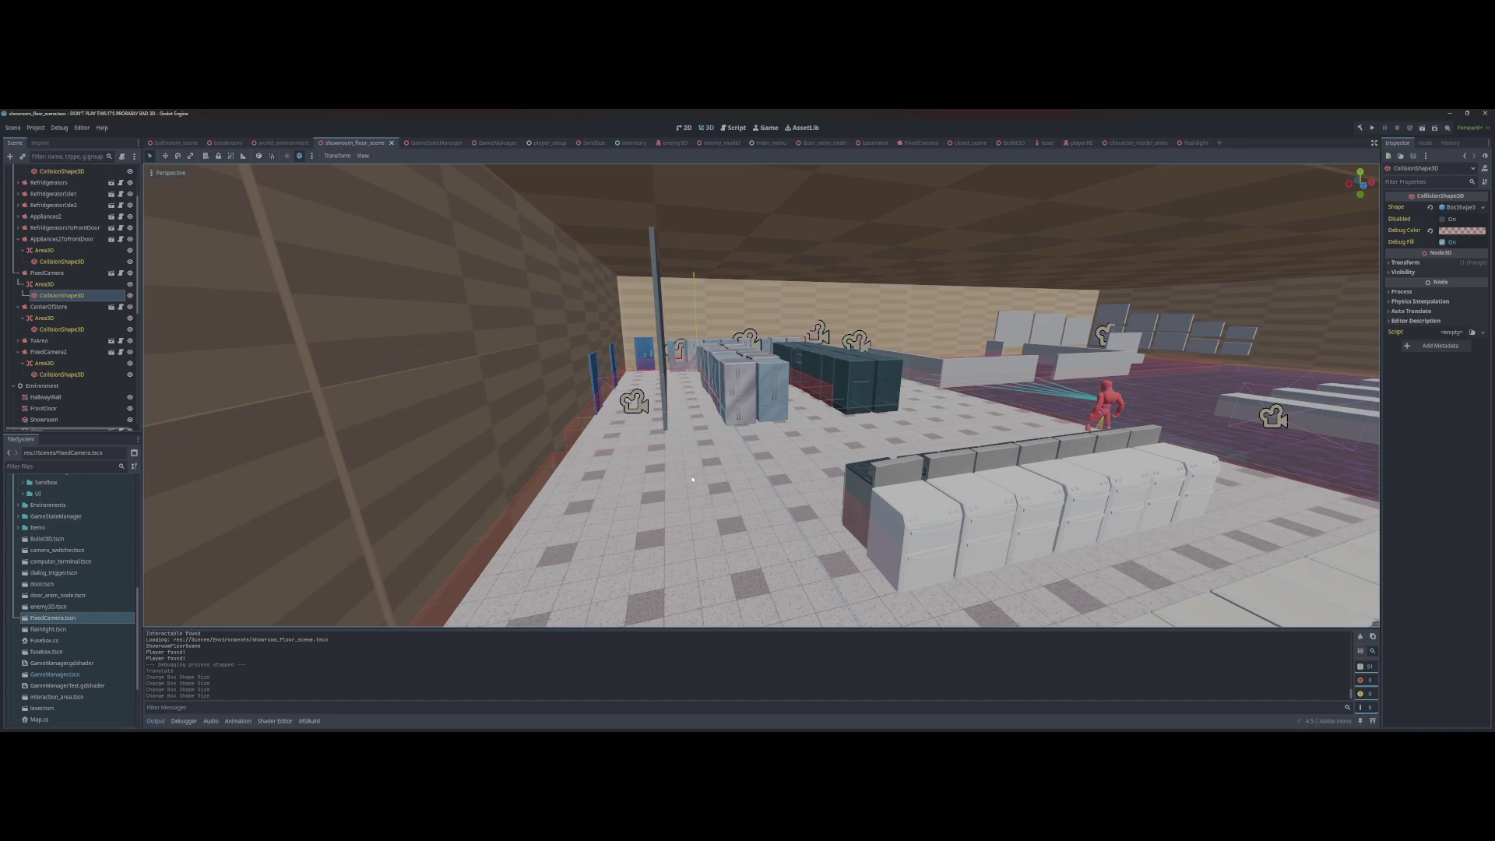
pyautogui.press('w')
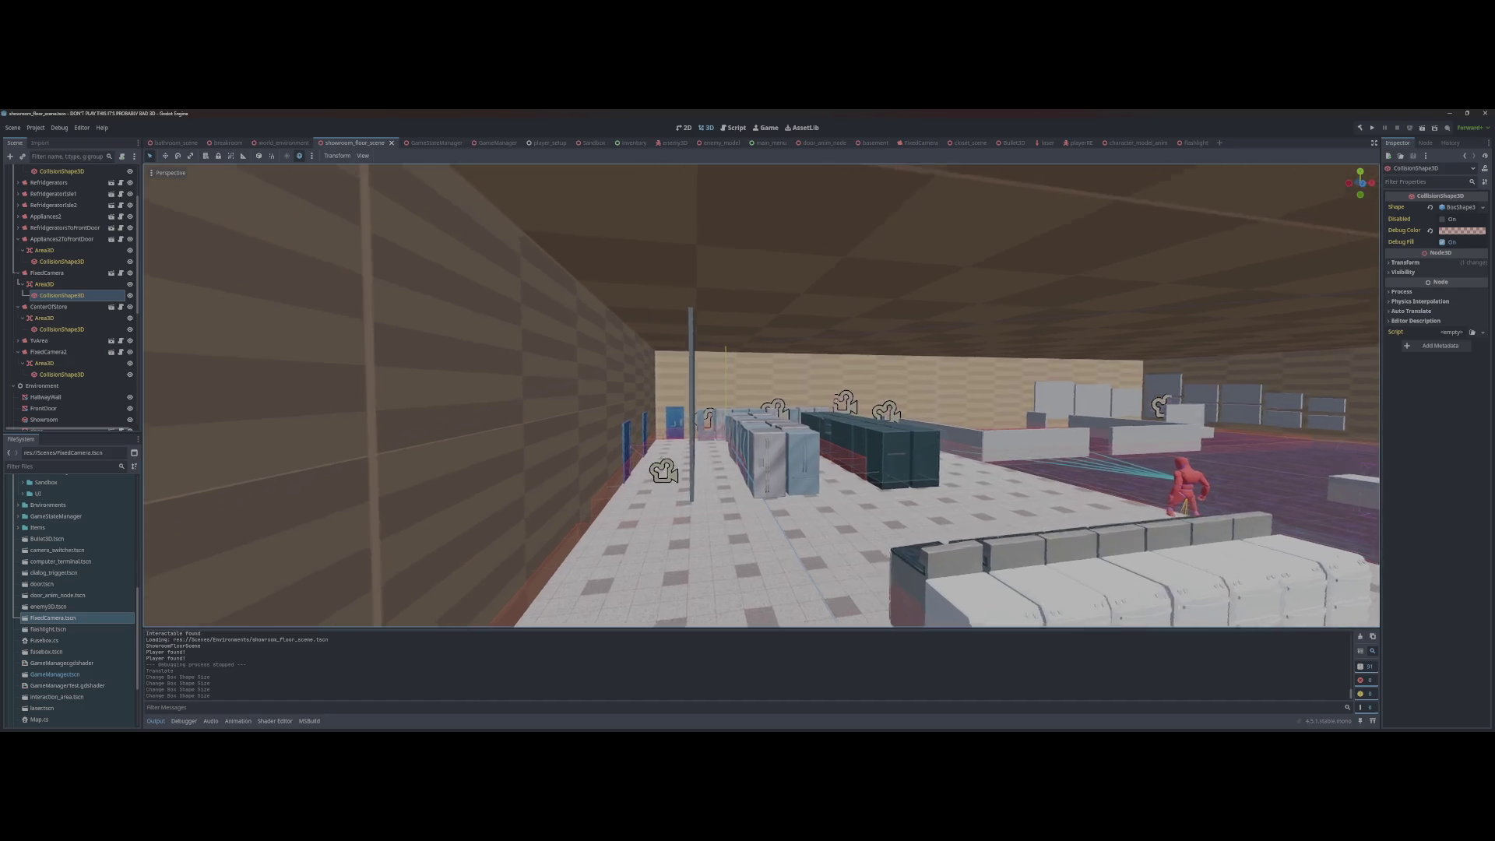
pyautogui.press('w')
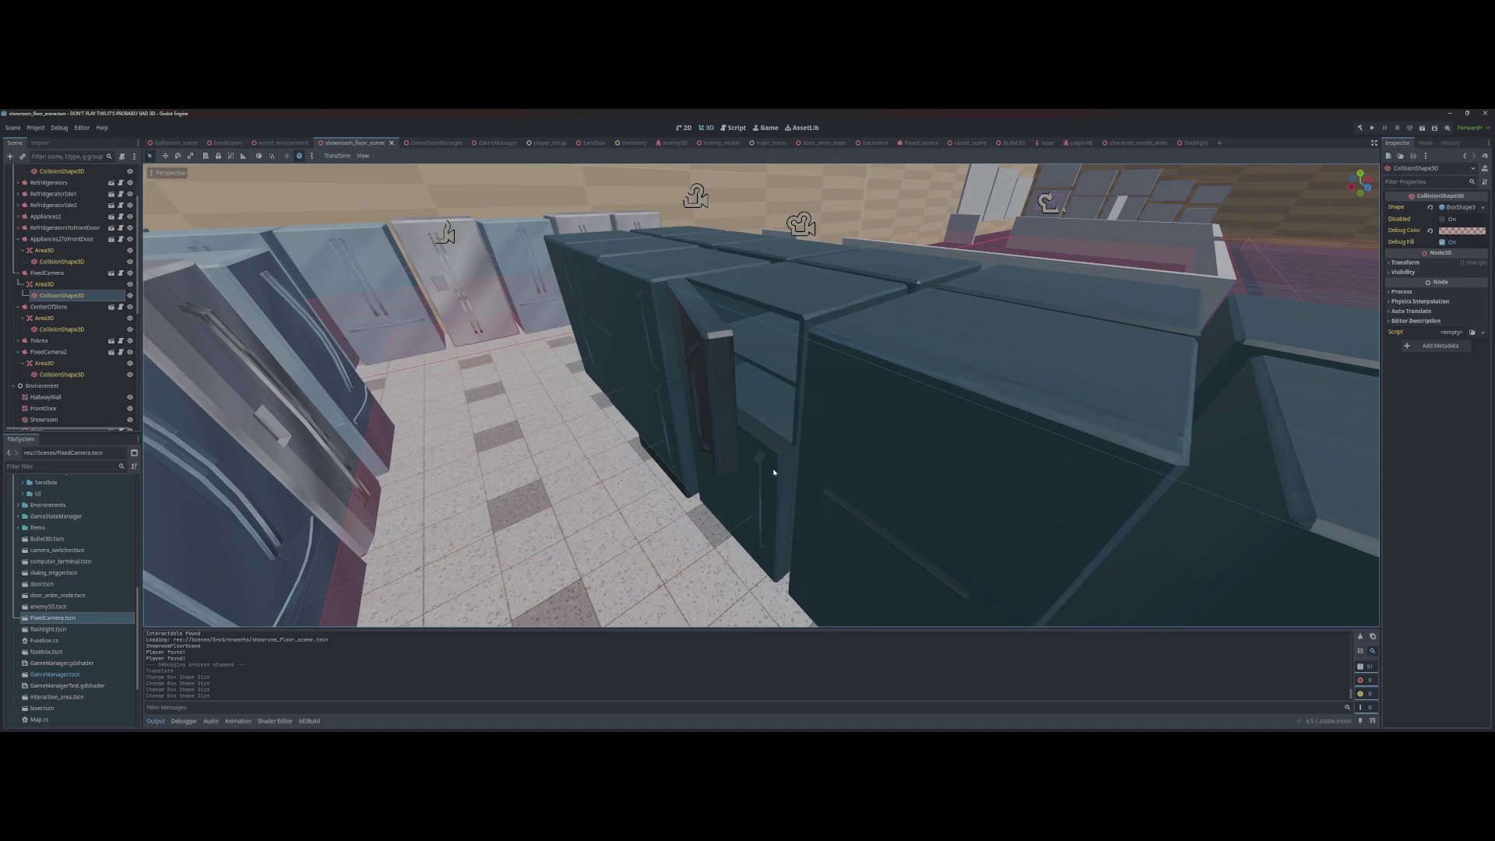
pyautogui.press('f')
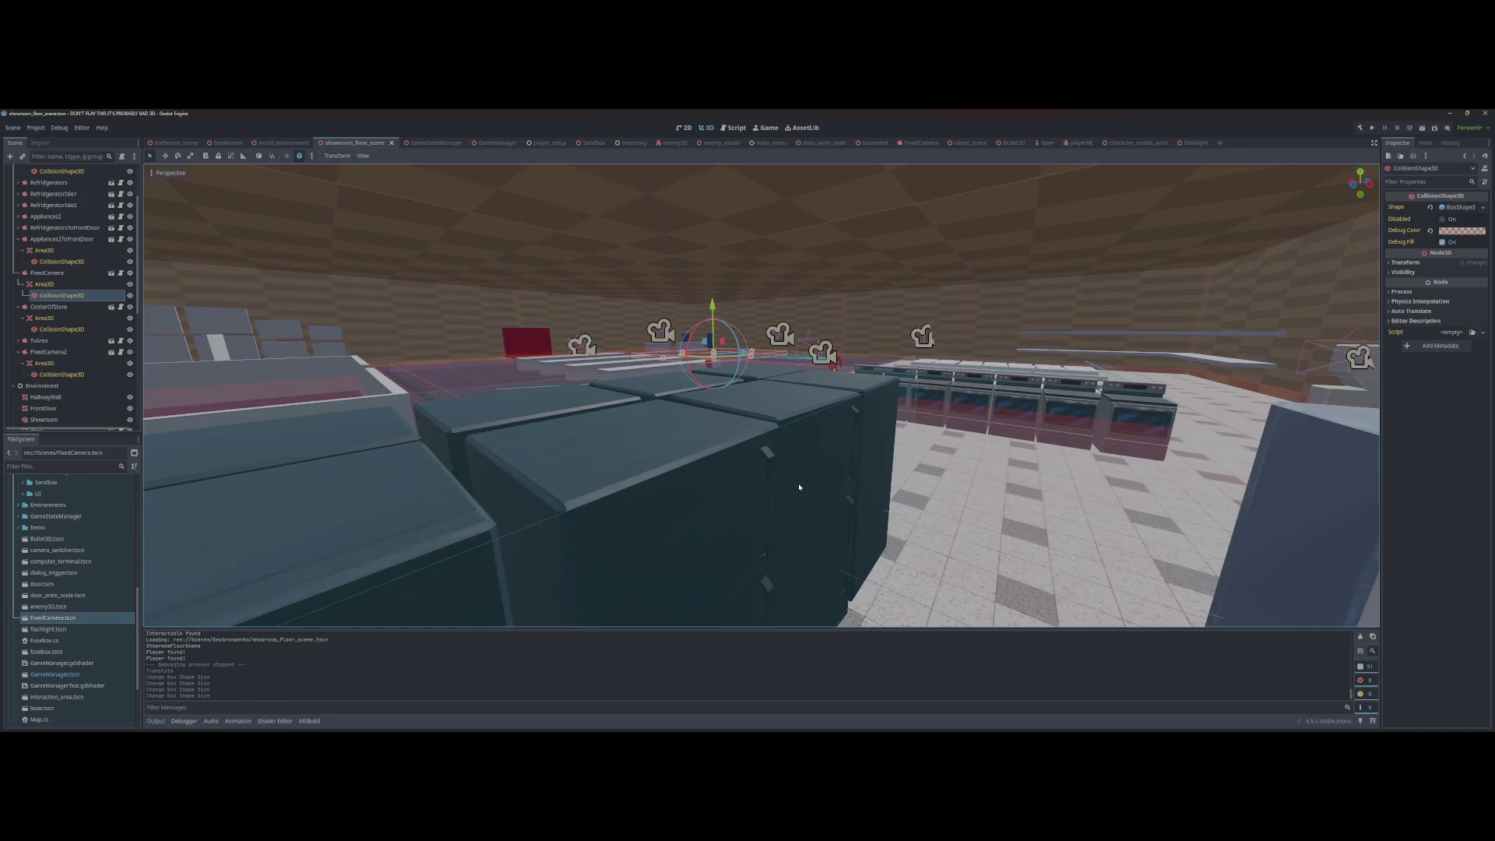
pyautogui.press('w')
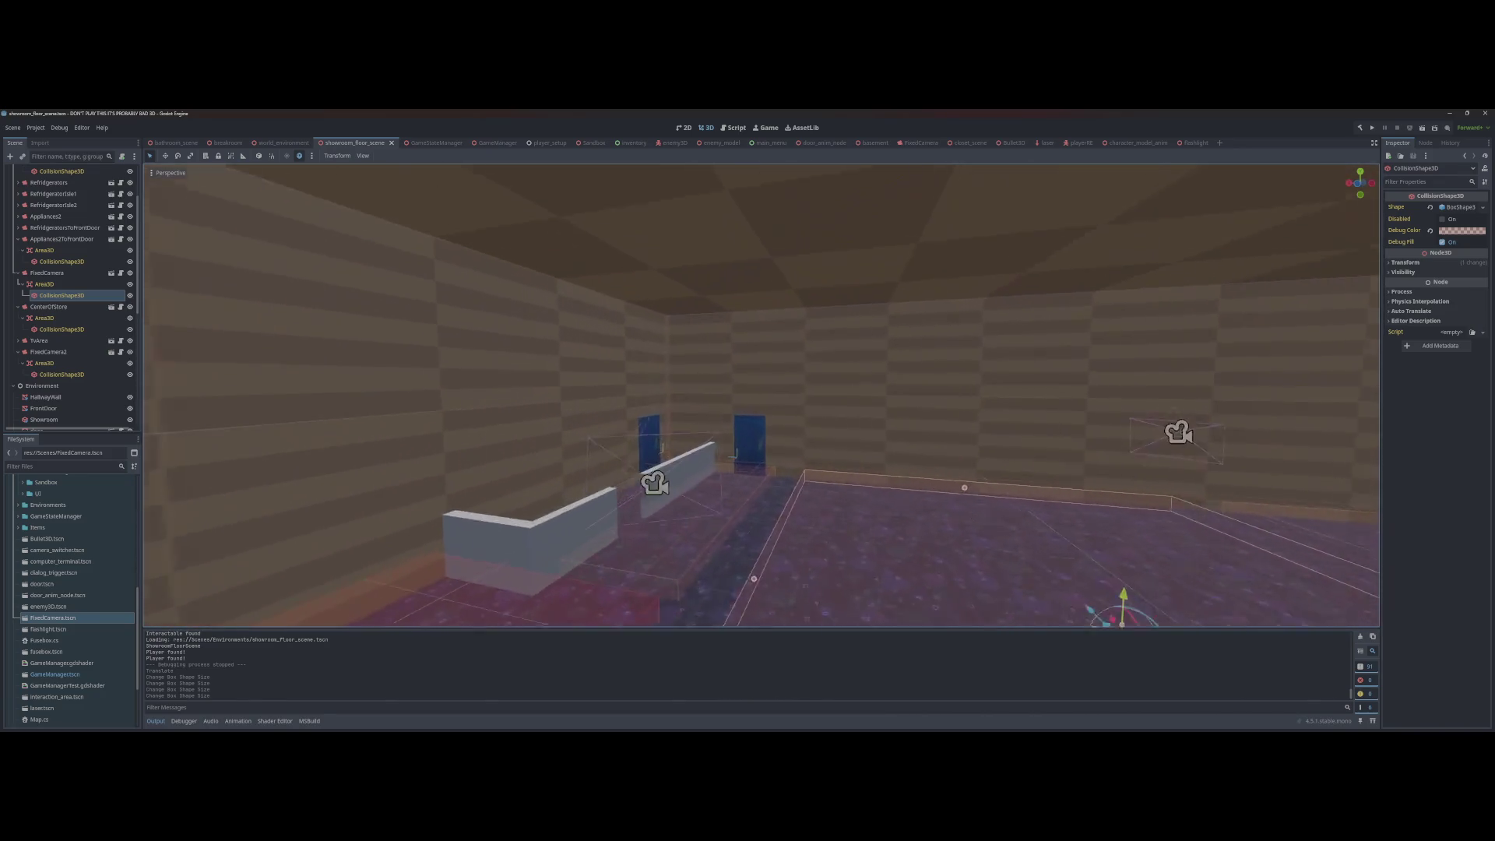
pyautogui.press('w')
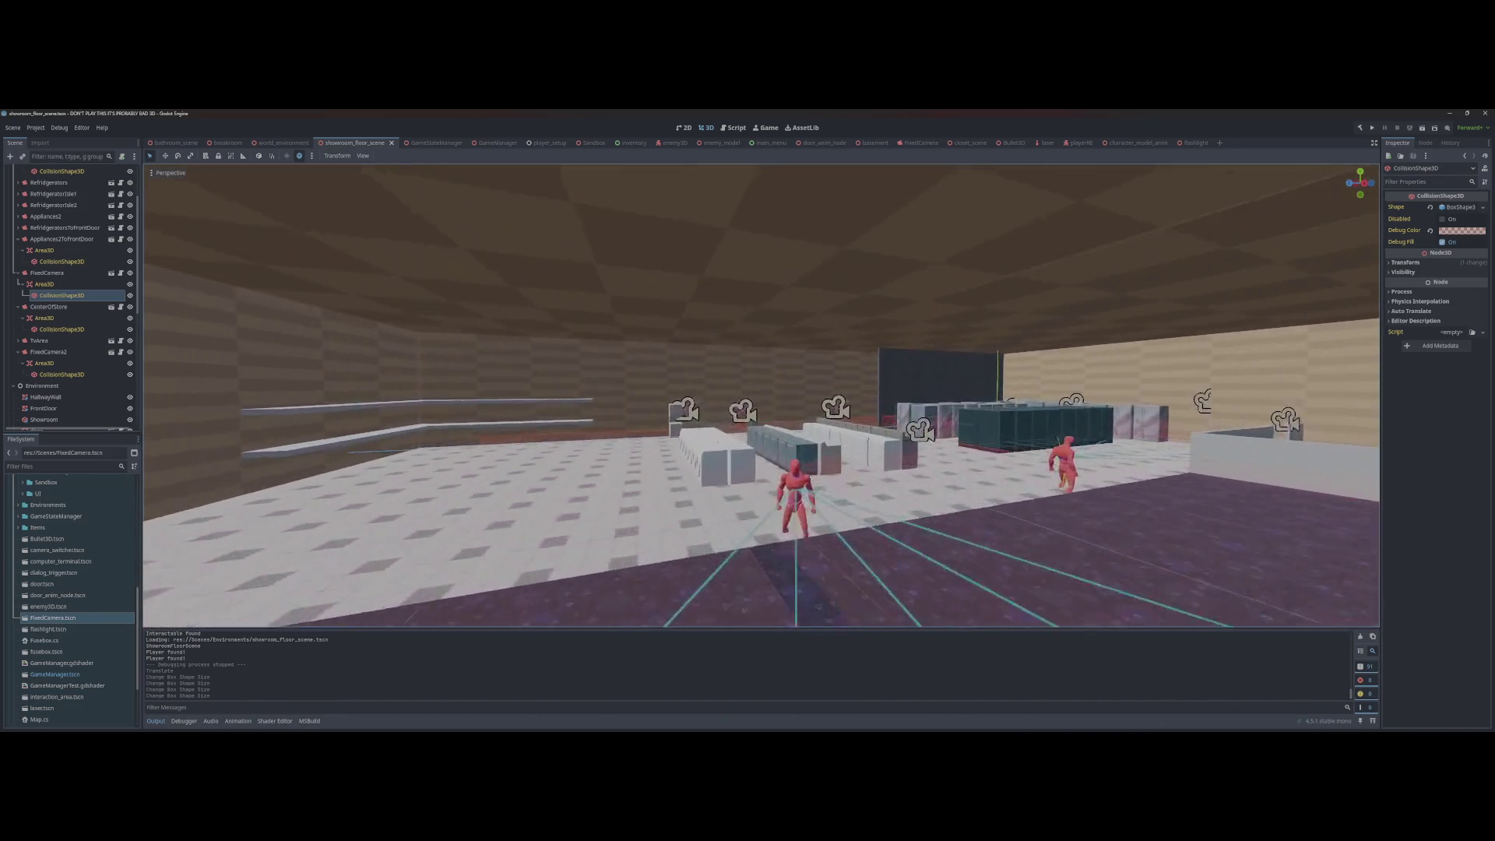
pyautogui.press('w')
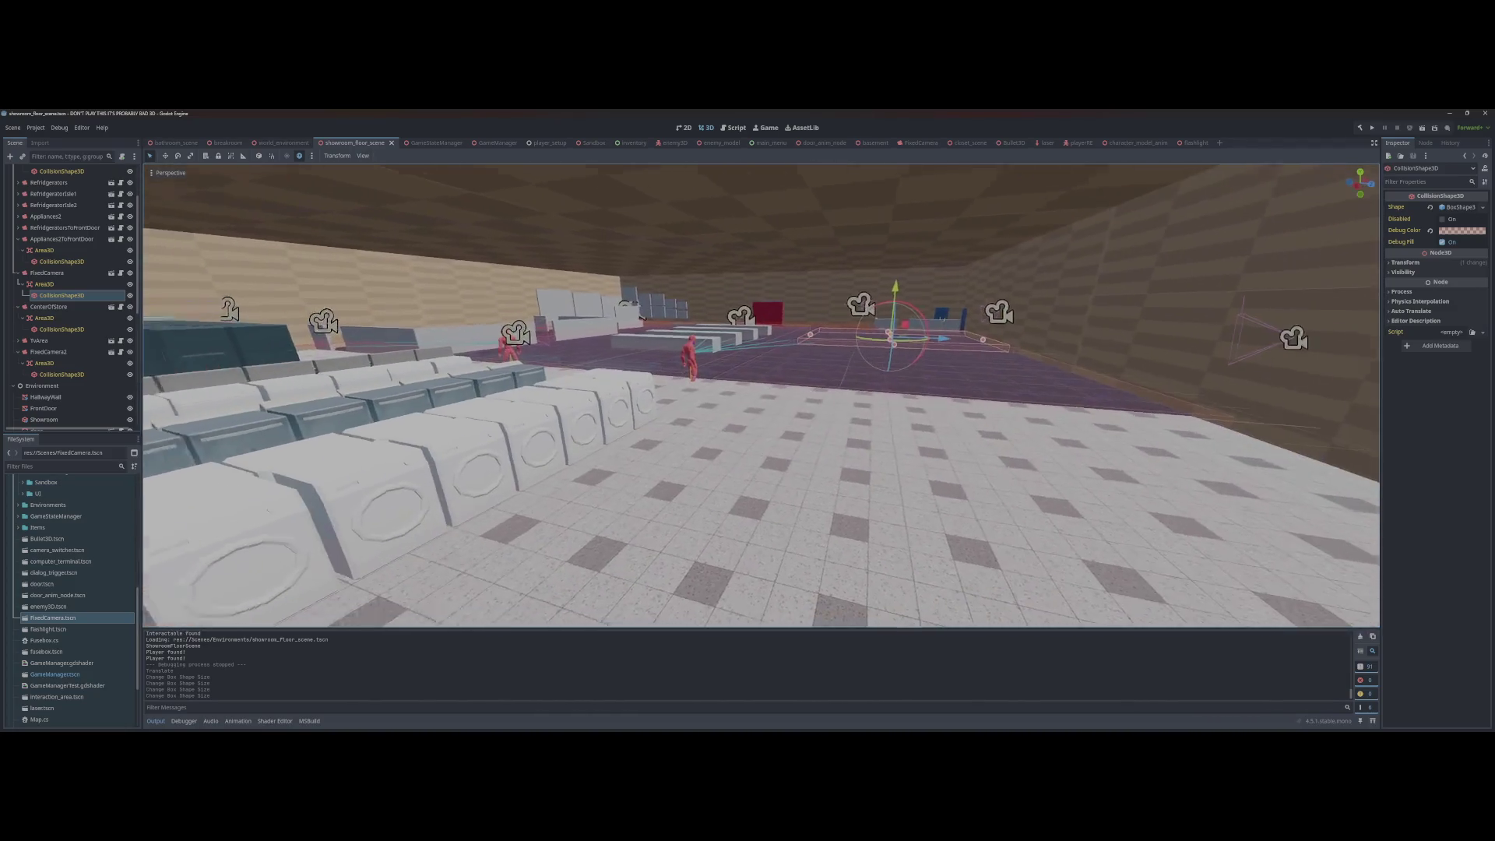
pyautogui.press('w')
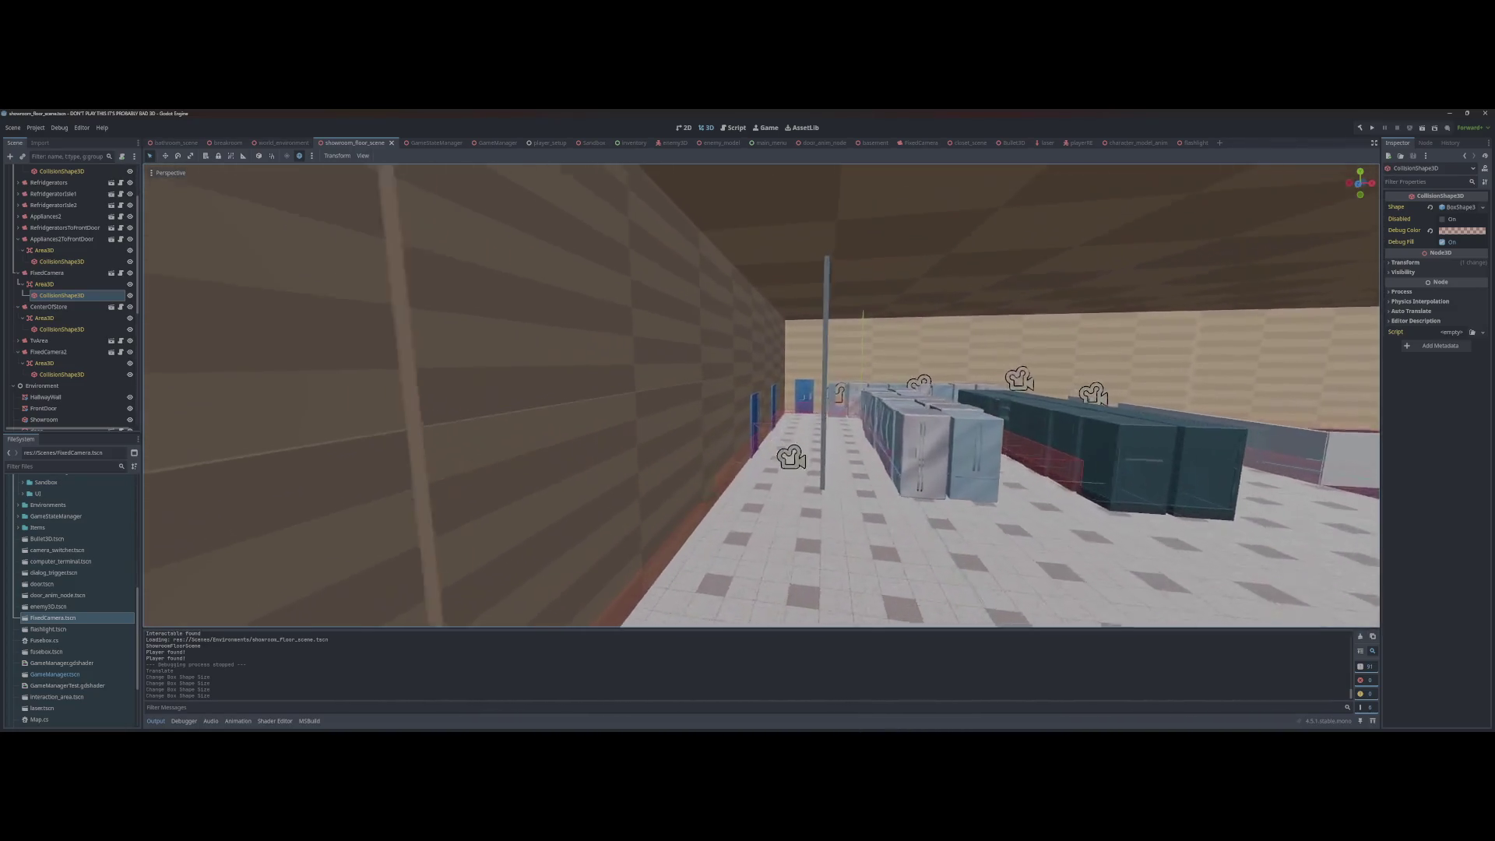
pyautogui.press('w')
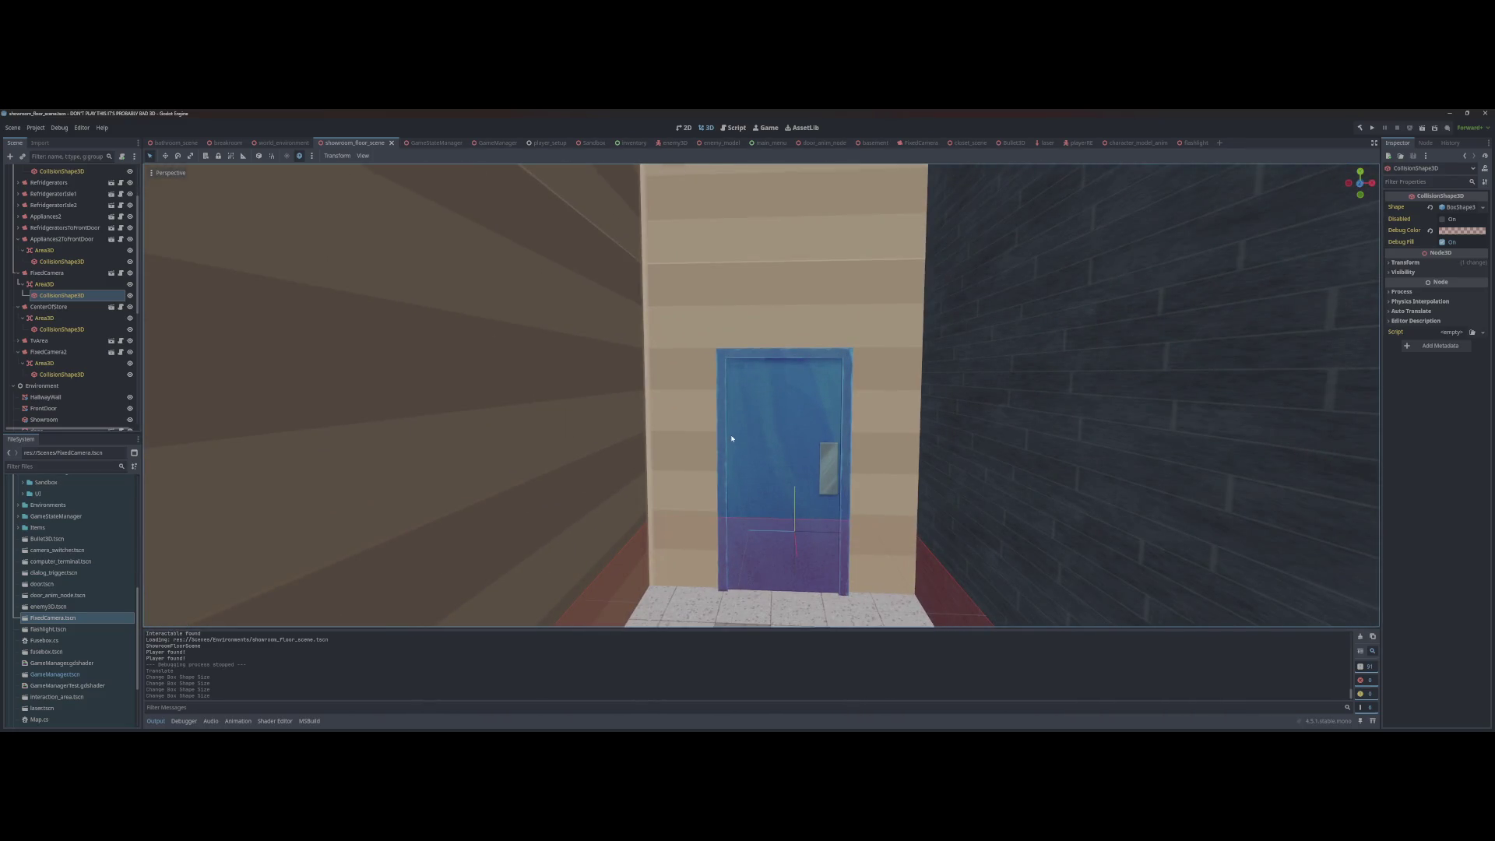
pyautogui.press('w')
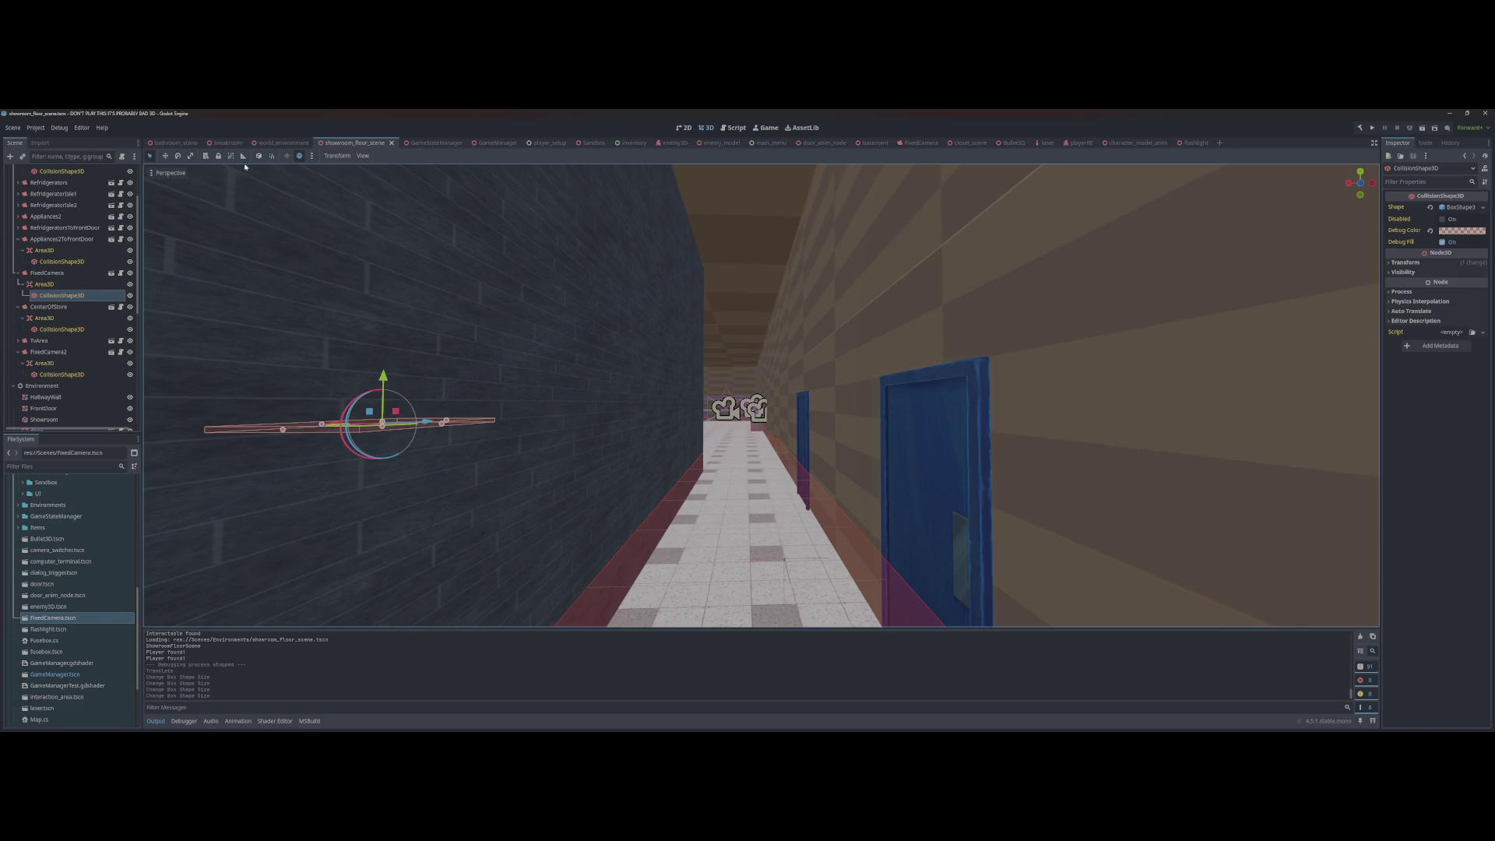
# Step: Look over the breakroom scene, flying toward the counter and back
pyautogui.click(227, 142)
pyautogui.press('w')
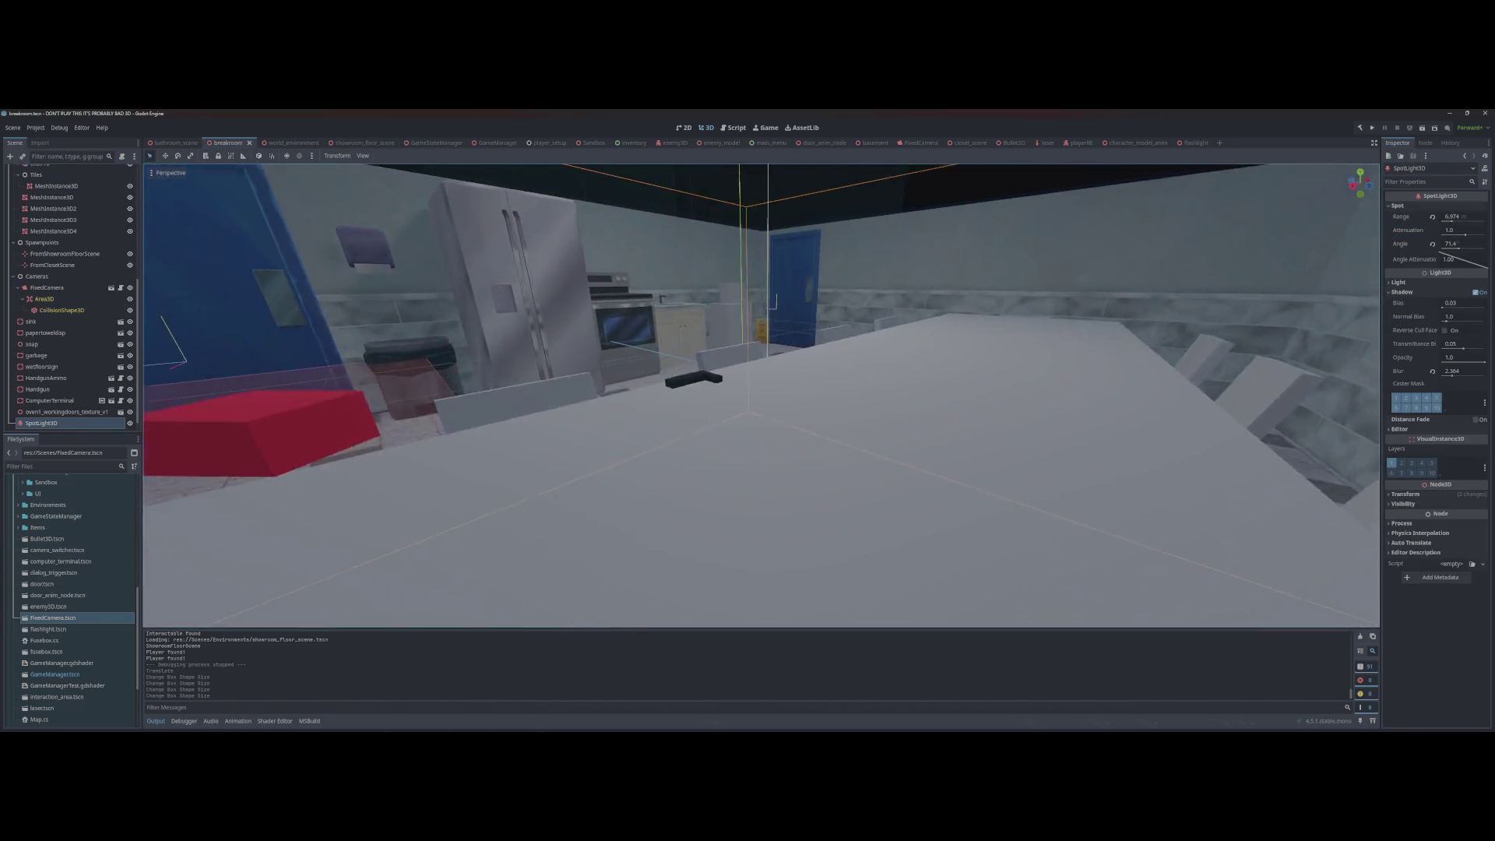
pyautogui.press('s')
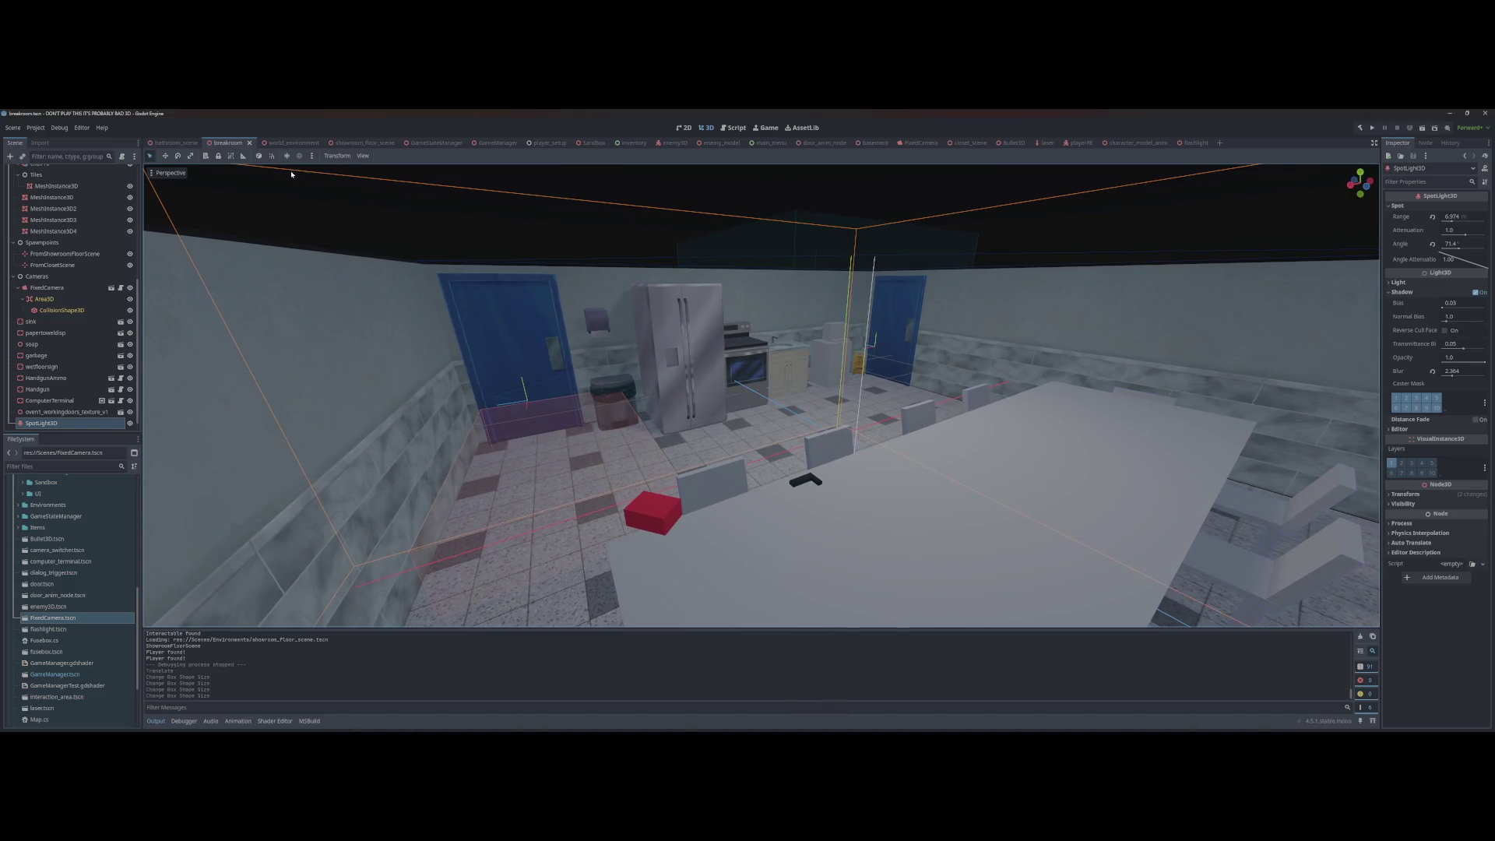
# Step: From the bathroom scene, start a New Game and dismiss the opening dialogue line
pyautogui.click(175, 142)
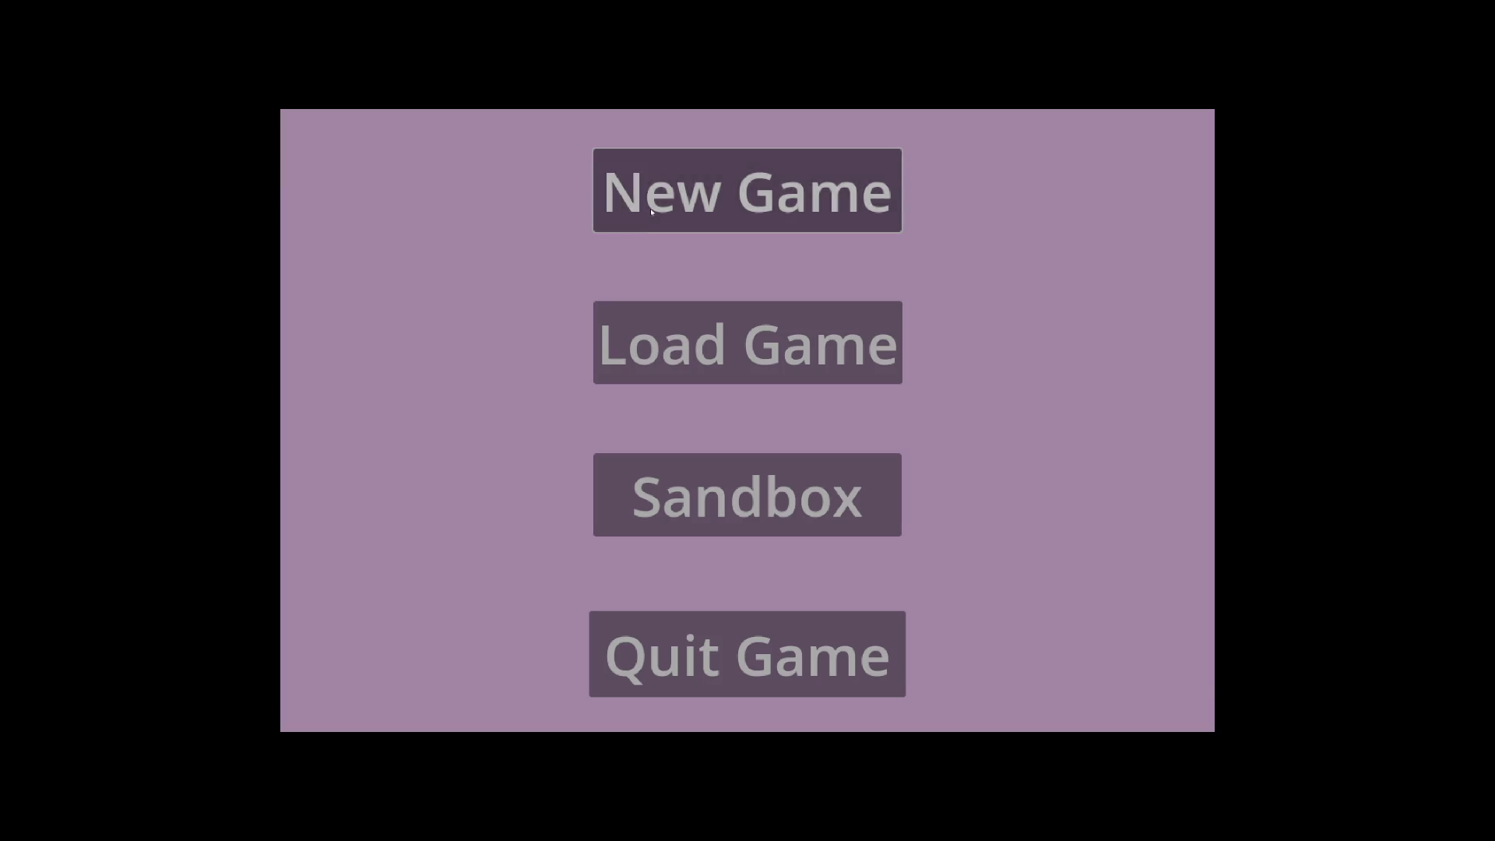
pyautogui.click(652, 217)
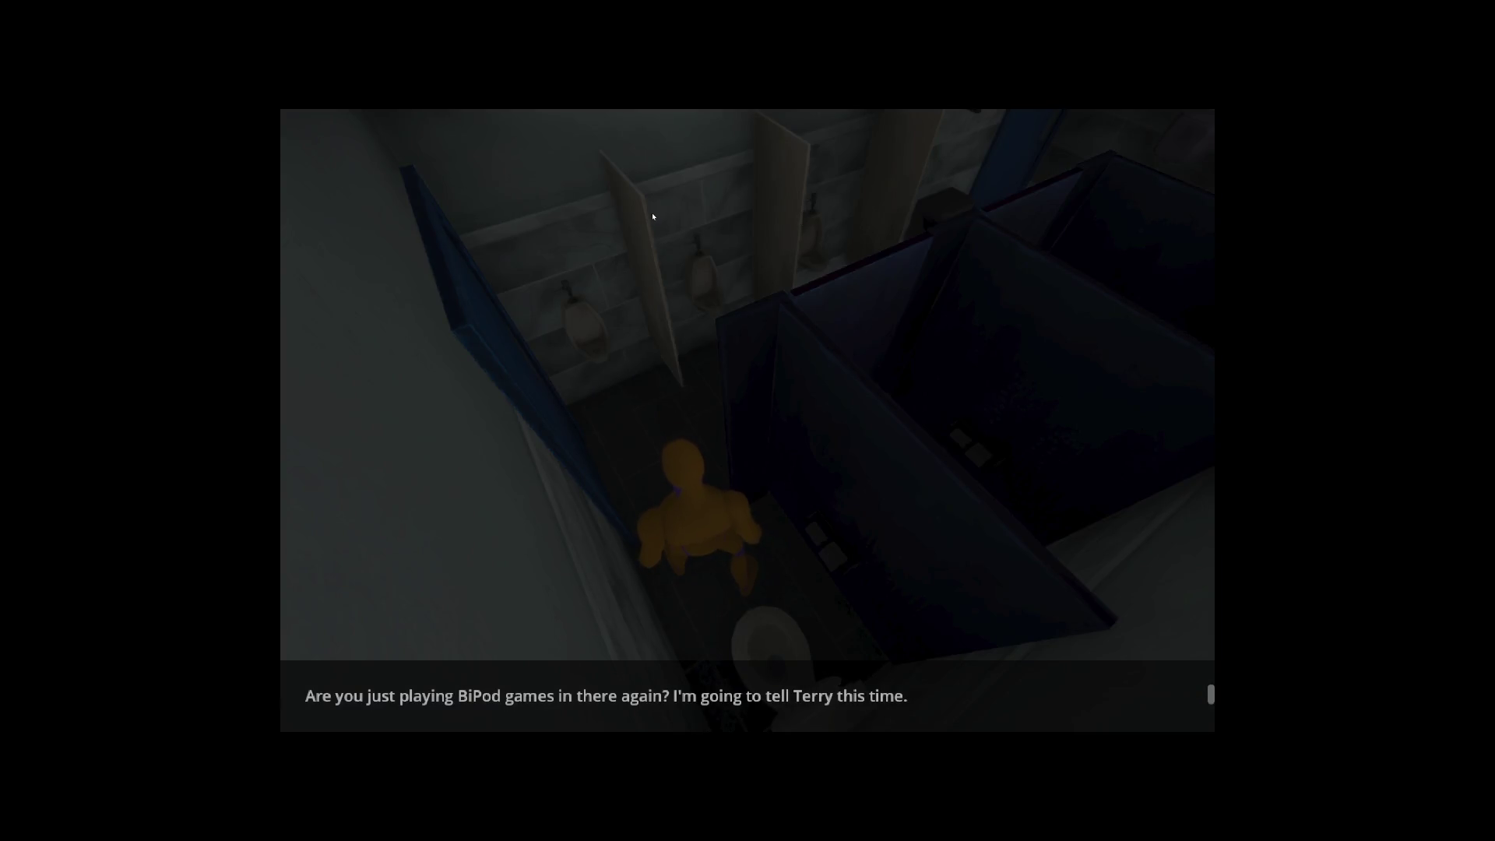
pyautogui.click(653, 214)
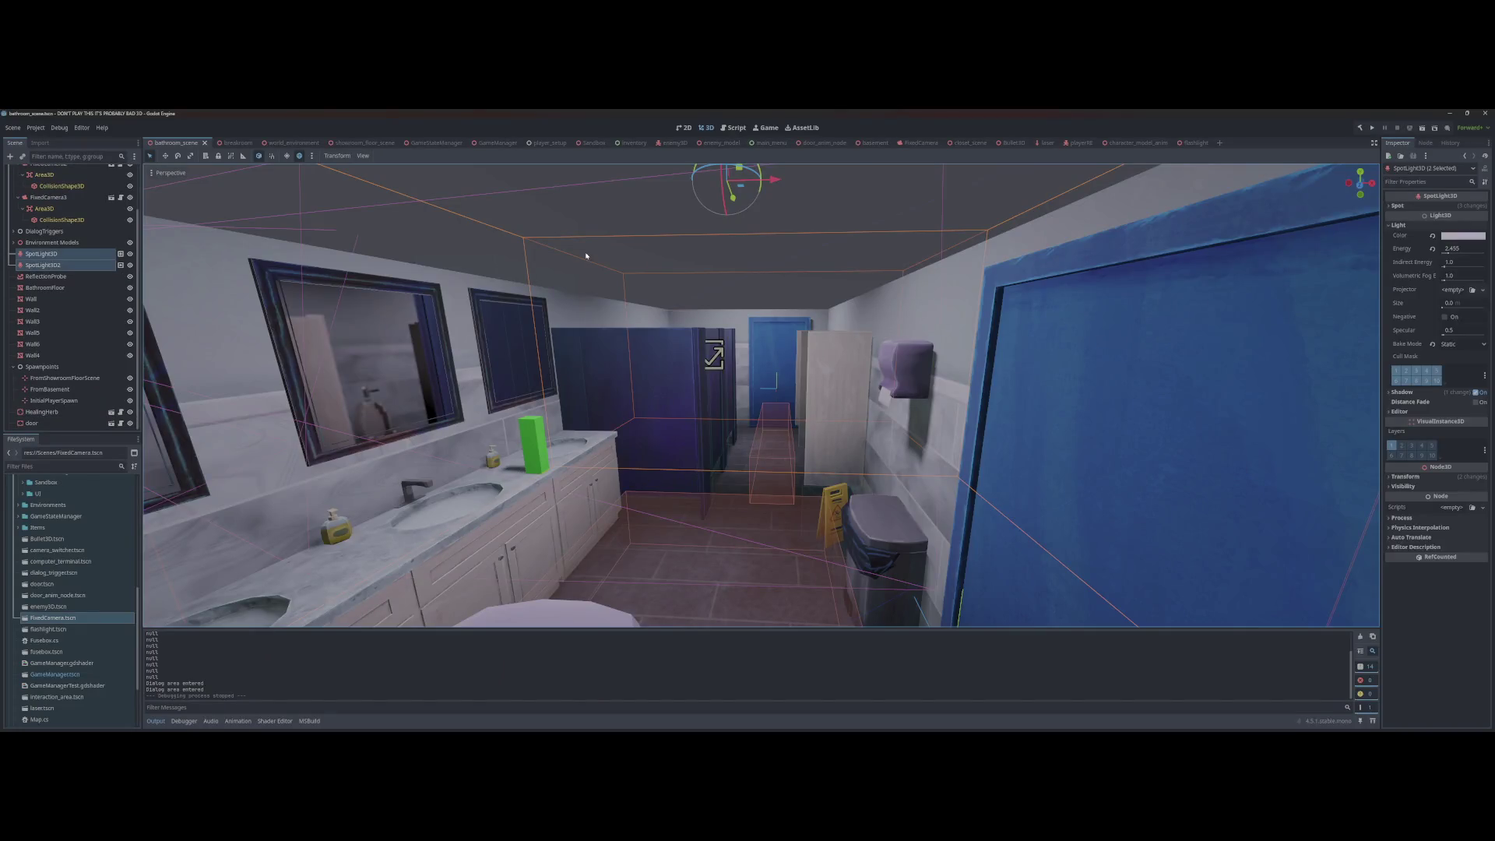
# Step: Open the world environment scene and toggle the WorldEnvironment's visibility off and on
pyautogui.click(283, 142)
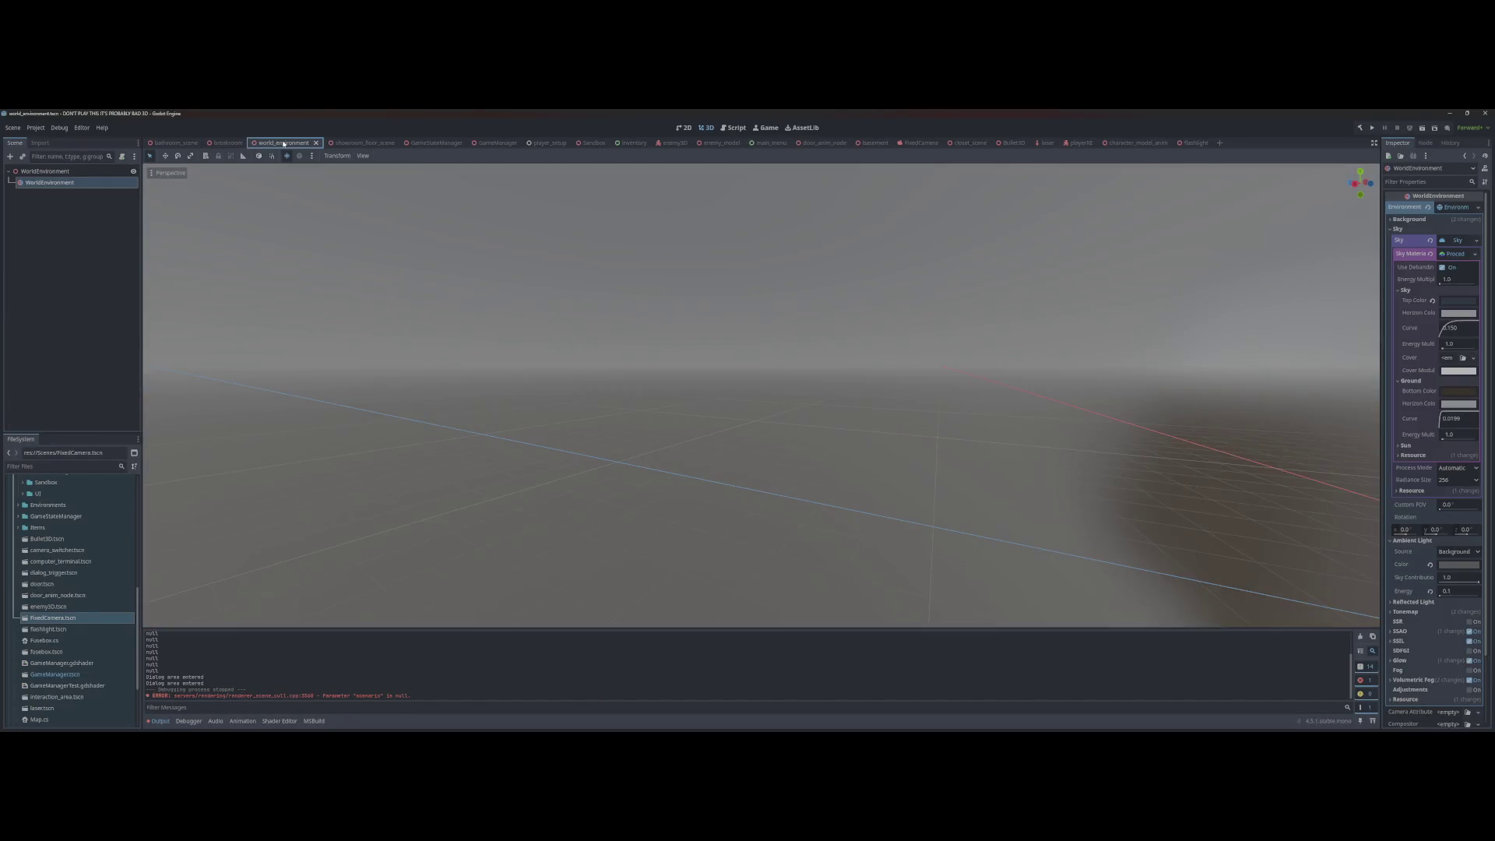
pyautogui.click(134, 170)
pyautogui.click(133, 171)
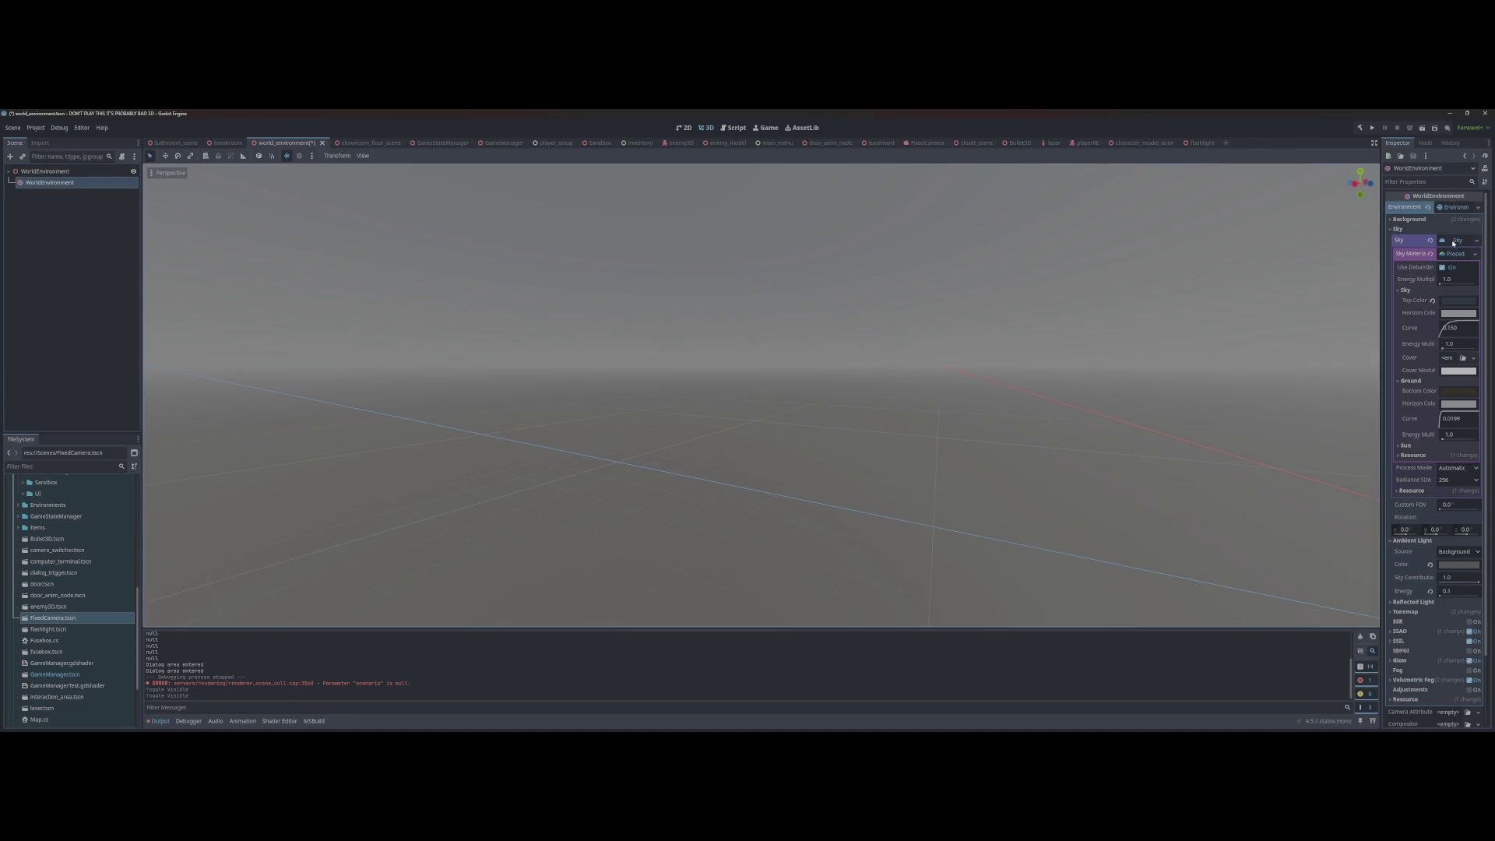
# Step: Set Sky Top, Sky Horizon, Cover Modulate, Ground Bottom and Ground Horizon colours to black
pyautogui.click(1451, 301)
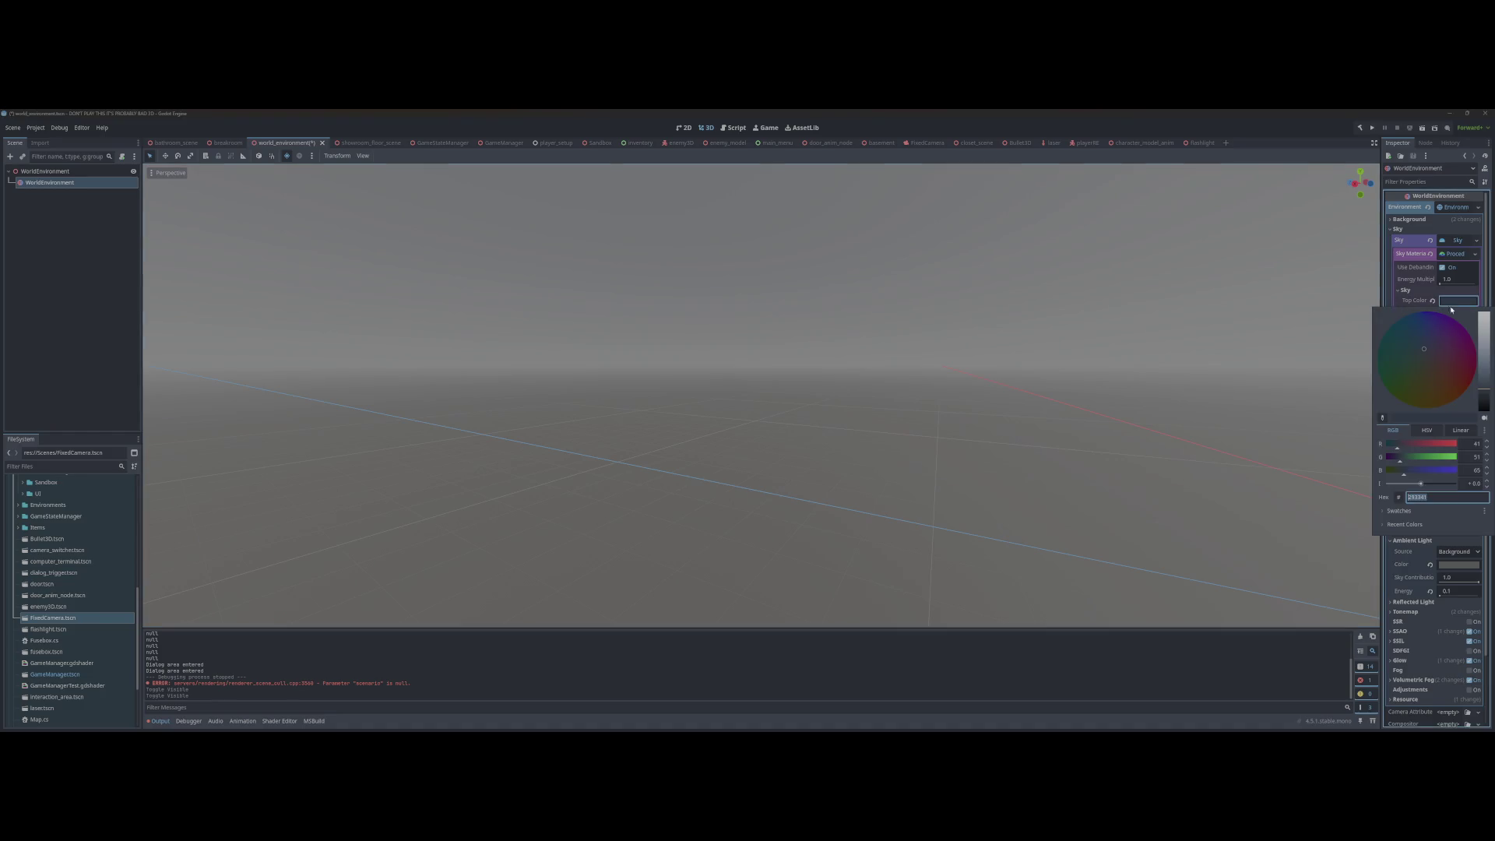
pyautogui.moveTo(1472, 381)
pyautogui.mouseDown()
pyautogui.moveTo(1483, 409)
pyautogui.moveTo(1468, 393)
pyautogui.moveTo(1457, 471)
pyautogui.mouseUp()
pyautogui.press('Escape')
pyautogui.click(1458, 313)
pyautogui.press('Escape')
pyautogui.click(1468, 374)
pyautogui.press('Escape')
pyautogui.click(1458, 391)
pyautogui.press('Escape')
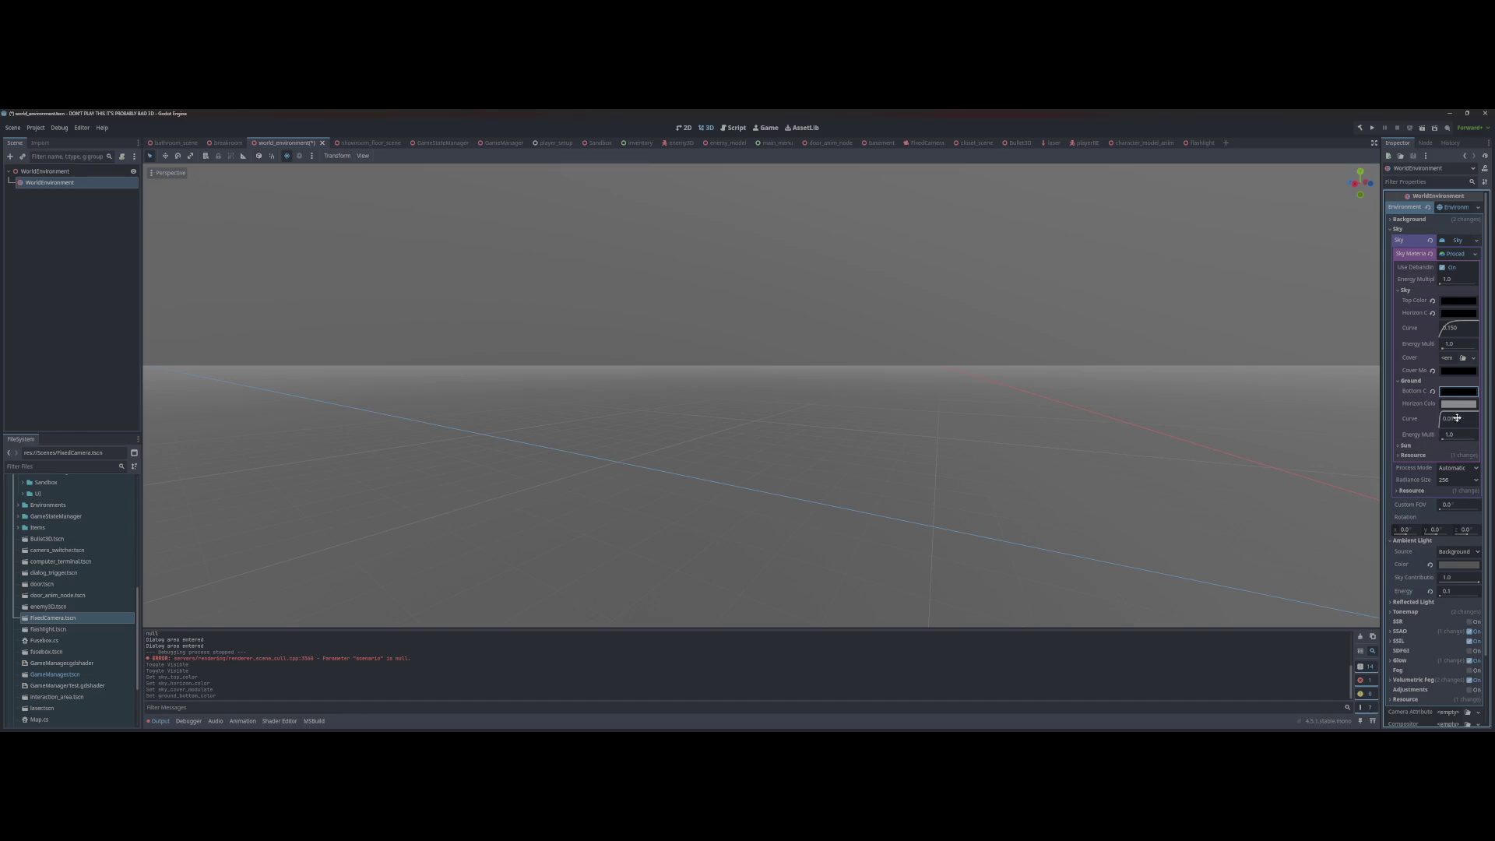
pyautogui.click(1457, 404)
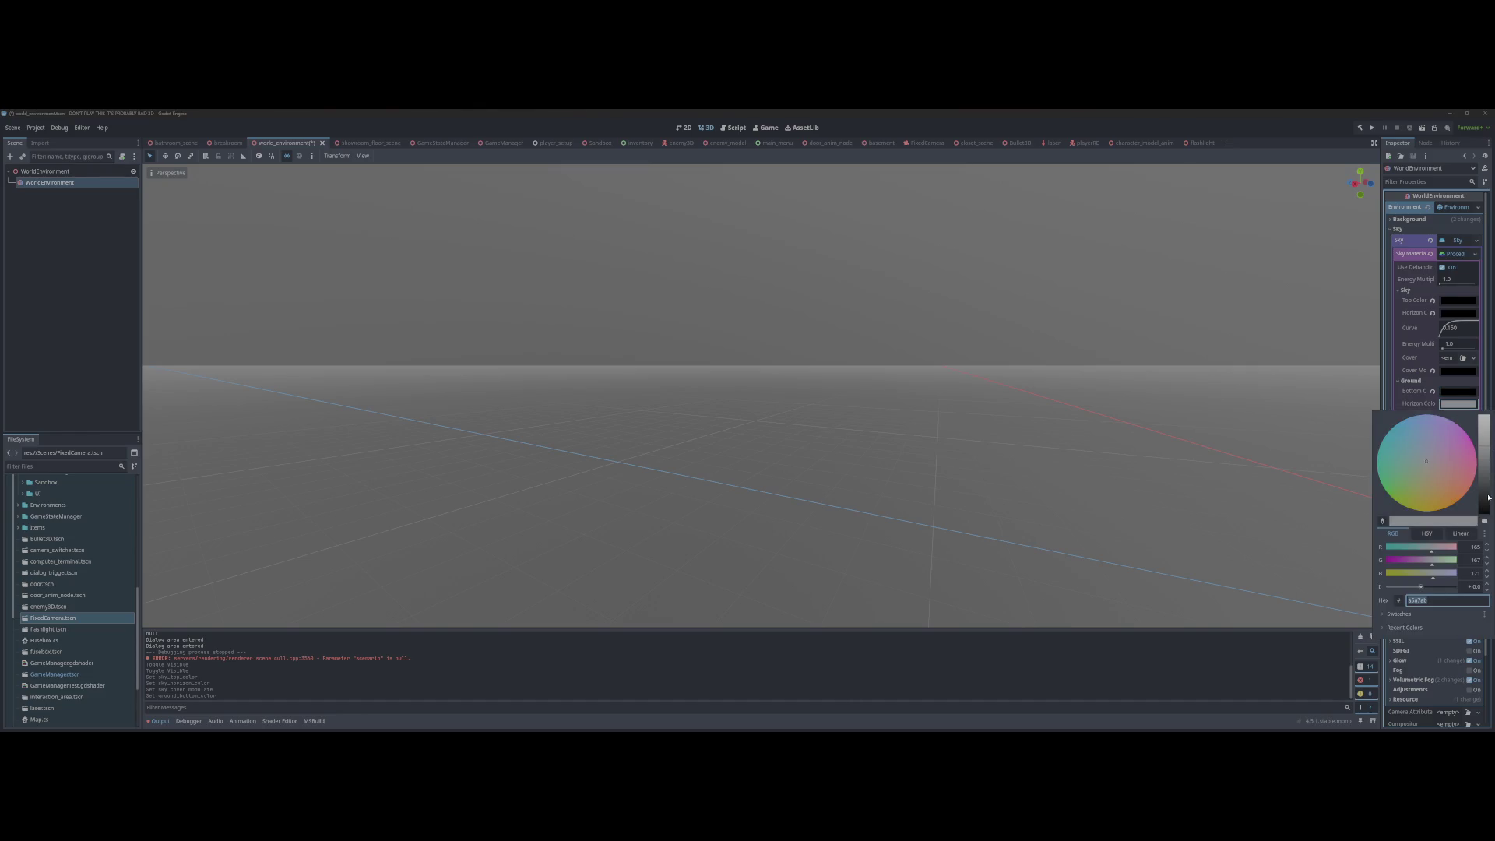
pyautogui.moveTo(1486, 455); pyautogui.dragTo(1486, 510)
pyautogui.press('Escape')
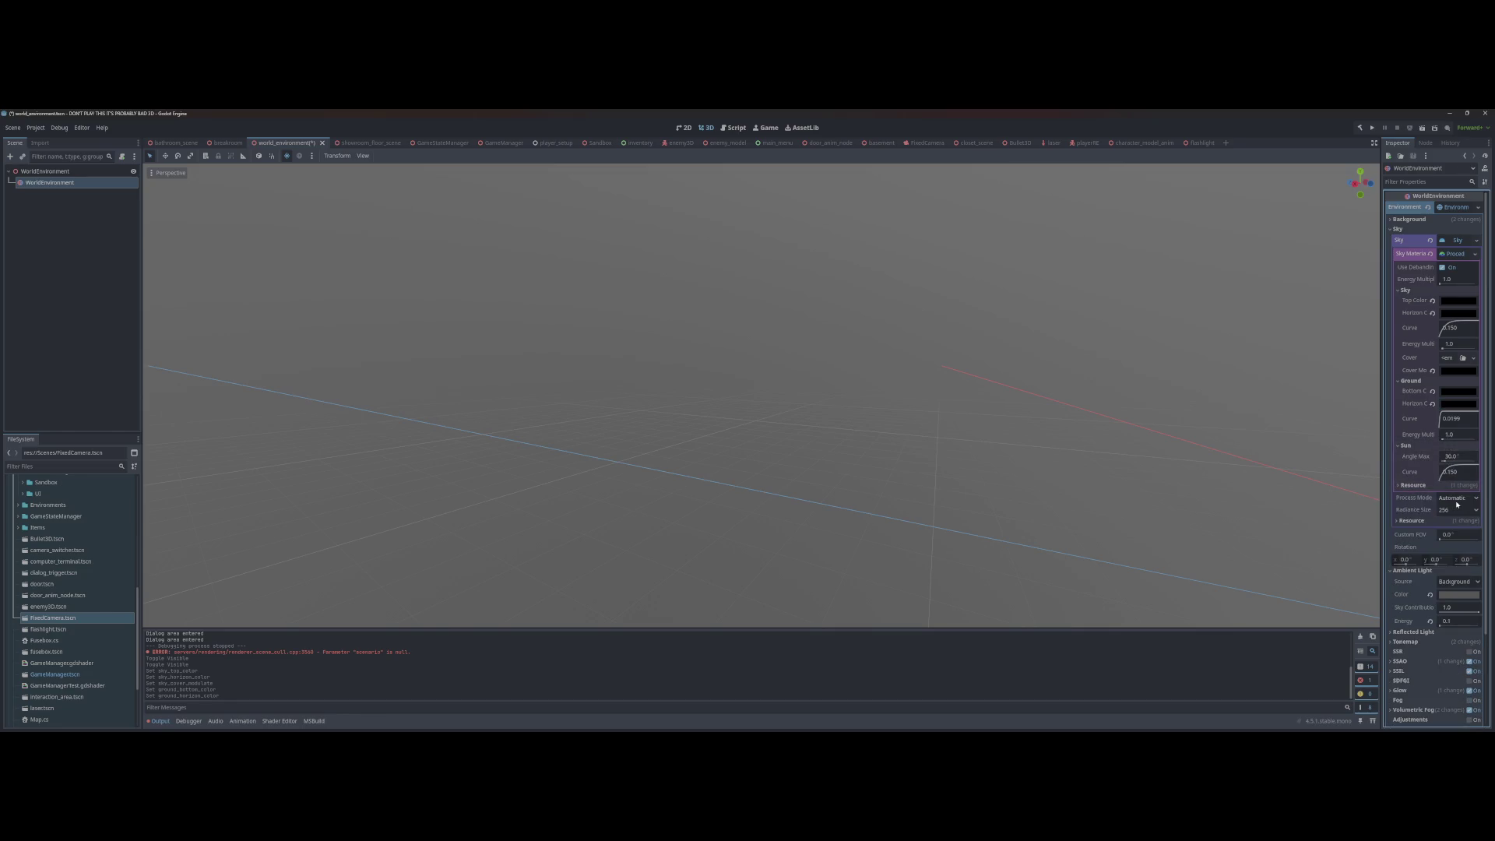
# Step: Darken the Ambient Light Color to near black
pyautogui.scroll(-2, 1452, 504)
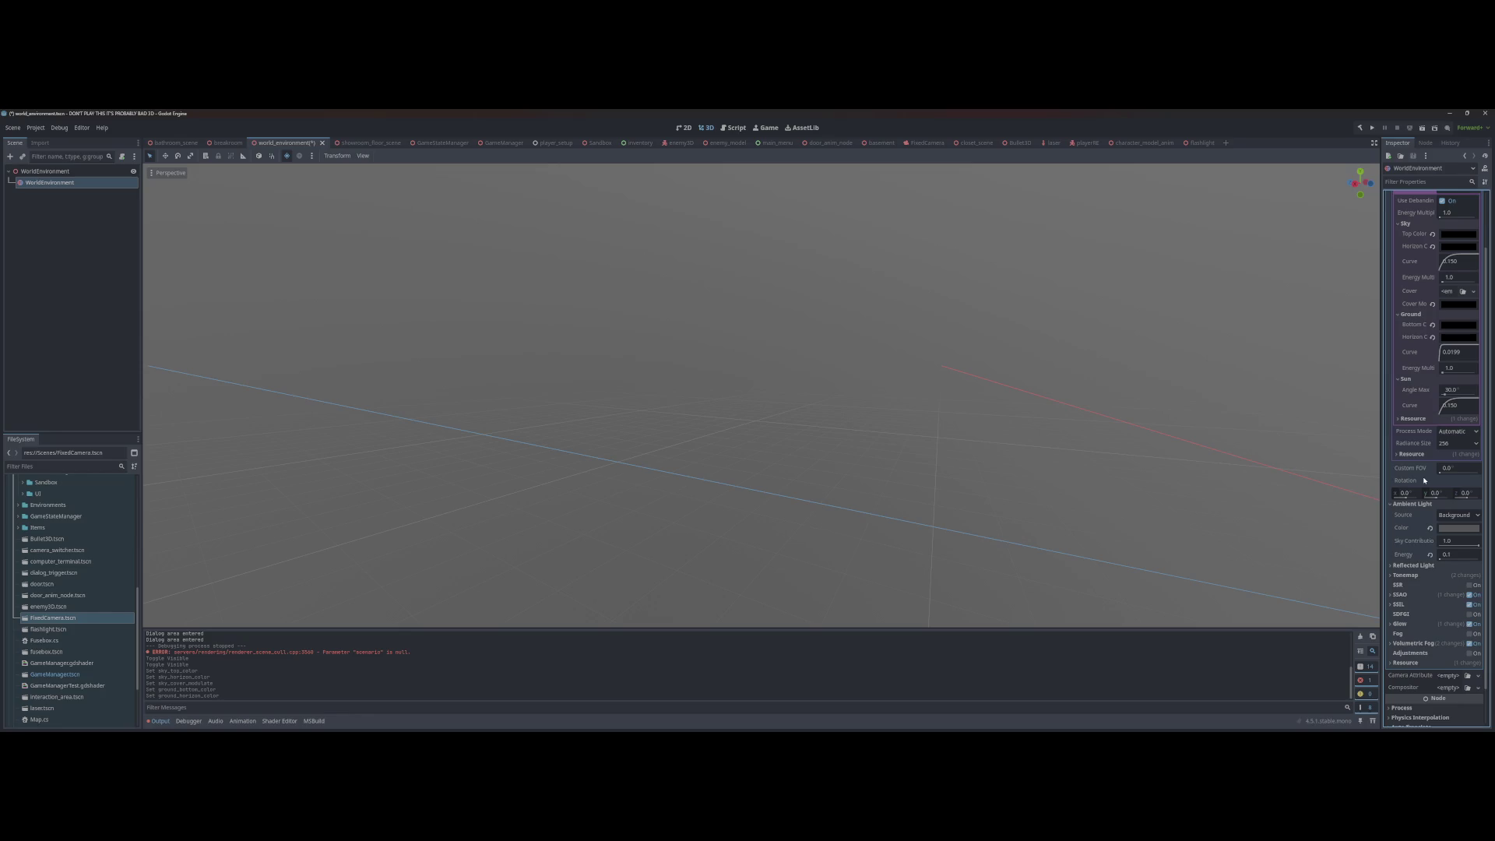
pyautogui.scroll(-1, 1442, 465)
pyautogui.click(1458, 485)
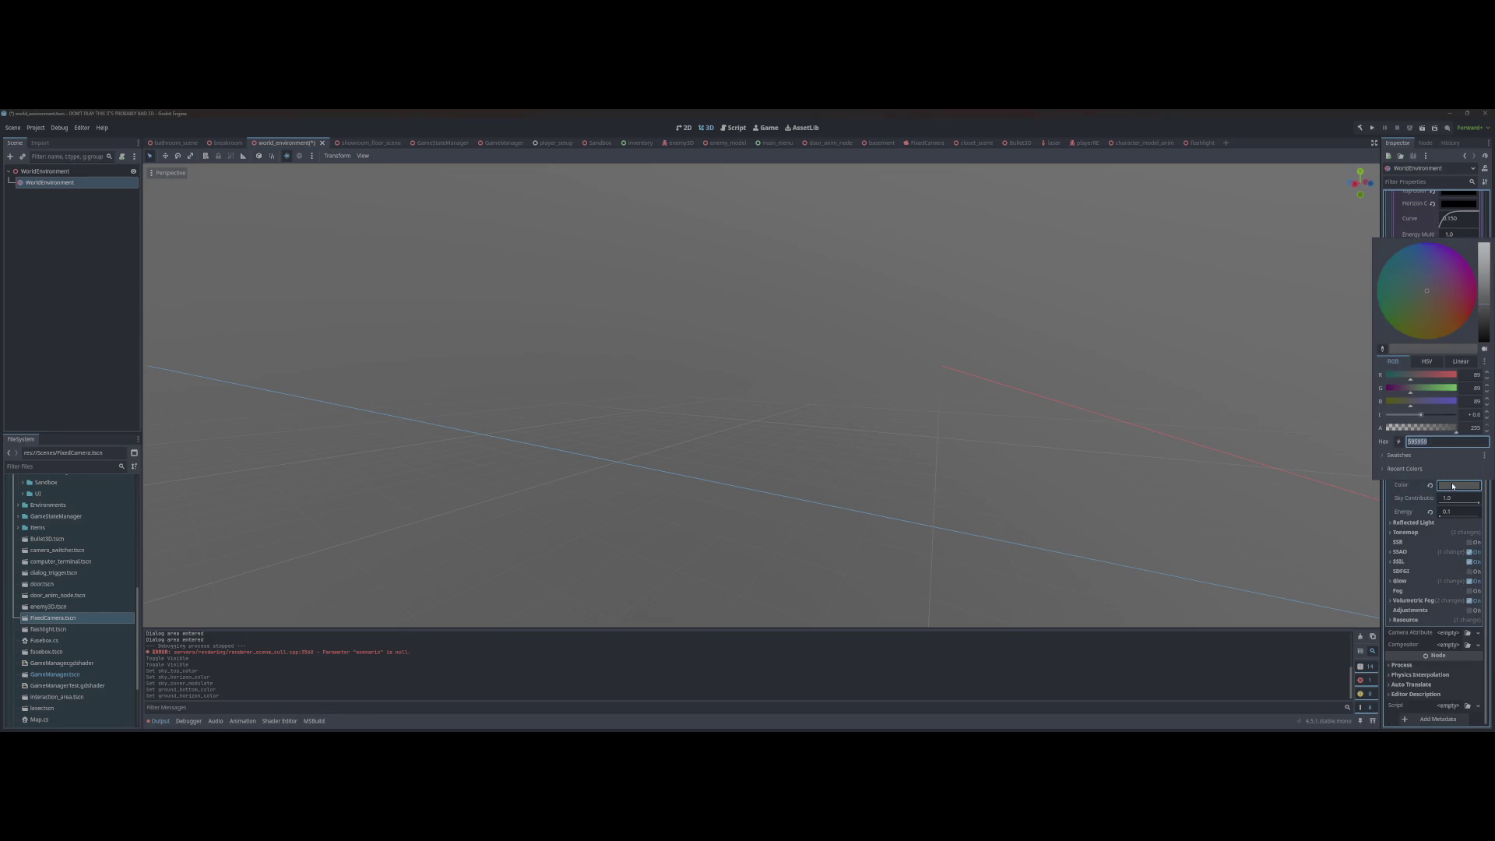
pyautogui.click(1485, 341)
pyautogui.moveTo(1486, 342); pyautogui.dragTo(1459, 449)
pyautogui.press('Escape')
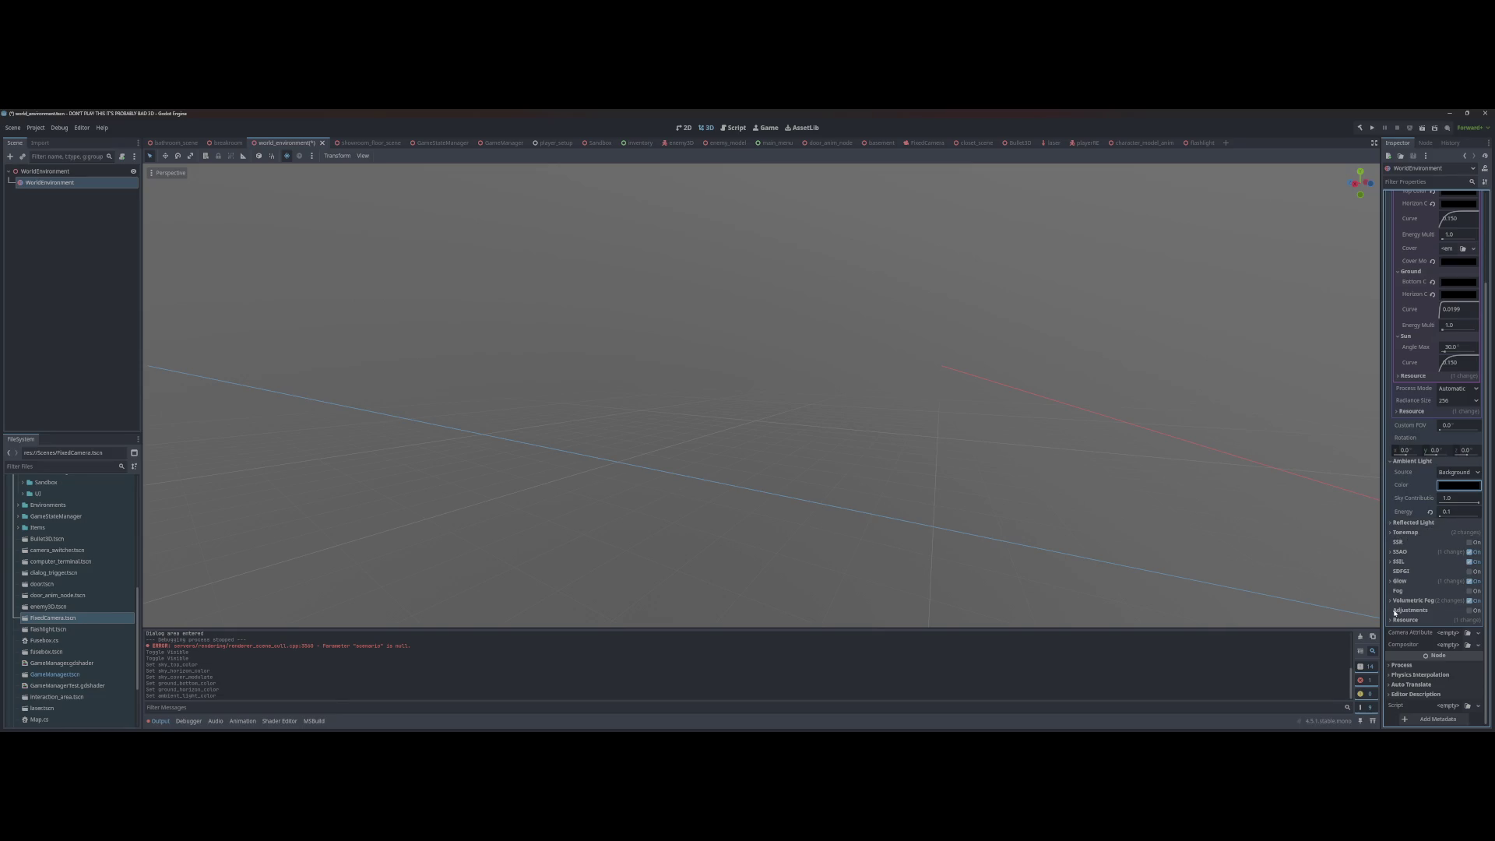
# Step: Check the Reflected Light and Tonemap settings without changing them
pyautogui.click(1406, 523)
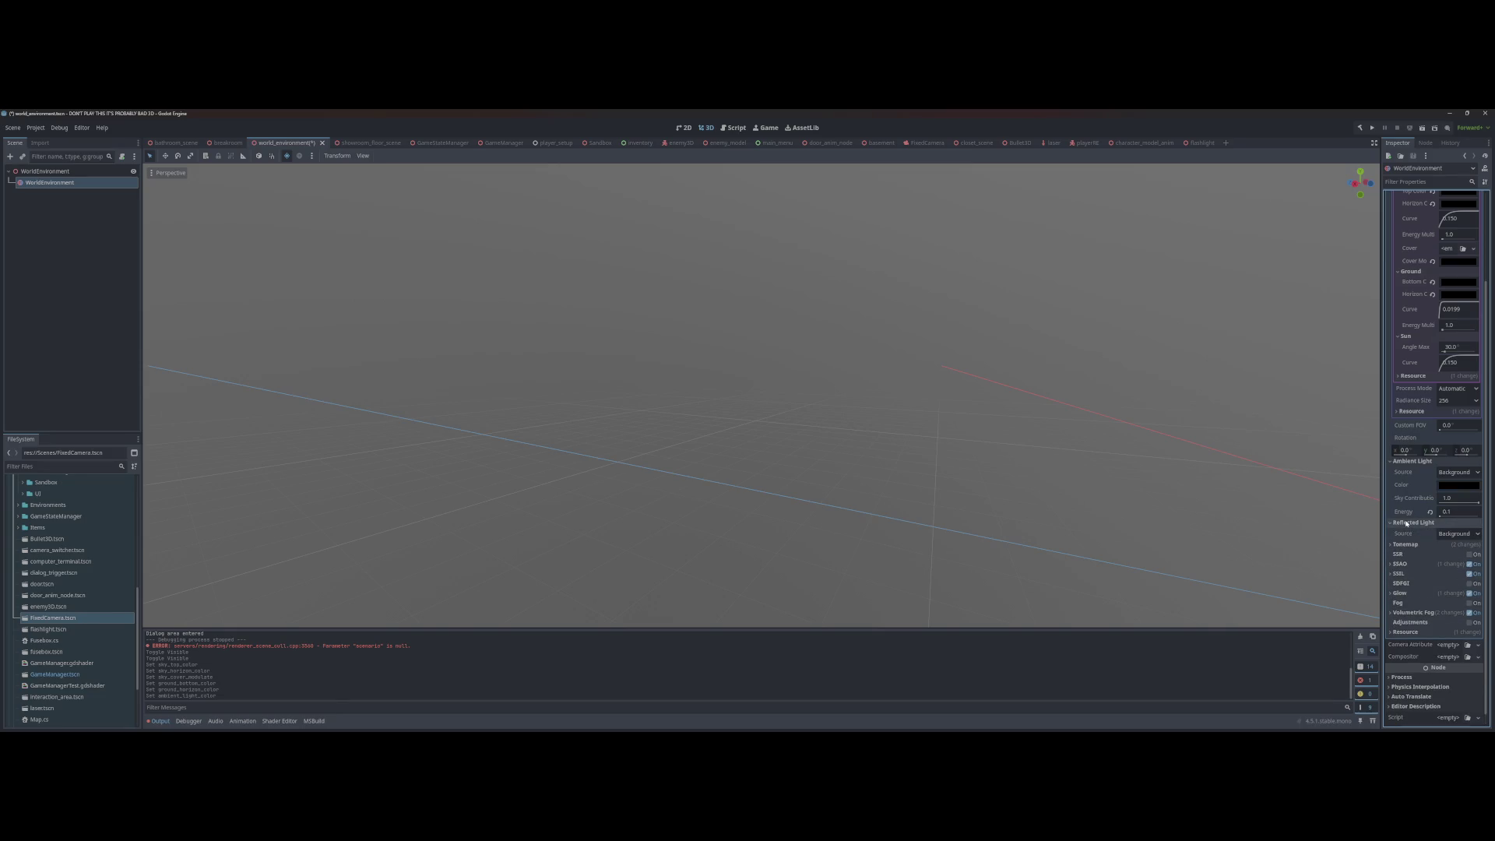
pyautogui.click(1412, 524)
pyautogui.click(1410, 533)
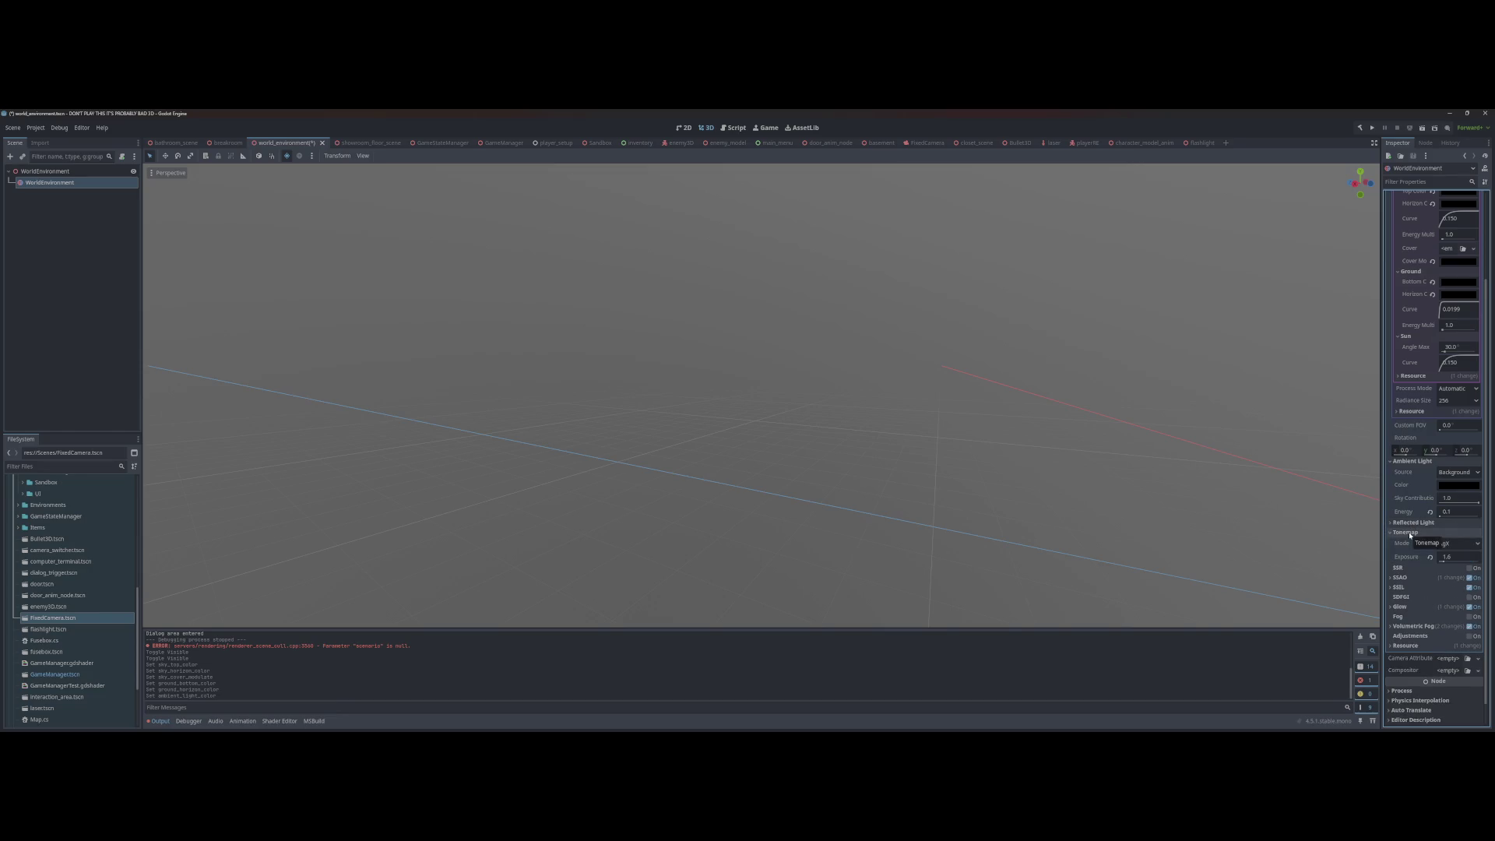
pyautogui.click(1408, 533)
# Step: Clear the selection and launch the game to see the darker result
pyautogui.scroll(2, 1433, 548)
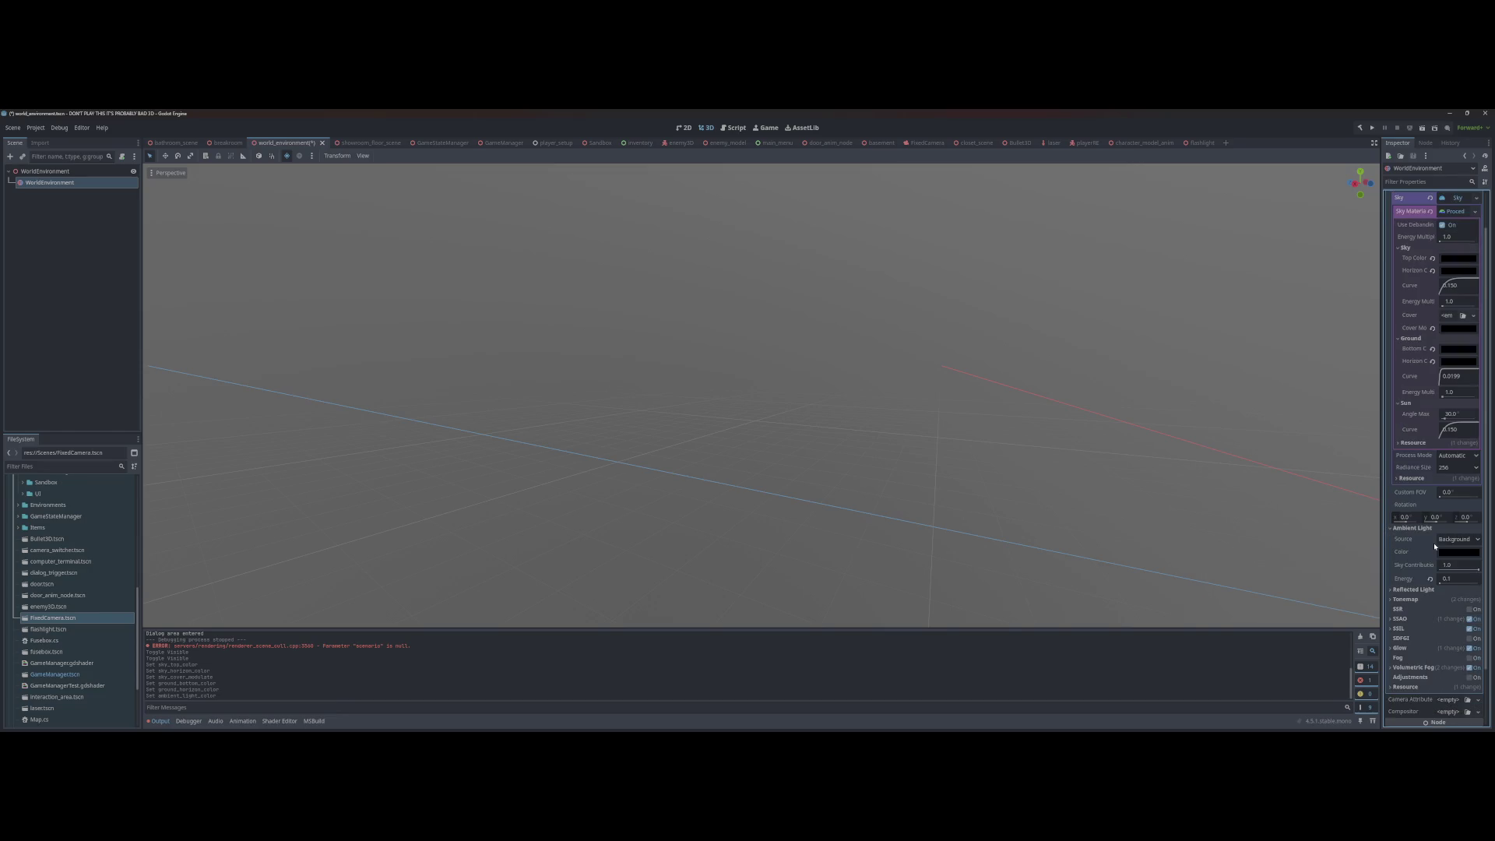
pyautogui.scroll(1, 1427, 522)
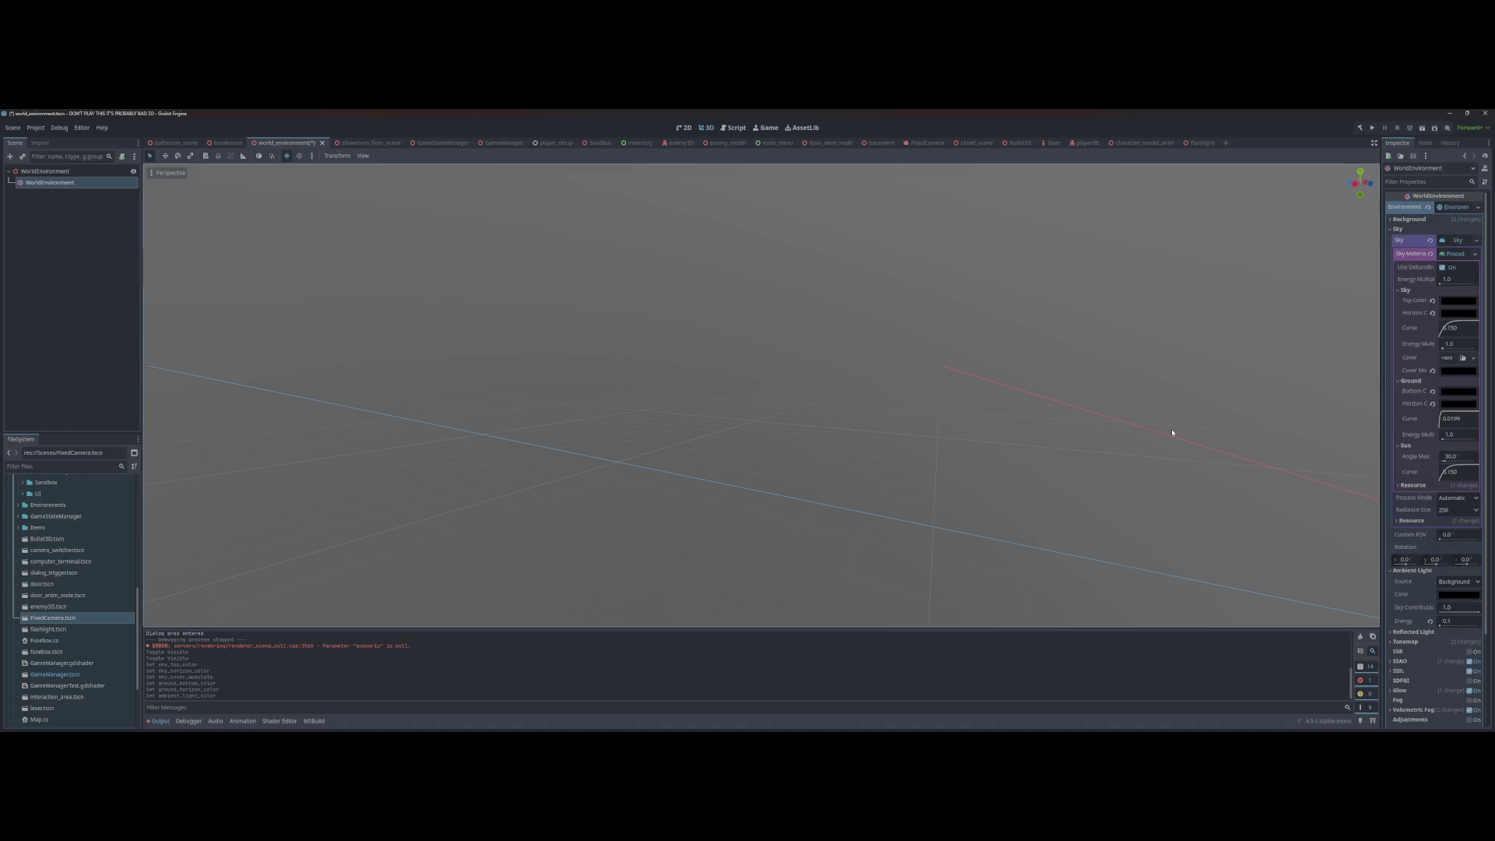
pyautogui.click(970, 394)
pyautogui.press('F5')
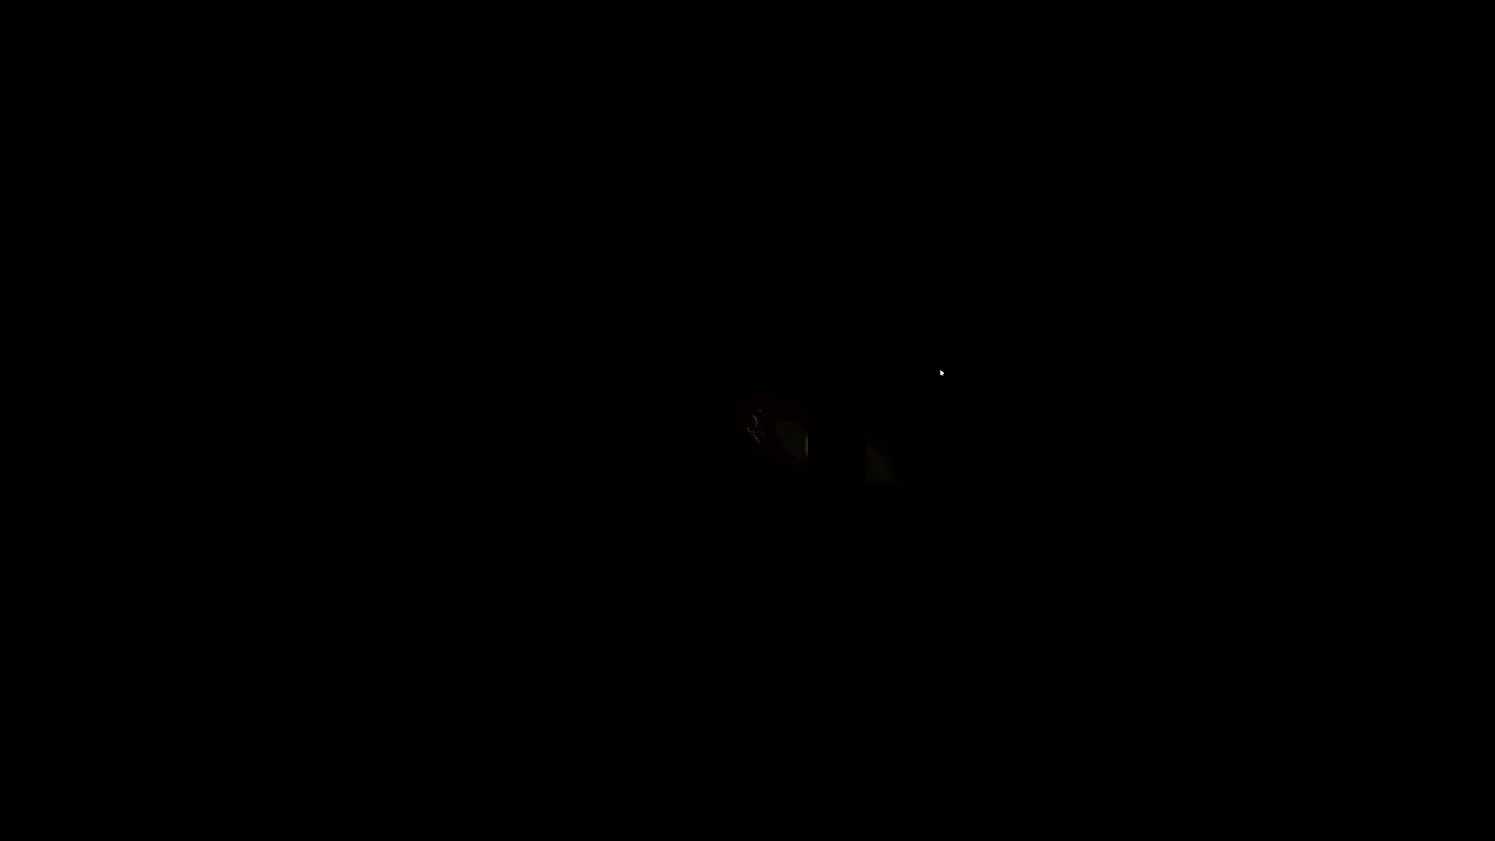
# Step: Stop the game, then play-test the bathroom scene and stop again
pyautogui.press('F8')
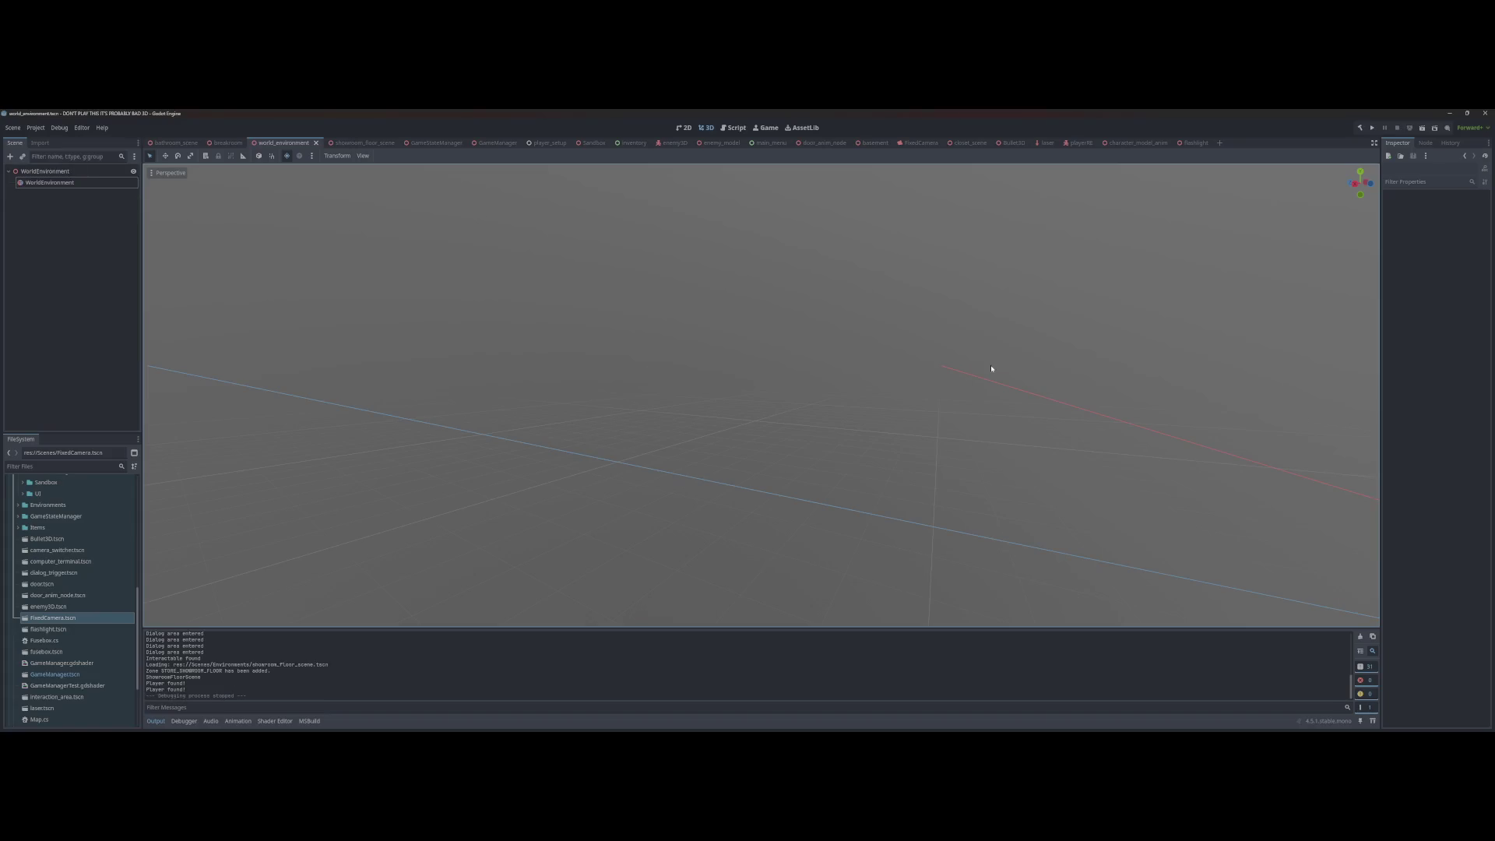
pyautogui.click(173, 142)
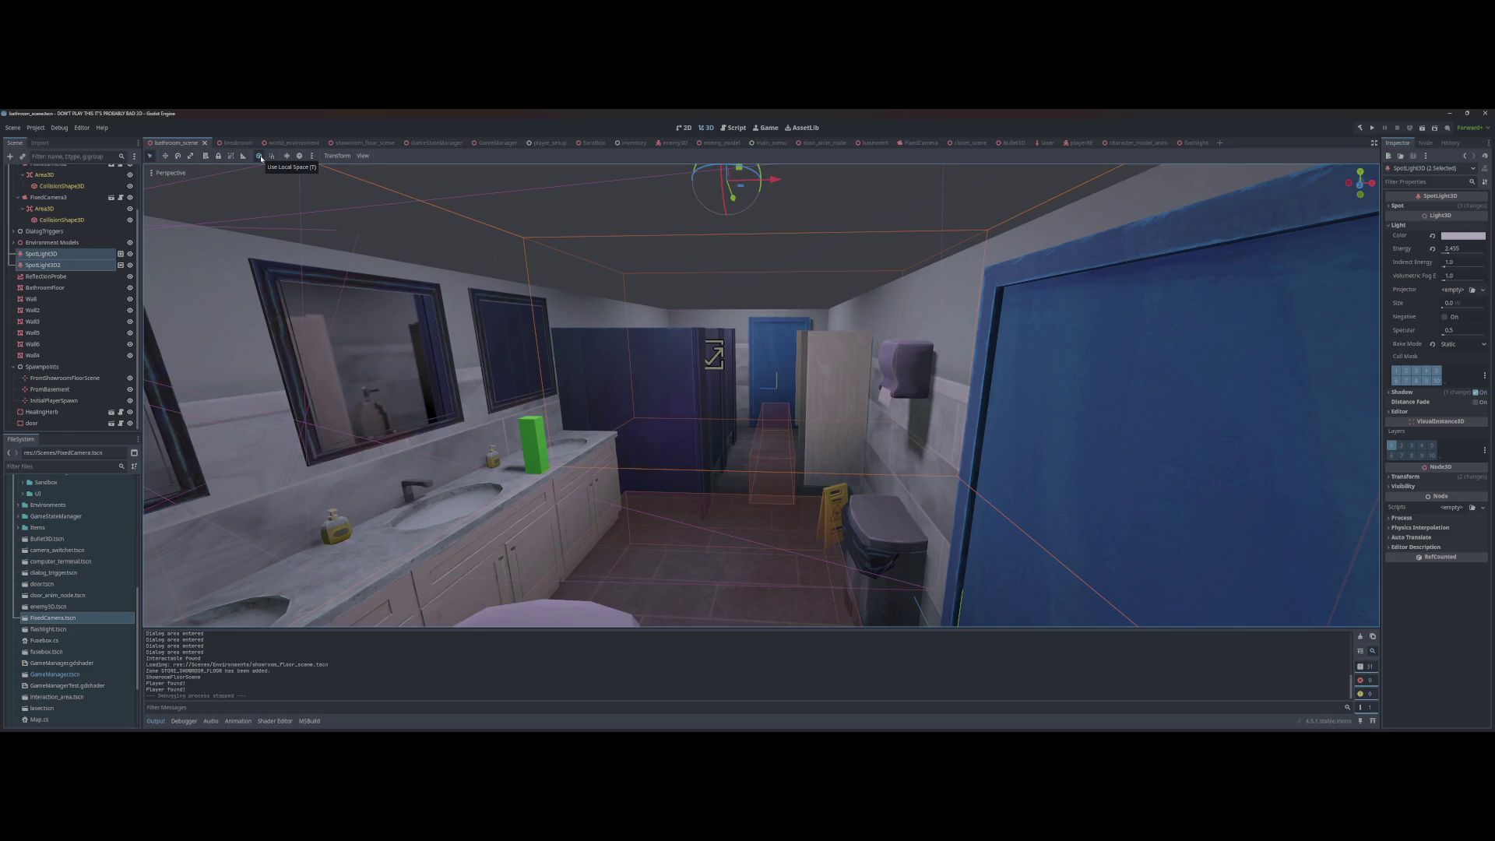
pyautogui.press('F5')
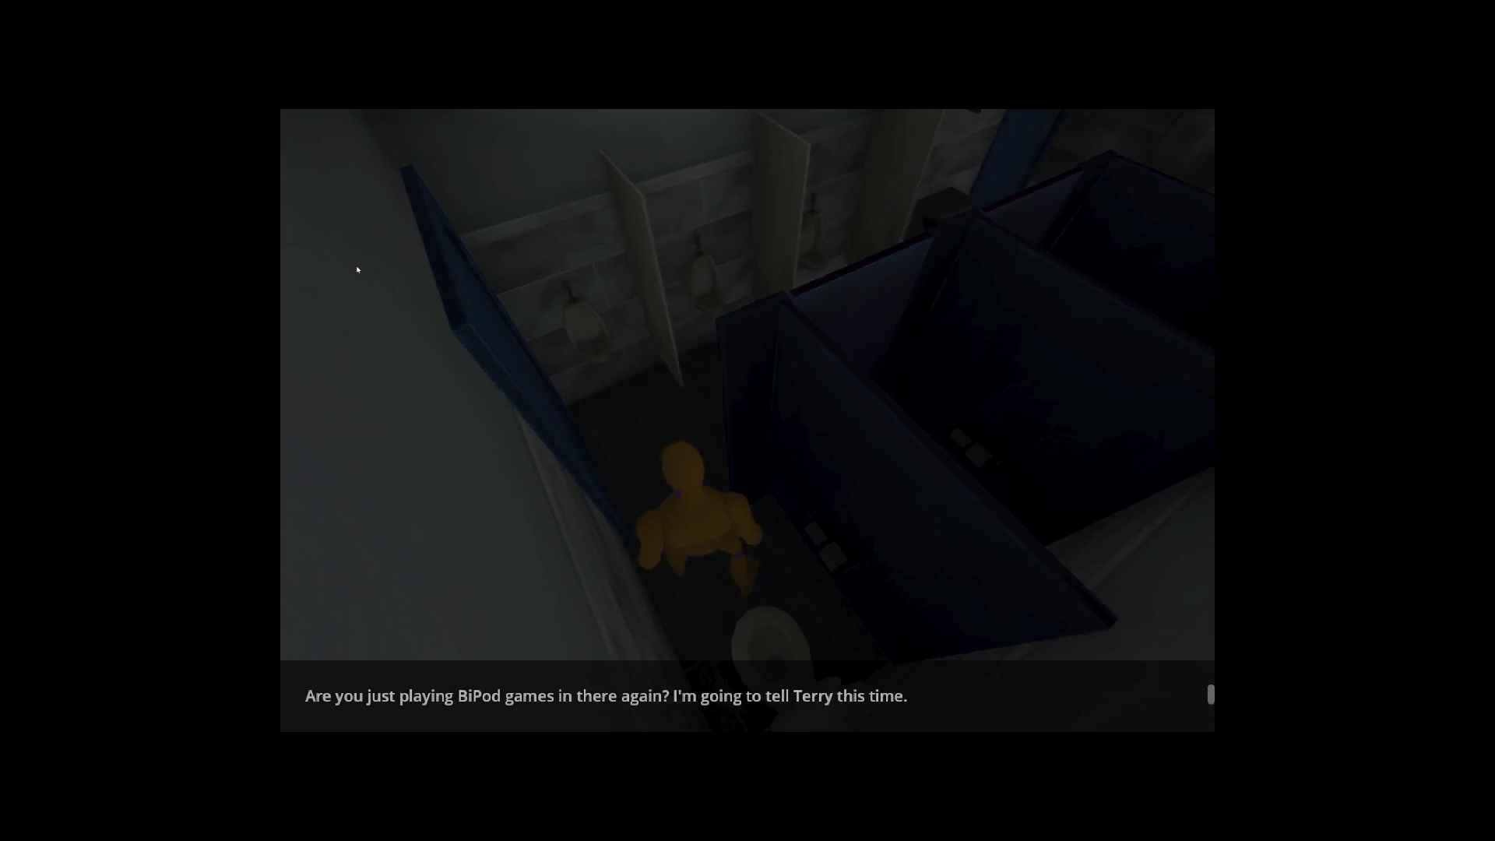
pyautogui.click(358, 270)
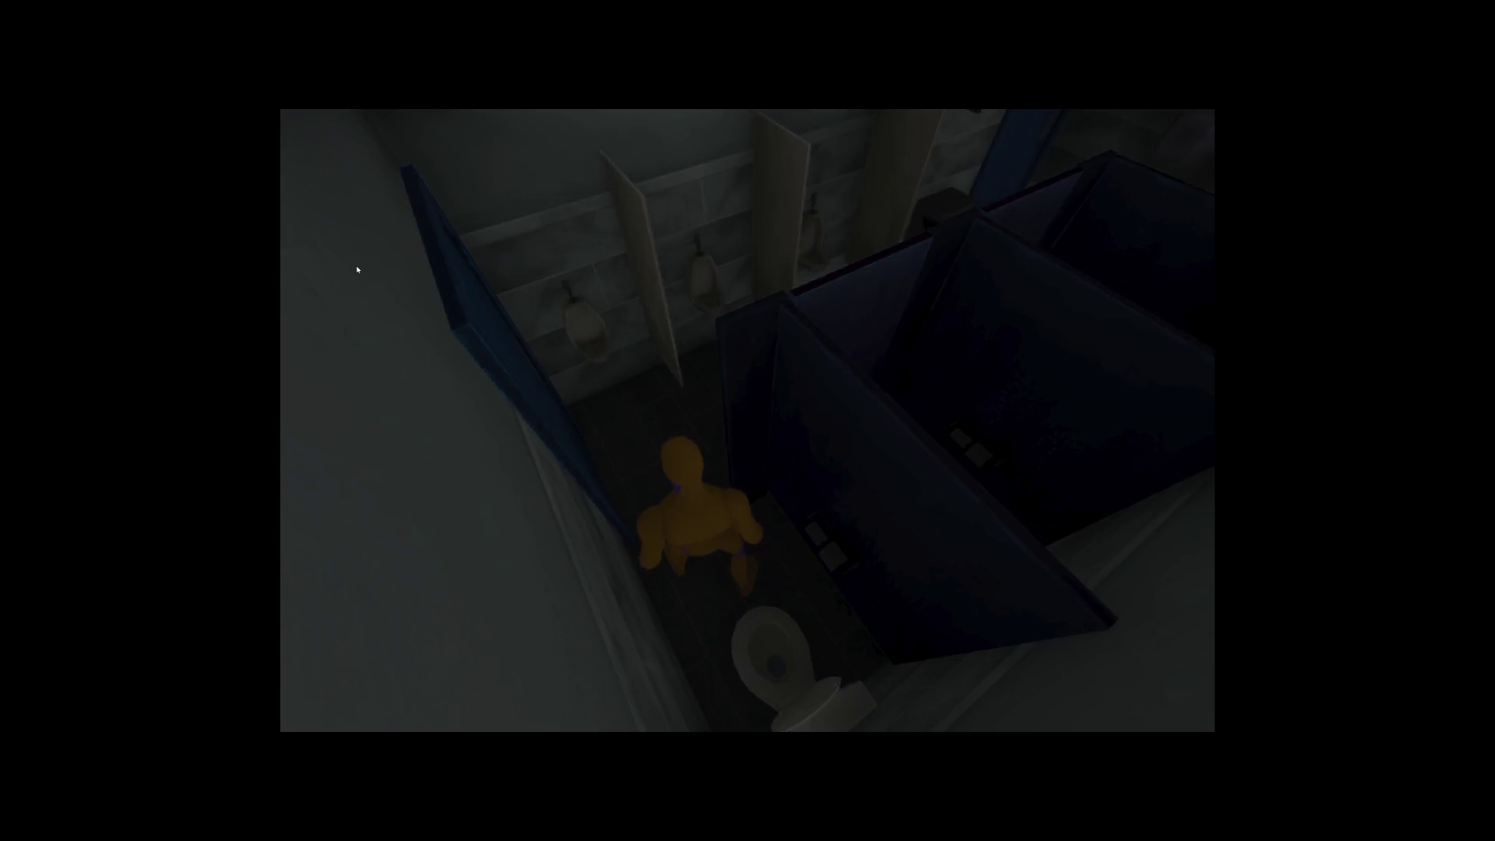
pyautogui.press('F8')
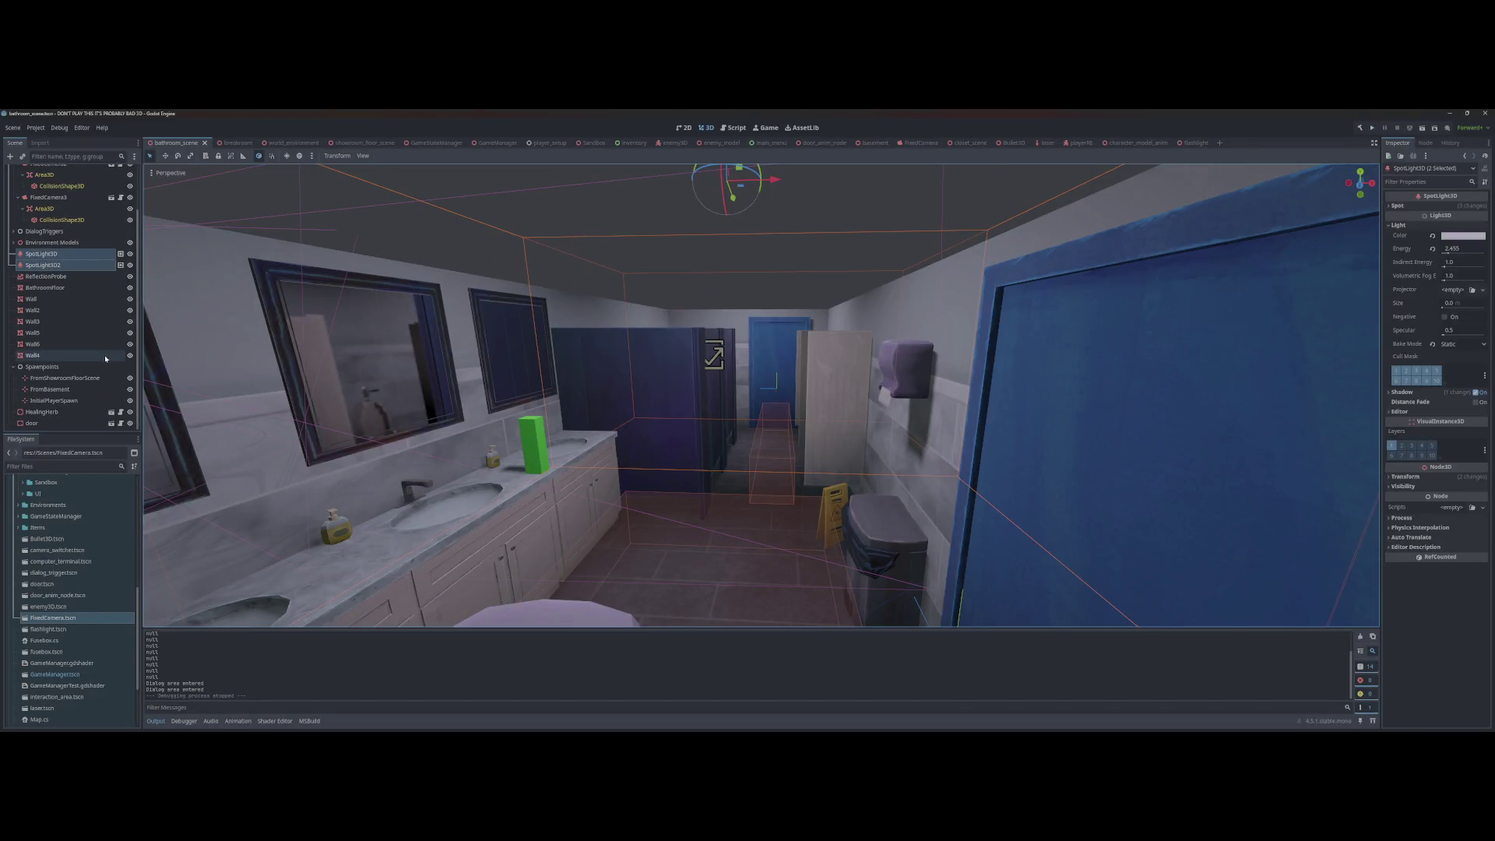
# Step: Hide one bathroom SpotLight3D, save and test the darker room, then select the ReflectionProbe
pyautogui.scroll(3, 106, 358)
pyautogui.click(131, 318)
pyautogui.click(130, 308)
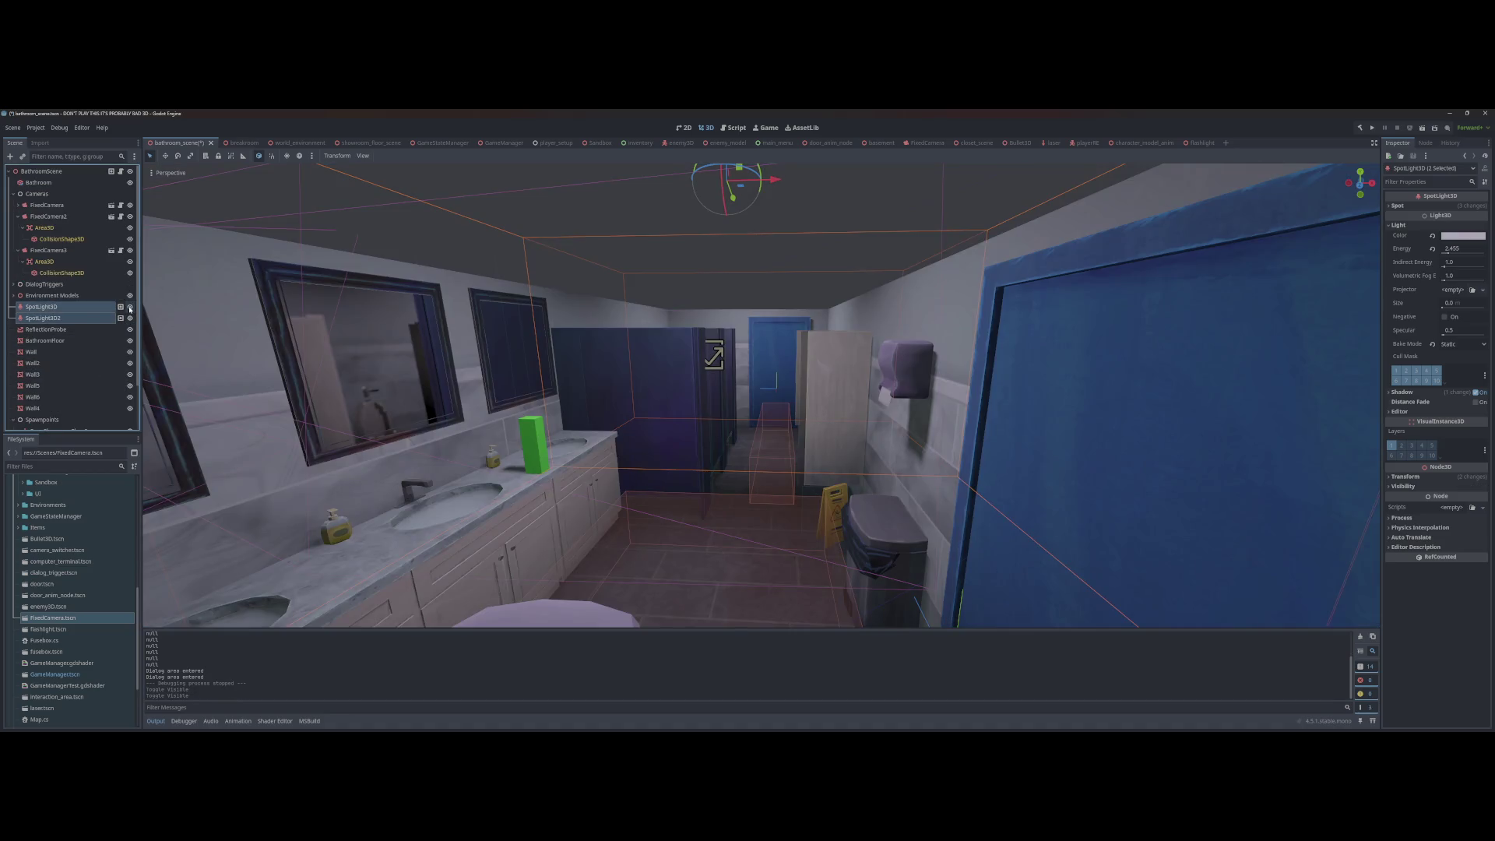
pyautogui.click(130, 316)
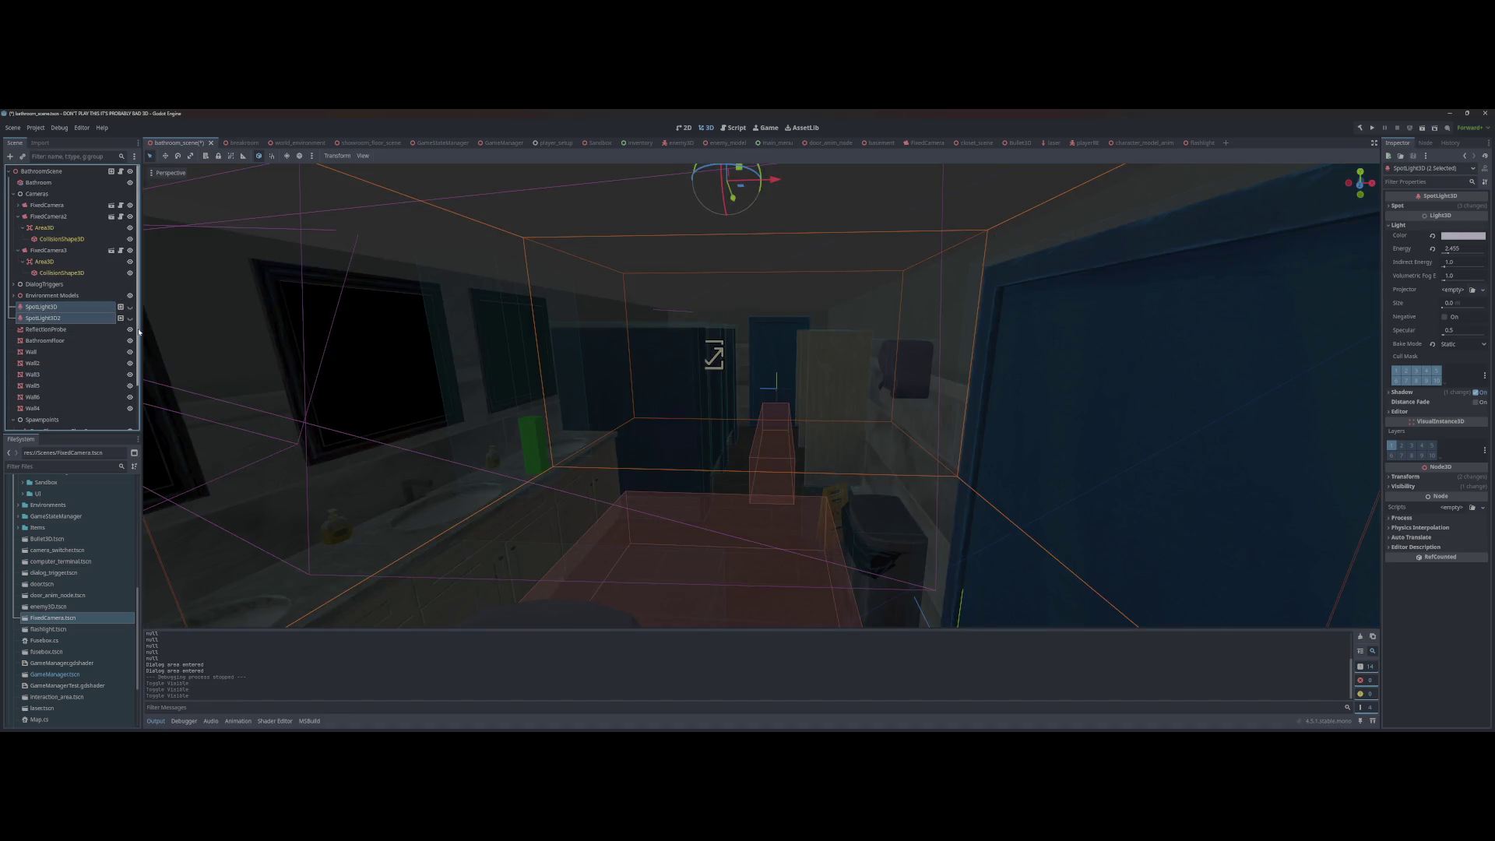
pyautogui.press('F5')
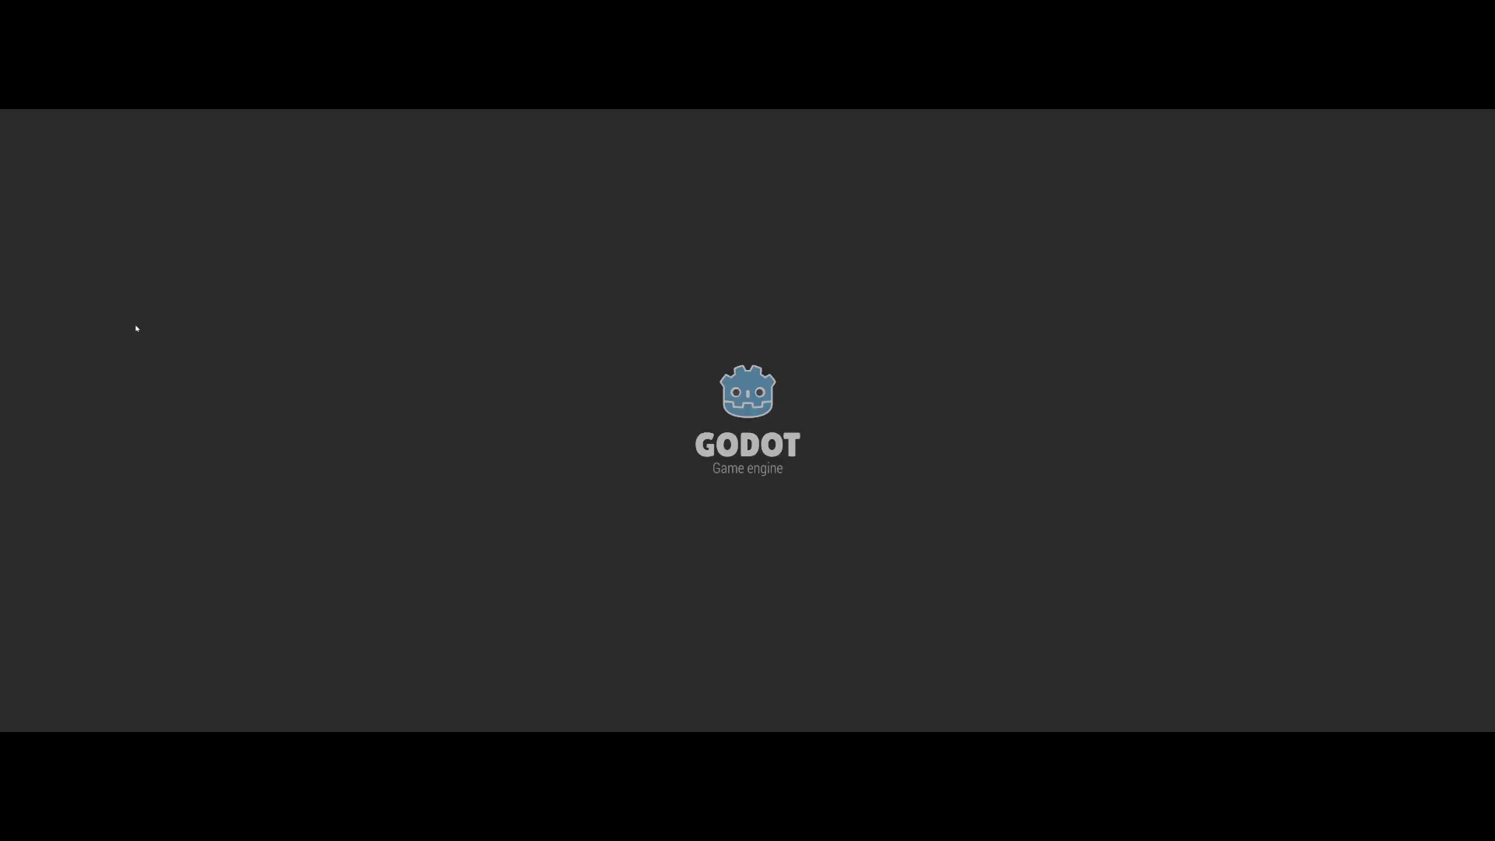
pyautogui.press('F8')
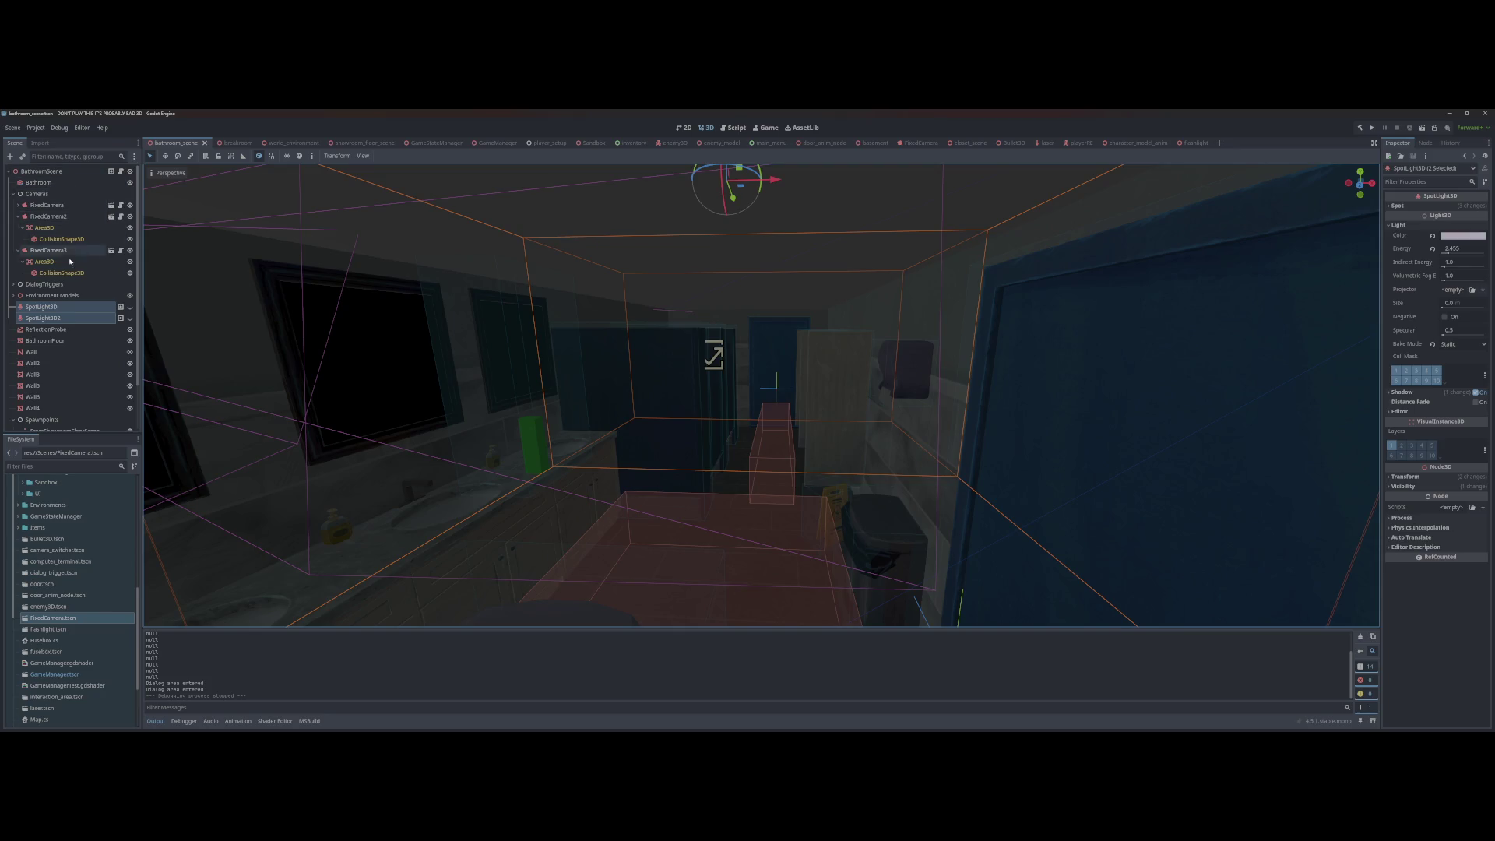
pyautogui.scroll(-3, 70, 265)
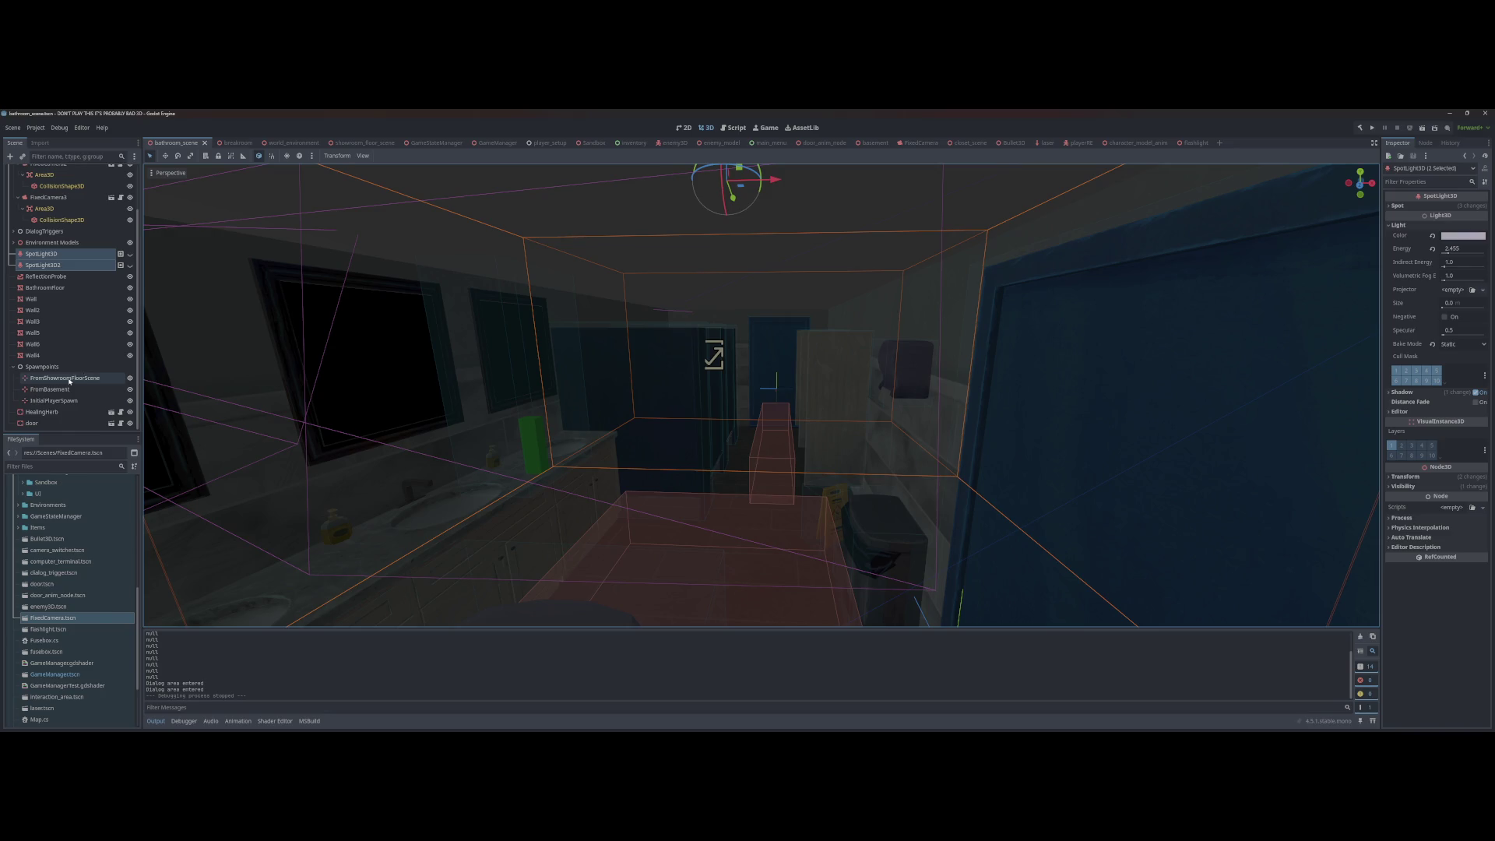
pyautogui.click(45, 276)
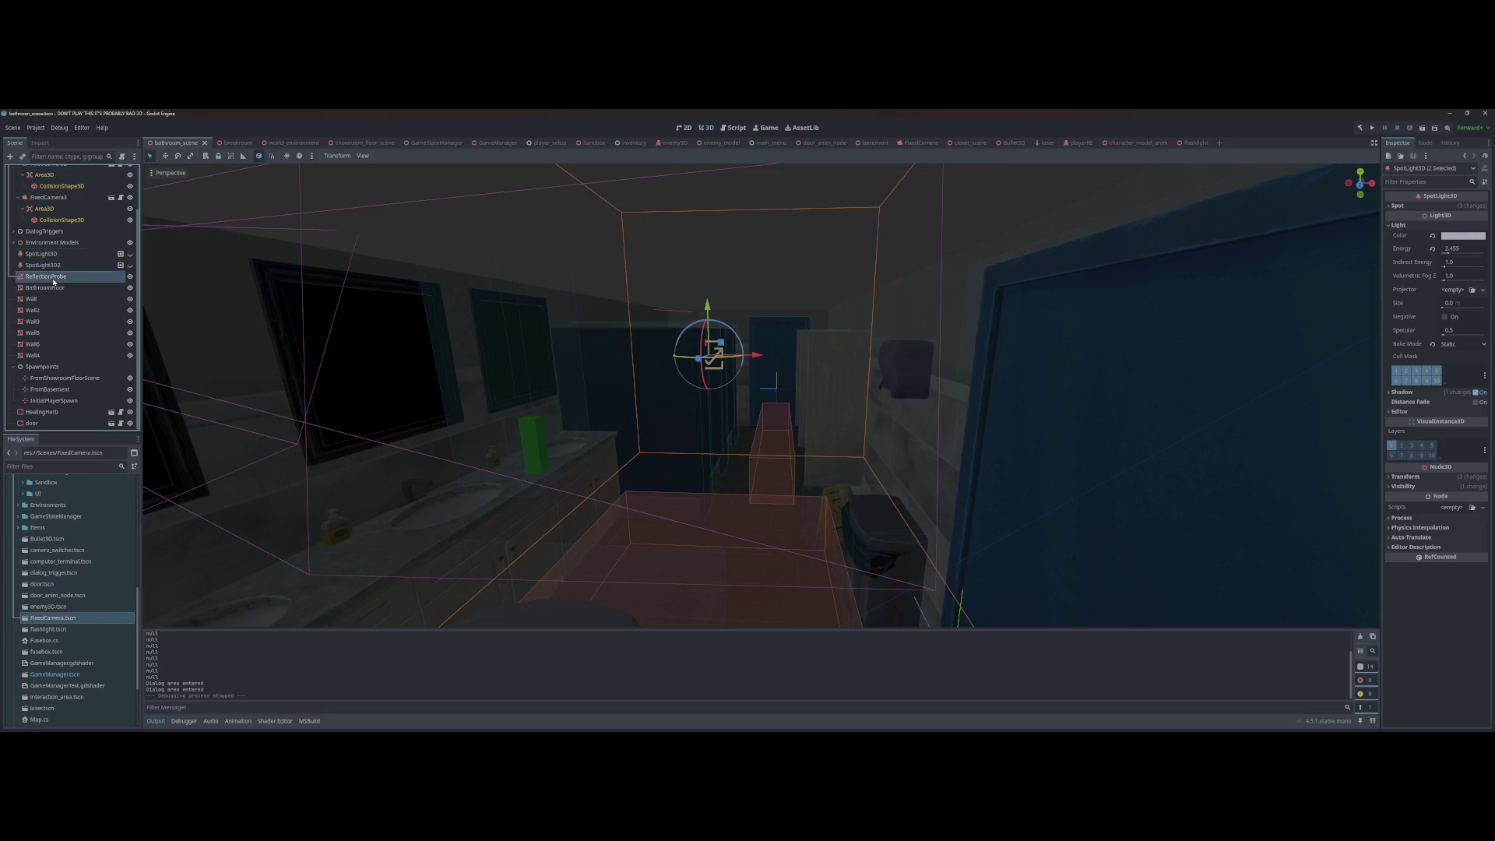
# Step: Run a new game, then show the bathroom ReflectionProbe and rerun to compare
pyautogui.click(131, 277)
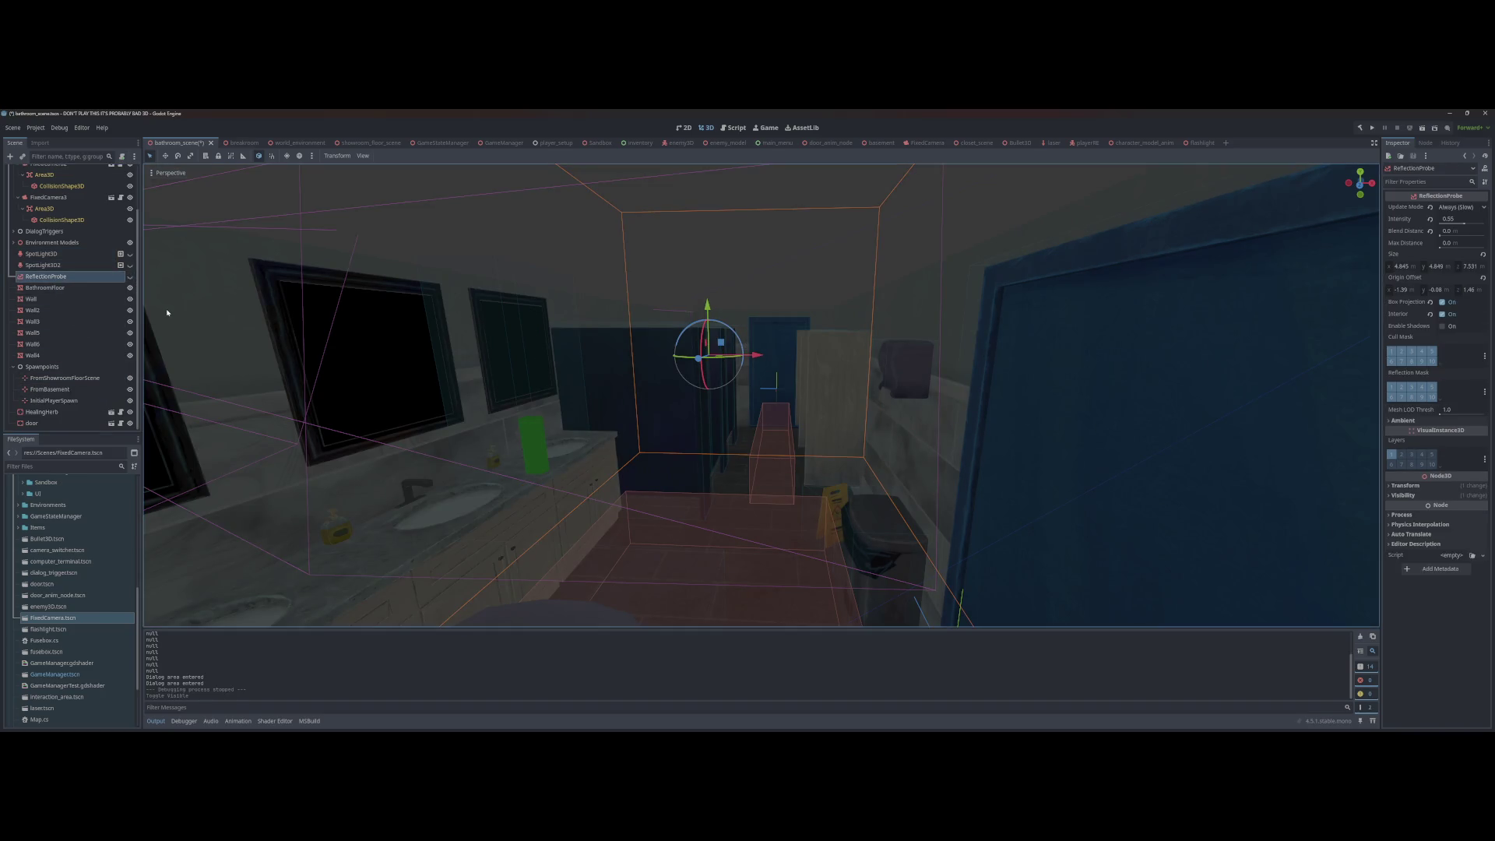
pyautogui.press('F5')
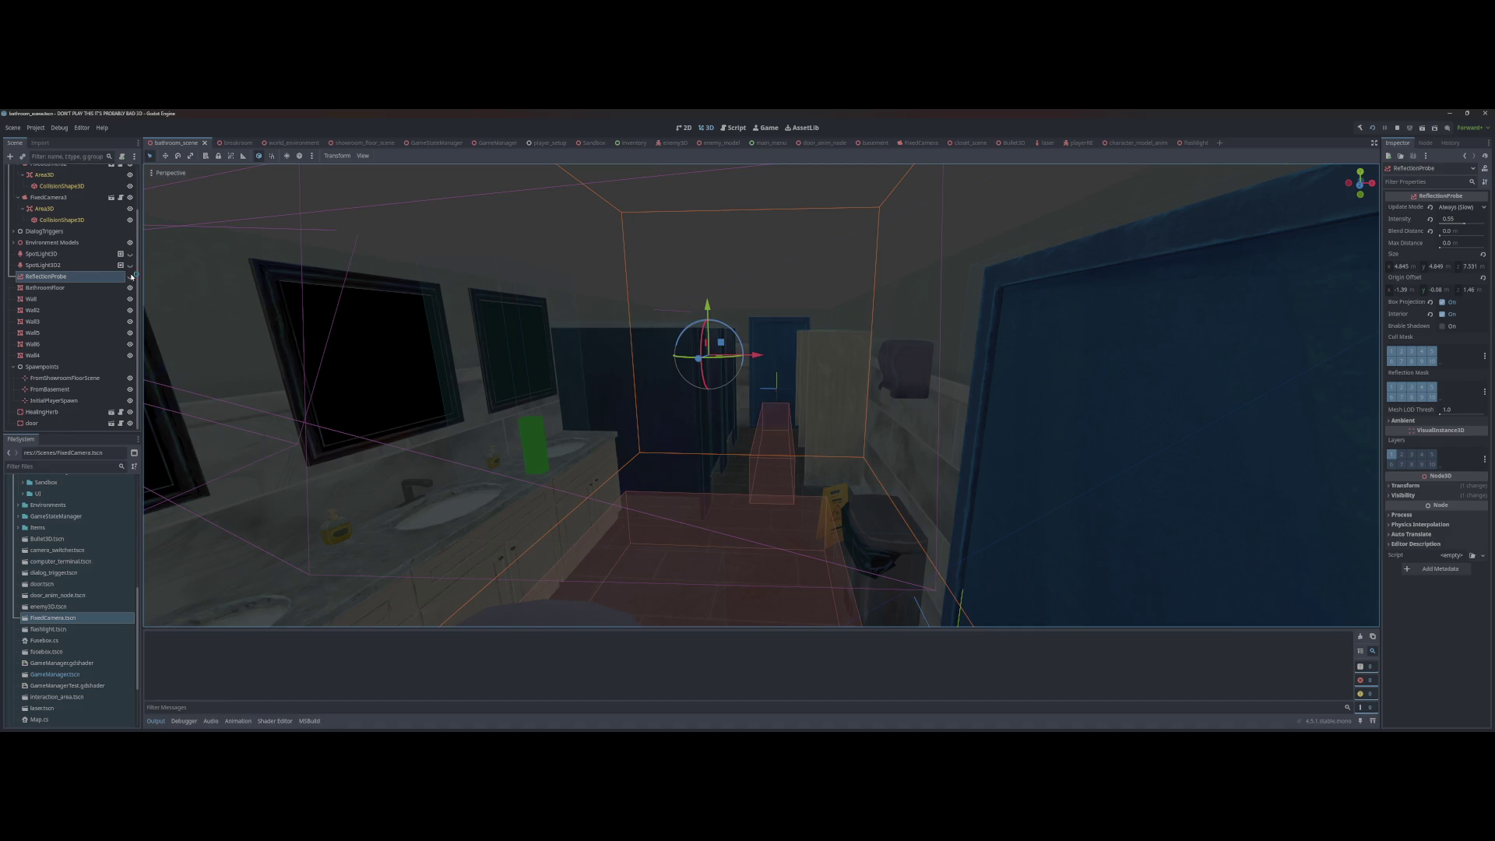
pyautogui.press('Return')
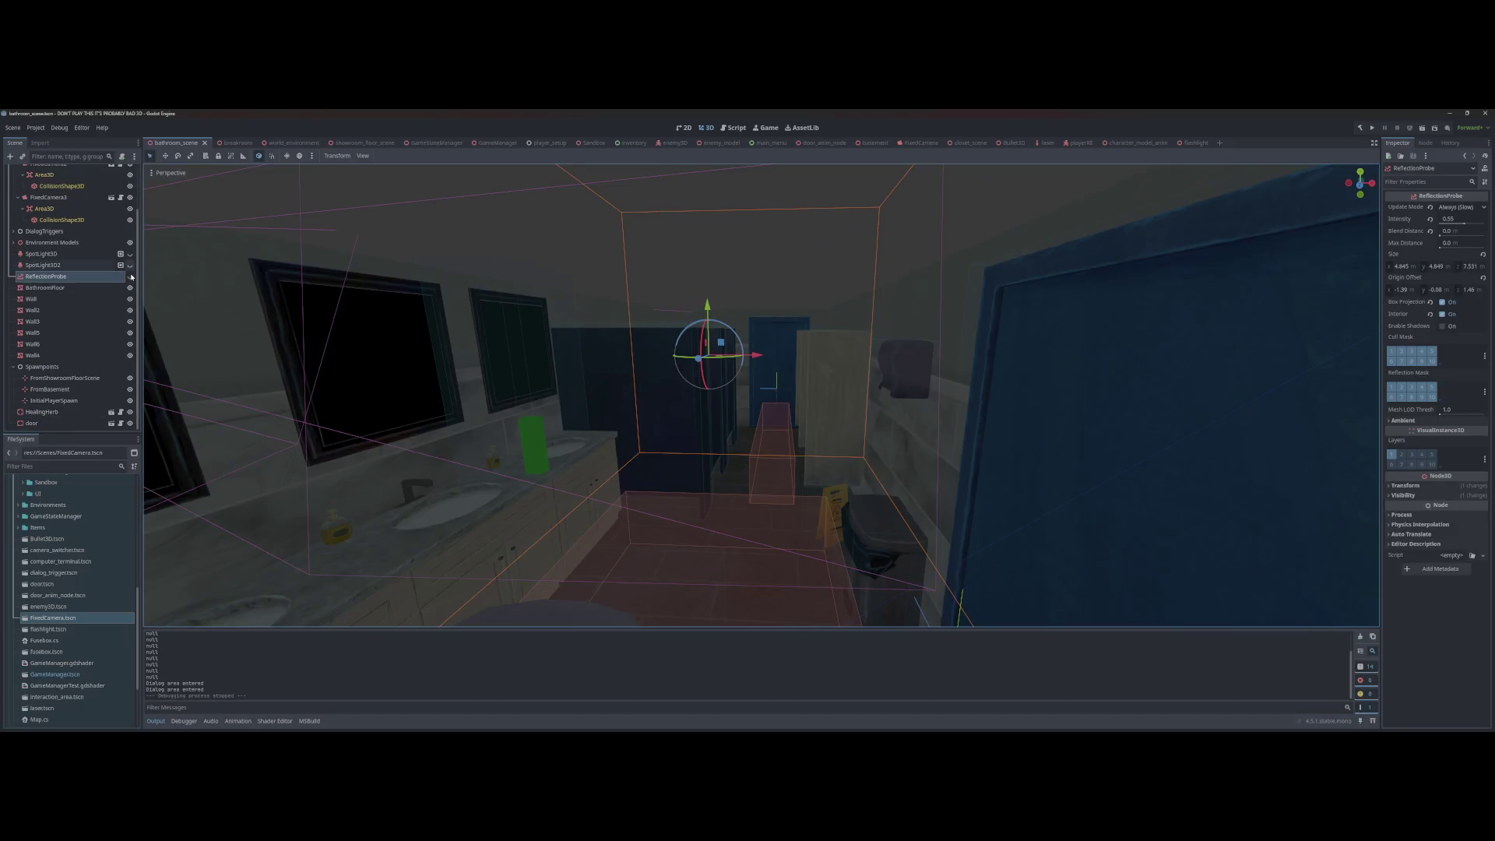
pyautogui.click(131, 278)
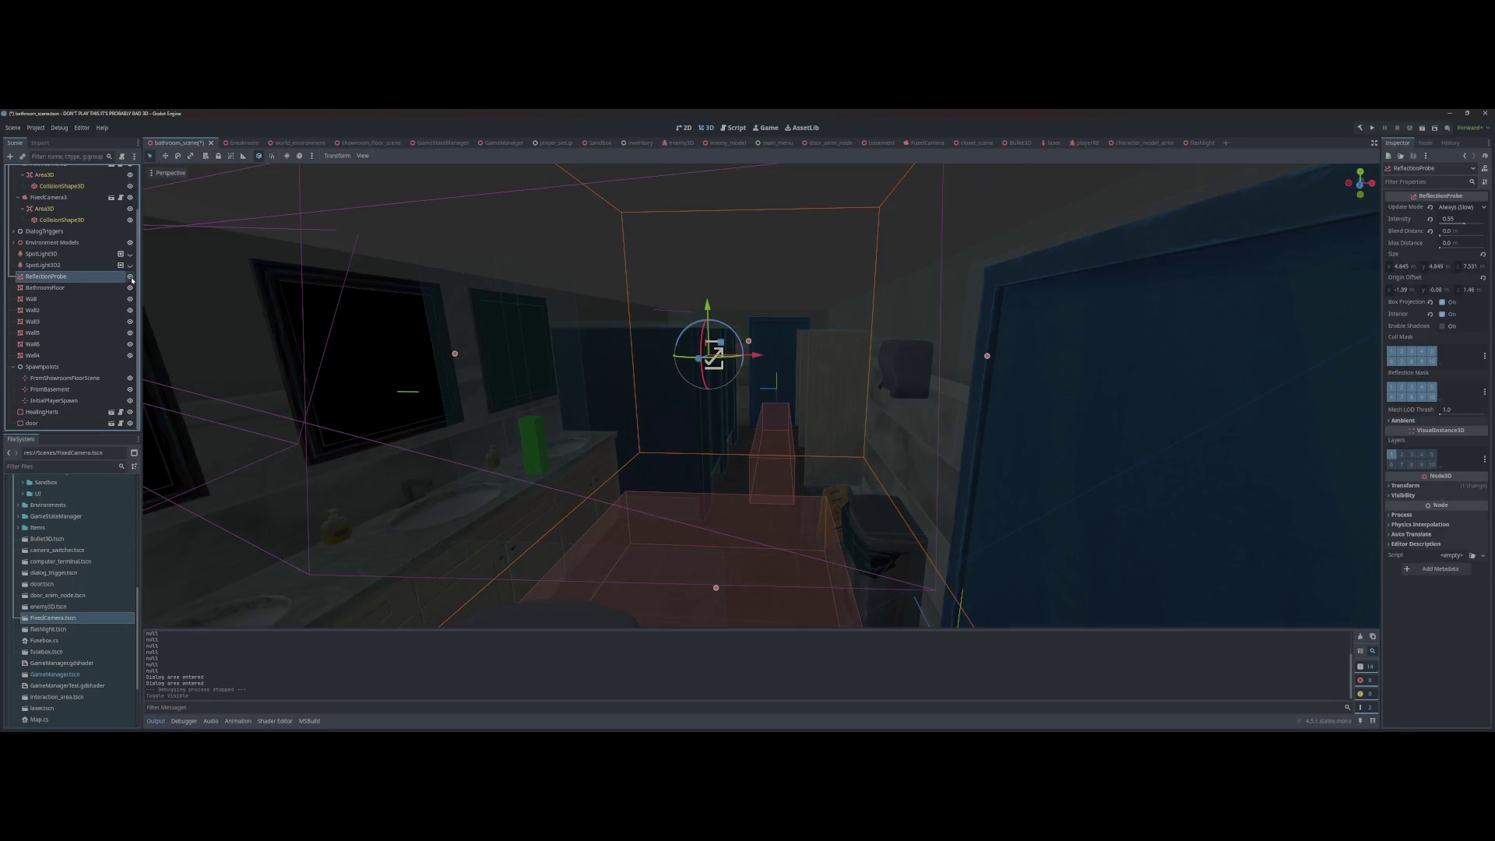
pyautogui.press('F5')
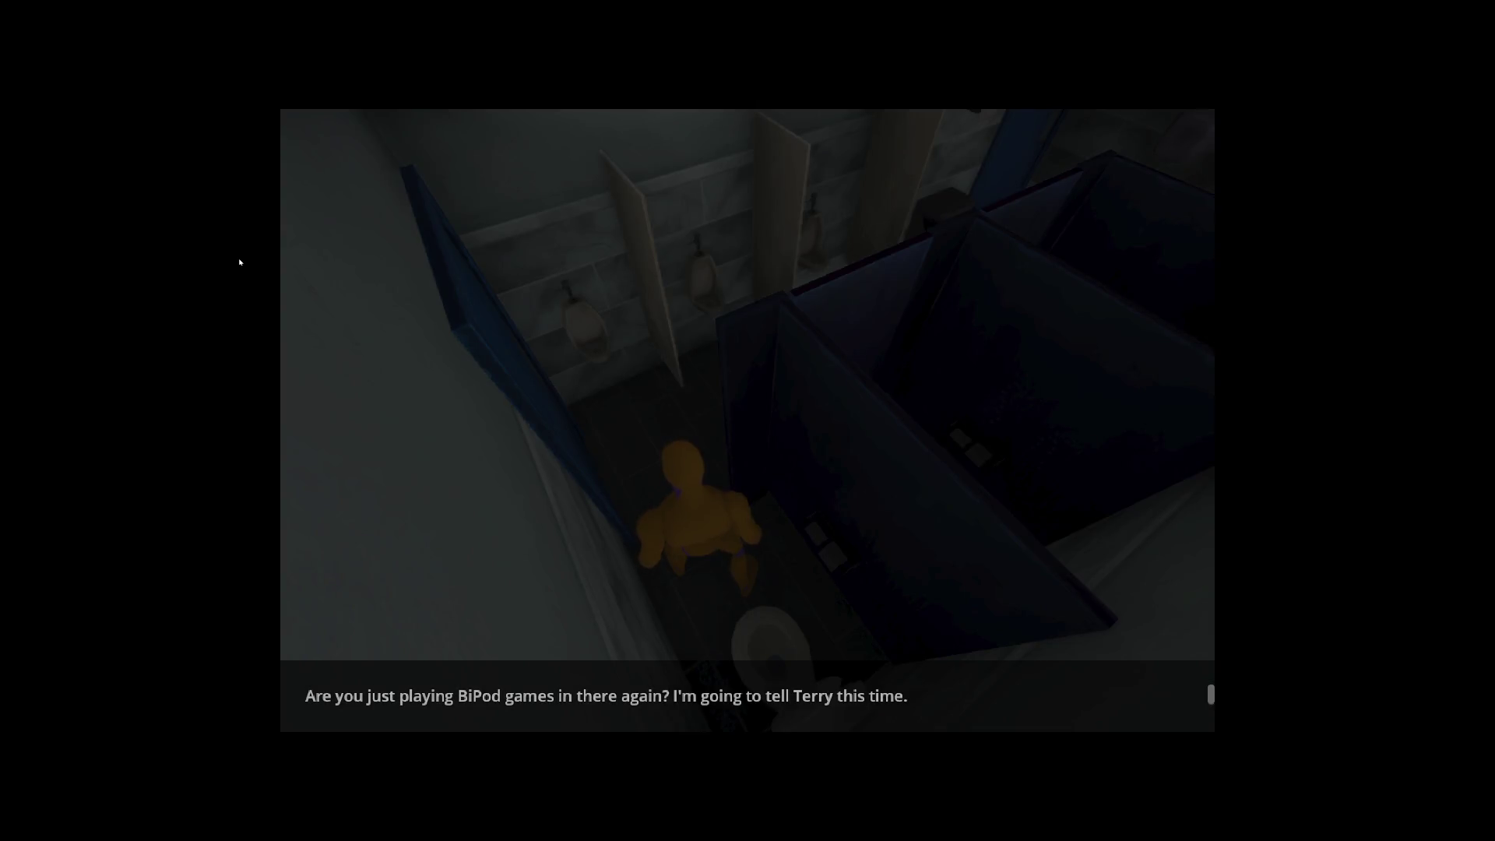
# Step: Stop the game, hide the ReflectionProbe, run again, then open the breakroom scene
pyautogui.press('F8')
pyautogui.click(131, 277)
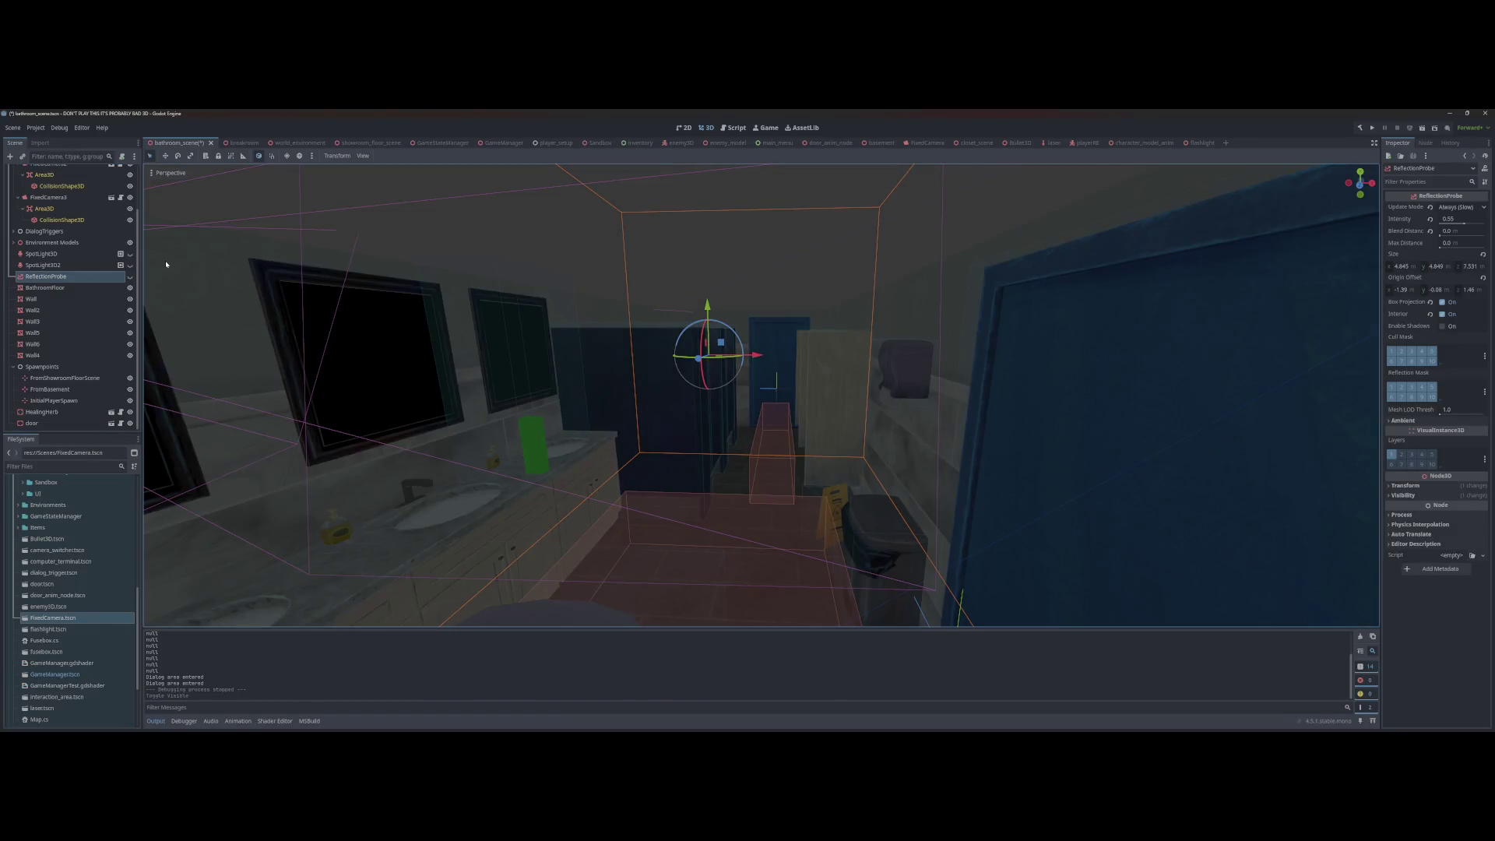
pyautogui.press('F5')
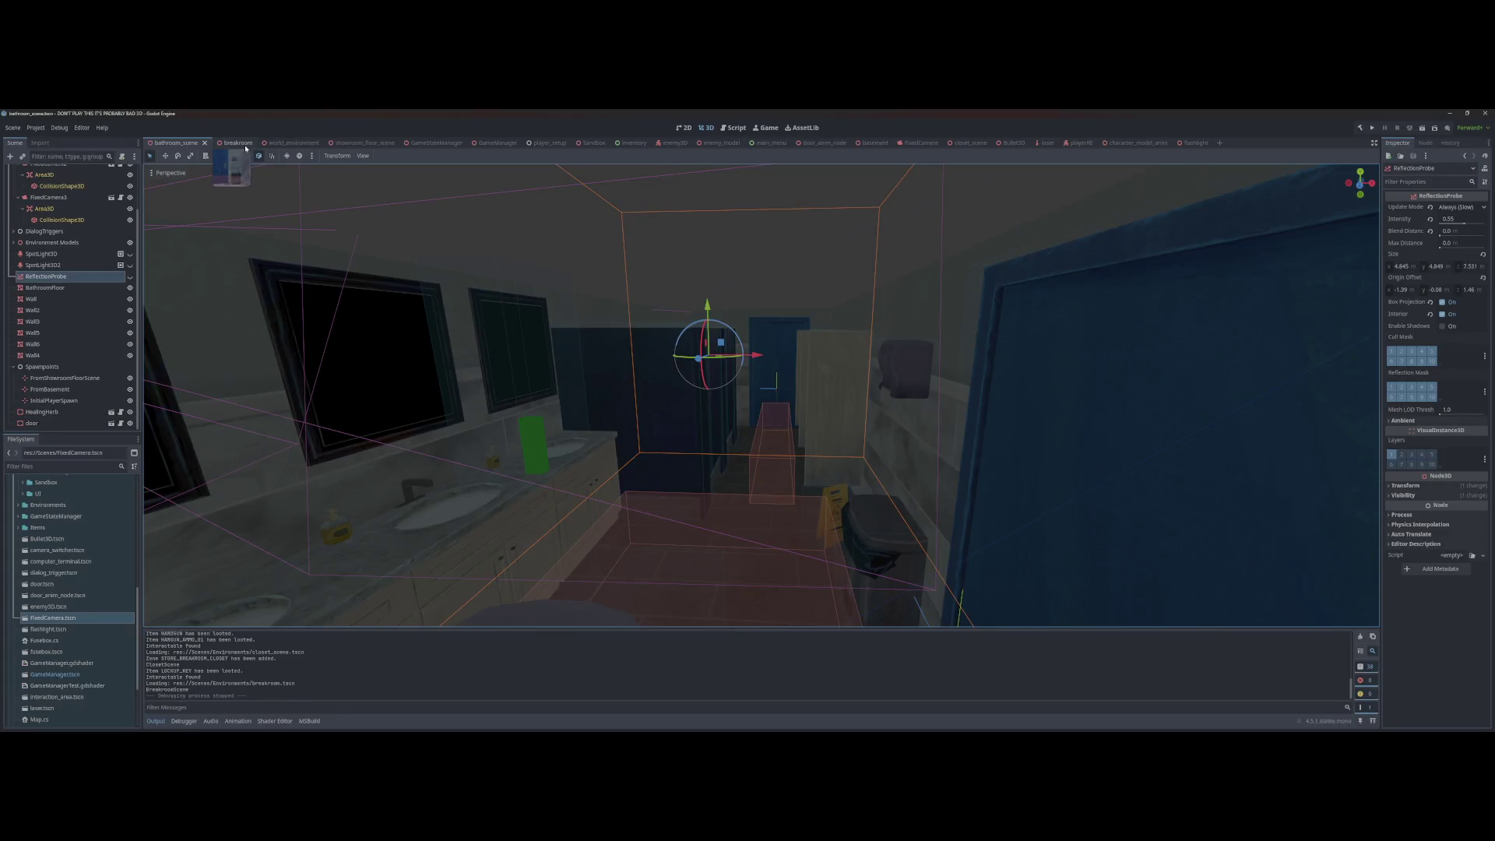
pyautogui.click(244, 144)
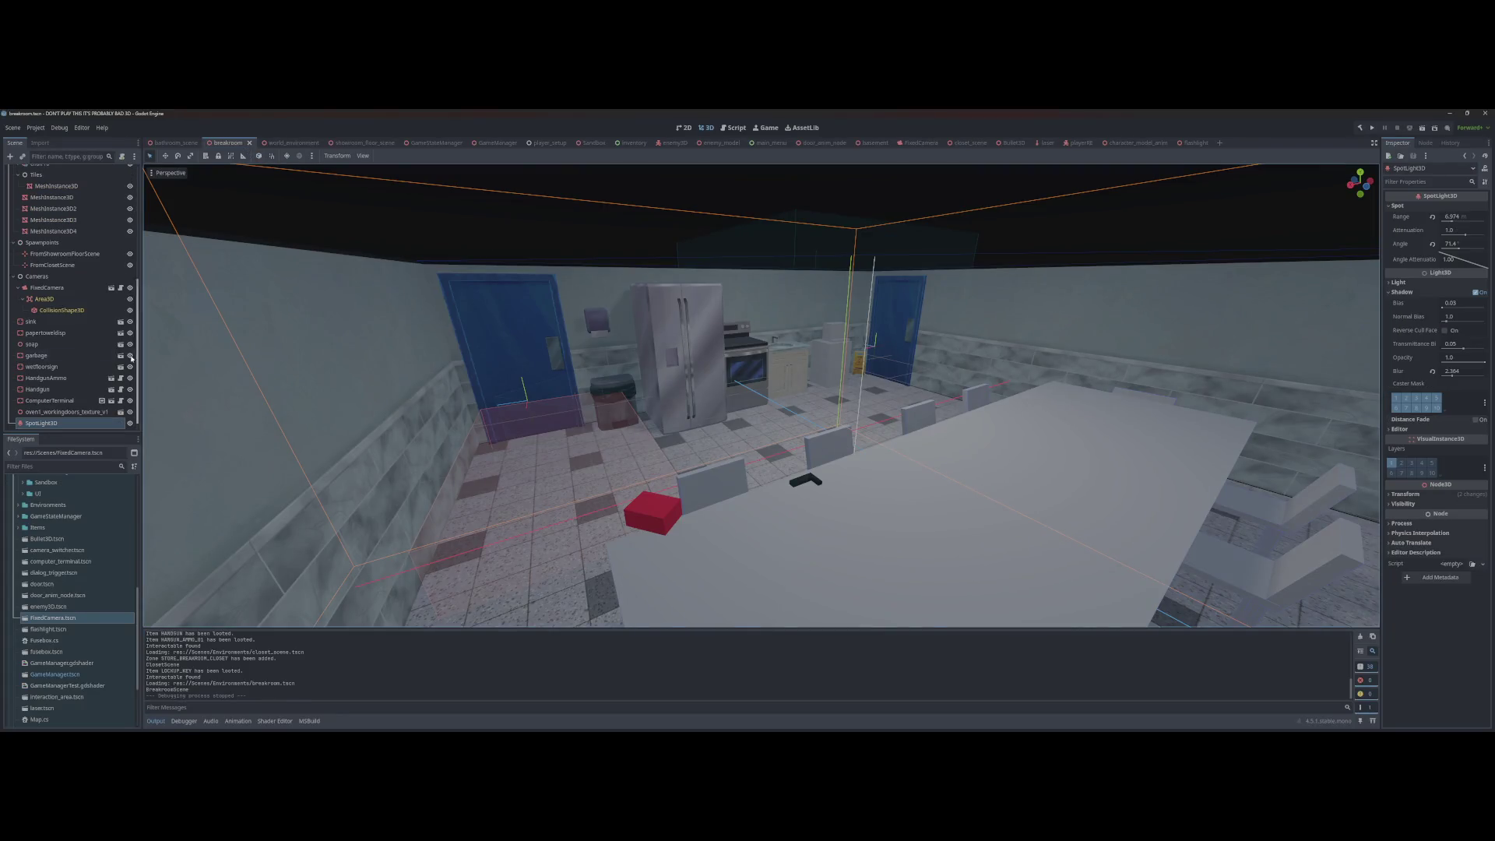
# Step: Make both bathroom SpotLight3Ds visible again
pyautogui.click(178, 144)
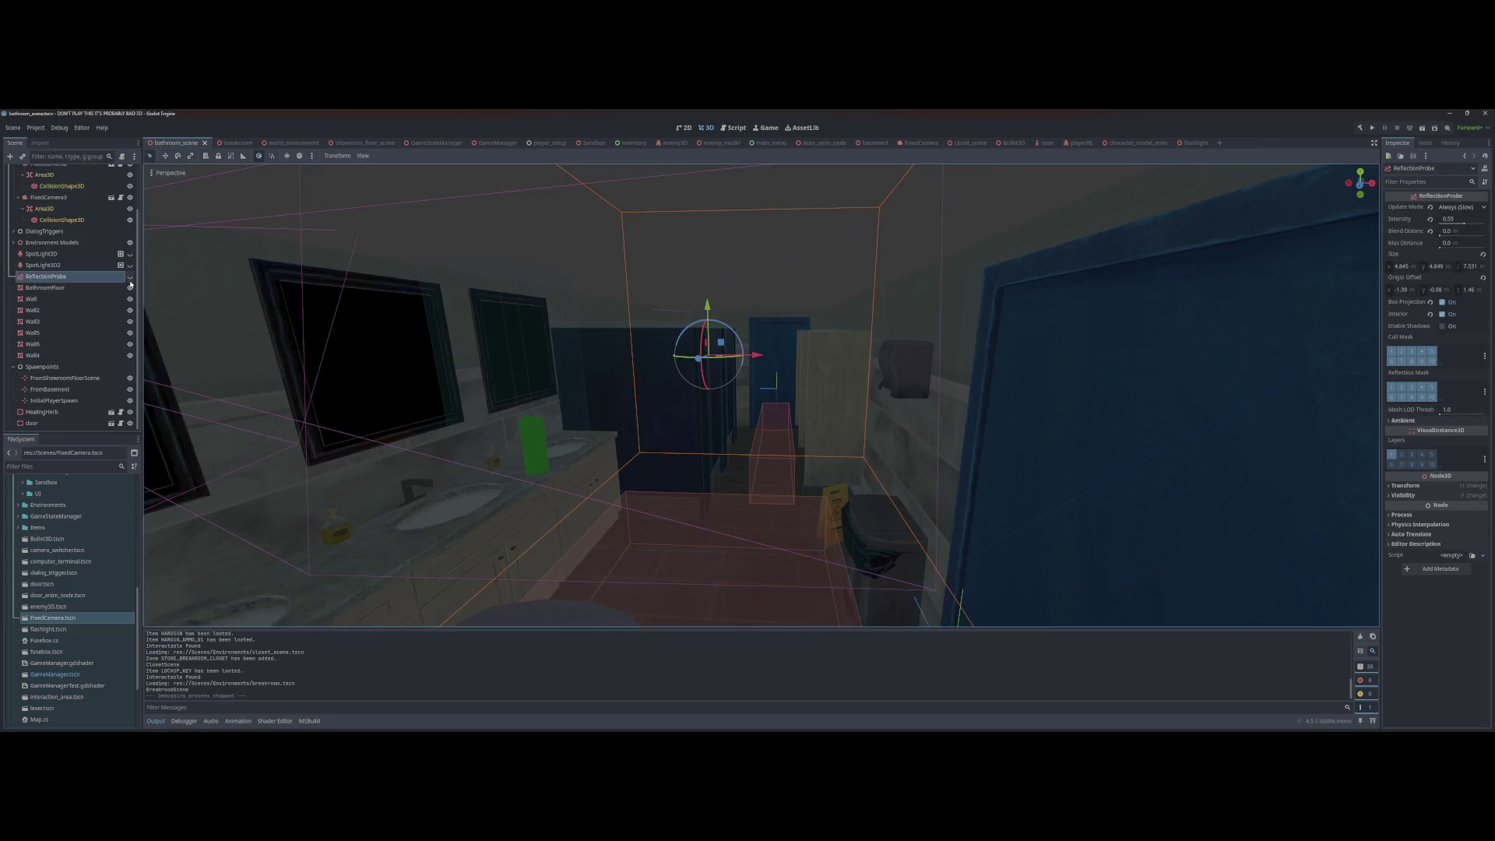
pyautogui.click(130, 265)
pyautogui.click(130, 254)
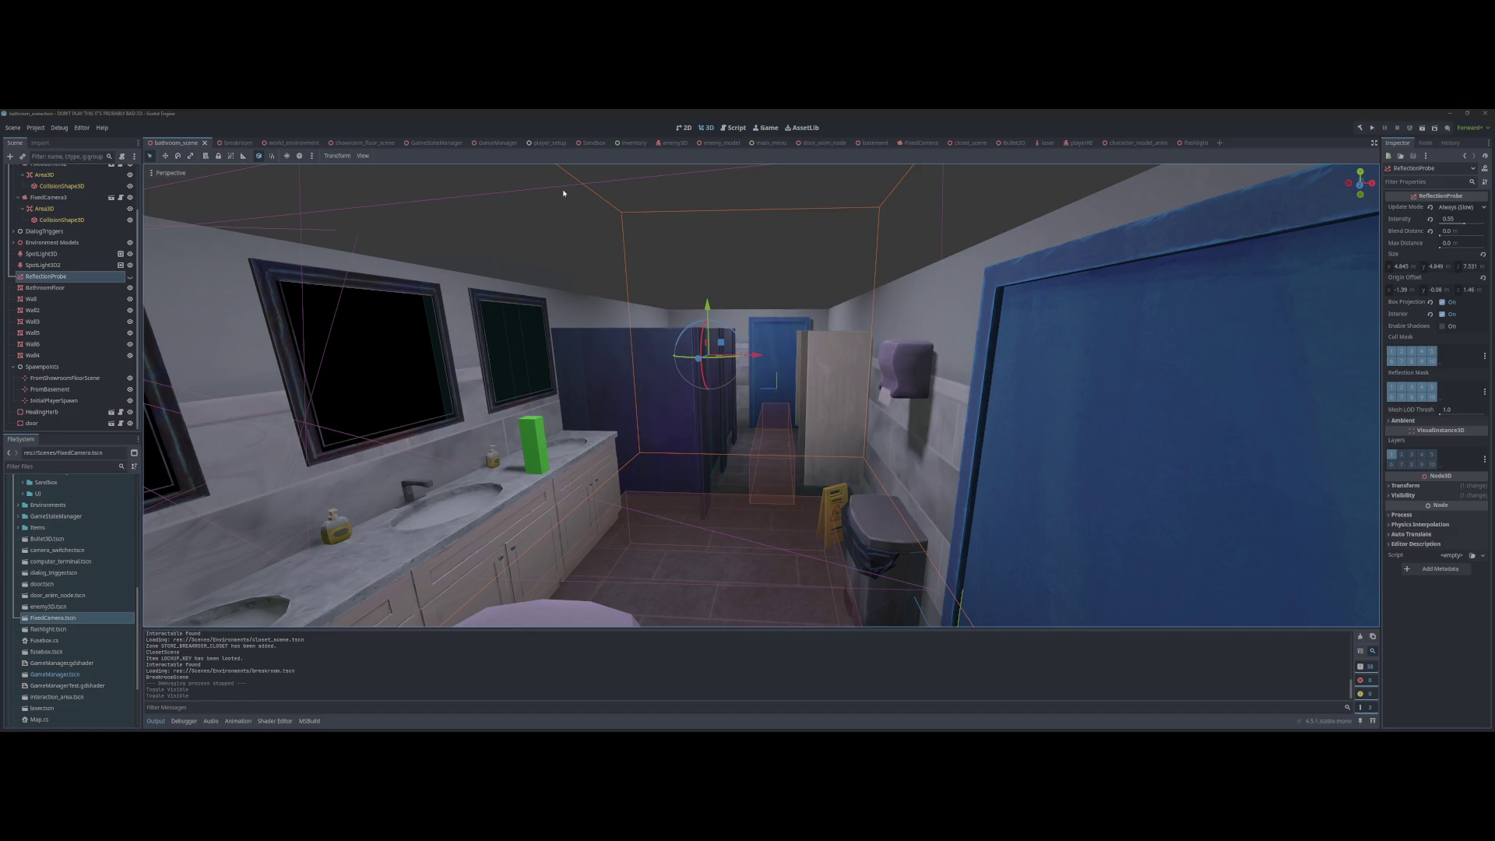
# Step: Add the breakroom spotlight to the StoreLights group
pyautogui.click(235, 145)
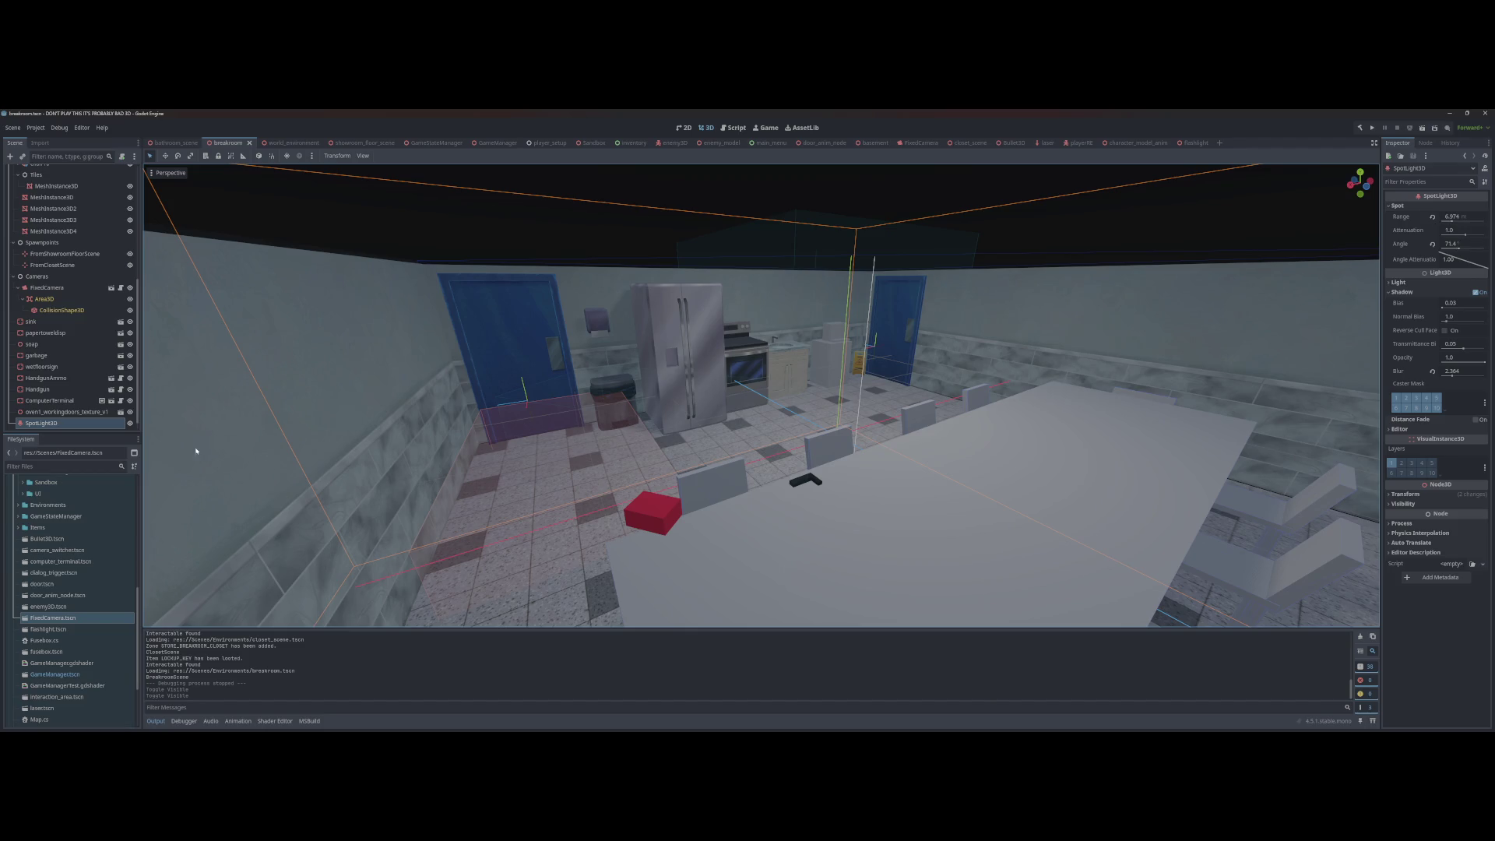
pyautogui.rightClick(113, 424)
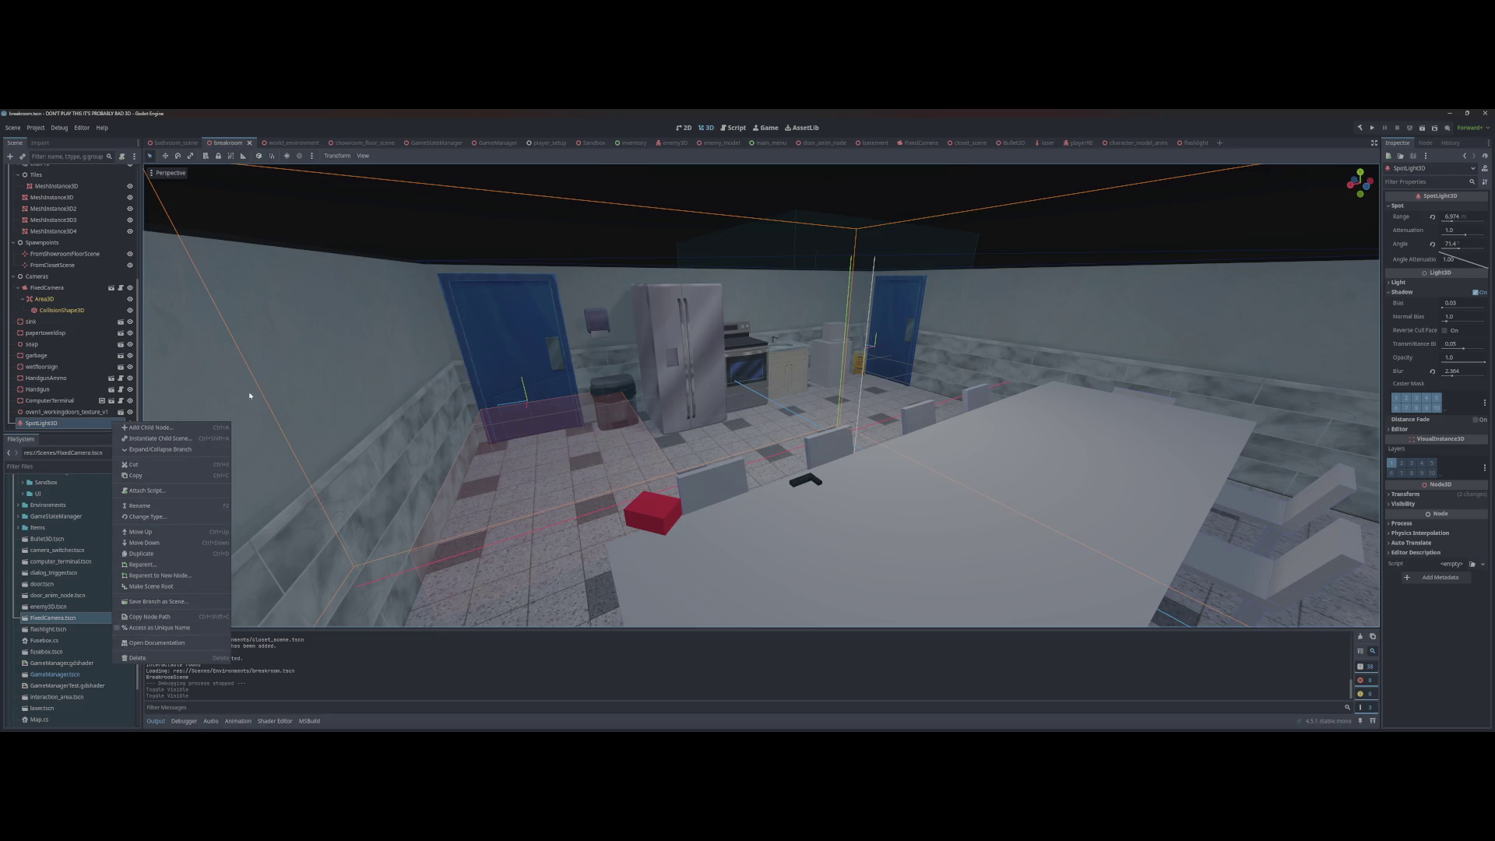
pyautogui.click(1425, 144)
pyautogui.click(1453, 157)
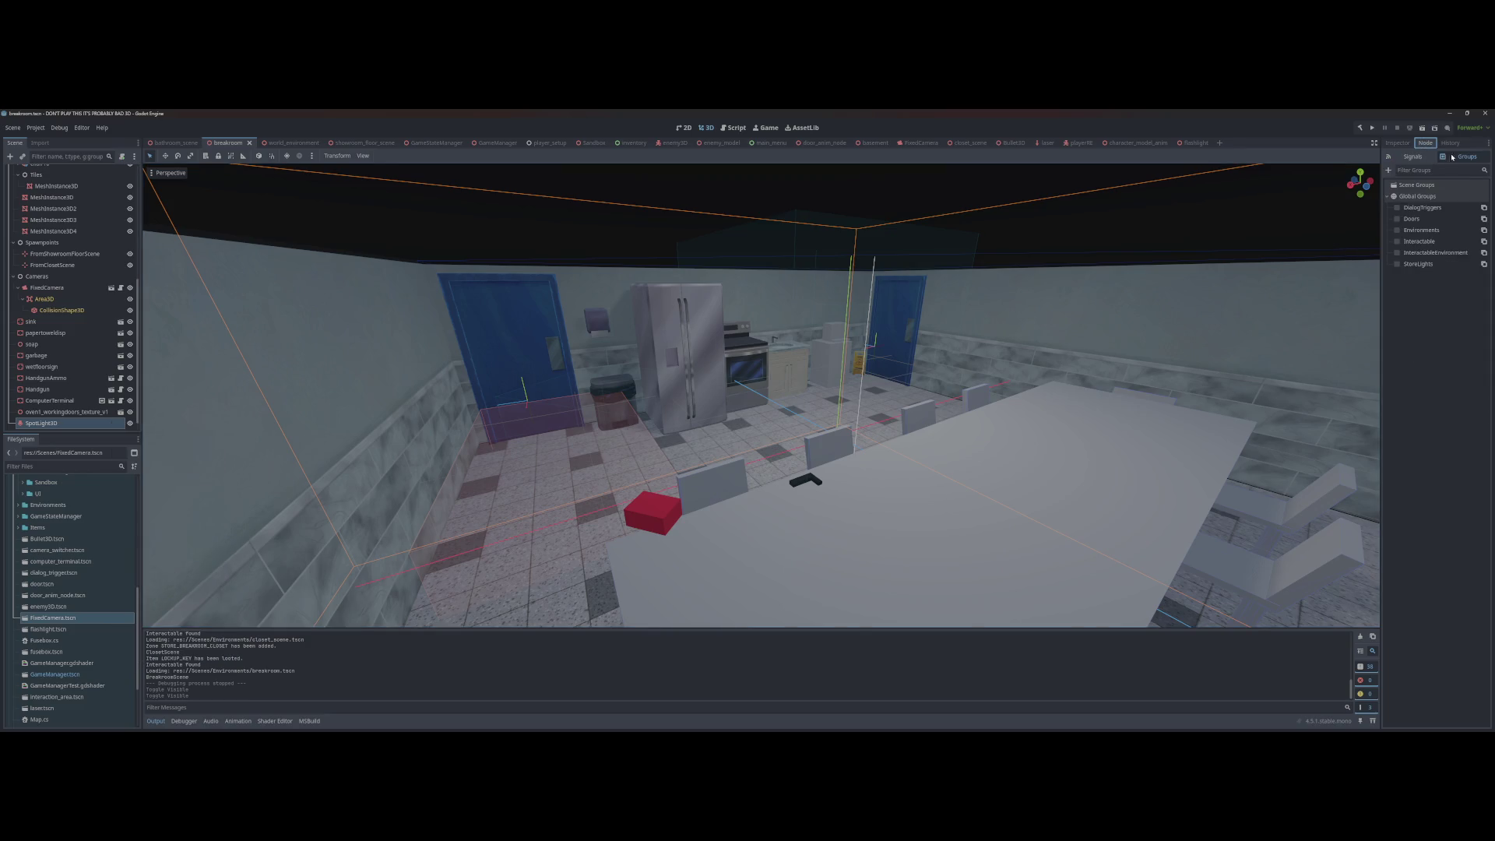
pyautogui.click(1397, 265)
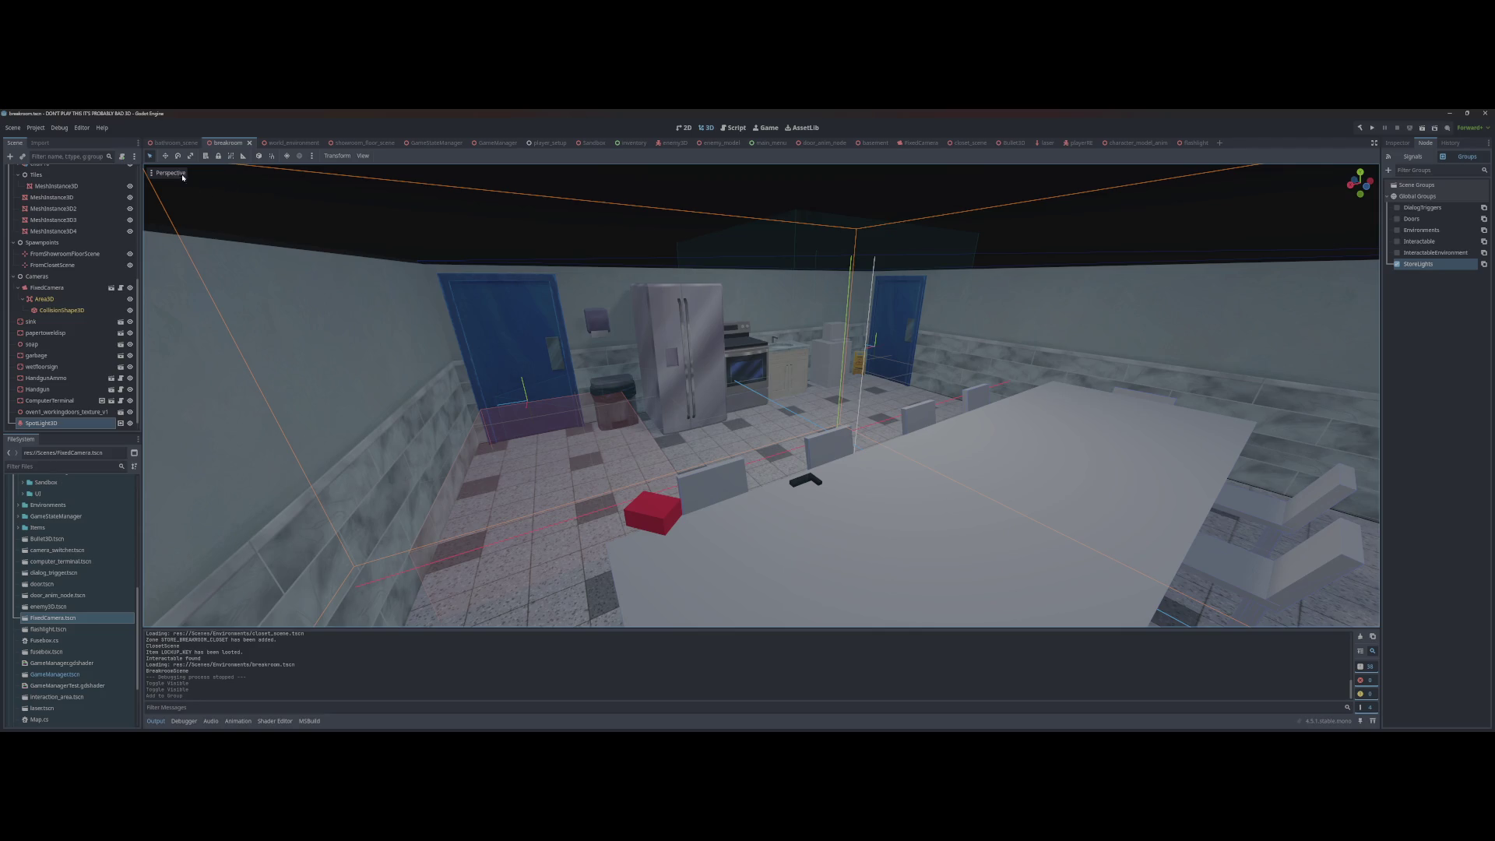
# Step: Set the project window size to 1920×1080 and launch the game
pyautogui.click(45, 128)
pyautogui.click(58, 140)
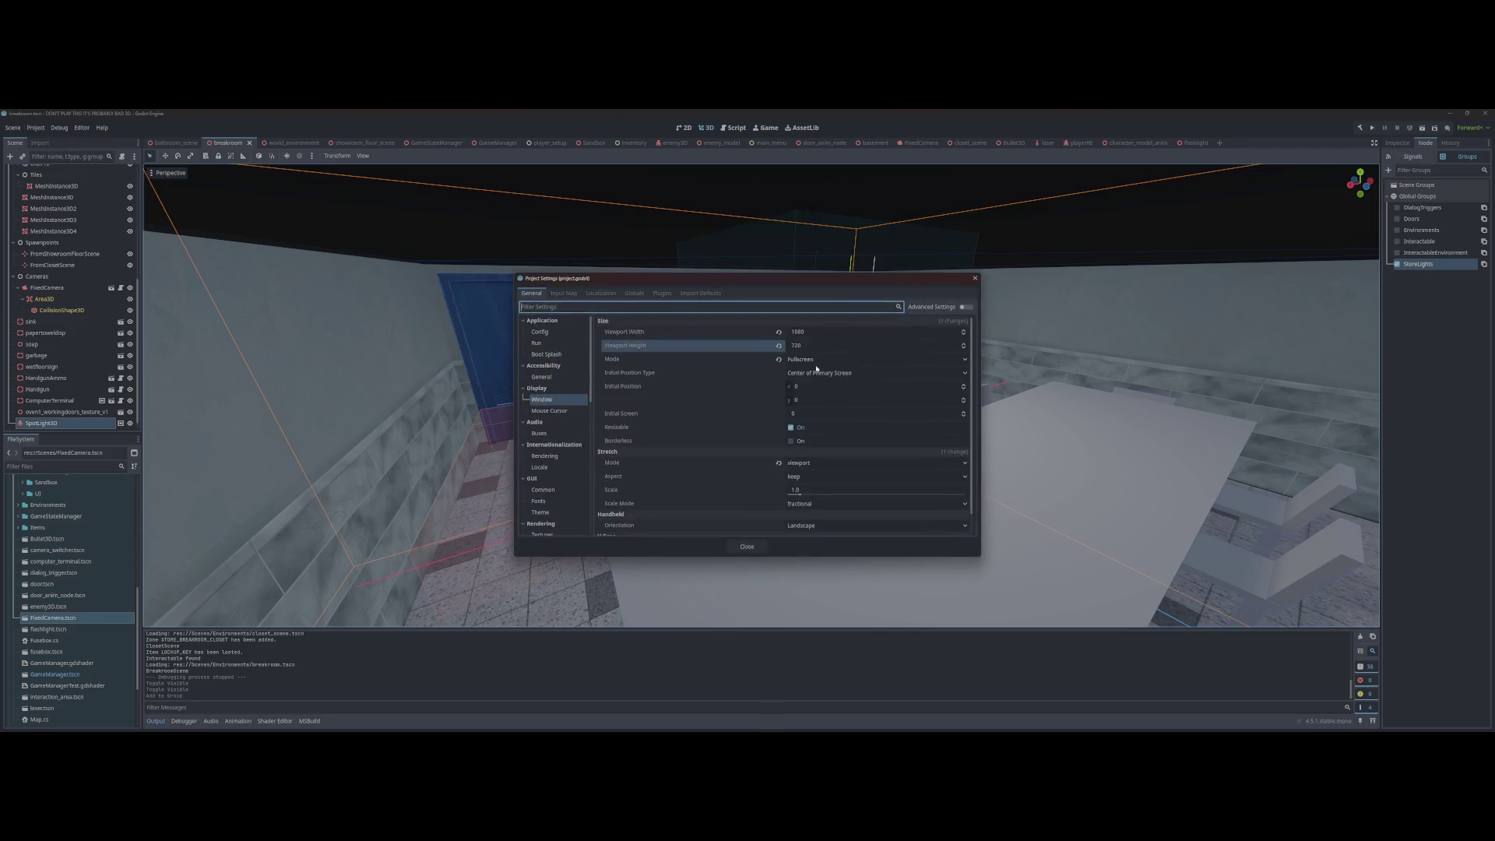
pyautogui.click(831, 334)
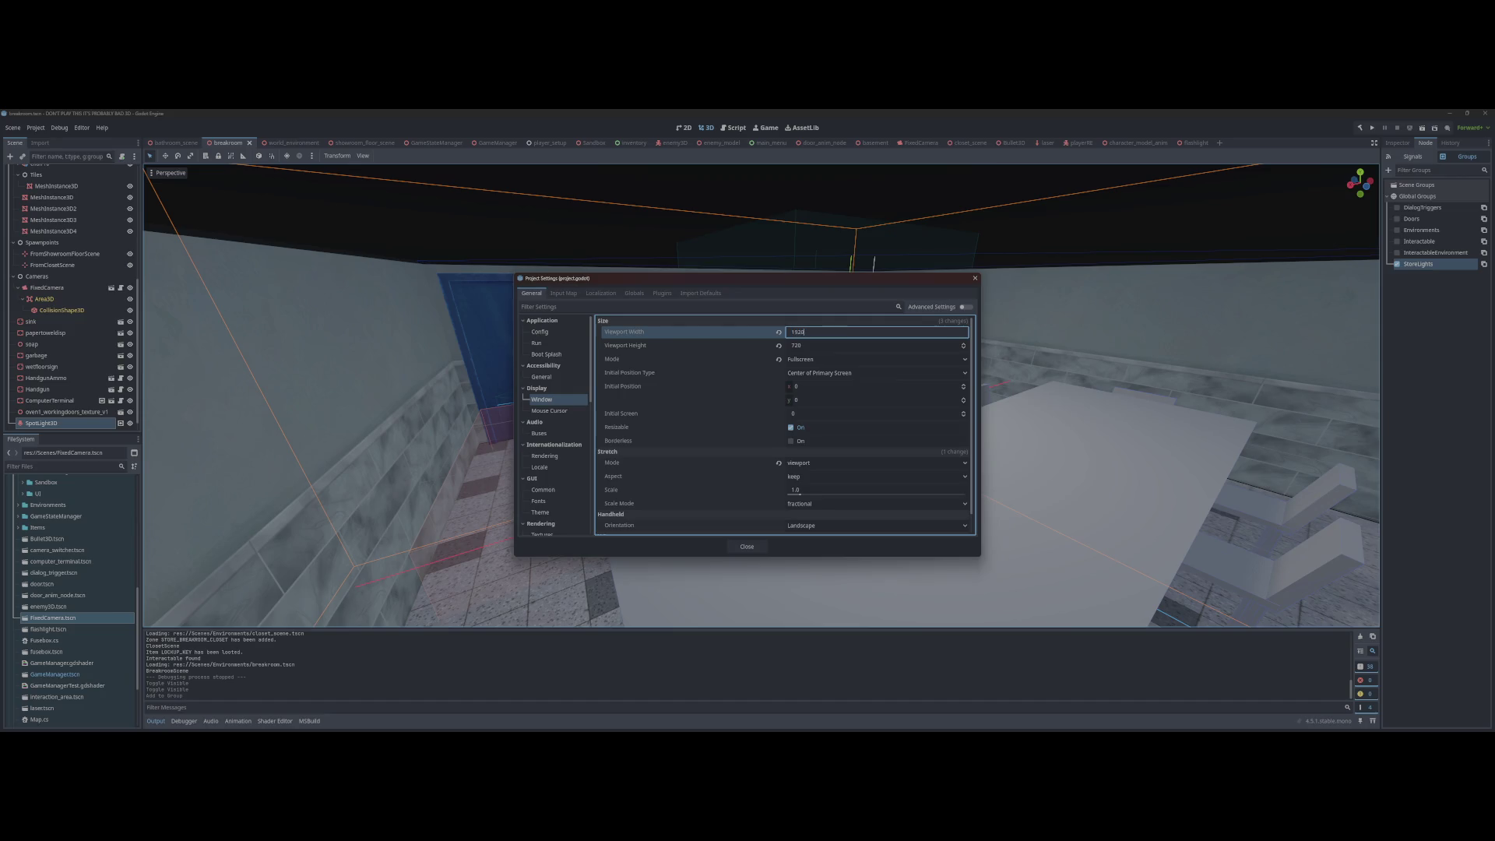
pyautogui.press('Tab')
pyautogui.write('10')
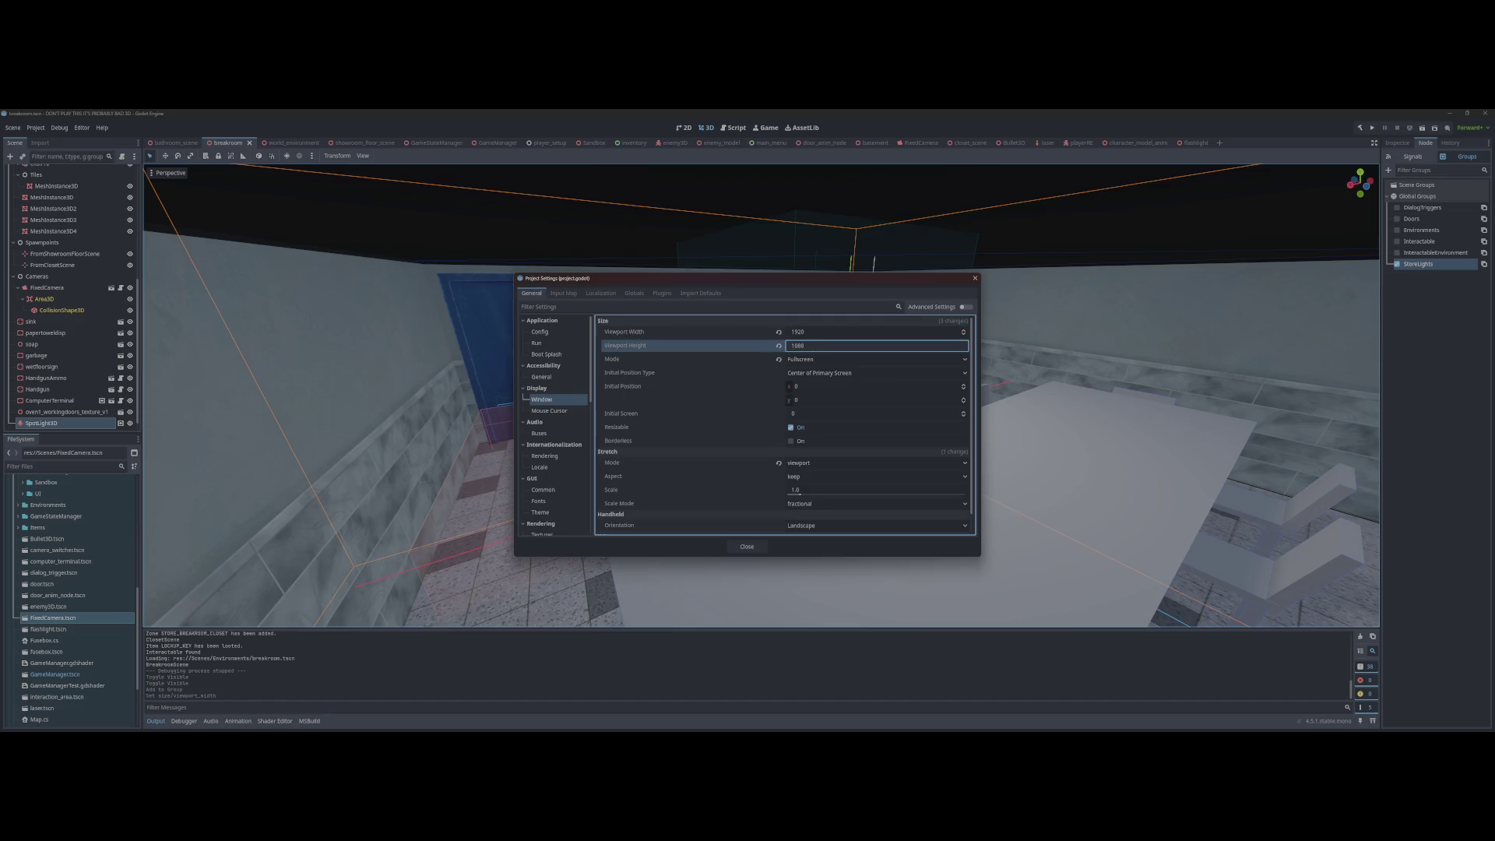
pyautogui.press('Return')
pyautogui.click(752, 550)
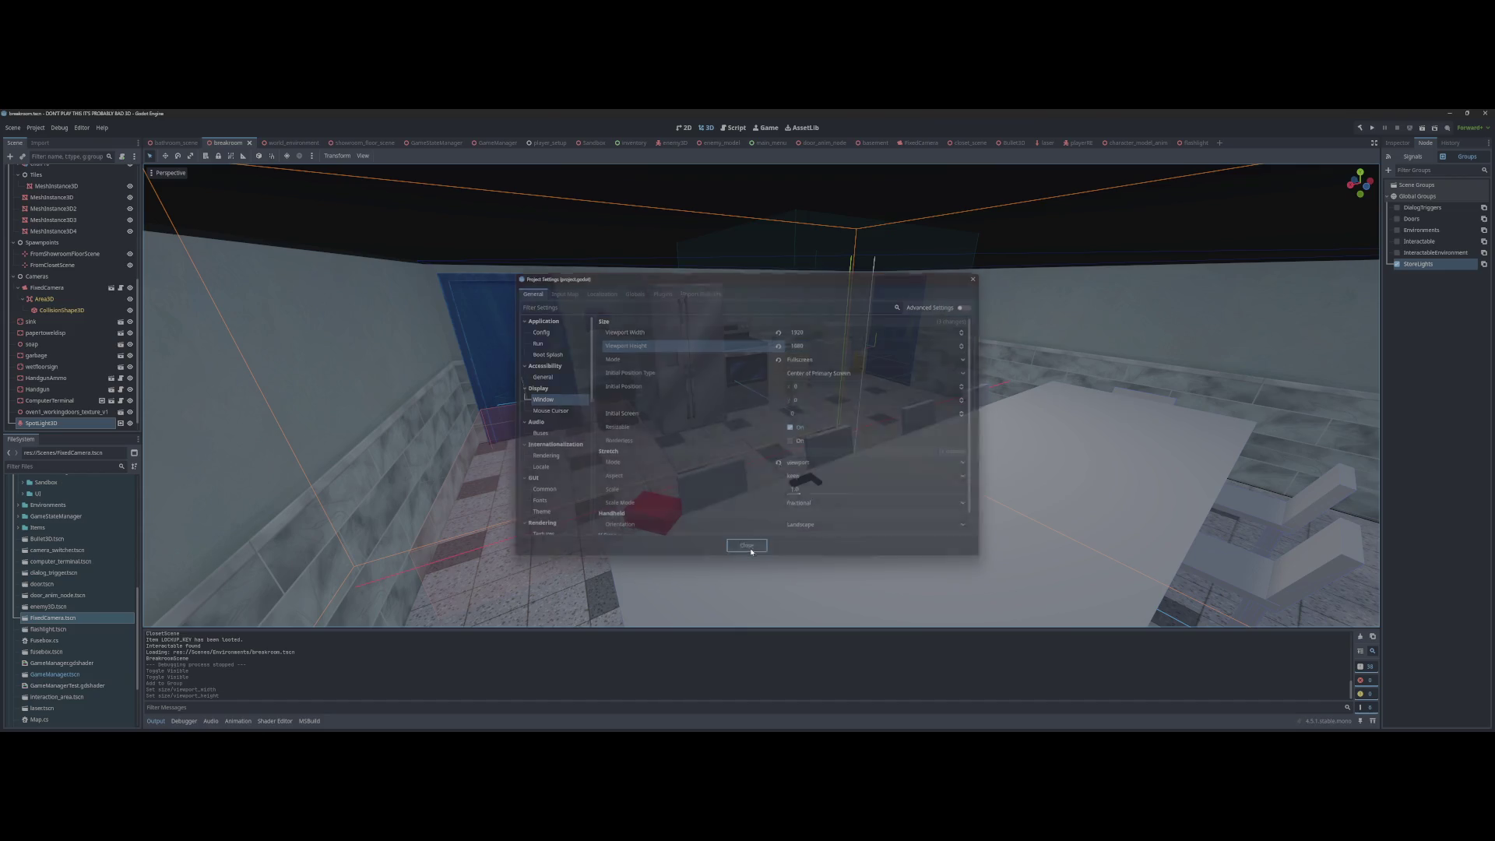
pyautogui.press('F5')
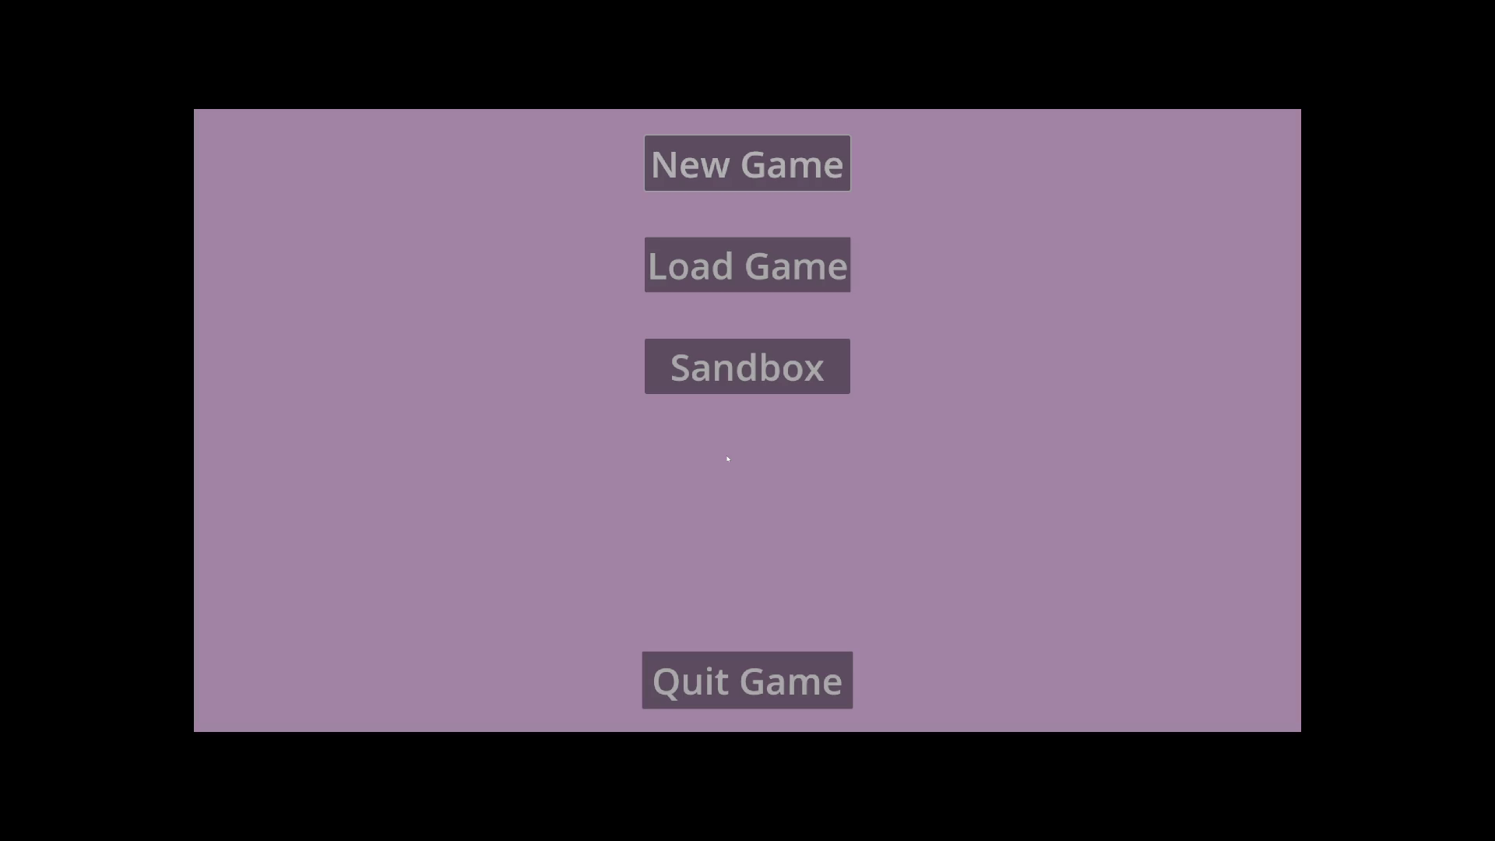
# Step: Play a new game through the restroom, appliance aisle and breakroom, then reopen bathroom_scene
pyautogui.press('Return')
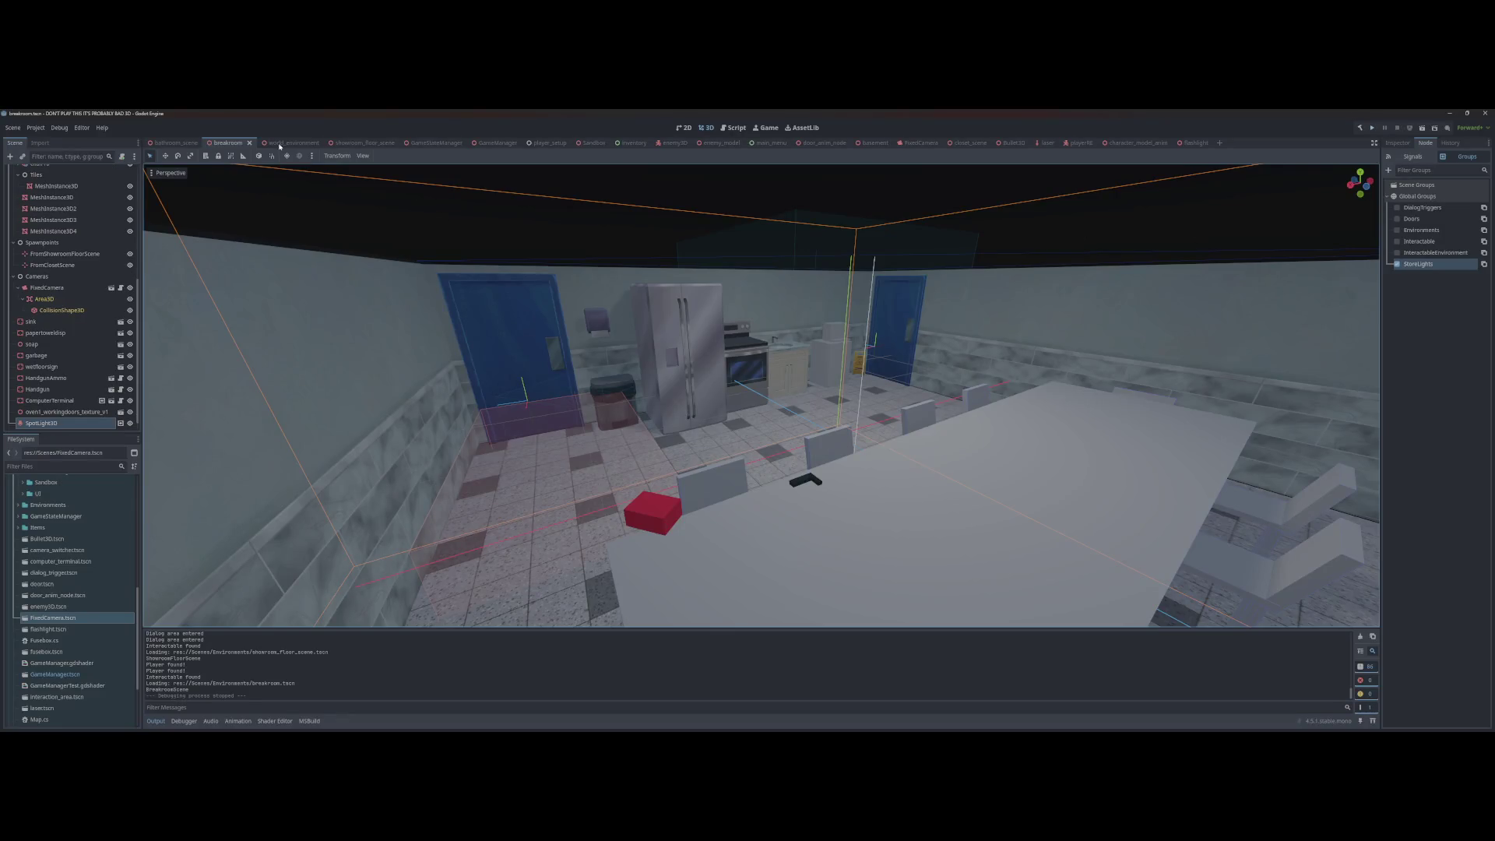
pyautogui.click(159, 142)
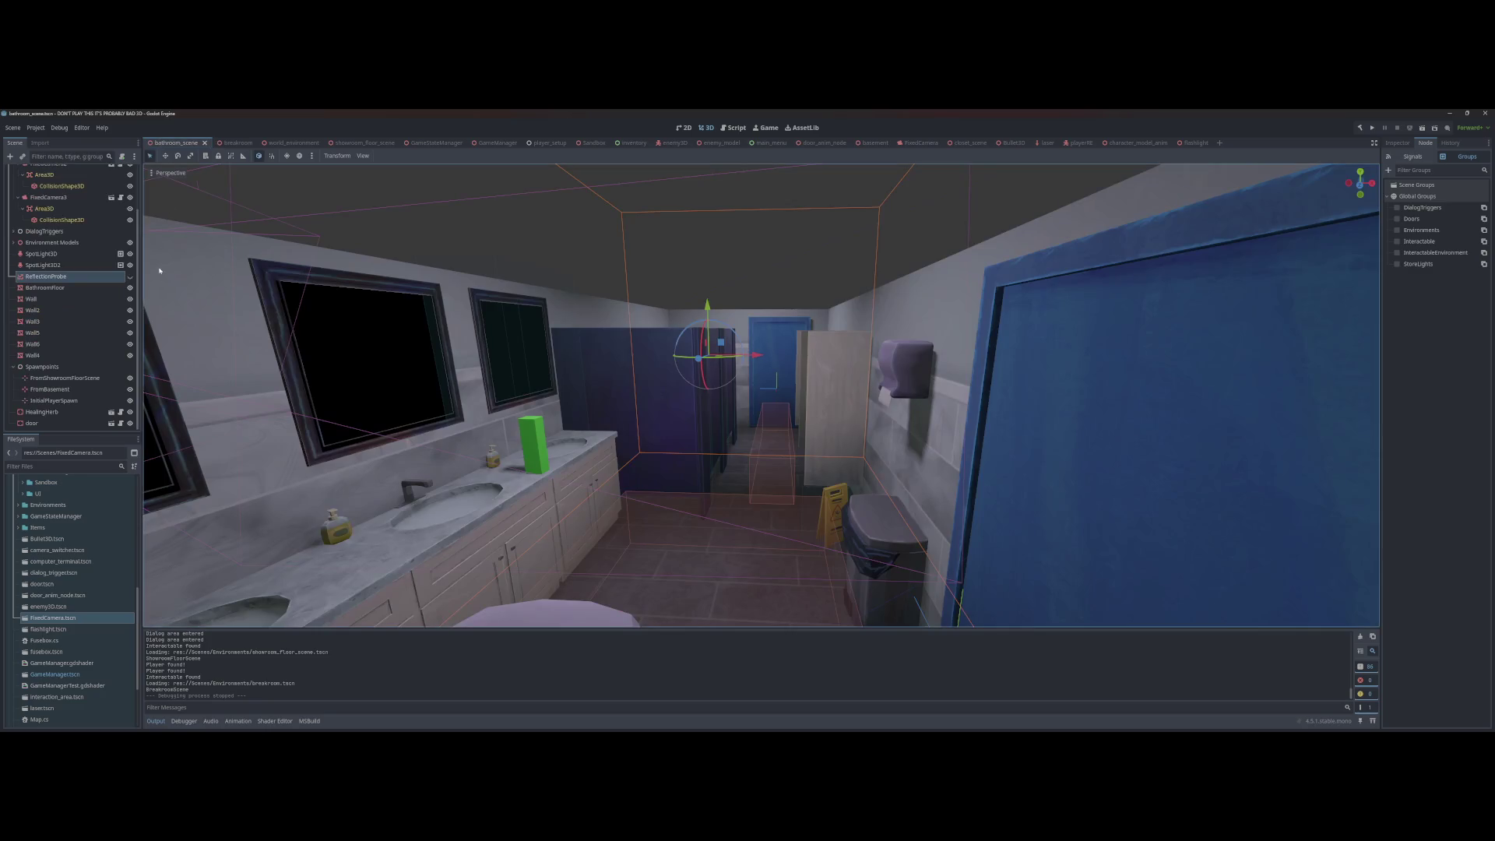
# Step: Show the bathroom ReflectionProbe, mark it as Interior and save the scene
pyautogui.click(130, 277)
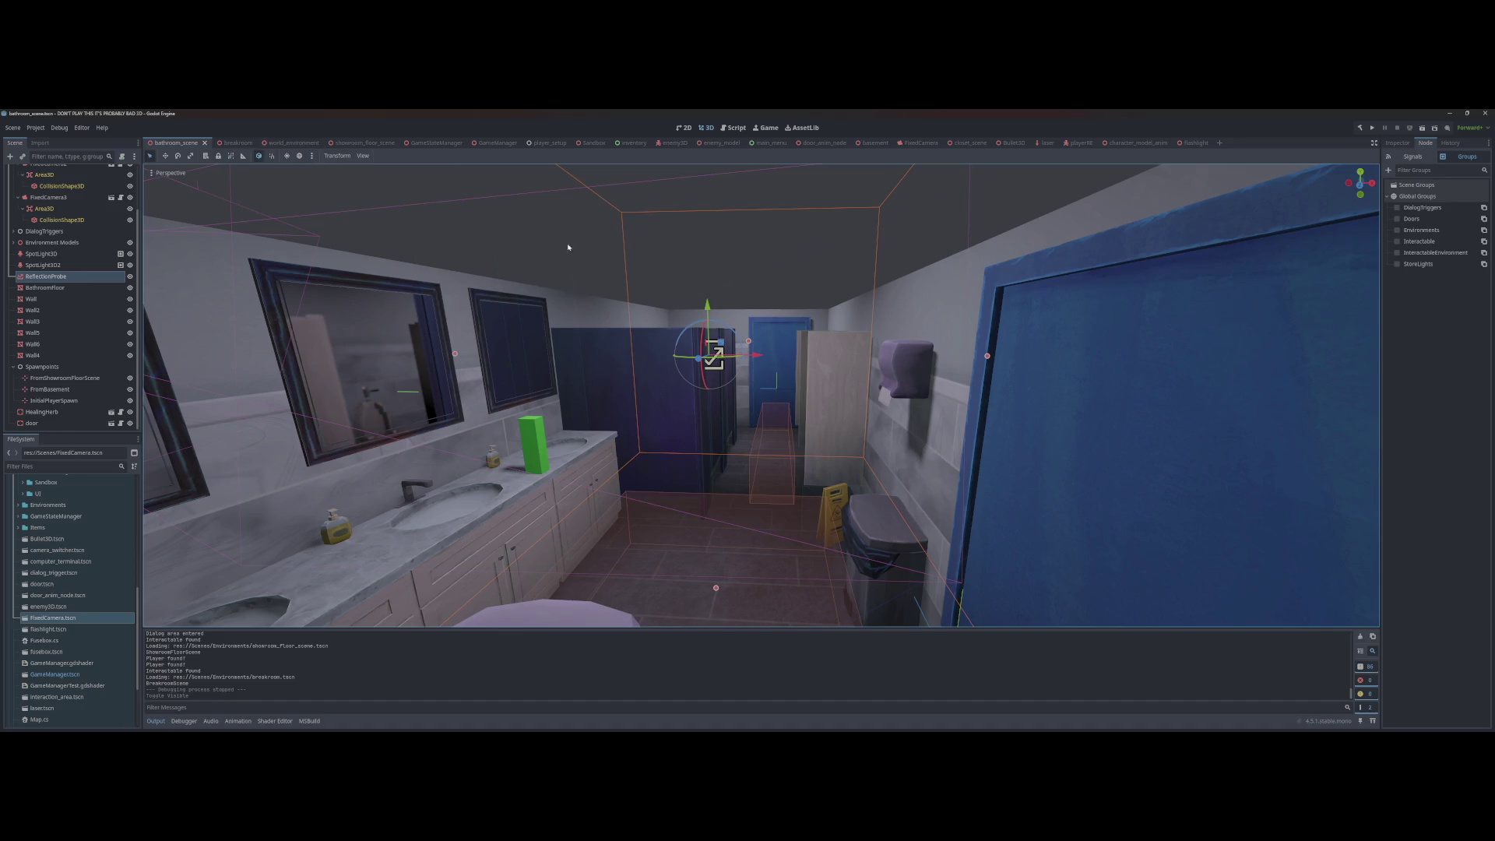
pyautogui.click(1408, 143)
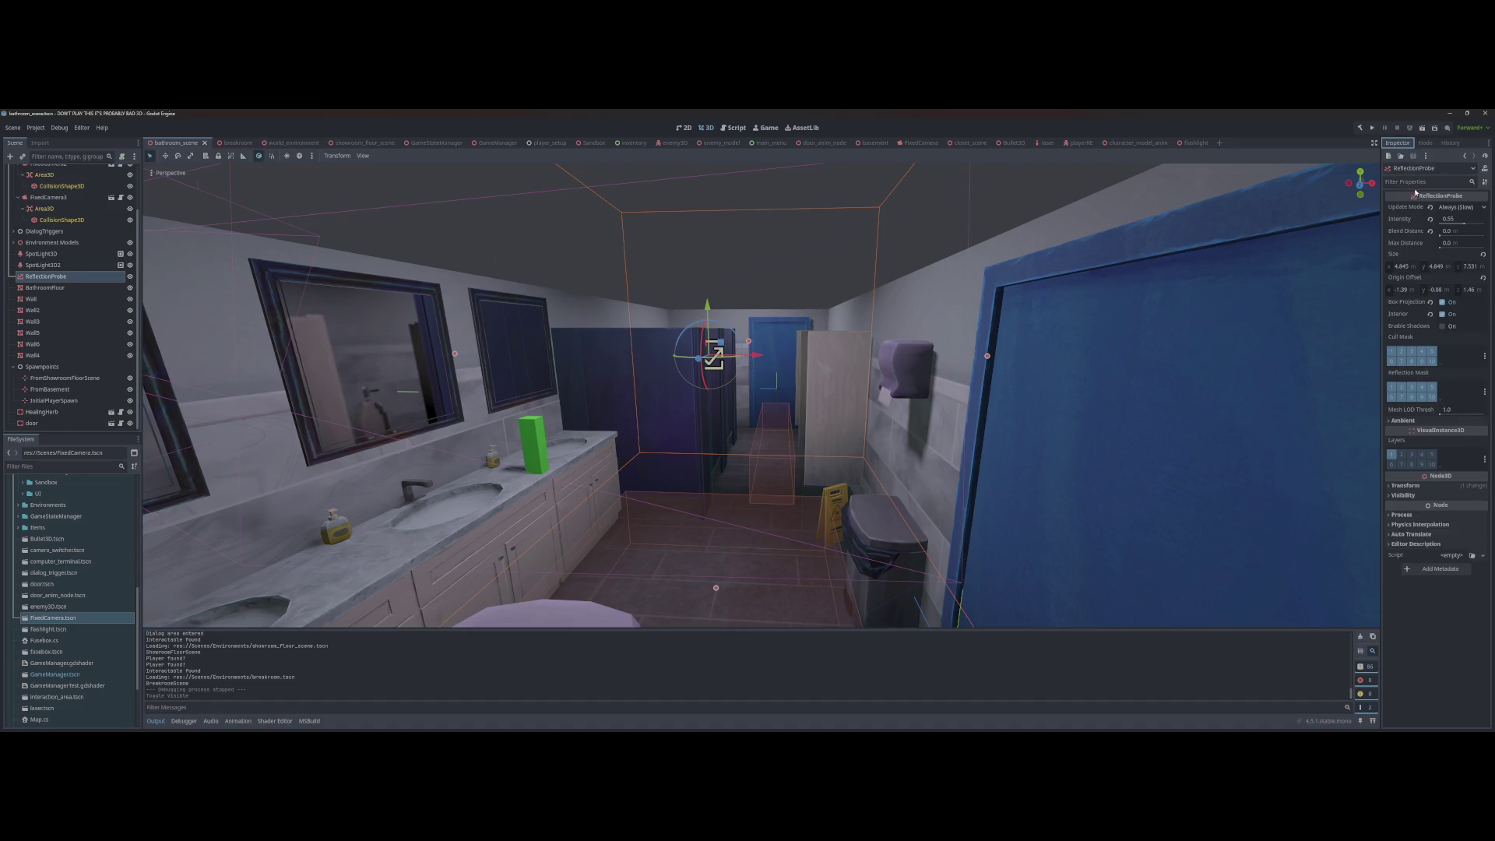
pyautogui.click(1442, 314)
pyautogui.hotkey('ctrl', 's')
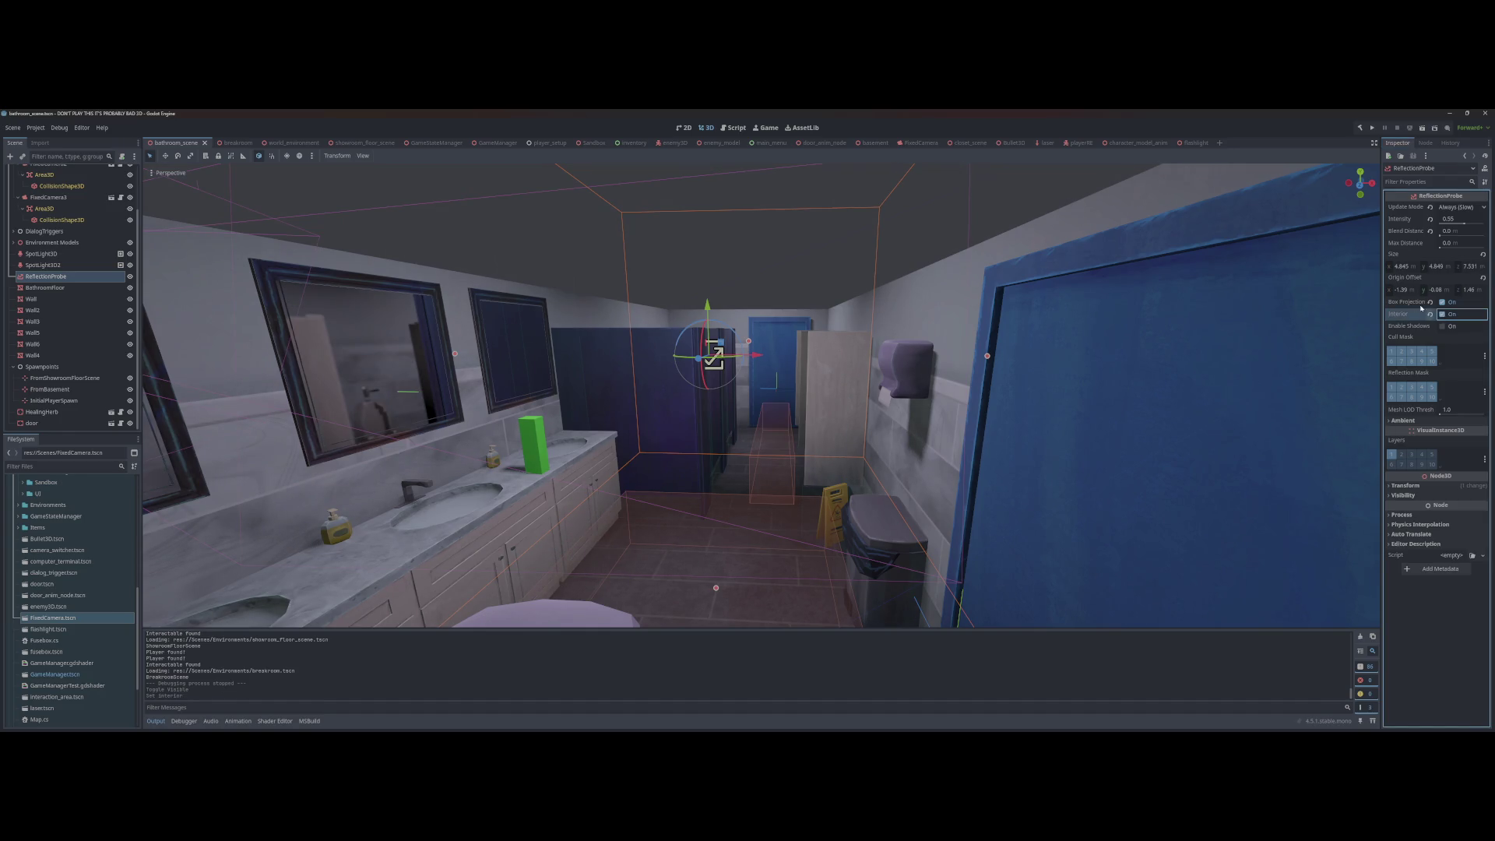
# Step: Try the probe's box projection, blend distance, update mode and intensity, reverting each change
pyautogui.moveTo(1401, 302)
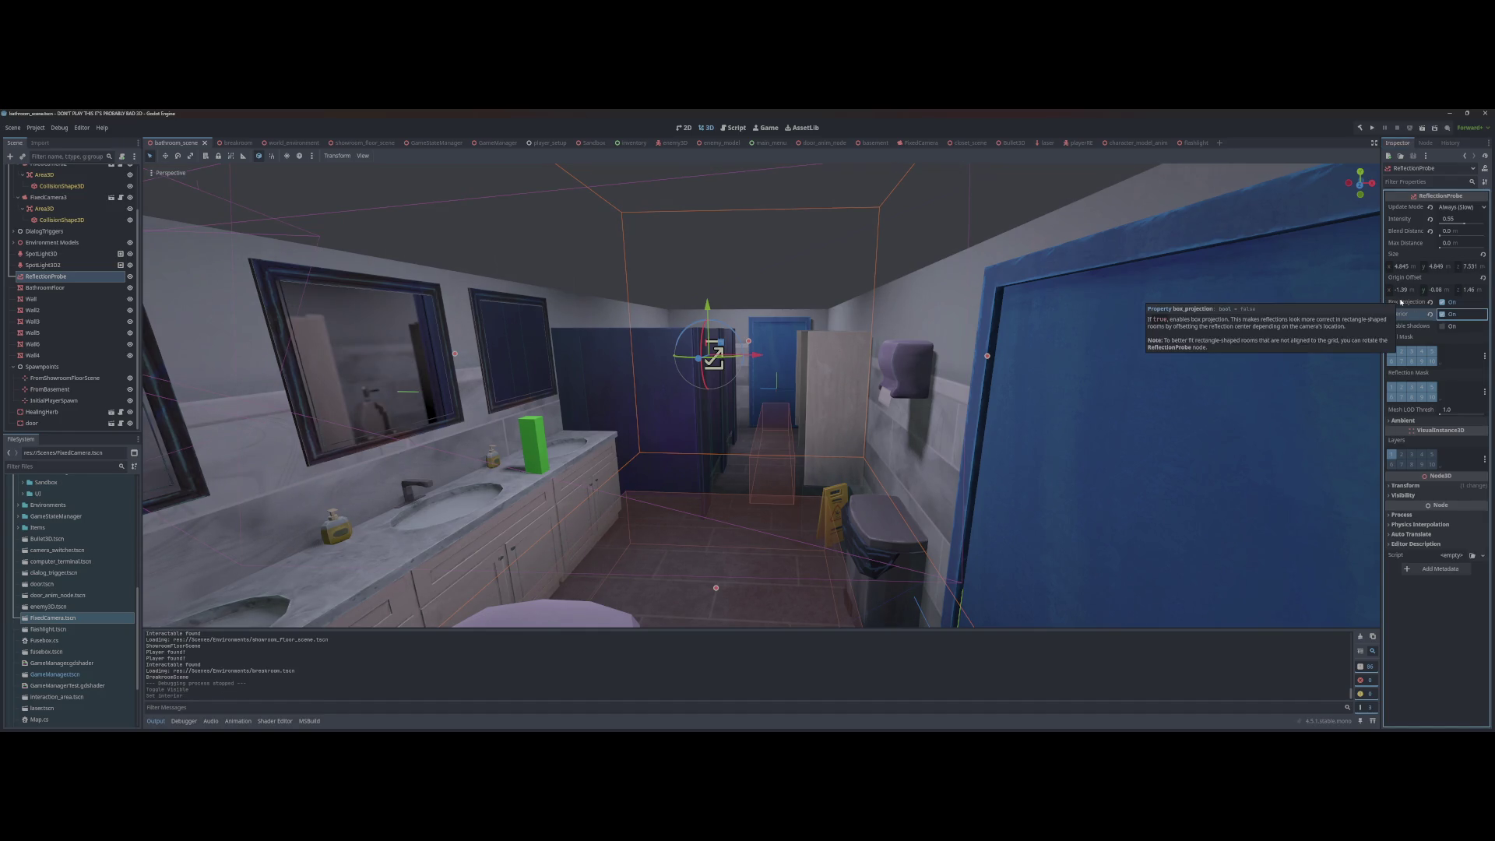
pyautogui.click(1442, 302)
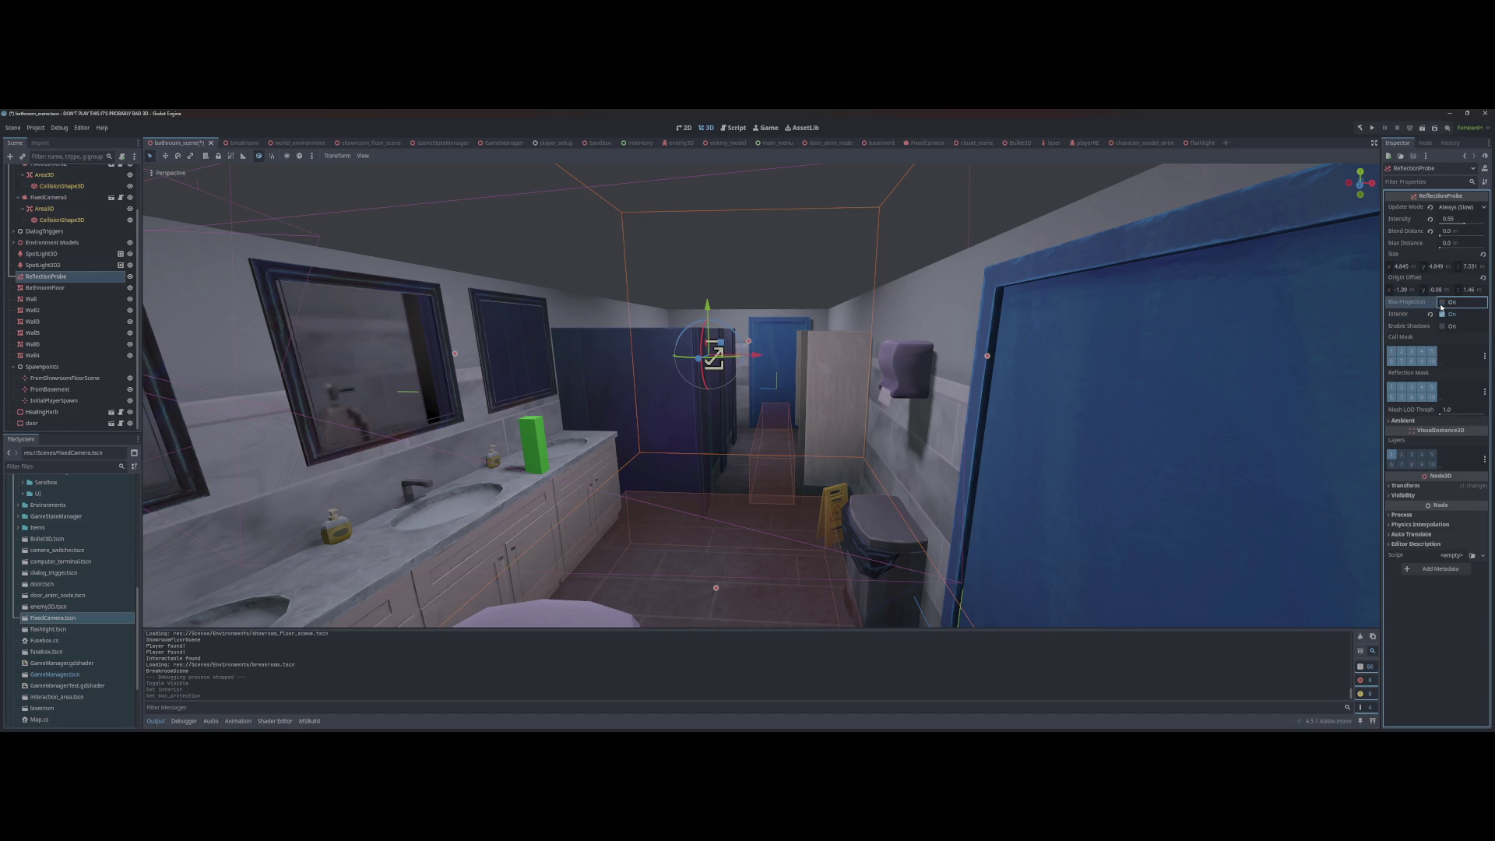
pyautogui.click(1442, 303)
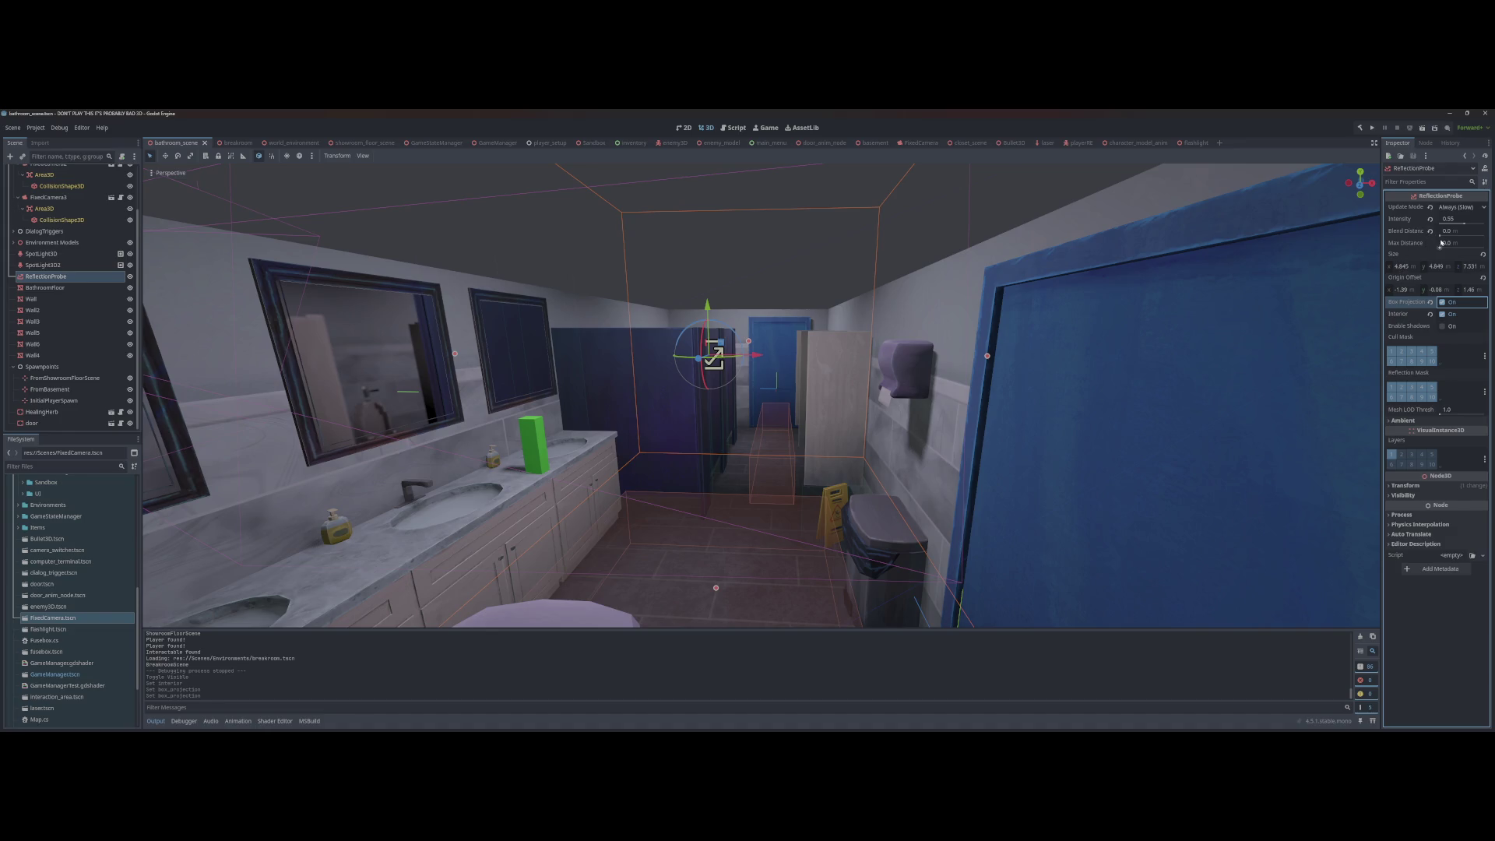
pyautogui.moveTo(1444, 234); pyautogui.dragTo(1478, 233)
pyautogui.hotkey('ctrl', 'z')
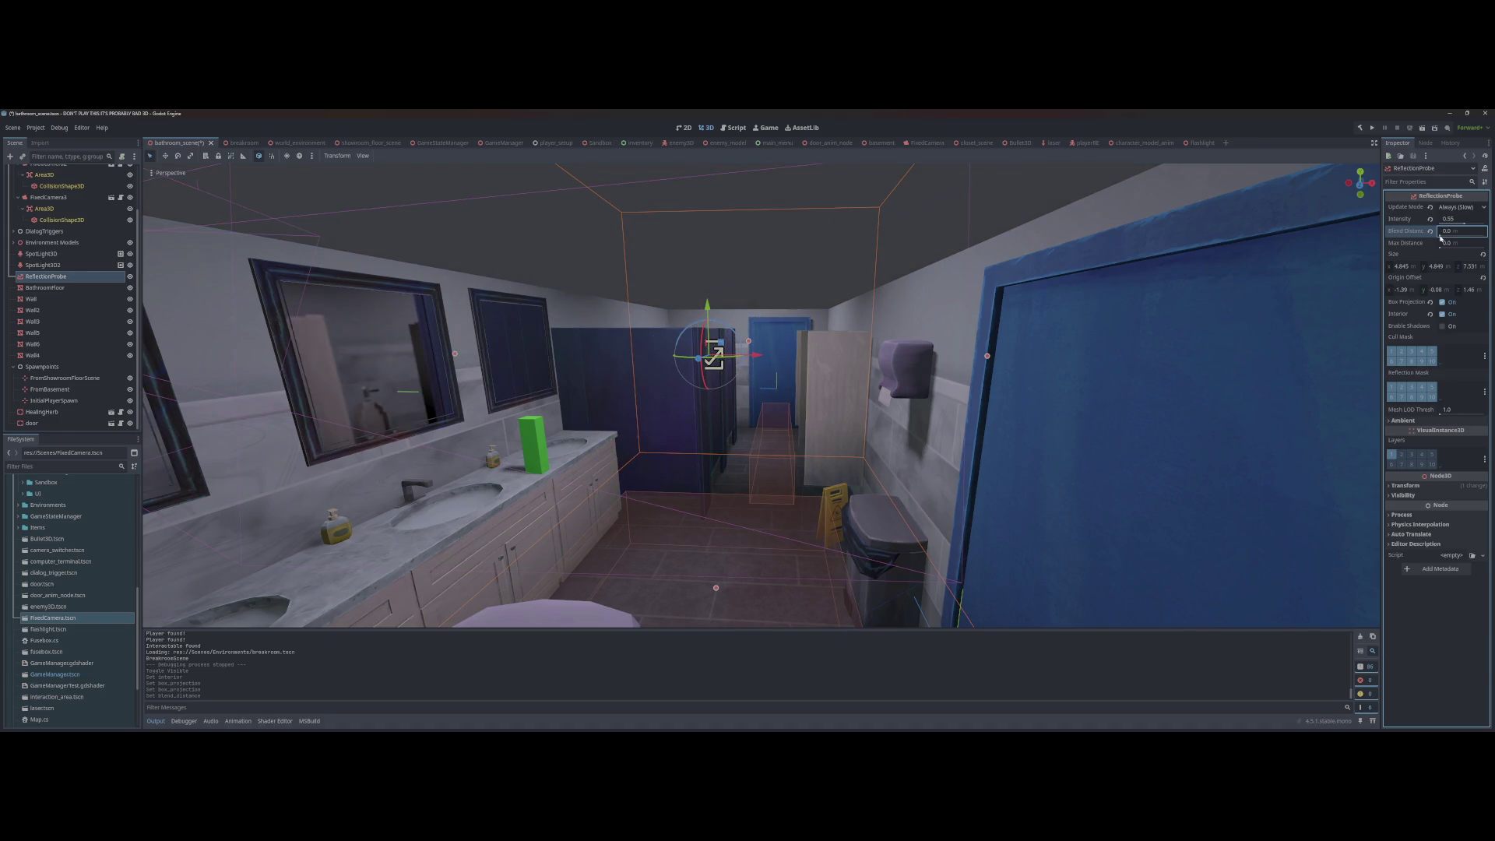
pyautogui.click(1454, 210)
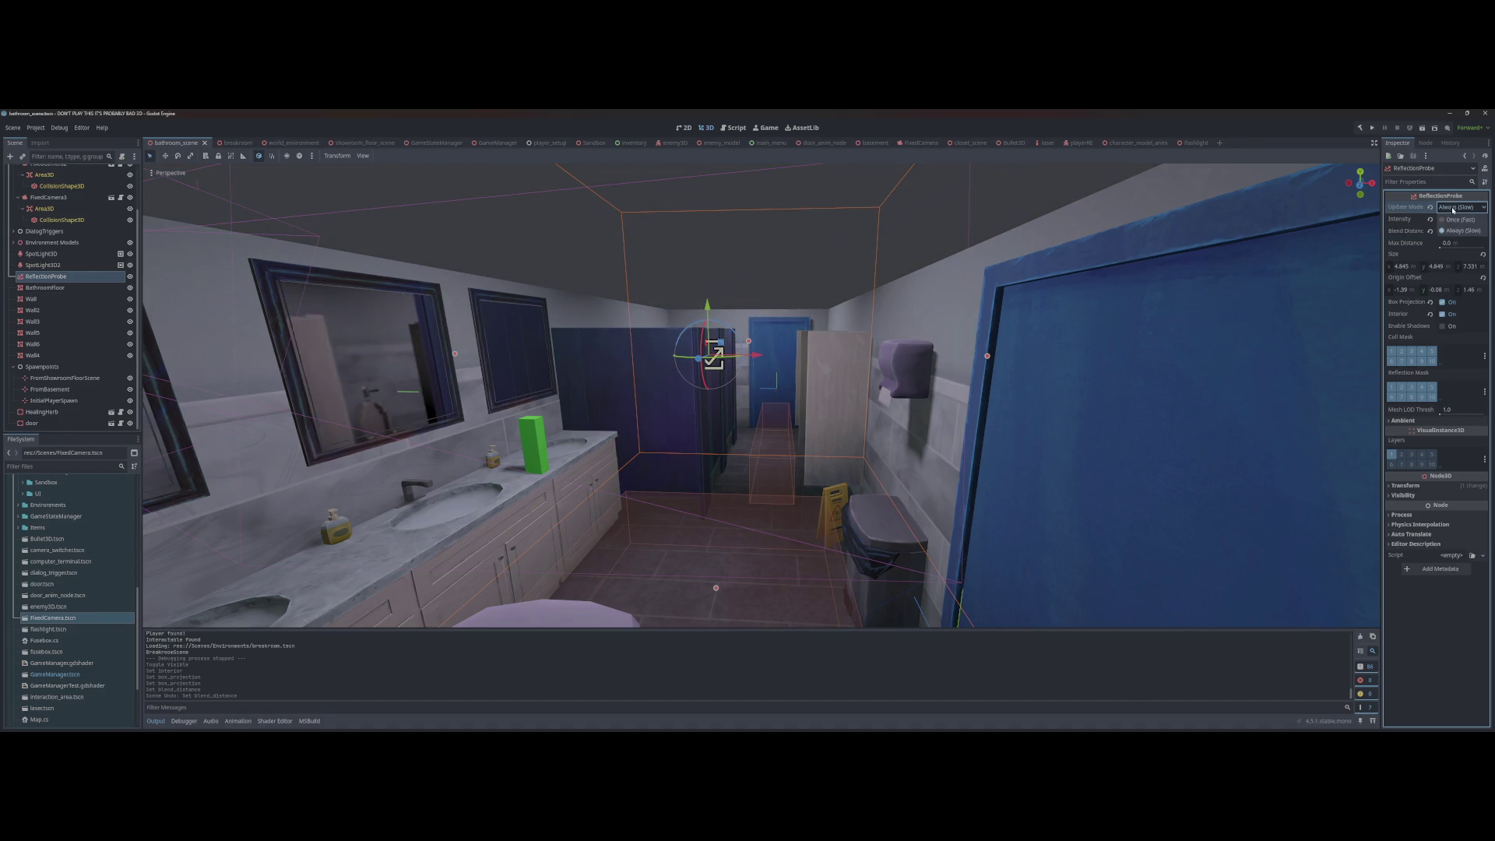
pyautogui.click(1460, 221)
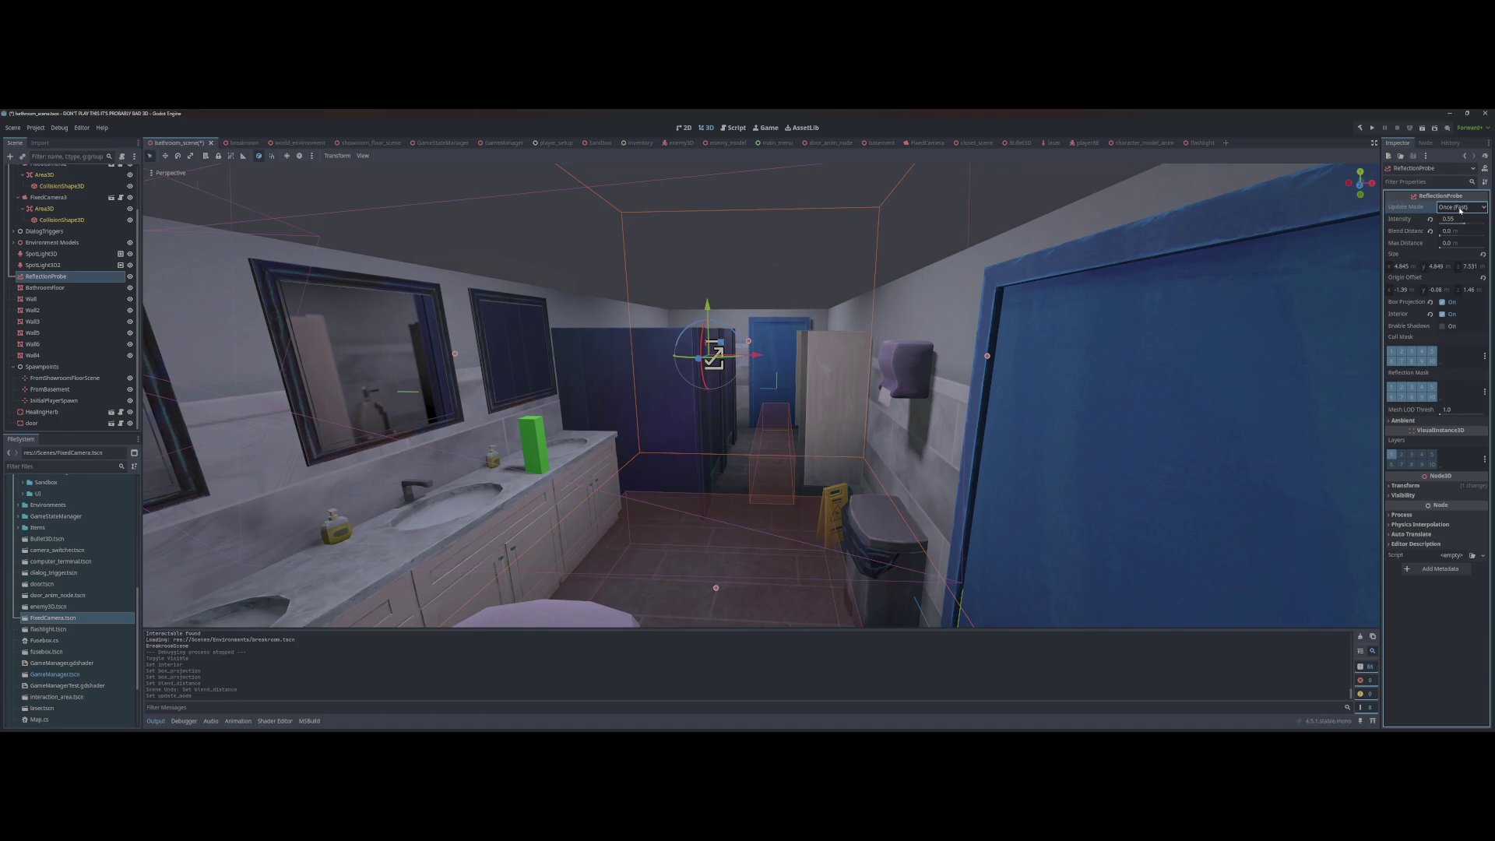
pyautogui.click(1463, 230)
pyautogui.hotkey('ctrl', 's')
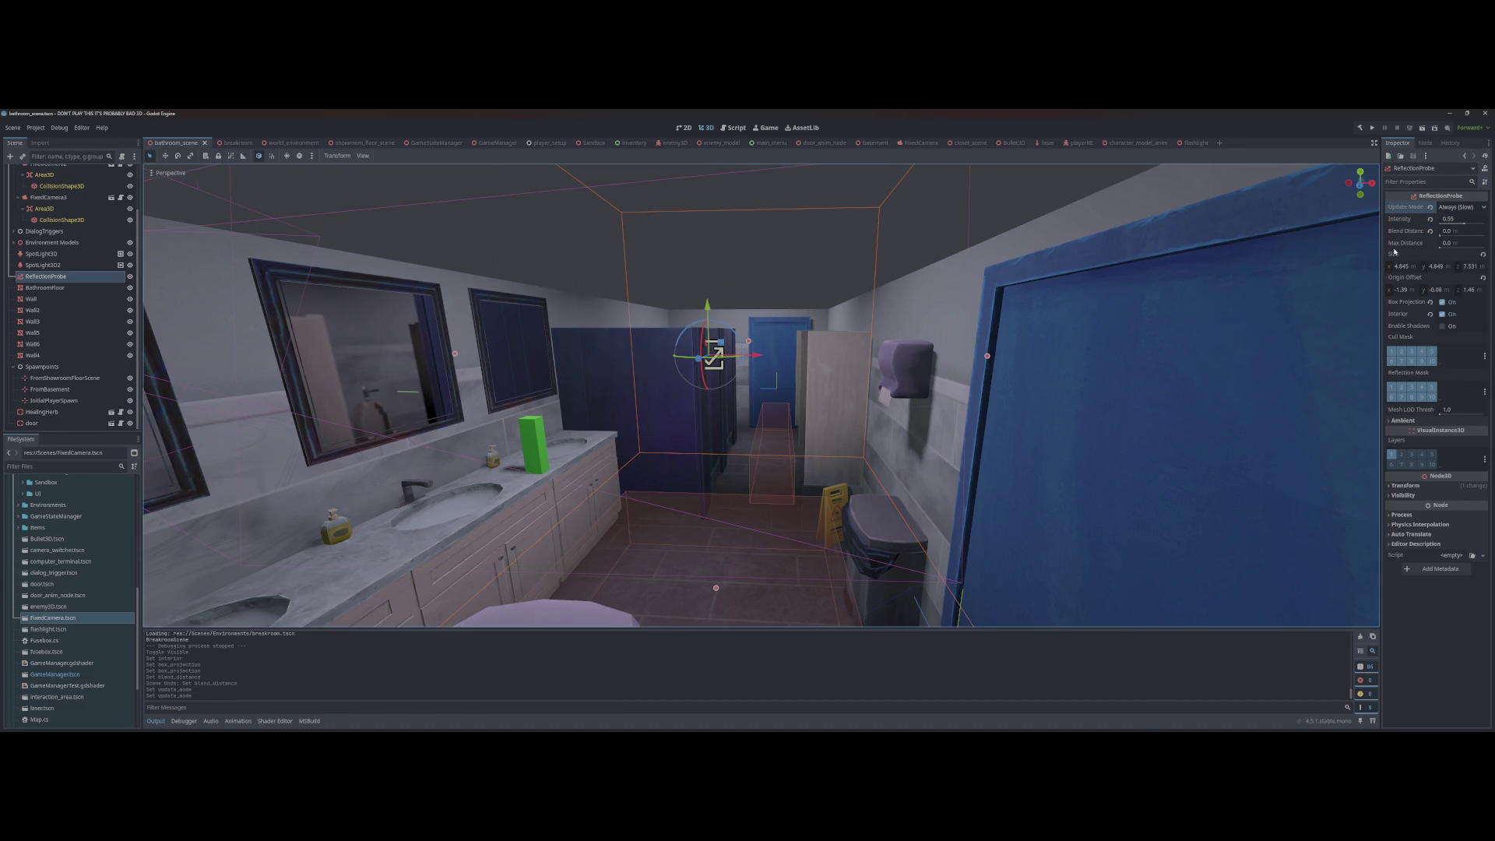
pyautogui.moveTo(1457, 226); pyautogui.dragTo(1479, 226)
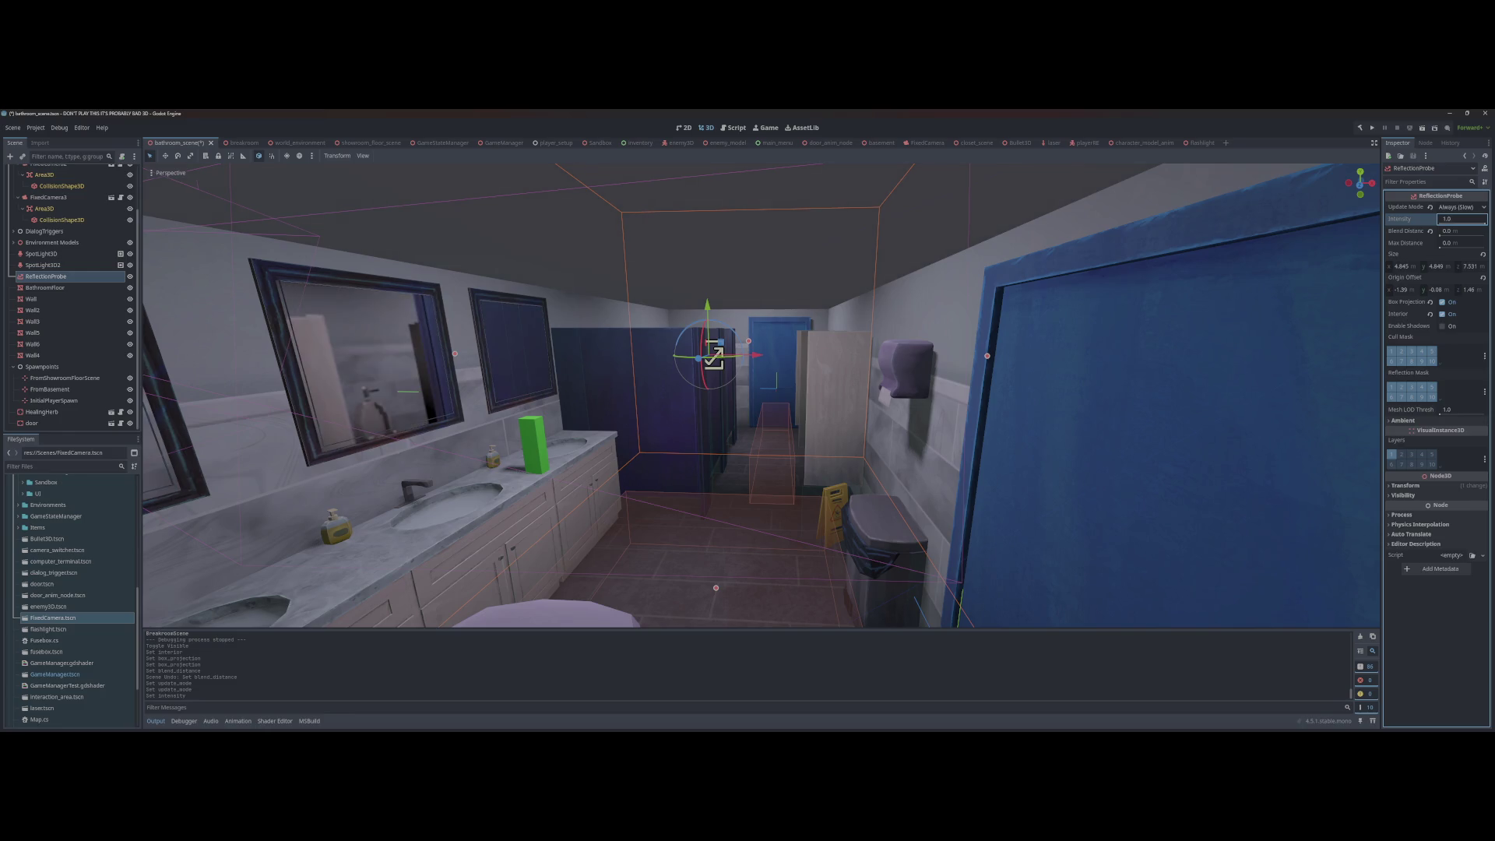
pyautogui.hotkey('ctrl', 'z')
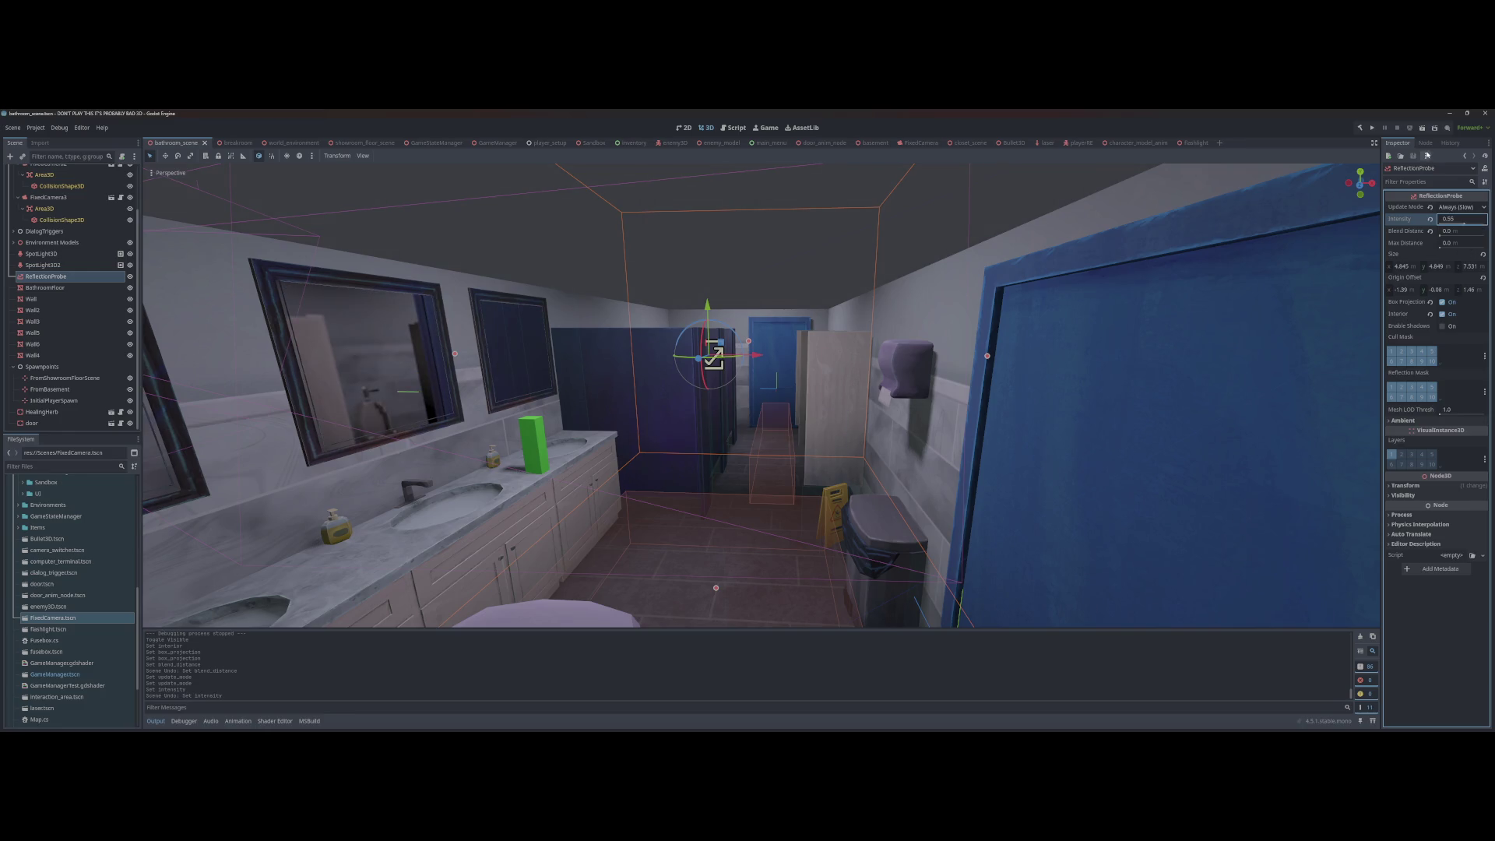
# Step: Enable Box Projection and Interior on the probe, save, and open world_environment
pyautogui.click(1427, 144)
pyautogui.click(1400, 144)
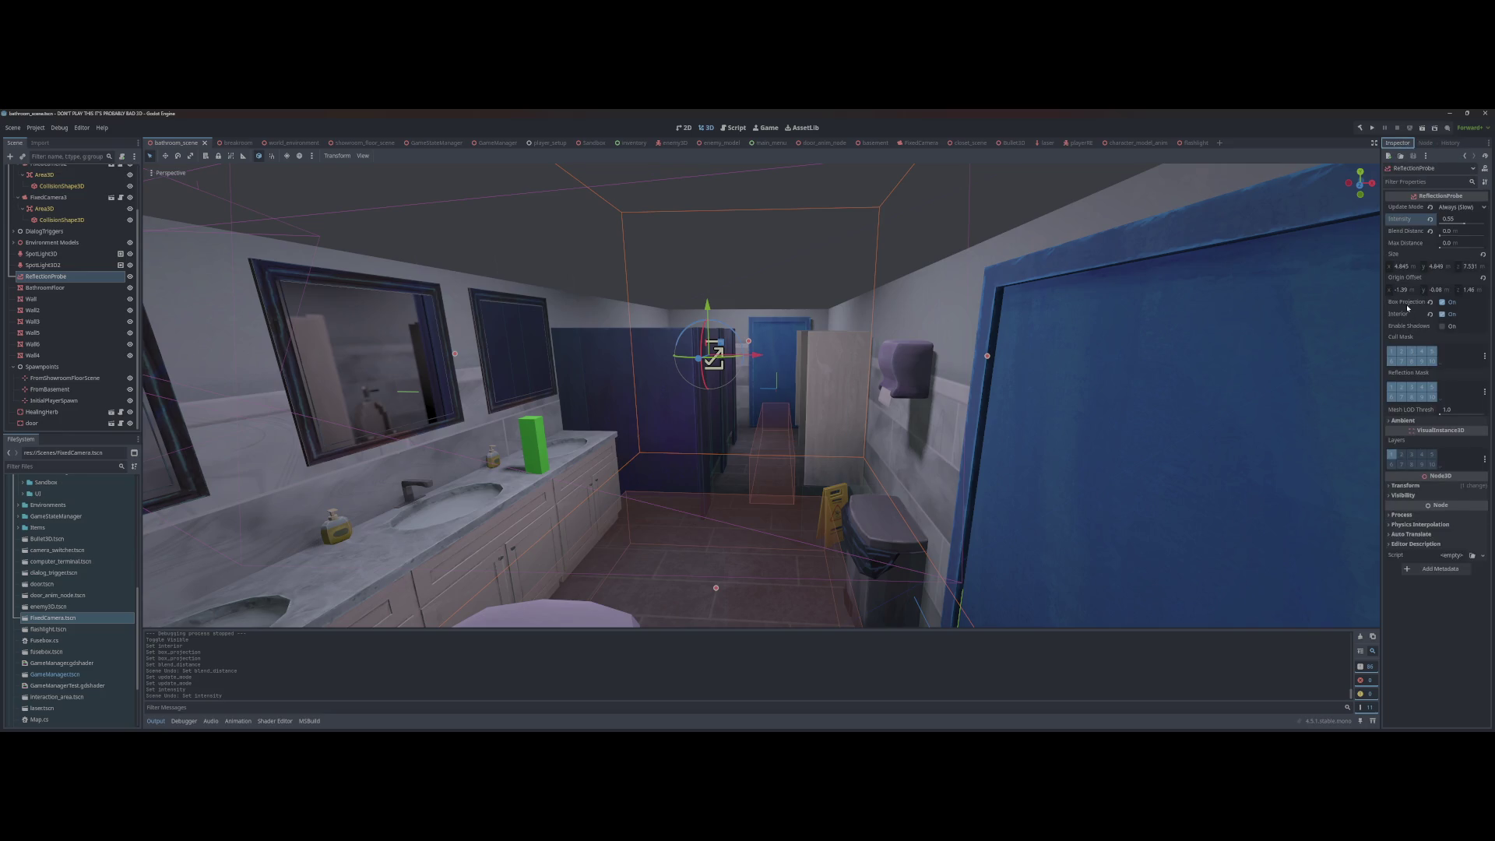
pyautogui.click(1443, 302)
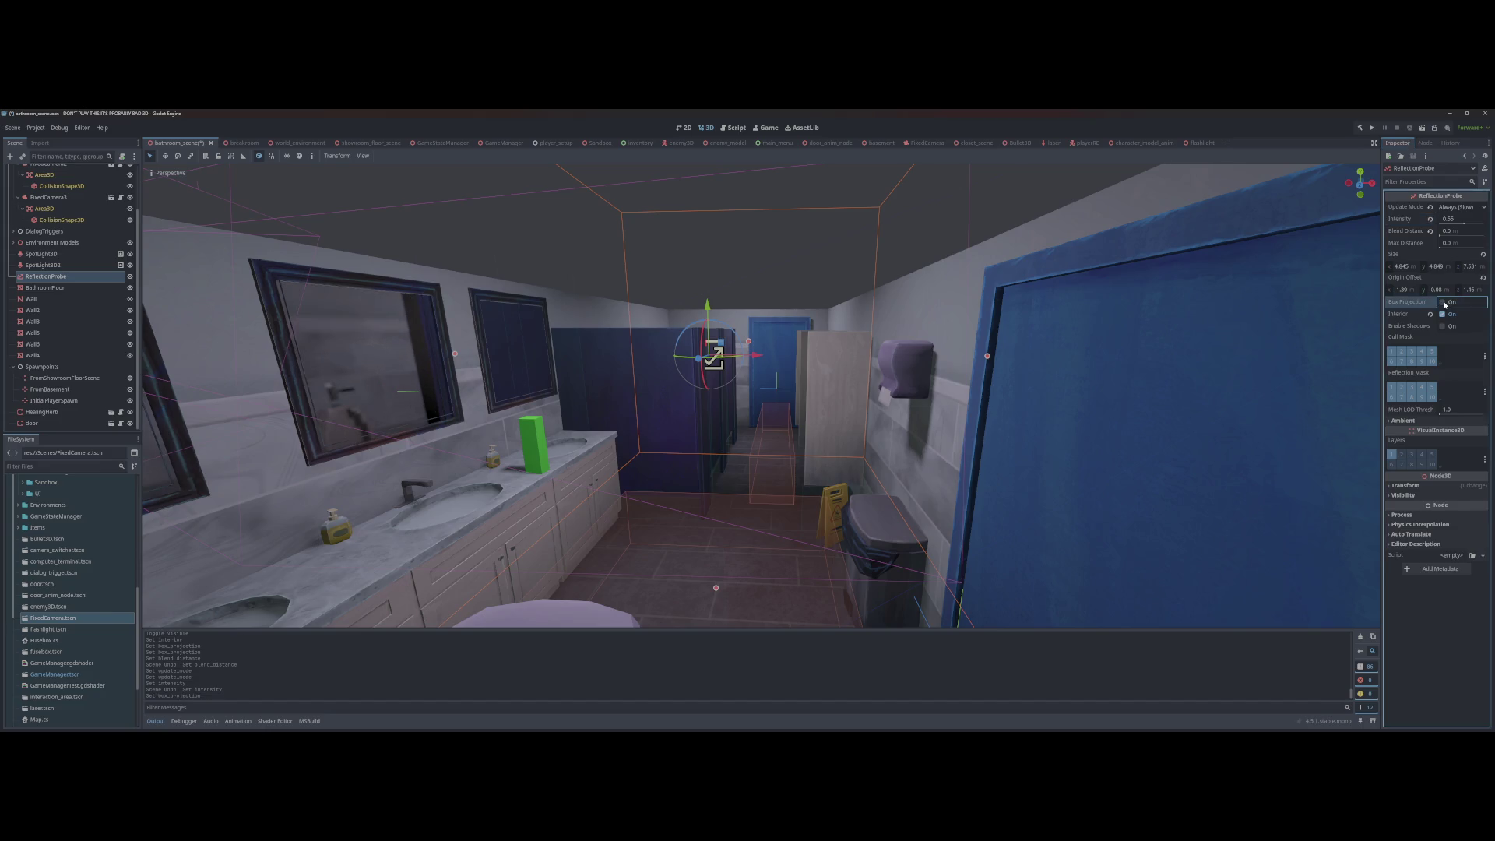
pyautogui.click(1443, 314)
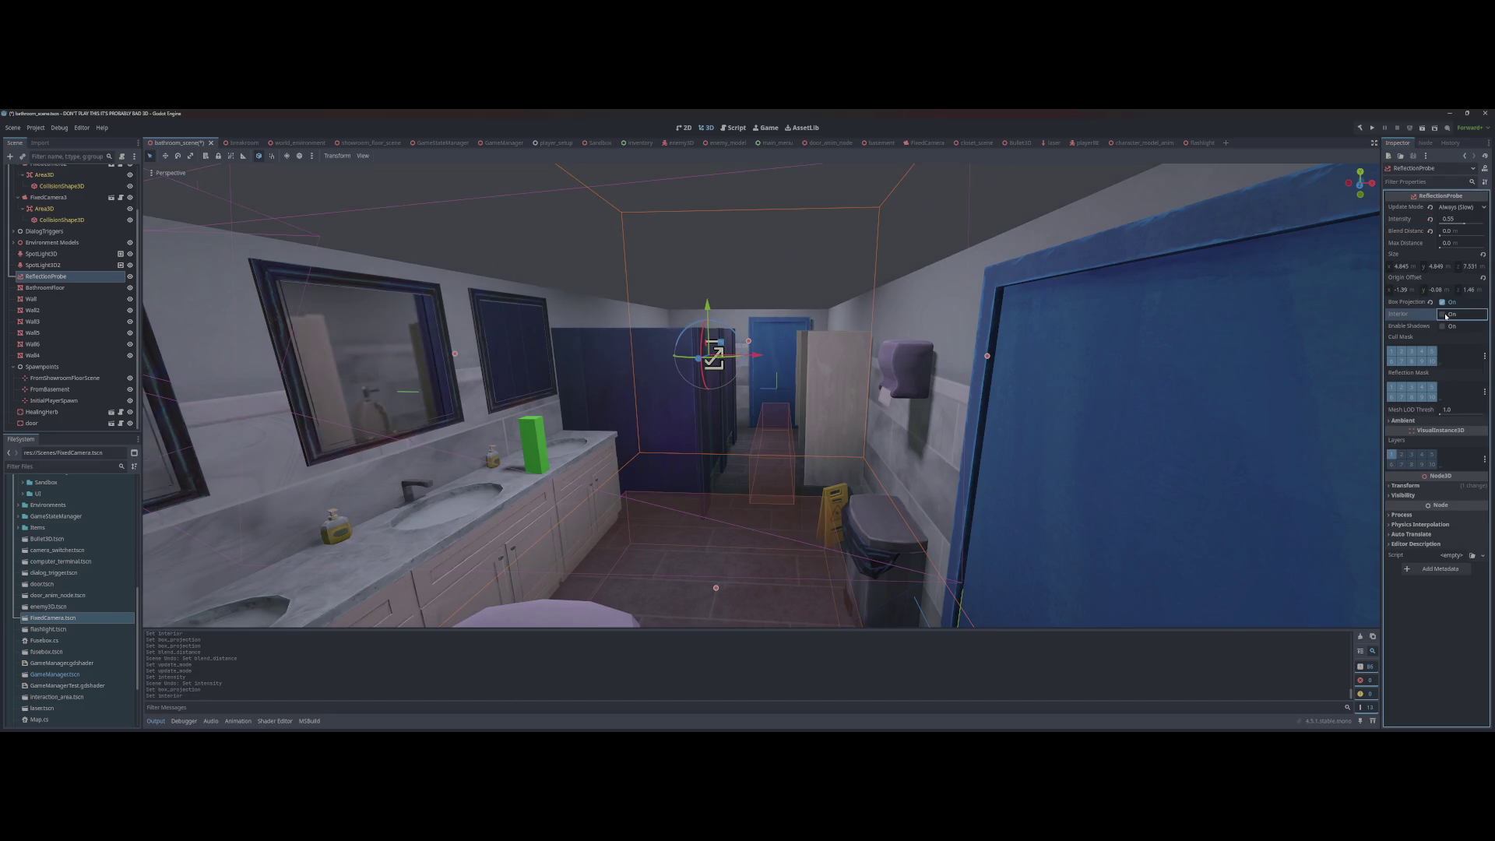
pyautogui.hotkey('ctrl', 's')
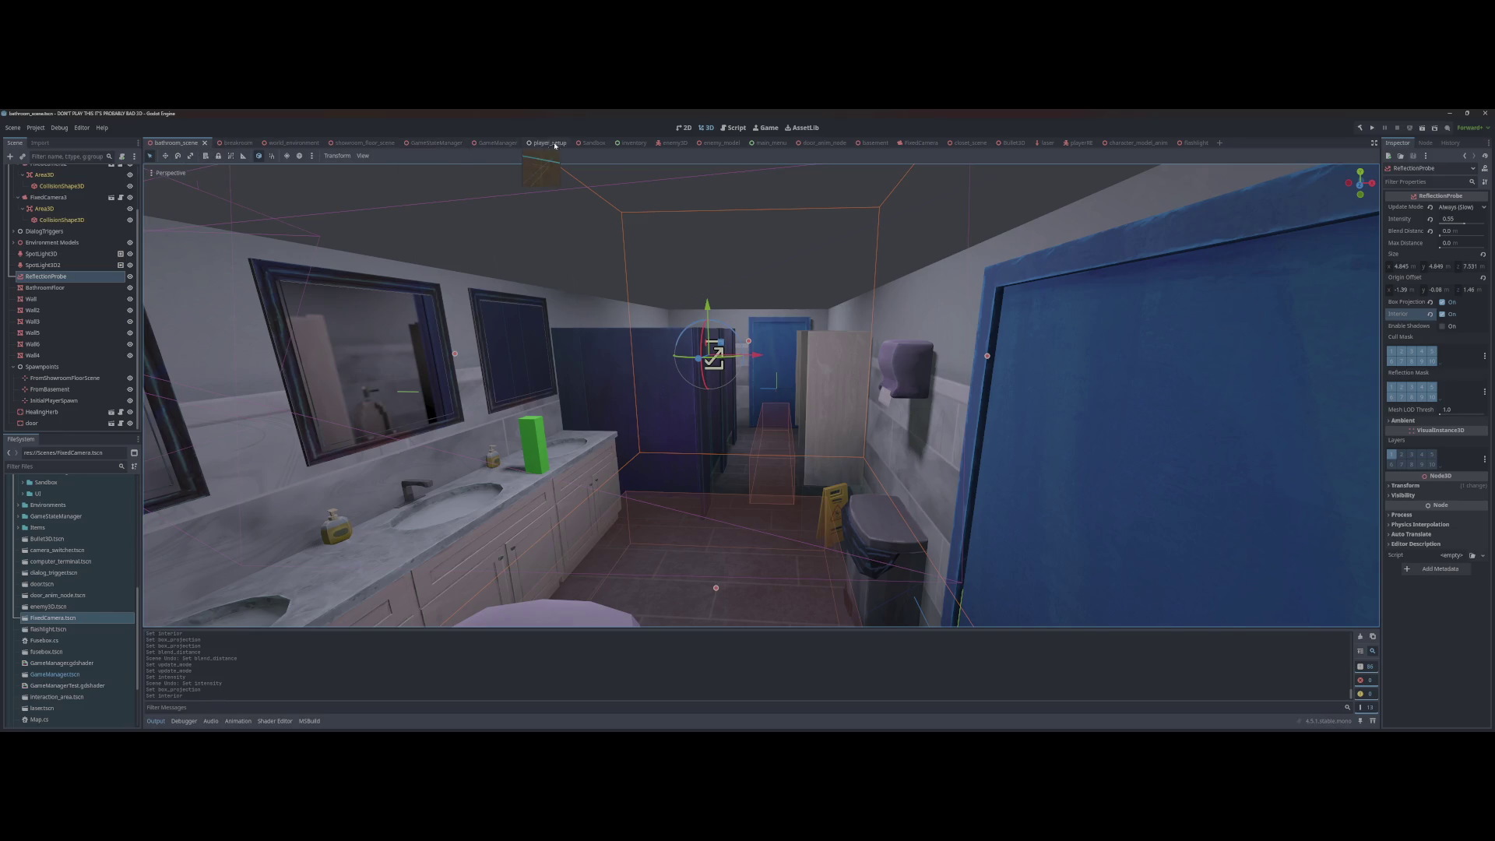
pyautogui.click(289, 144)
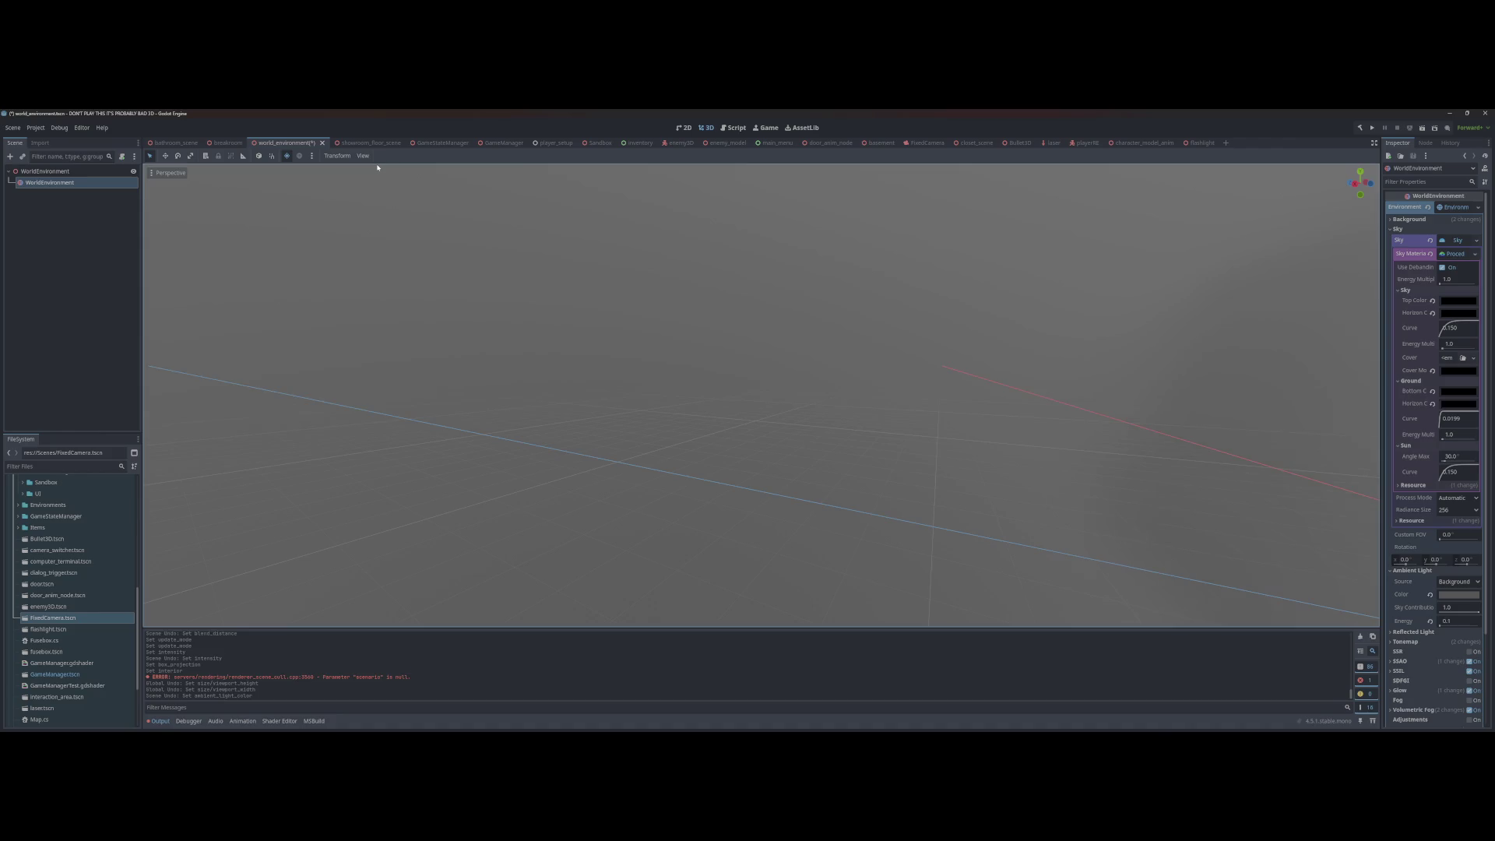
# Step: Run the game to check the dark bathroom, stop it, and orbit the environment scene
pyautogui.press('F5')
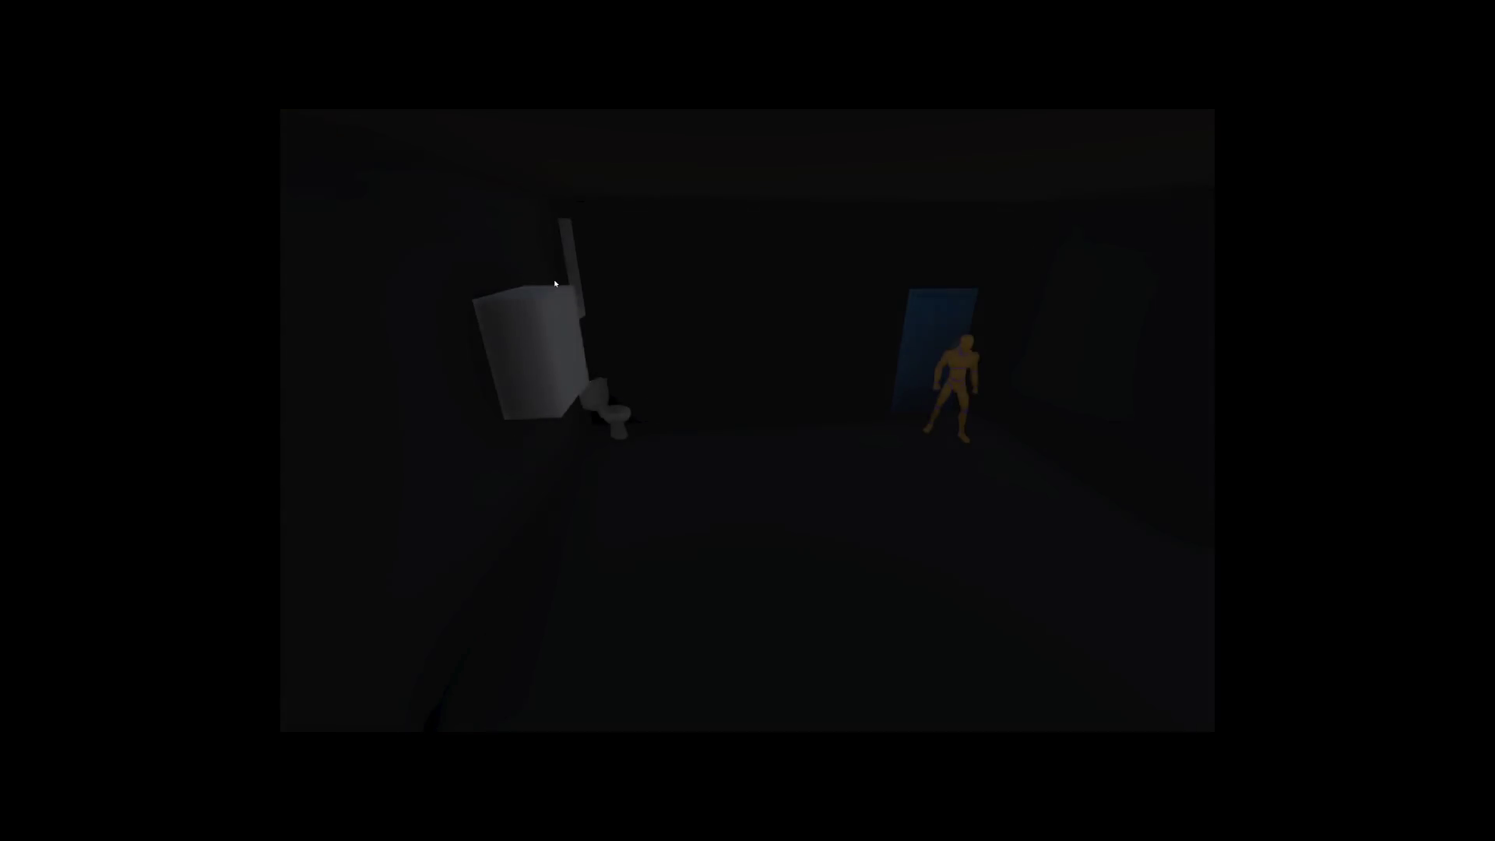
pyautogui.press('F8')
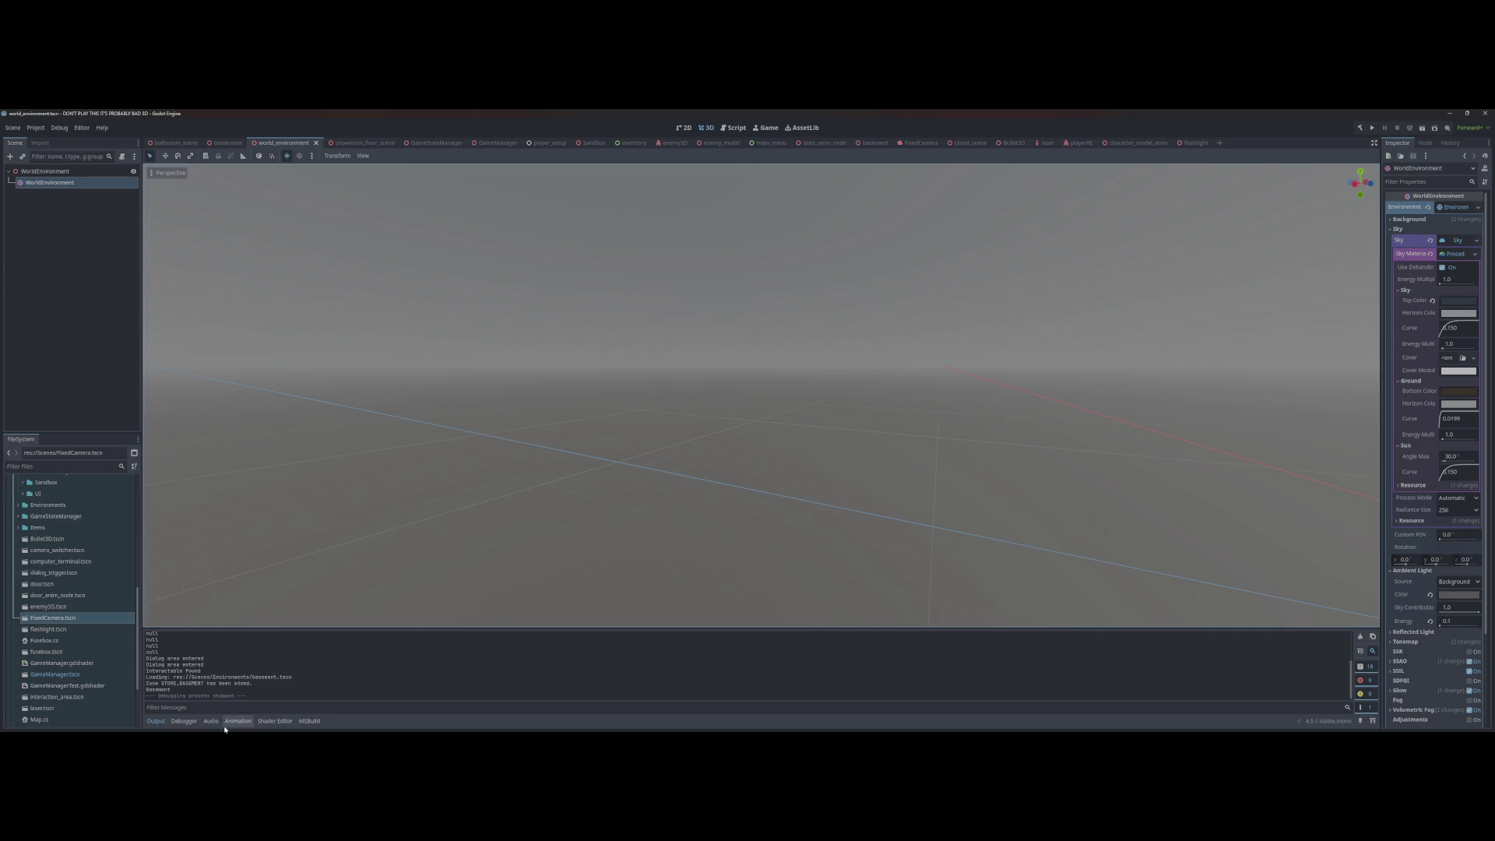
pyautogui.moveTo(261, 734)
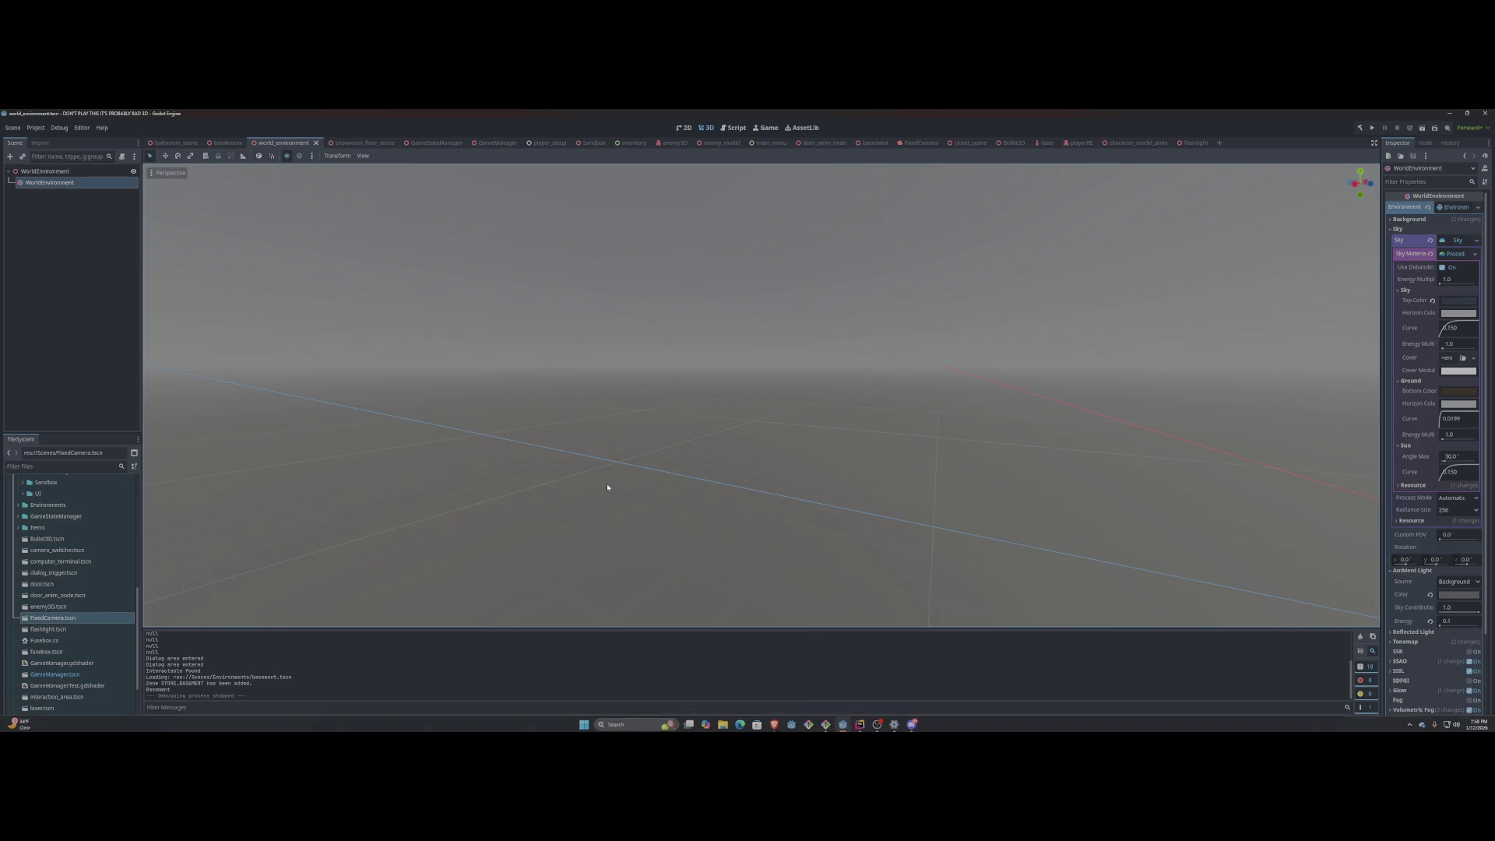
pyautogui.moveTo(648, 449); pyautogui.dragTo(647, 444)
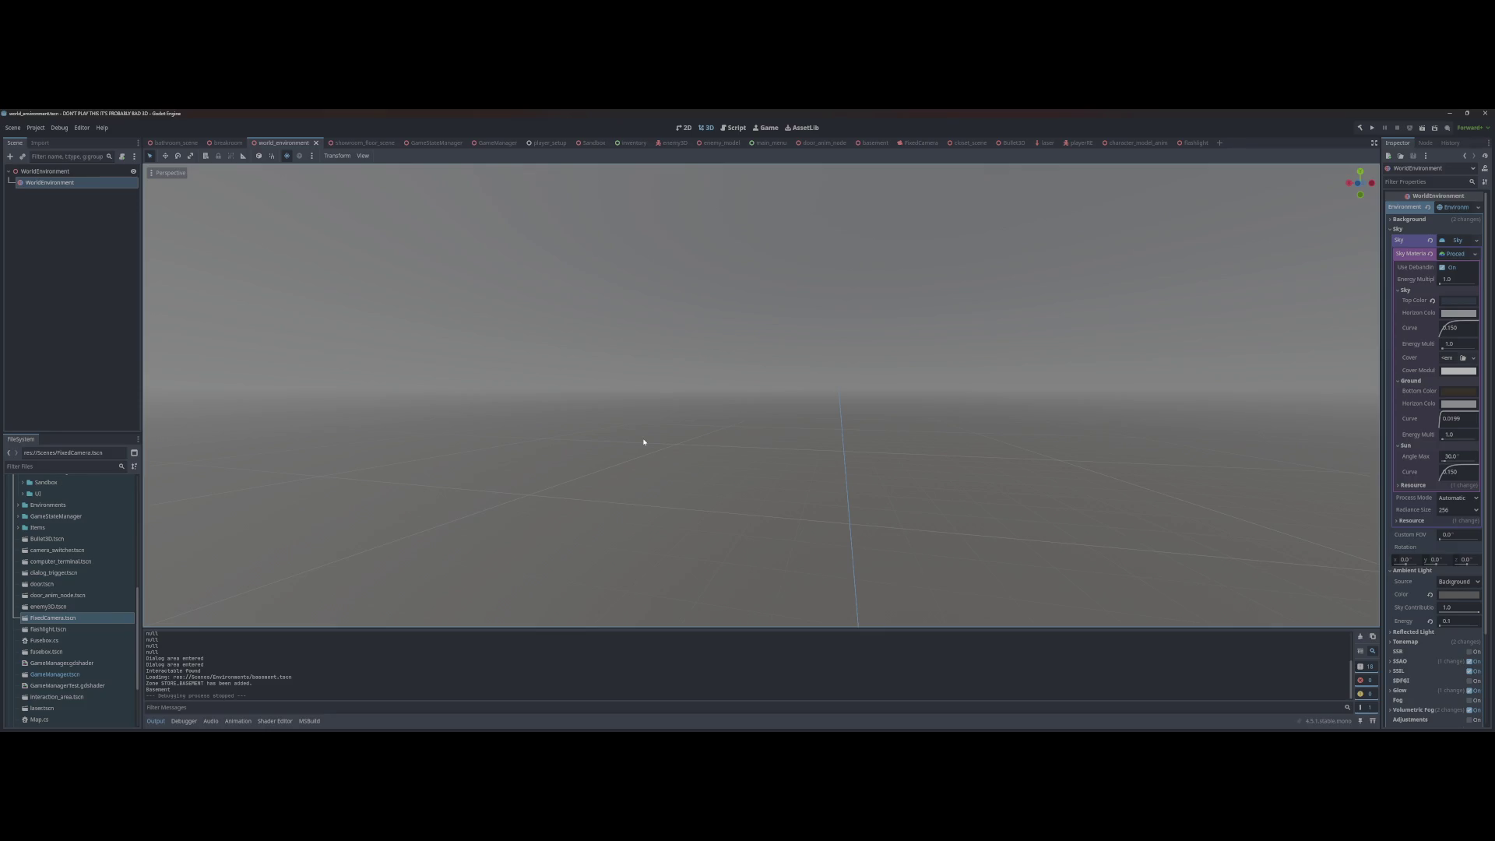
pyautogui.hotkey('alt', 'Tab')
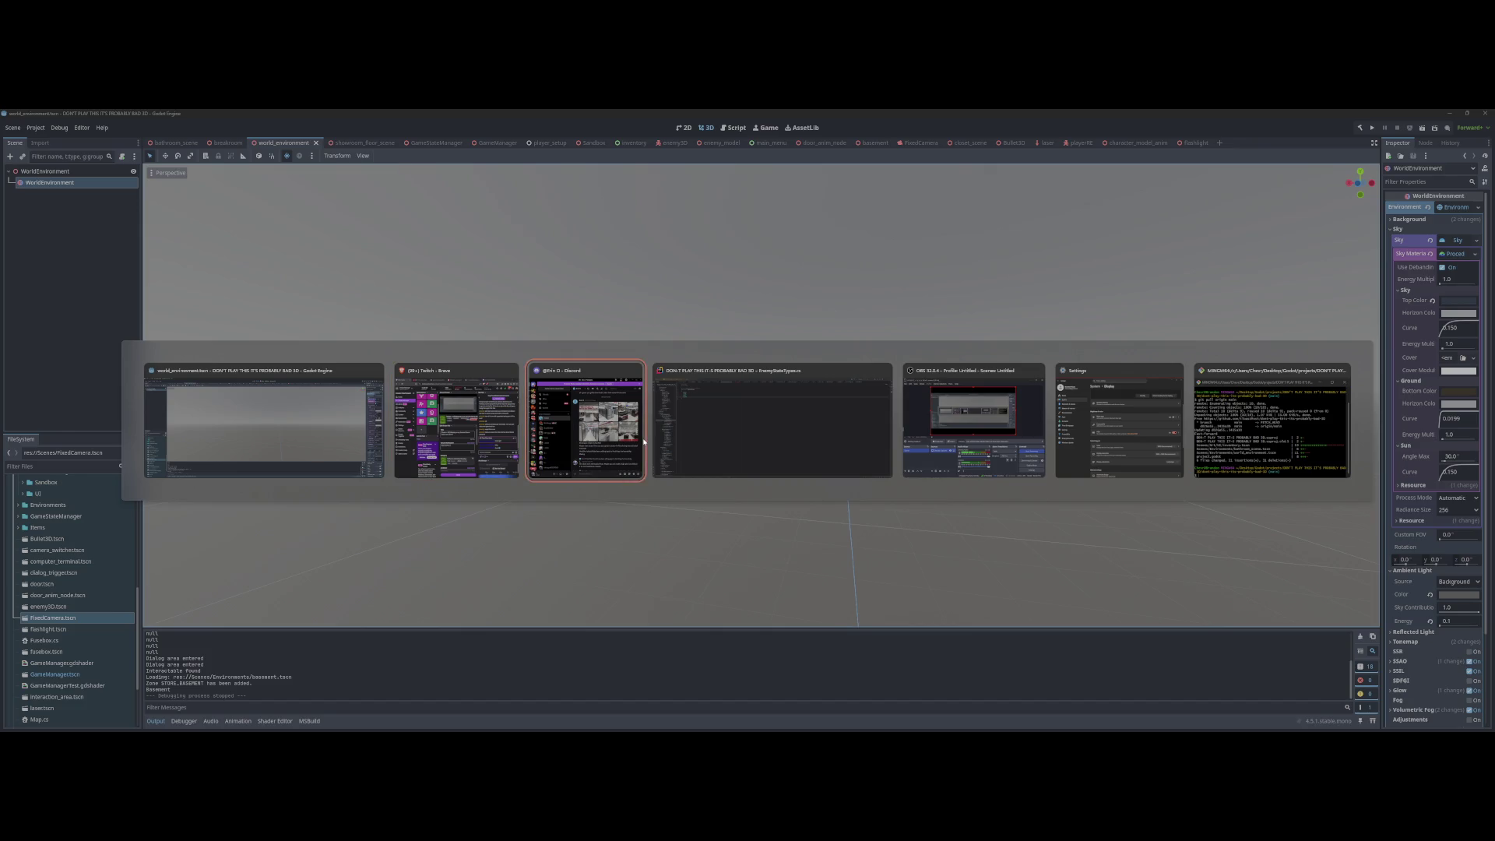
pyautogui.click(643, 442)
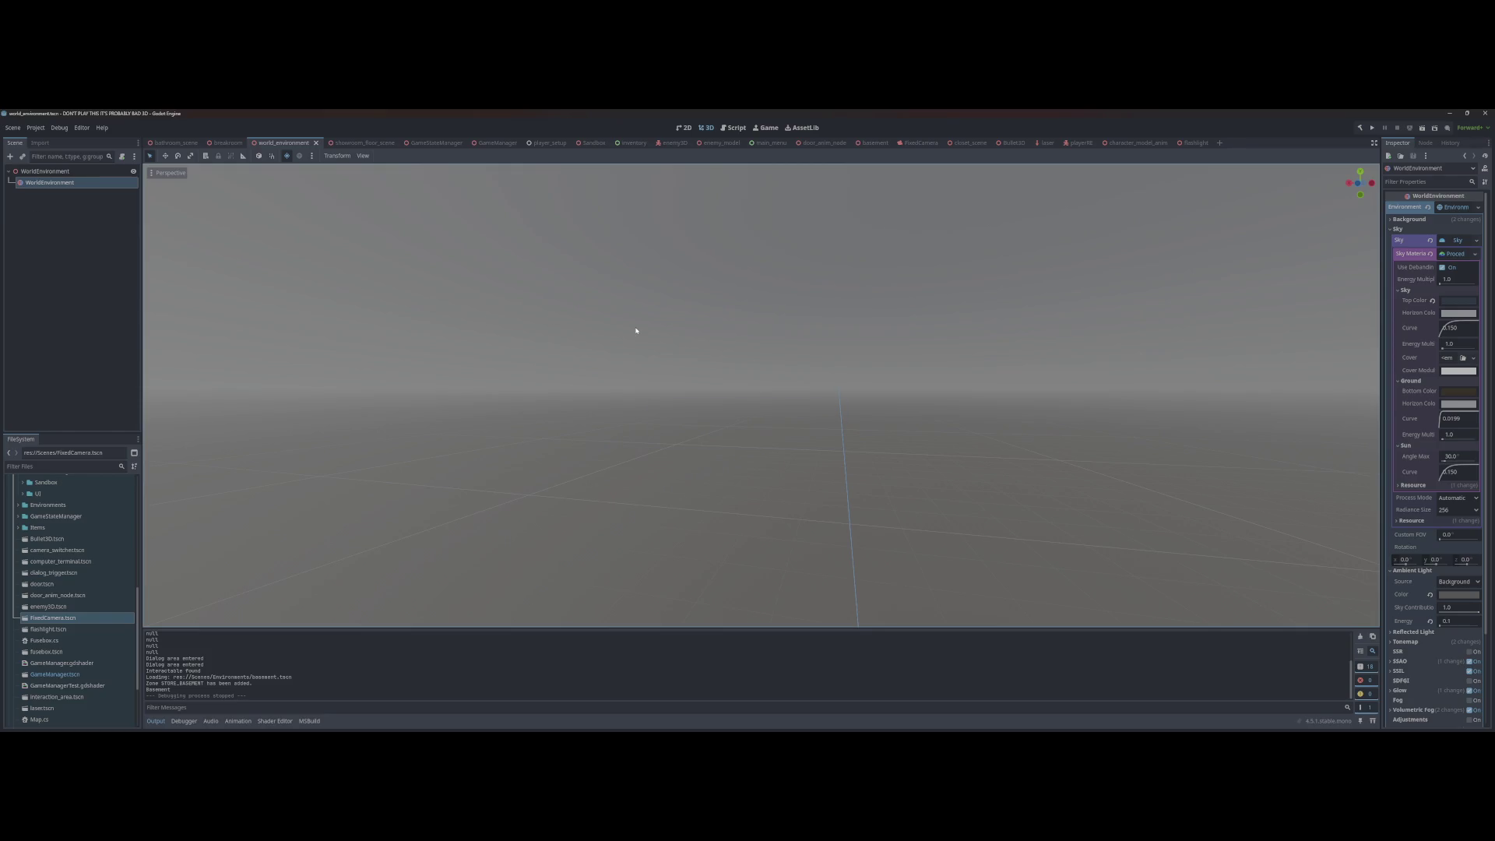
# Step: Open the showroom floor scene and raise five selected enclosure walls vertically
pyautogui.click(362, 145)
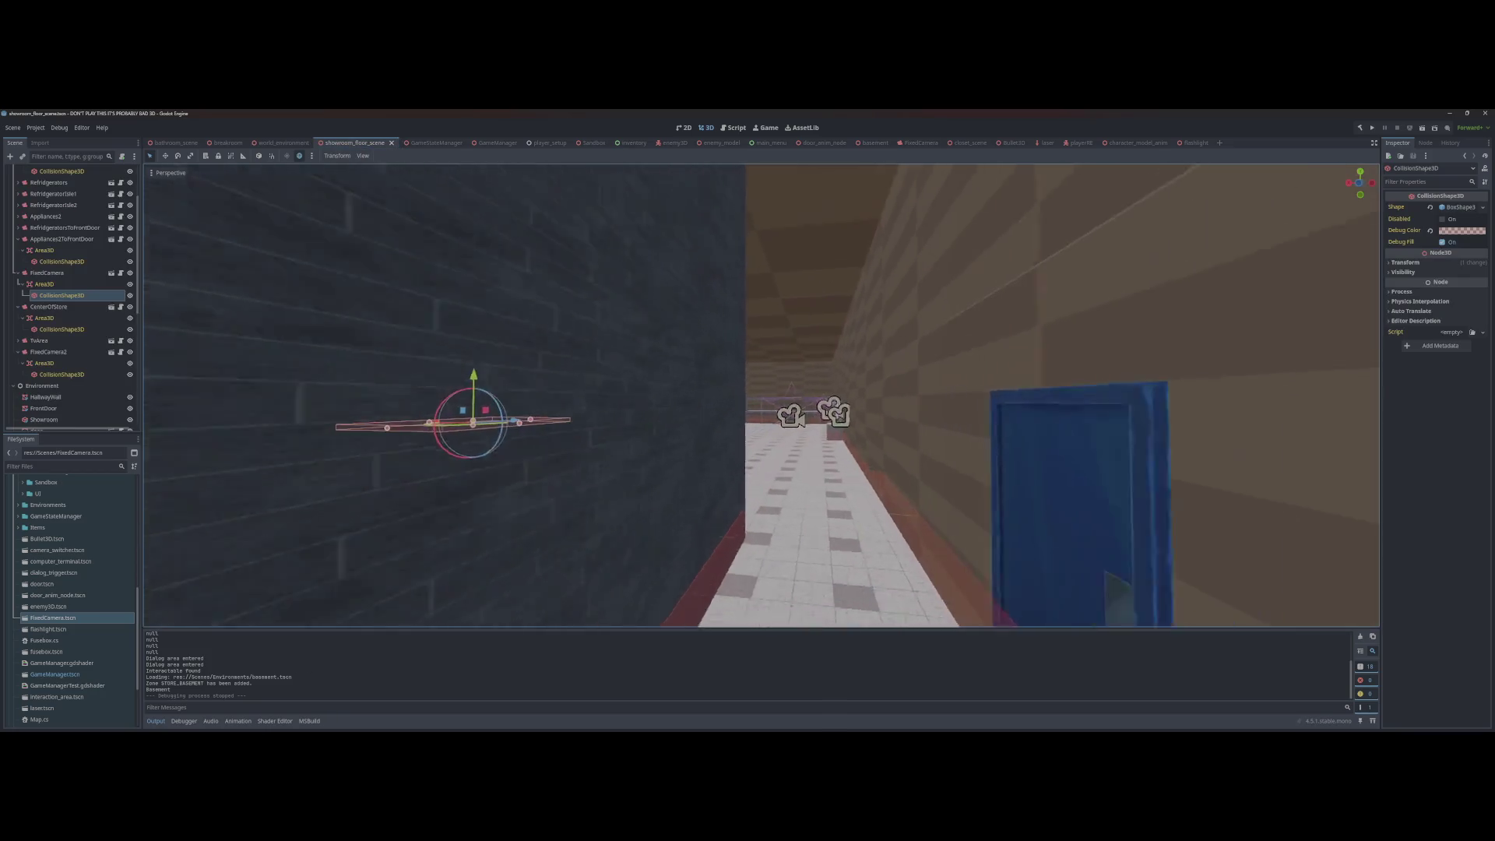
pyautogui.press('w')
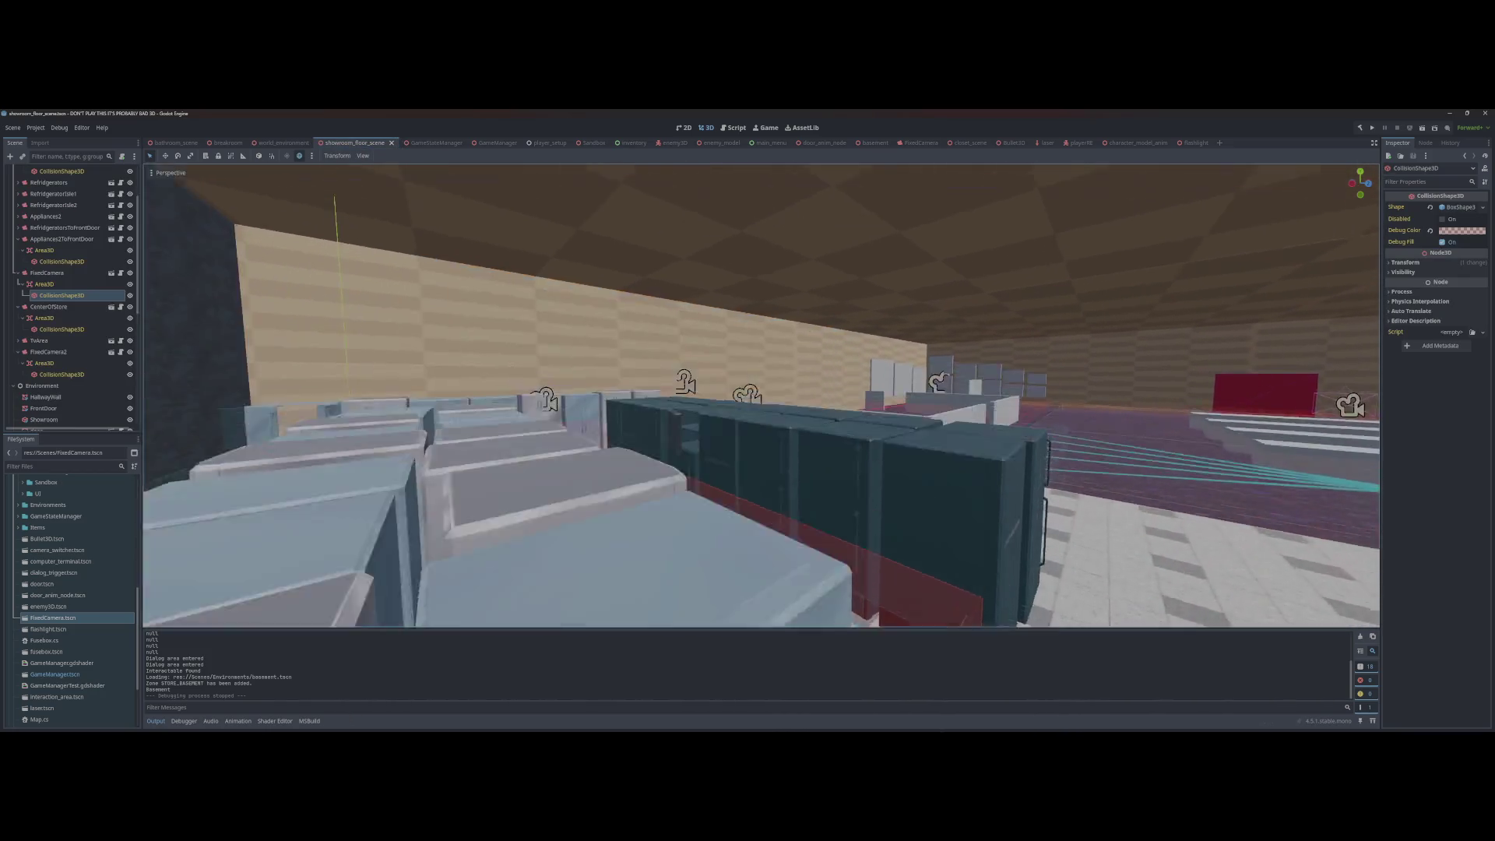
pyautogui.press('e')
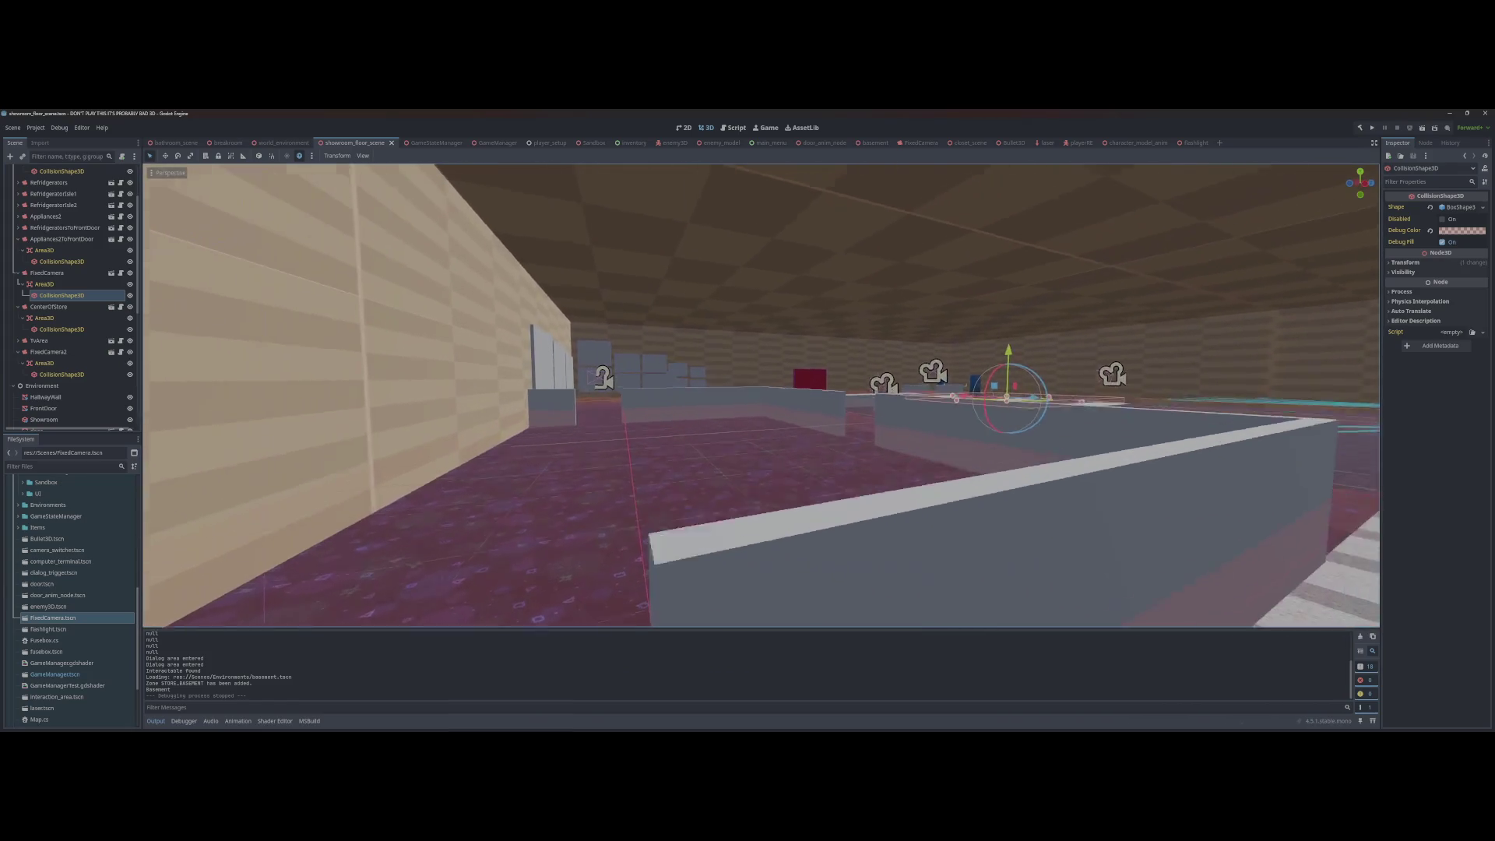
pyautogui.click(486, 521)
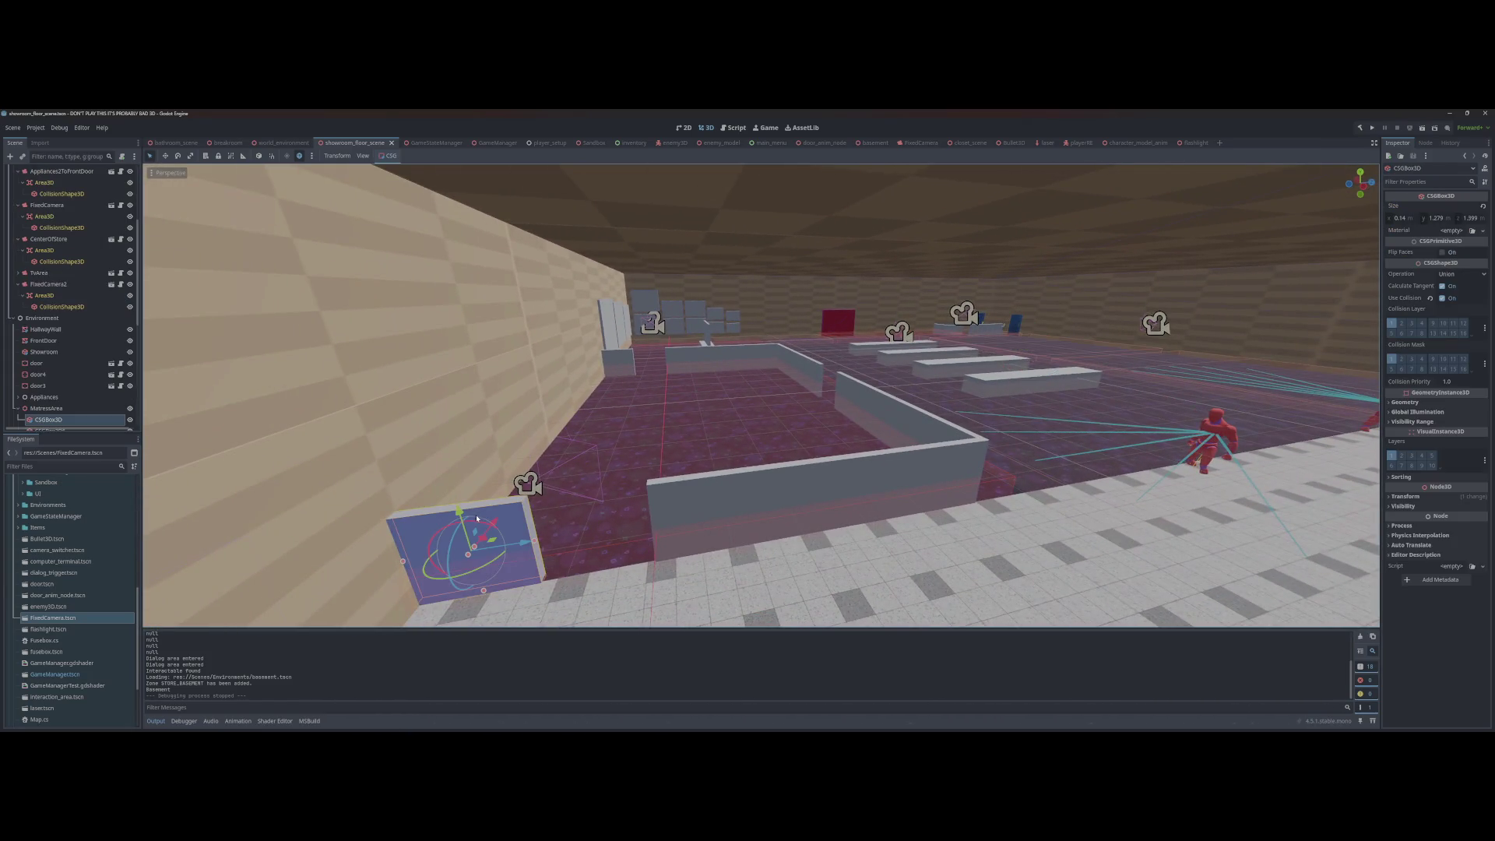
pyautogui.keyDown('shift'); pyautogui.click(805, 495); pyautogui.keyUp('shift')
pyautogui.keyDown('shift'); pyautogui.click(812, 363); pyautogui.keyUp('shift')
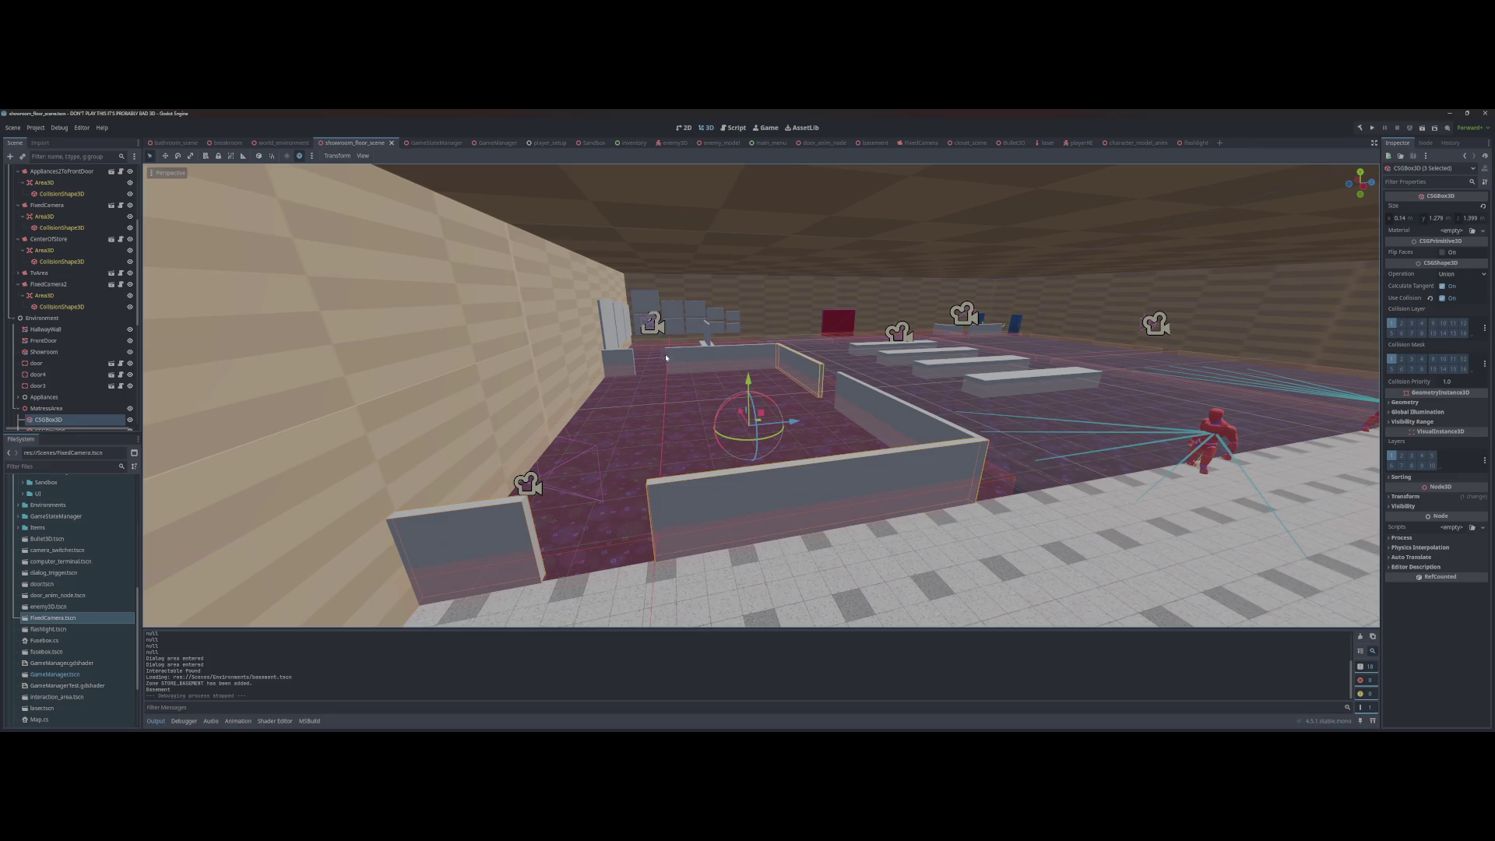
pyautogui.keyDown('shift'); pyautogui.click(624, 358); pyautogui.keyUp('shift')
pyautogui.keyDown('shift'); pyautogui.click(721, 357); pyautogui.keyUp('shift')
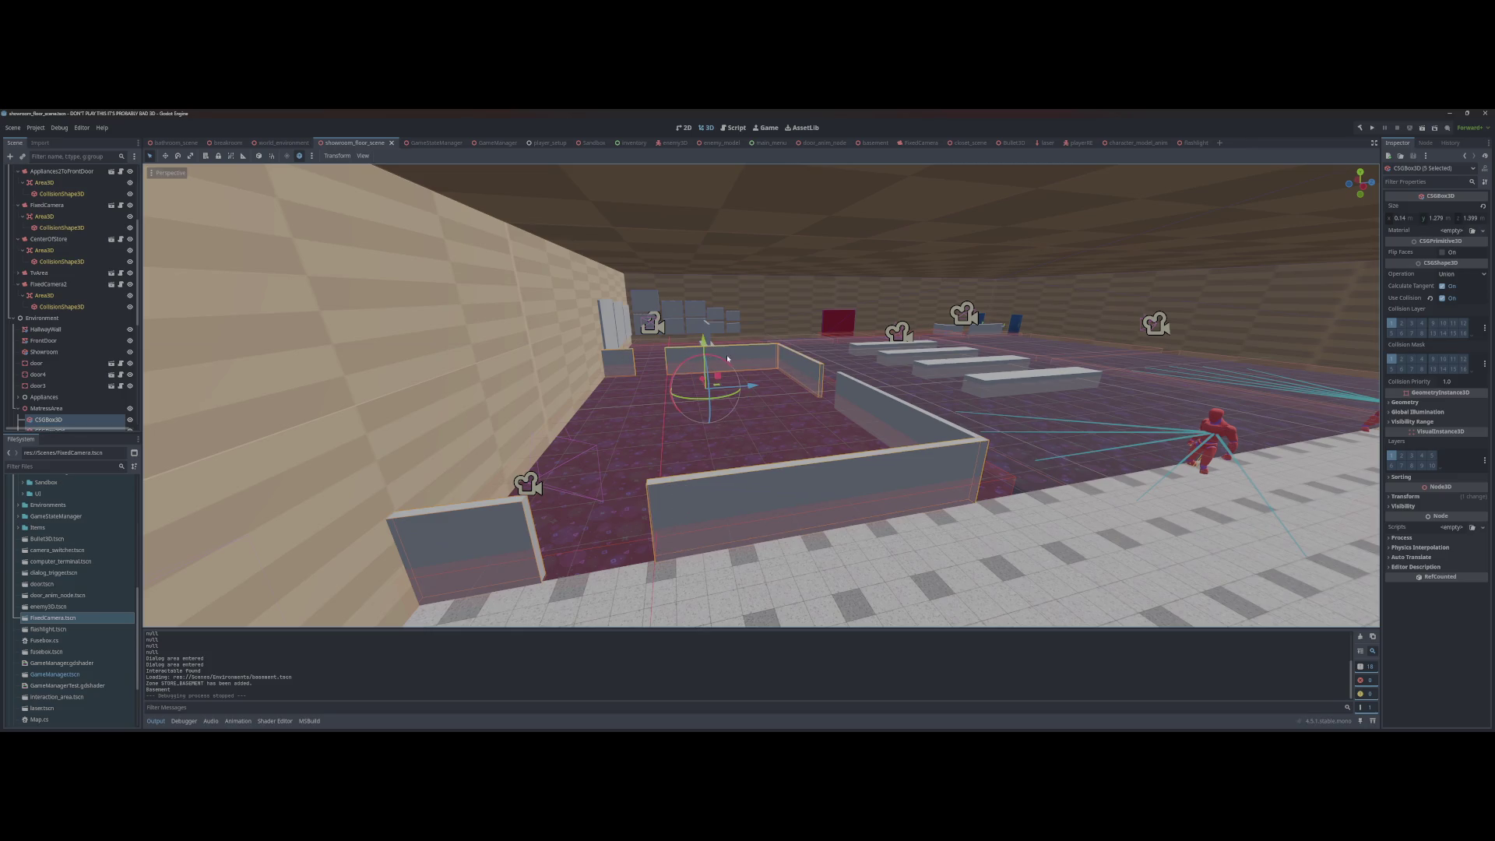
pyautogui.moveTo(713, 365)
pyautogui.mouseDown()
pyautogui.moveTo(705, 341)
pyautogui.moveTo(748, 370)
pyautogui.mouseUp()
# Step: Undo the wall move and reselect several walls plus the small box
pyautogui.hotkey('ctrl', 'z')
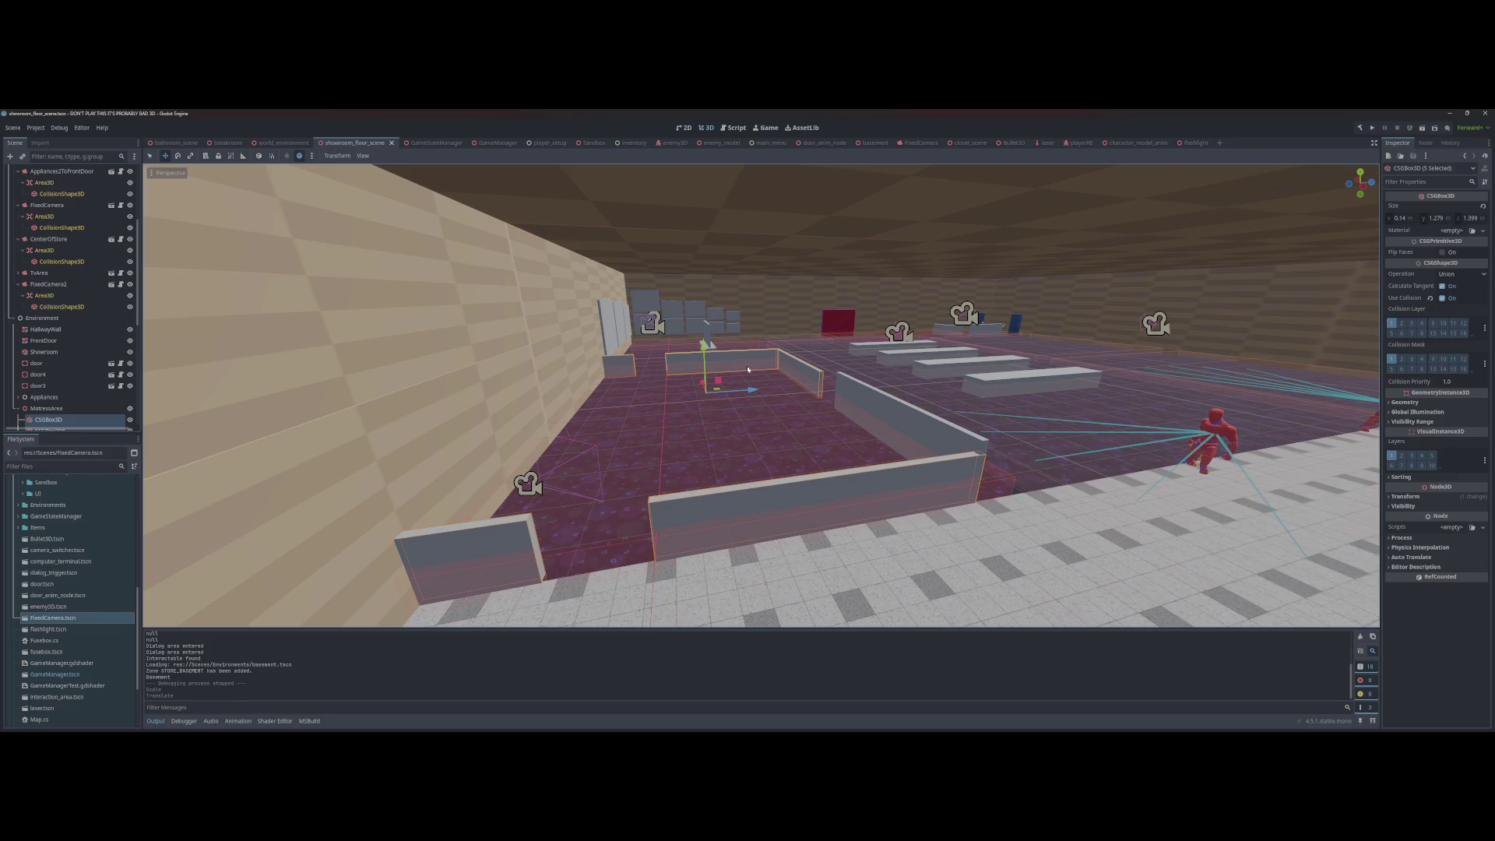
pyautogui.click(915, 412)
pyautogui.hotkey('ctrl', 'z')
pyautogui.hotkey('ctrl', 'z')
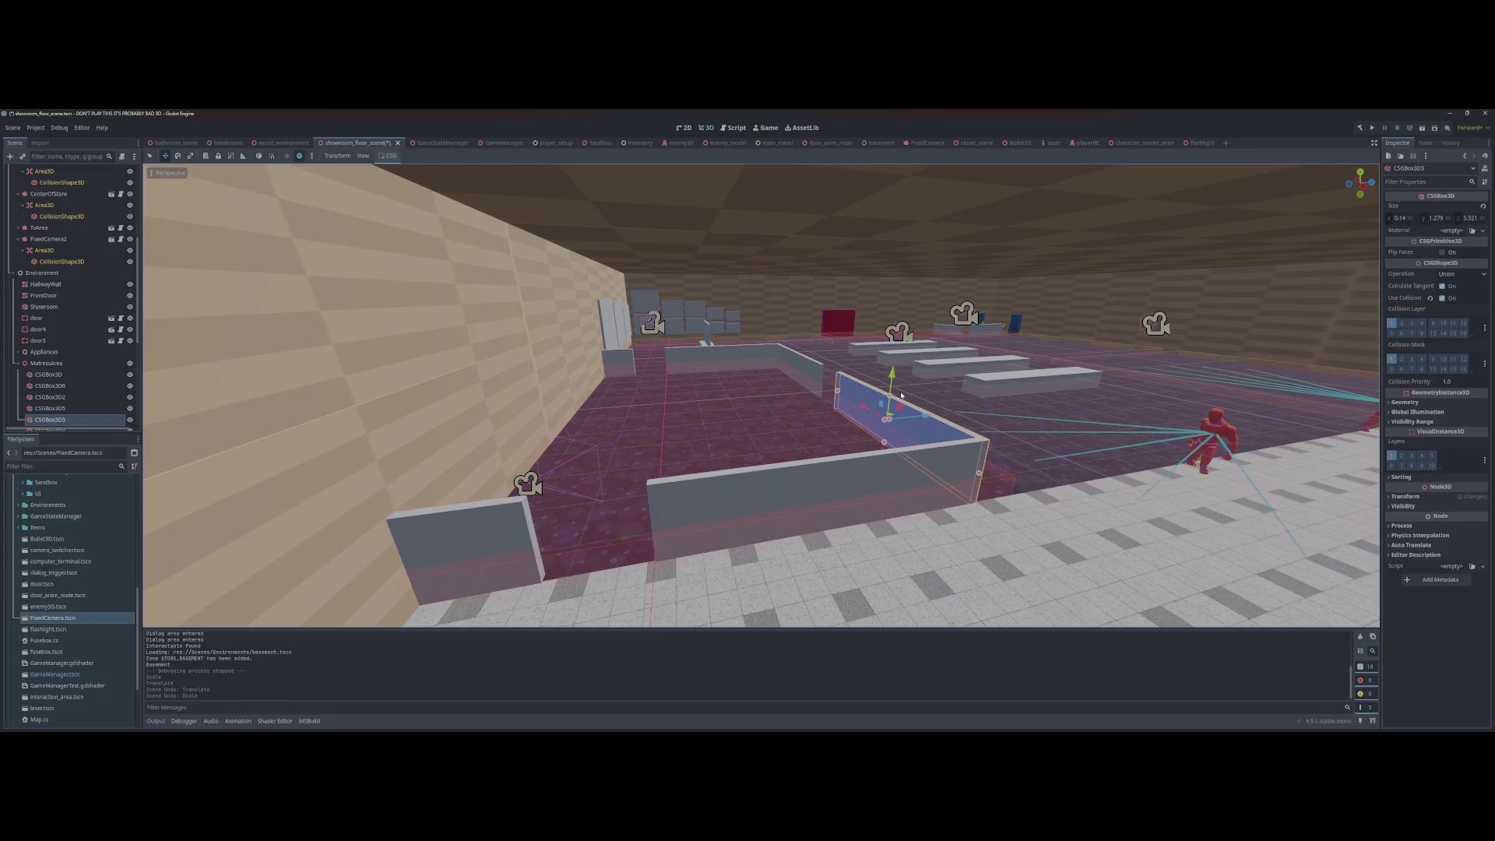
pyautogui.keyDown('shift'); pyautogui.click(807, 370); pyautogui.keyUp('shift')
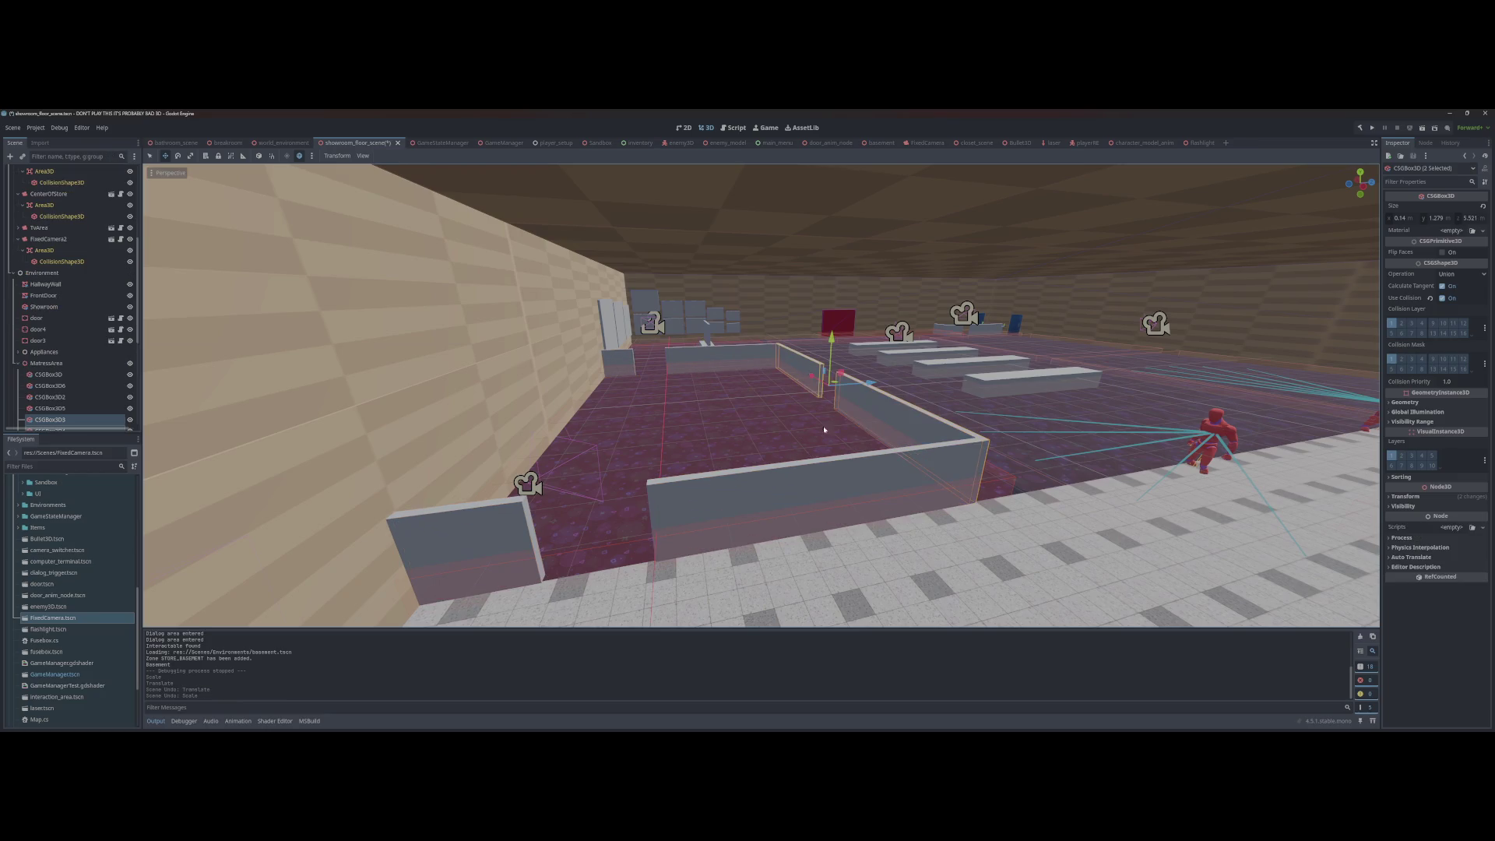
pyautogui.keyDown('shift'); pyautogui.click(759, 374); pyautogui.keyUp('shift')
pyautogui.keyDown('shift'); pyautogui.click(715, 349); pyautogui.keyUp('shift')
pyautogui.keyDown('shift'); pyautogui.click(620, 369); pyautogui.keyUp('shift')
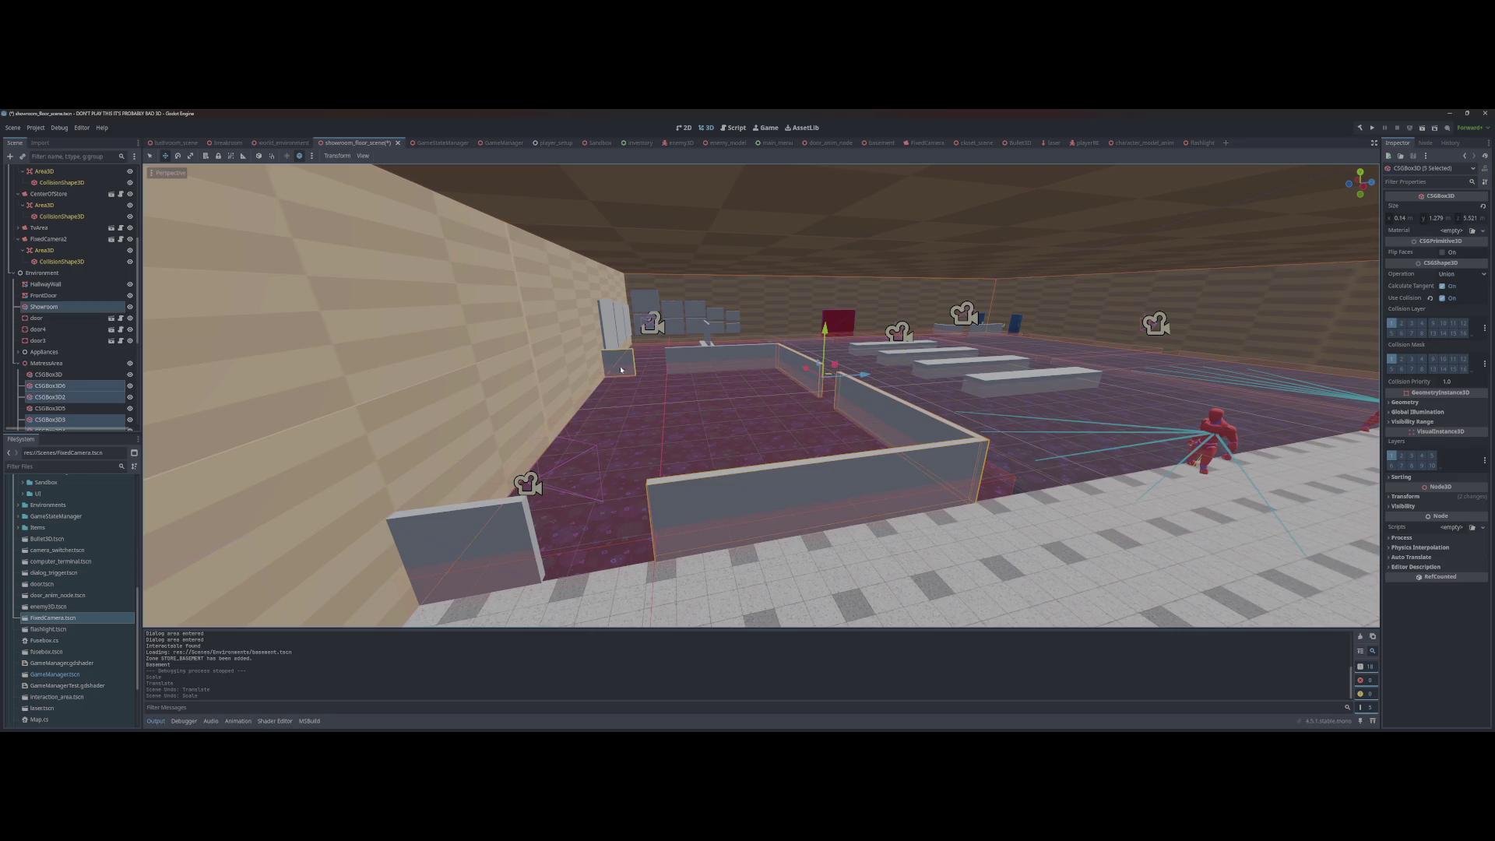
pyautogui.scroll(3, 697, 354)
# Step: Select the back wall, small box and other enclosure boxes, then cancel the resize and undo
pyautogui.click(702, 353)
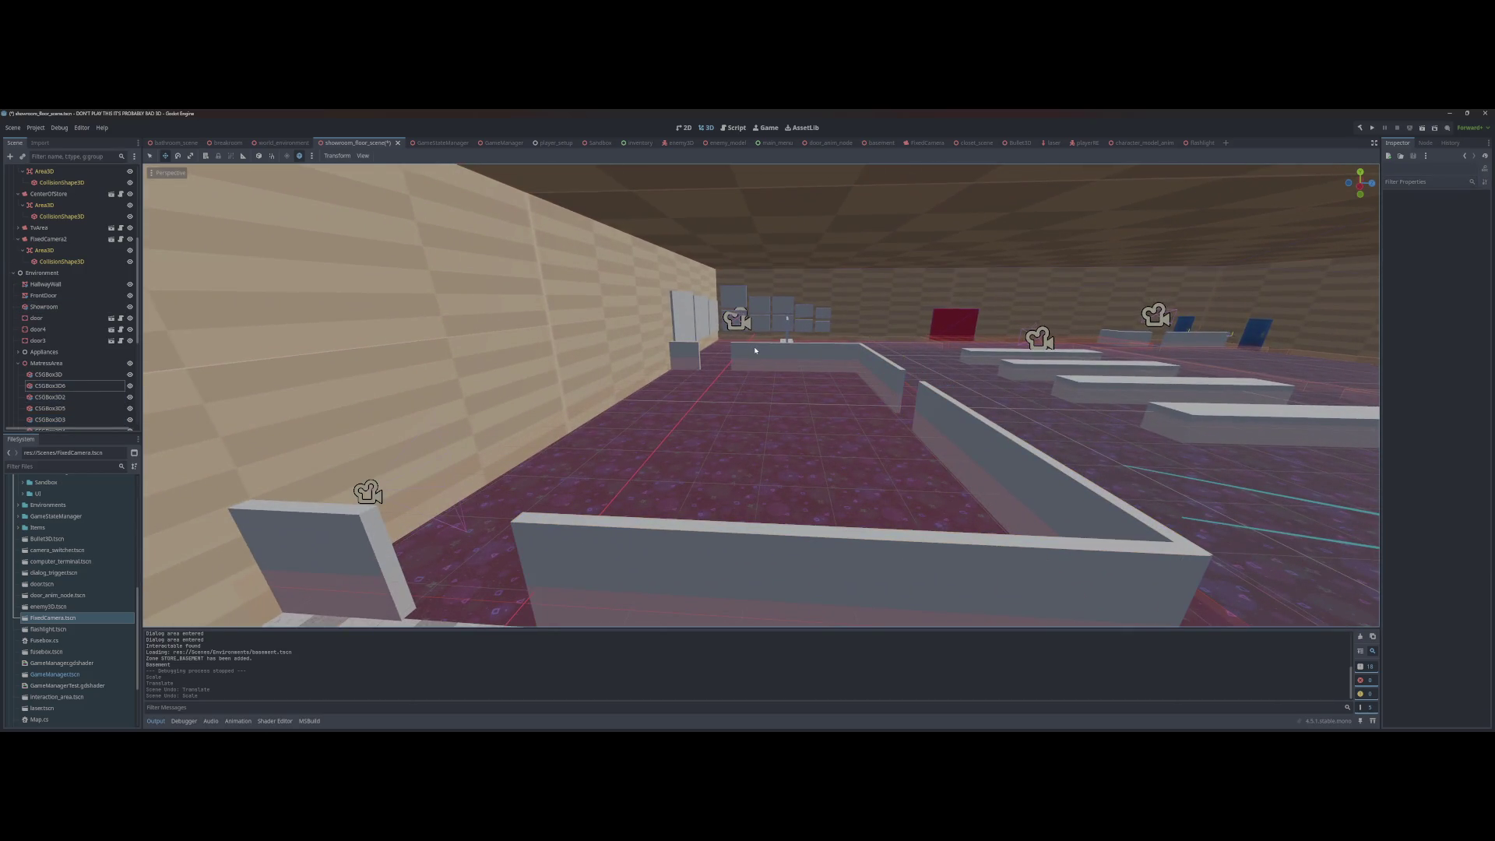
pyautogui.keyDown('shift'); pyautogui.click(690, 361); pyautogui.keyUp('shift')
pyautogui.keyDown('shift'); pyautogui.click(335, 516); pyautogui.keyUp('shift')
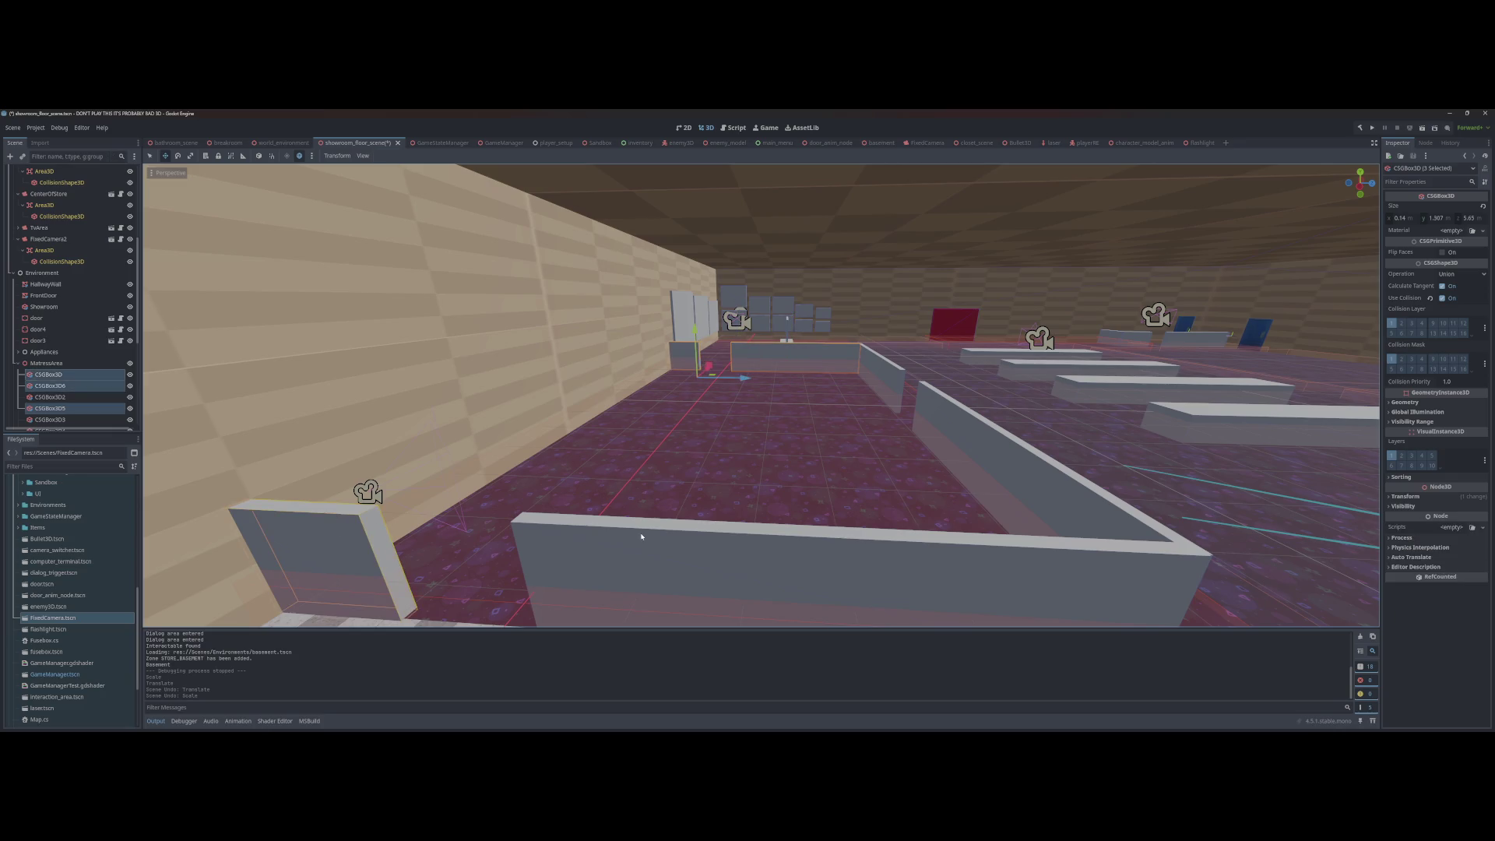
pyautogui.keyDown('shift'); pyautogui.click(641, 535); pyautogui.keyUp('shift')
pyautogui.keyDown('shift'); pyautogui.click(898, 372); pyautogui.keyUp('shift')
pyautogui.keyDown('shift'); pyautogui.click(923, 413); pyautogui.keyUp('shift')
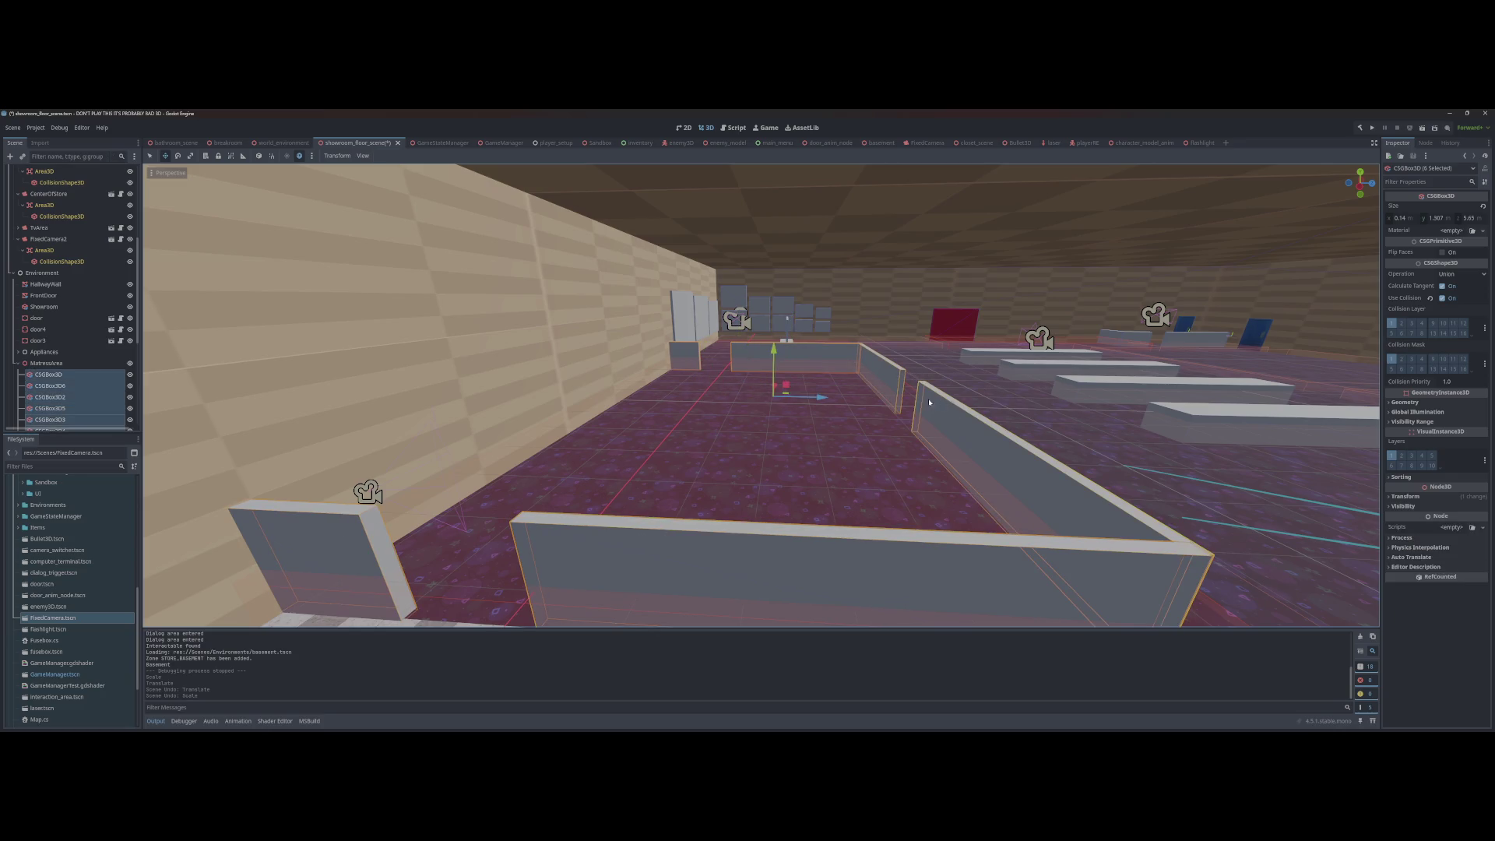
pyautogui.press('s')
pyautogui.press('Escape')
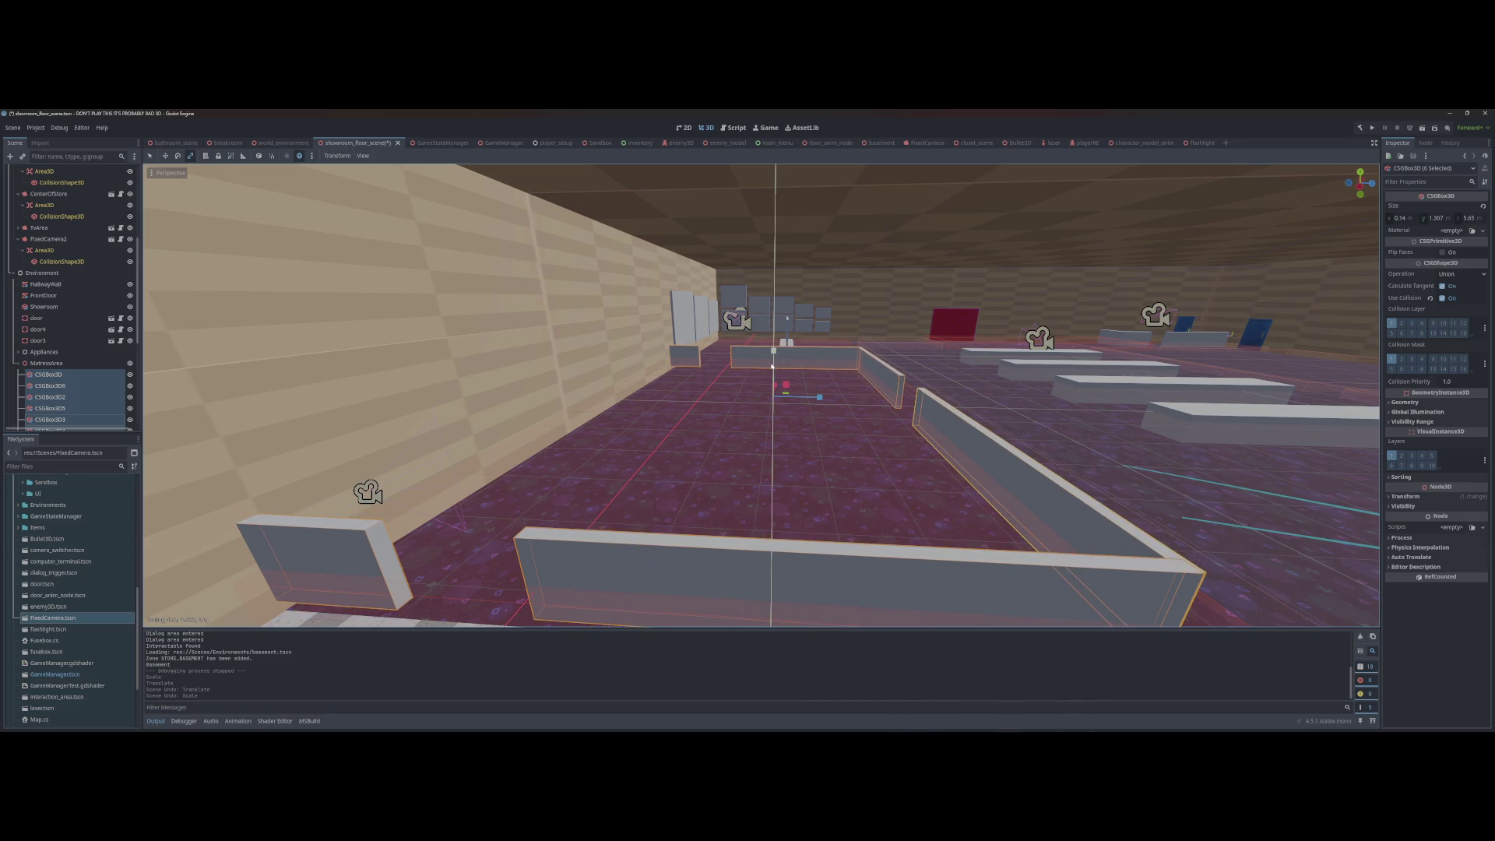
pyautogui.hotkey('ctrl', 'z')
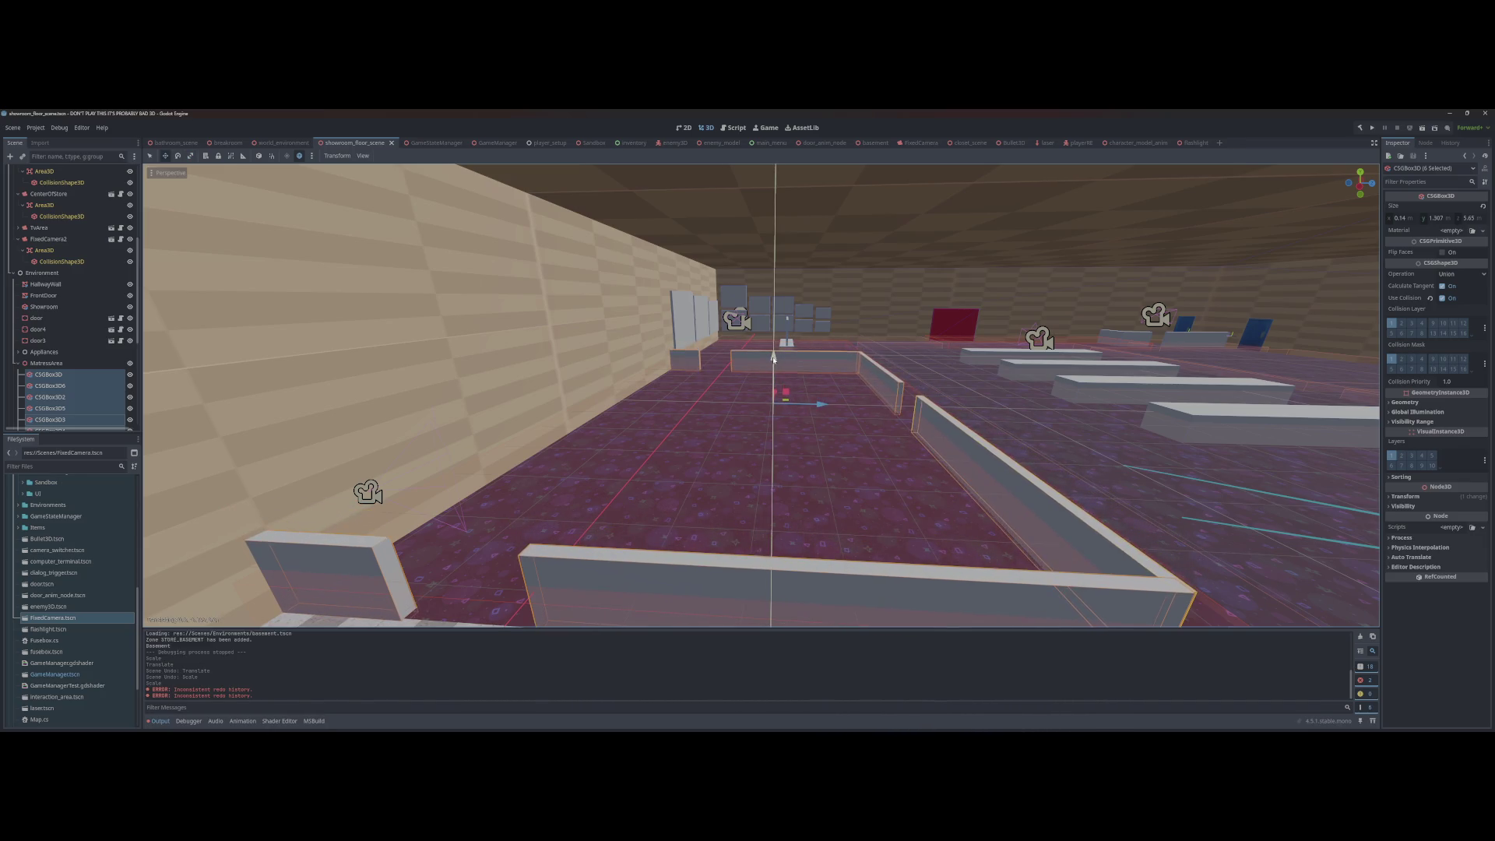
pyautogui.click(773, 353)
# Step: Fly through the showroom, save the scene, and expand the Environments folder
pyautogui.press('w')
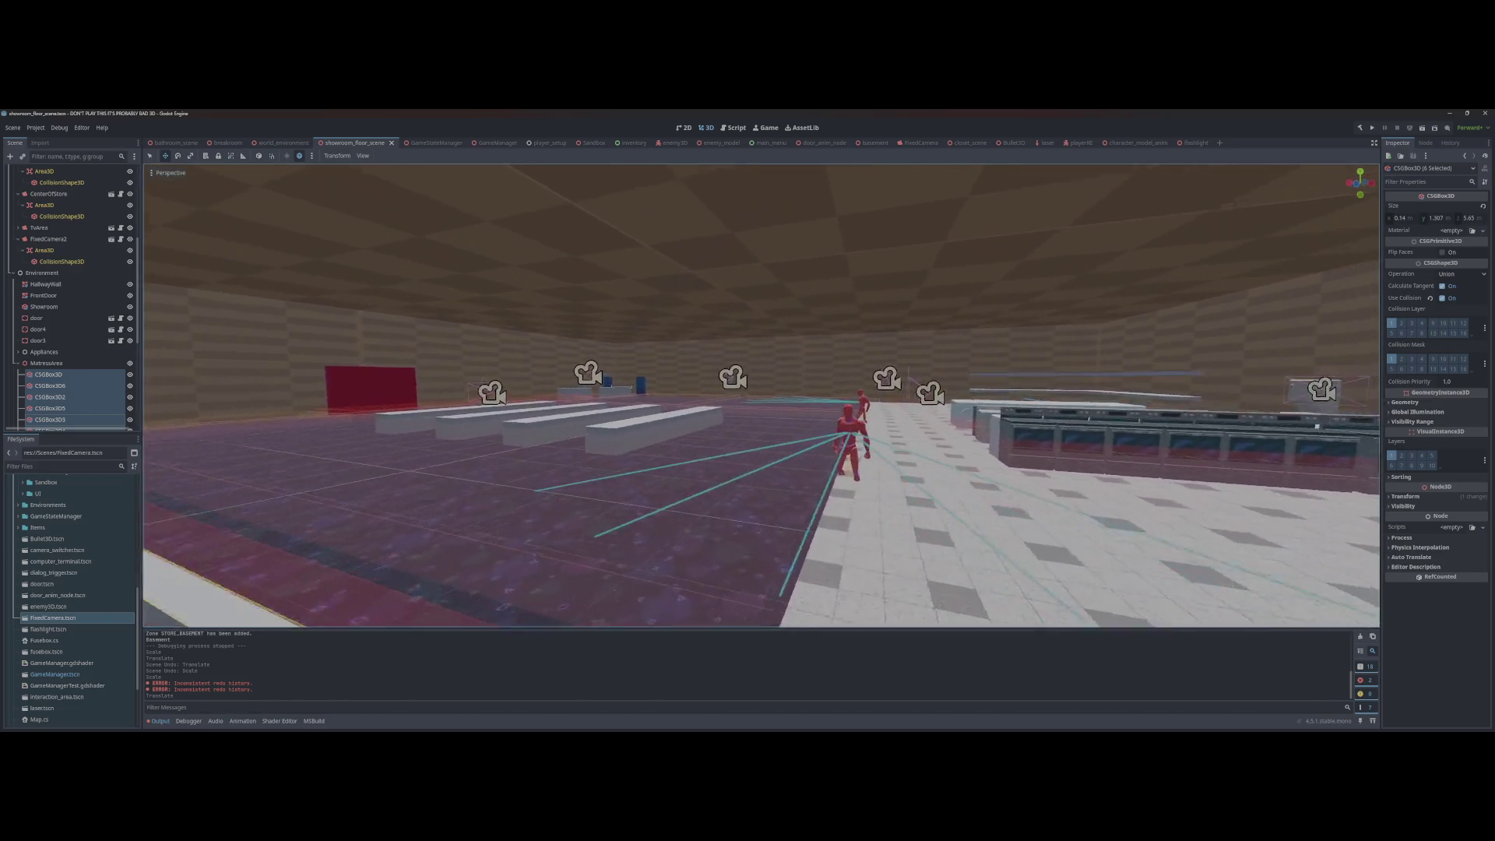
pyautogui.press('s')
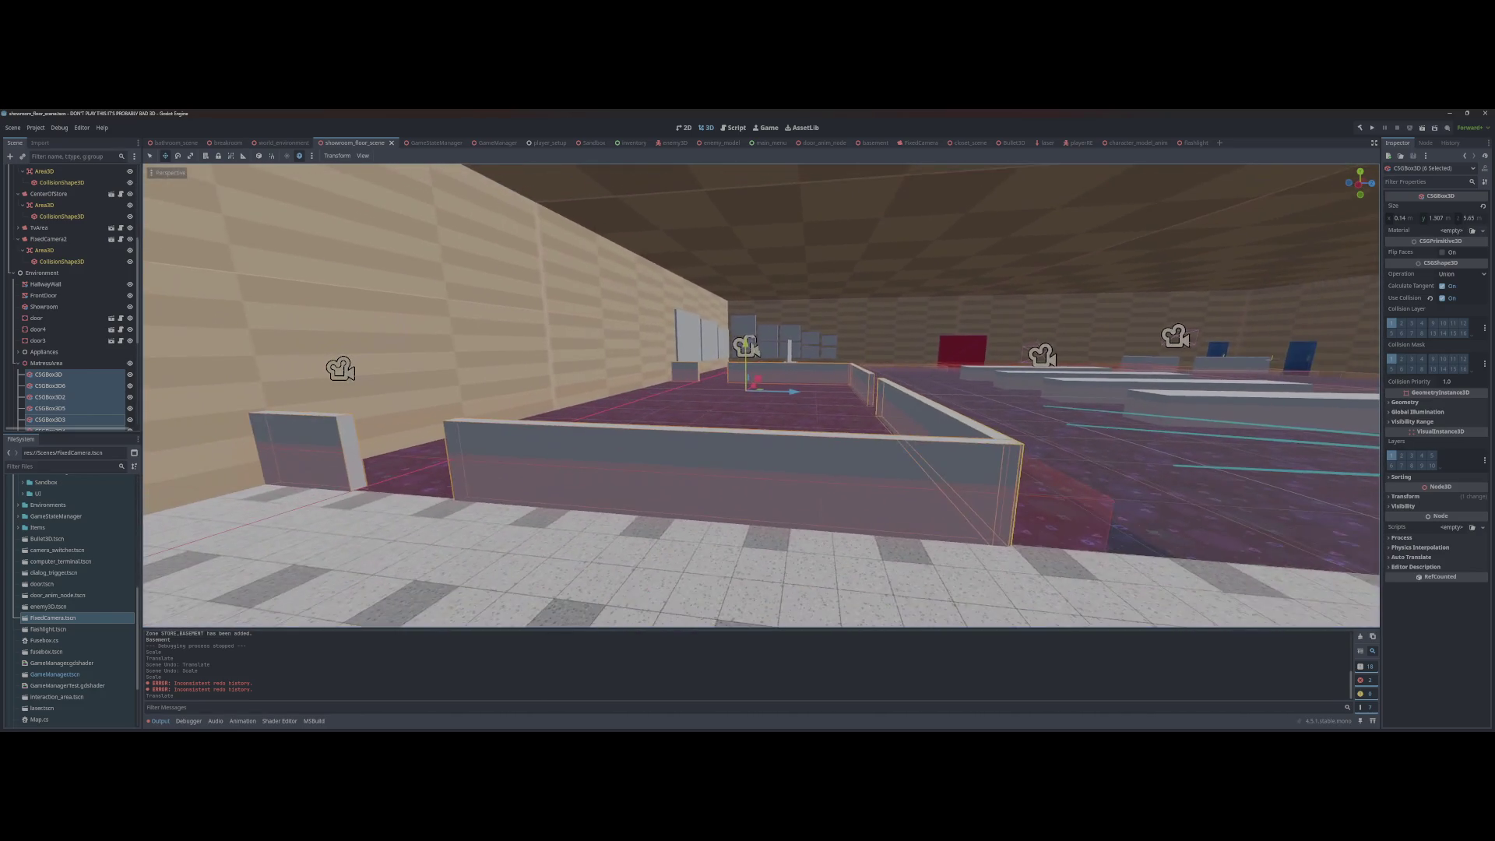
pyautogui.press('r')
pyautogui.press('w')
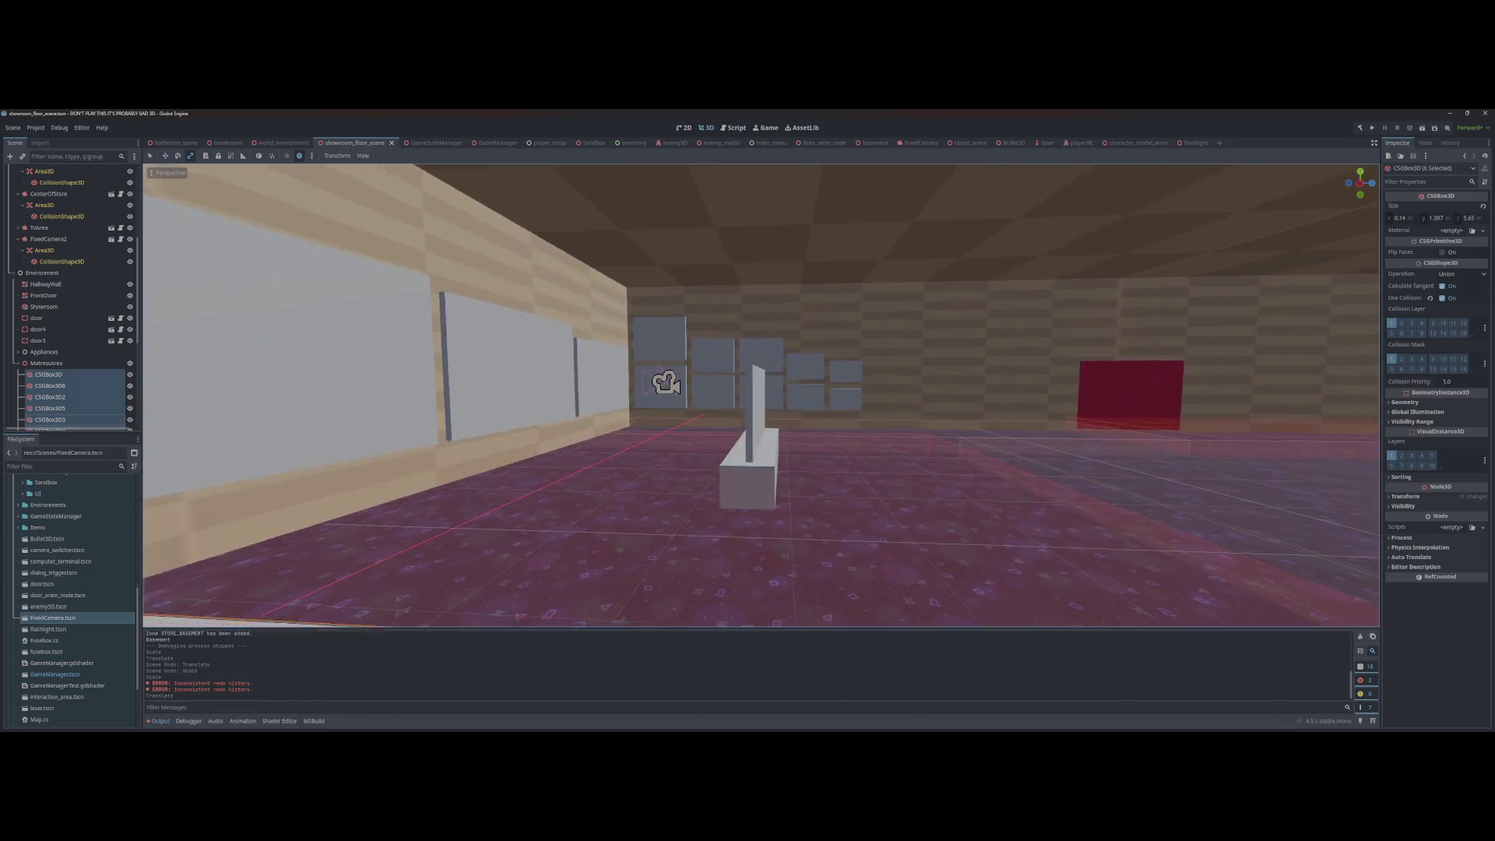
pyautogui.press('w')
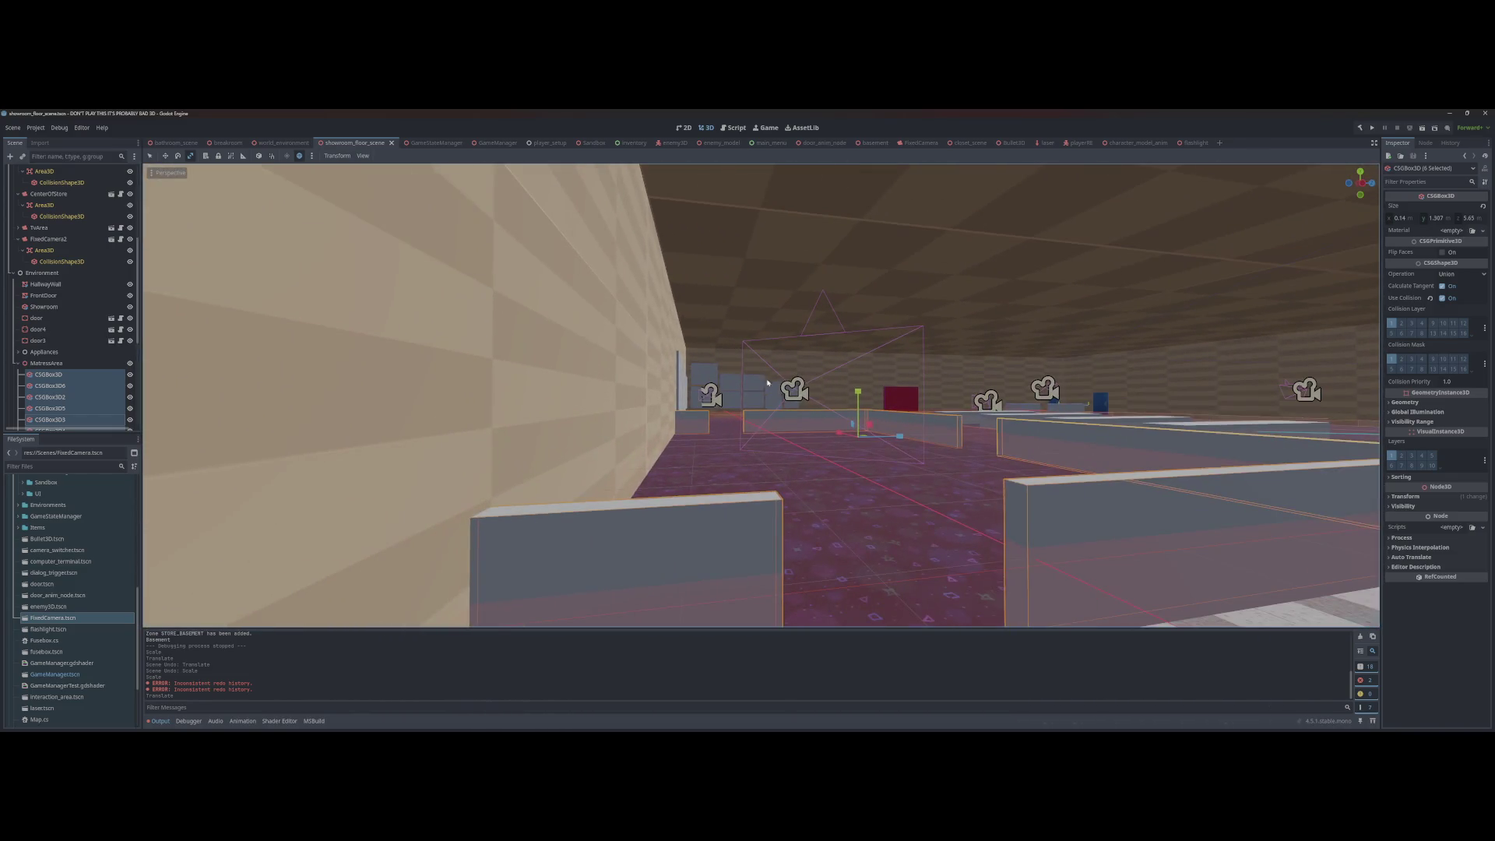
pyautogui.click(703, 369)
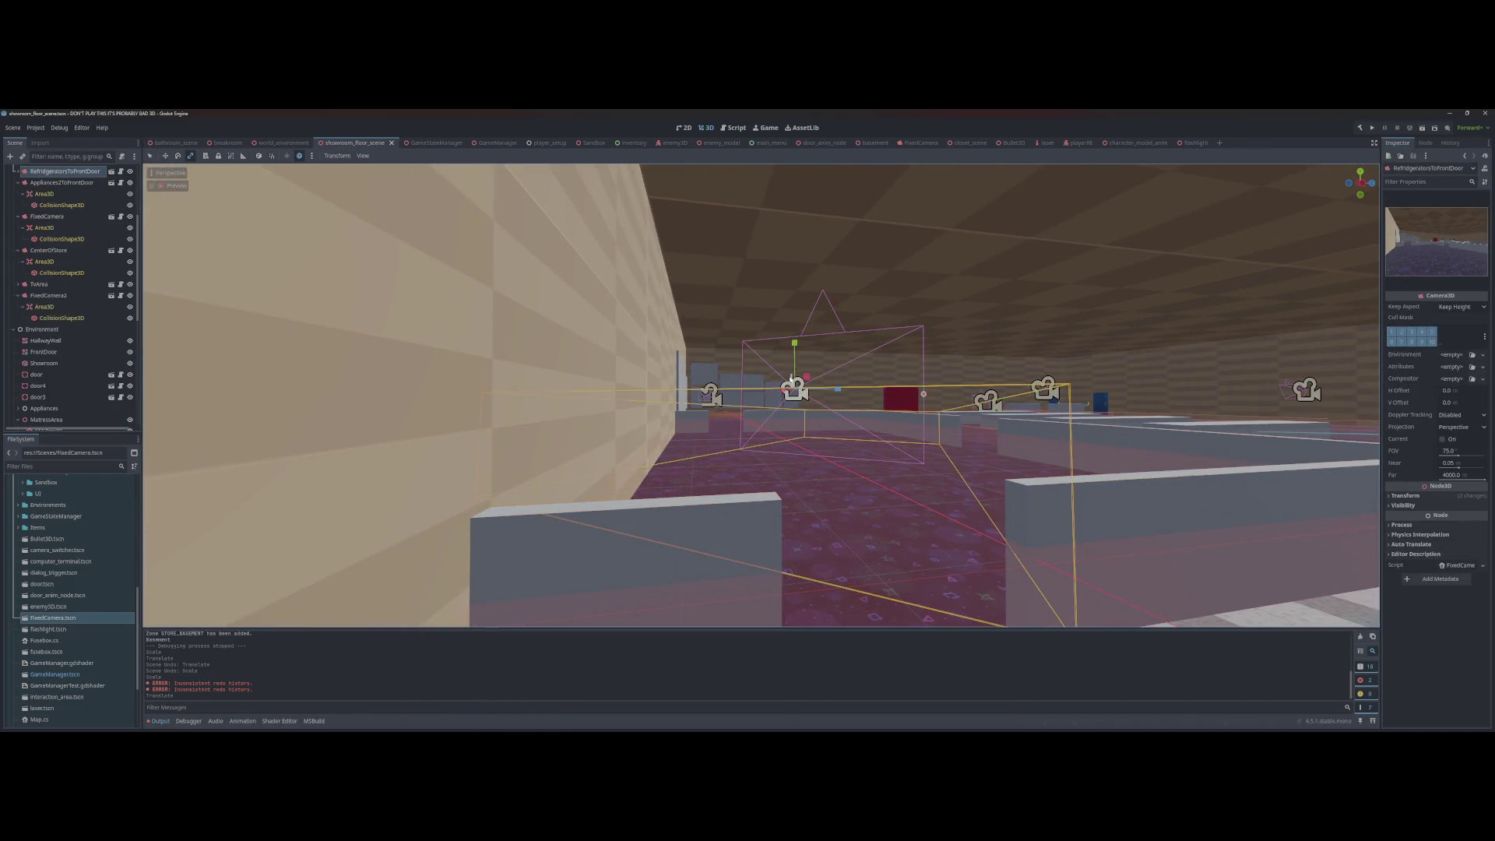
pyautogui.press('w')
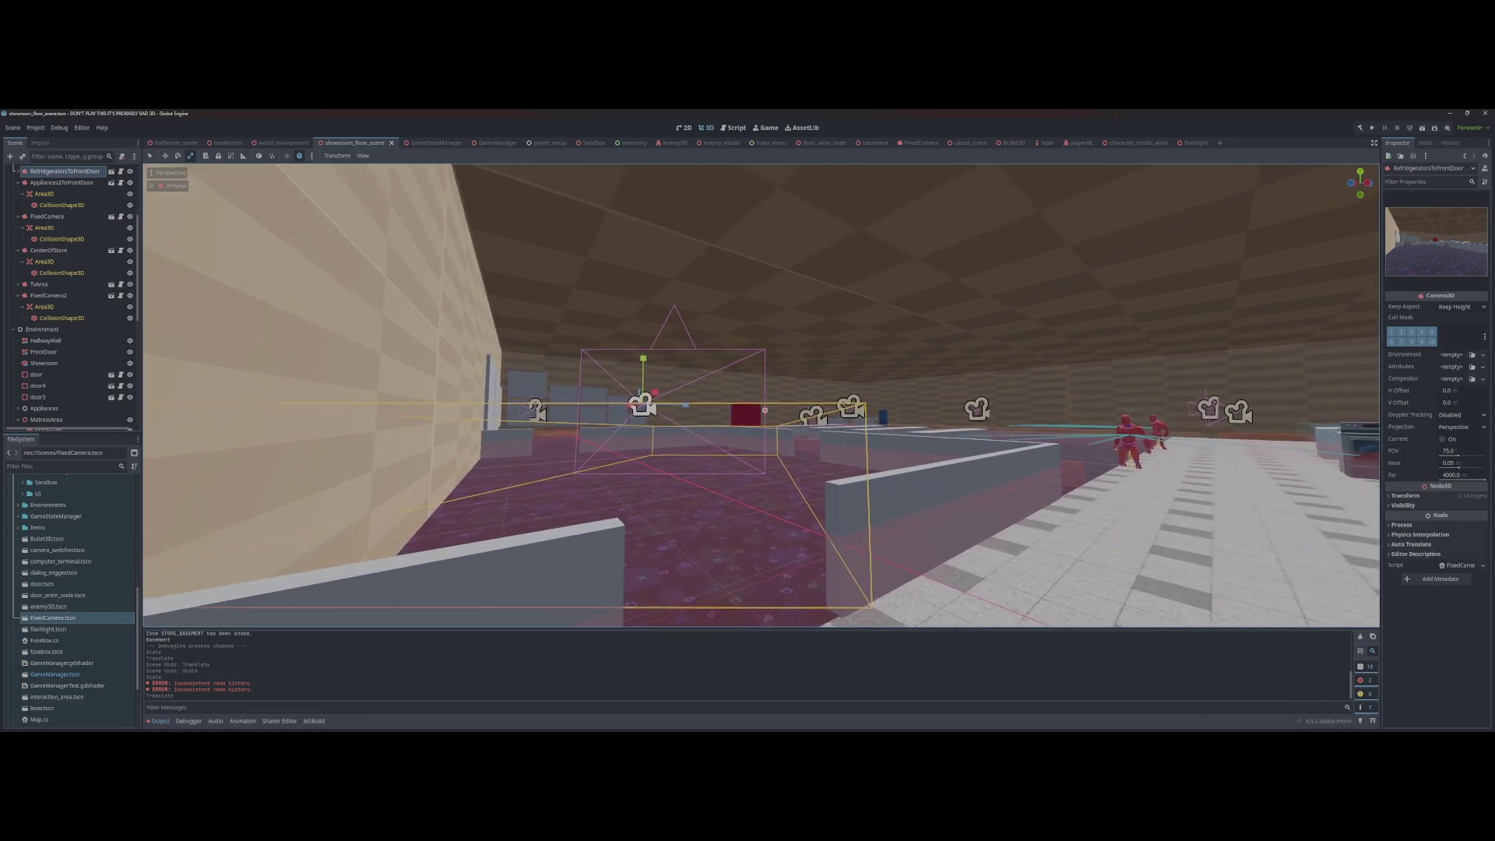
pyautogui.press('w')
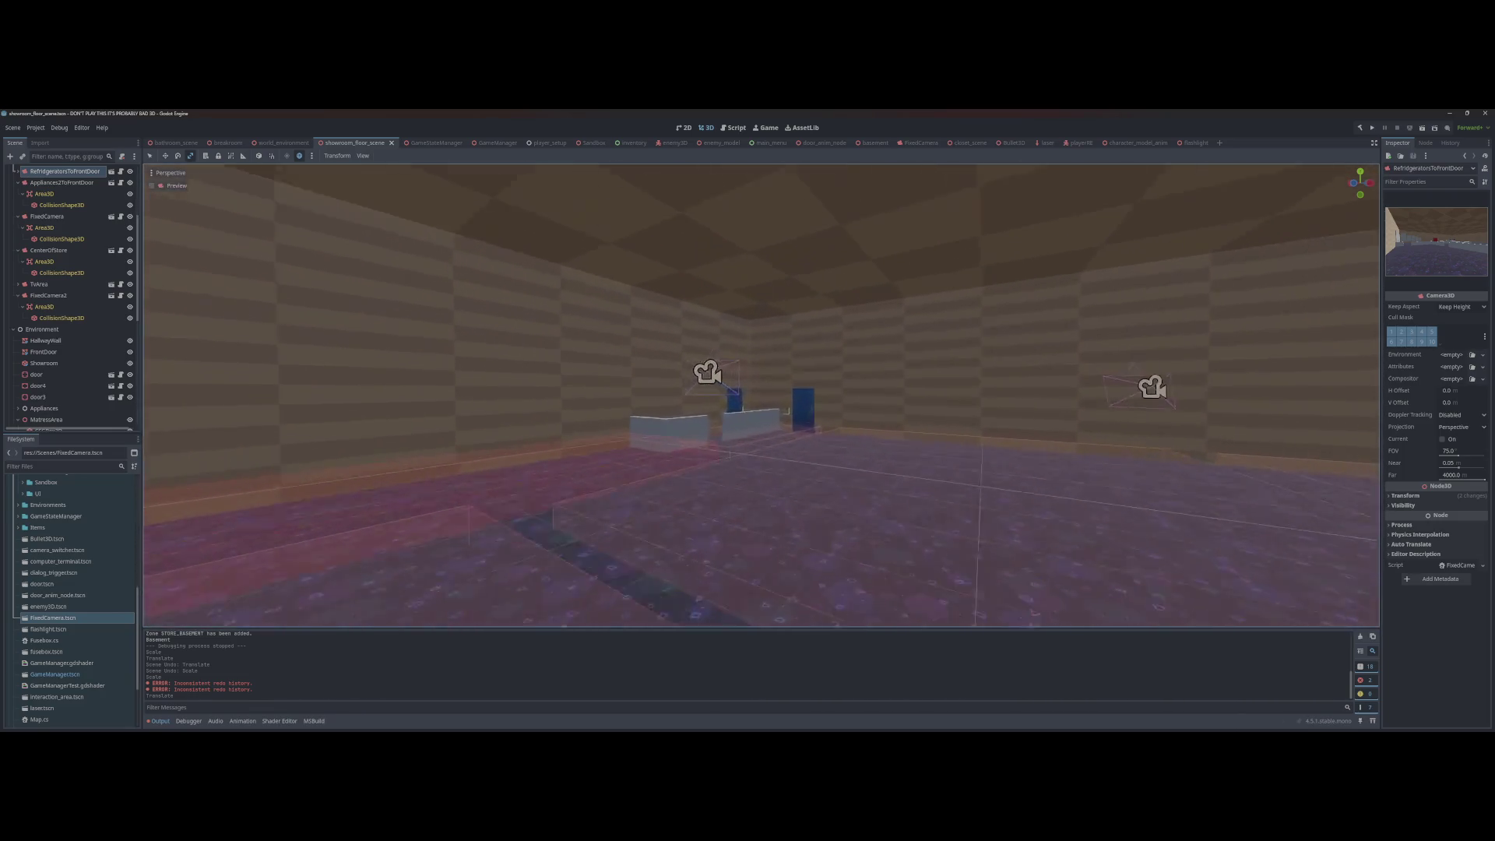
pyautogui.hotkey('ctrl', 's')
pyautogui.press('w')
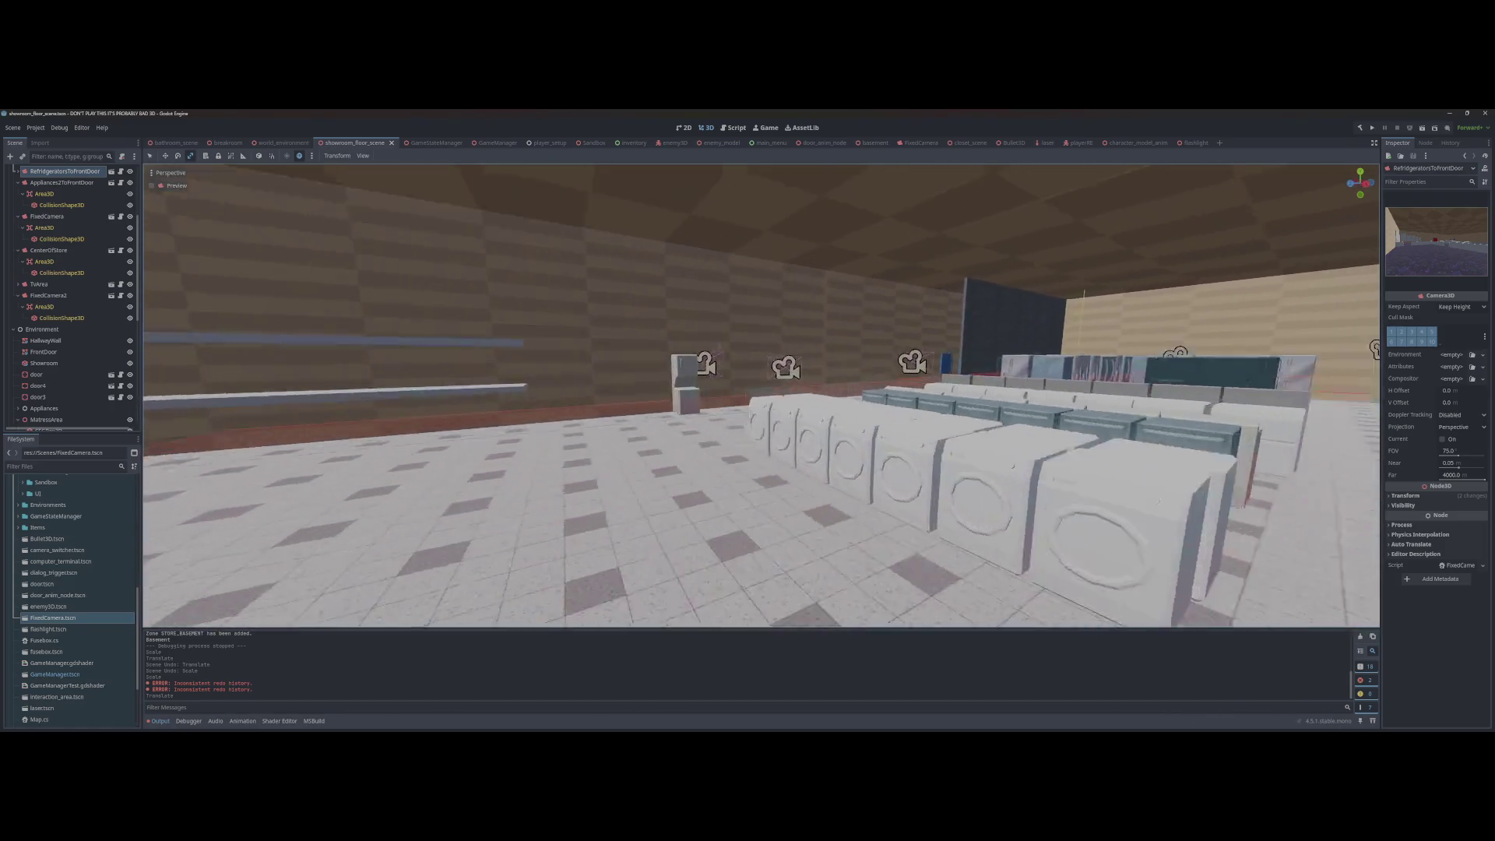
pyautogui.press('w')
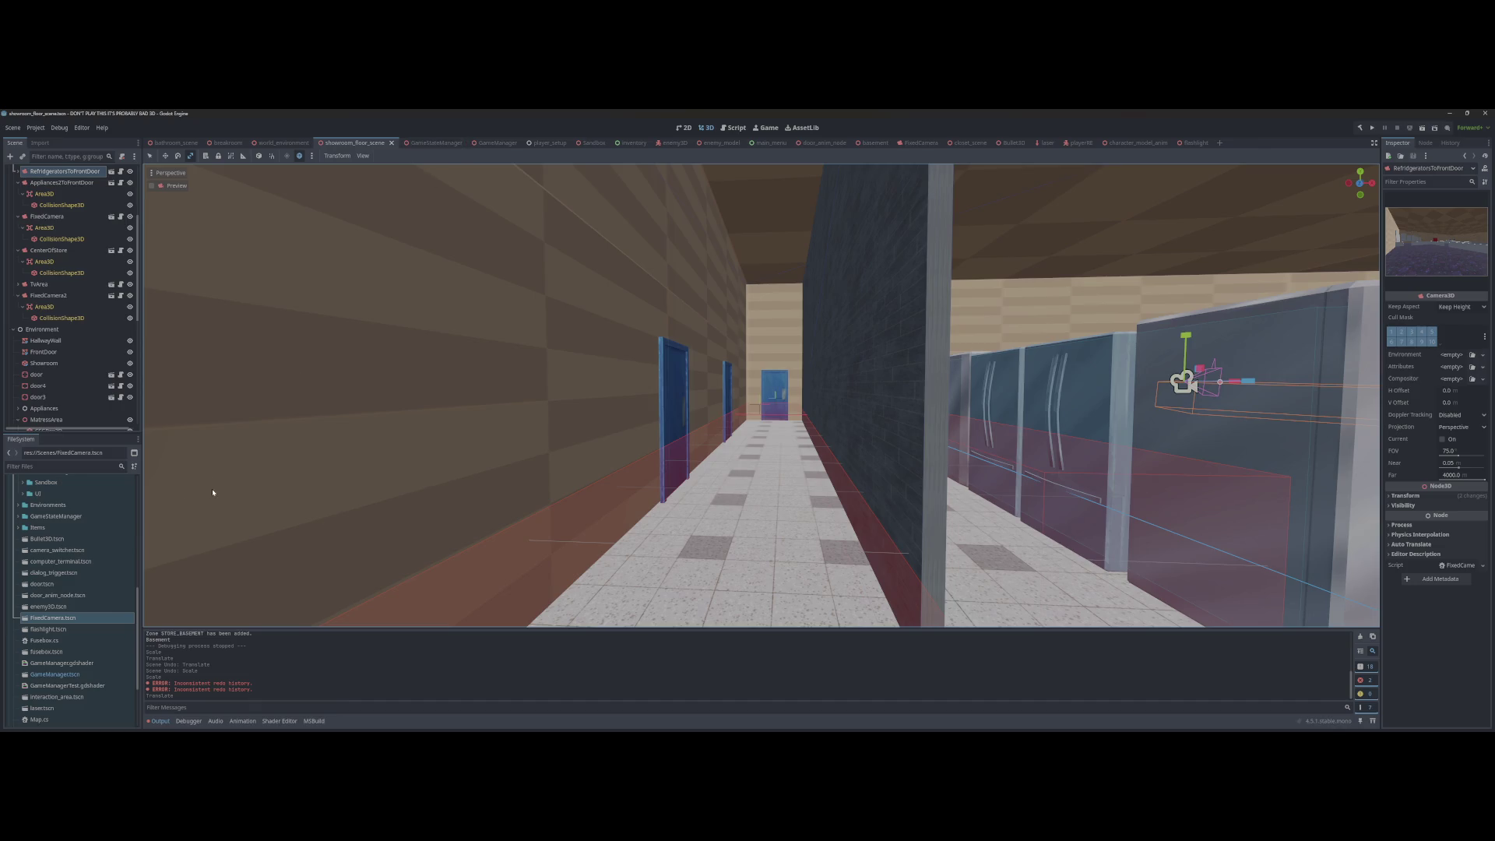
pyautogui.scroll(2, 78, 584)
pyautogui.click(18, 567)
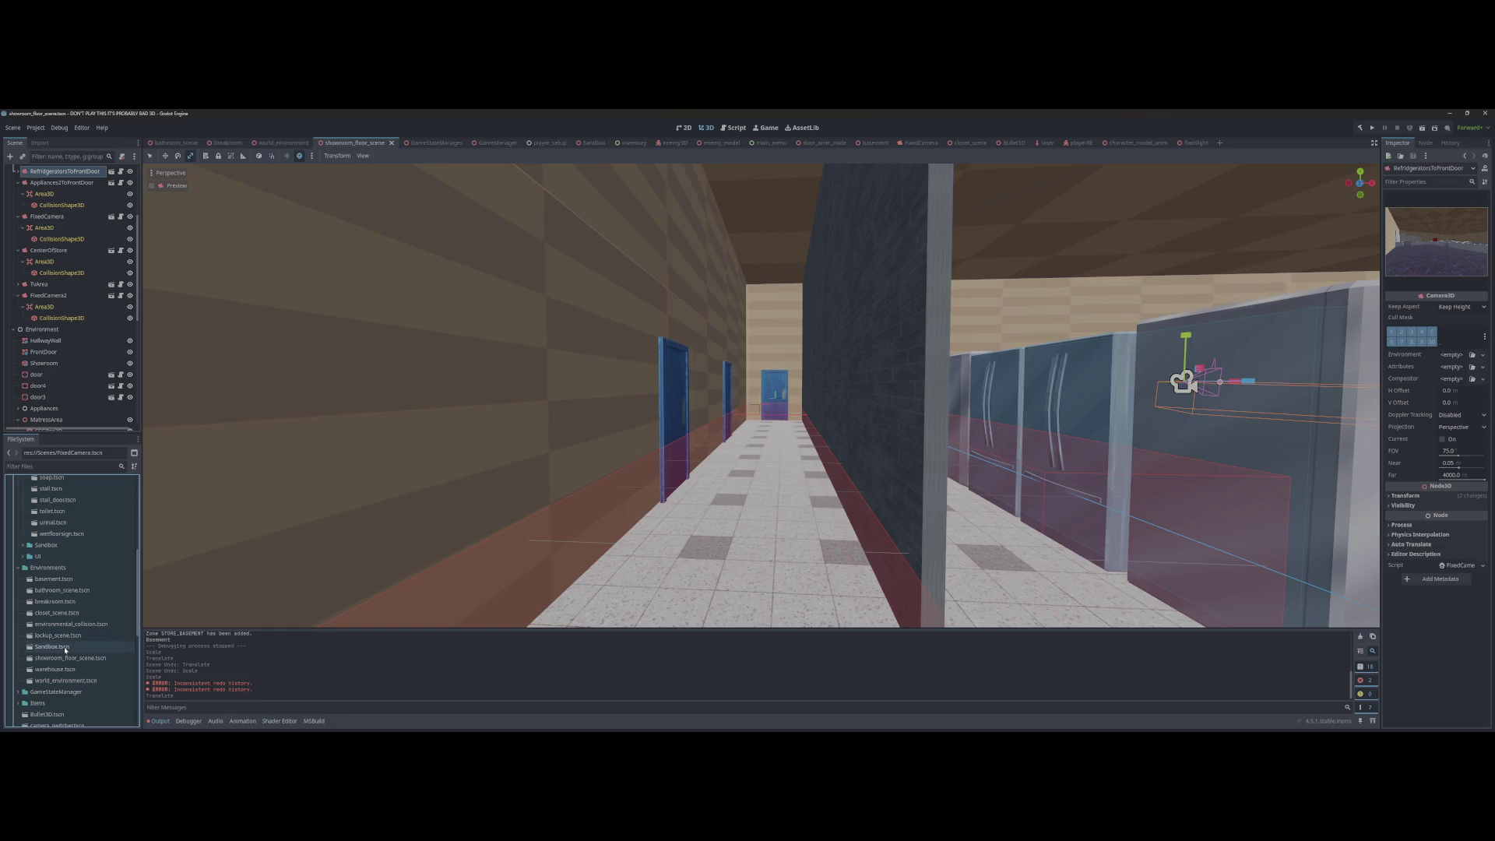
# Step: Open warehouse.tscn, select its door, and pick the basement scene file
pyautogui.doubleClick(54, 669)
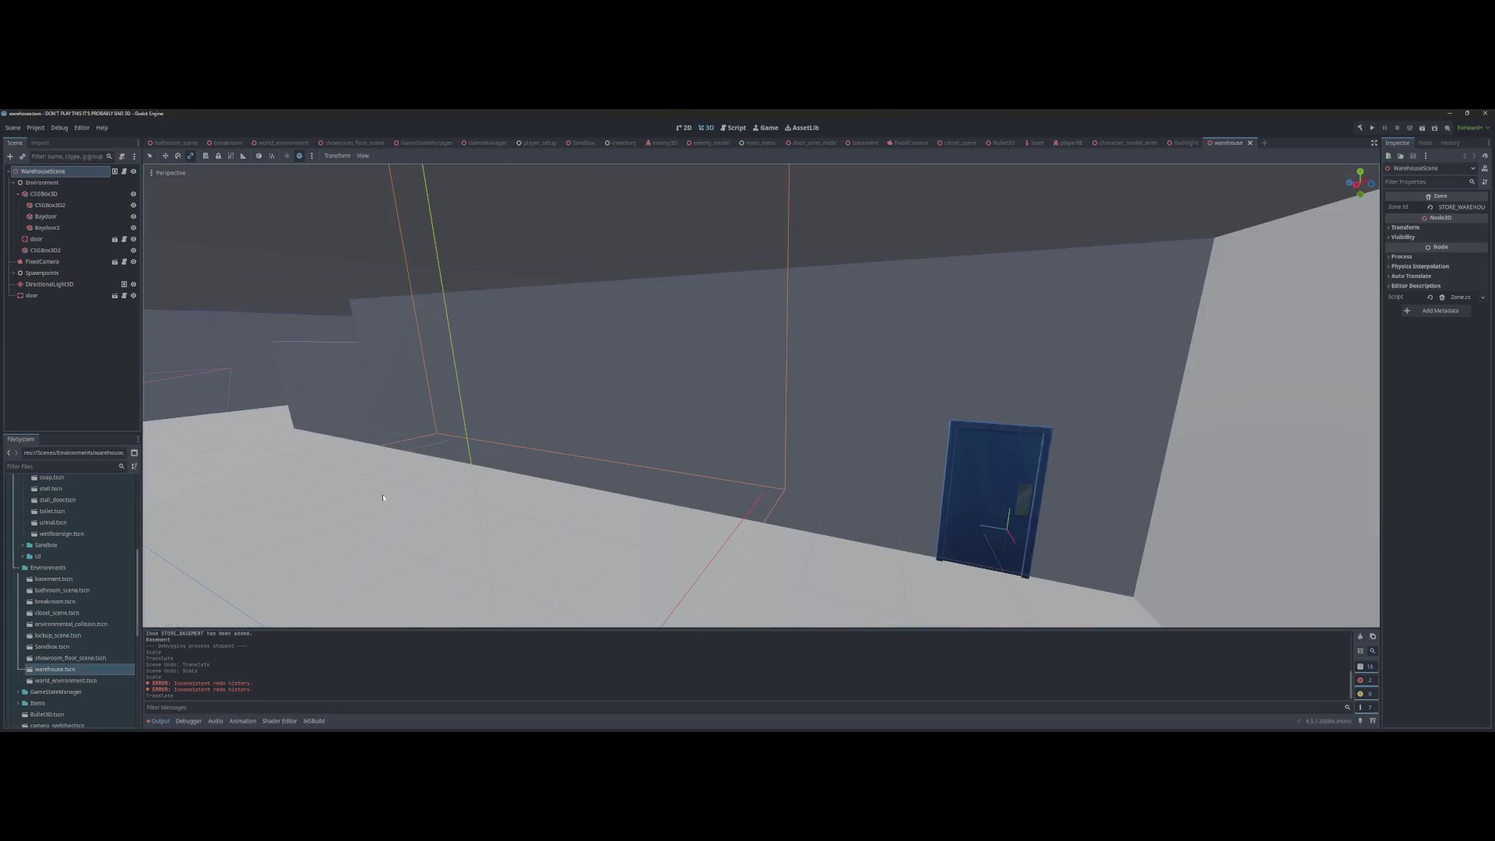
pyautogui.rightClick(651, 366)
pyautogui.press('w')
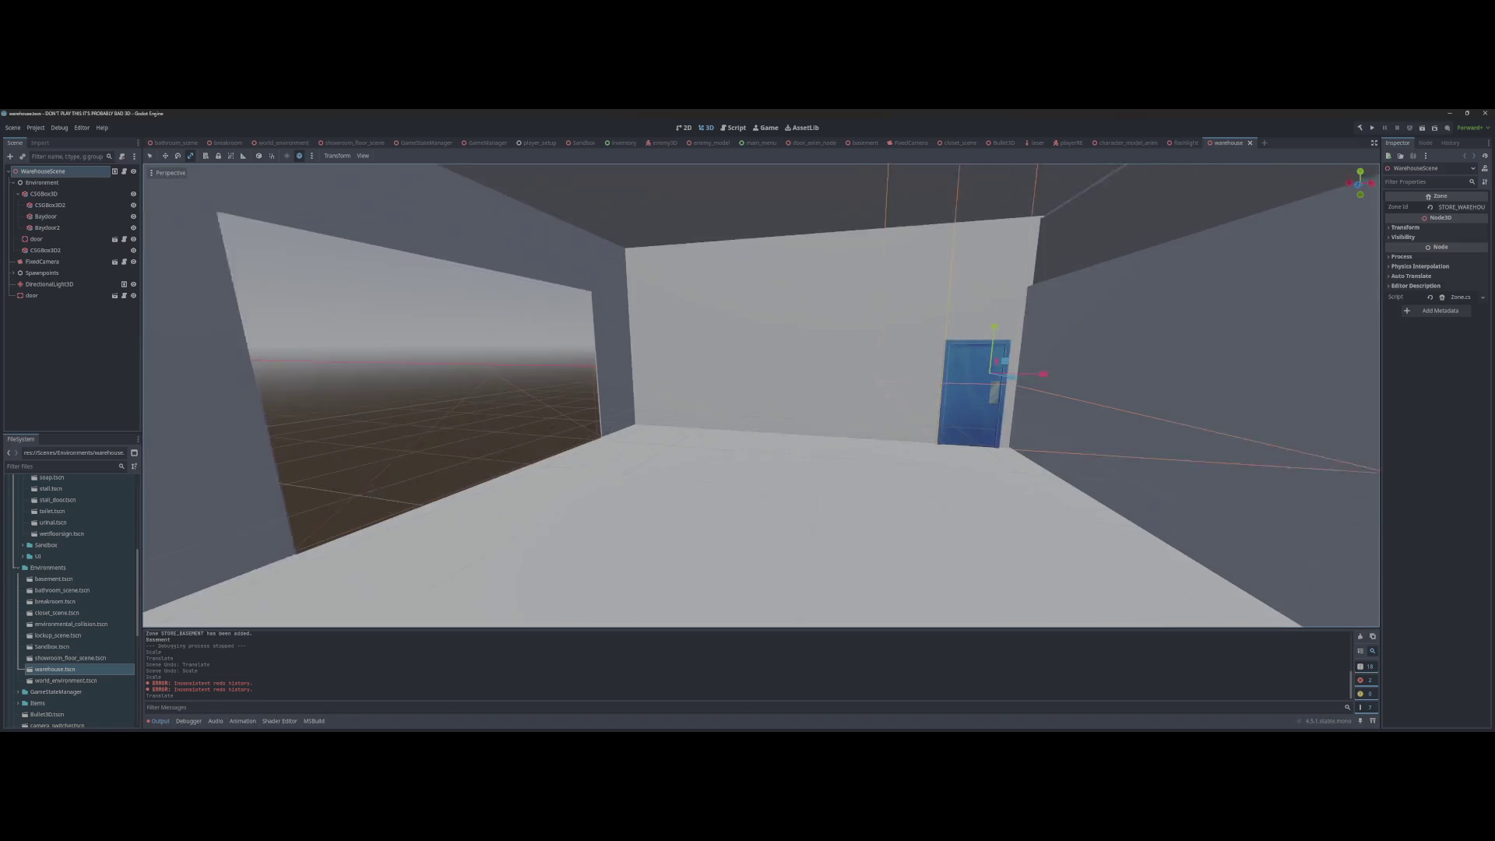
pyautogui.click(949, 342)
pyautogui.press('d')
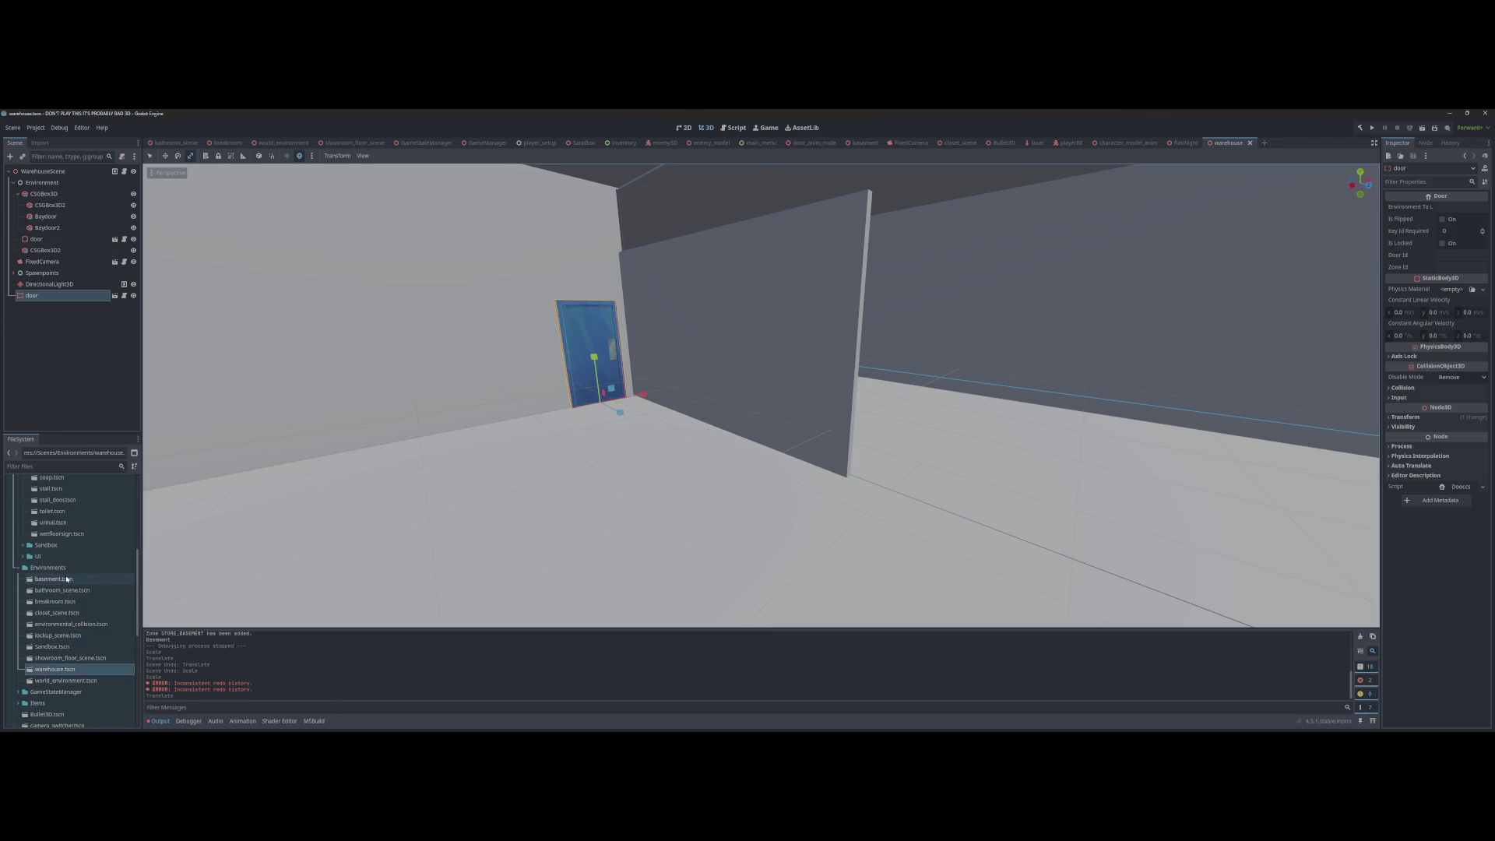
pyautogui.click(95, 578)
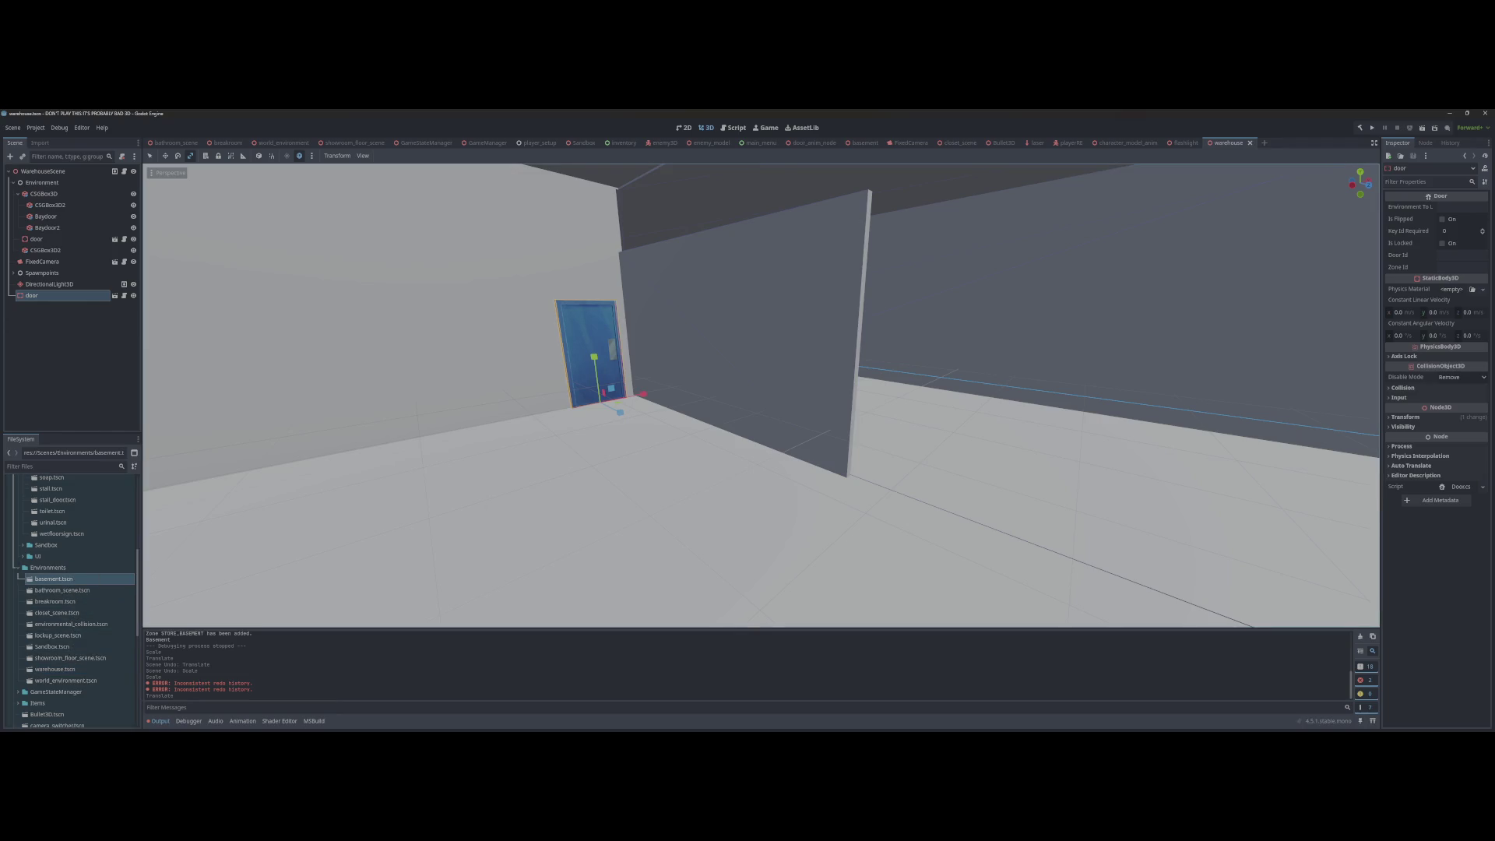
# Step: Paste the copied basement.tscn path into the door's Environment To Load and save
pyautogui.click(1461, 206)
pyautogui.write('door')
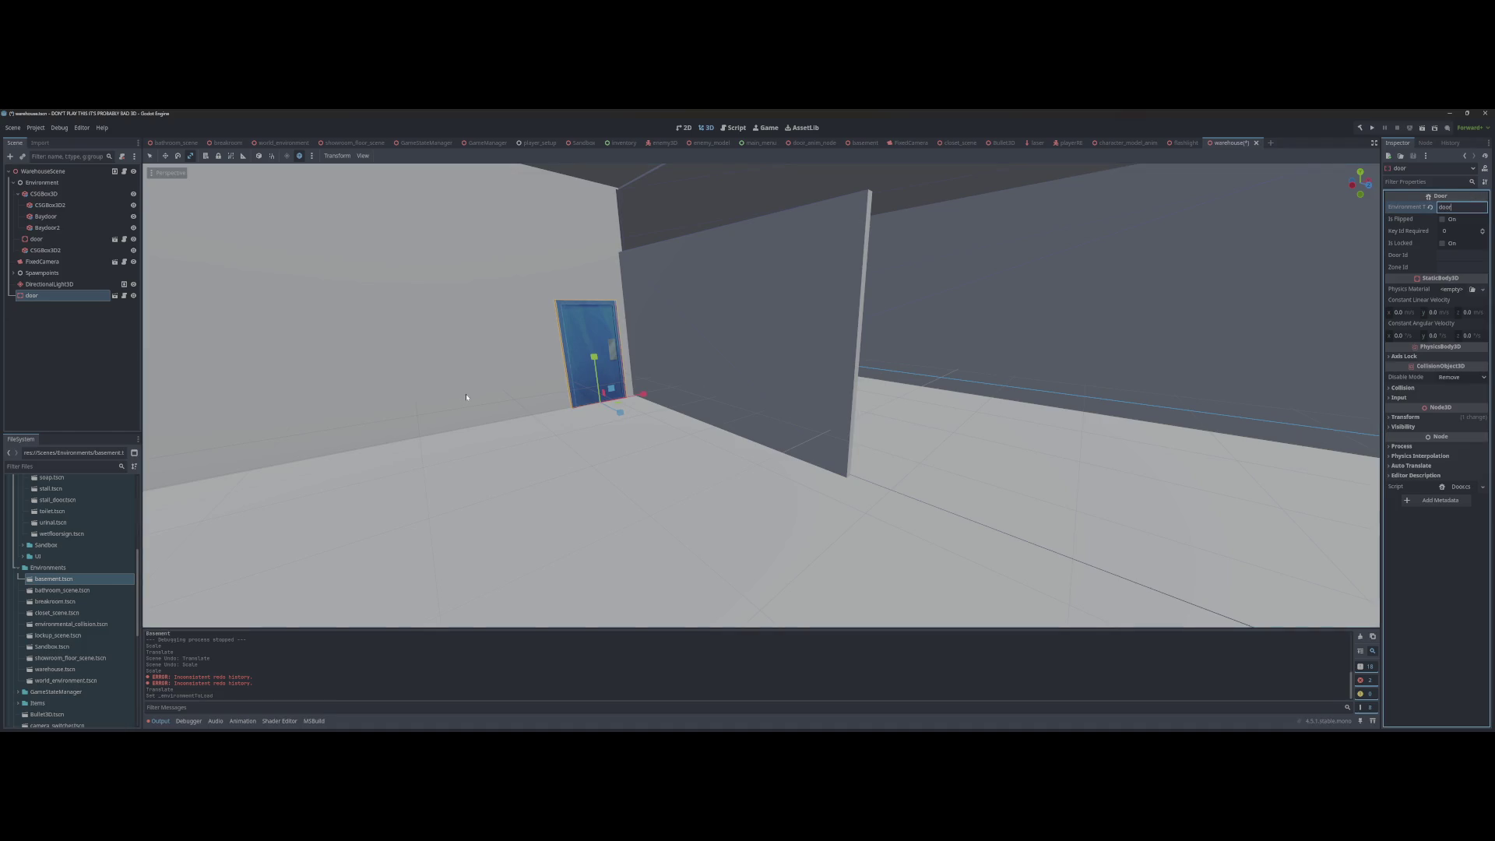
pyautogui.rightClick(55, 581)
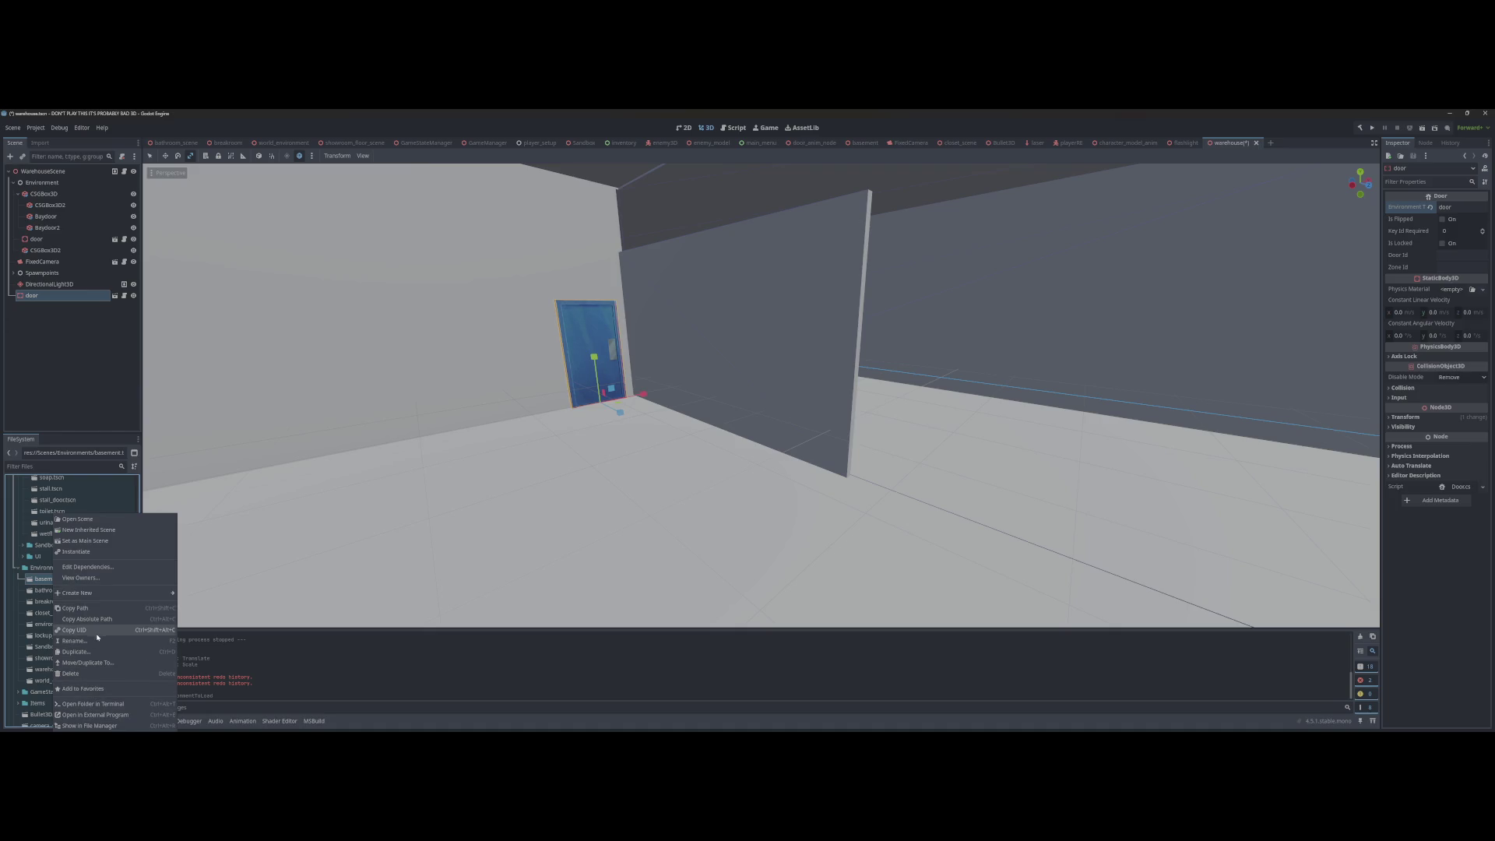
pyautogui.click(82, 609)
pyautogui.hotkey('ctrl', 'v')
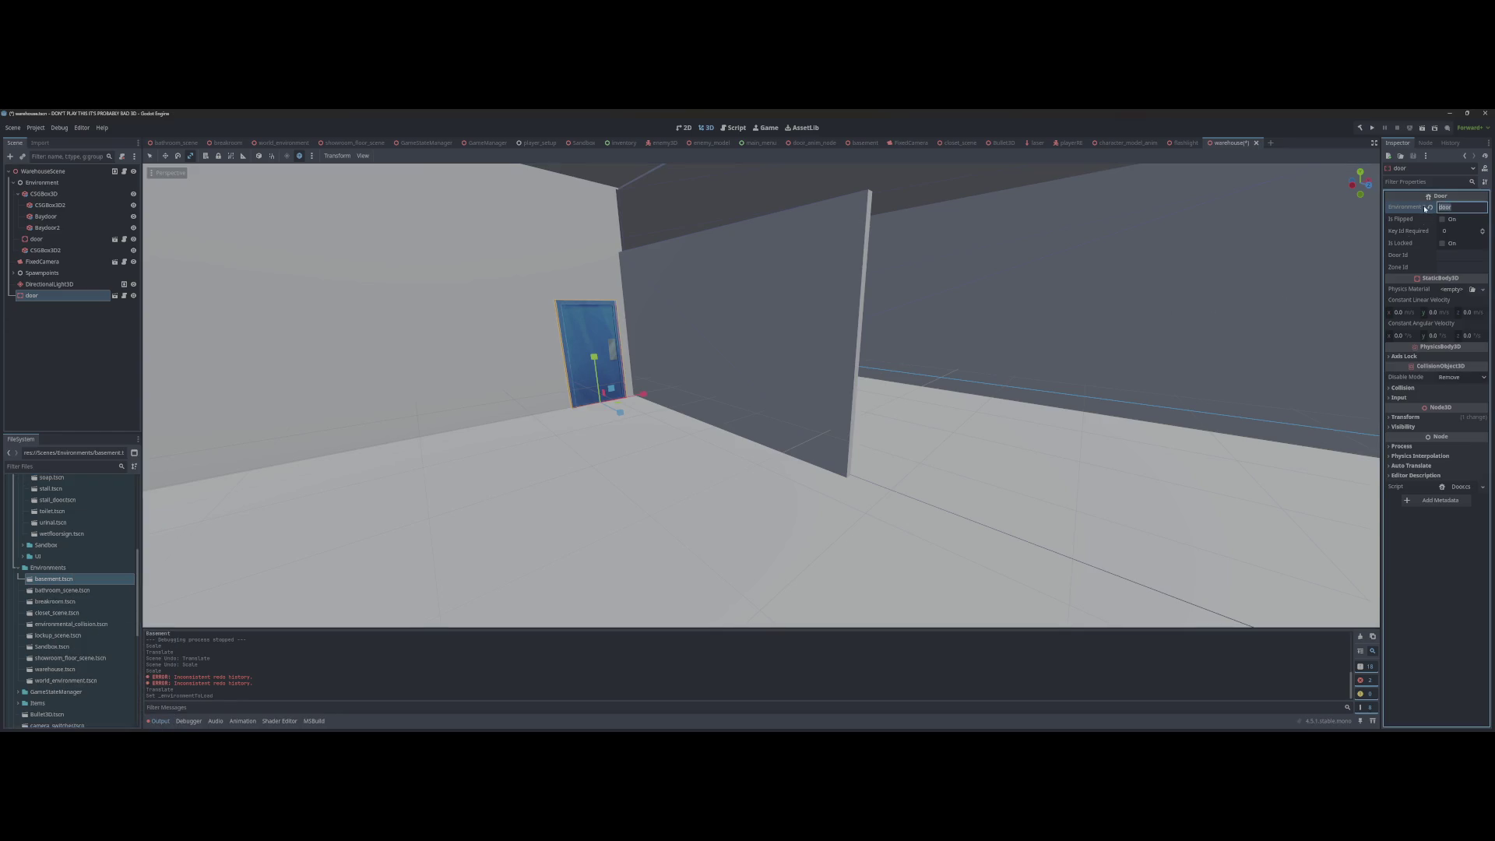
pyautogui.hotkey('ctrl', 's')
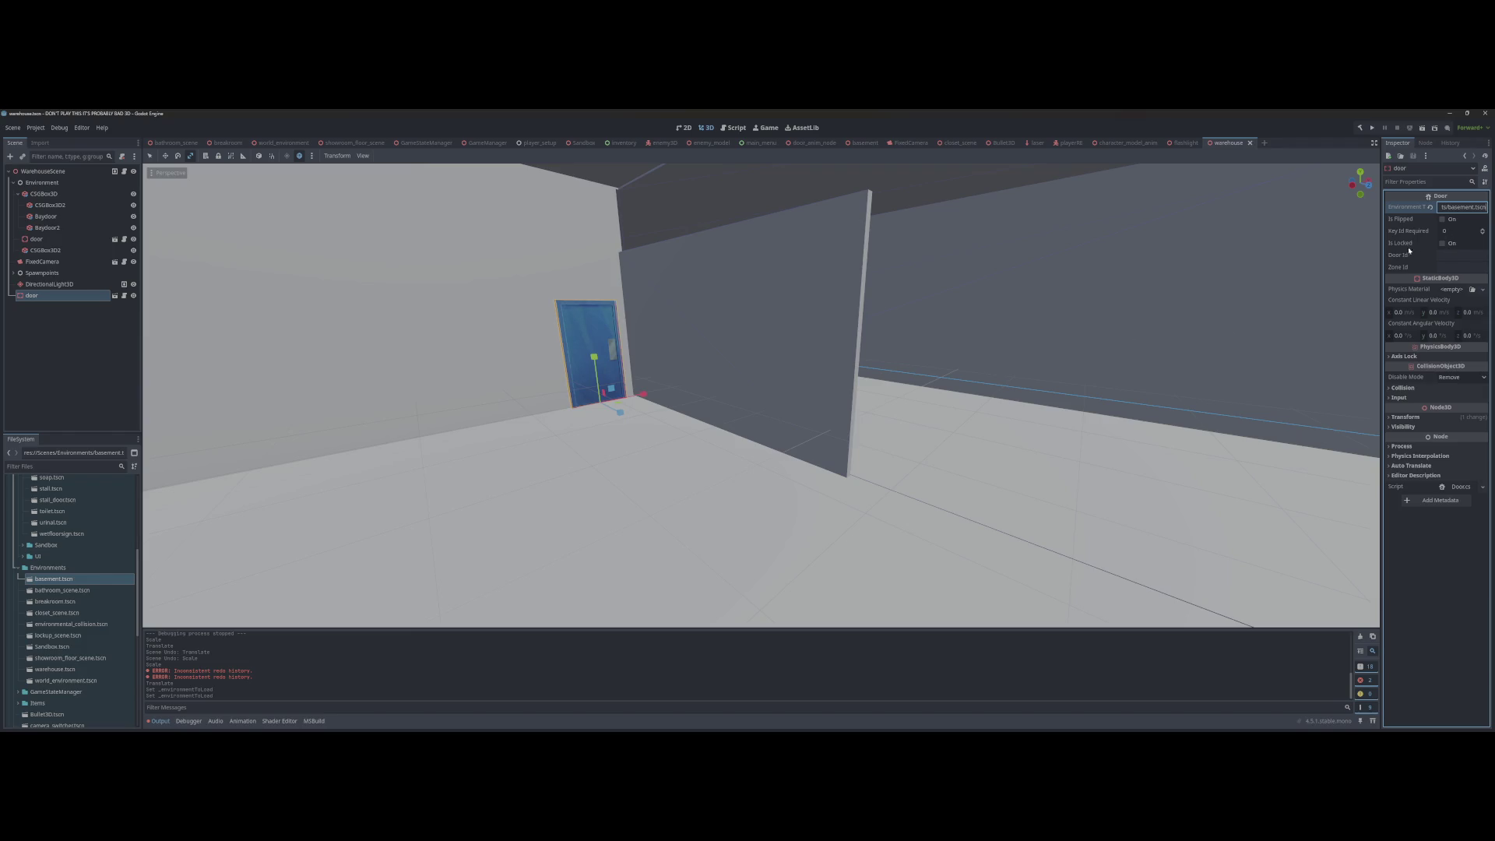
# Step: Look down the corridor, select the wall box and second door, then go to the breakroom scene
pyautogui.press('s')
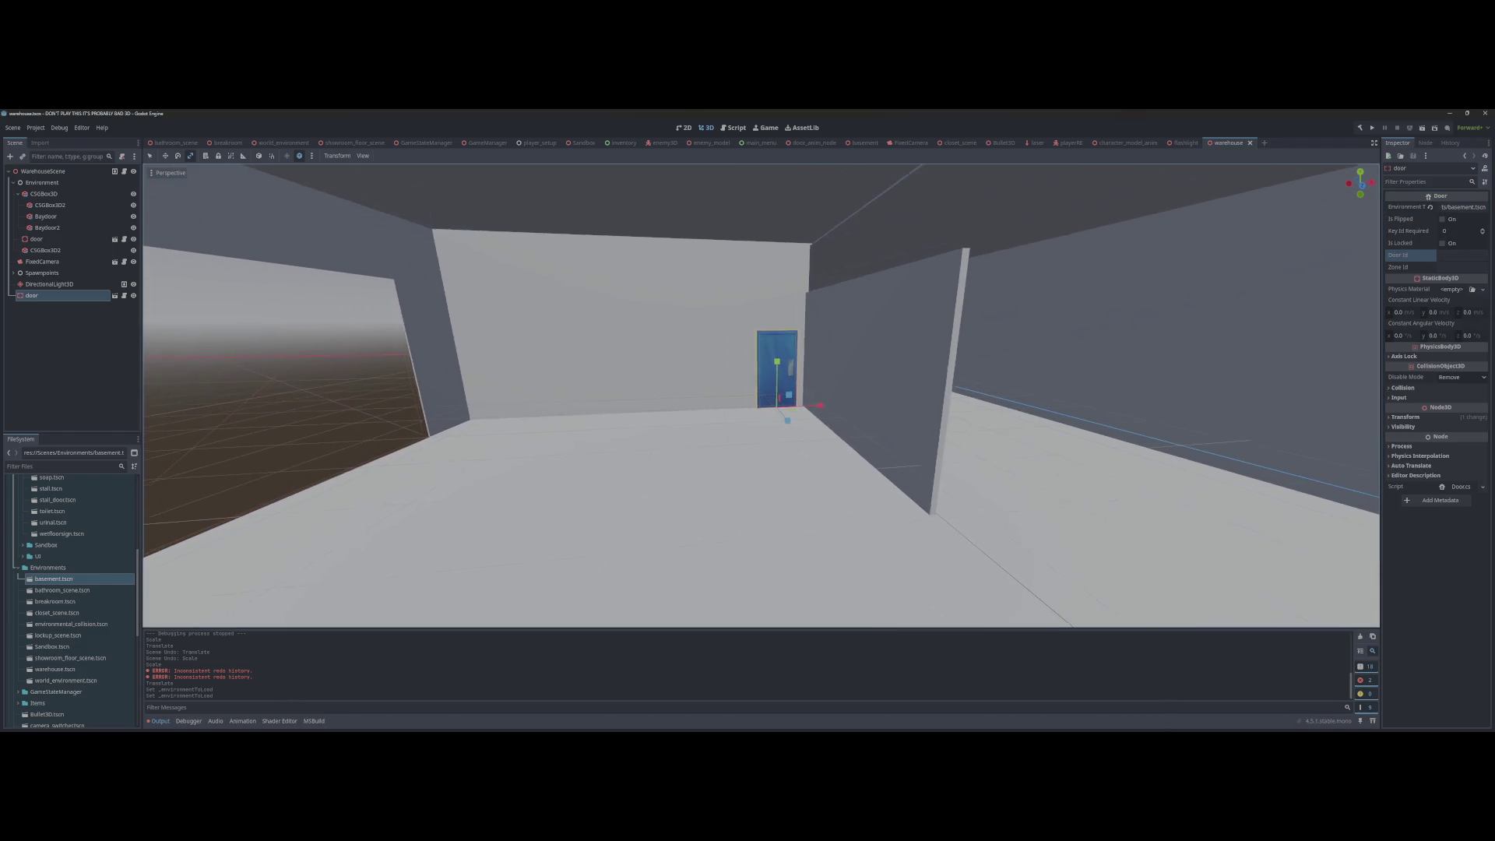
pyautogui.moveTo(999, 317); pyautogui.dragTo(866, 352)
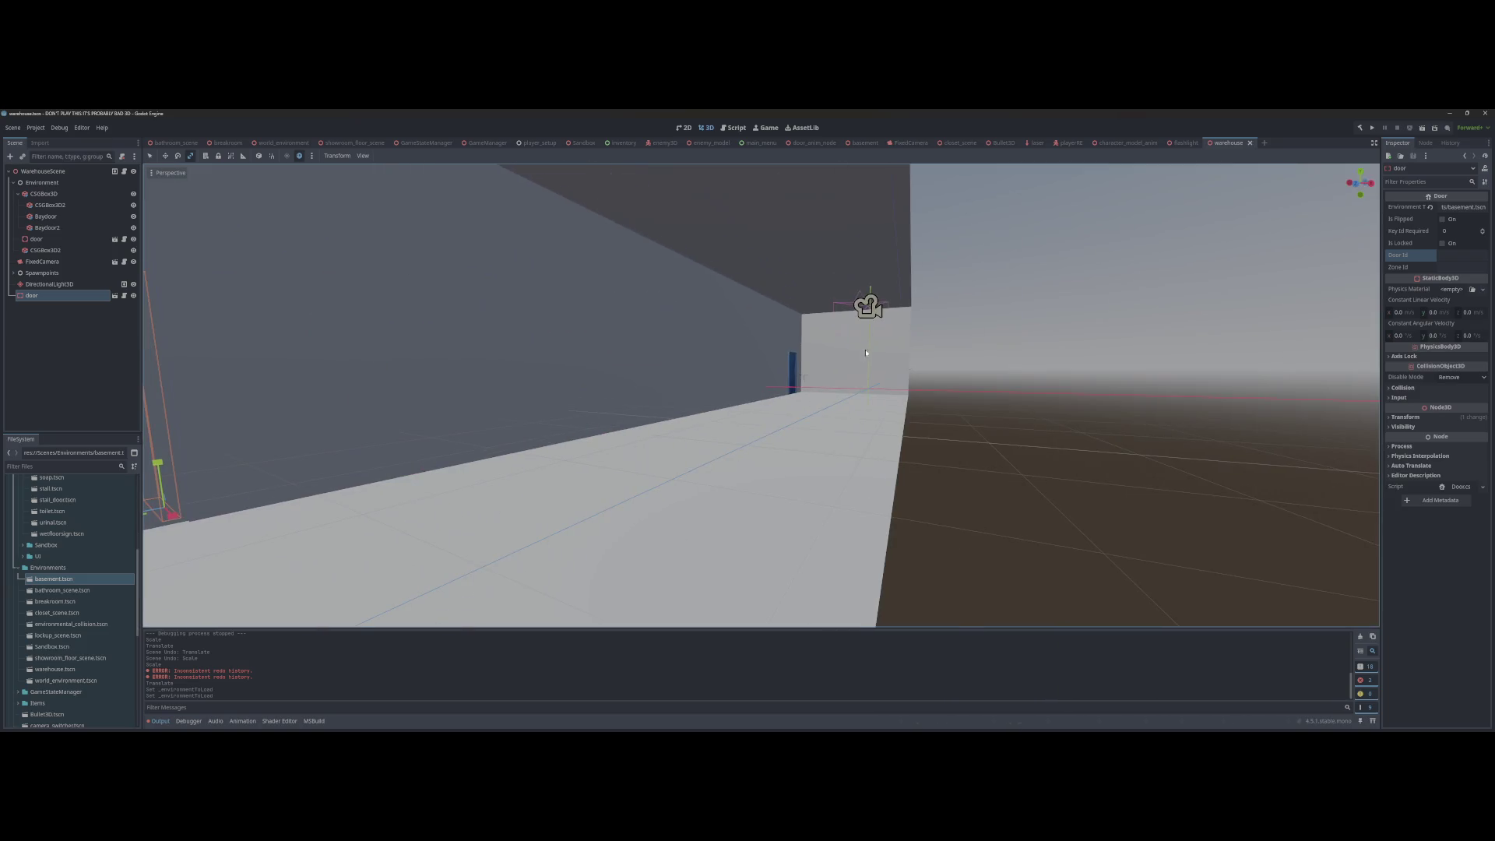
pyautogui.click(783, 365)
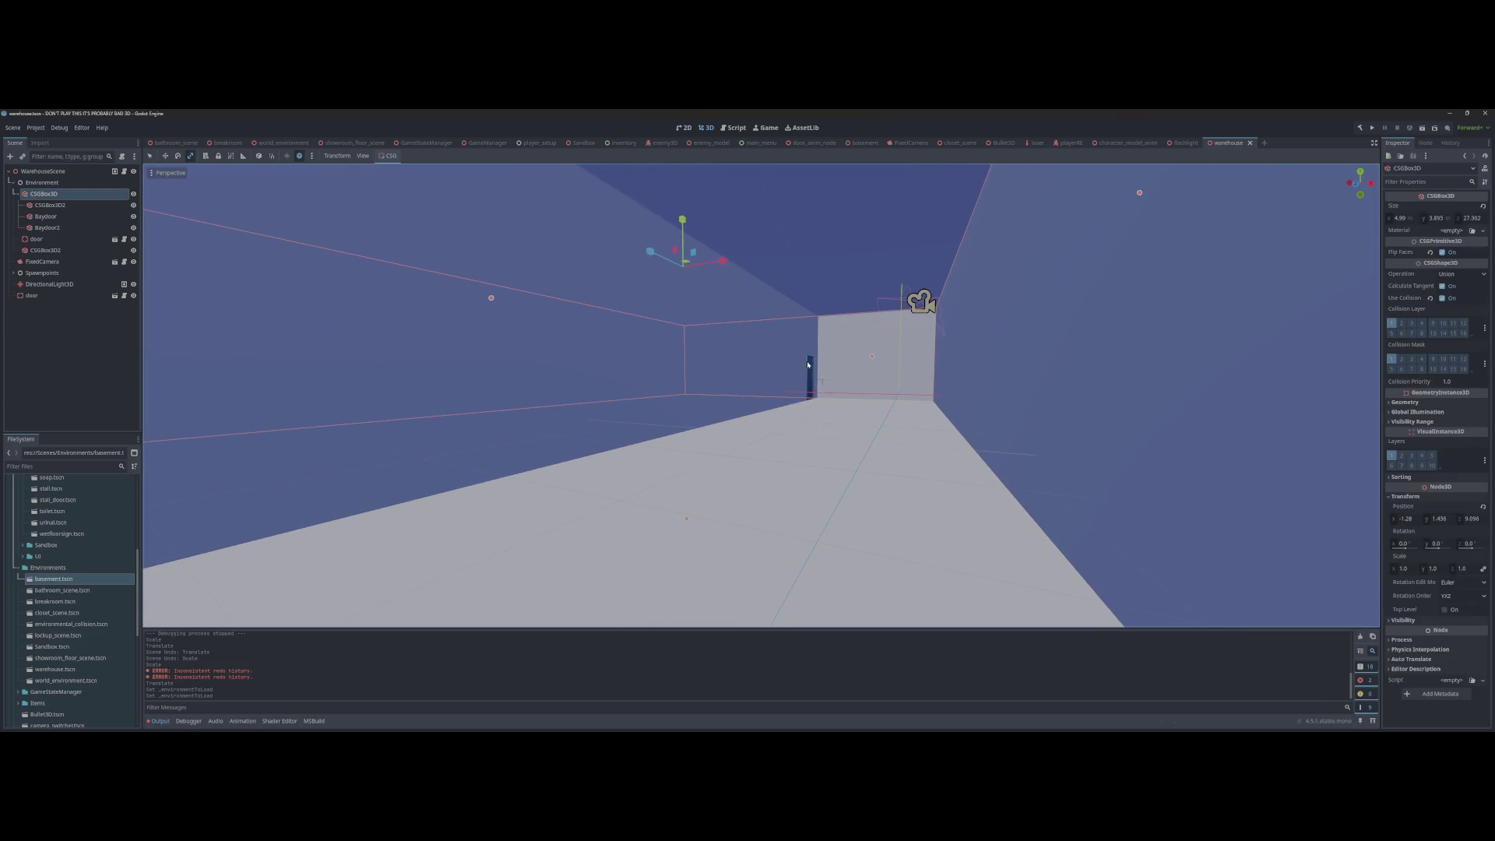
pyautogui.click(808, 365)
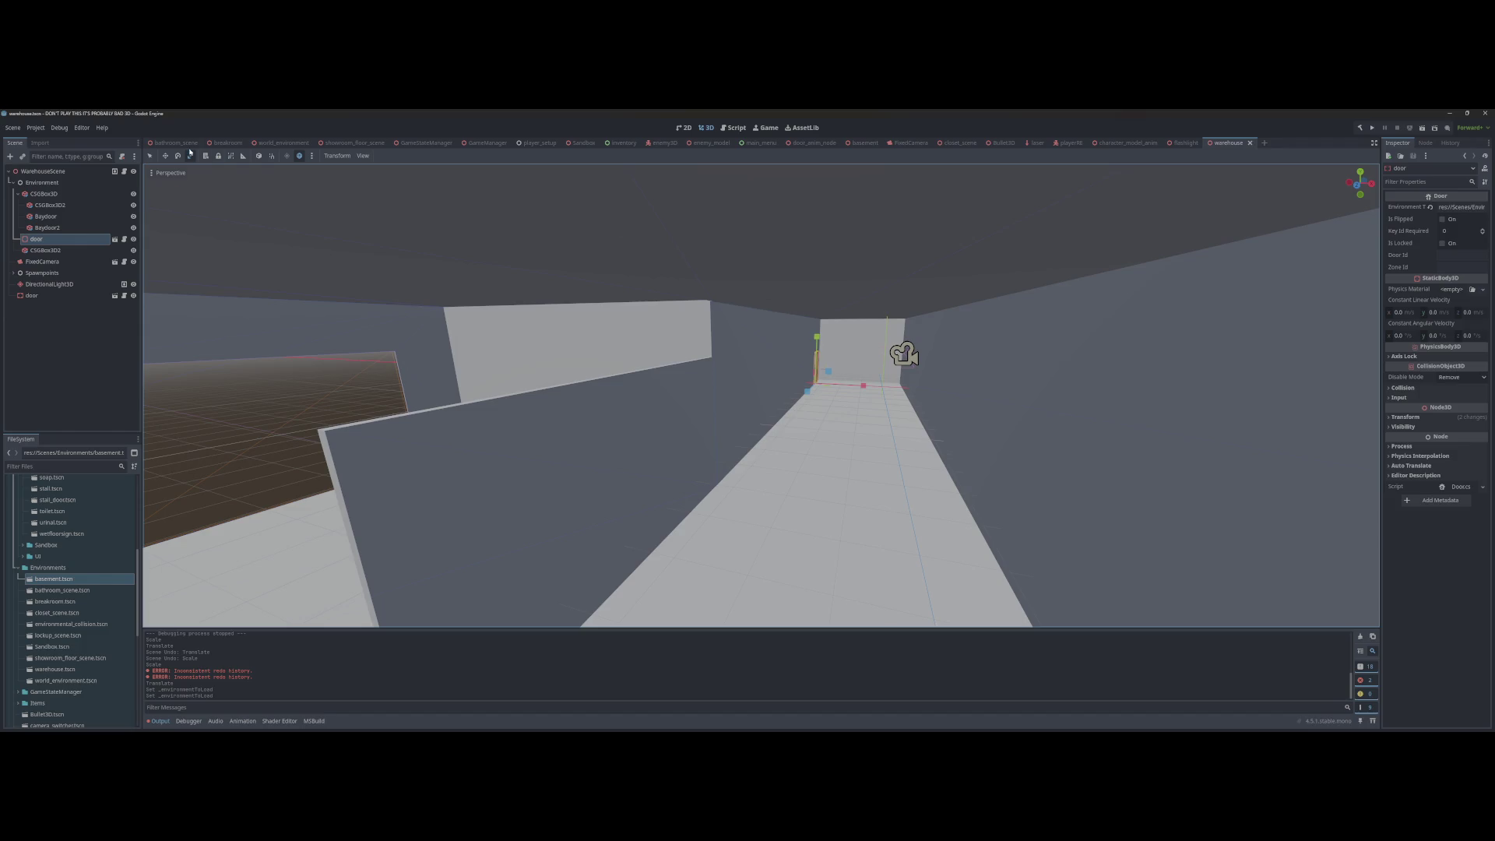
pyautogui.click(226, 143)
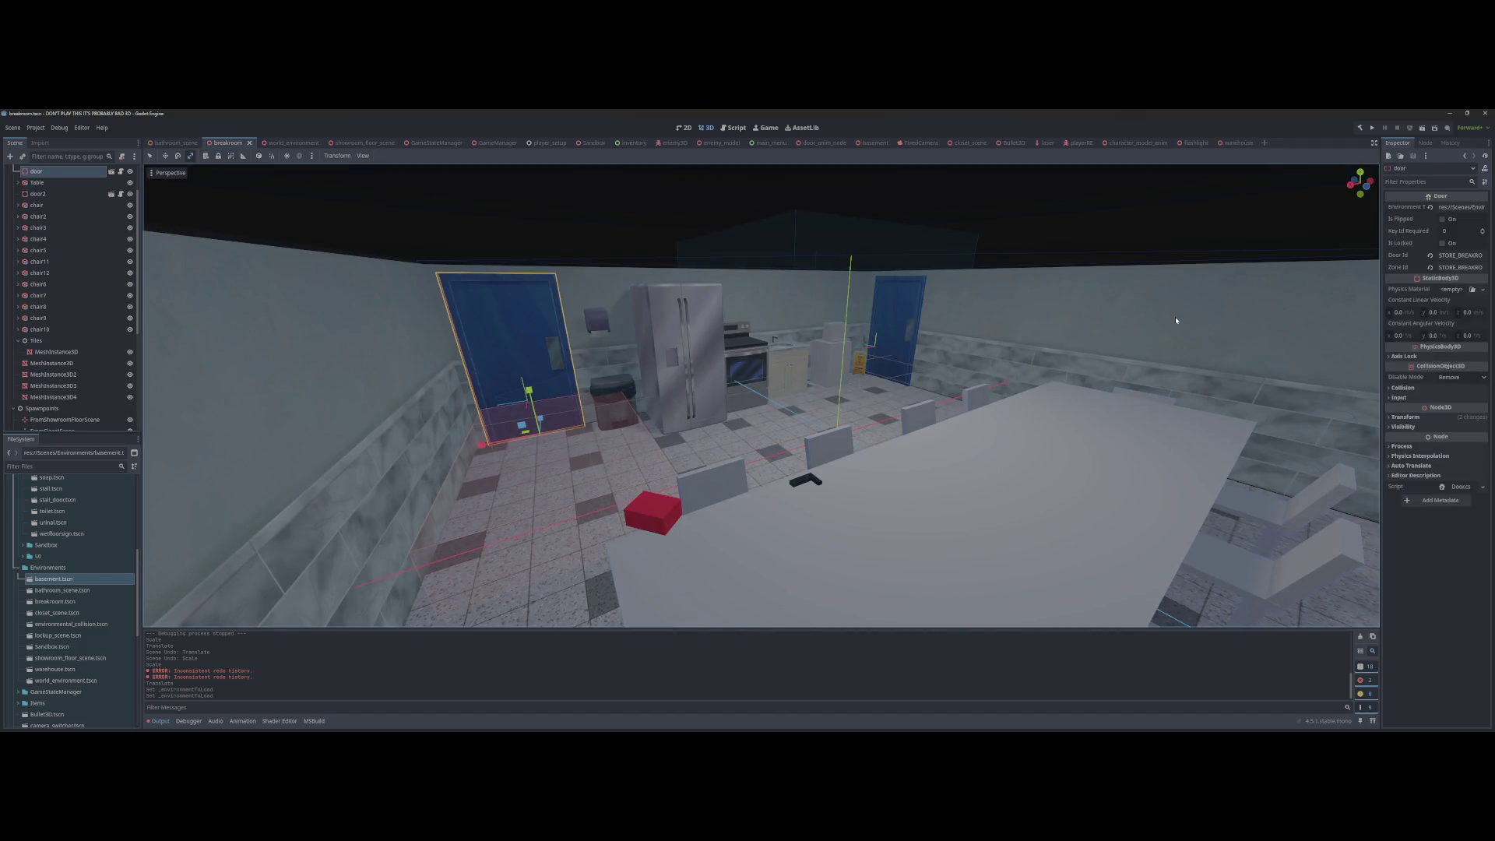
# Step: Check the breakroom door's Door Id, STORE_BREAKROOM, from the start of the field
pyautogui.click(1461, 256)
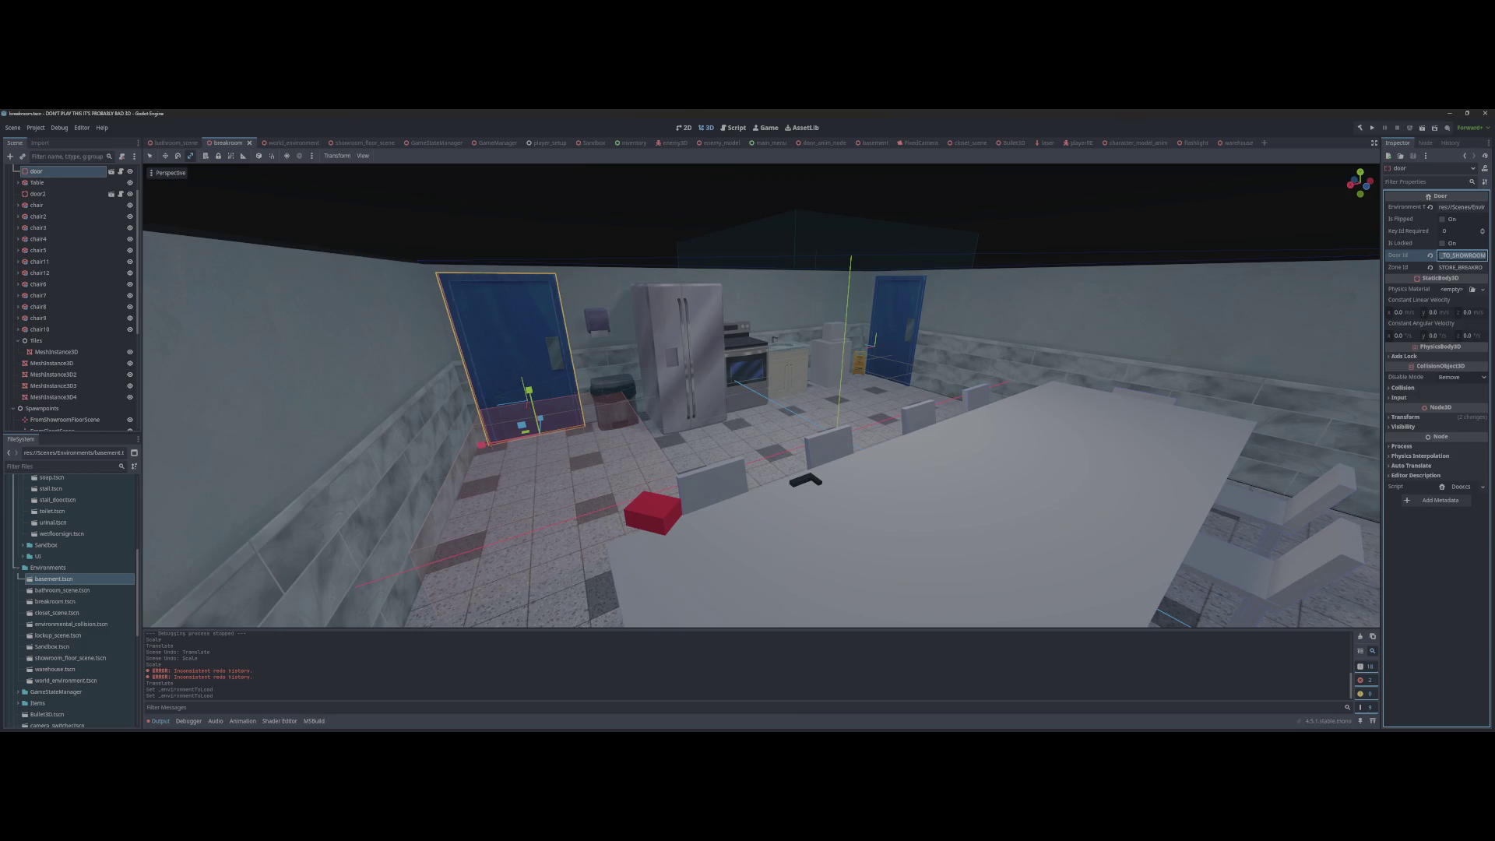
pyautogui.press('Home')
# Step: Fill in the first warehouse door's showroom Door Id and its Zone Id
pyautogui.click(1235, 142)
pyautogui.click(1463, 255)
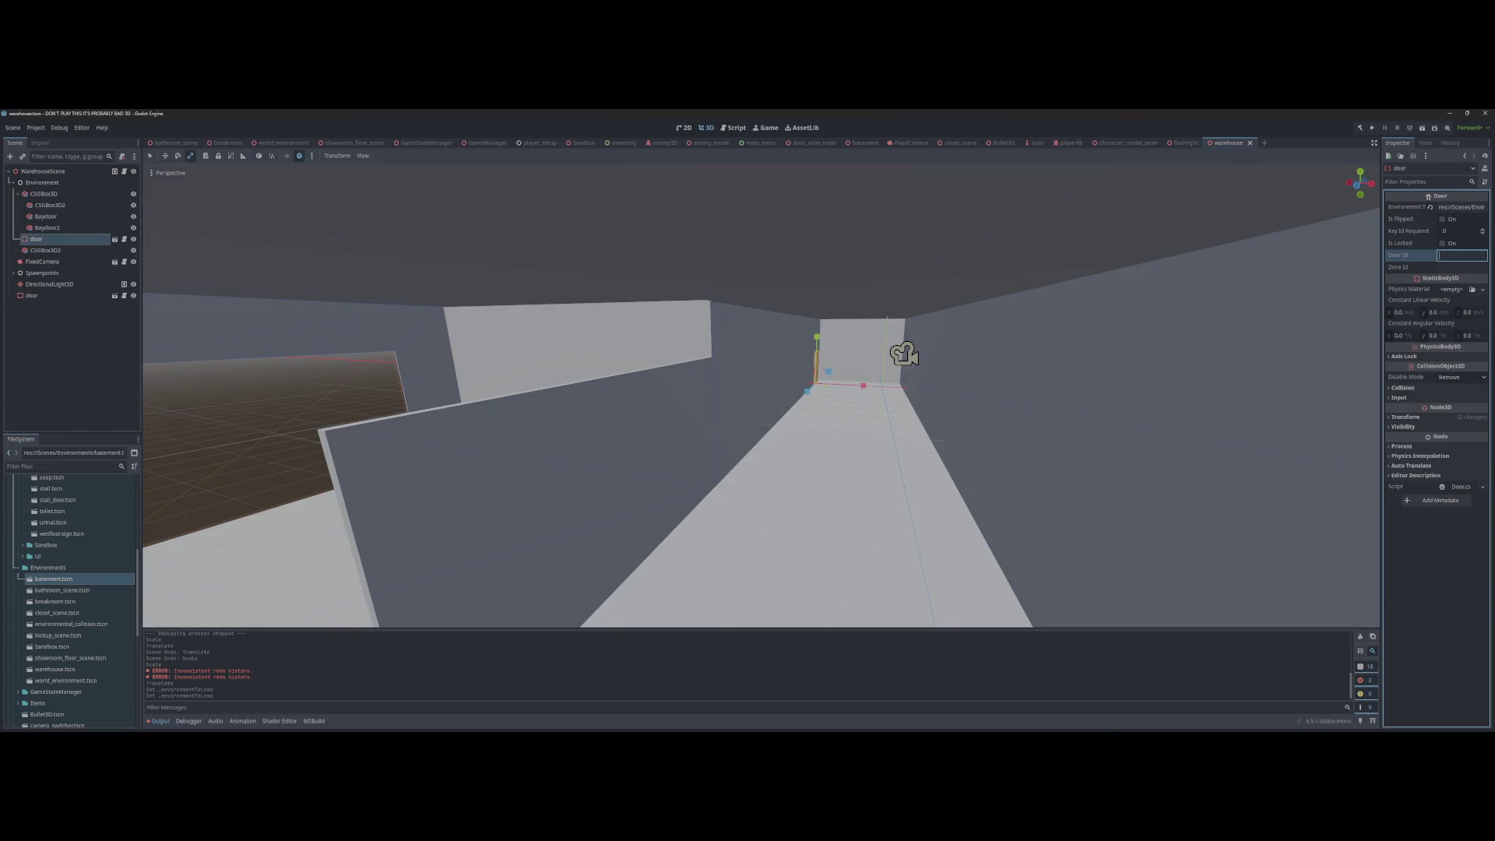
pyautogui.write('5')
pyautogui.click(1463, 266)
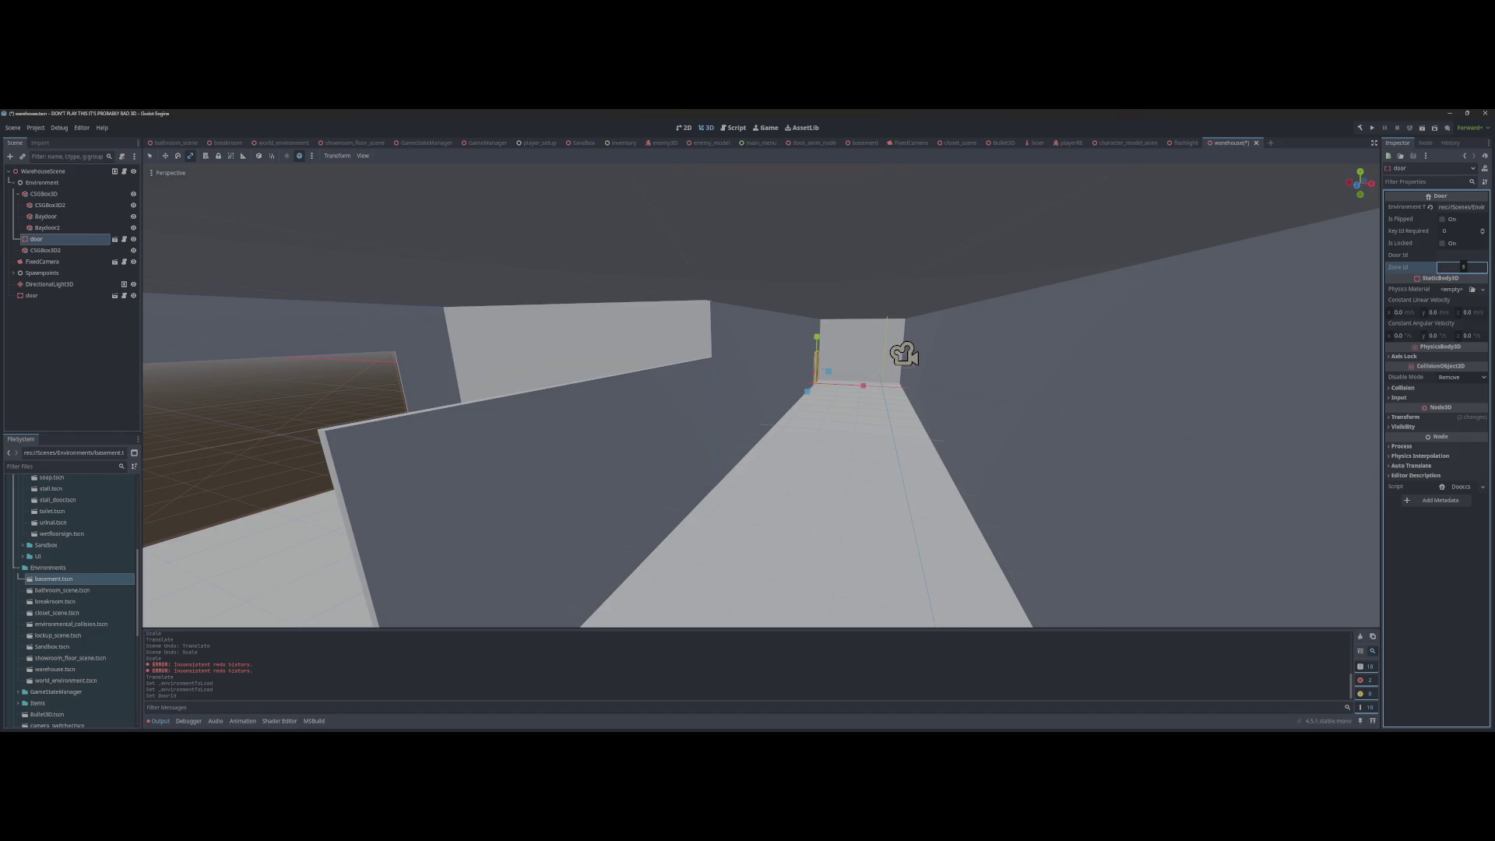
pyautogui.click(1463, 255)
pyautogui.write('STORE')
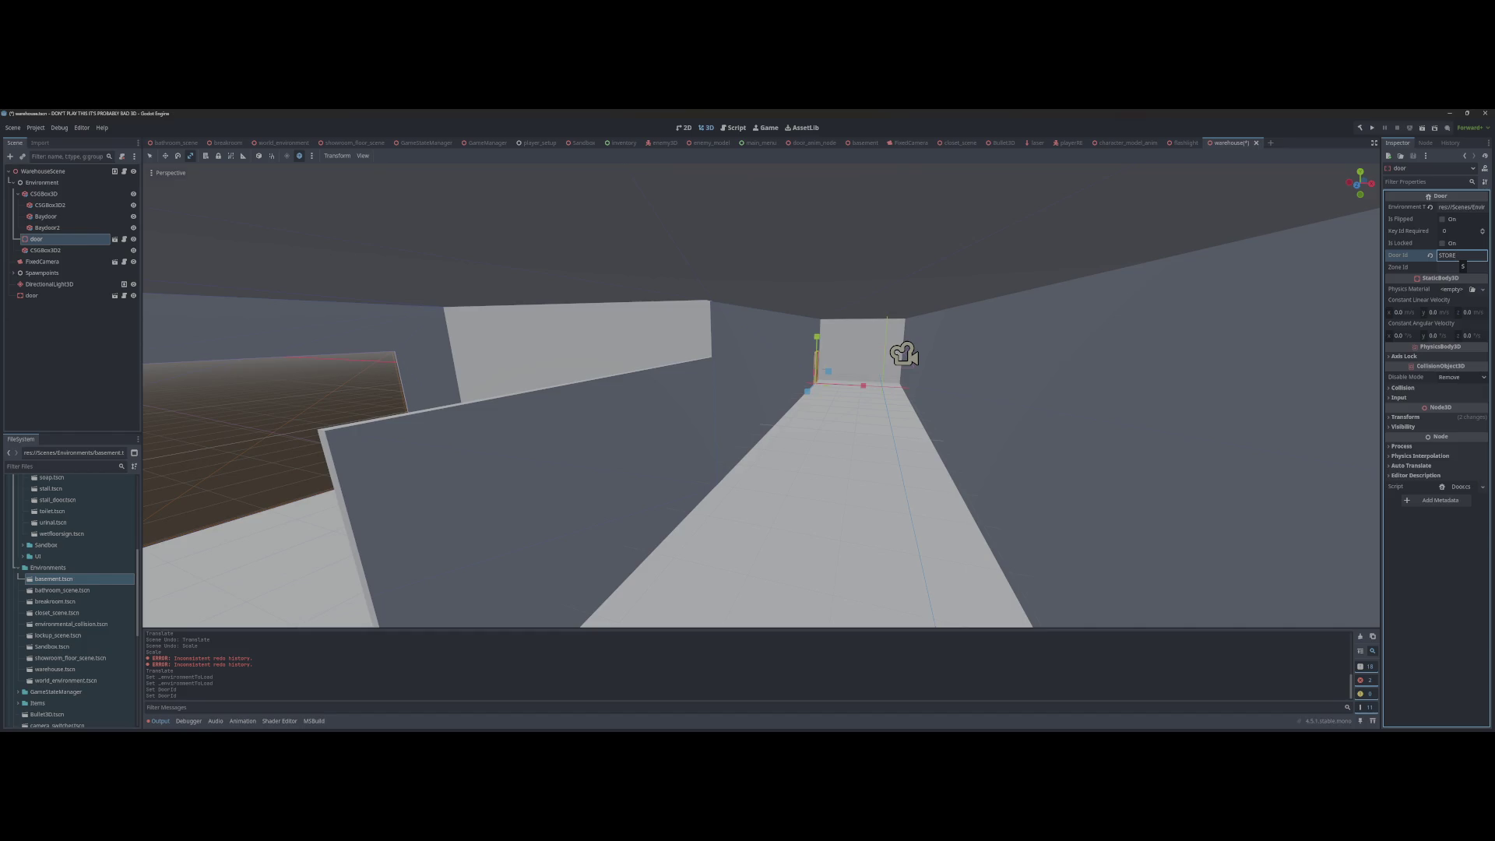
pyautogui.write('_WAR')
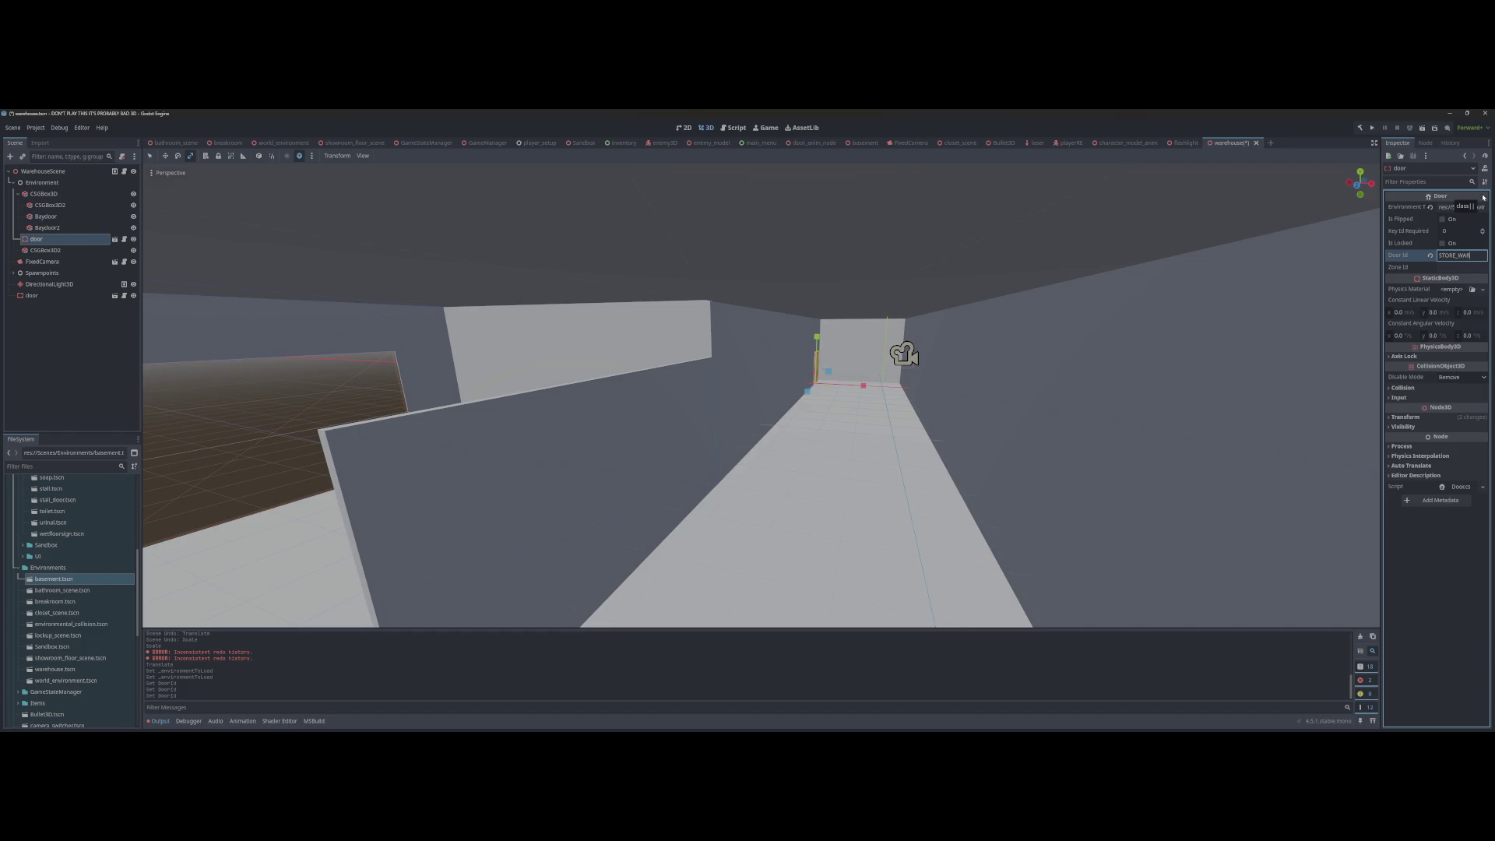
pyautogui.write('USE_TO')
pyautogui.write('_SH')
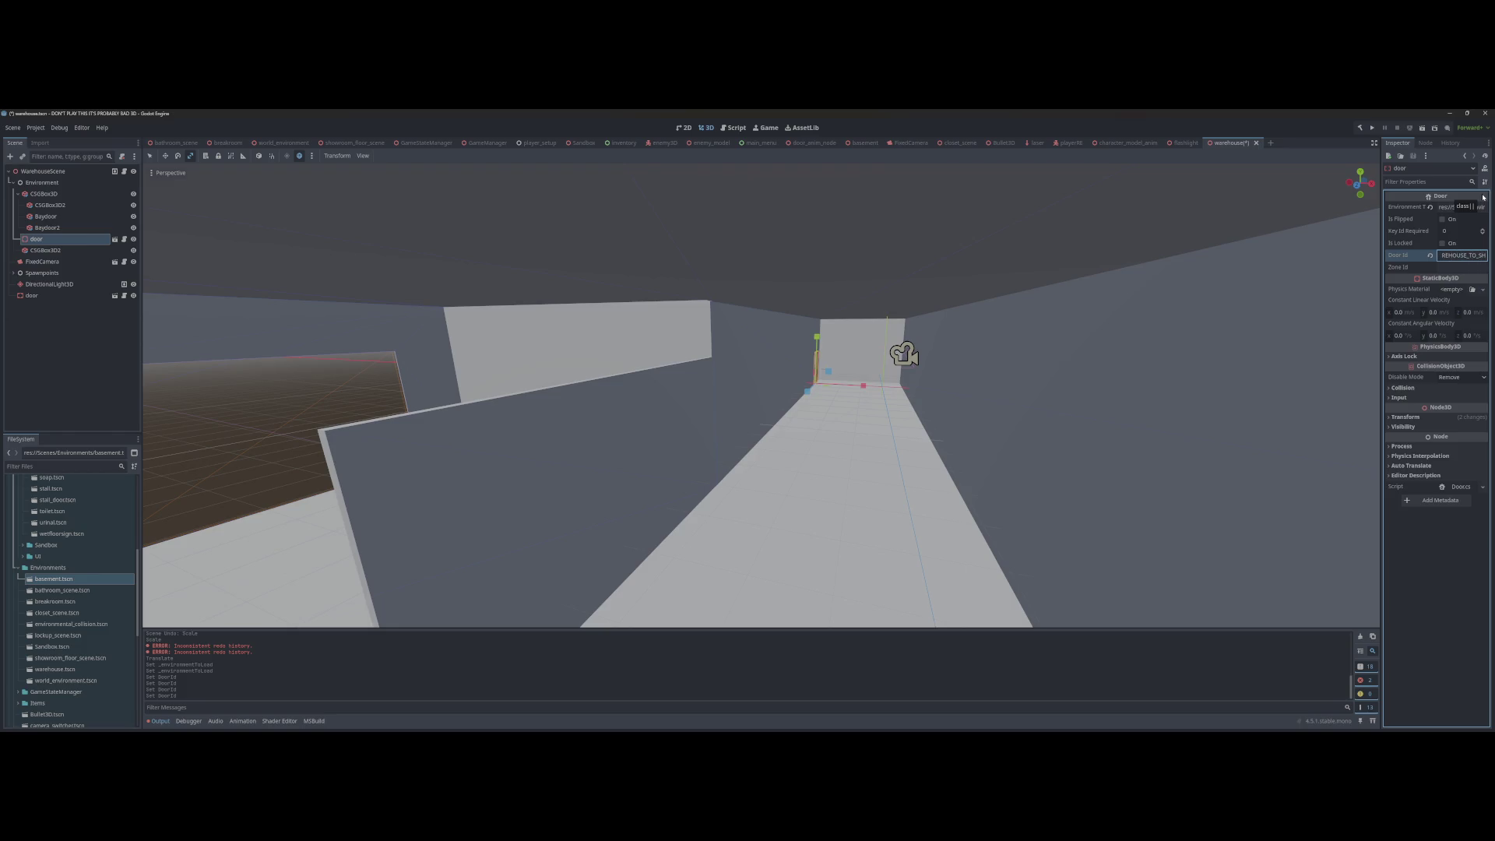
pyautogui.write('OWROOM_FLO')
pyautogui.write('OR')
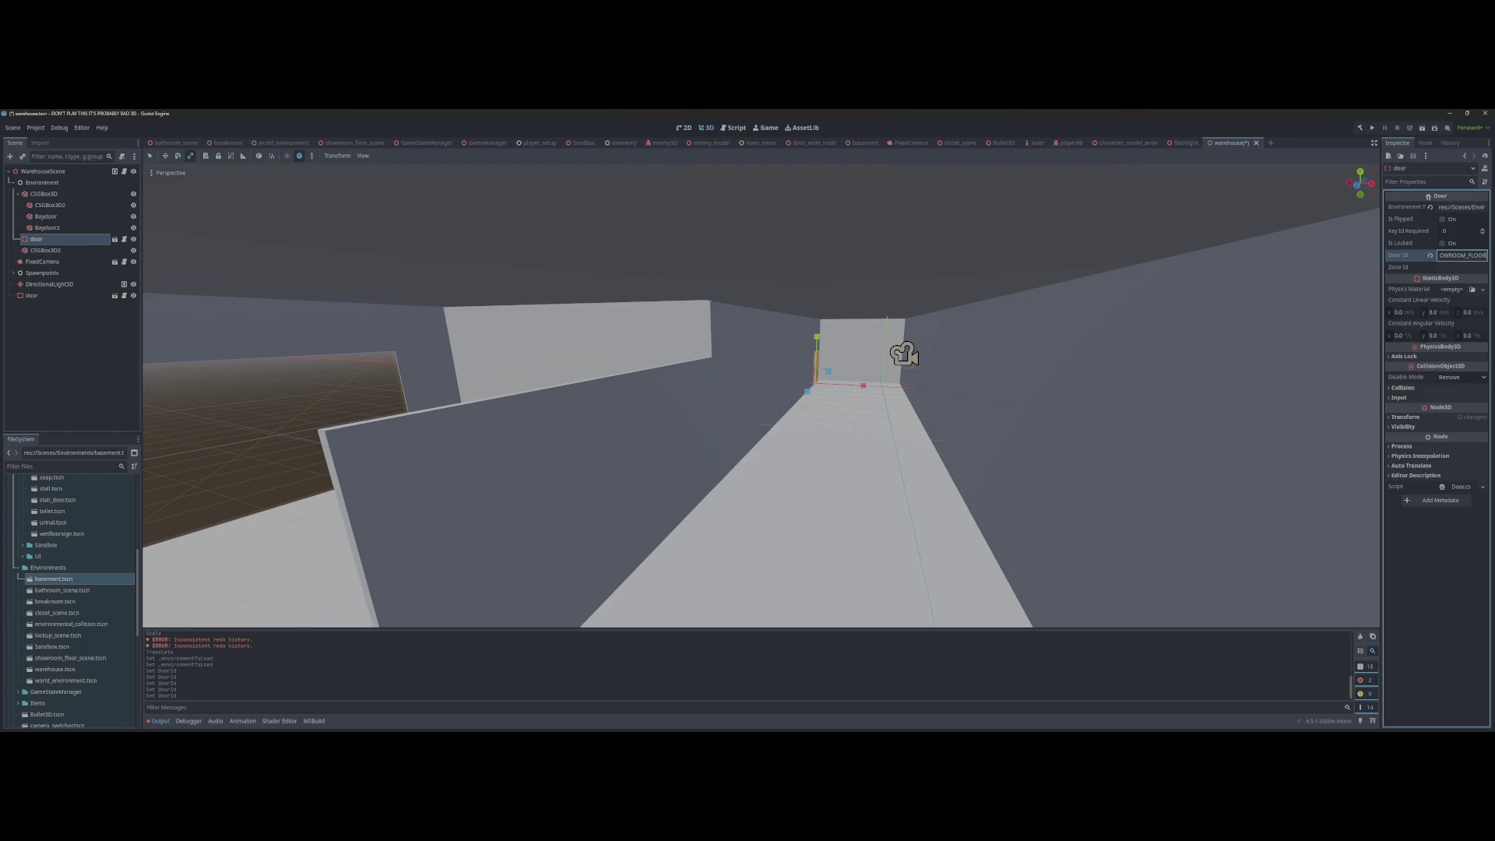
pyautogui.press('Tab')
pyautogui.write('ST')
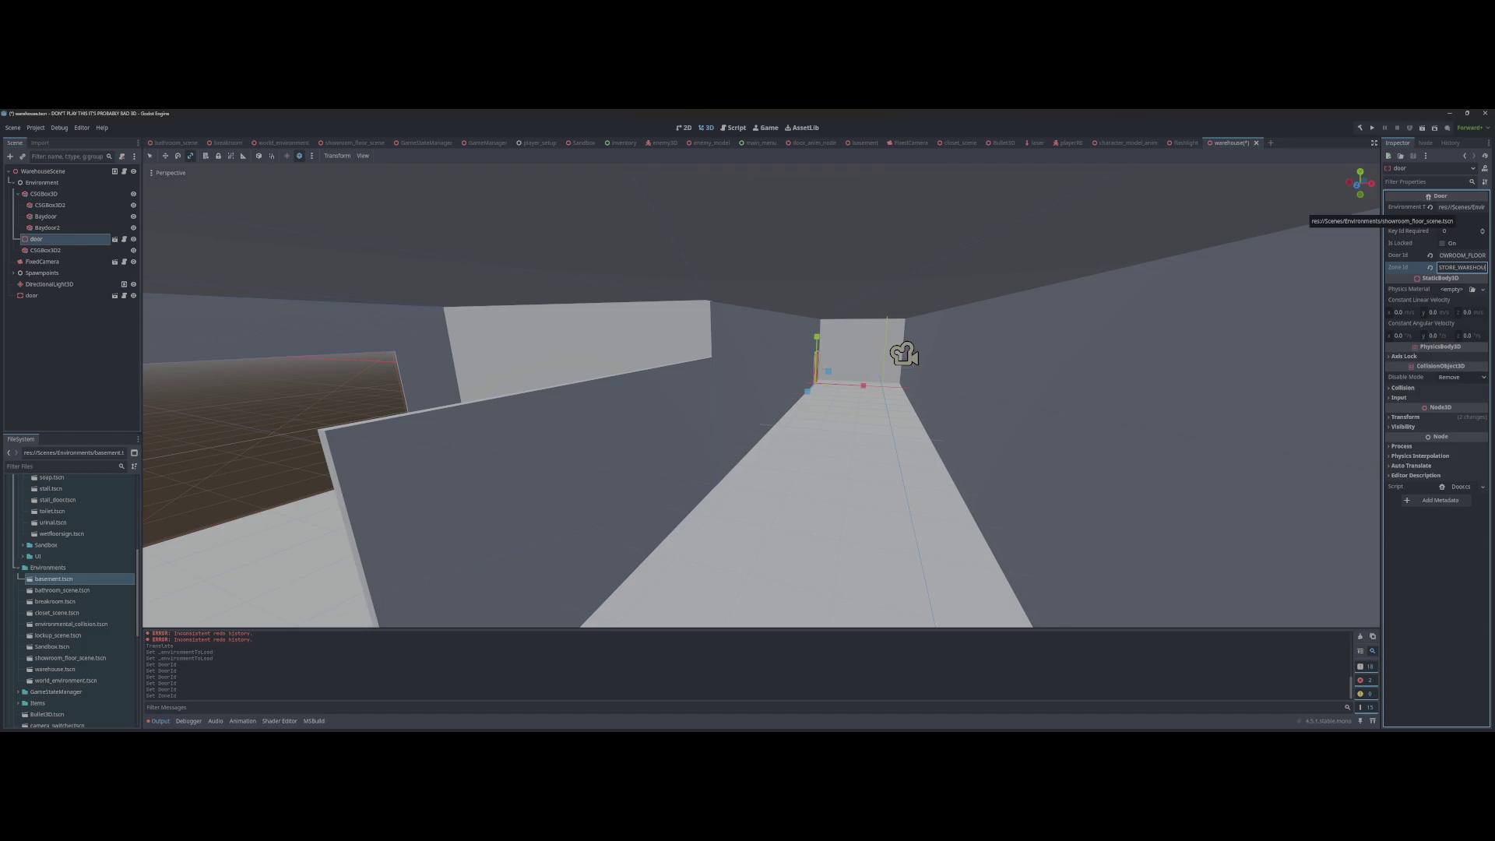
pyautogui.write('SE')
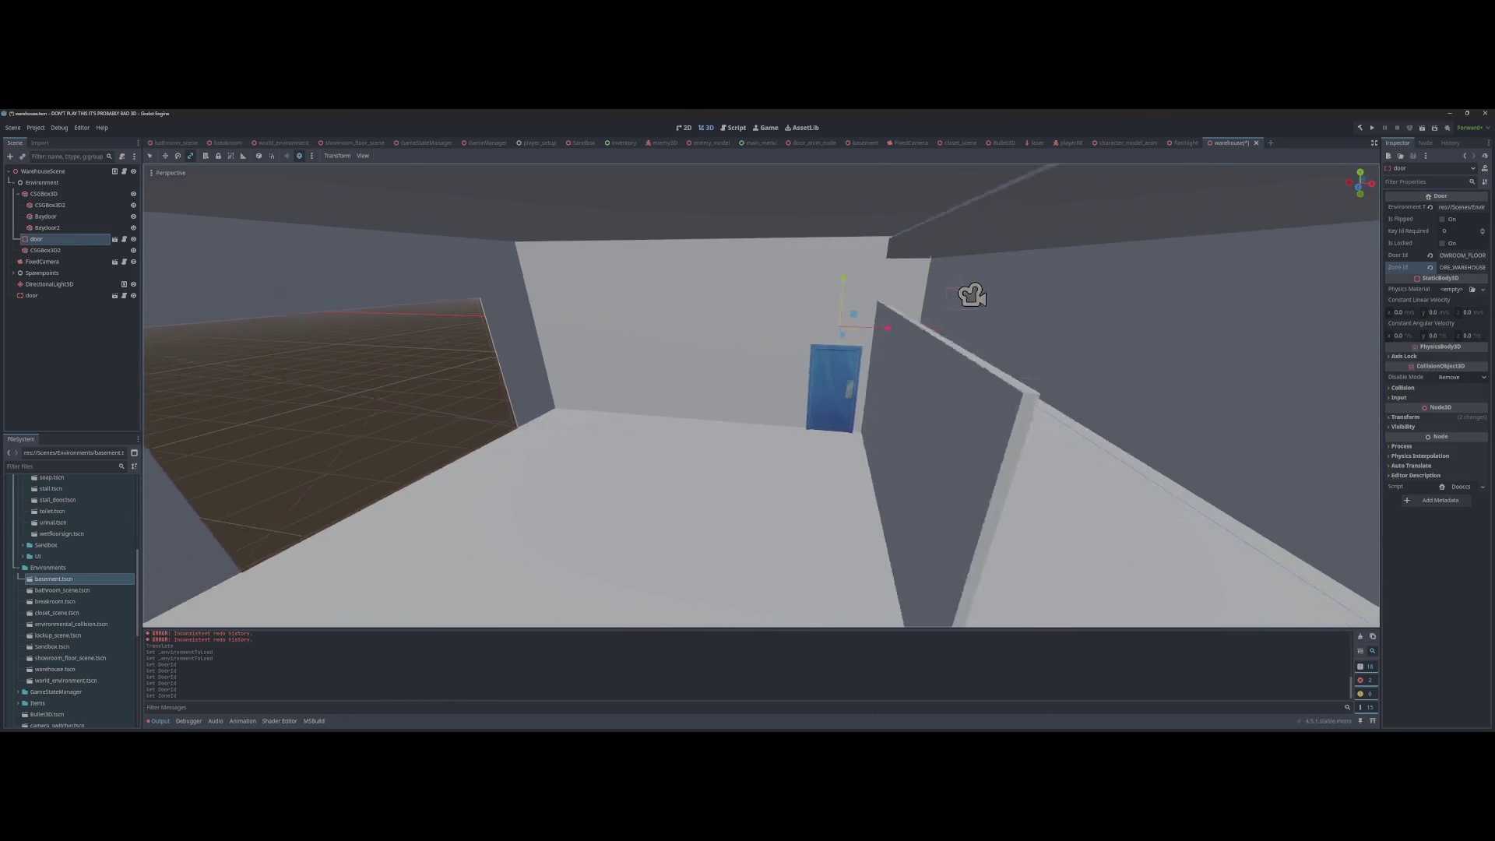
# Step: Give the second warehouse door a basement Door Id and a warehouse Zone Id
pyautogui.click(861, 369)
pyautogui.click(1449, 255)
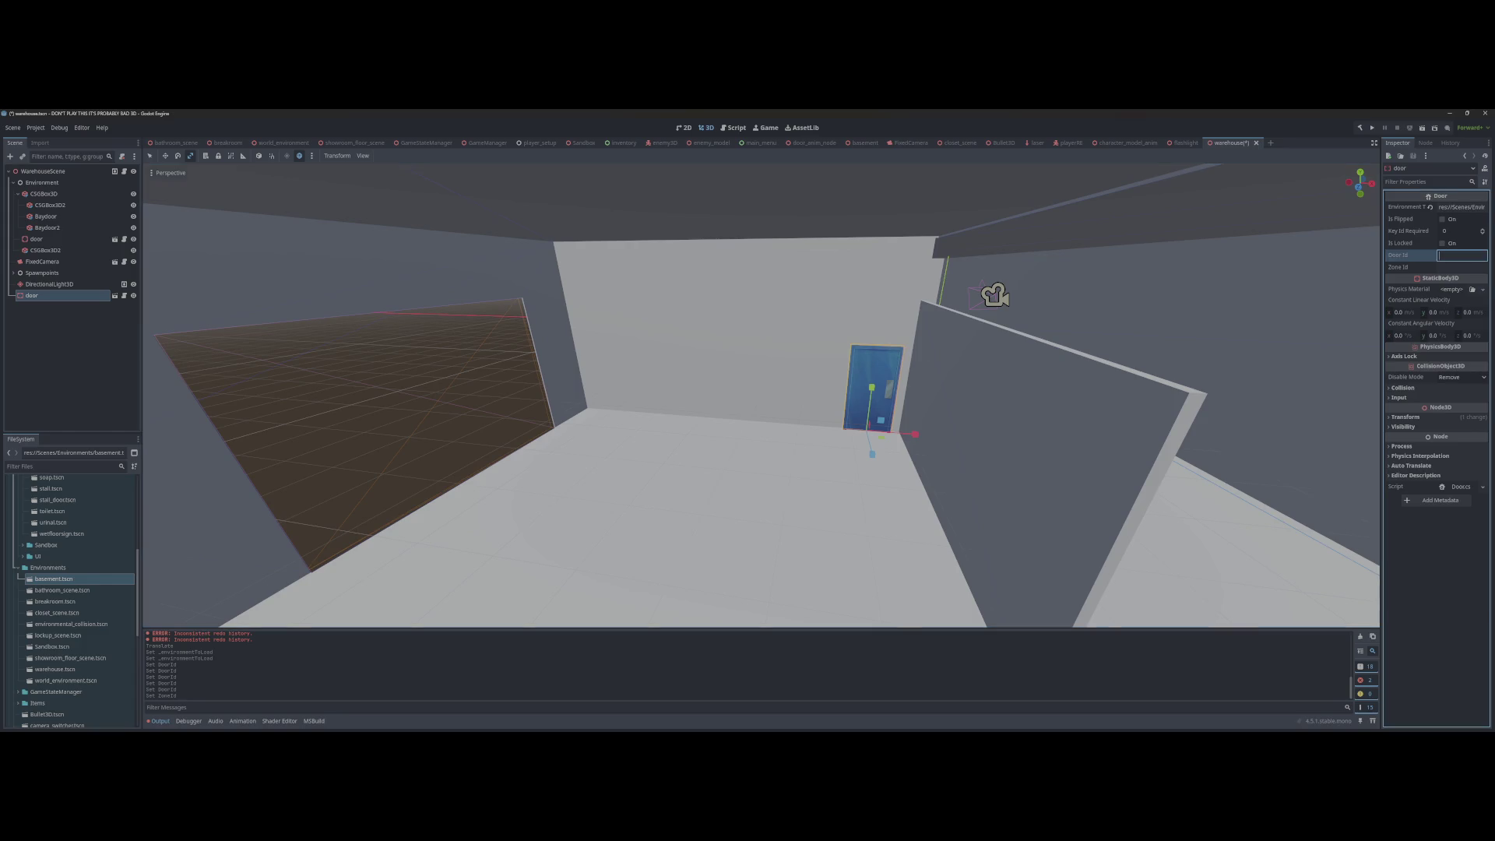
pyautogui.write('S')
pyautogui.write('USE_TO_BSE')
pyautogui.press('BackSpace')
pyautogui.press('BackSpace')
pyautogui.write('ASEMENT')
pyautogui.press('Tab')
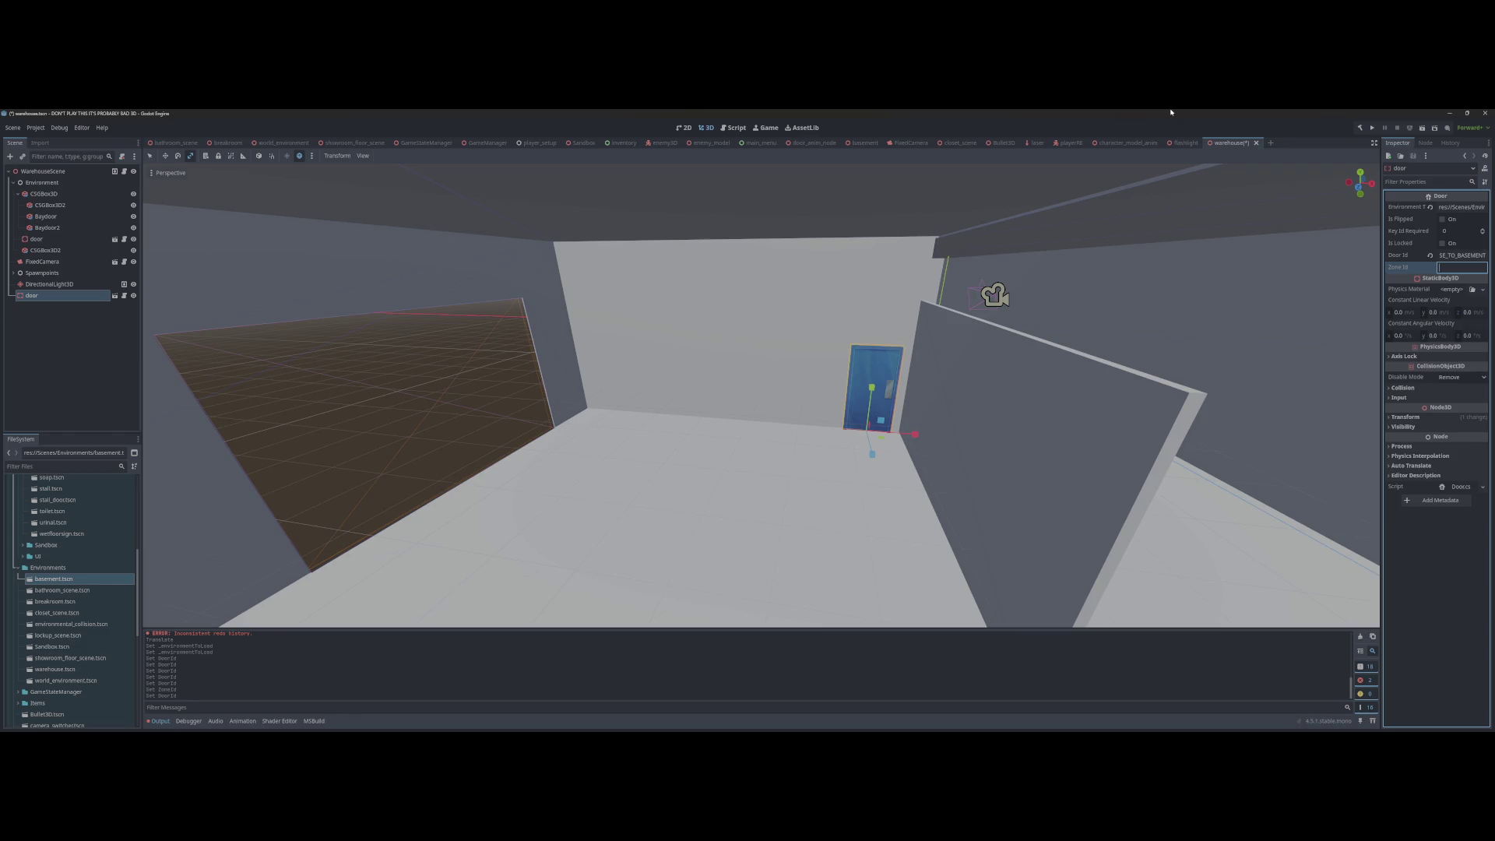
pyautogui.write('S')
pyautogui.write('USE')
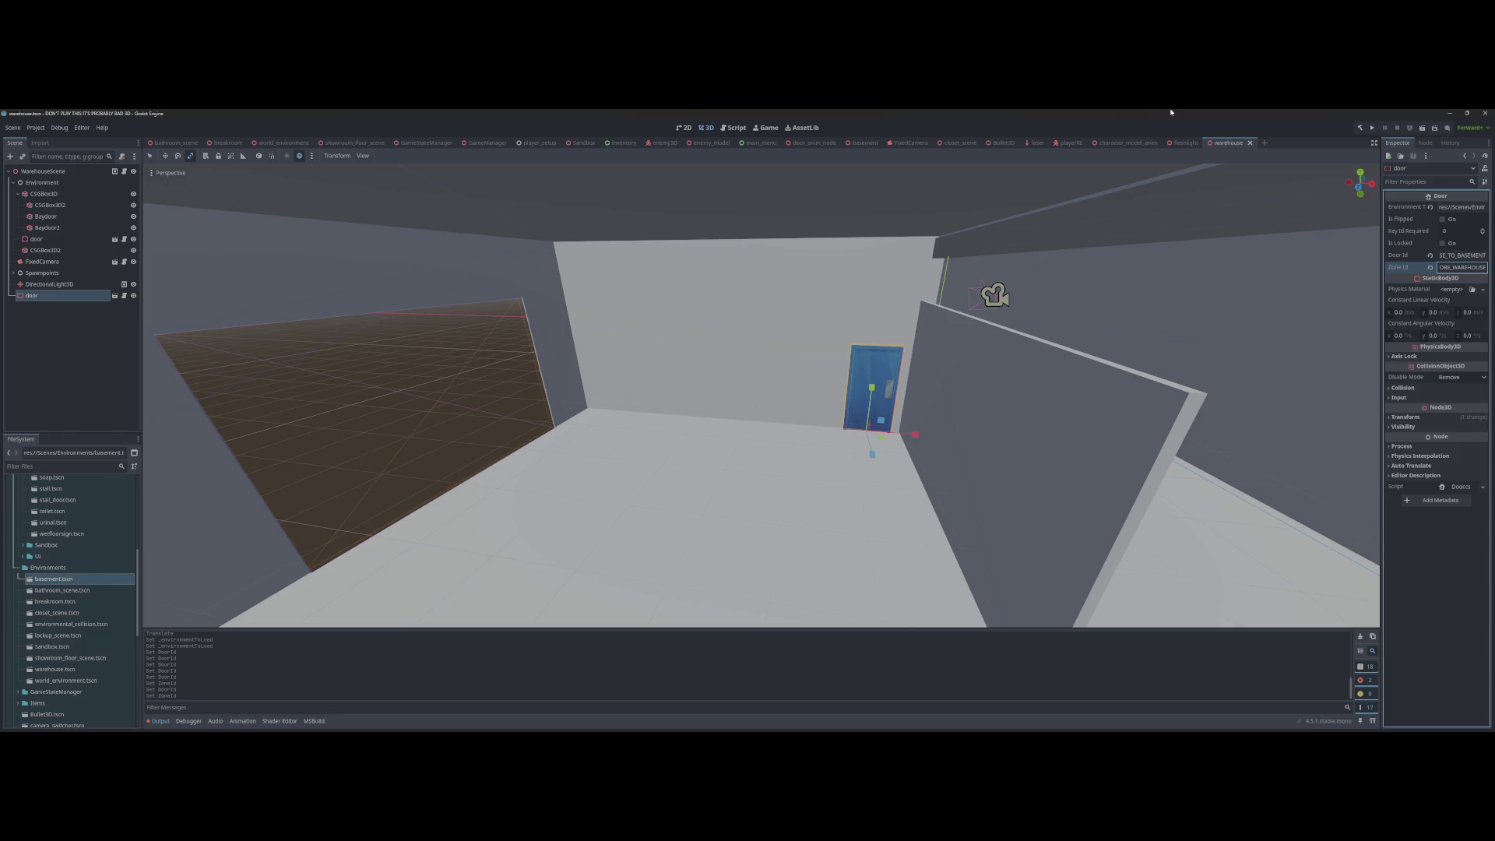
pyautogui.scroll(-3, 749, 320)
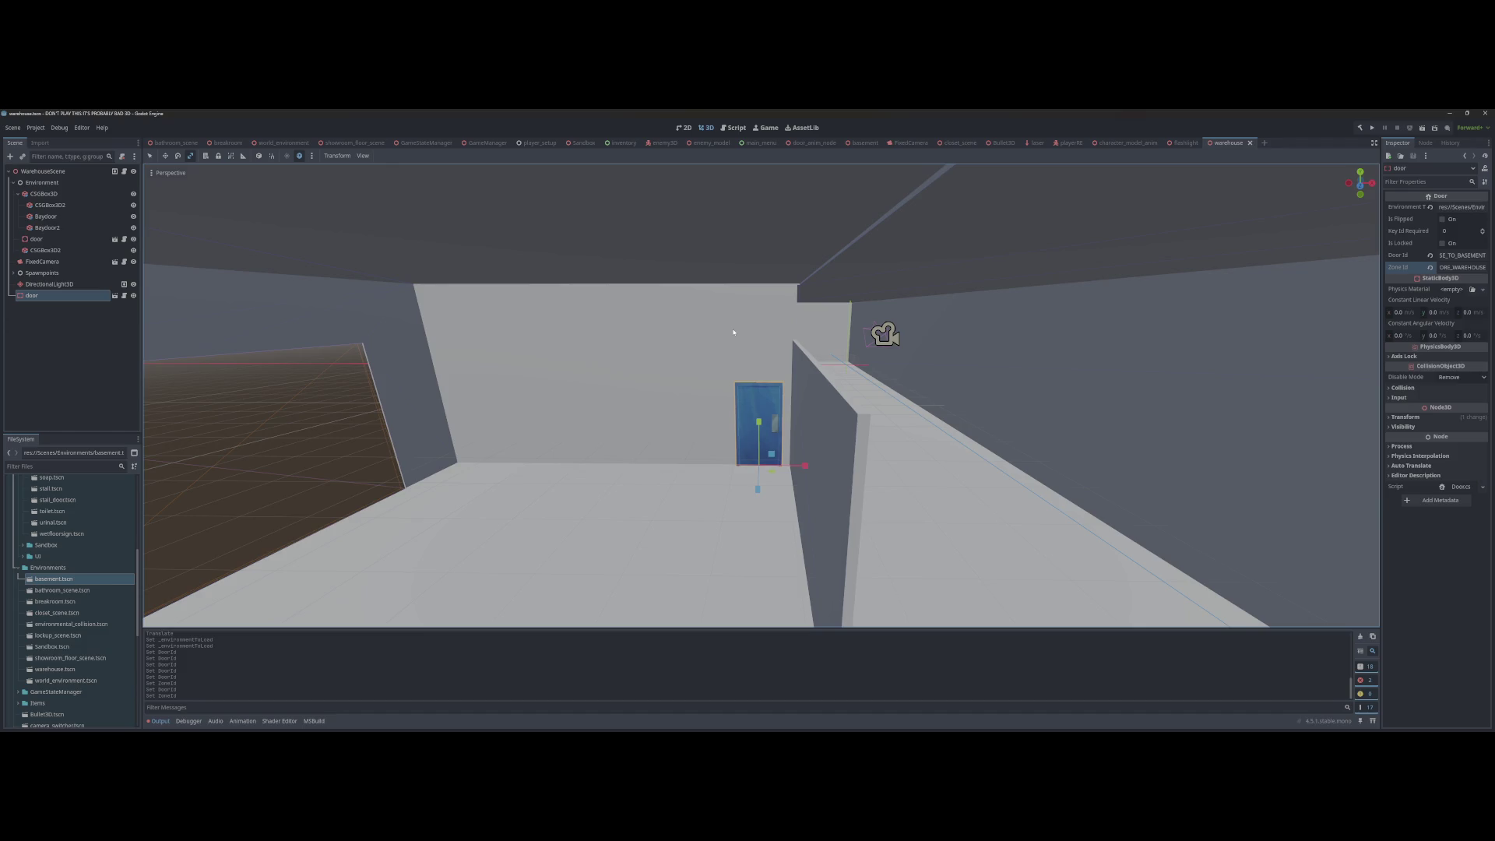
# Step: Stretch the FixedCamera's trigger box down the corridor and save the warehouse scene
pyautogui.moveTo(760, 426); pyautogui.dragTo(749, 398)
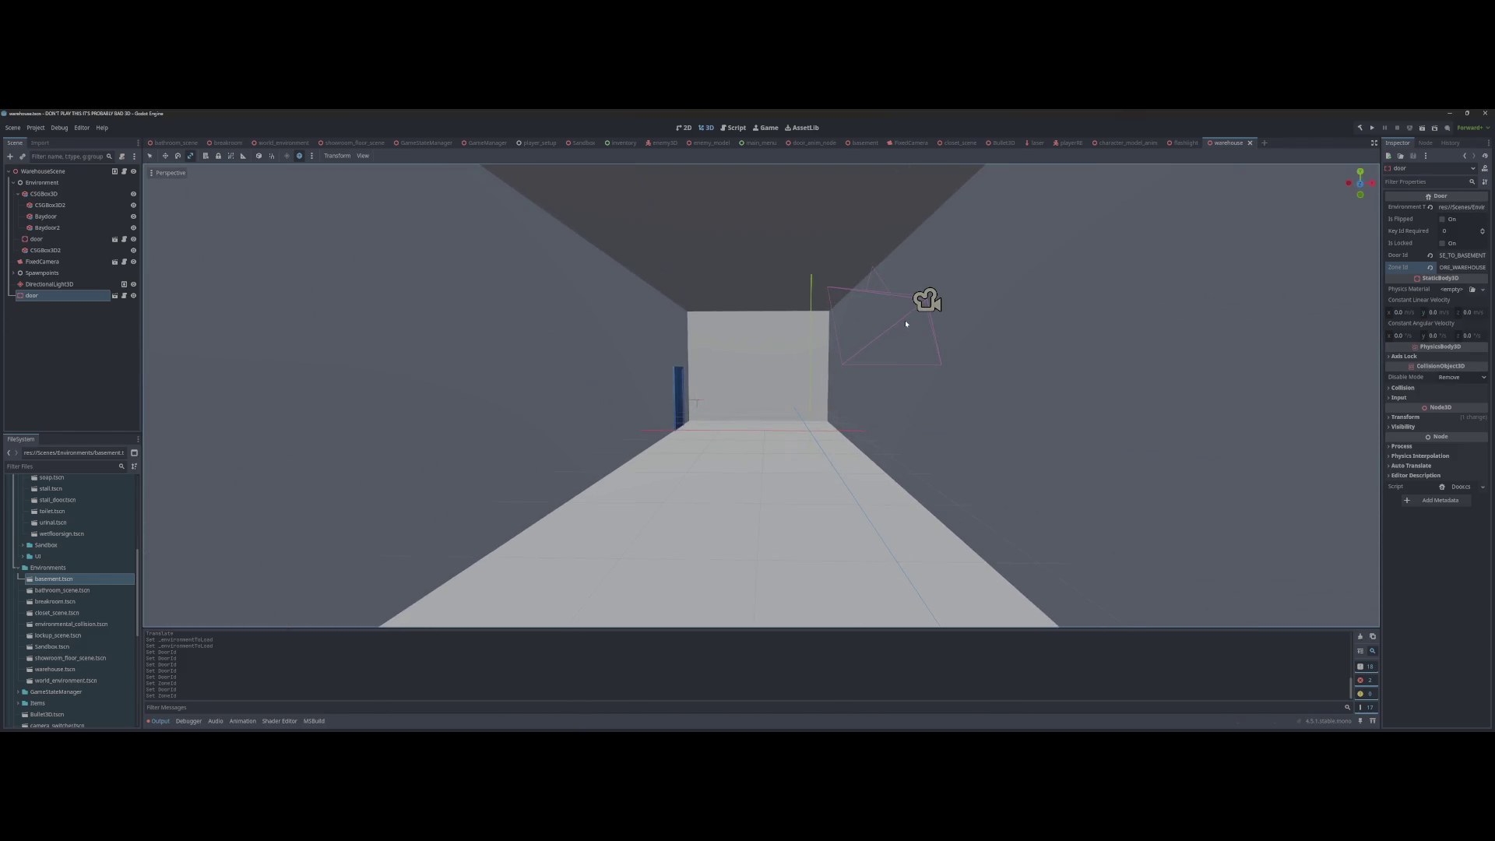
pyautogui.click(928, 301)
pyautogui.moveTo(928, 301)
pyautogui.mouseDown()
pyautogui.moveTo(825, 318)
pyautogui.moveTo(740, 302)
pyautogui.mouseUp()
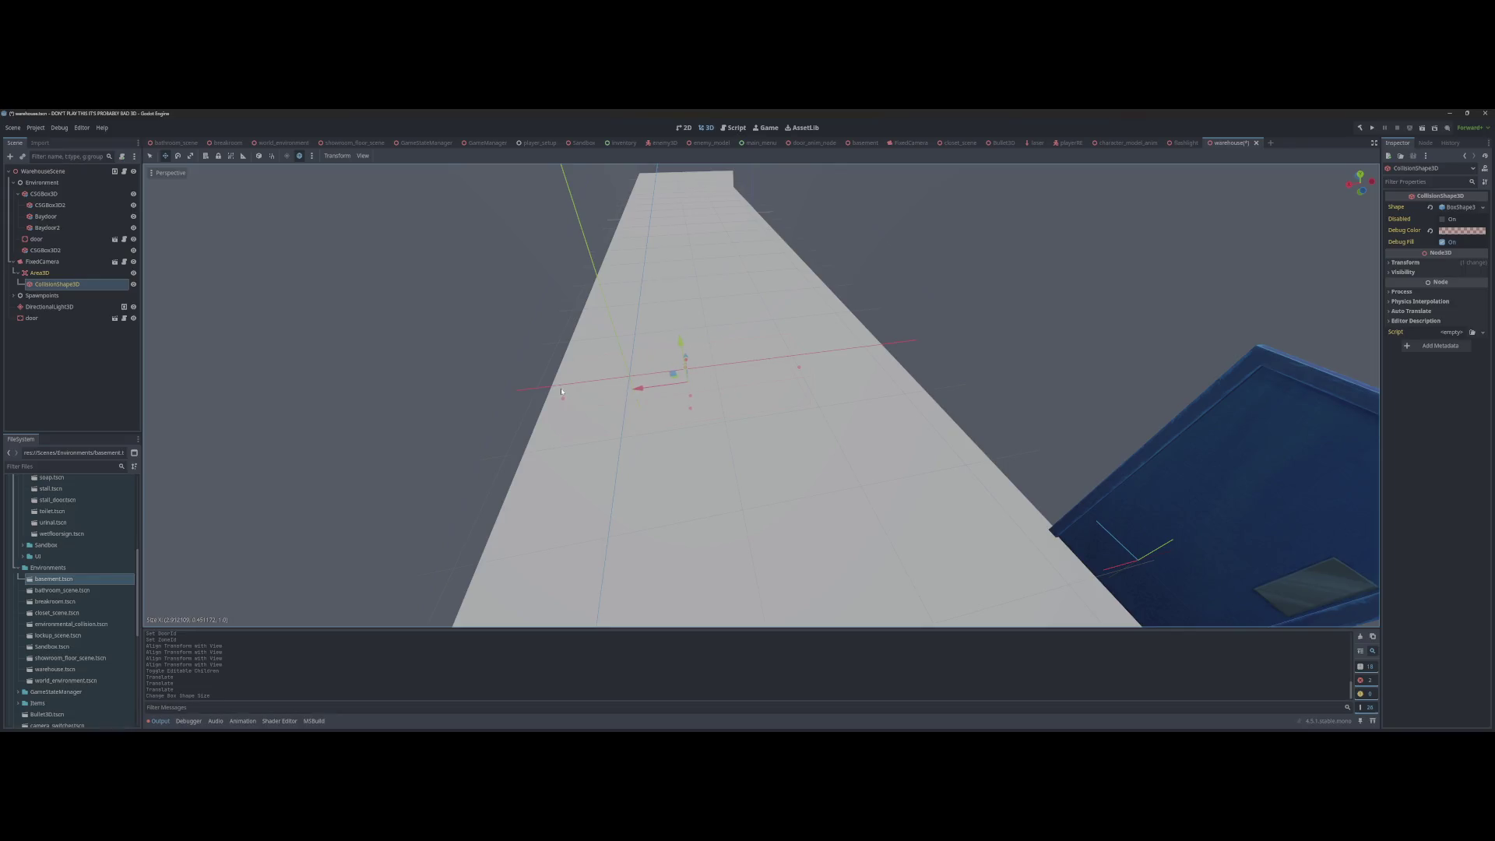
pyautogui.moveTo(894, 360); pyautogui.dragTo(896, 359)
pyautogui.moveTo(896, 359); pyautogui.dragTo(787, 390)
pyautogui.moveTo(676, 390)
pyautogui.mouseDown()
pyautogui.moveTo(1008, 394)
pyautogui.moveTo(564, 392)
pyautogui.mouseUp()
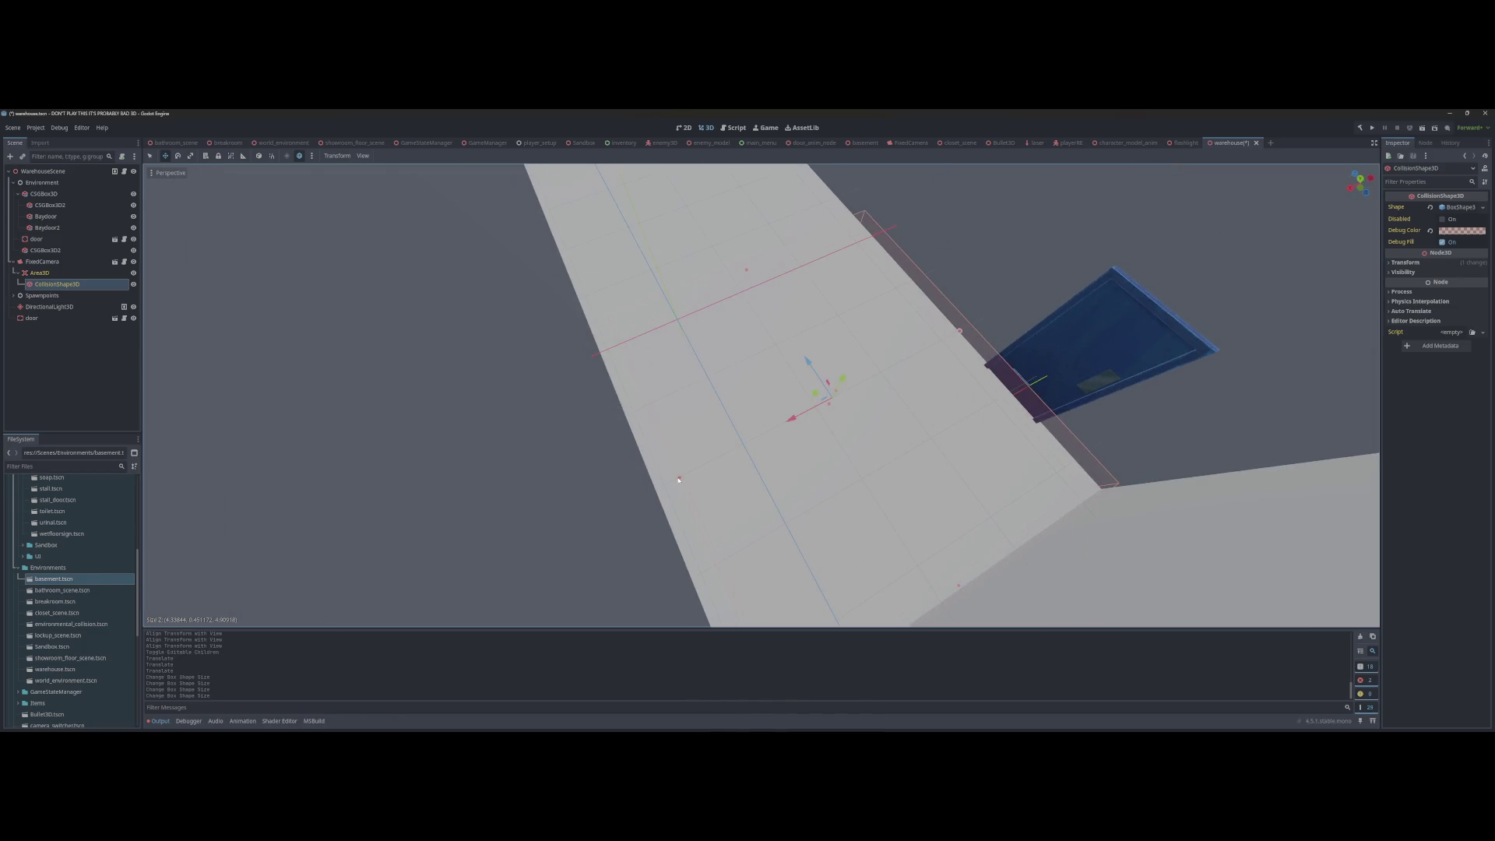
pyautogui.moveTo(743, 268); pyautogui.dragTo(759, 337)
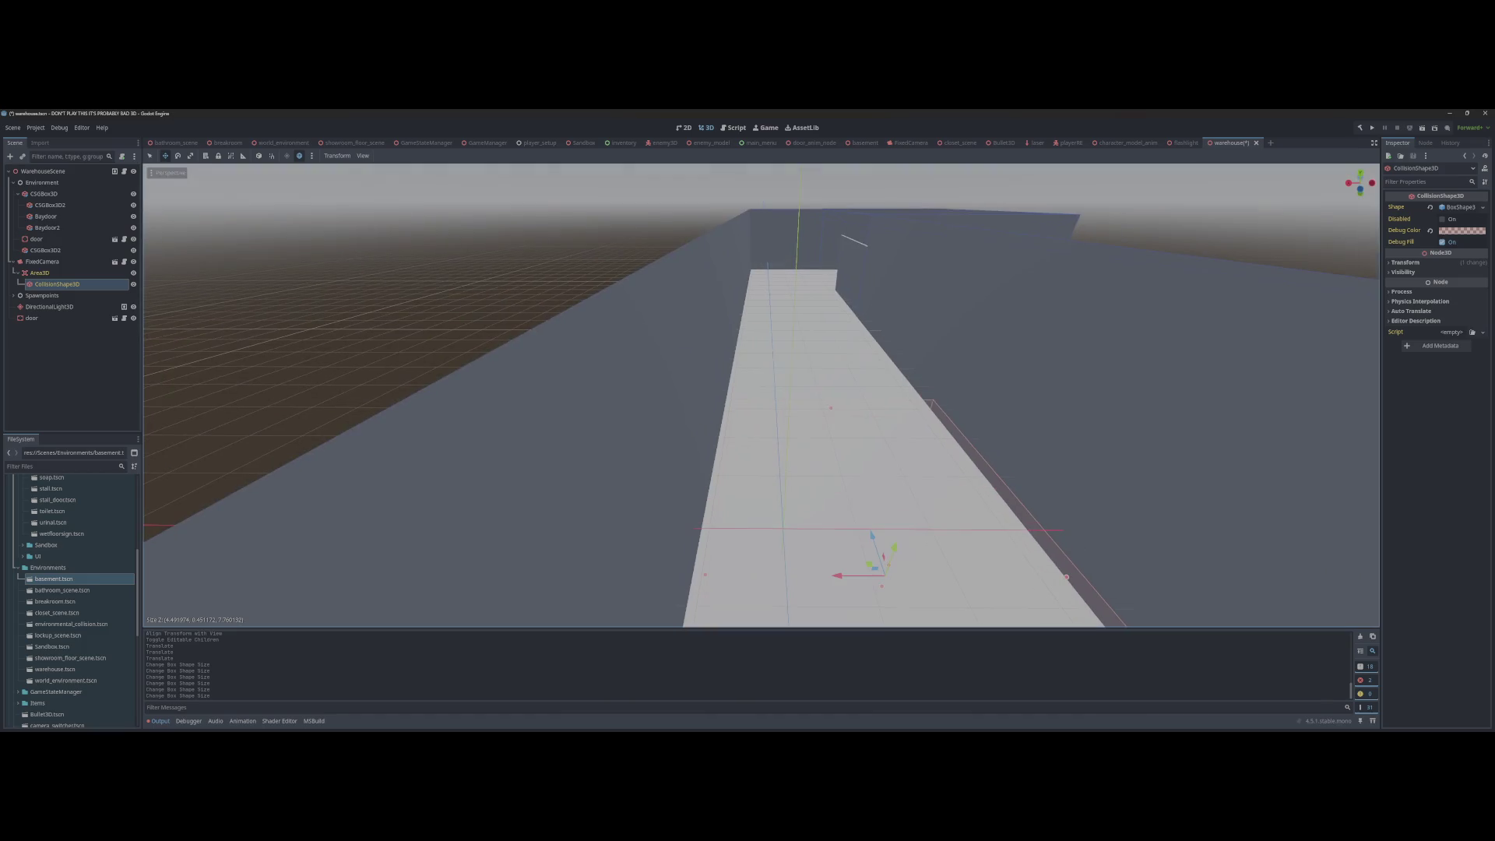
pyautogui.hotkey('ctrl', 's')
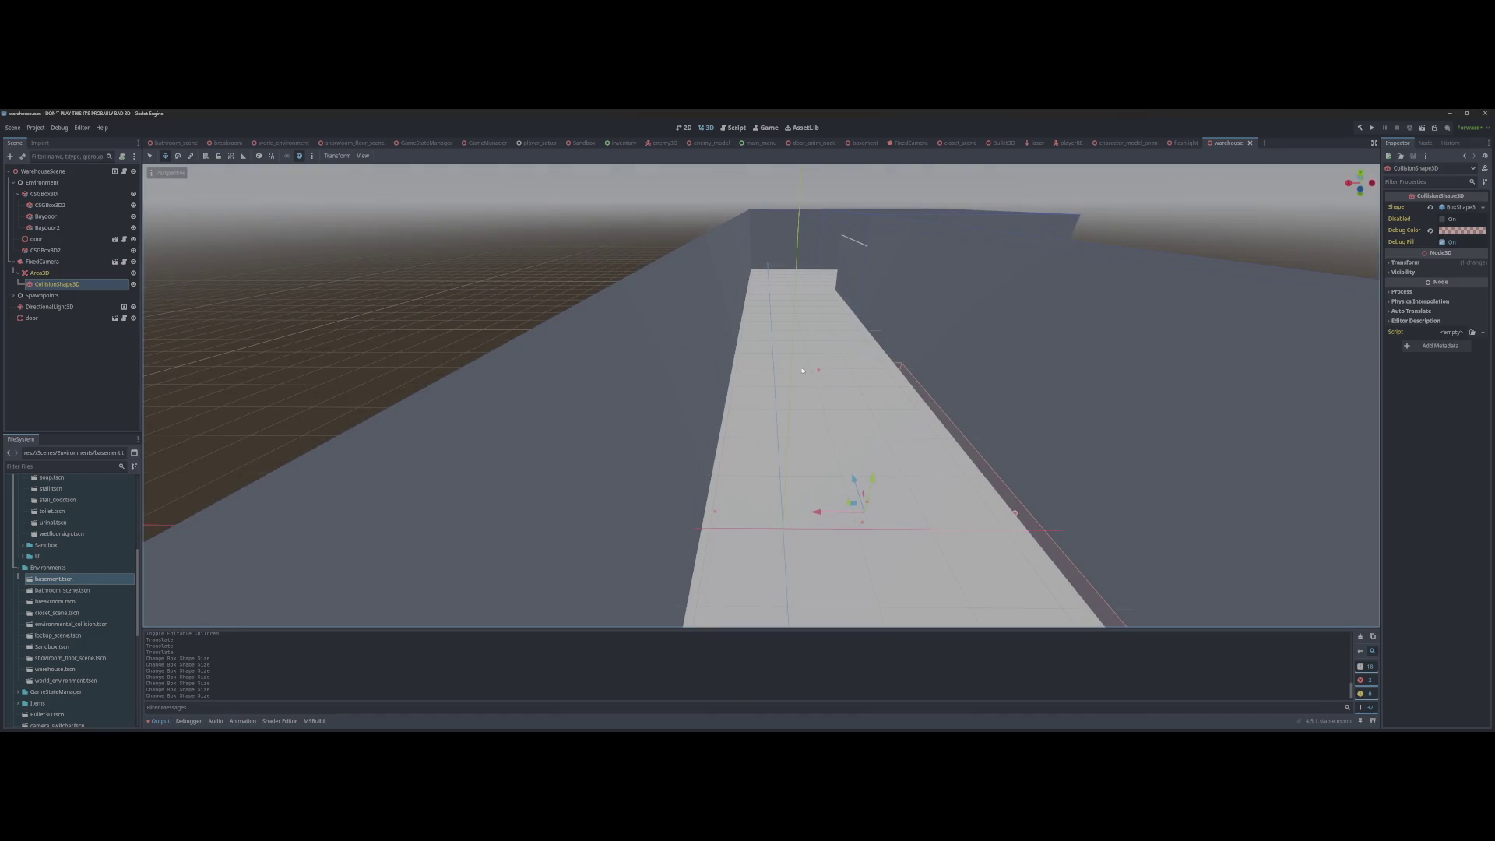
# Step: Inspect the corridor, selecting the CSGBox3D walls and then the FixedCamera
pyautogui.scroll(3, 810, 362)
pyautogui.moveTo(810, 352); pyautogui.dragTo(810, 353)
pyautogui.scroll(5, 762, 396)
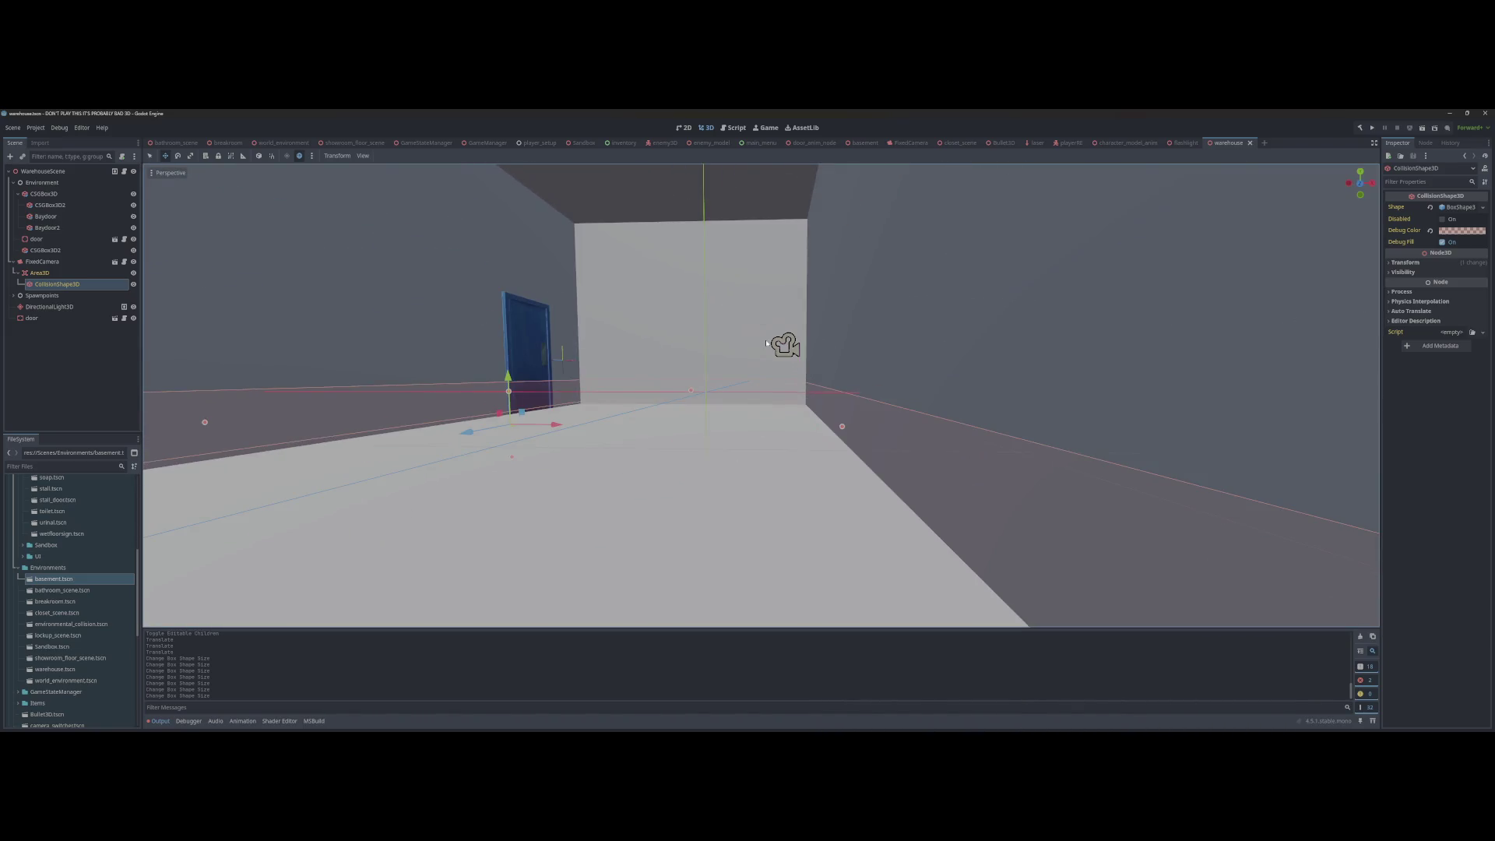
pyautogui.click(767, 344)
pyautogui.scroll(5, 810, 347)
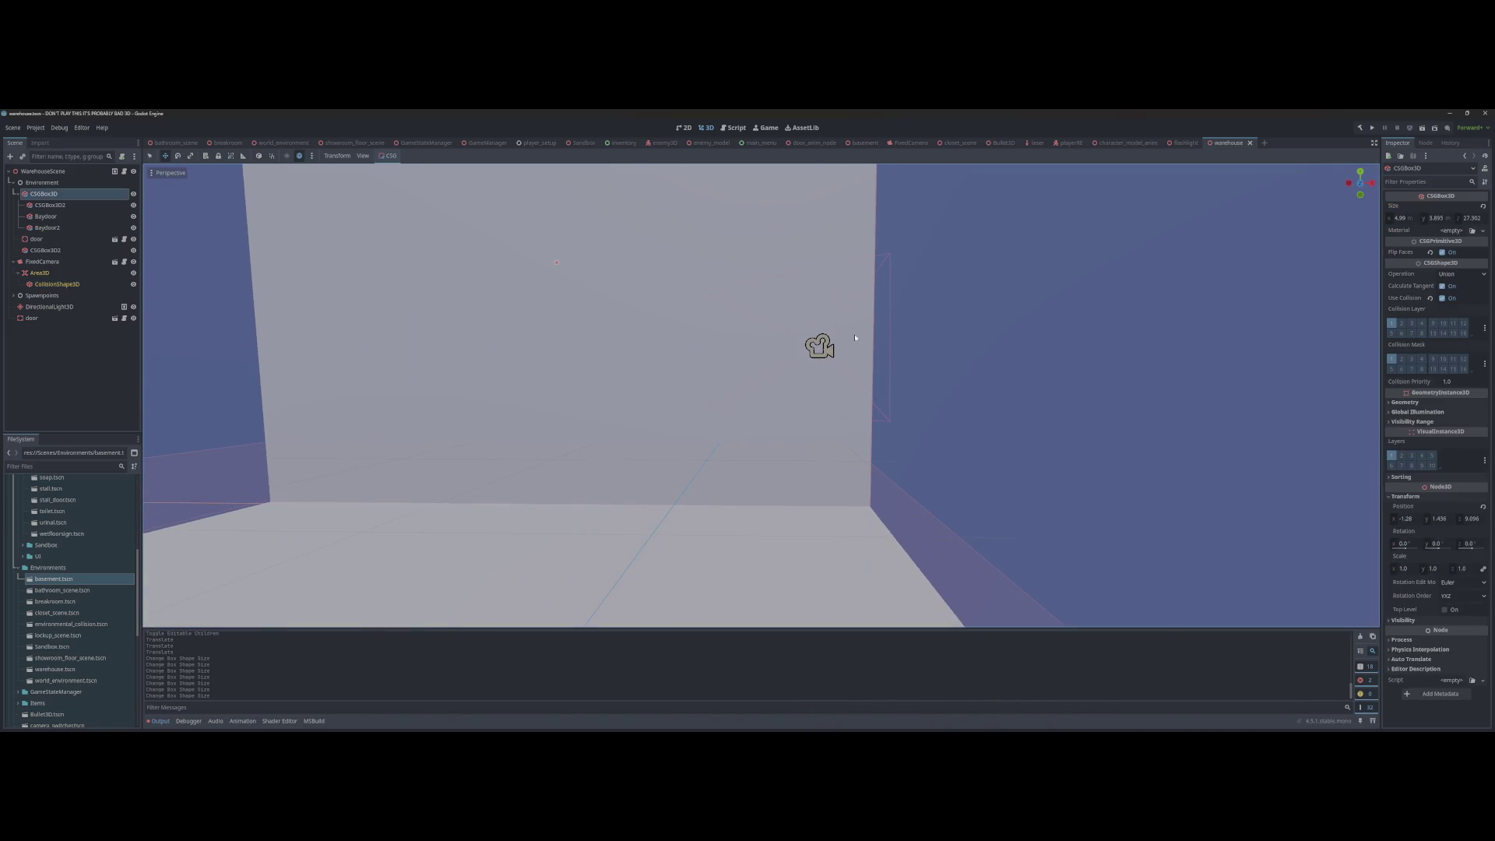
pyautogui.click(819, 345)
pyautogui.moveTo(818, 343); pyautogui.dragTo(817, 344)
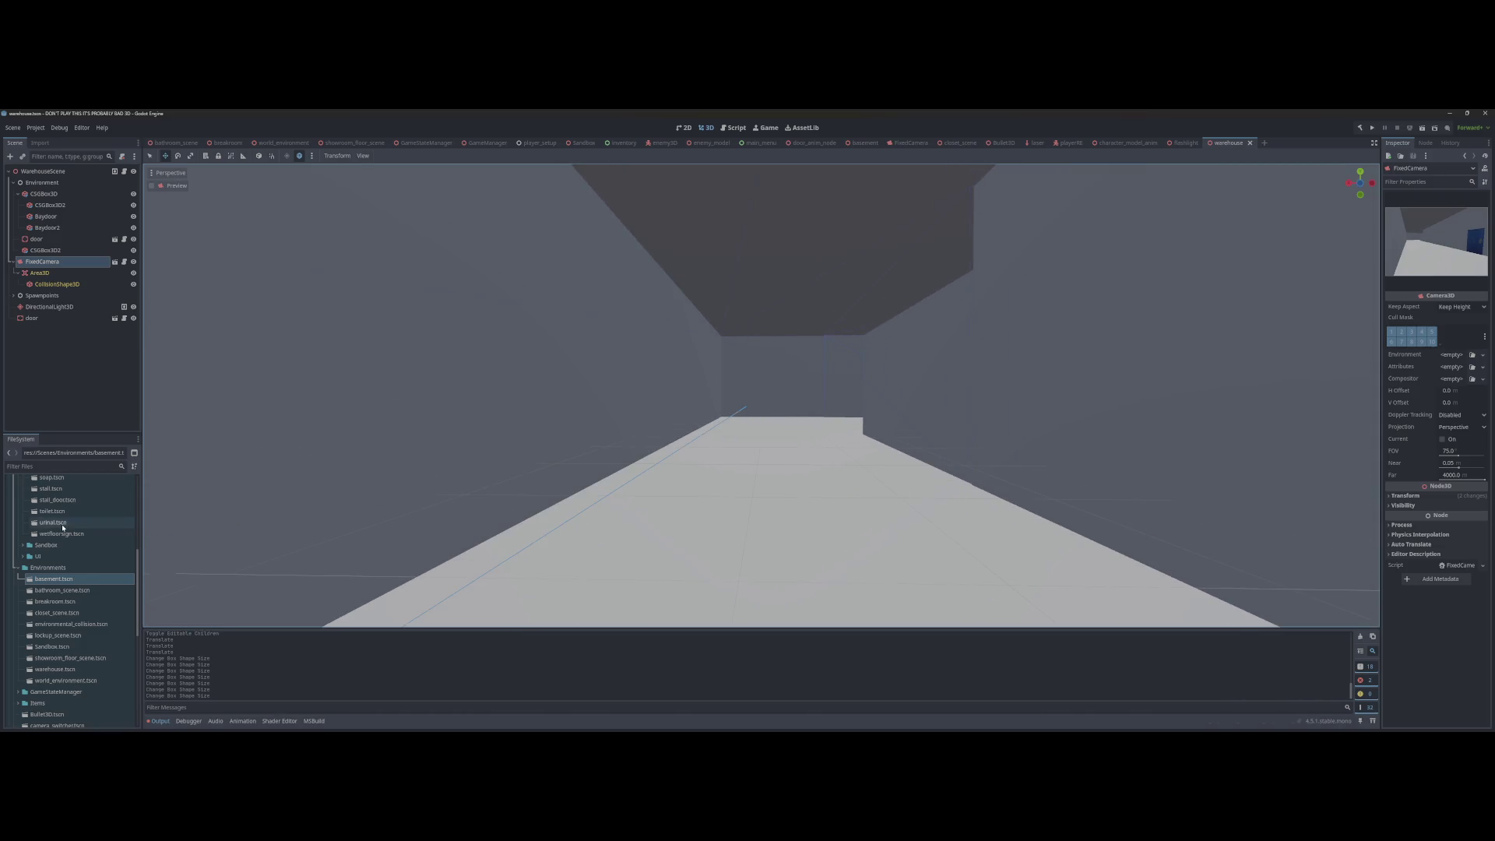
# Step: Drop a FixedCamera.tscn instance into the corridor, align it with the view, and save
pyautogui.scroll(-5, 56, 670)
pyautogui.moveTo(52, 606)
pyautogui.mouseDown()
pyautogui.moveTo(725, 517)
pyautogui.moveTo(741, 534)
pyautogui.mouseUp()
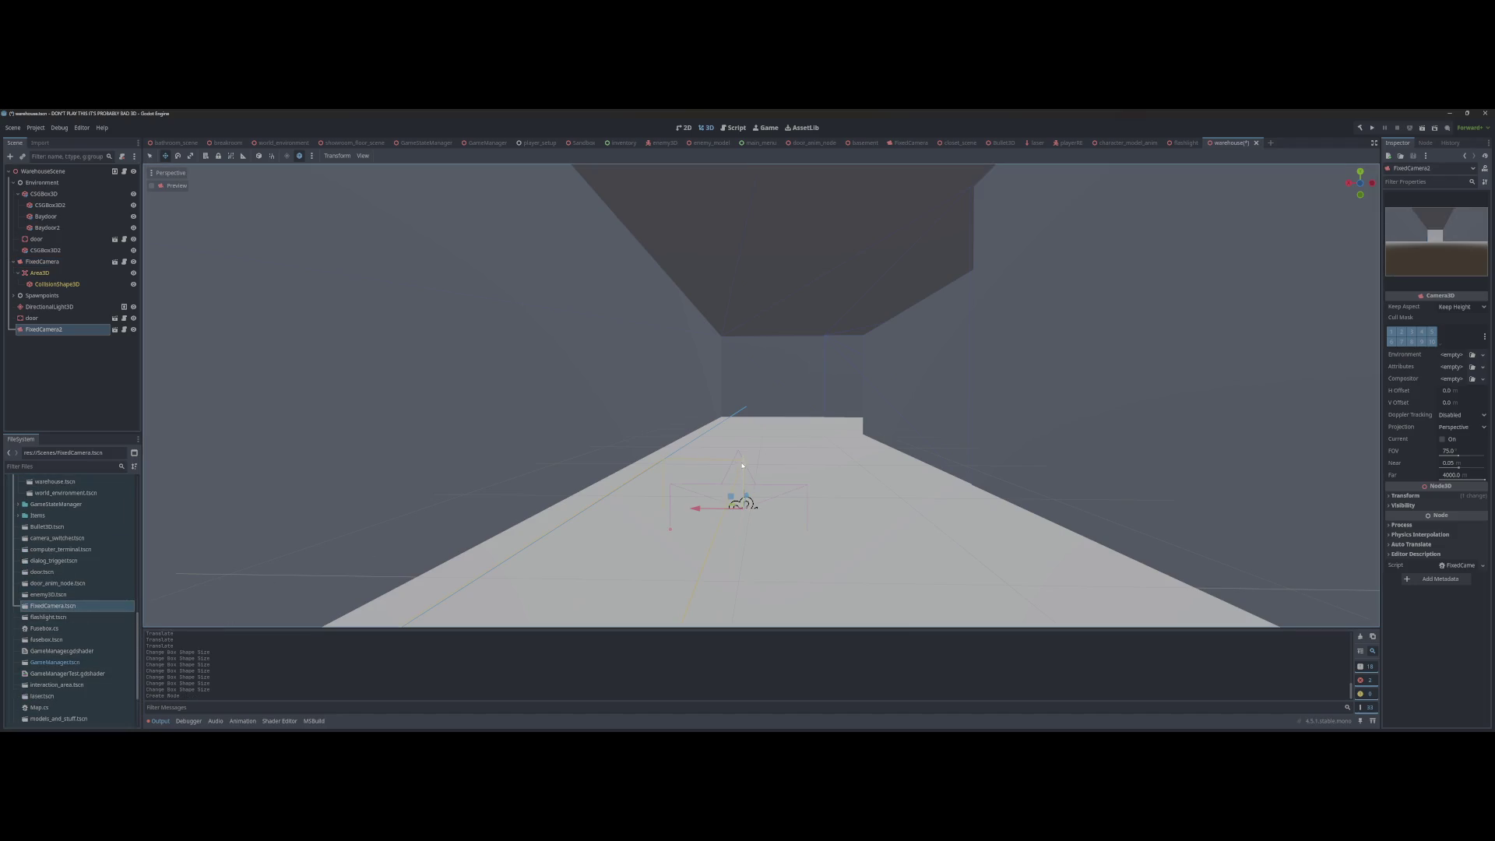
pyautogui.scroll(-3, 742, 466)
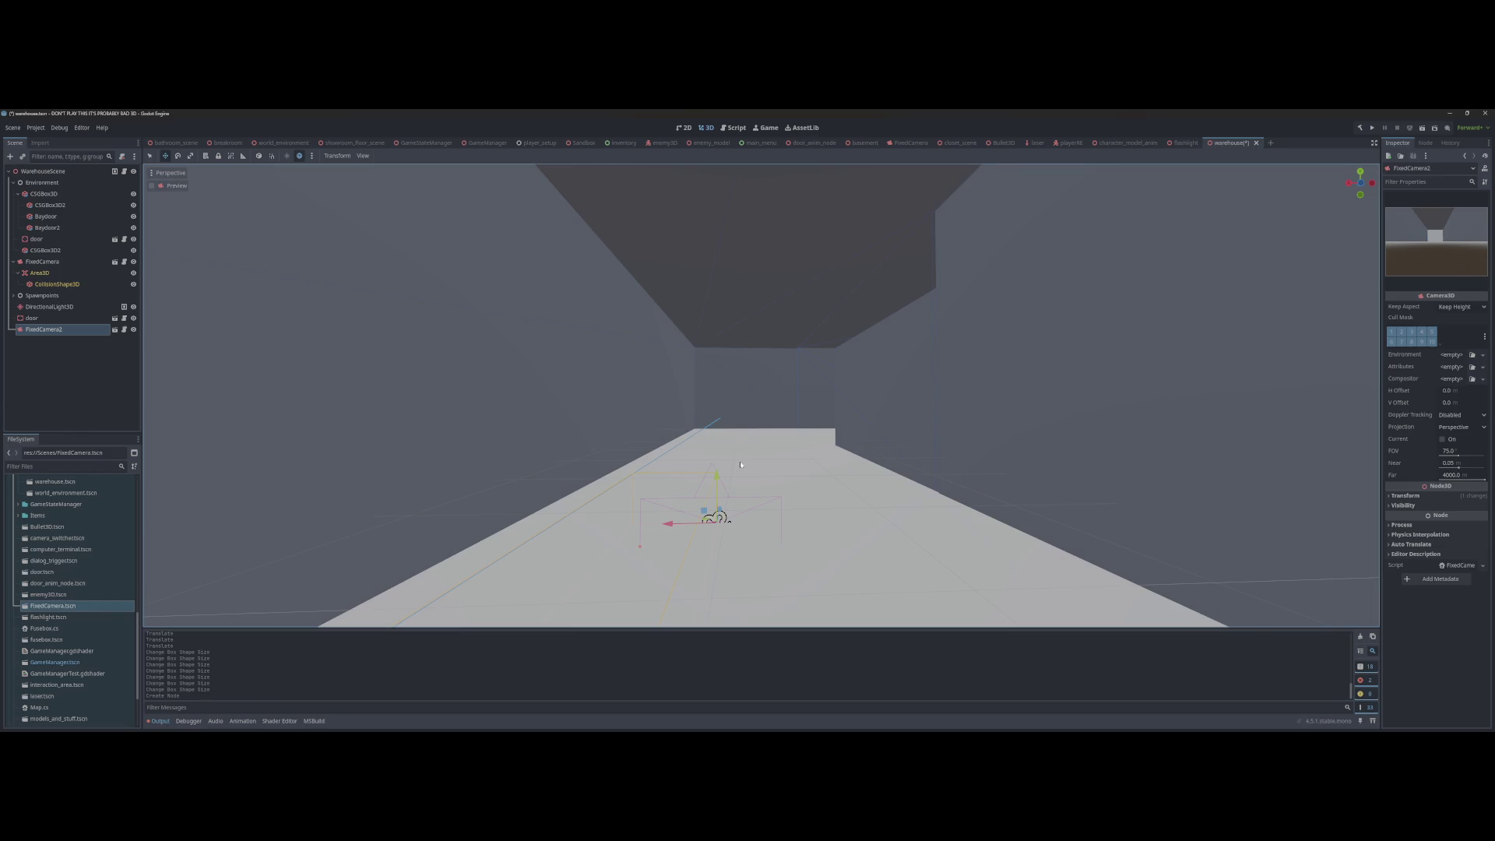
pyautogui.moveTo(717, 464); pyautogui.dragTo(736, 471)
pyautogui.hotkey('ctrl', 'alt', 'm')
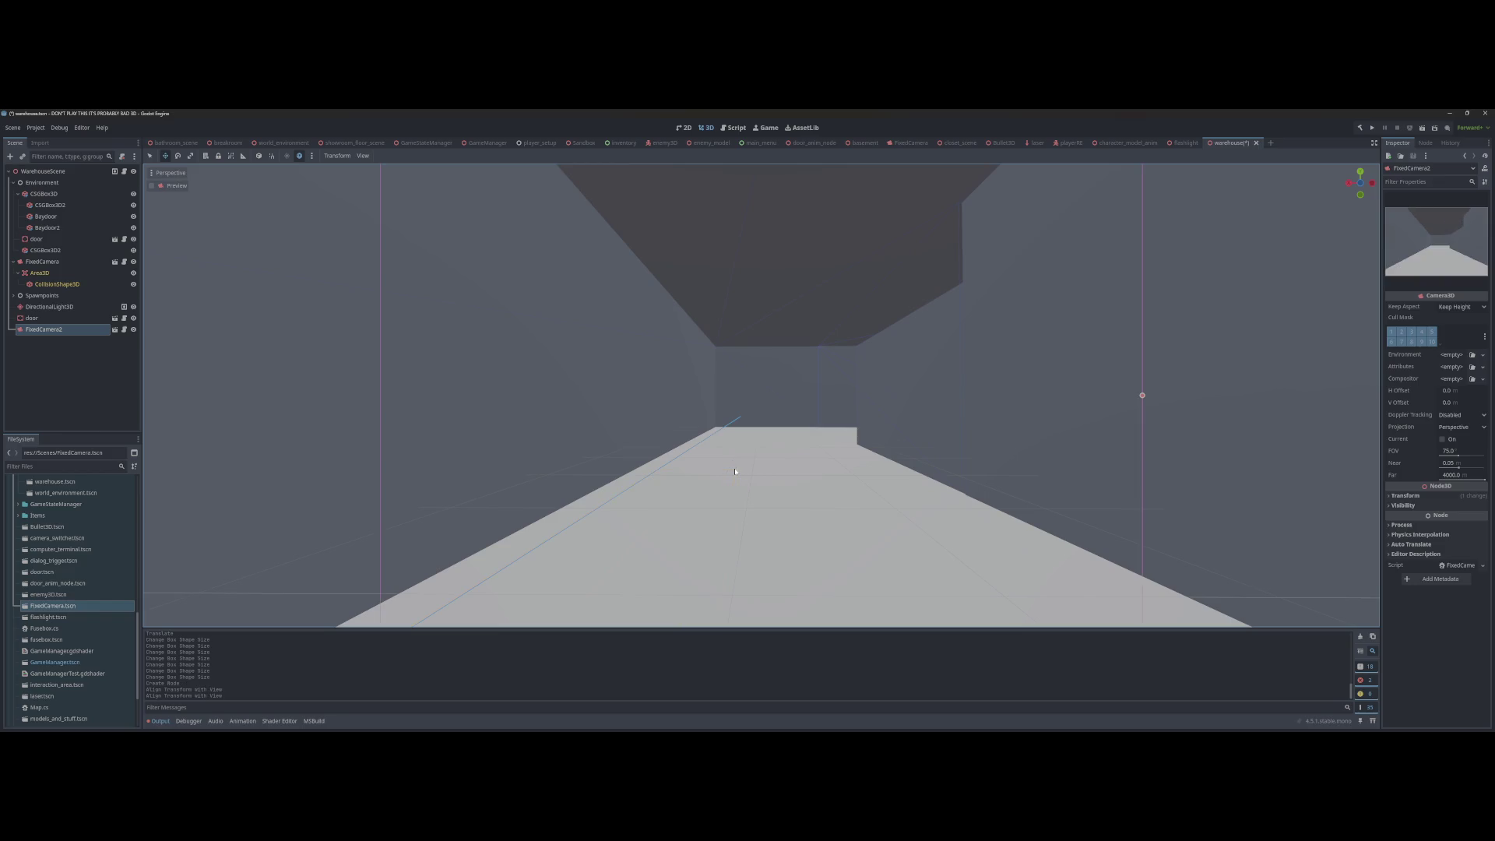
pyautogui.hotkey('ctrl', 's')
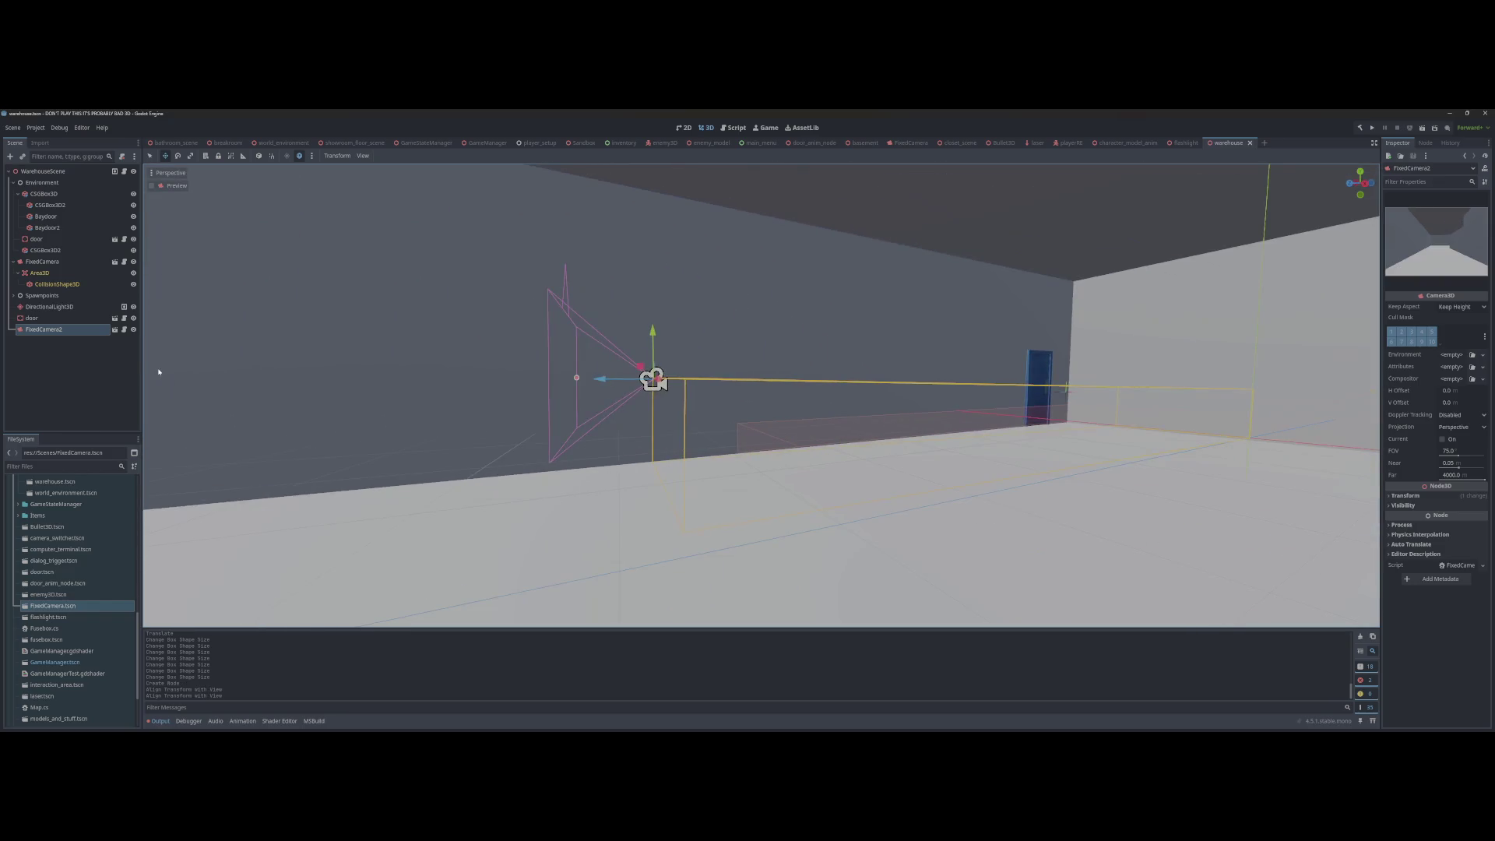
pyautogui.click(32, 318)
pyautogui.rightClick(46, 330)
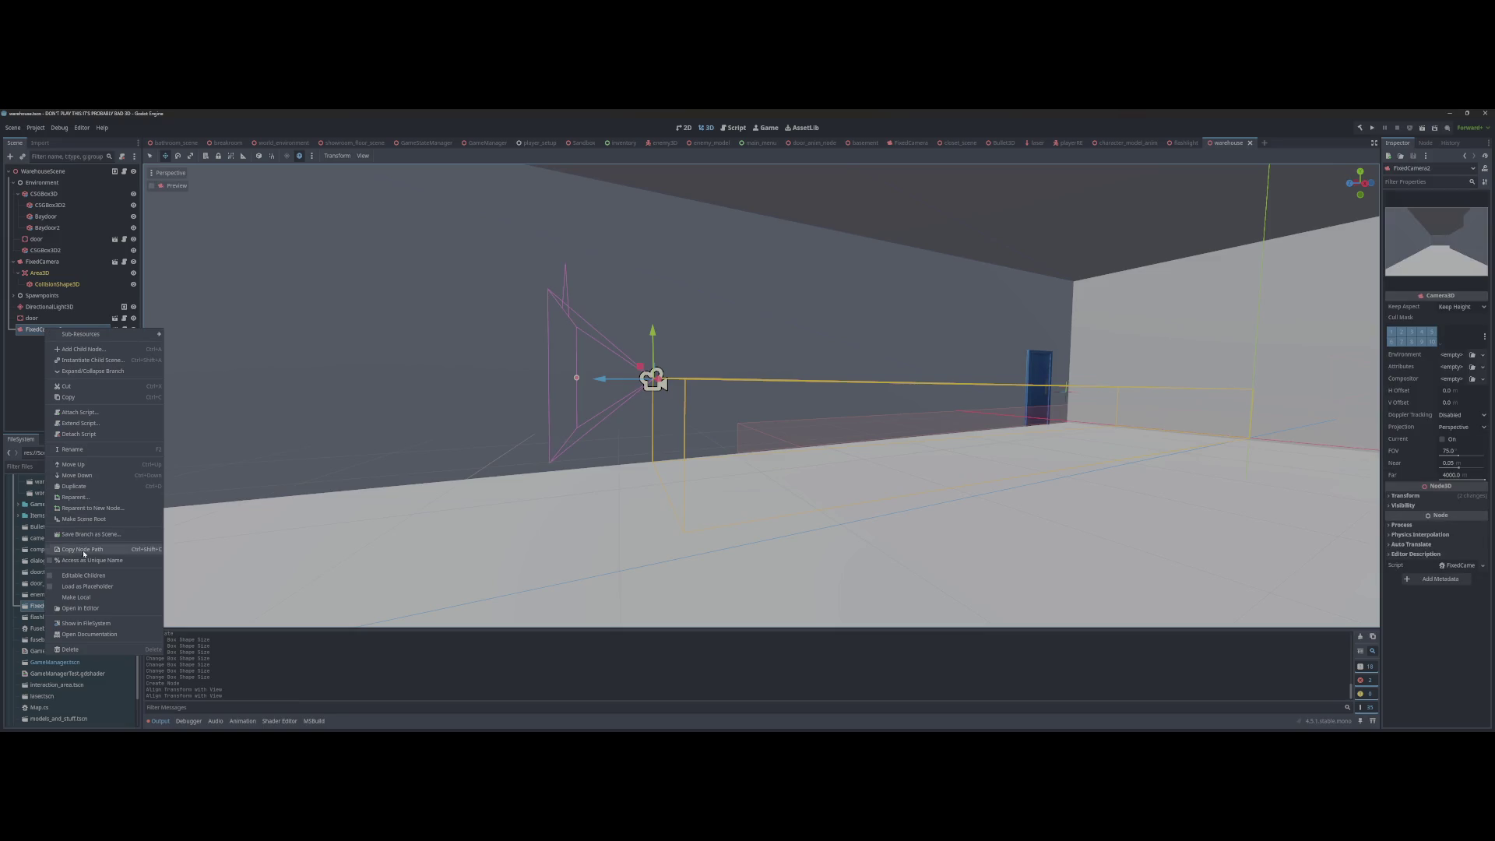
# Step: Make FixedCamera2's children editable and move its Area3D along the Z axis
pyautogui.click(160, 562)
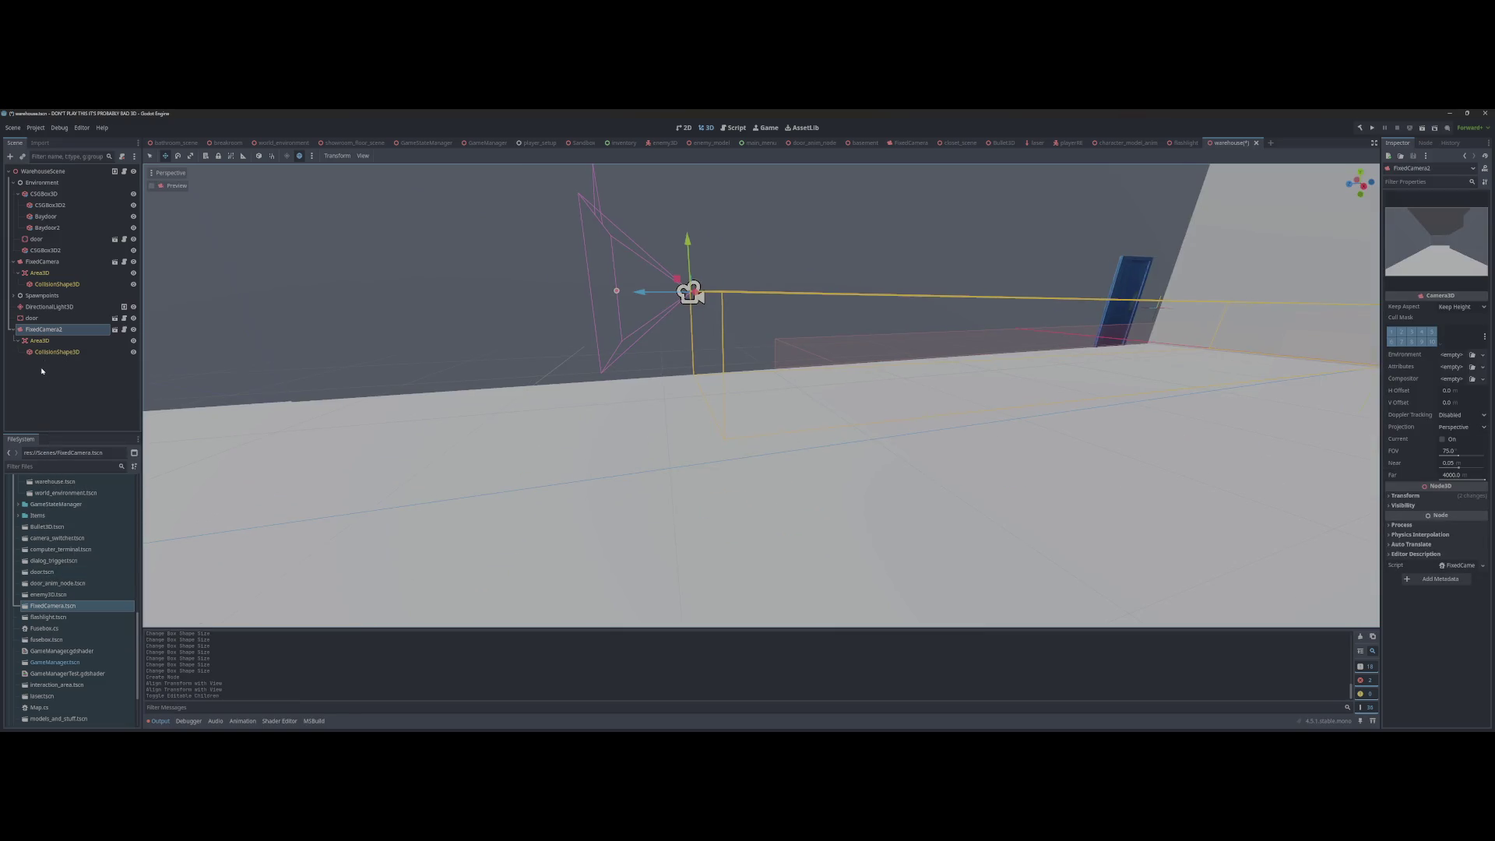
pyautogui.click(39, 341)
pyautogui.press('f')
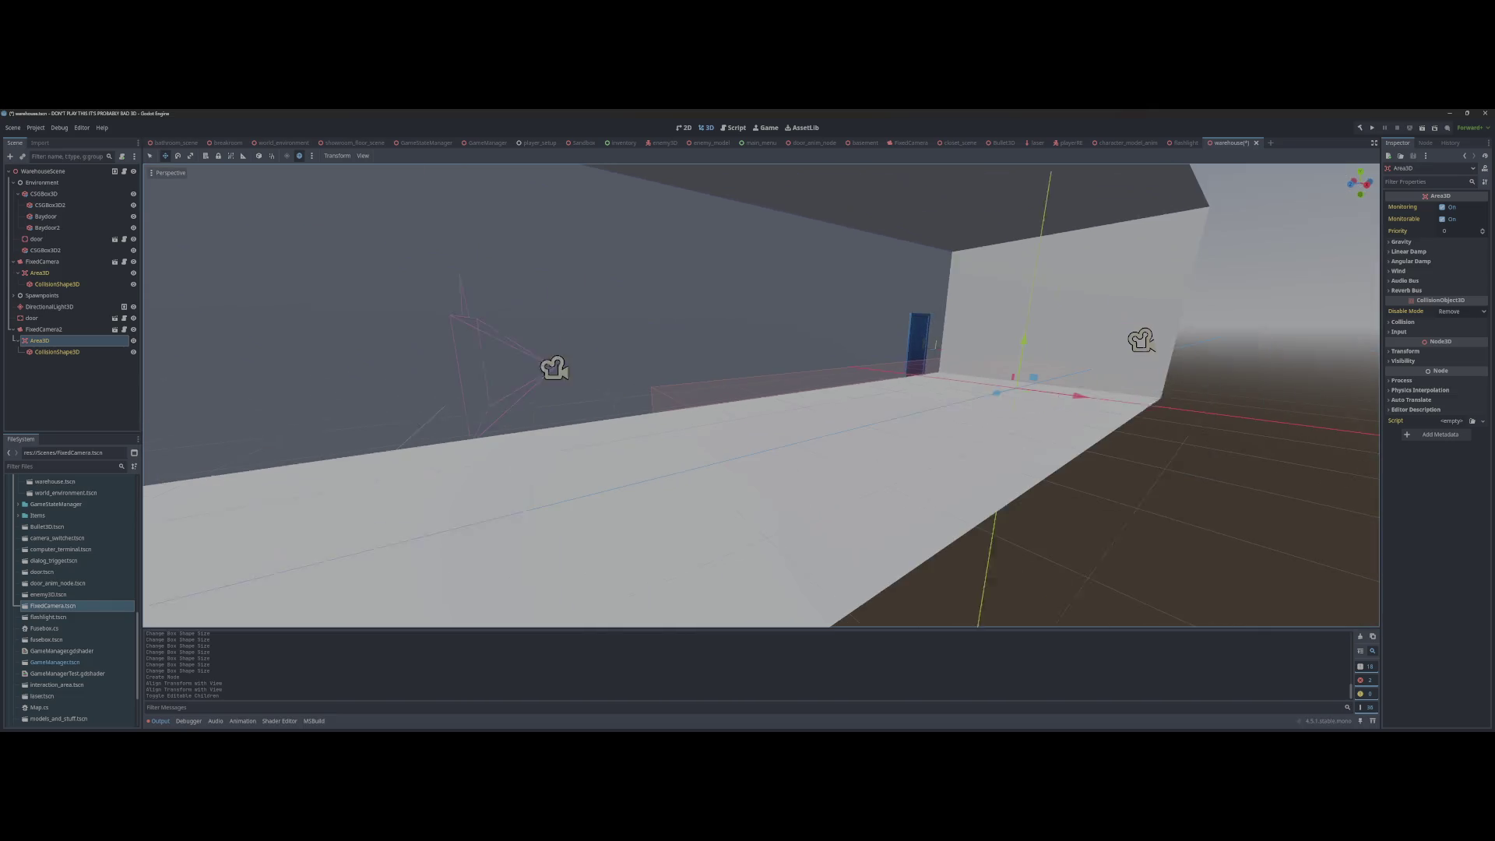
pyautogui.press('z')
pyautogui.click(516, 561)
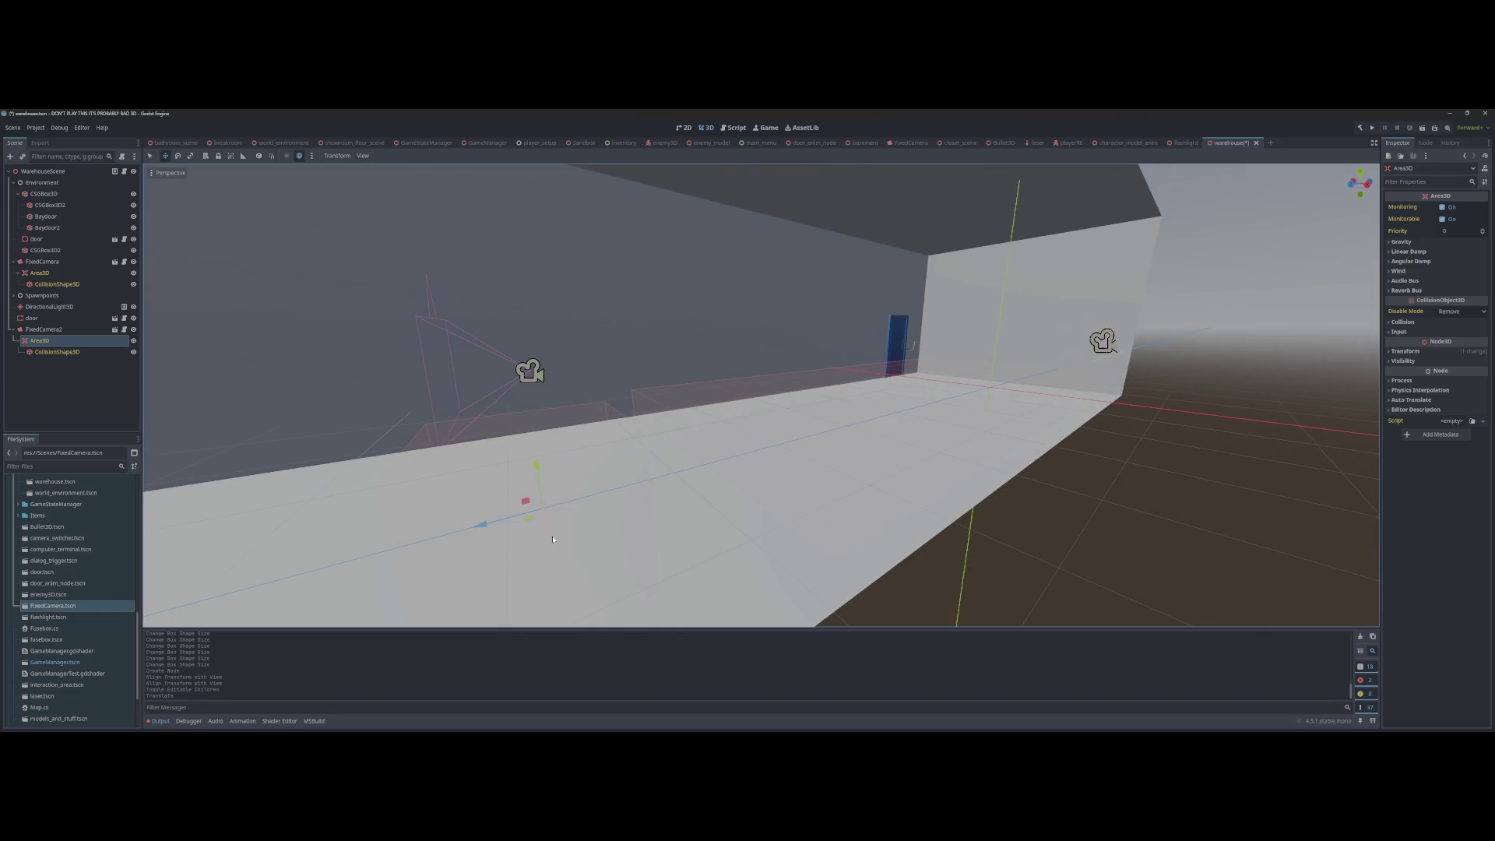
pyautogui.press('f')
pyautogui.moveTo(692, 445); pyautogui.dragTo(257, 467)
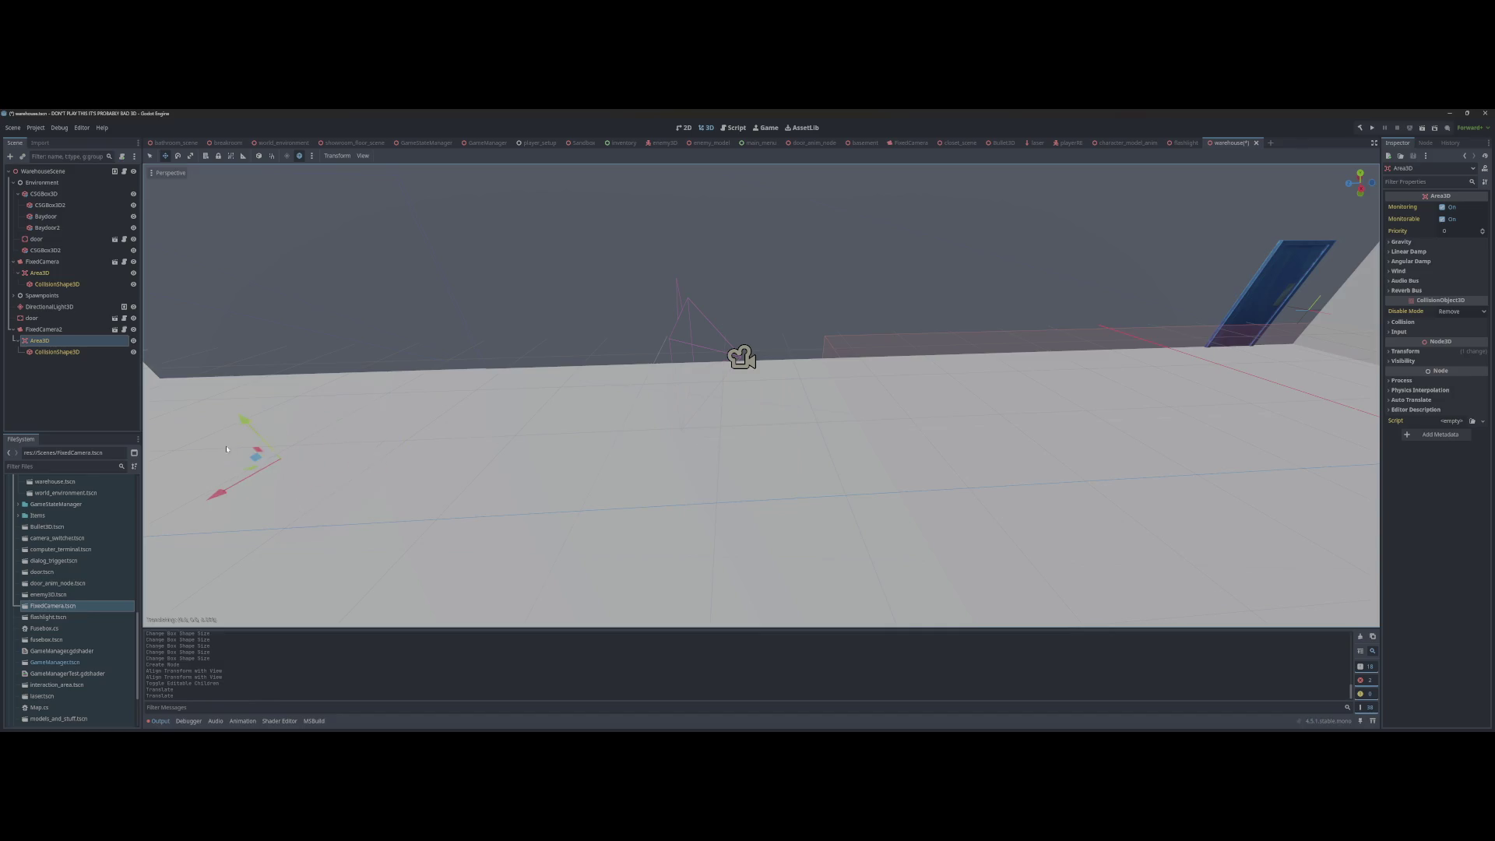
pyautogui.press('f')
# Step: Resize FixedCamera2's CollisionShape3D over a low floor strip, save, and add another FixedCamera
pyautogui.click(57, 352)
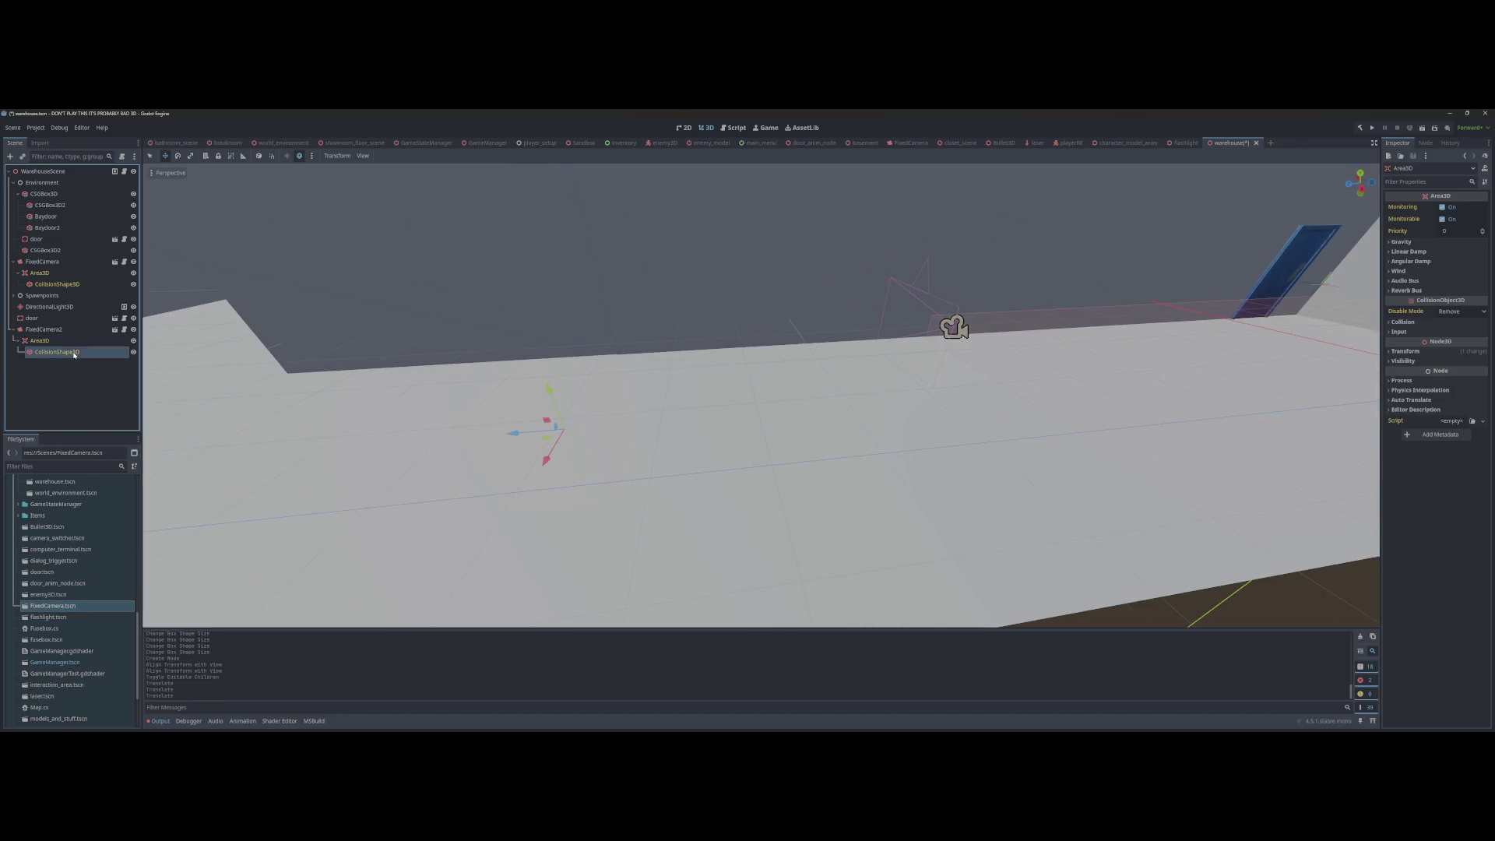
pyautogui.moveTo(549, 388)
pyautogui.mouseDown()
pyautogui.moveTo(554, 468)
pyautogui.moveTo(572, 450)
pyautogui.moveTo(948, 409)
pyautogui.mouseUp()
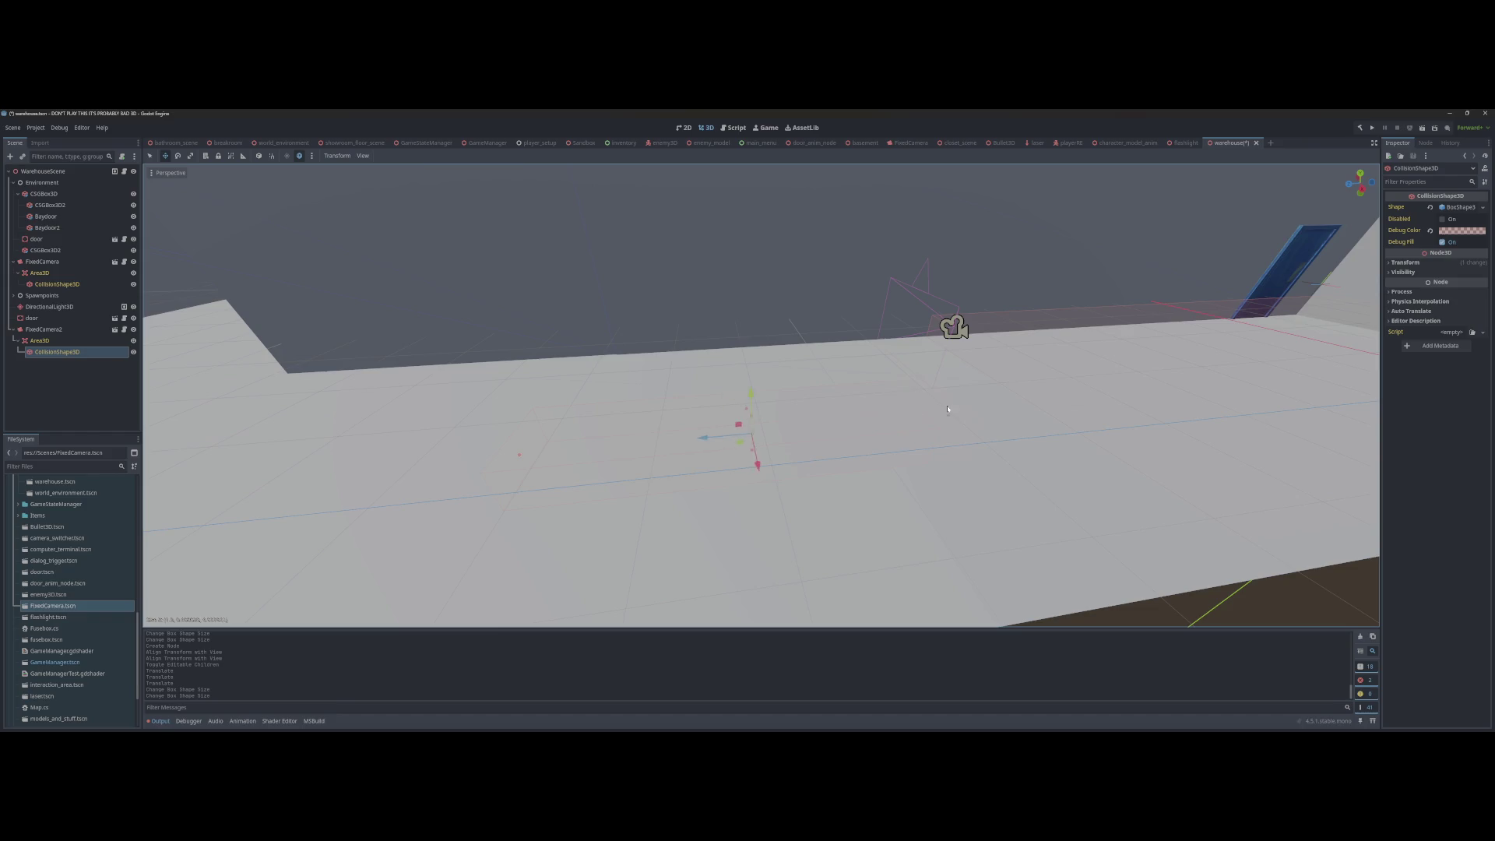
pyautogui.moveTo(618, 432); pyautogui.dragTo(623, 447)
pyautogui.moveTo(1035, 424); pyautogui.dragTo(945, 431)
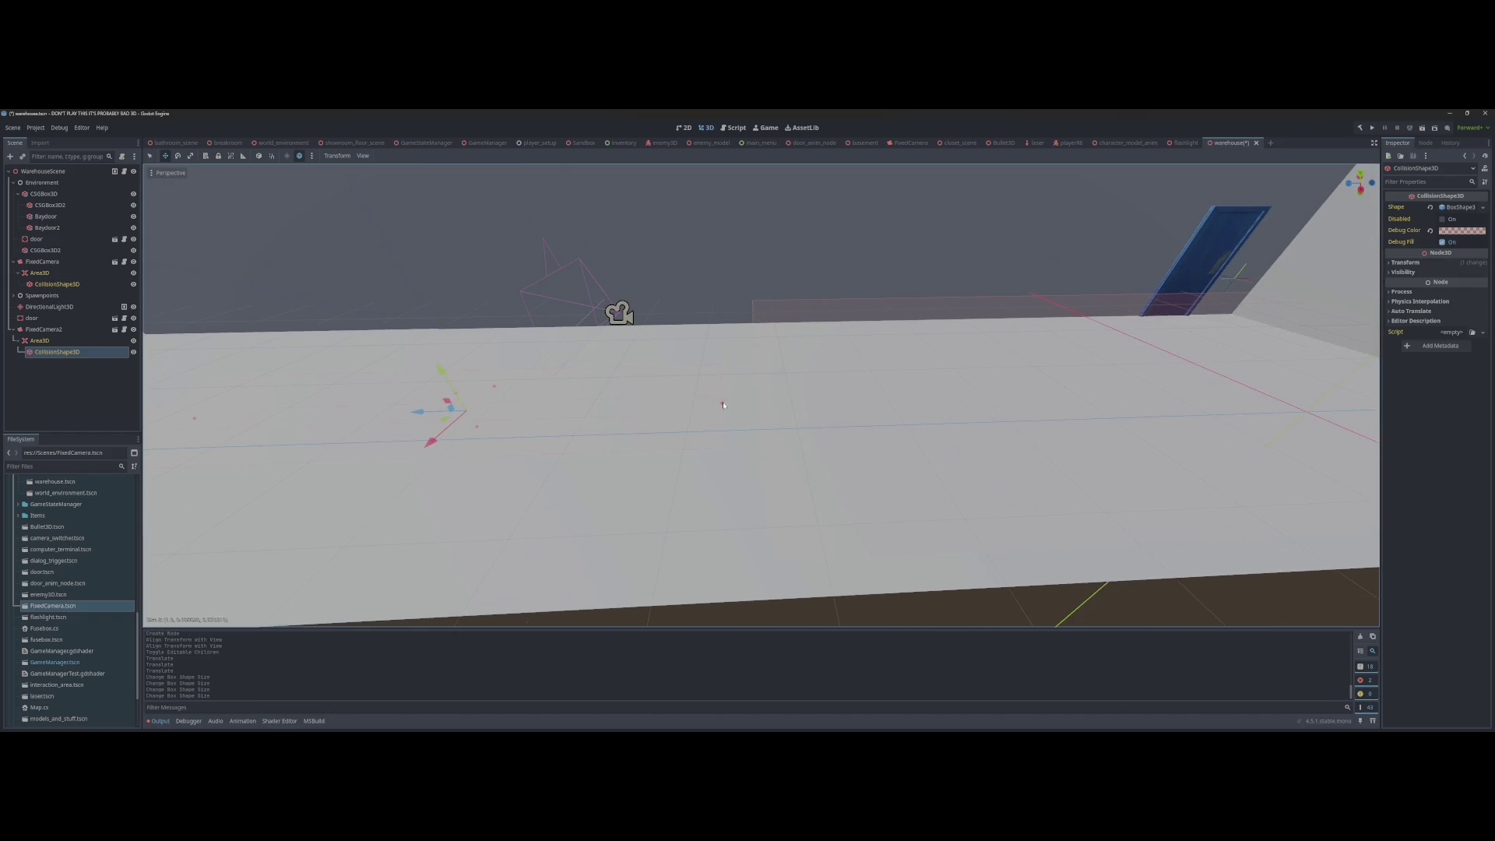
pyautogui.moveTo(724, 404)
pyautogui.mouseDown()
pyautogui.moveTo(693, 413)
pyautogui.moveTo(771, 417)
pyautogui.mouseUp()
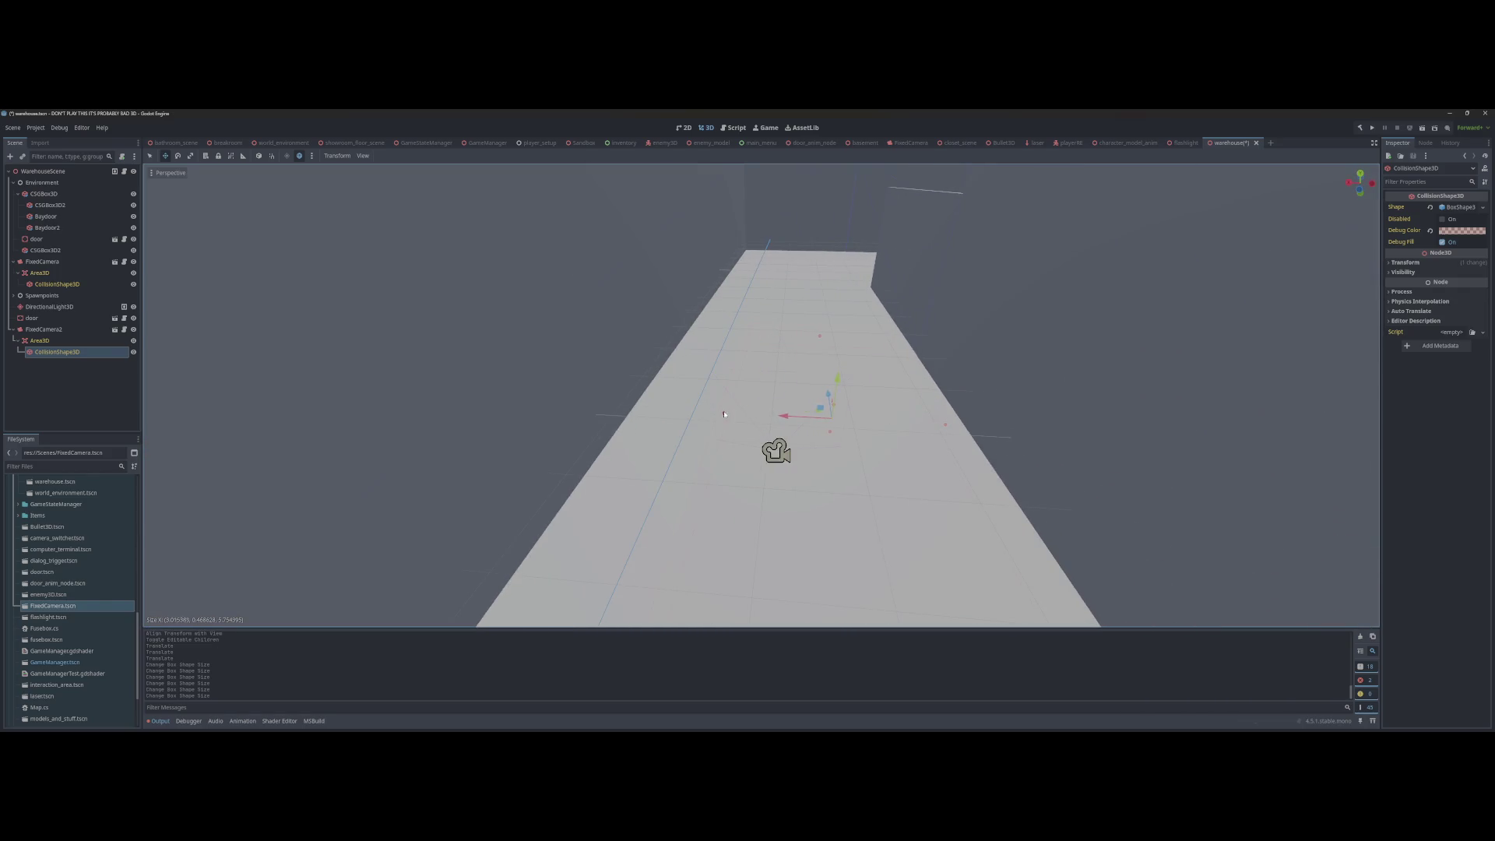
pyautogui.moveTo(647, 414)
pyautogui.mouseDown()
pyautogui.moveTo(720, 425)
pyautogui.moveTo(701, 400)
pyautogui.moveTo(437, 397)
pyautogui.moveTo(613, 392)
pyautogui.mouseUp()
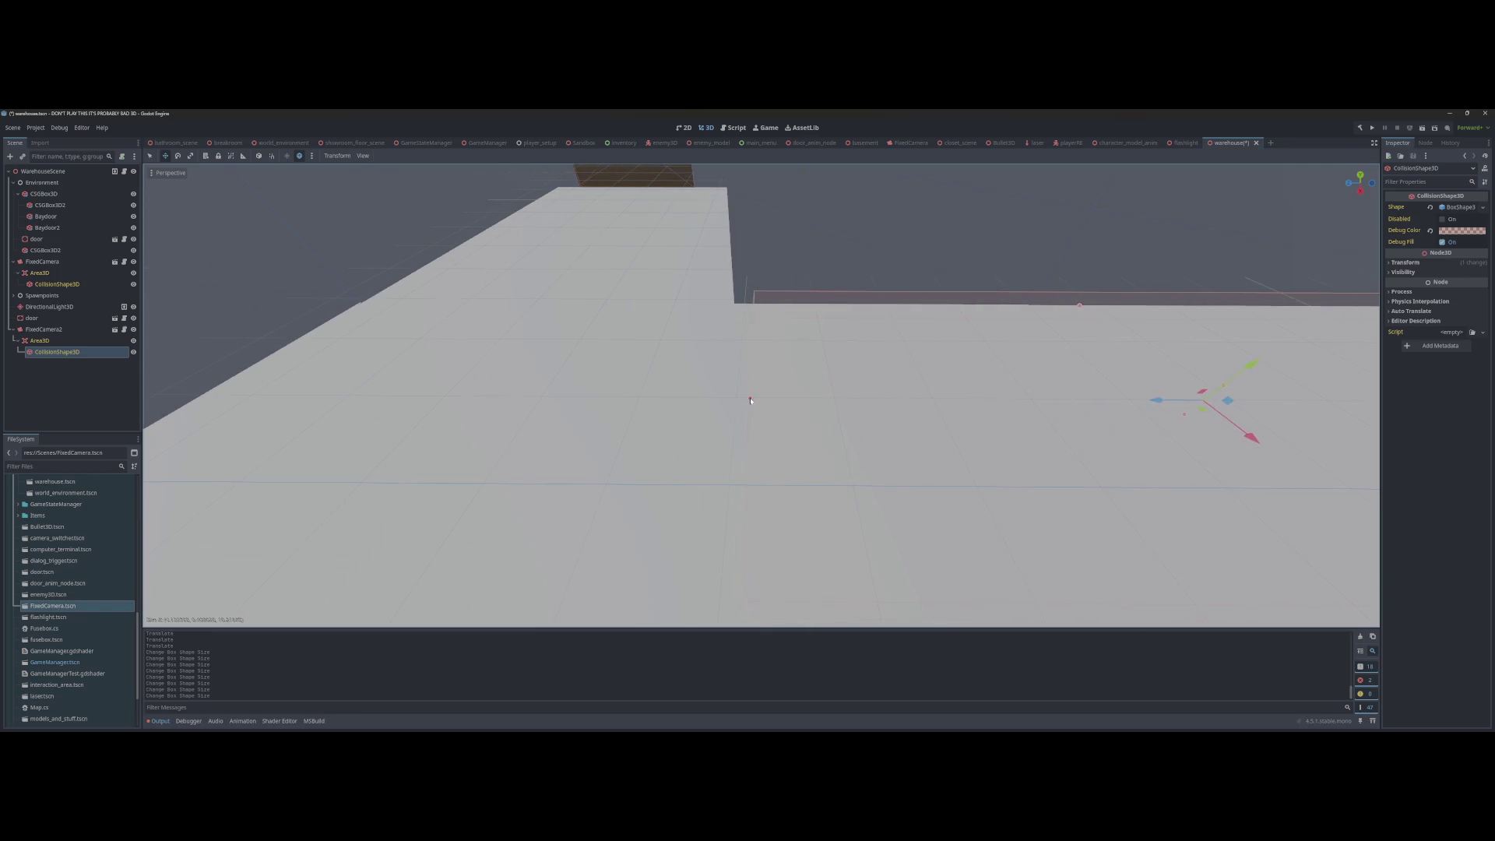
pyautogui.hotkey('ctrl', 's')
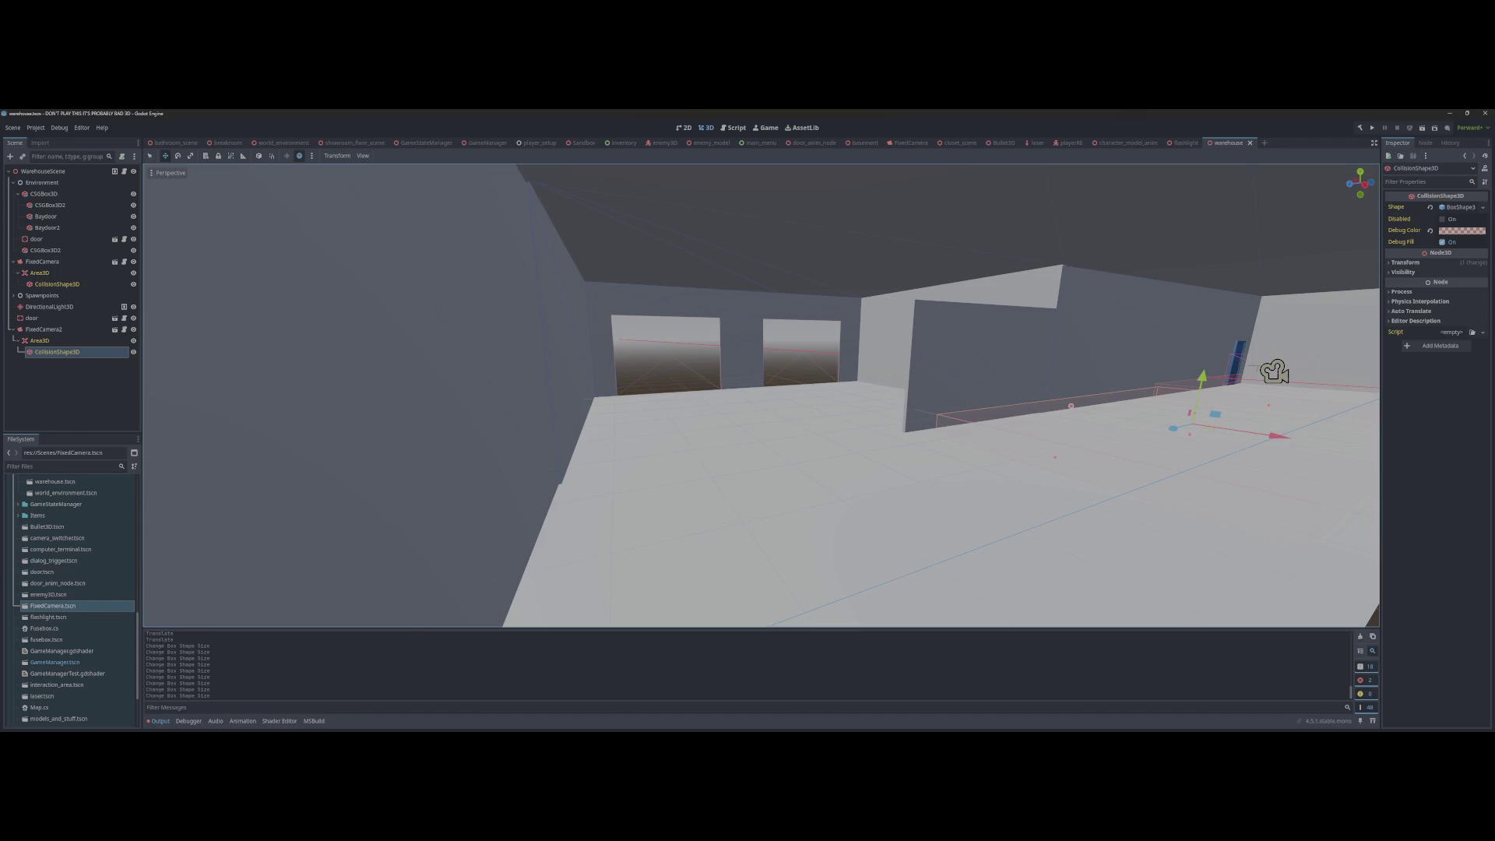
pyautogui.hotkey('ctrl', 's')
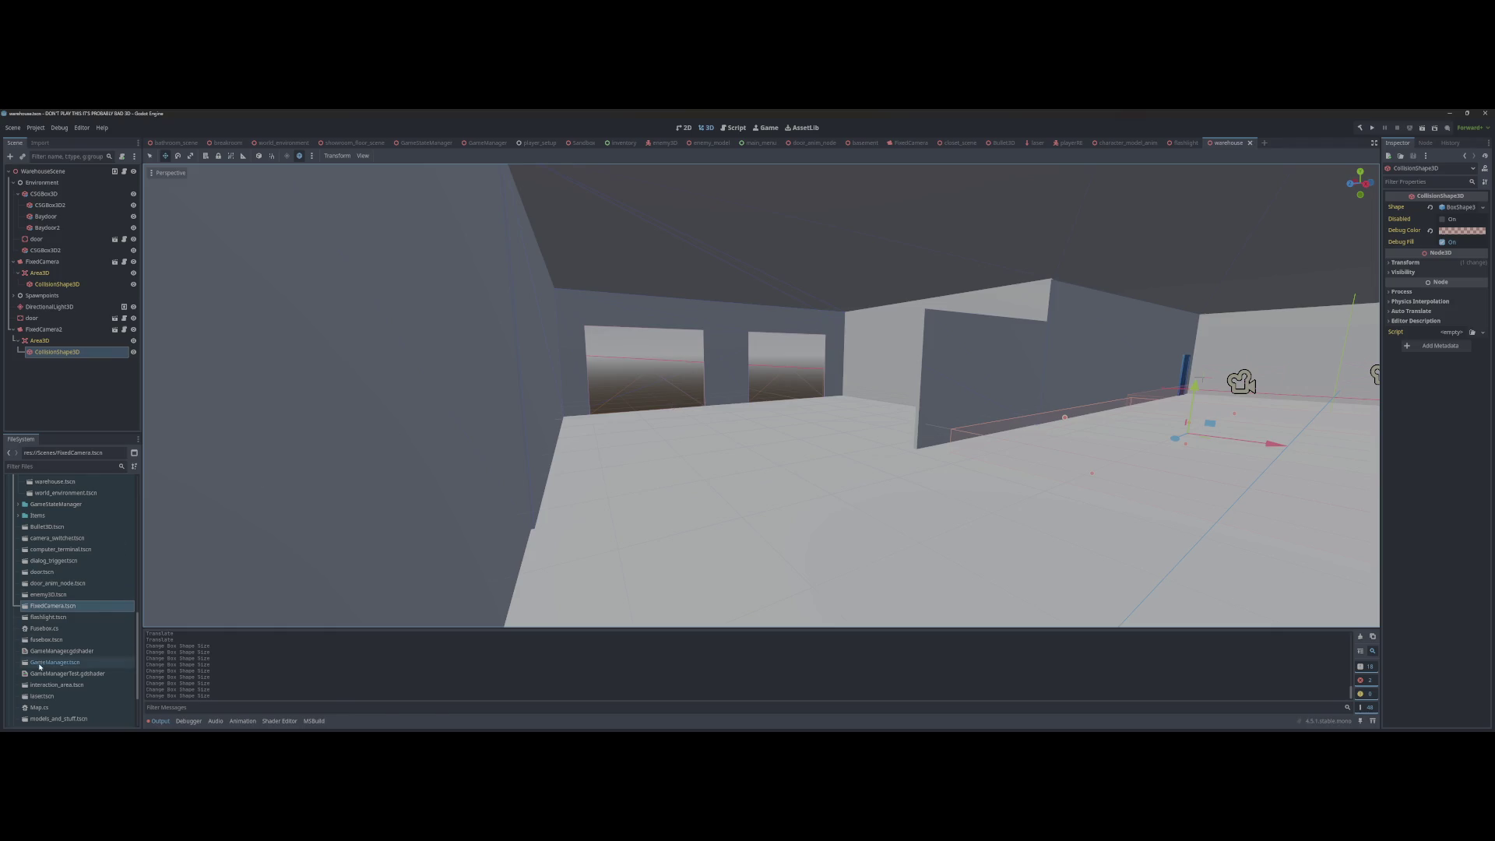
pyautogui.moveTo(53, 605); pyautogui.dragTo(703, 562)
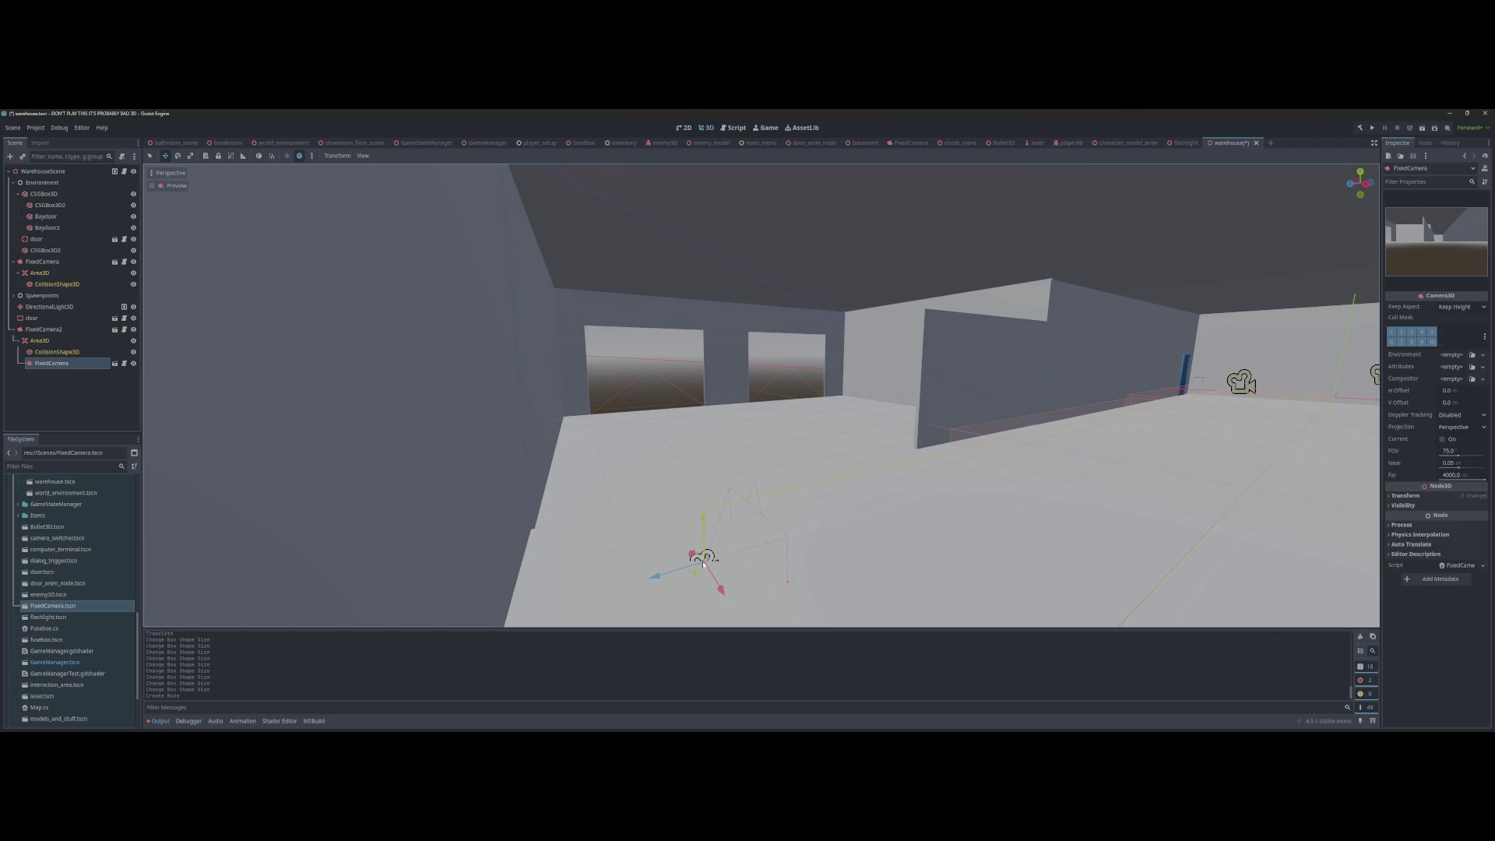
# Step: Align FixedCamera3 to the view, unparent it, make children editable, and move its trigger area
pyautogui.hotkey('ctrl', 'alt', 'm')
pyautogui.hotkey('ctrl', 's')
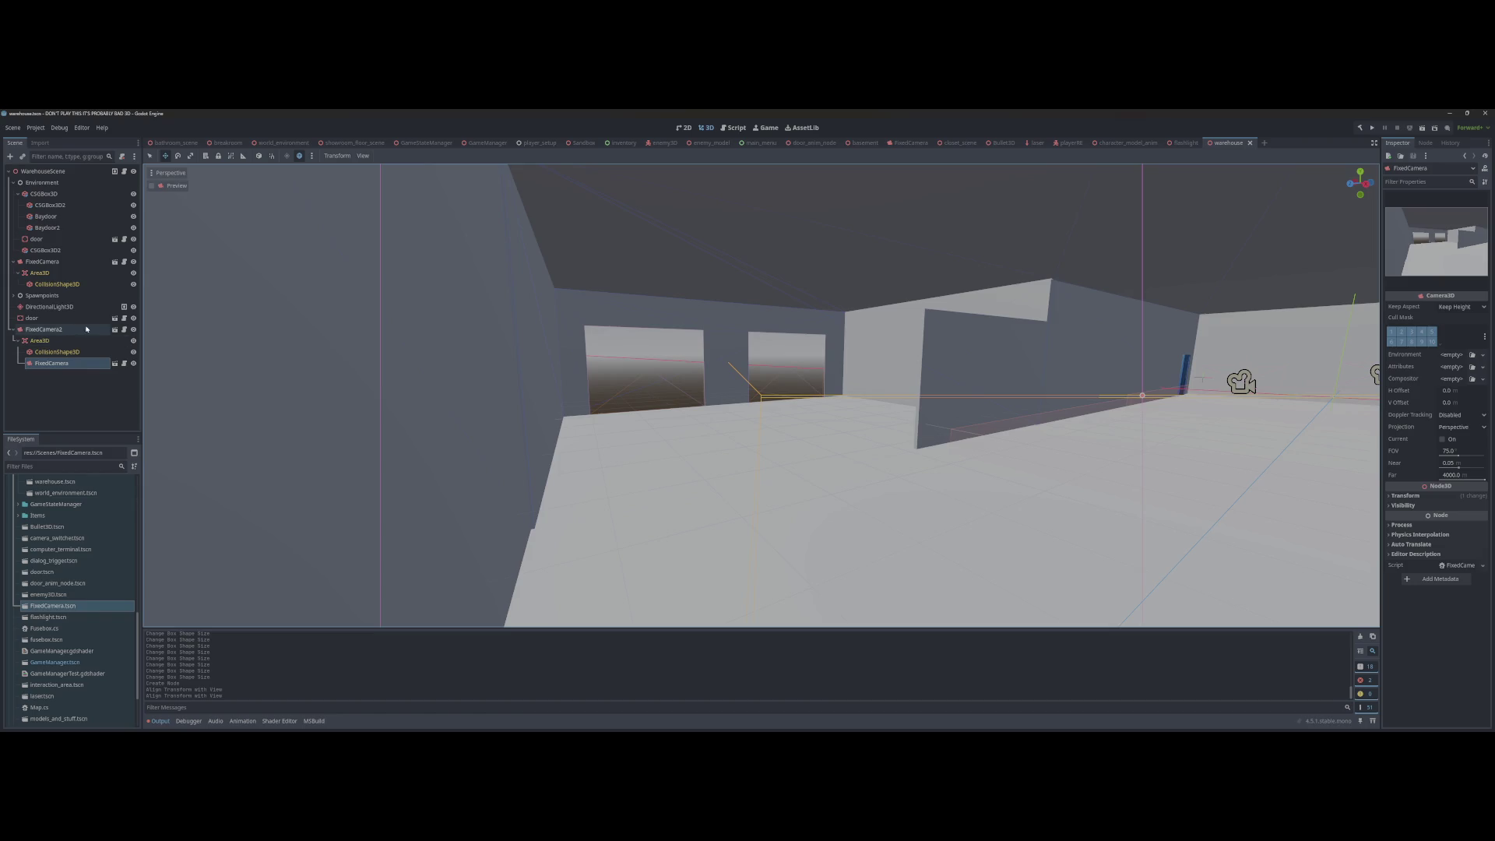
pyautogui.moveTo(67, 363); pyautogui.dragTo(56, 329)
pyautogui.rightClick(70, 330)
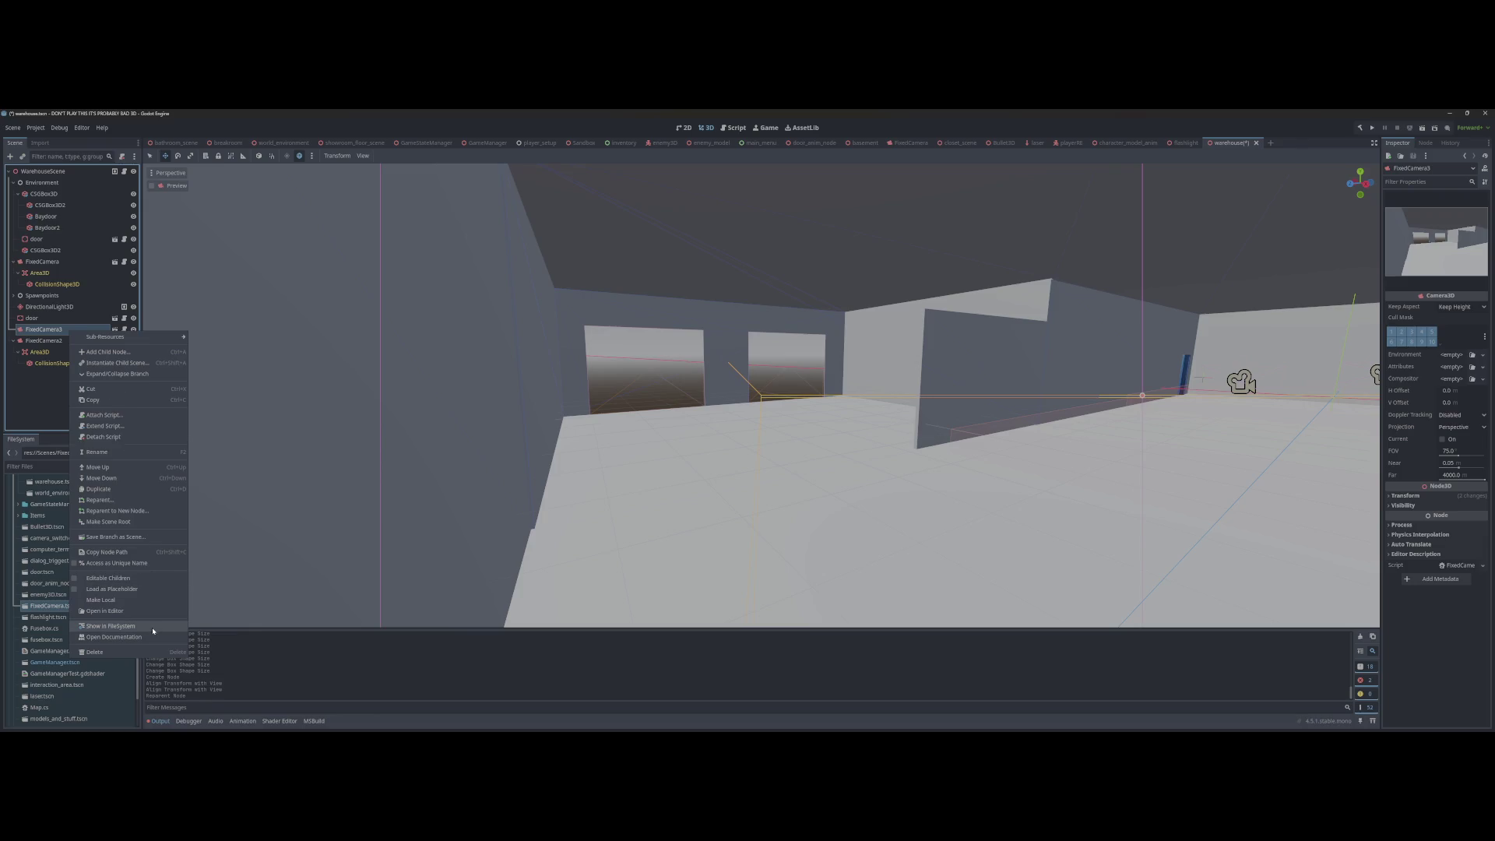
pyautogui.click(108, 578)
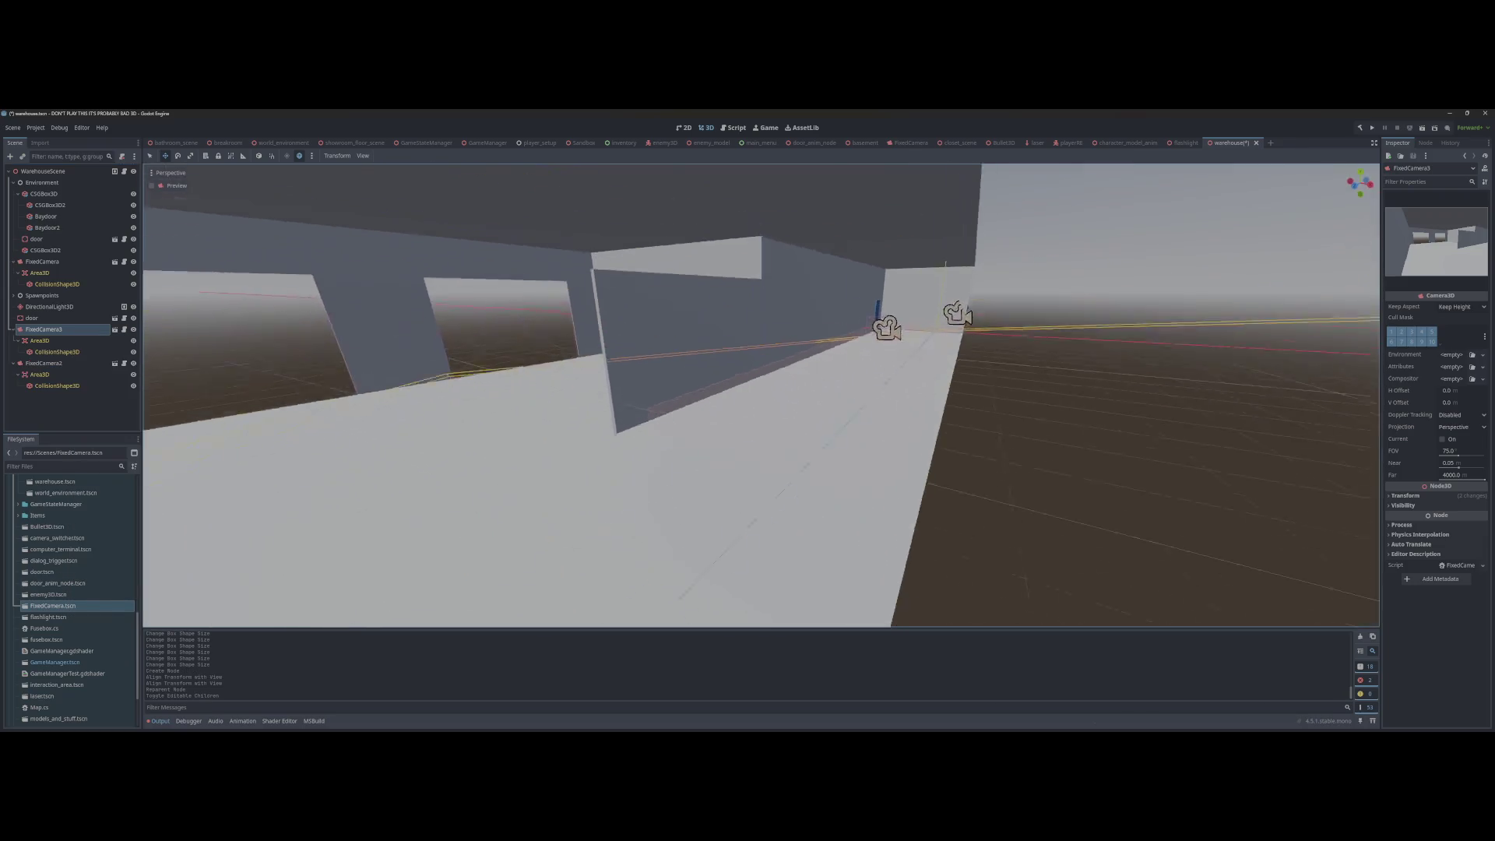
pyautogui.press('s')
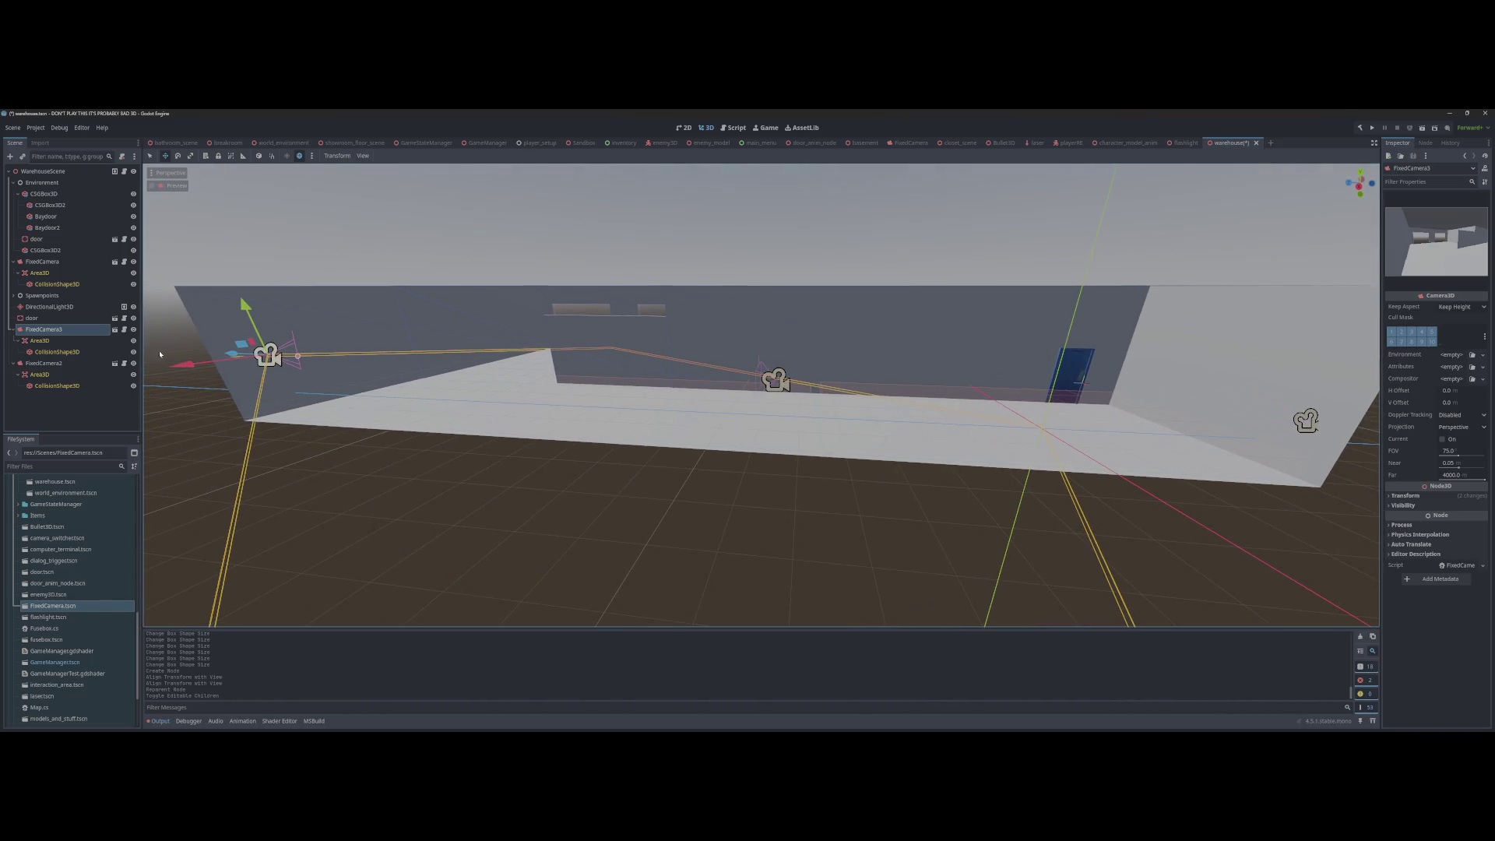
pyautogui.click(38, 341)
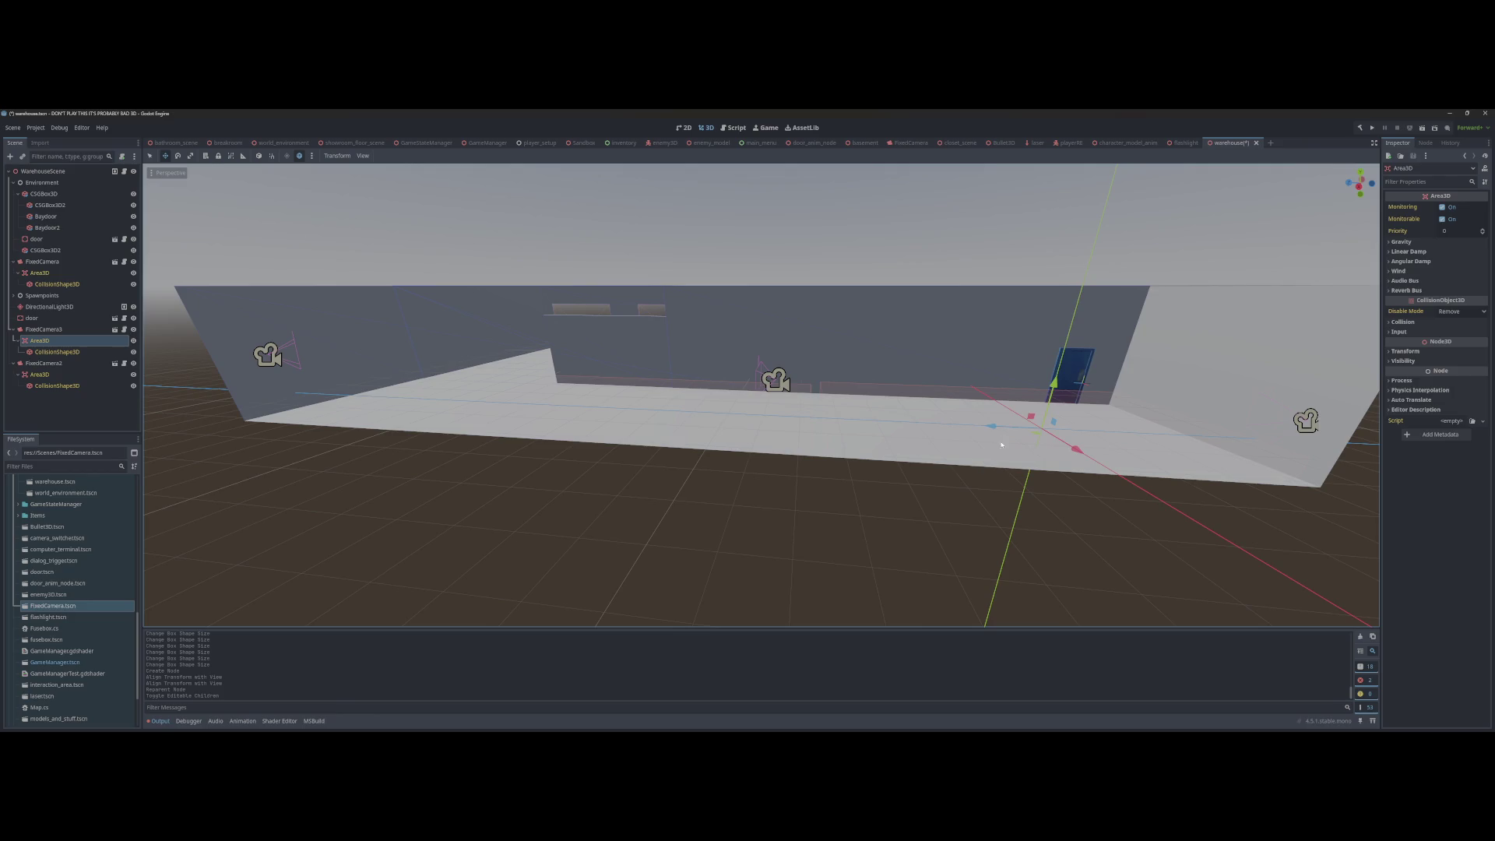
pyautogui.moveTo(1005, 429); pyautogui.dragTo(354, 436)
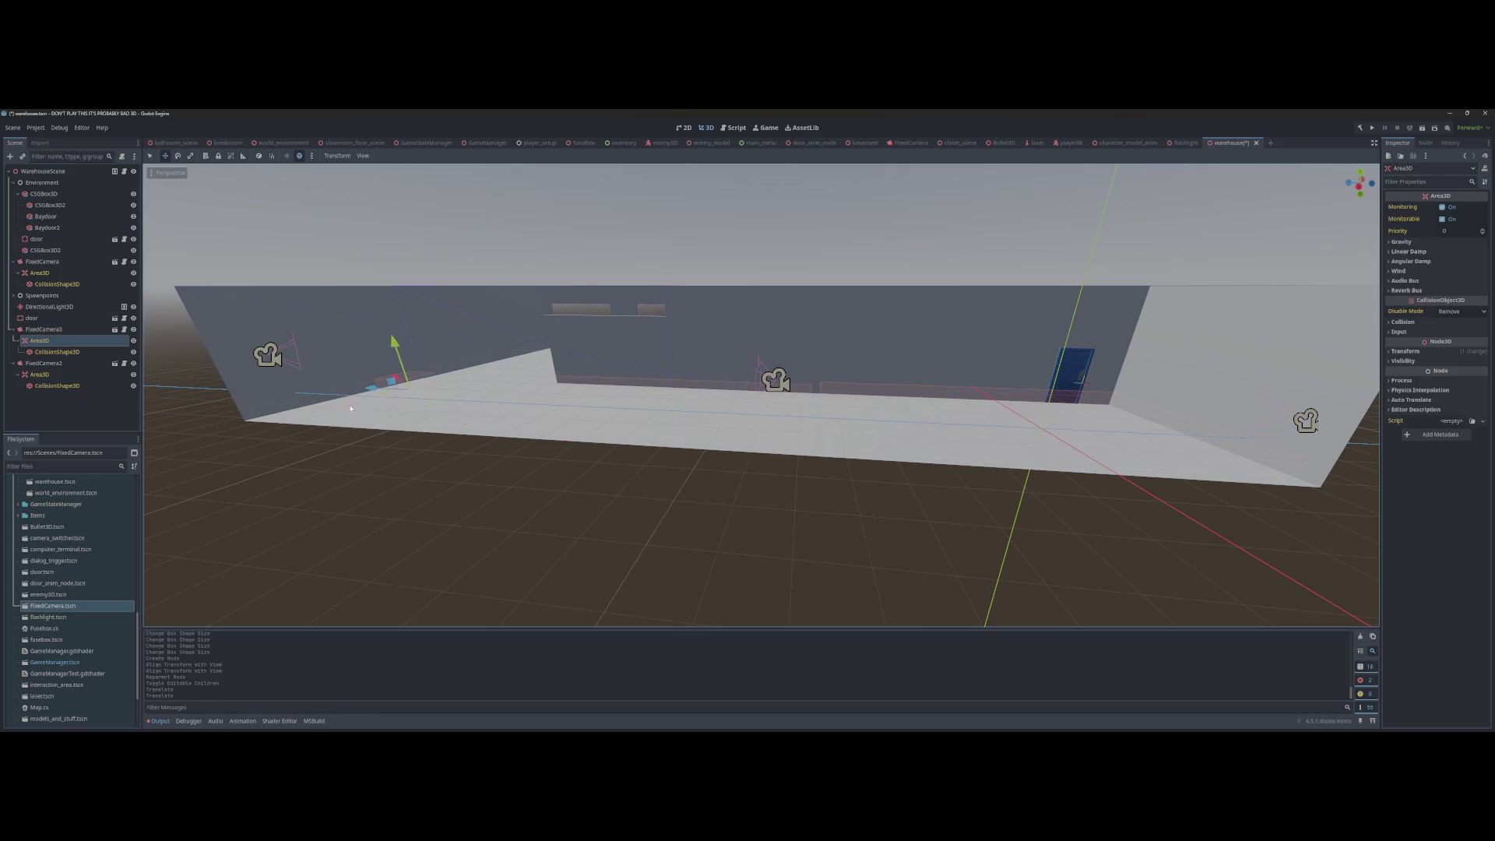
pyautogui.press('f')
pyautogui.hotkey('ctrl', 's')
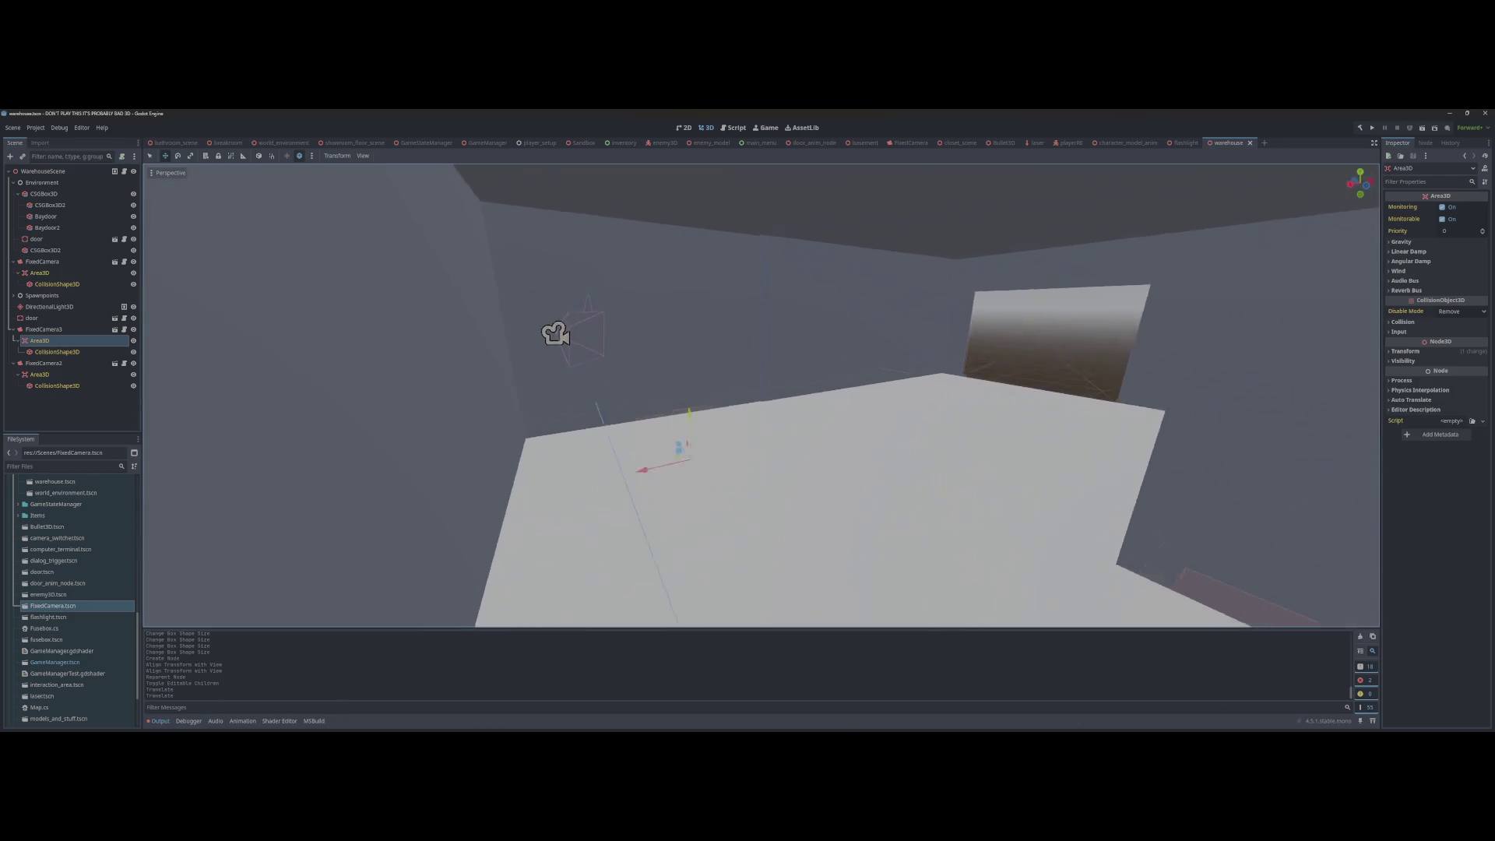
# Step: Flatten FixedCamera3's trigger box to Size Y 0.274, lengthen it along Z, and save
pyautogui.moveTo(643, 522); pyautogui.dragTo(644, 436)
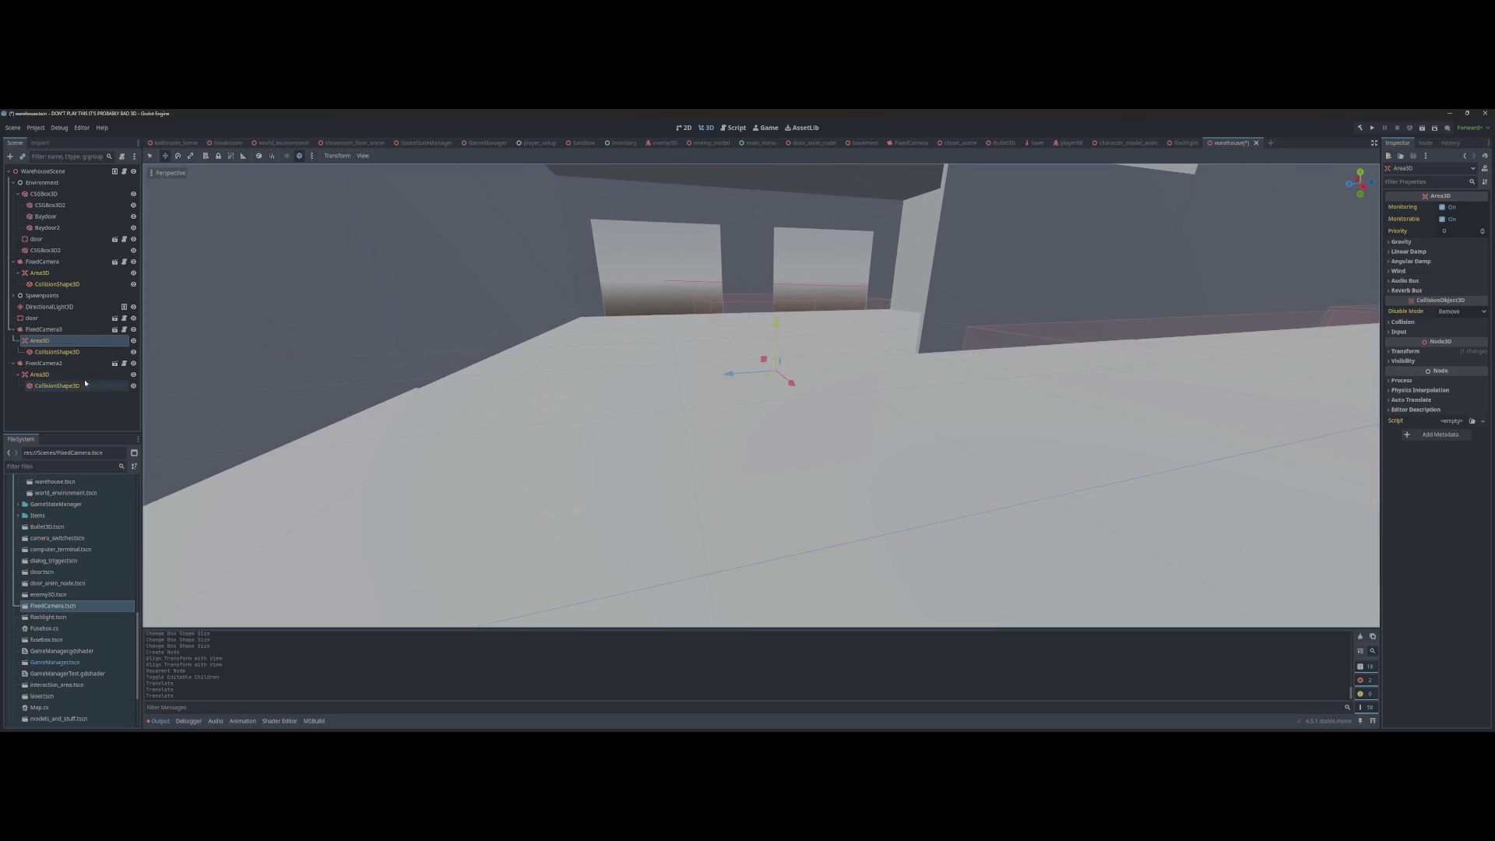
pyautogui.moveTo(227, 479); pyautogui.dragTo(327, 421)
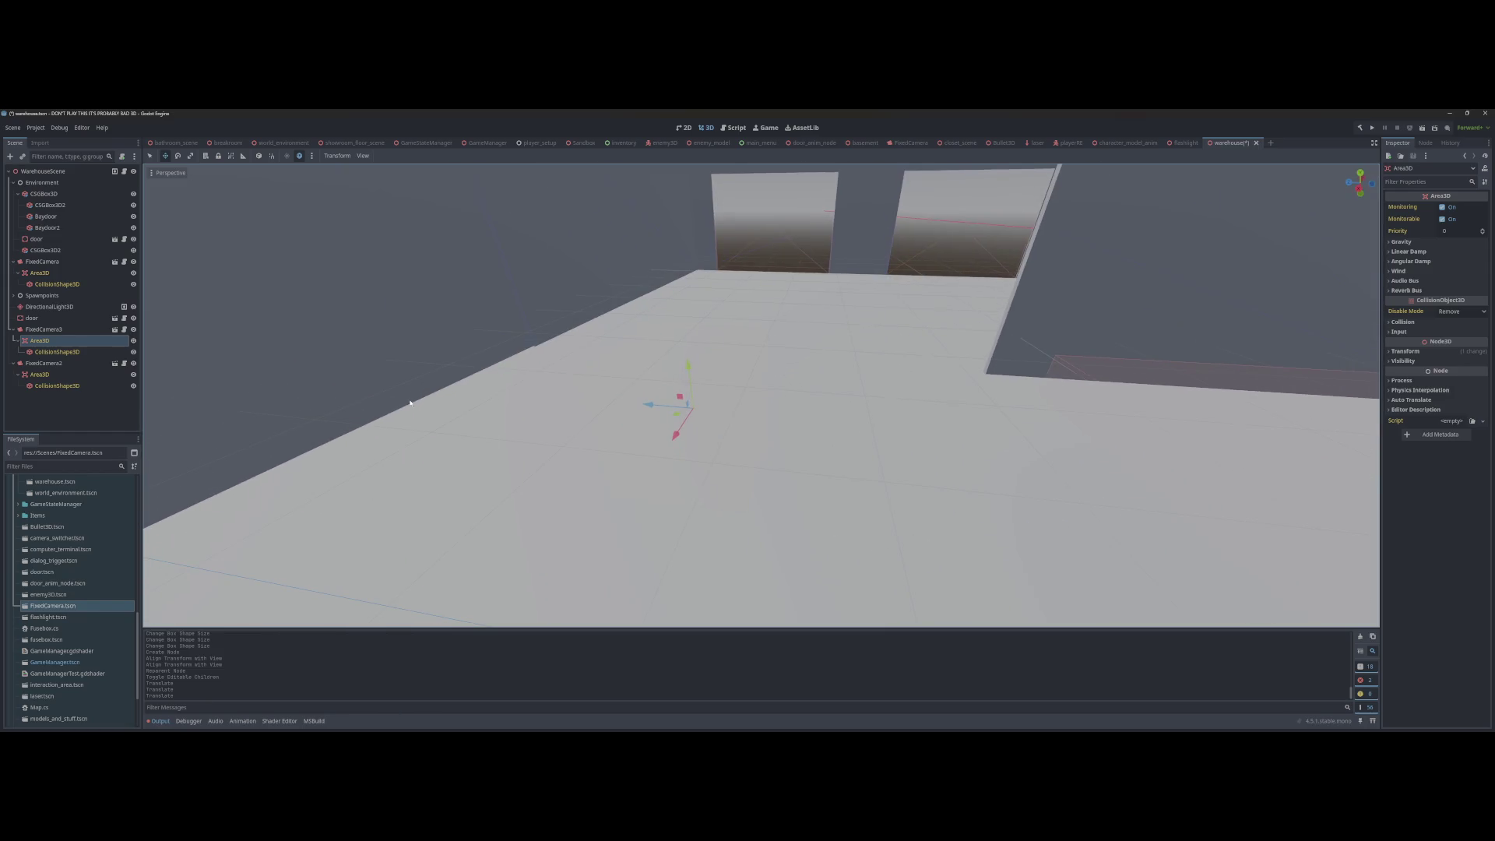
pyautogui.click(719, 397)
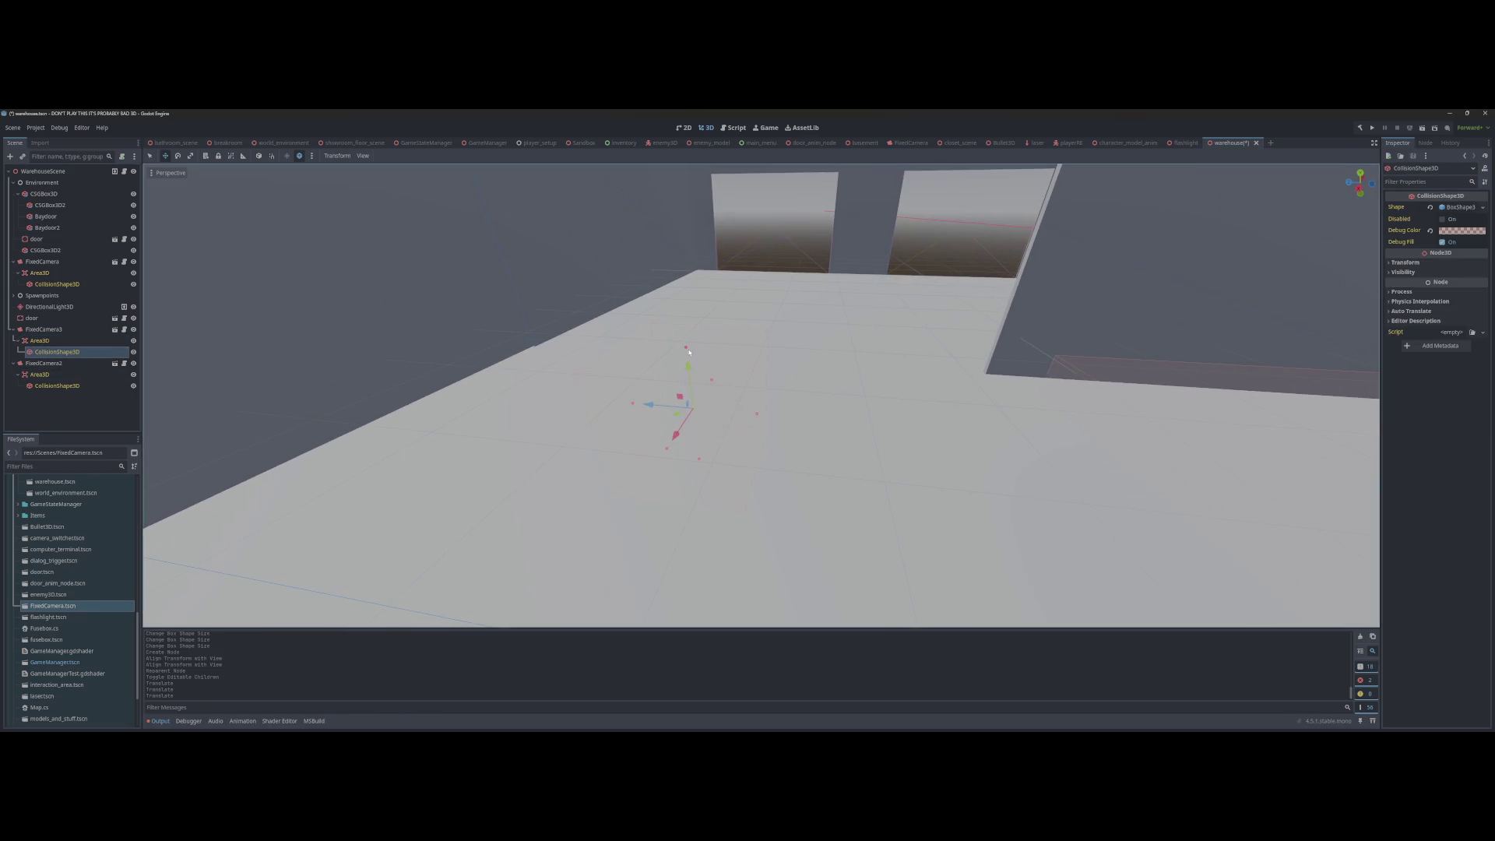
pyautogui.moveTo(689, 352); pyautogui.dragTo(683, 471)
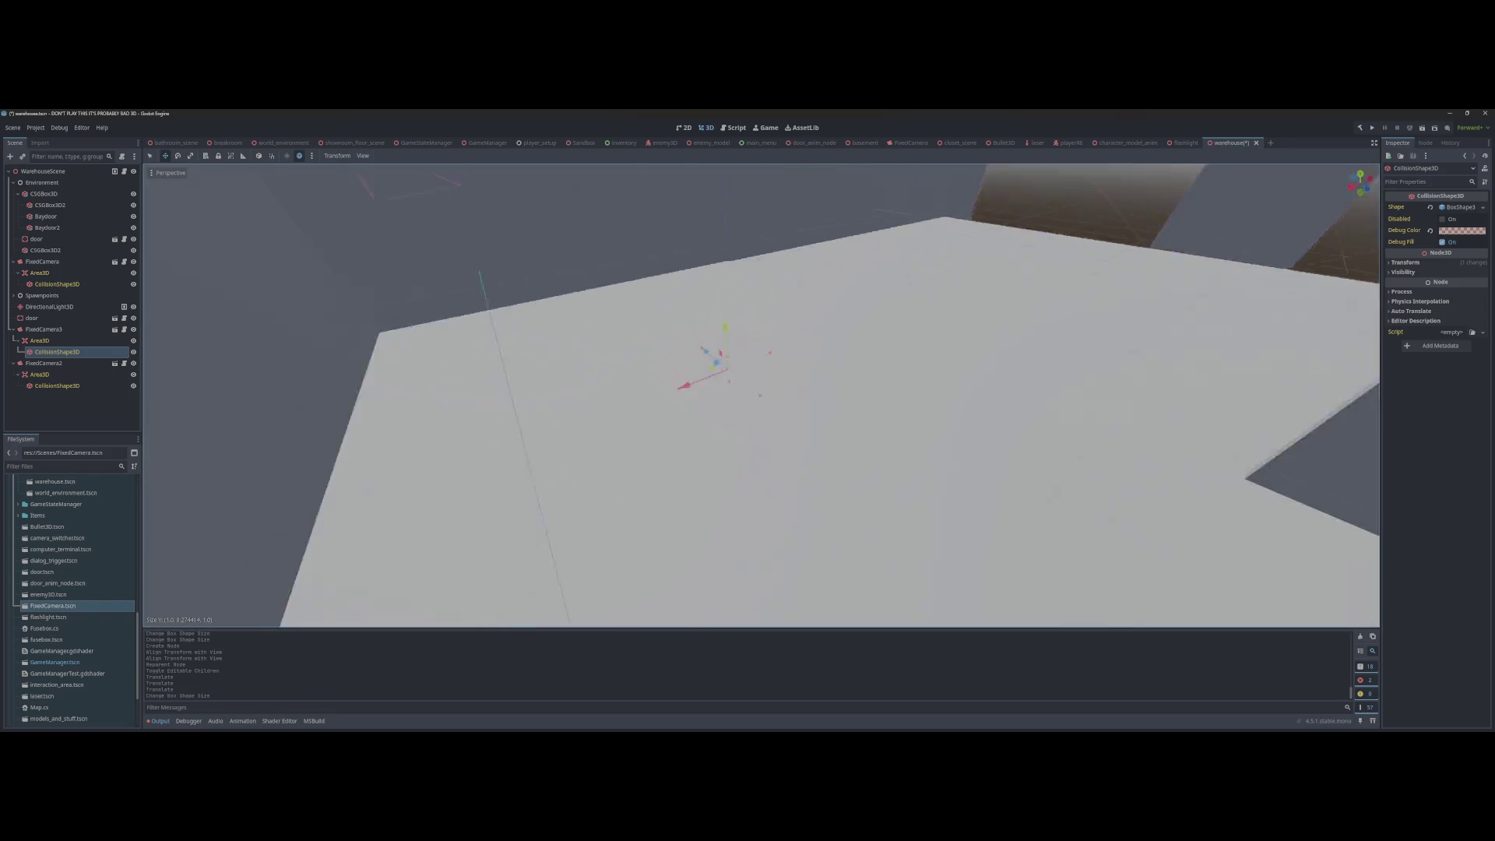
pyautogui.moveTo(771, 393); pyautogui.dragTo(896, 393)
pyautogui.hotkey('ctrl', 's')
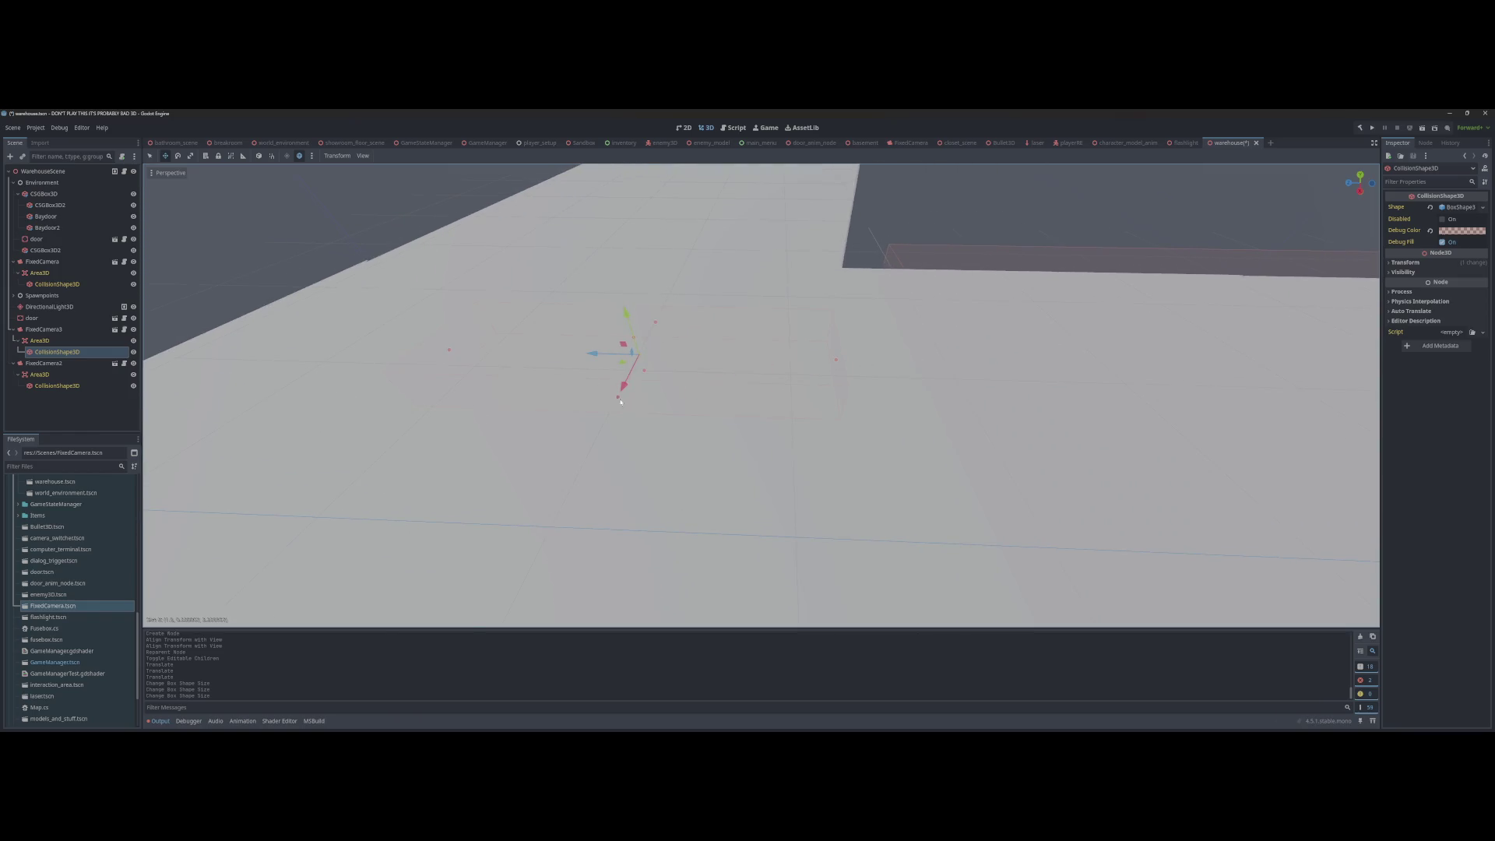
pyautogui.moveTo(620, 402)
pyautogui.mouseDown()
pyautogui.moveTo(825, 373)
pyautogui.moveTo(507, 385)
pyautogui.mouseUp()
pyautogui.moveTo(901, 376); pyautogui.dragTo(901, 376)
pyautogui.moveTo(901, 376); pyautogui.dragTo(806, 377)
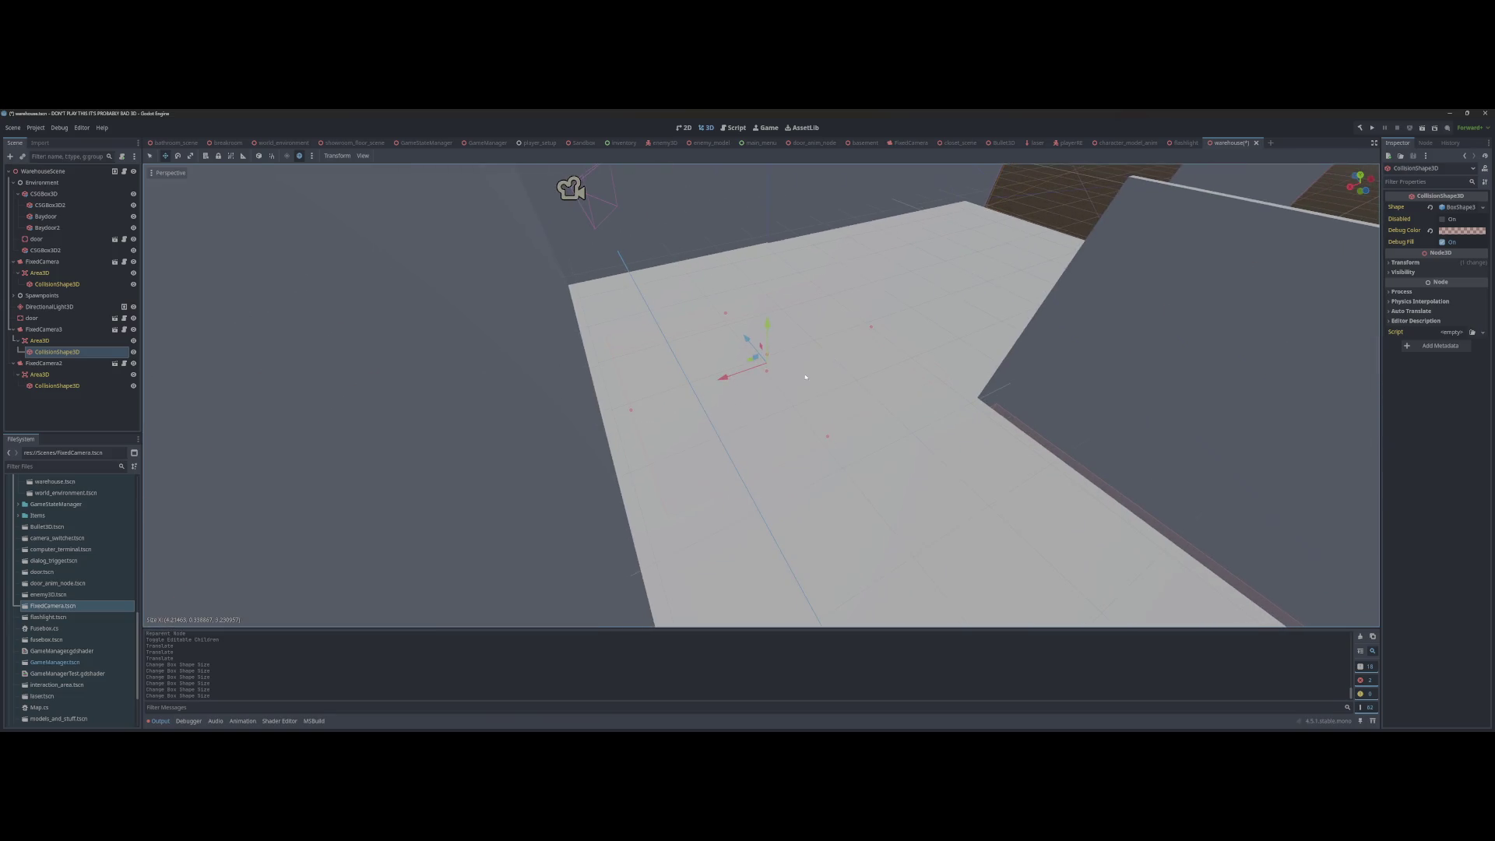
pyautogui.moveTo(832, 443); pyautogui.dragTo(795, 439)
pyautogui.moveTo(621, 418); pyautogui.dragTo(550, 417)
pyautogui.hotkey('ctrl', 's')
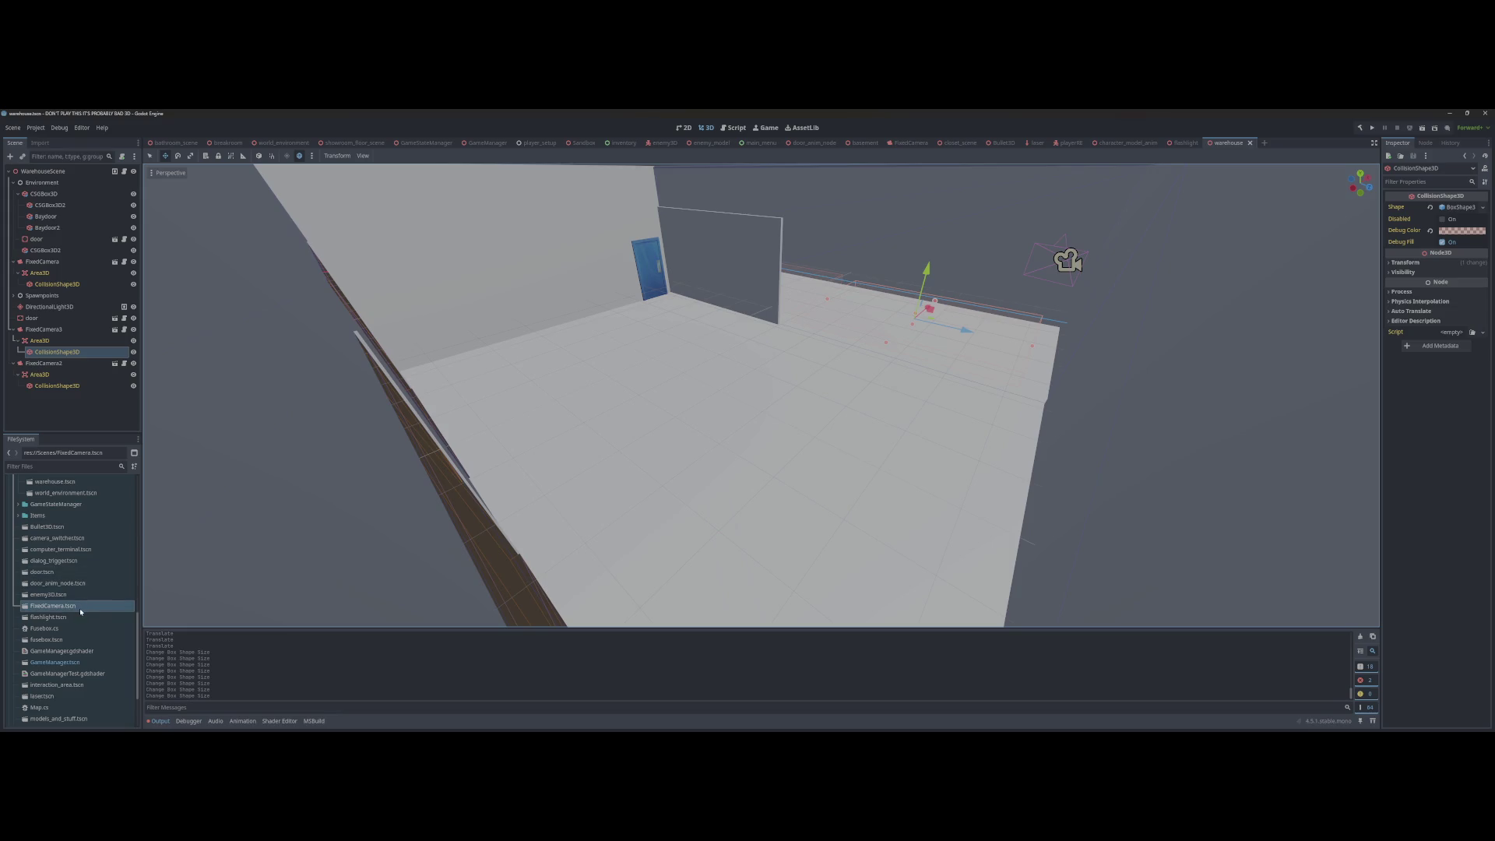
# Step: Place a new FixedCamera instance, align it with the current view of the blue-door room, and save
pyautogui.moveTo(54, 606)
pyautogui.mouseDown()
pyautogui.moveTo(727, 452)
pyautogui.moveTo(705, 457)
pyautogui.mouseUp()
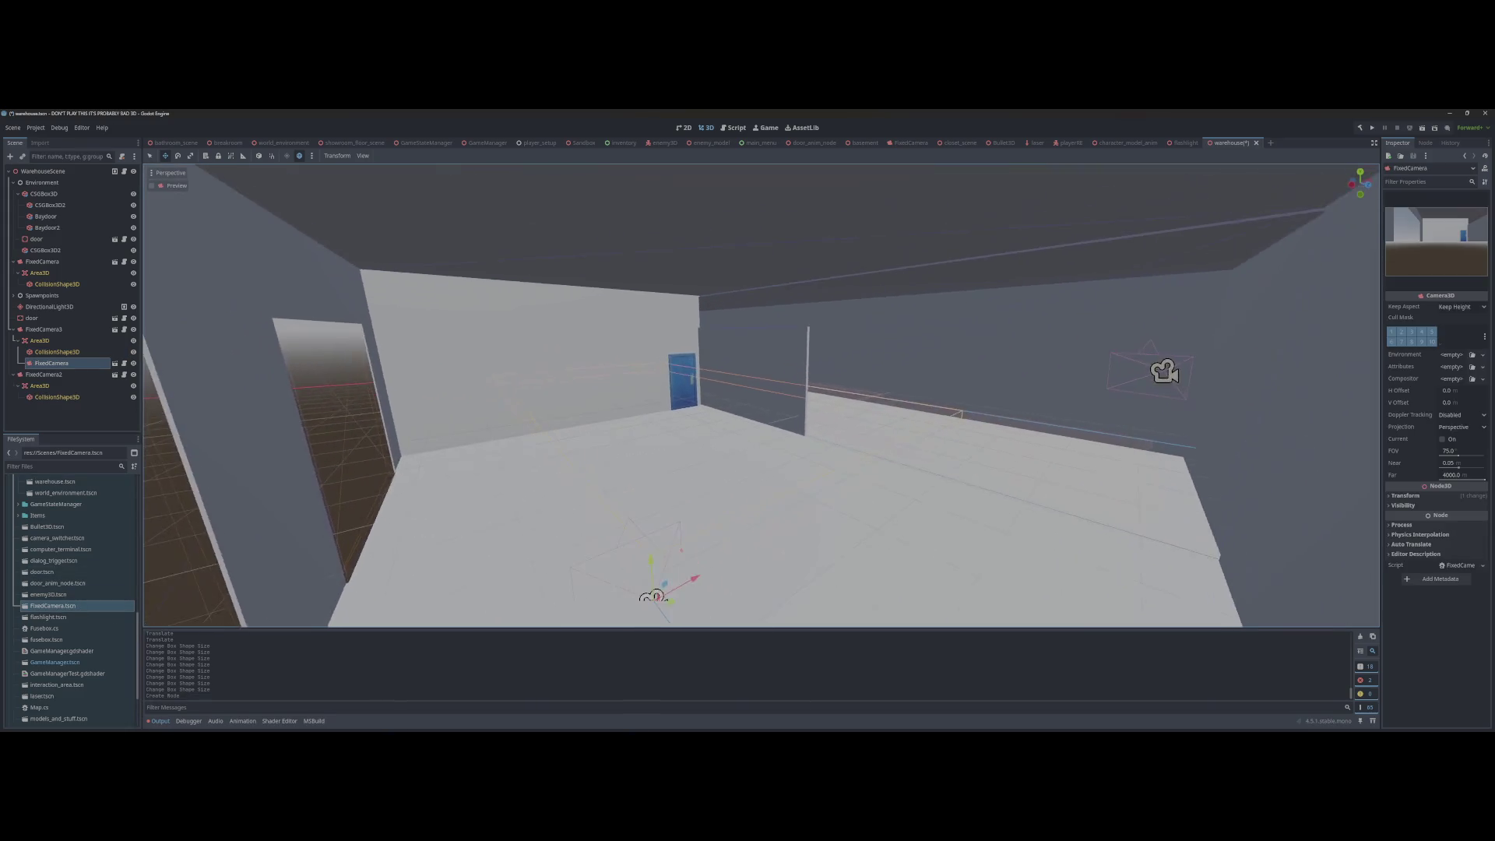
pyautogui.scroll(-3, 728, 492)
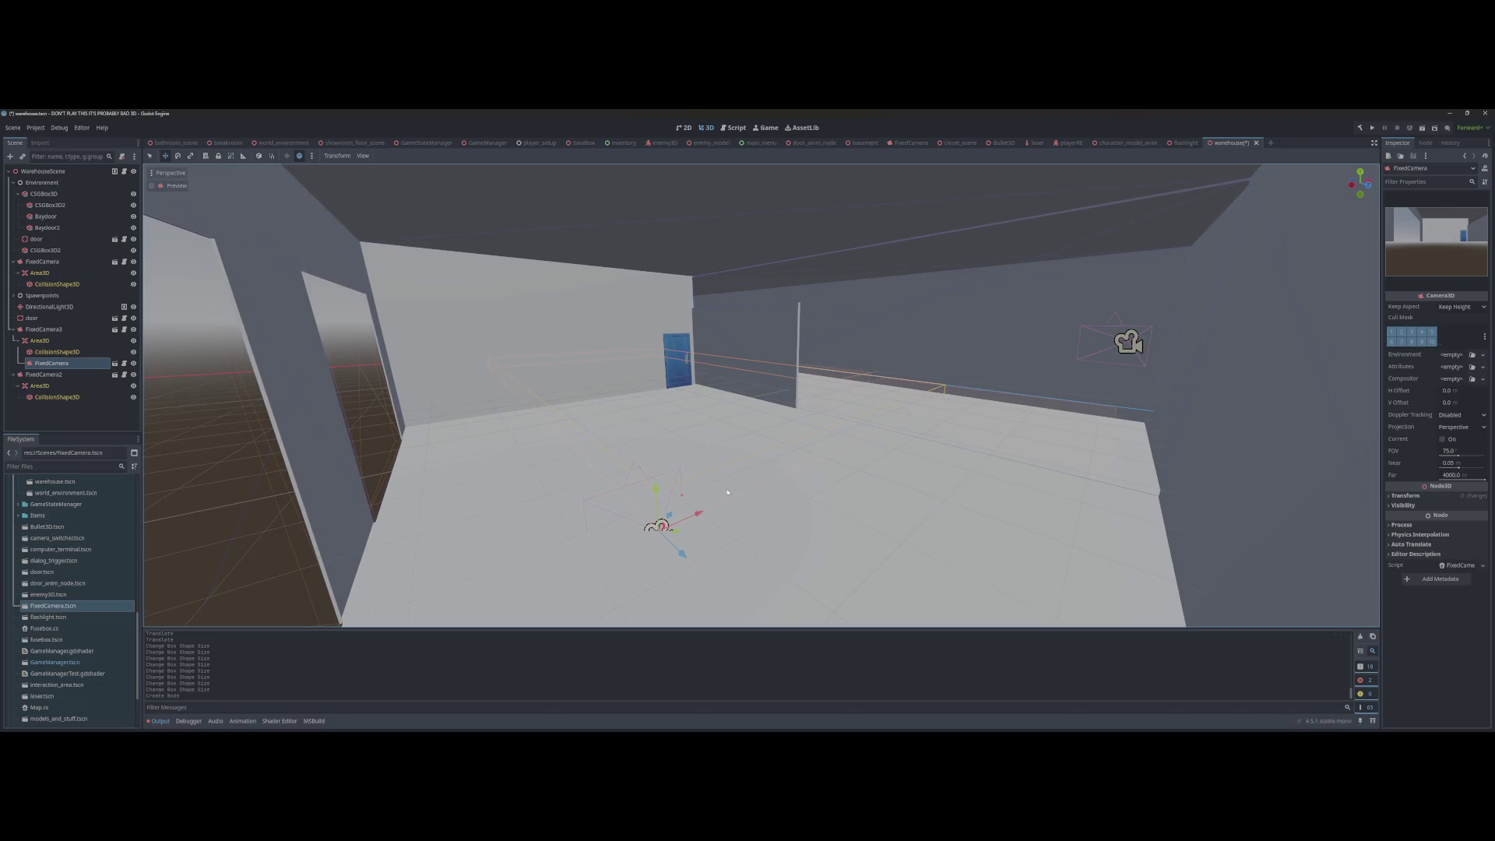
pyautogui.hotkey('ctrl', 'alt', 'm')
pyautogui.hotkey('ctrl', 'alt', 'm')
pyautogui.hotkey('ctrl', 's')
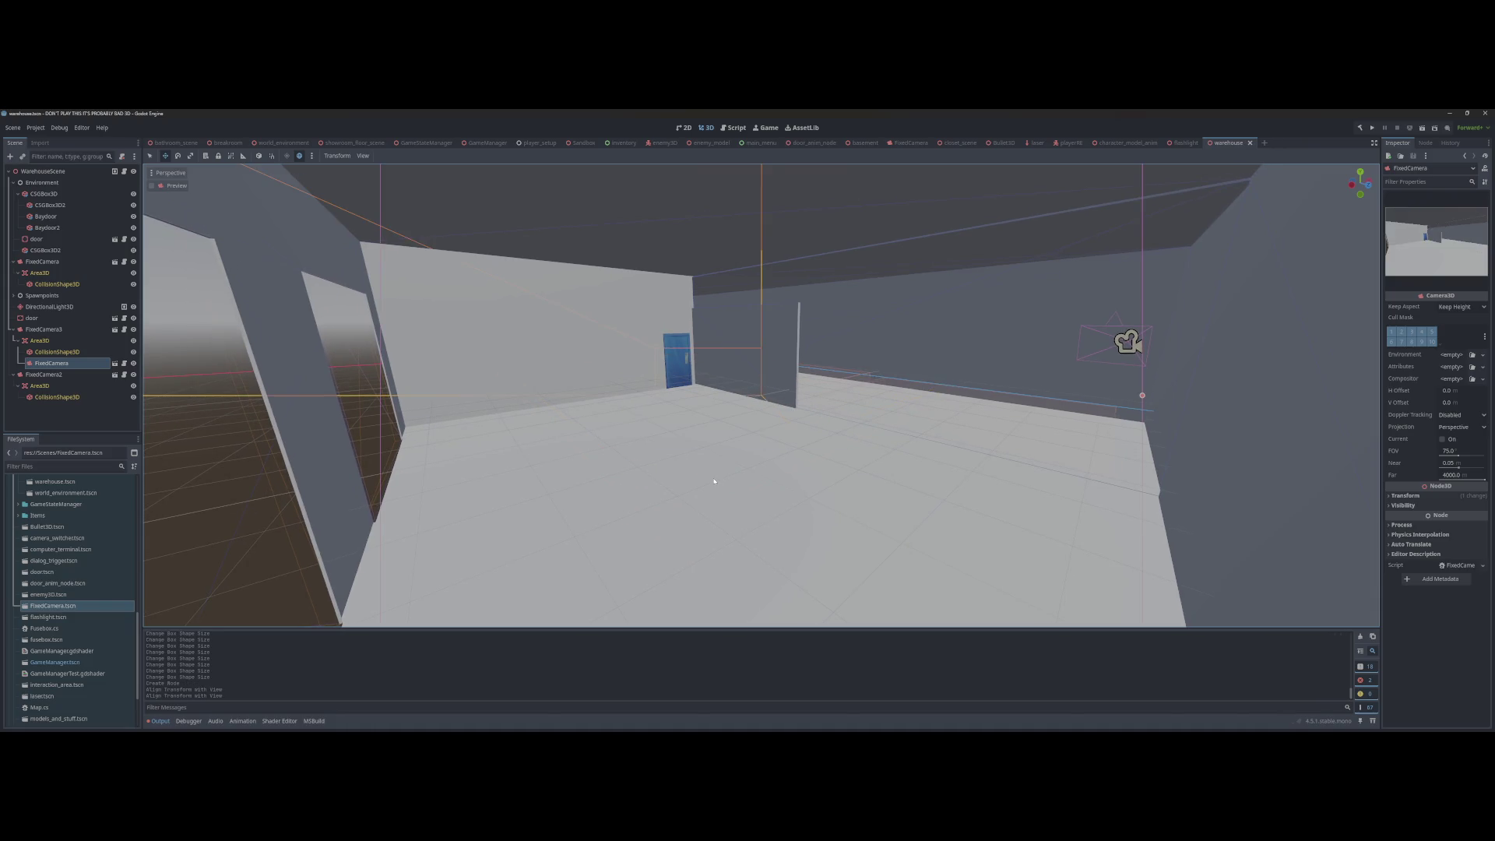
# Step: Move the camera to the scene root, enable Editable Children, and shift its Area3D along X
pyautogui.moveTo(56, 367); pyautogui.dragTo(48, 325)
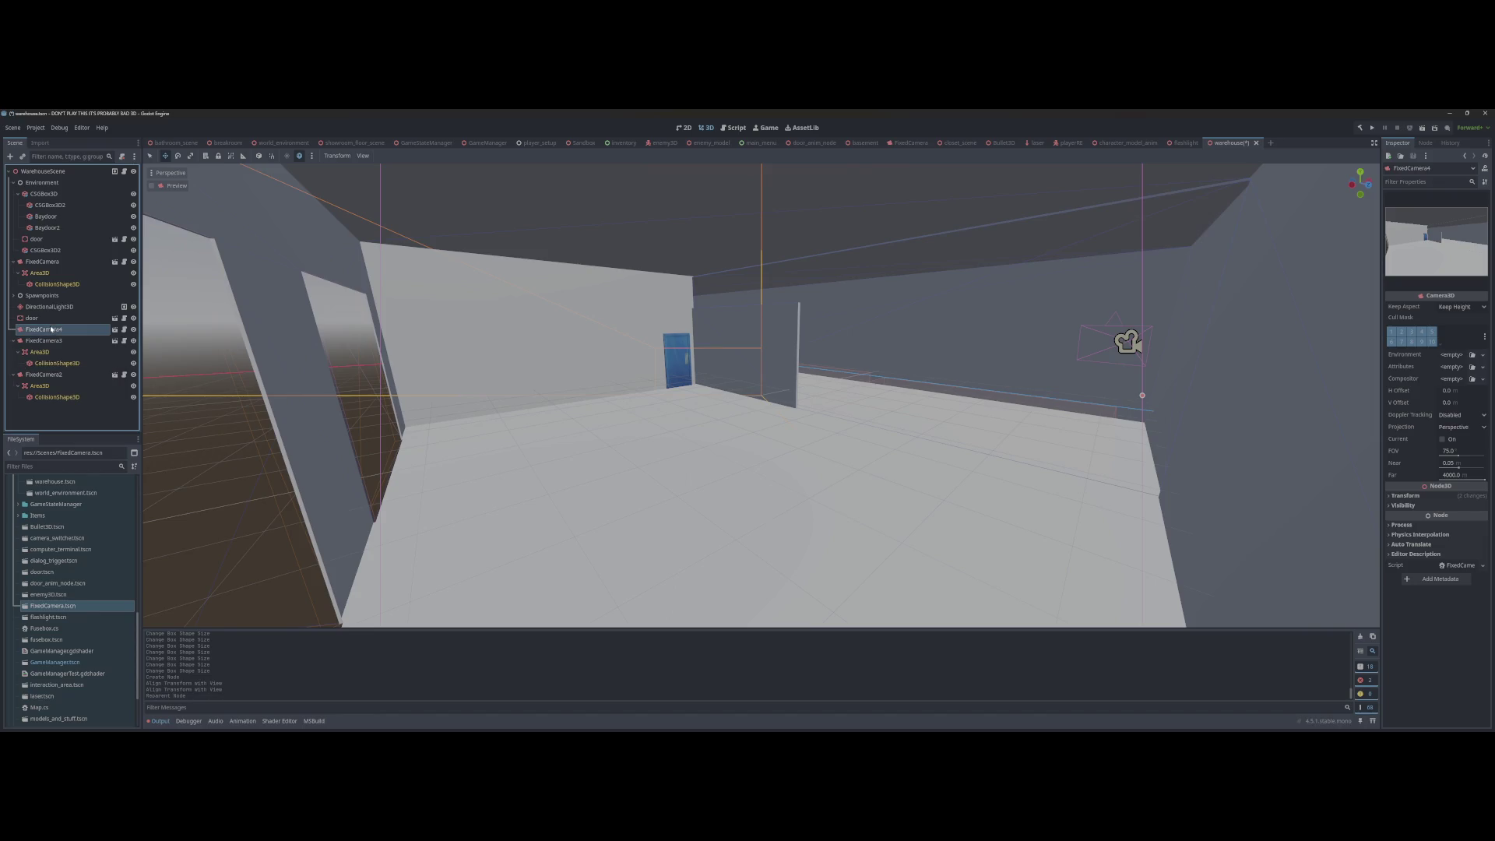
pyautogui.rightClick(49, 328)
pyautogui.click(103, 575)
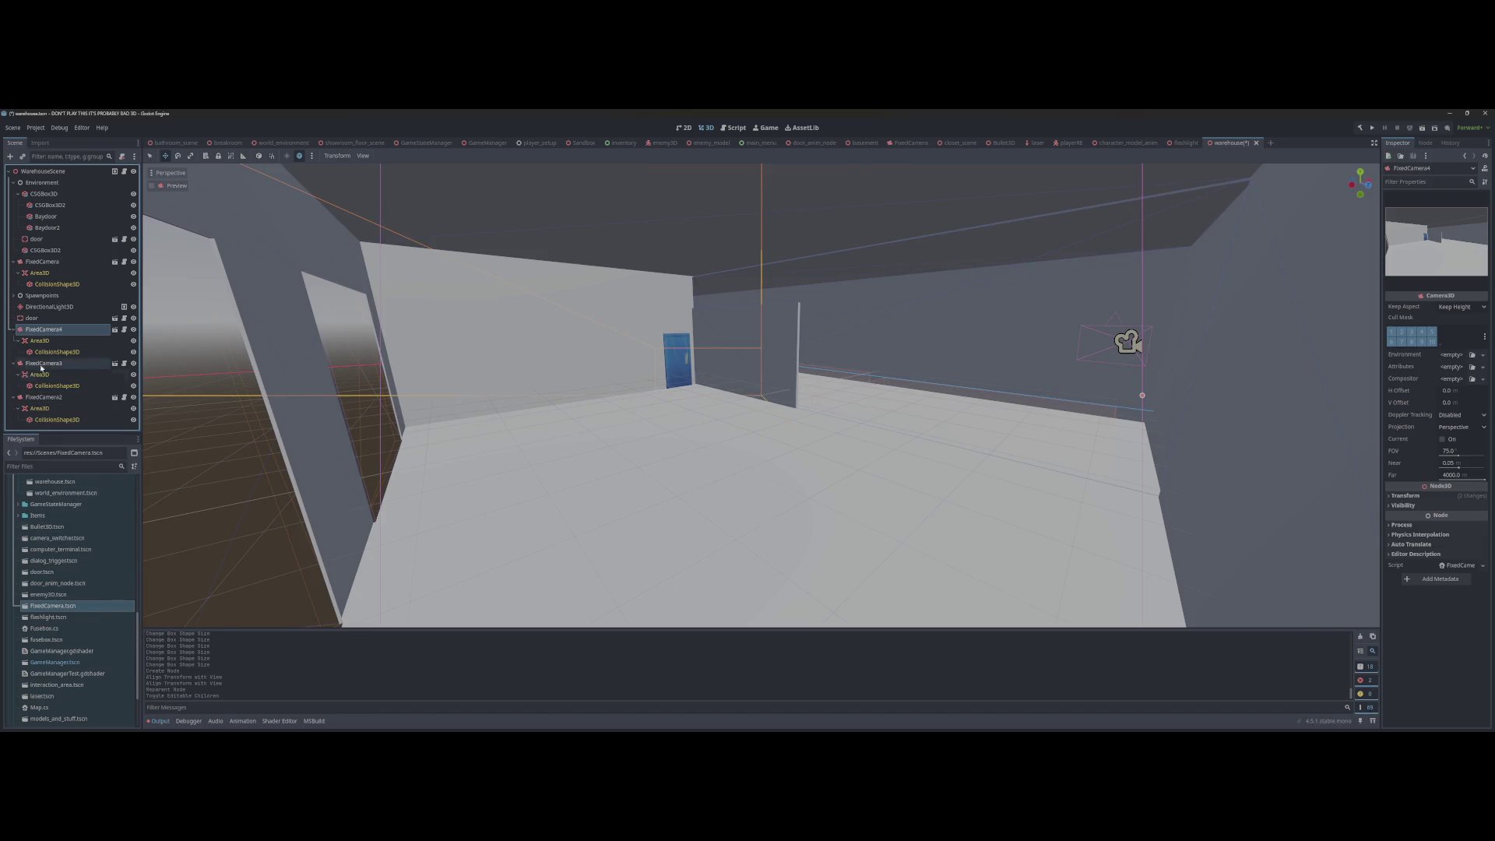
pyautogui.click(39, 341)
pyautogui.moveTo(677, 356)
pyautogui.mouseDown()
pyautogui.moveTo(954, 362)
pyautogui.moveTo(730, 465)
pyautogui.mouseUp()
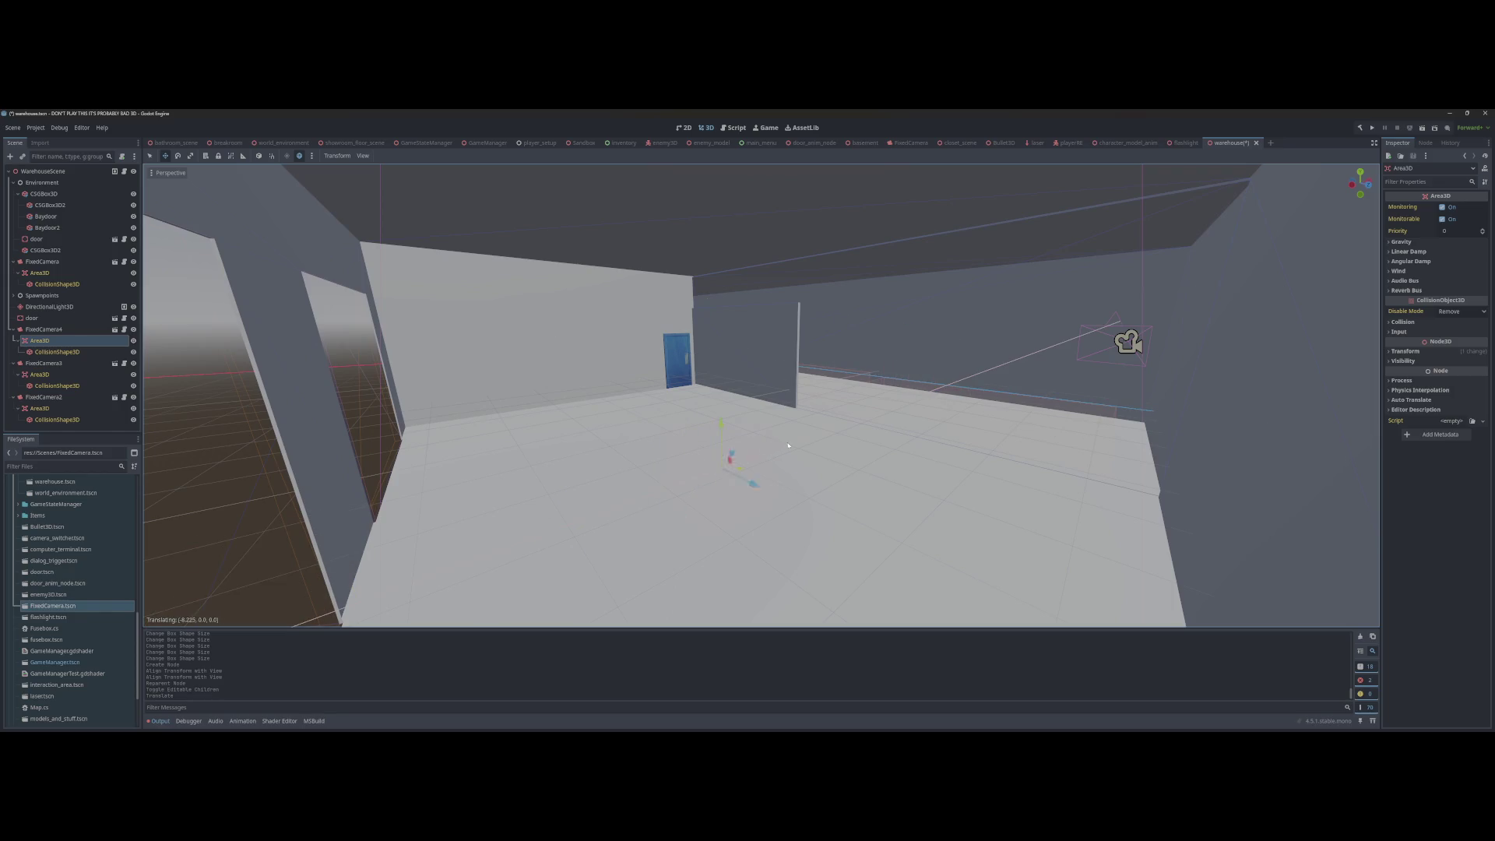
# Step: Slide the trigger area further across the floor, save the scene, and launch the game with F5
pyautogui.hotkey('ctrl', 's')
pyautogui.press('f')
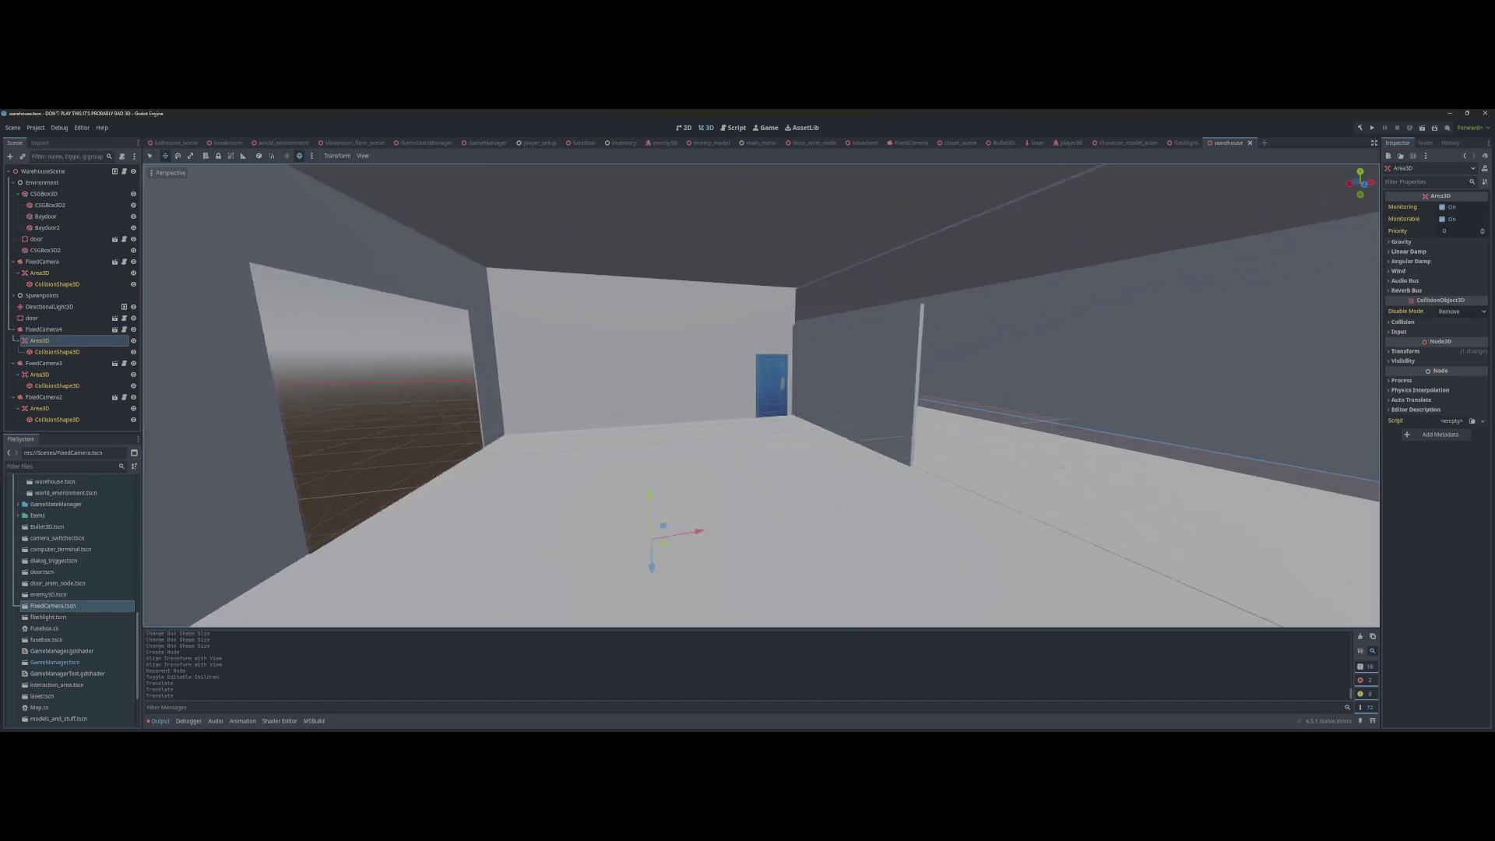
pyautogui.moveTo(693, 421)
pyautogui.mouseDown()
pyautogui.moveTo(810, 406)
pyautogui.moveTo(774, 411)
pyautogui.moveTo(779, 430)
pyautogui.mouseUp()
pyautogui.click(824, 432)
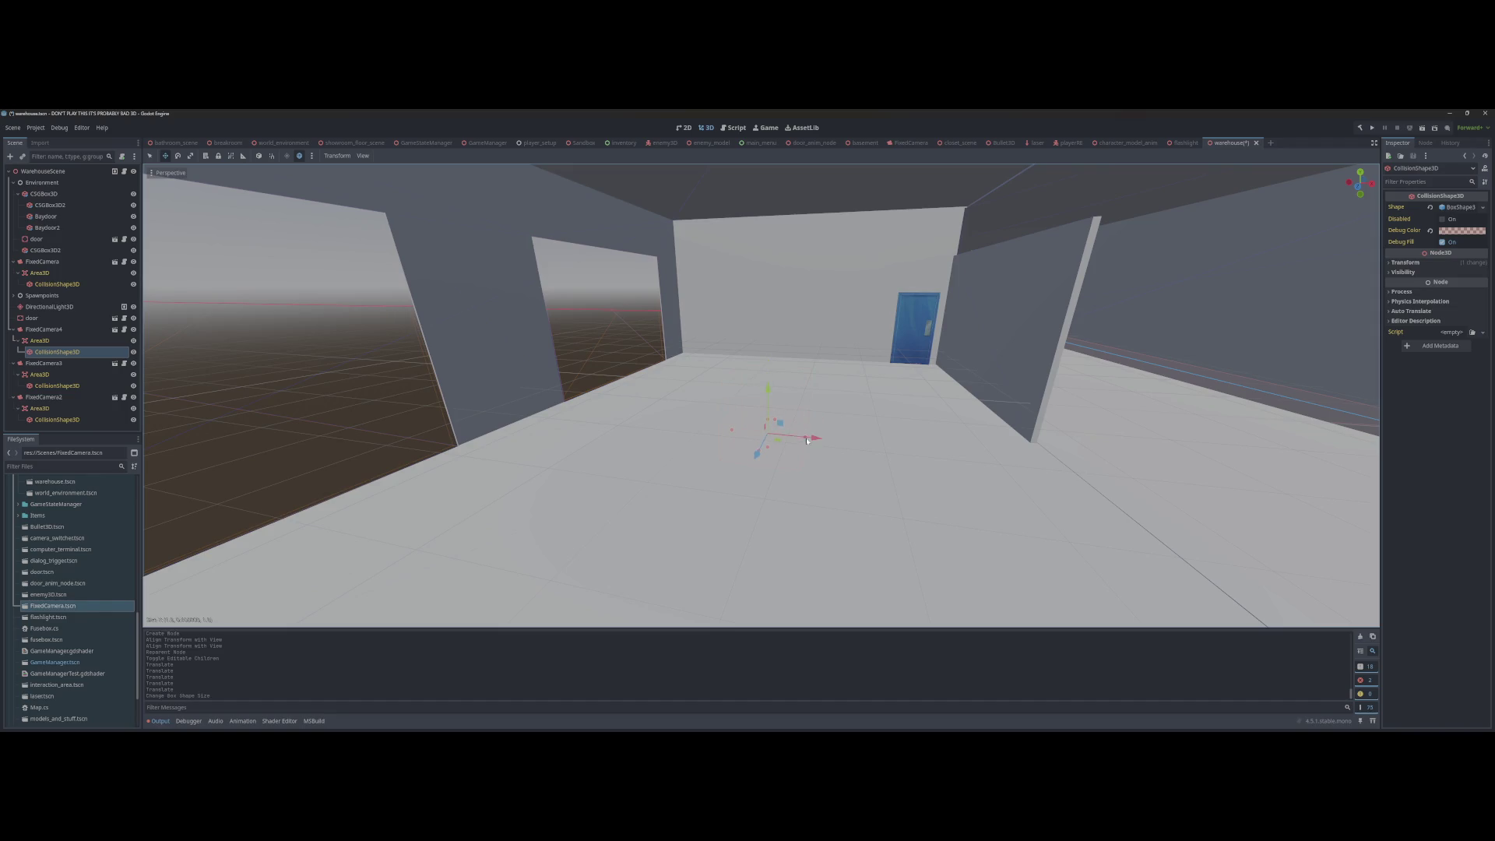
pyautogui.press('d')
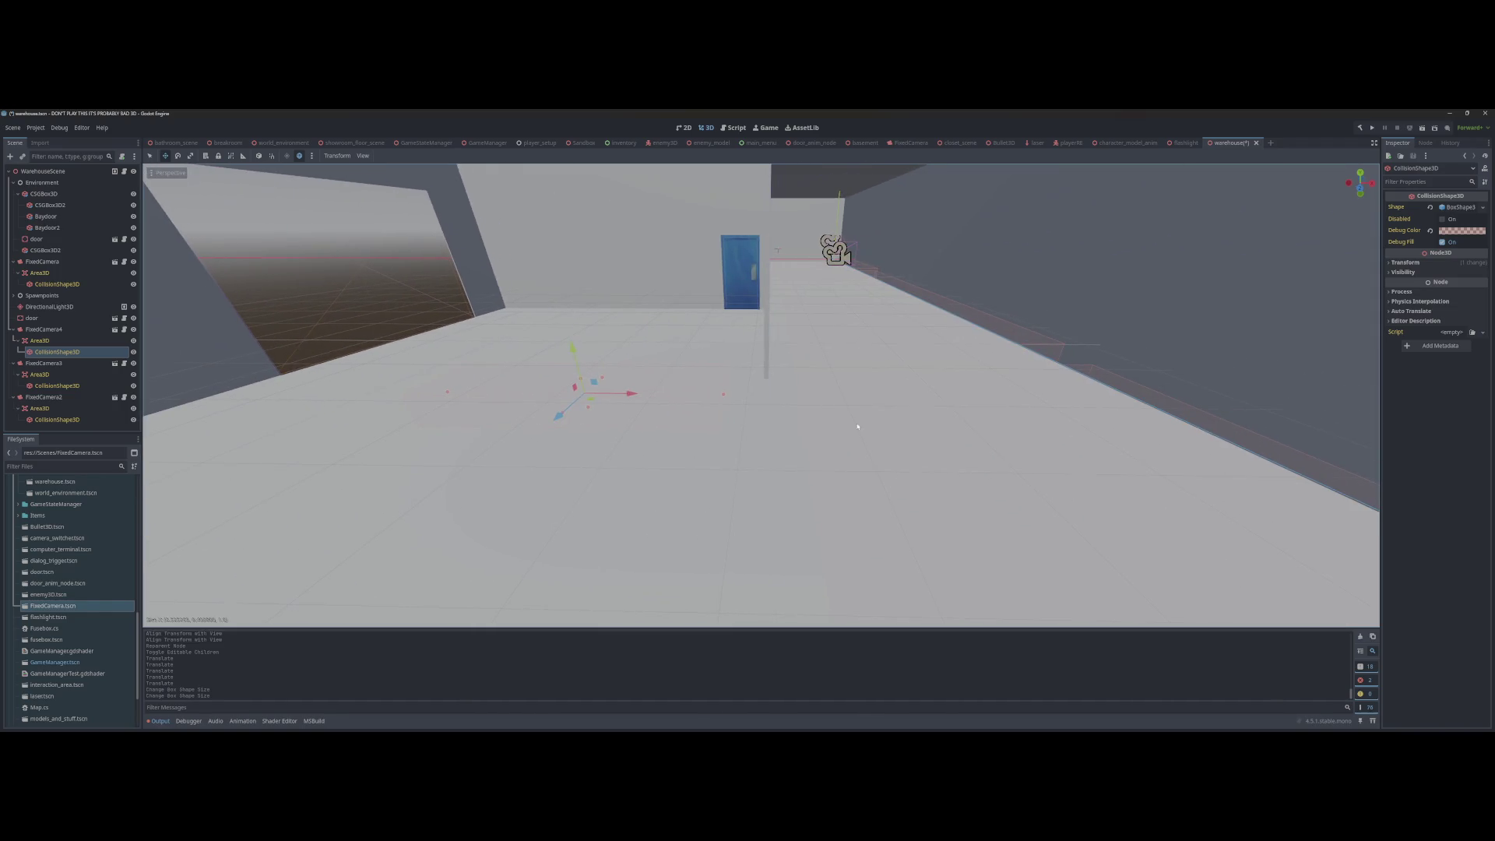
pyautogui.press('a')
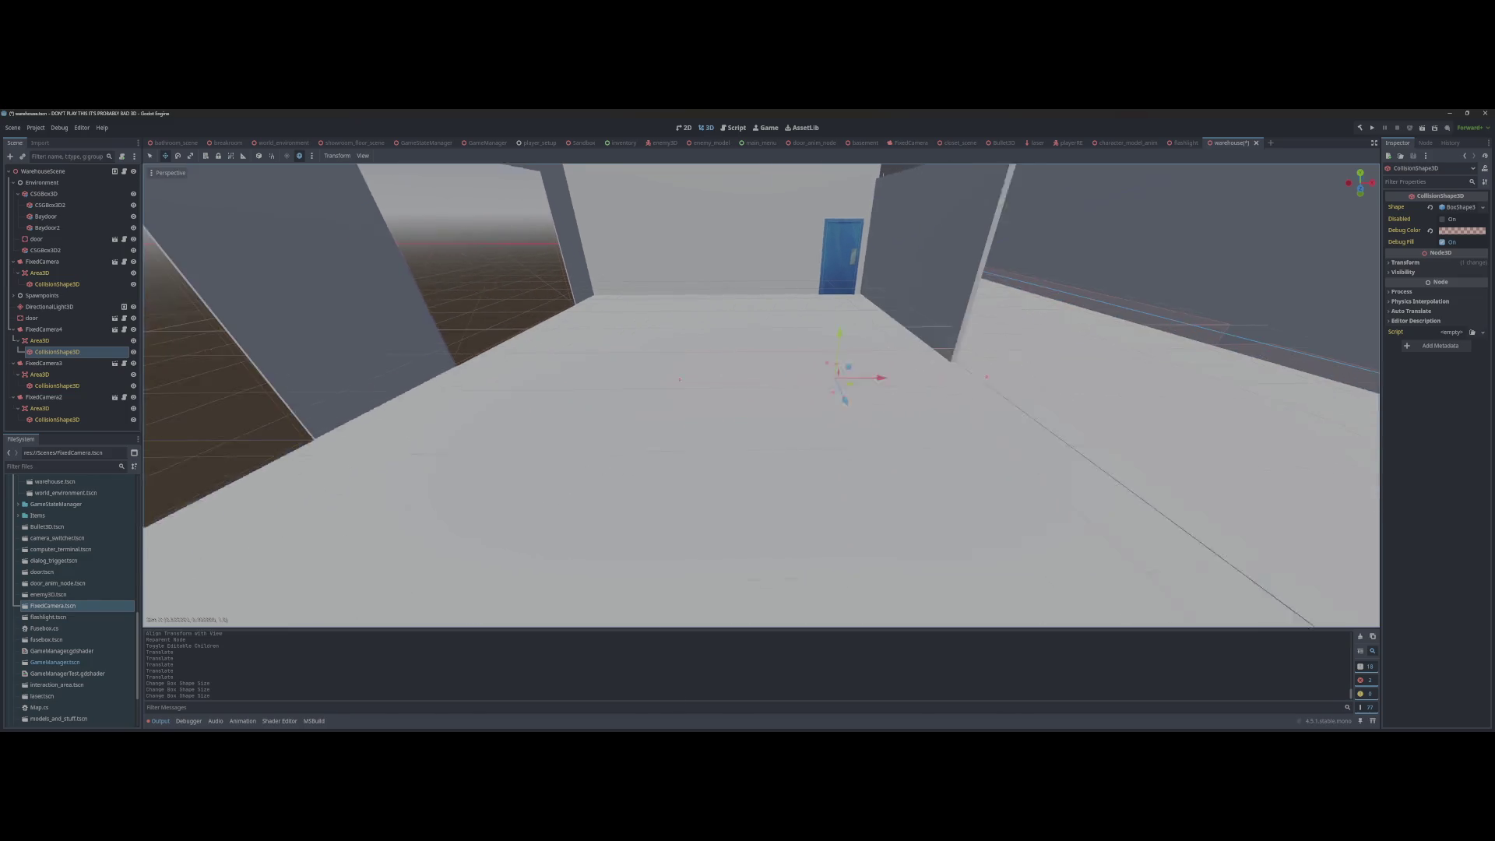
pyautogui.press('w')
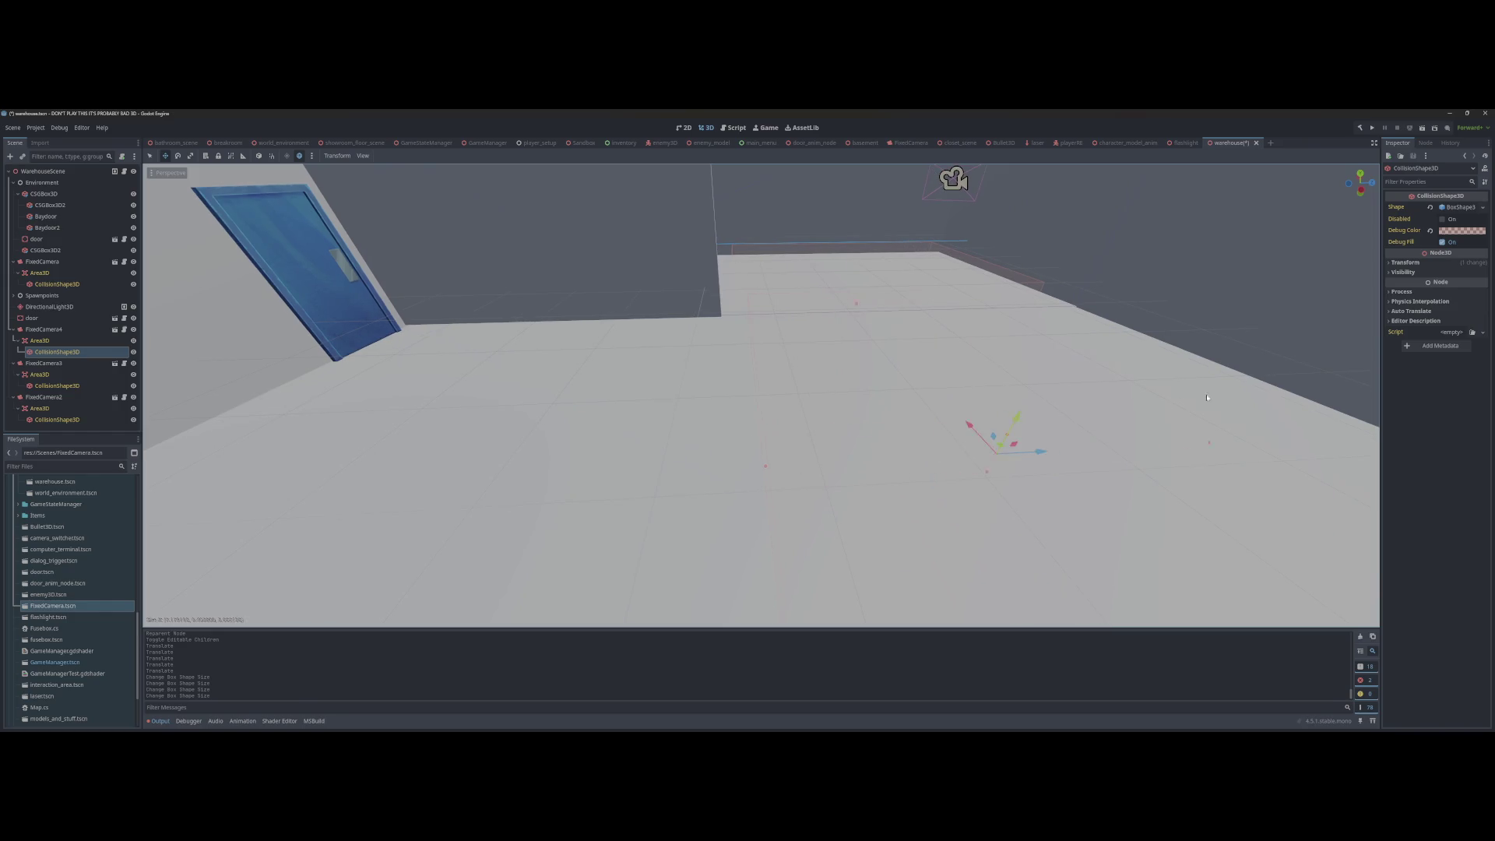
pyautogui.press('s')
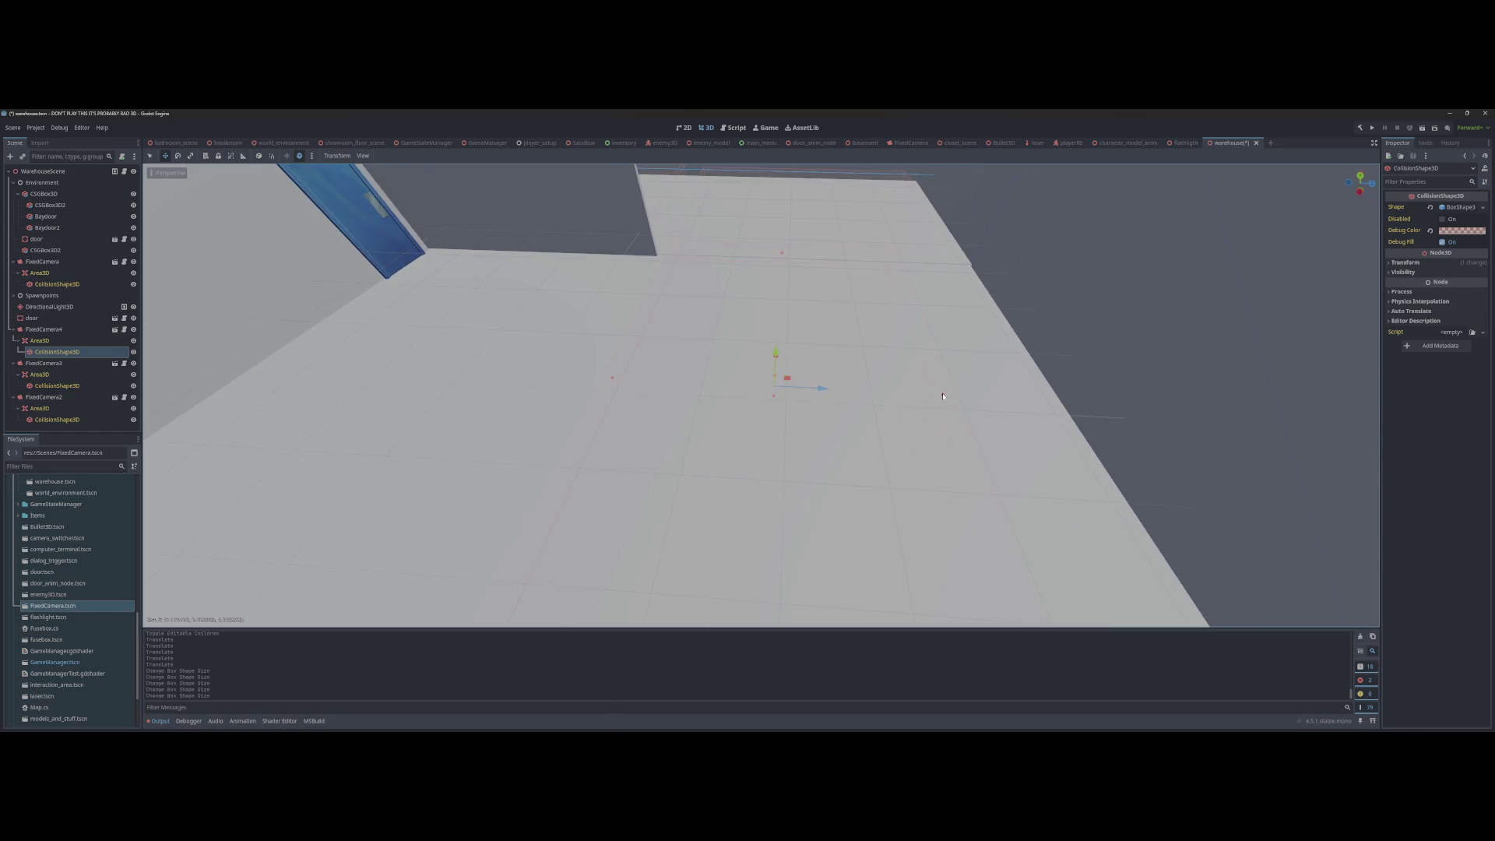
pyautogui.hotkey('ctrl', 's')
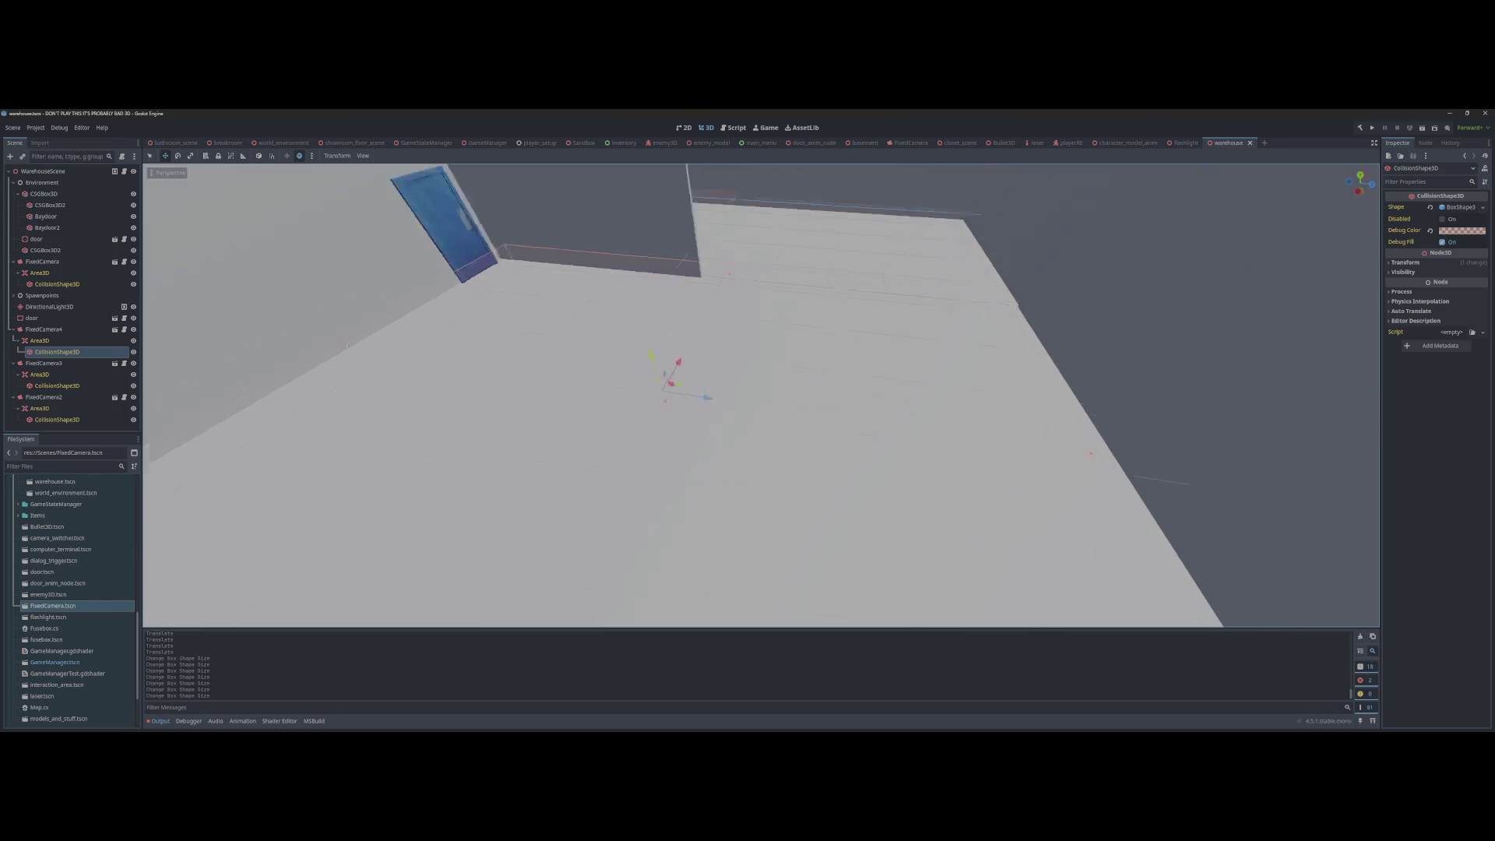
pyautogui.press('s')
pyautogui.press('F5')
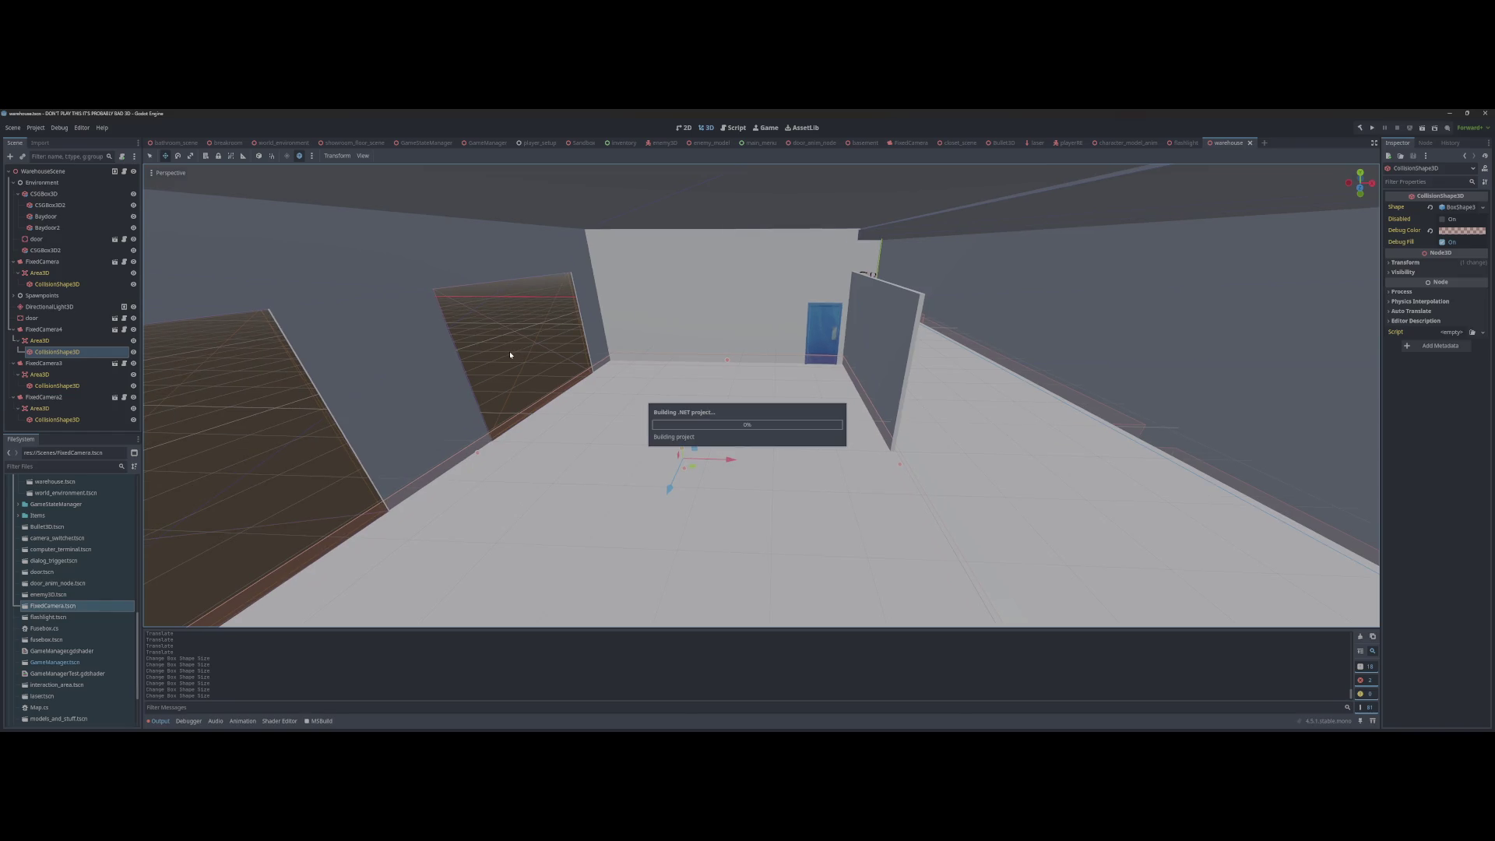
# Step: Choose Load Game in the running game's main menu to enter the breakroom level
pyautogui.press('Down')
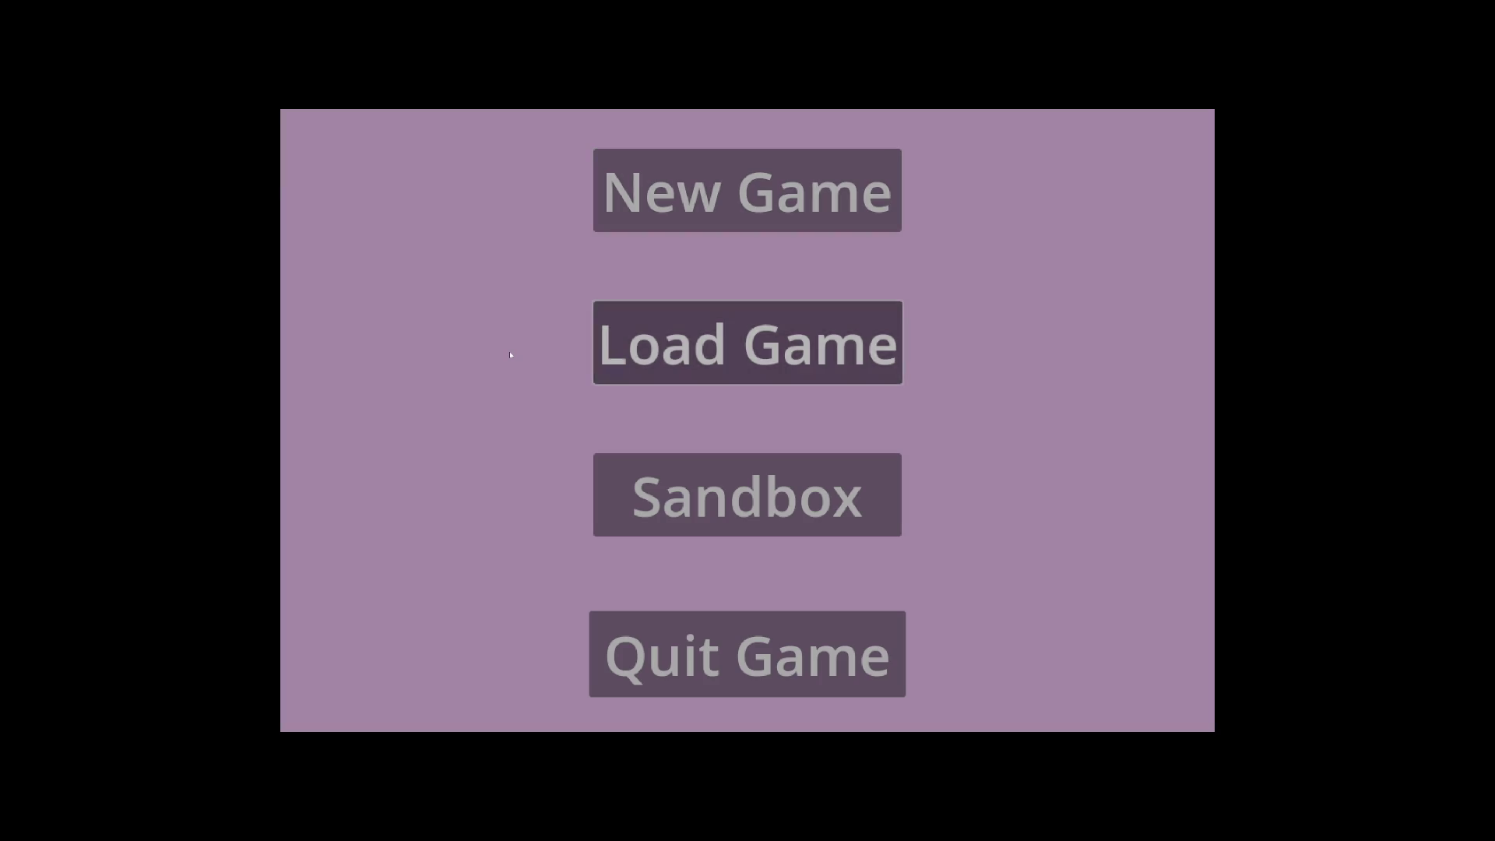
pyautogui.press('Return')
pyautogui.press('Tab')
pyautogui.press('Tab')
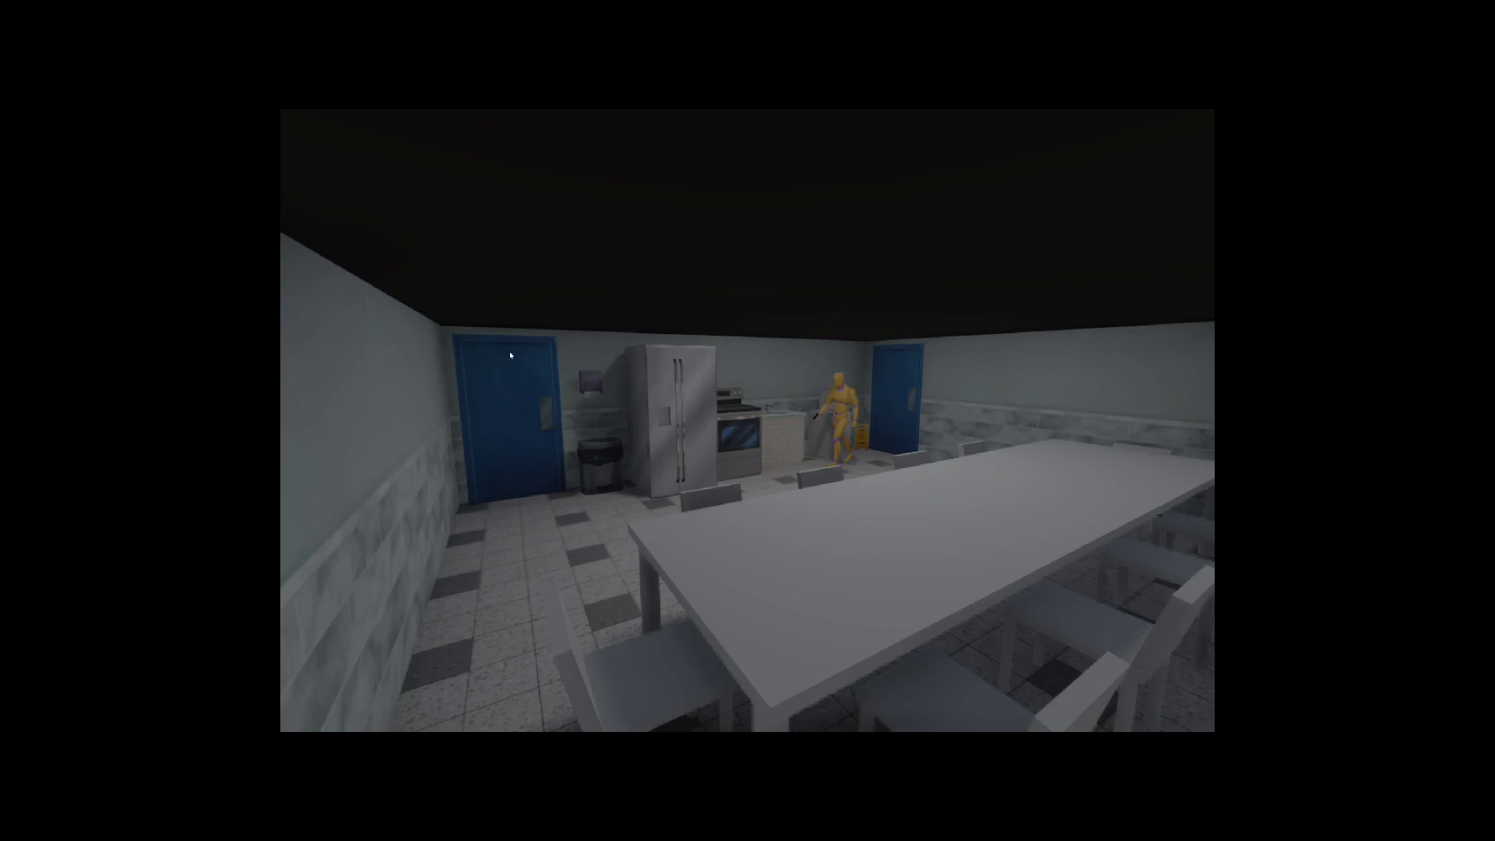
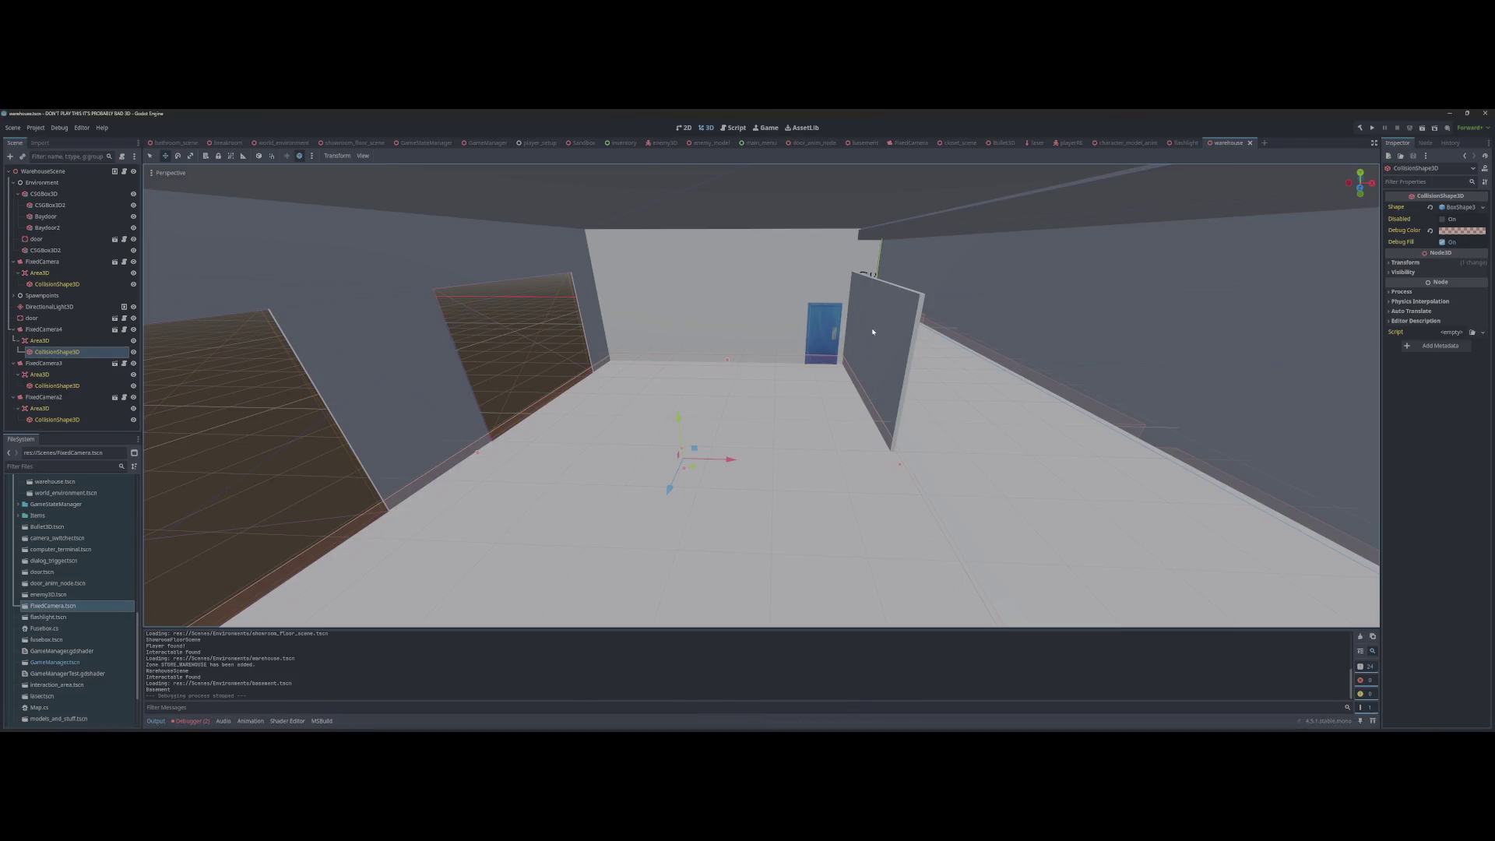
# Step: Retarget the warehouse door's Environment to the basement .tscn, save, and check the Errors list
pyautogui.click(827, 321)
pyautogui.click(1453, 208)
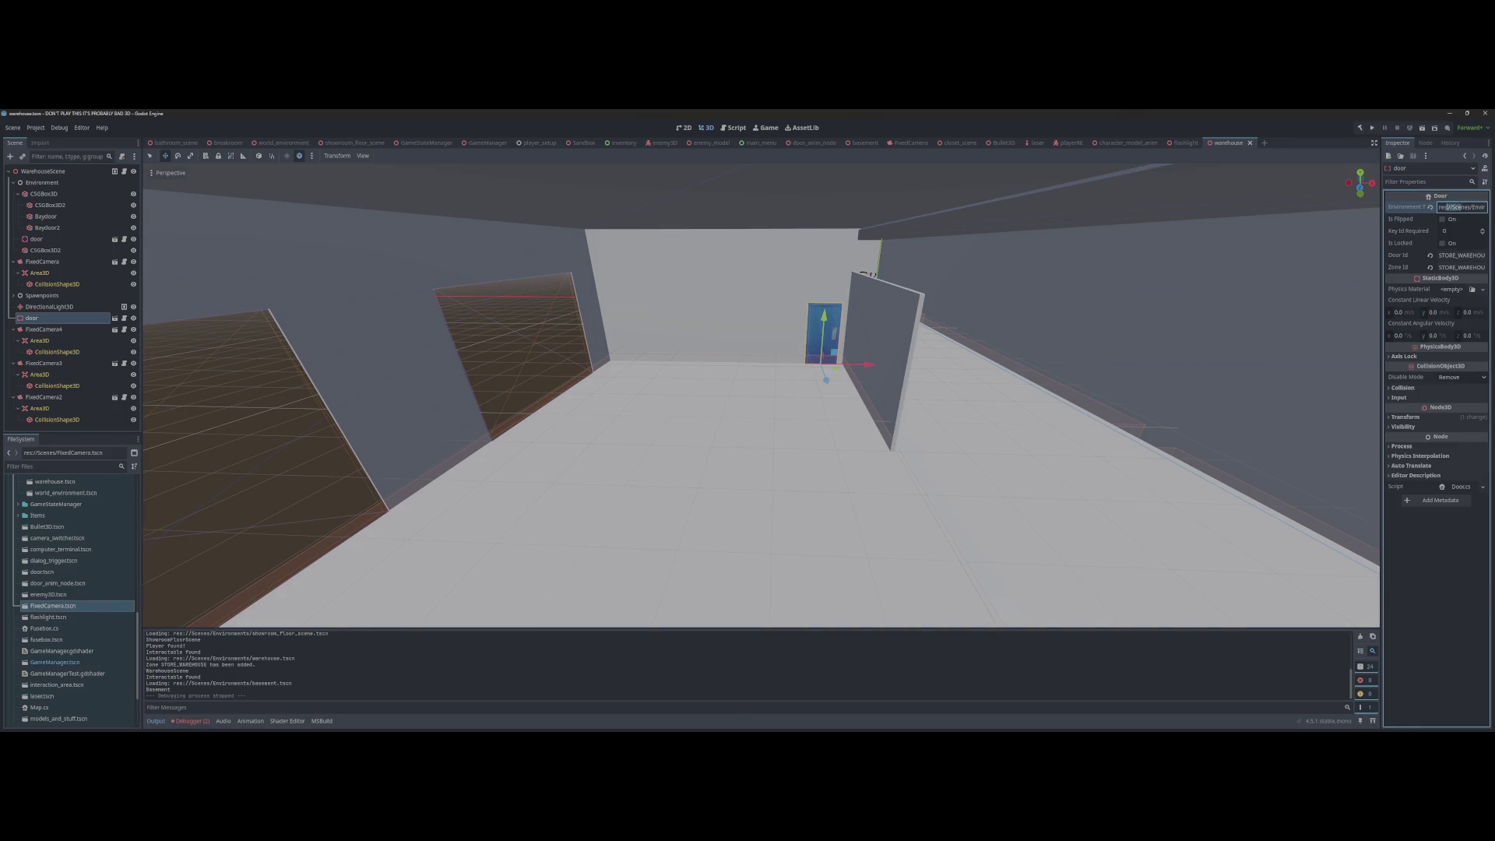
pyautogui.press('Return')
pyautogui.hotkey('ctrl', 's')
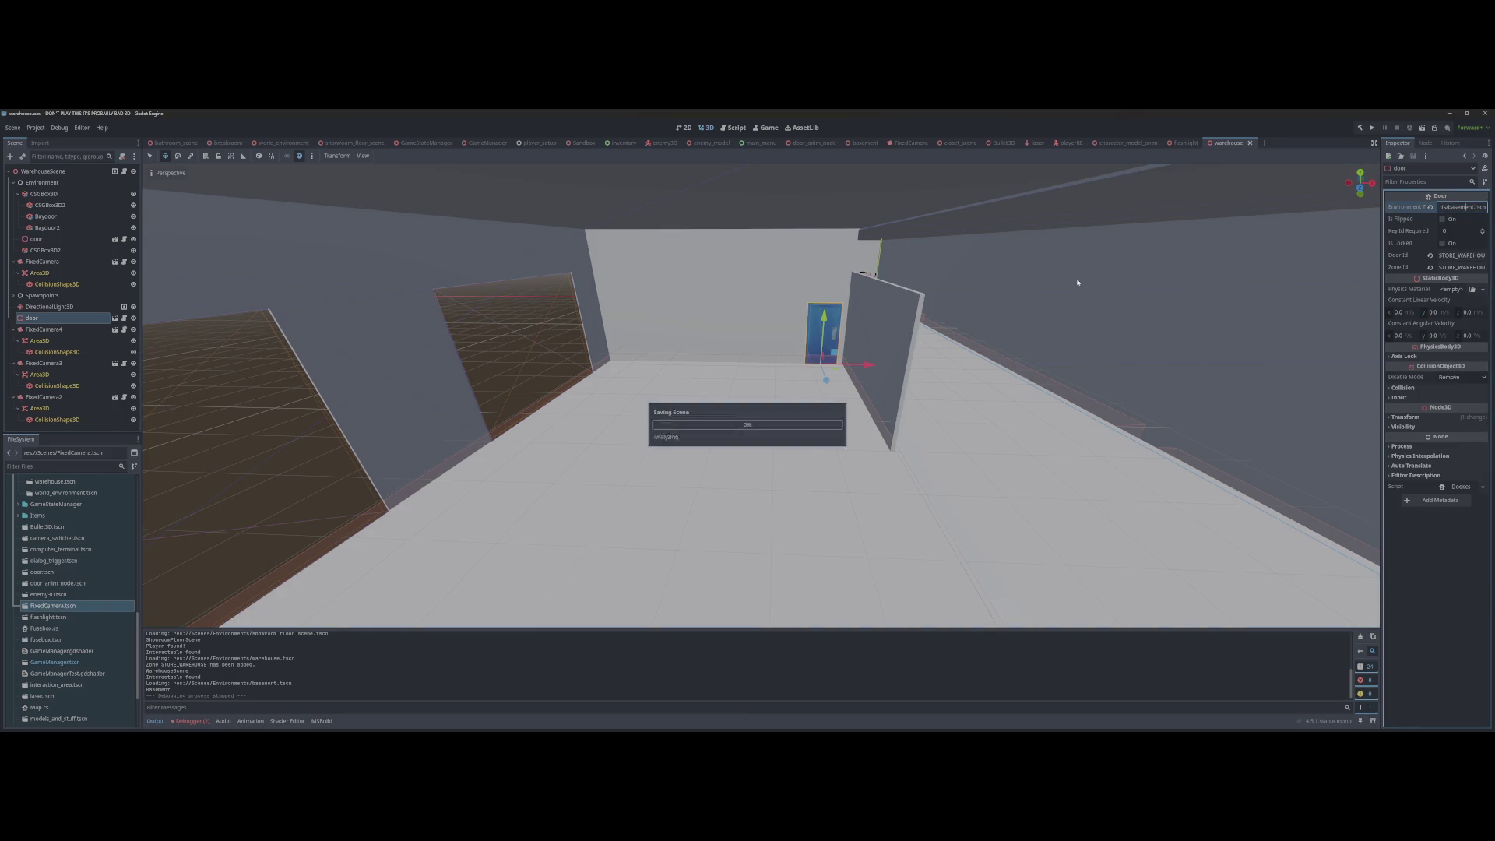
pyautogui.click(209, 722)
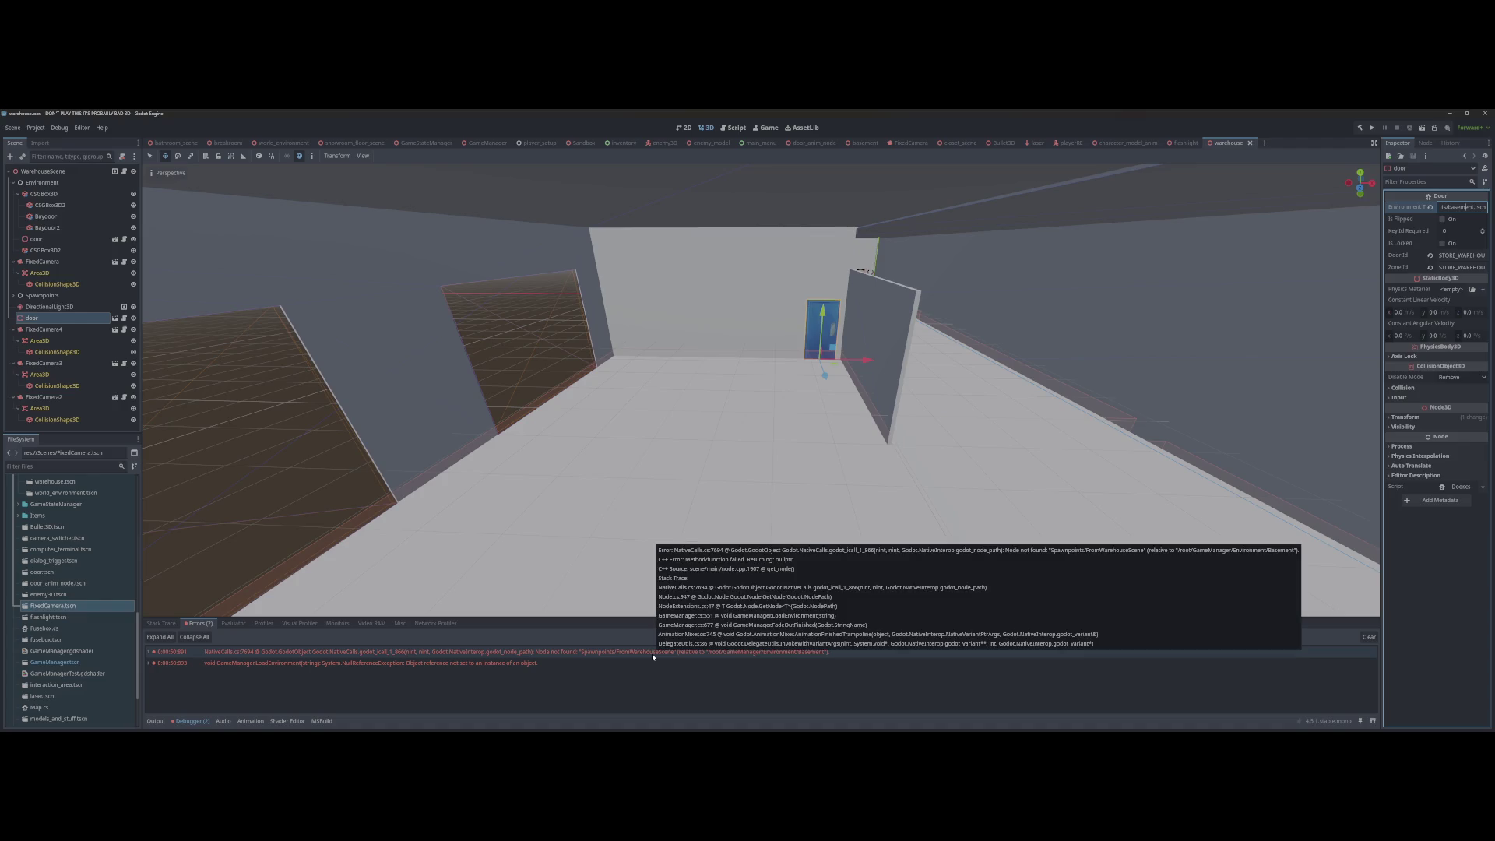
pyautogui.moveTo(700, 389); pyautogui.dragTo(755, 366)
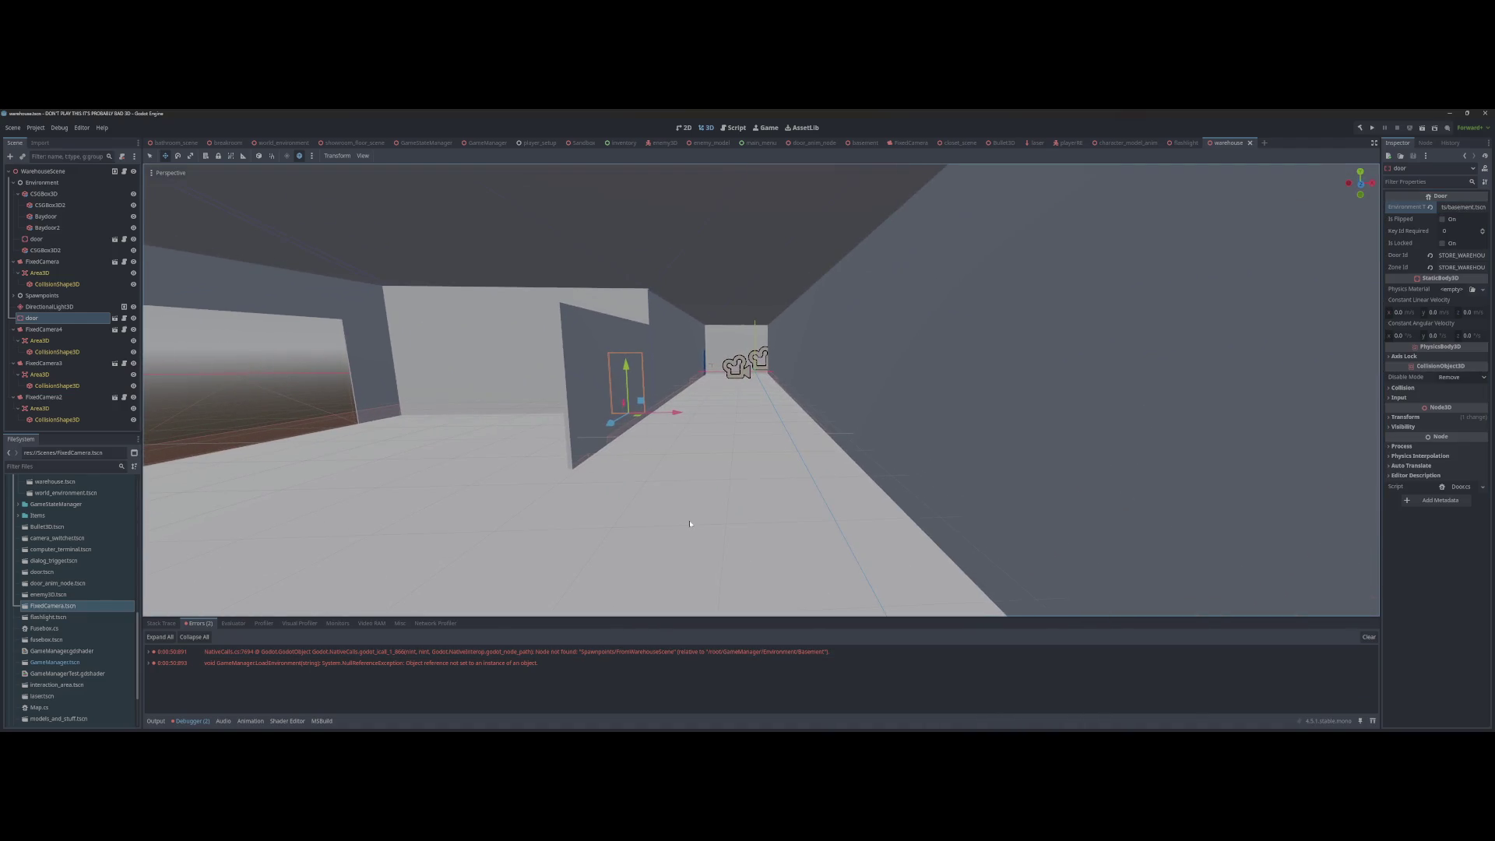
# Step: Tour the warehouse, breakroom and bathroom scenes, then select FromBathroomScene in the basement
pyautogui.moveTo(690, 524)
pyautogui.mouseDown()
pyautogui.moveTo(724, 520)
pyautogui.moveTo(499, 514)
pyautogui.moveTo(639, 516)
pyautogui.mouseUp()
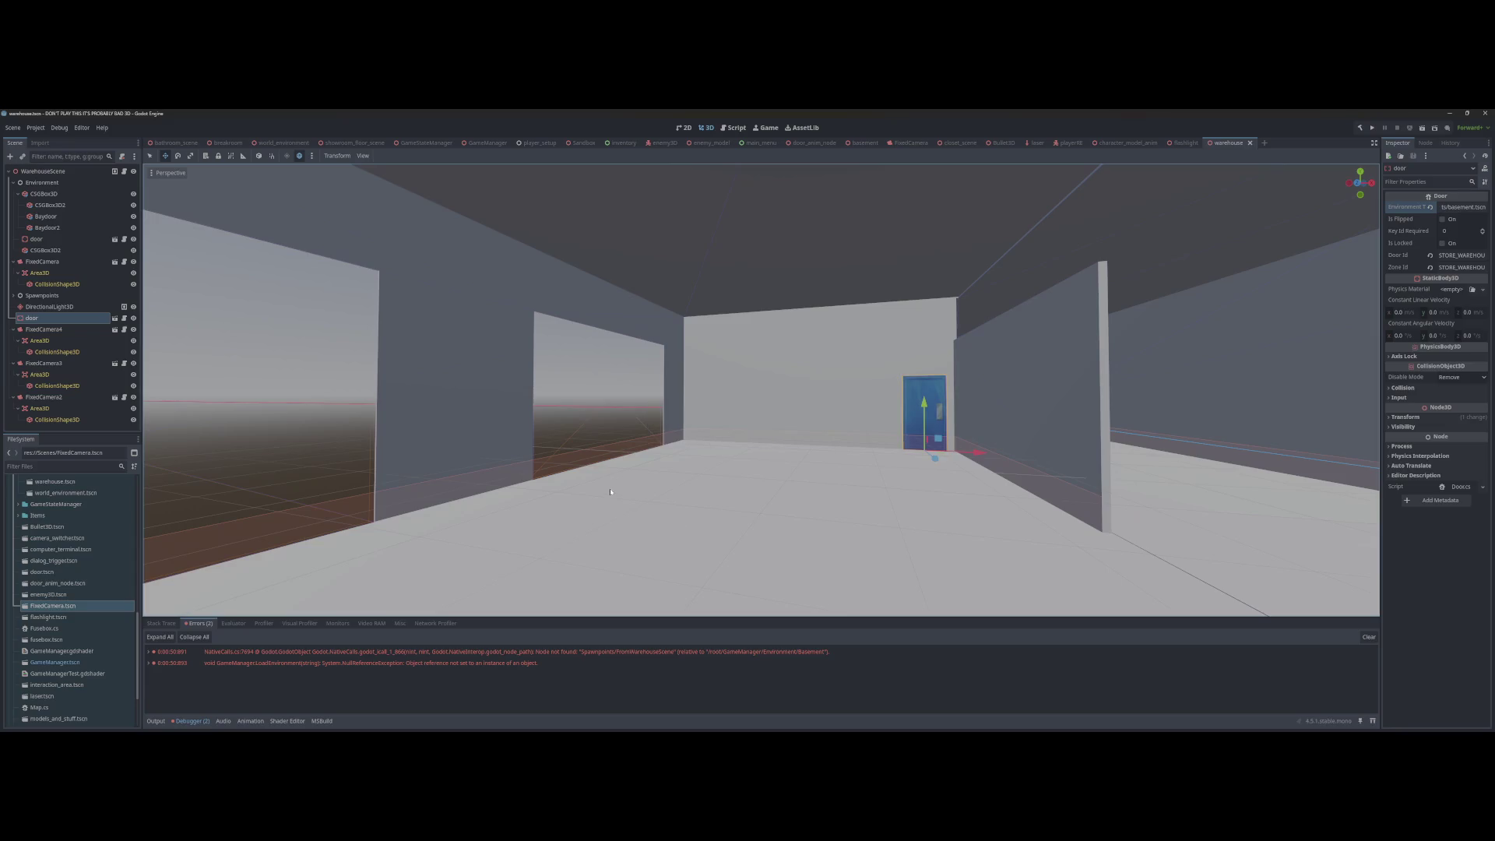
pyautogui.click(227, 143)
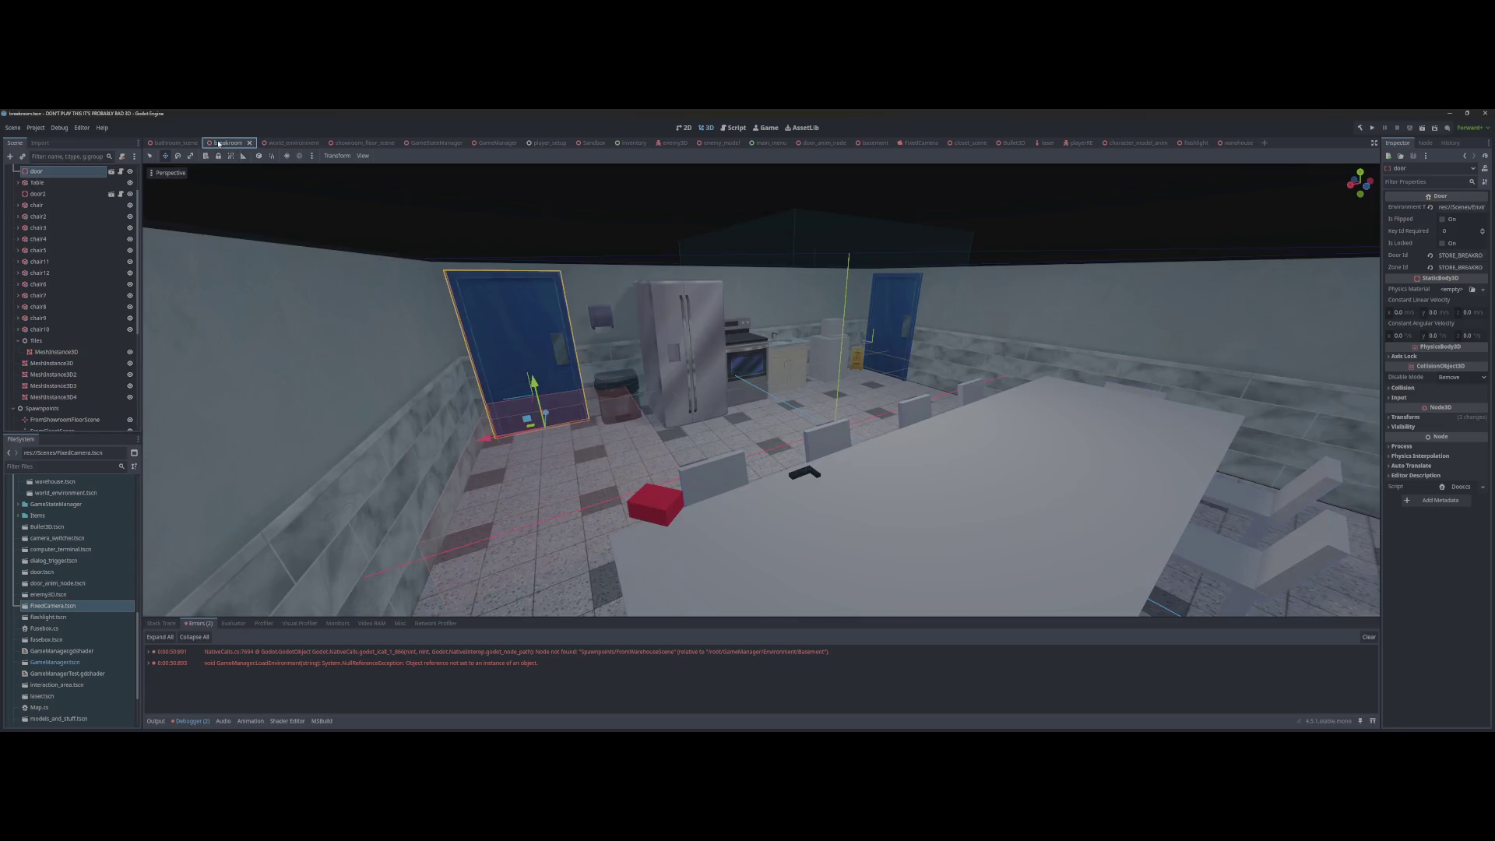
pyautogui.click(175, 143)
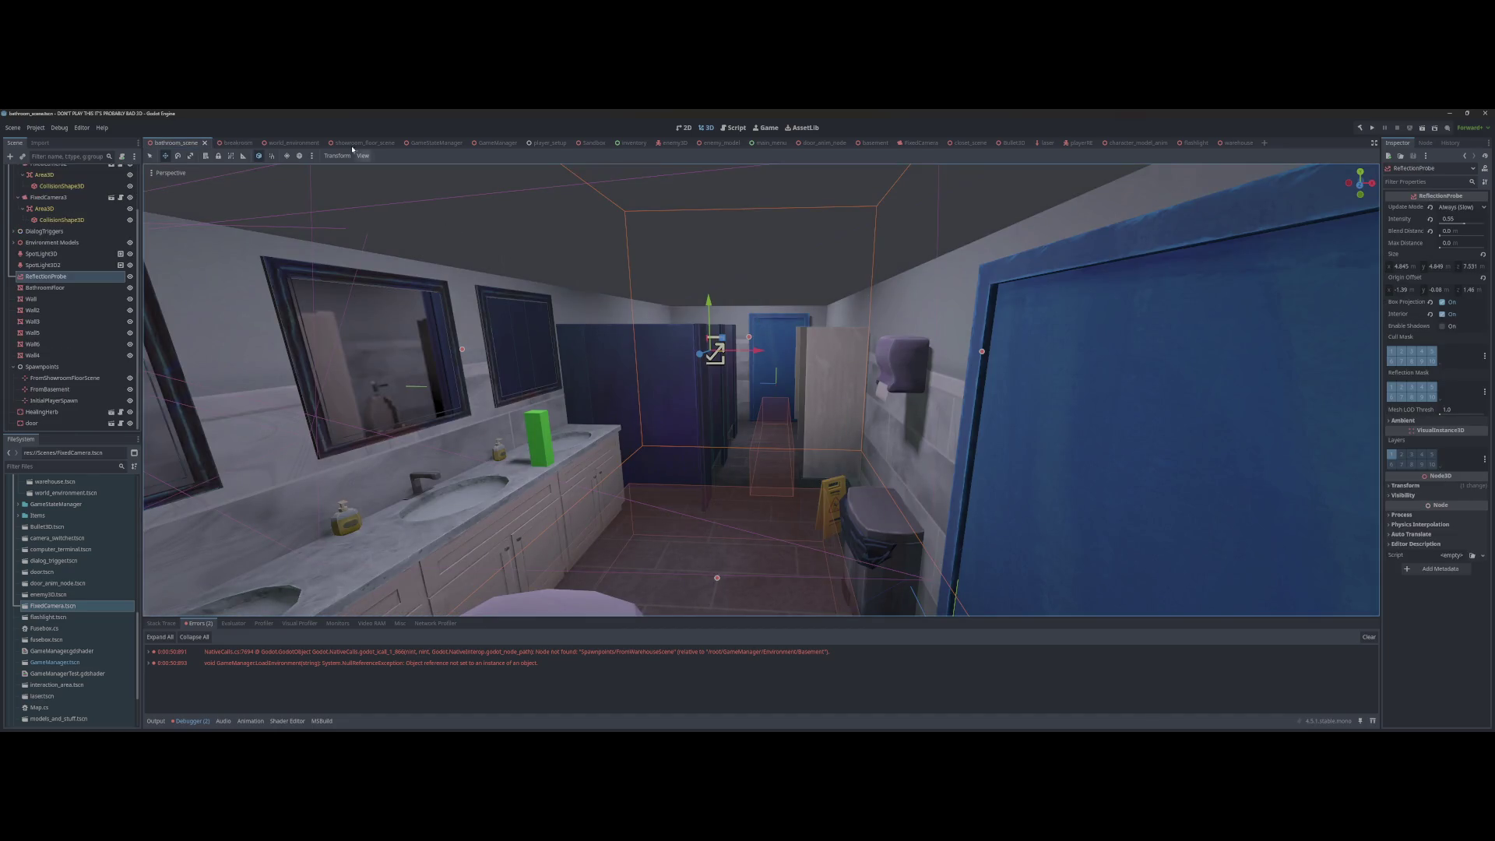
pyautogui.moveTo(354, 142)
pyautogui.click(865, 143)
pyautogui.click(734, 370)
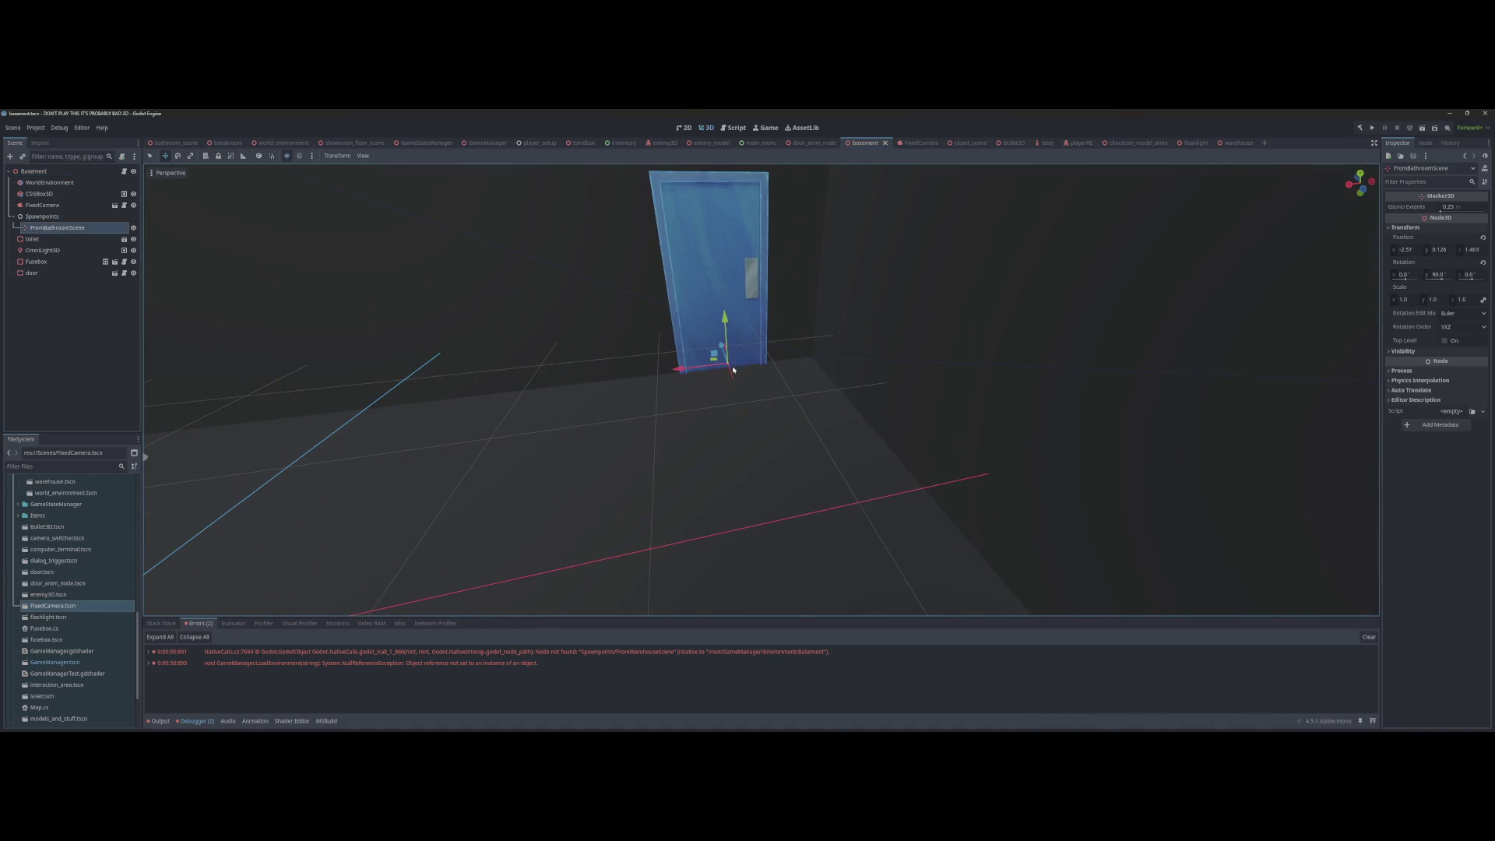
# Step: Duplicate FromBathroomScene, name the copy FromWarehouseScene, and save the basement scene
pyautogui.doubleClick(55, 229)
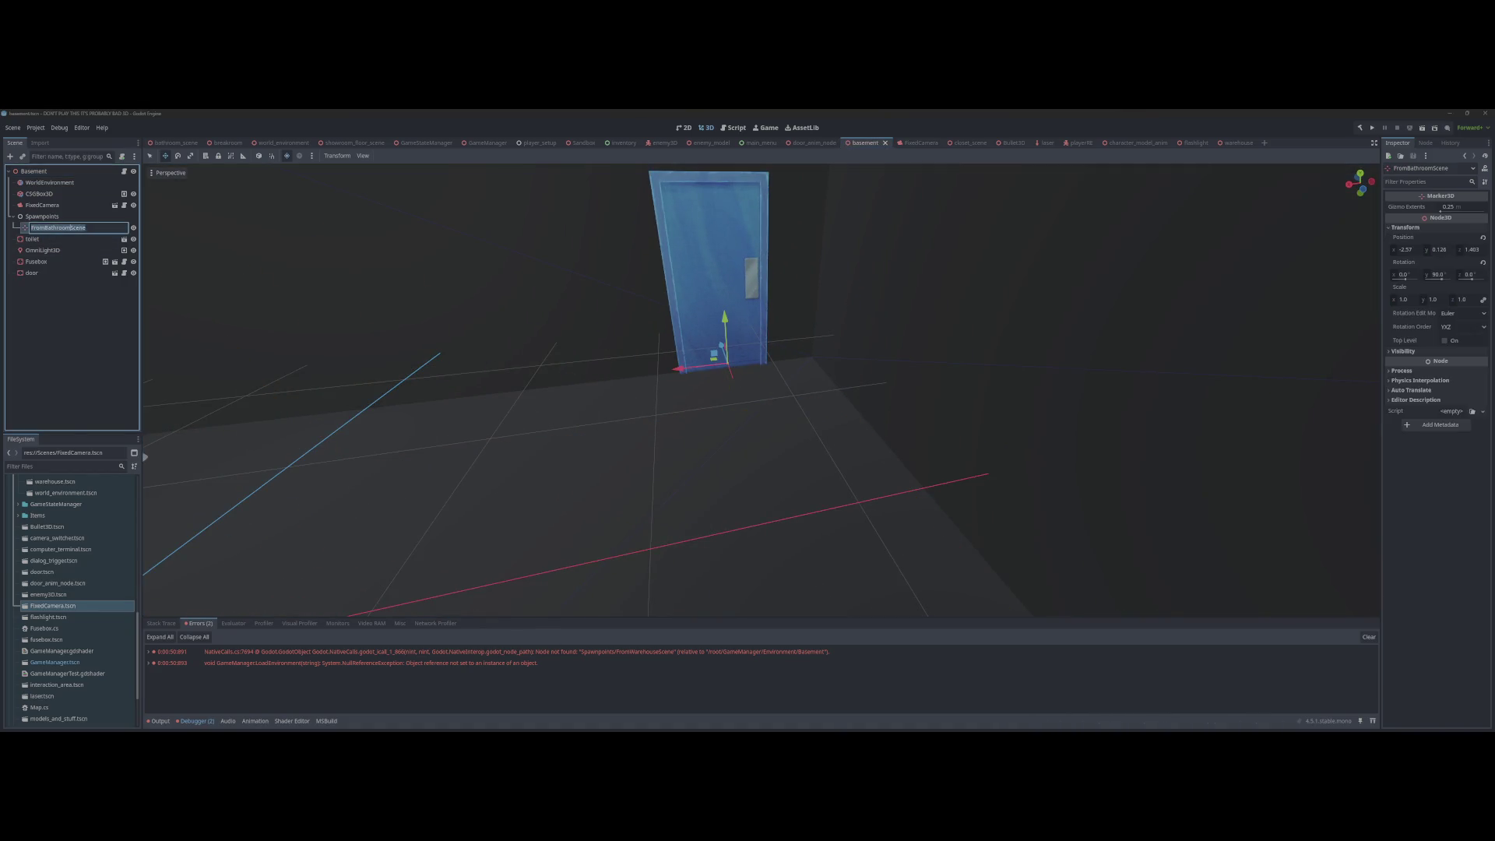
pyautogui.doubleClick(56, 225)
pyautogui.press('Escape')
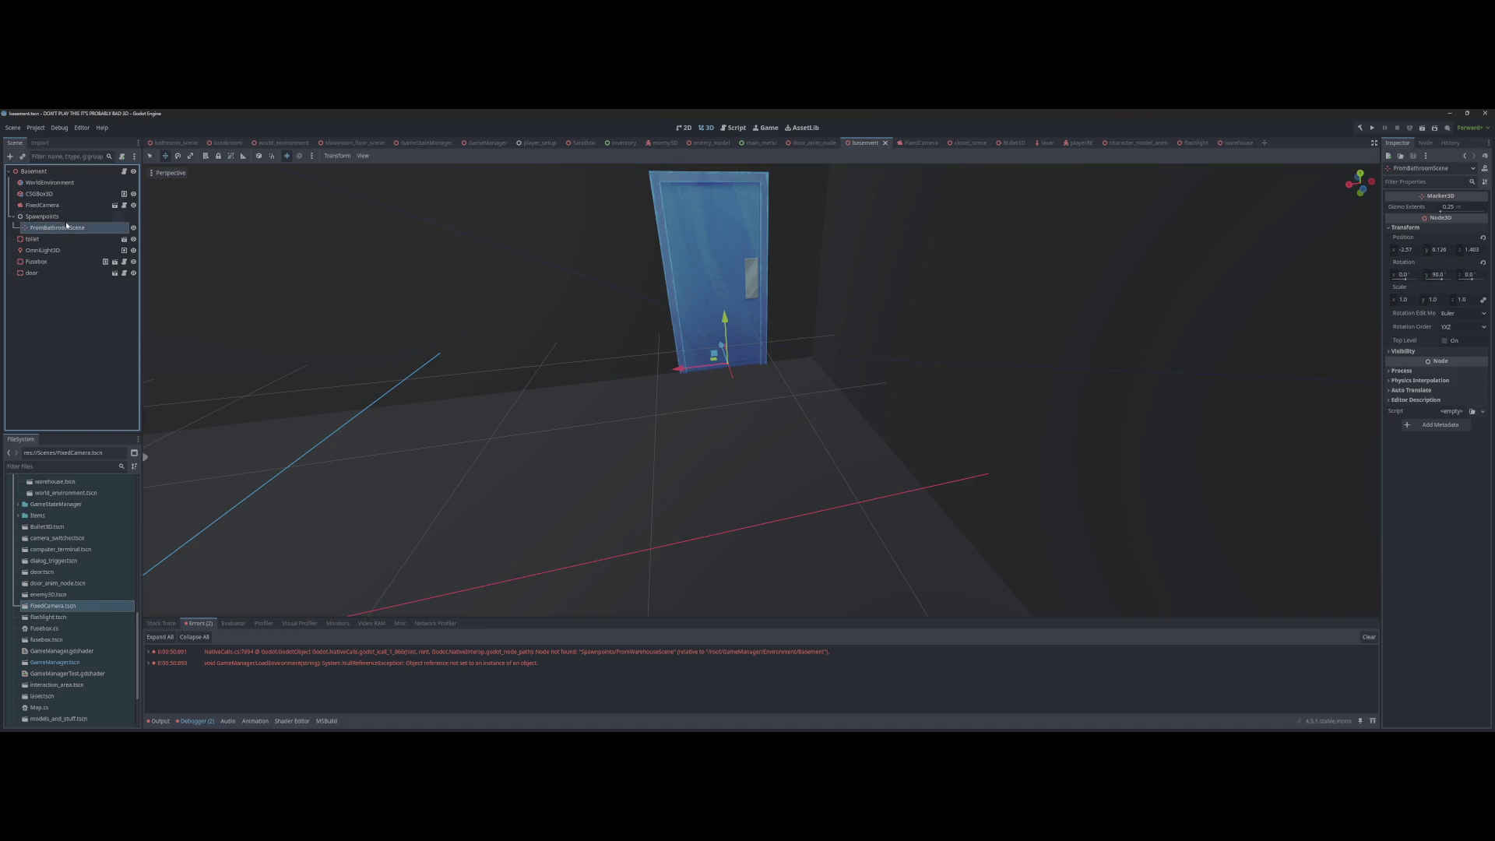
pyautogui.hotkey('ctrl', 'd')
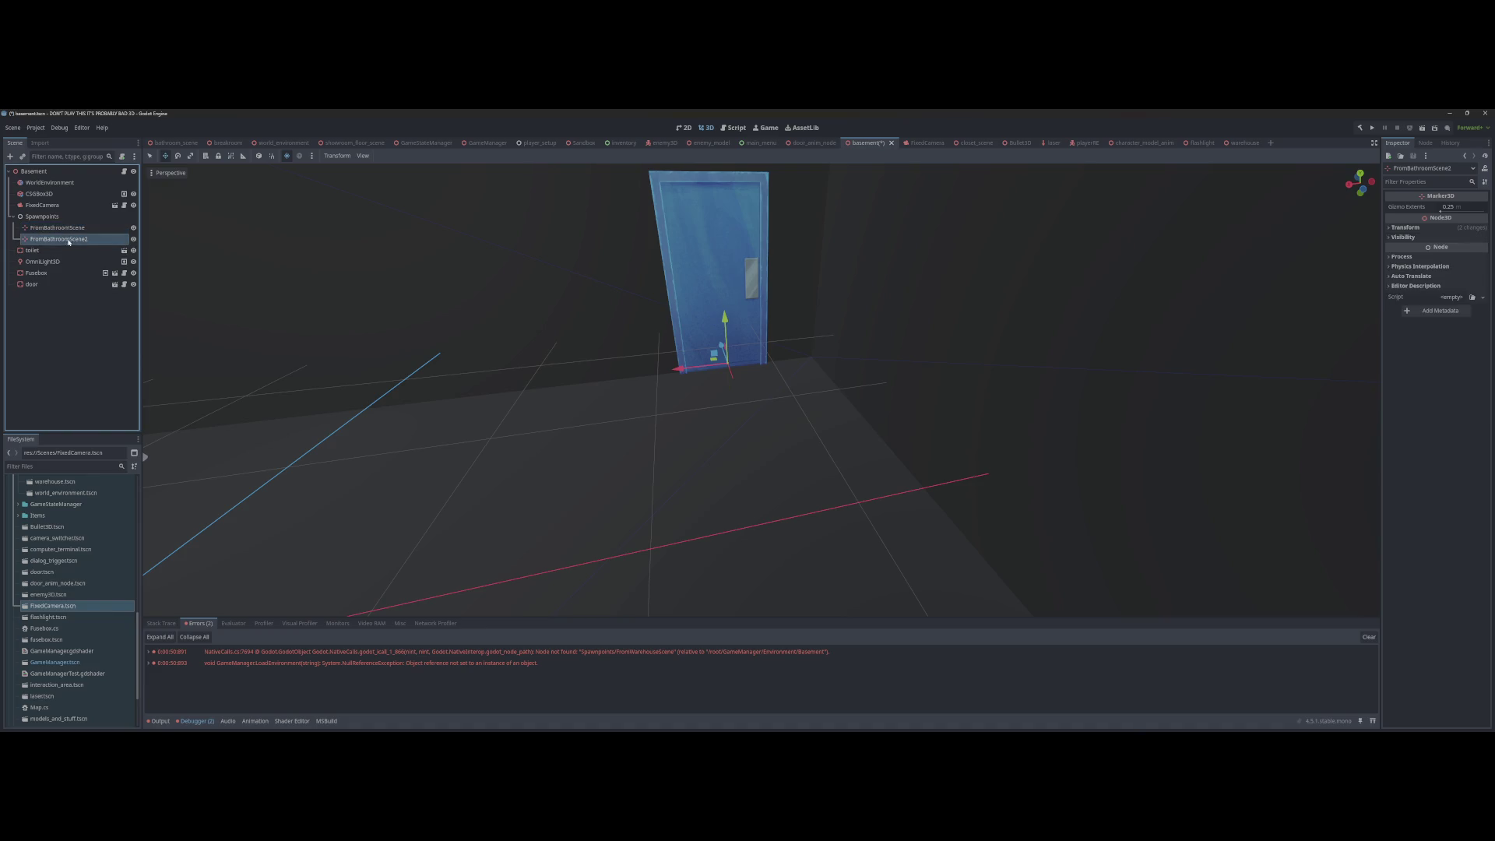
pyautogui.press('F2')
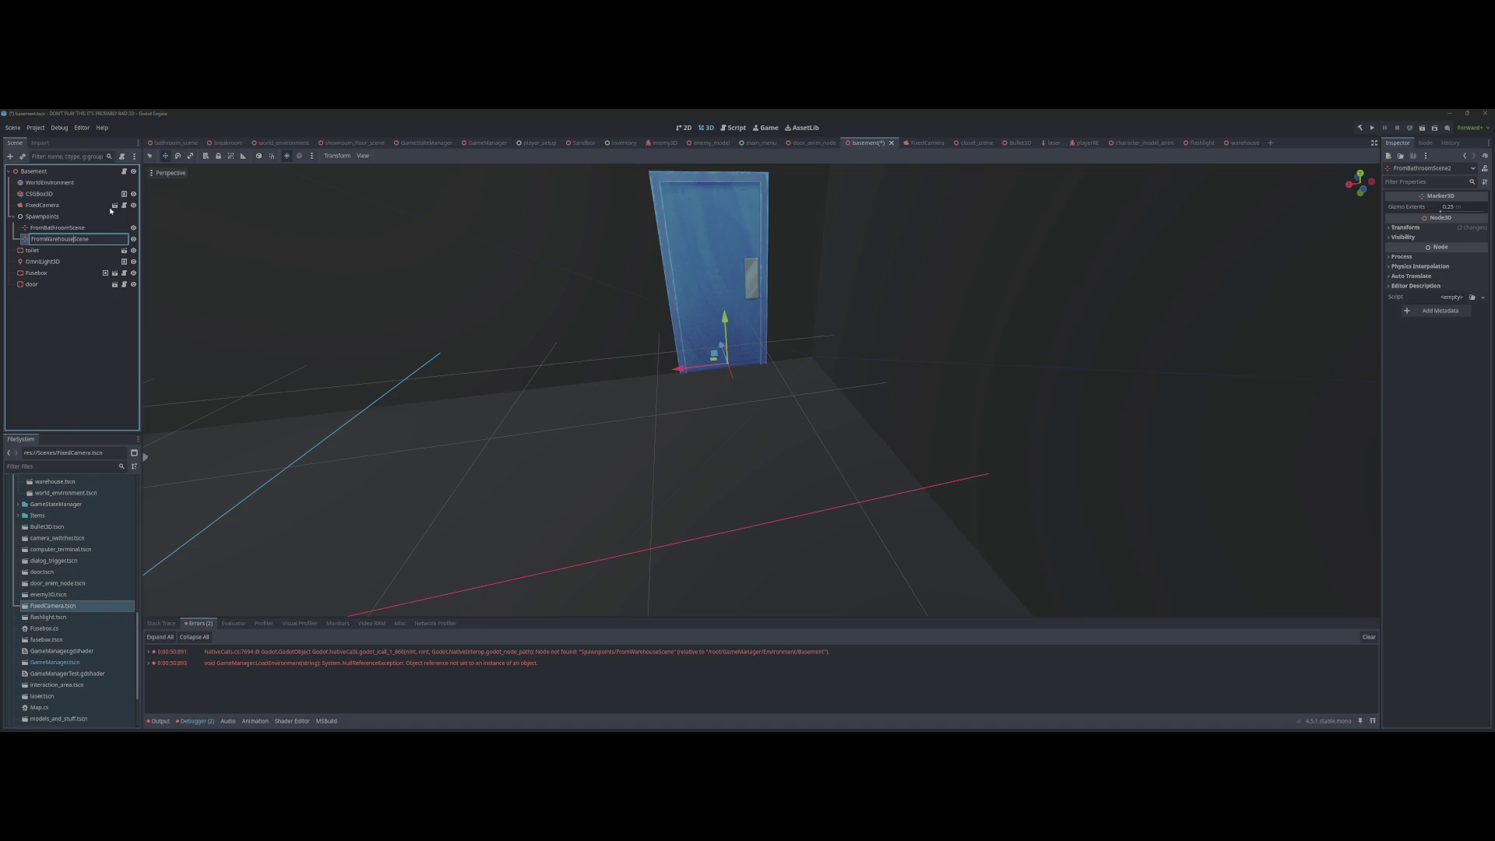
pyautogui.press('Return')
pyautogui.hotkey('ctrl', 's')
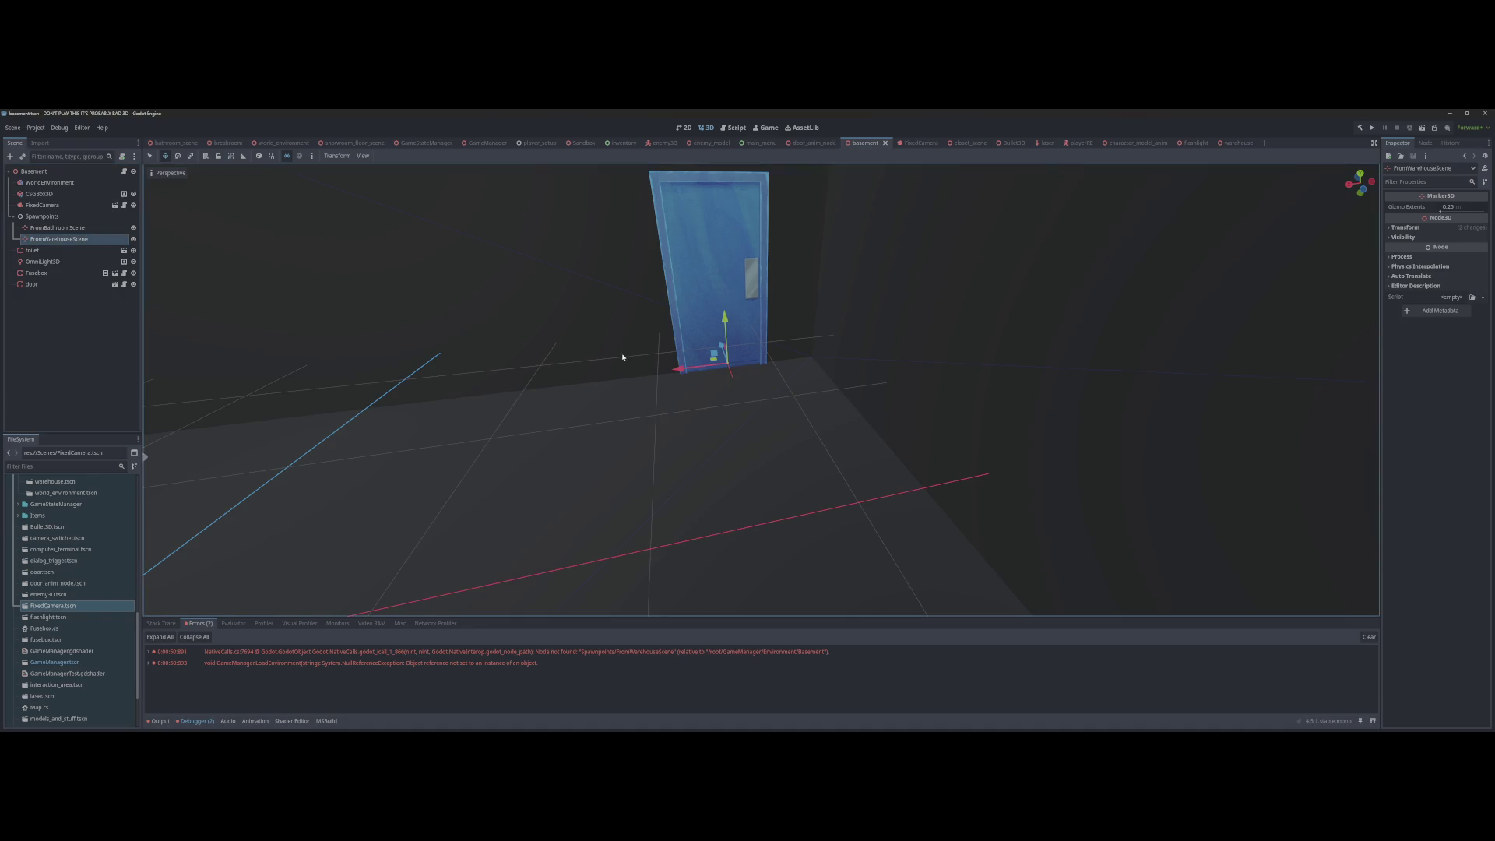
# Step: Test-run the game up to the main menu, then quit back to the editor
pyautogui.moveTo(701, 361); pyautogui.dragTo(622, 360)
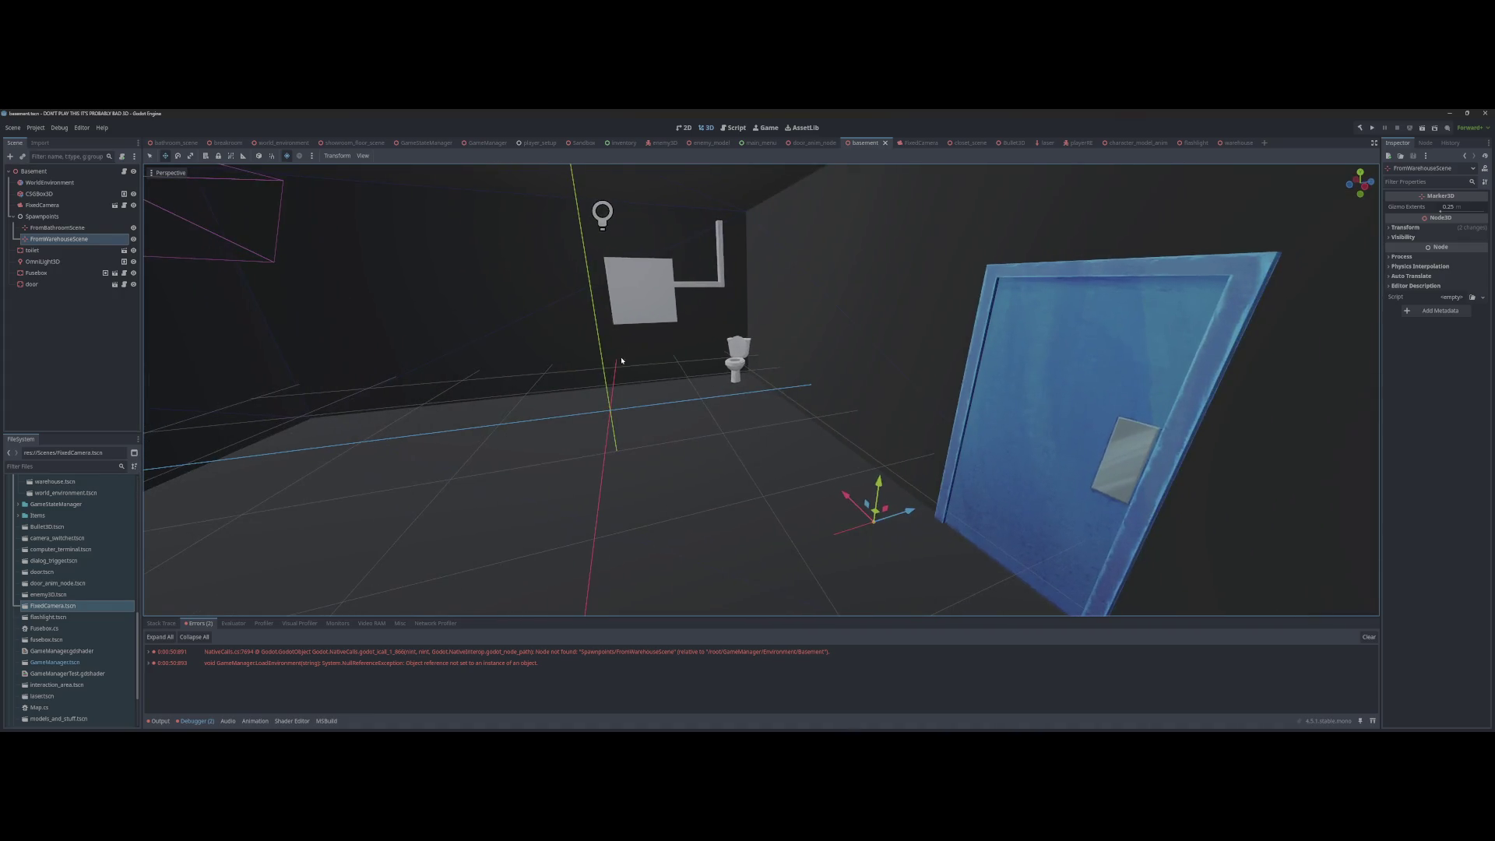
pyautogui.moveTo(701, 333); pyautogui.dragTo(699, 320)
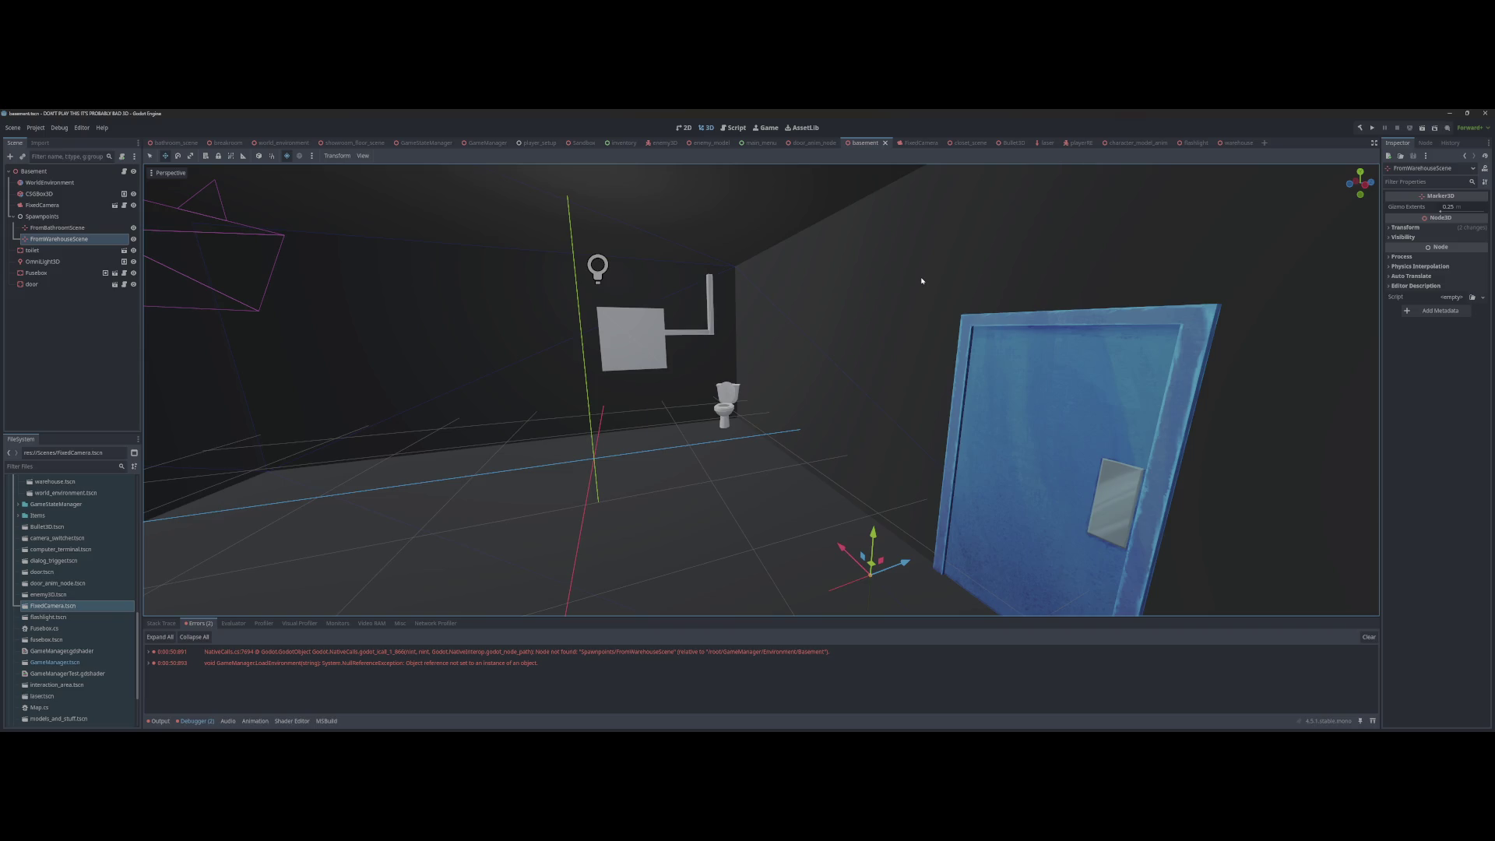
pyautogui.press('F5')
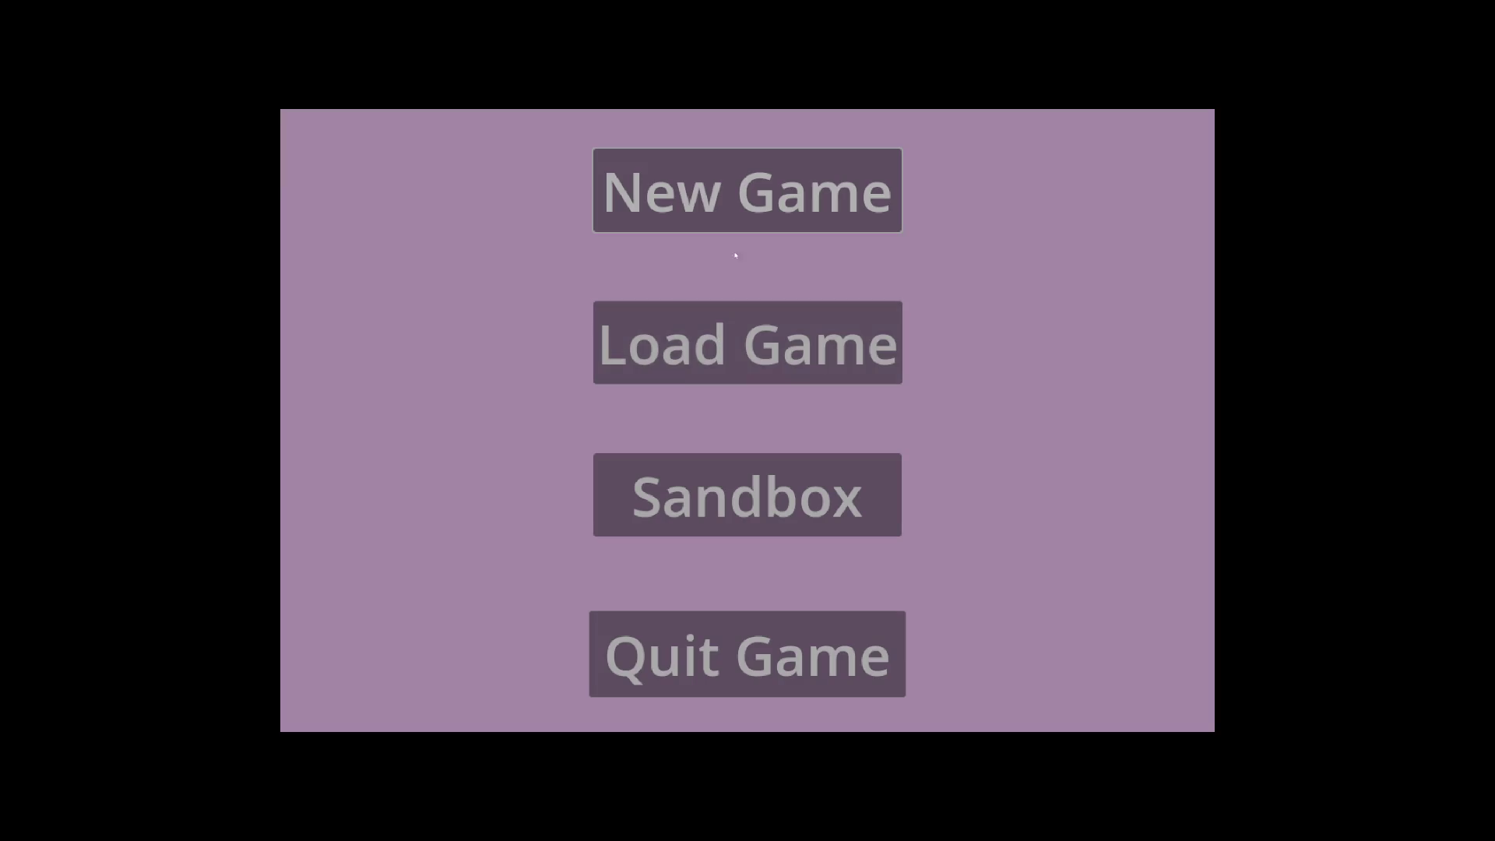
pyautogui.click(735, 676)
pyautogui.hotkey('ctrl', 's')
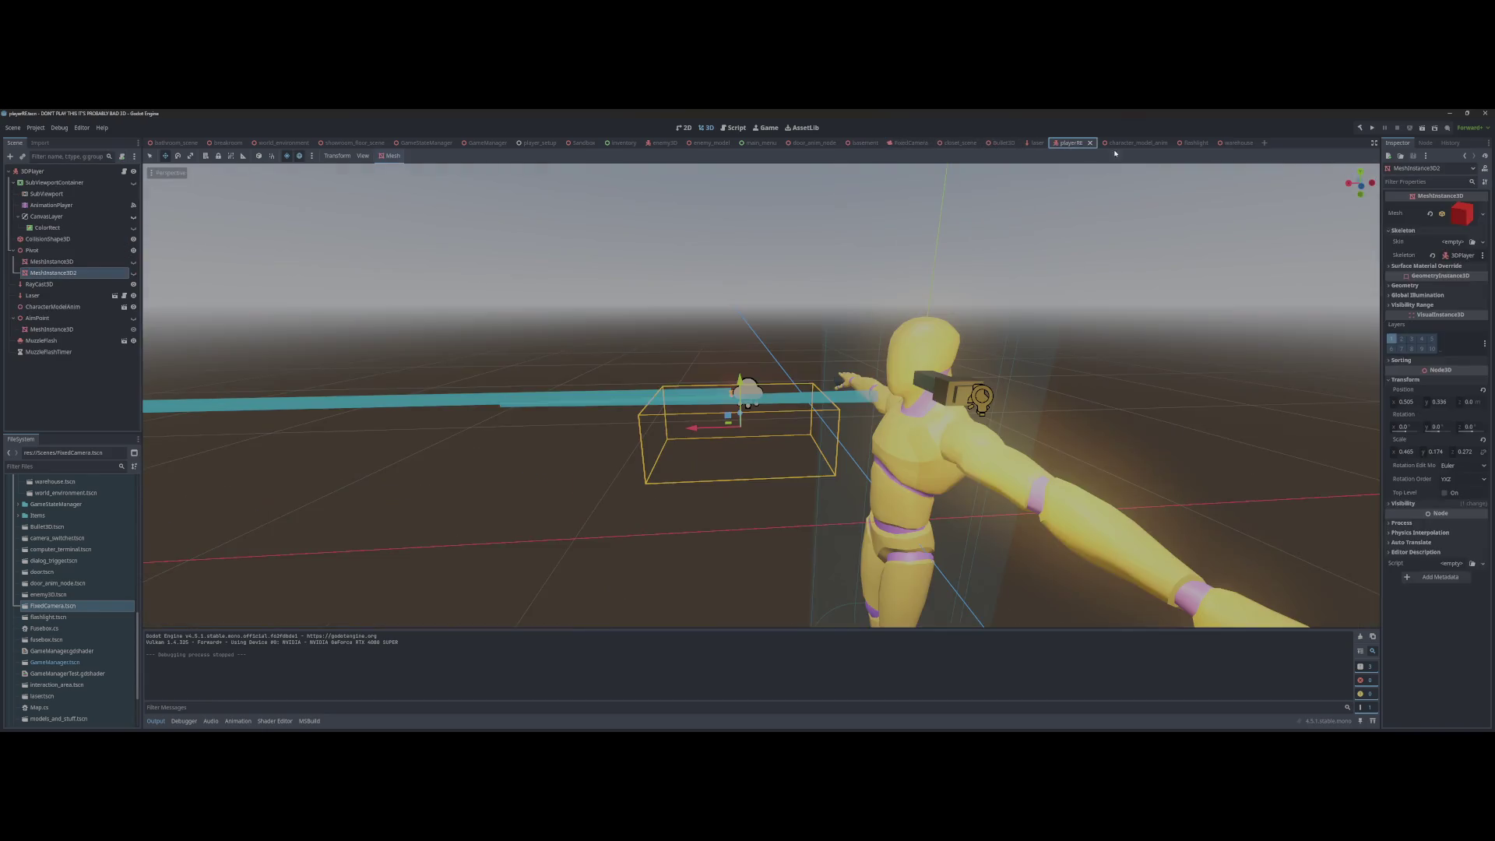
# Step: Set the playerRE 3DPlayer's Speed to 10.0 and launch a test run
pyautogui.click(1073, 143)
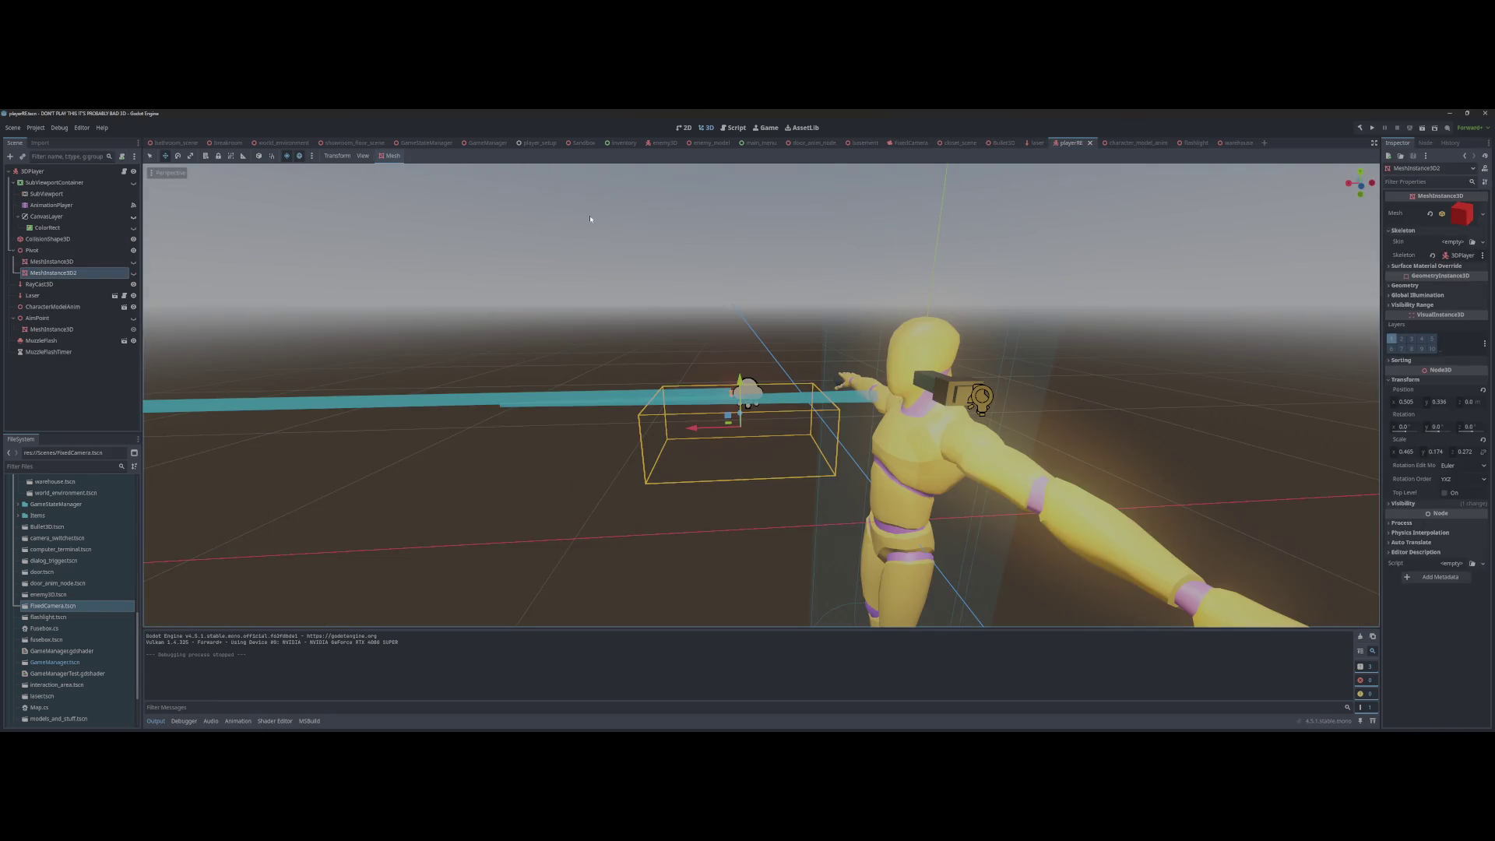
pyautogui.click(86, 171)
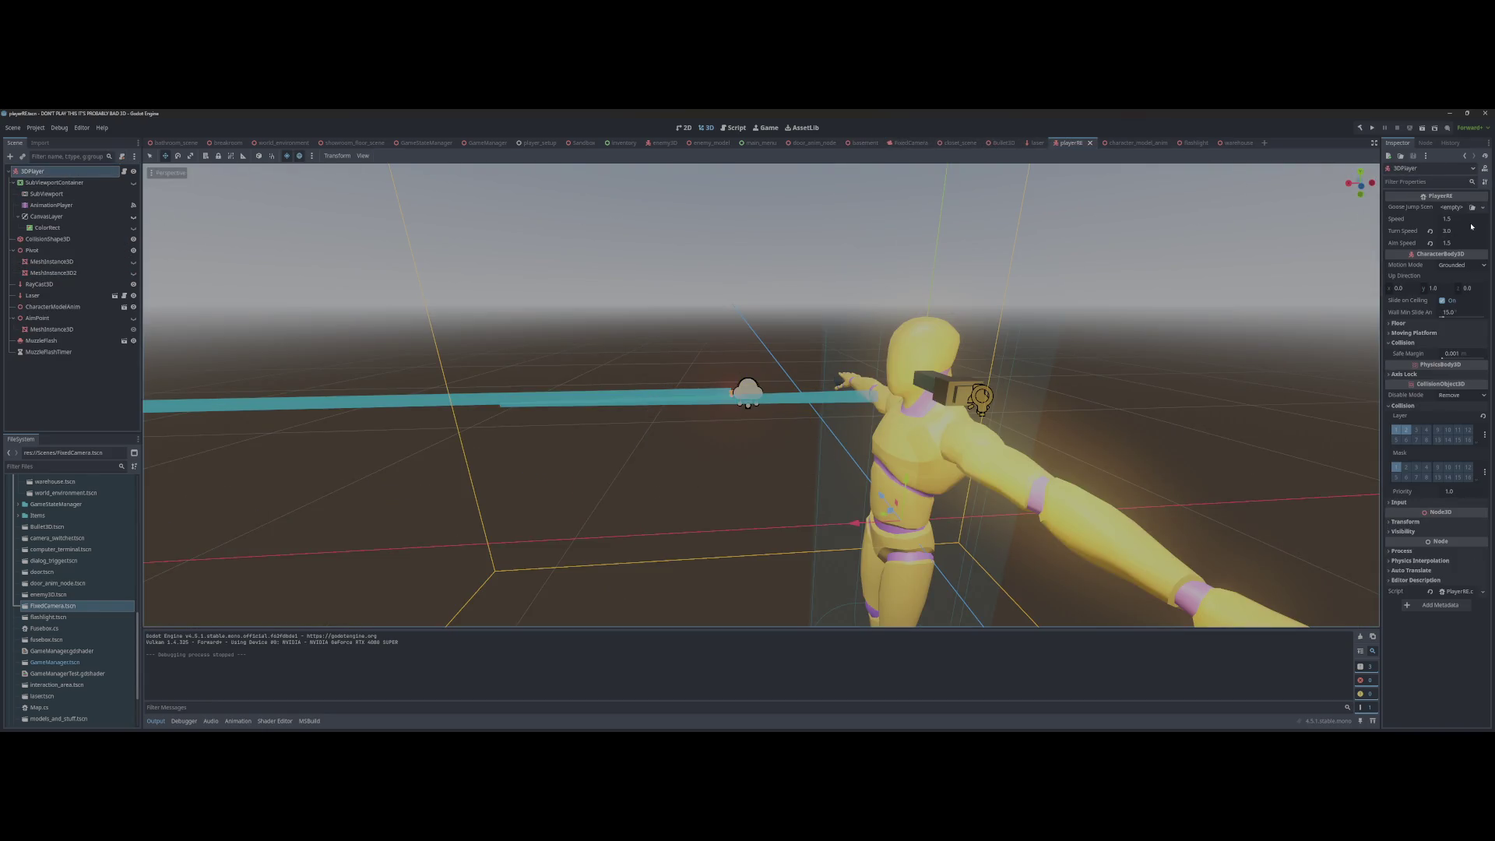
pyautogui.click(1463, 220)
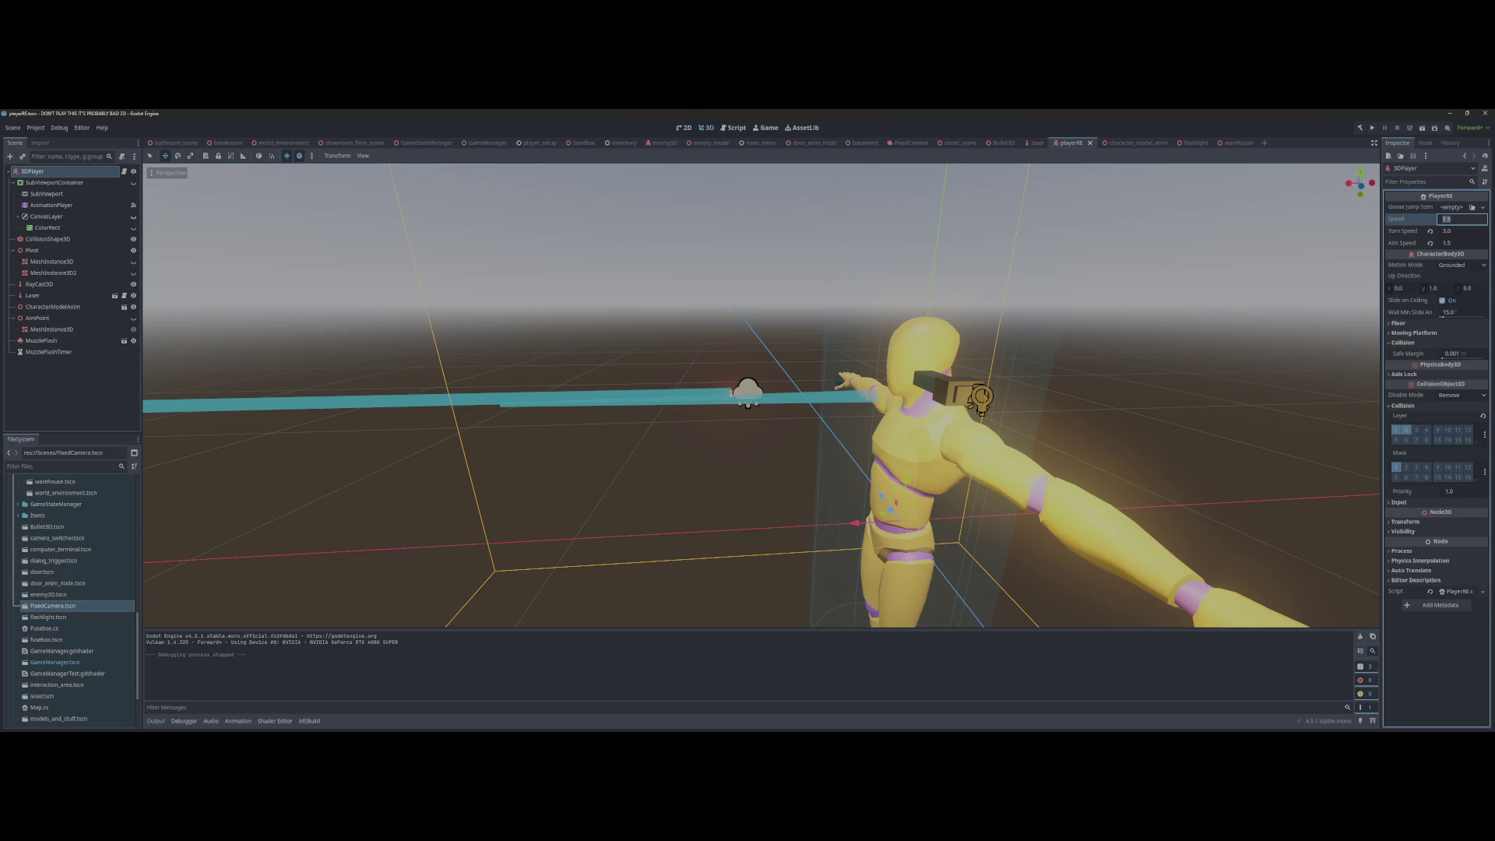
pyautogui.press('Return')
pyautogui.press('F5')
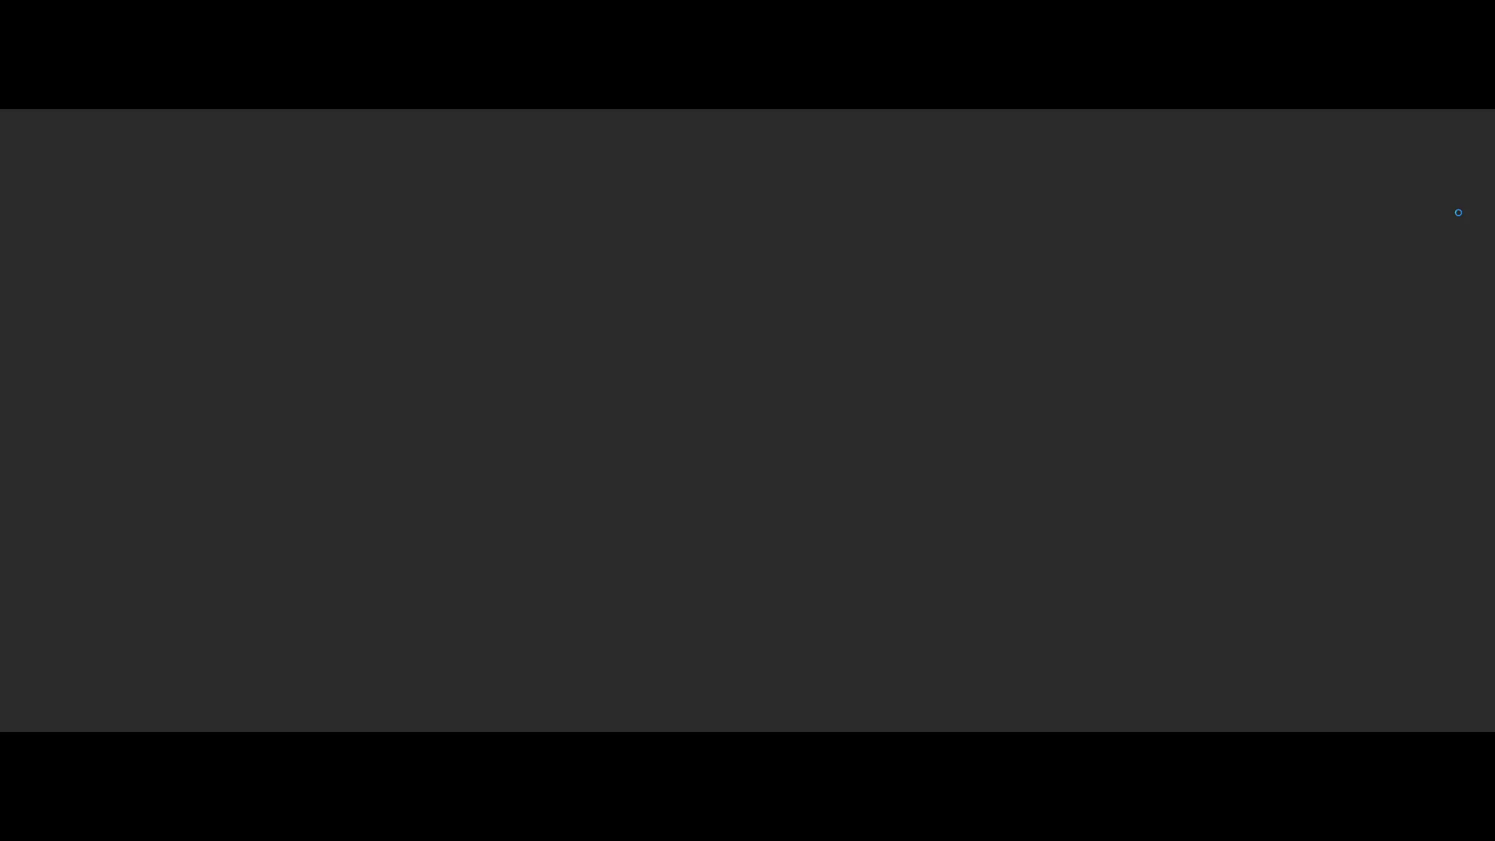
# Step: Choose Load Game from the running game's main menu
pyautogui.press('Down')
pyautogui.press('Return')
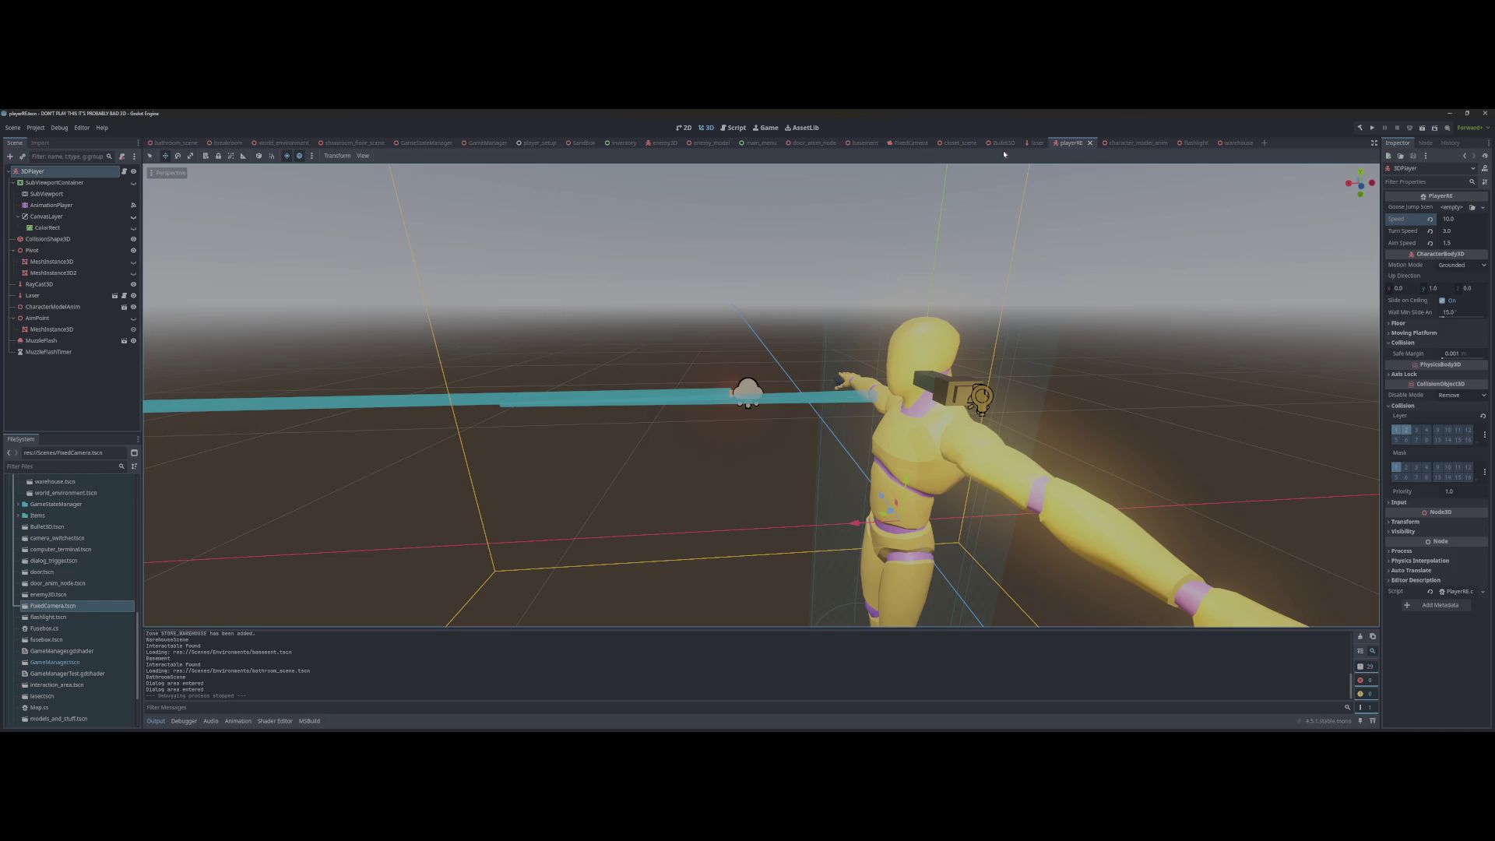
# Step: Delete the FromBasement spawn marker from the bathroom scene
pyautogui.click(175, 142)
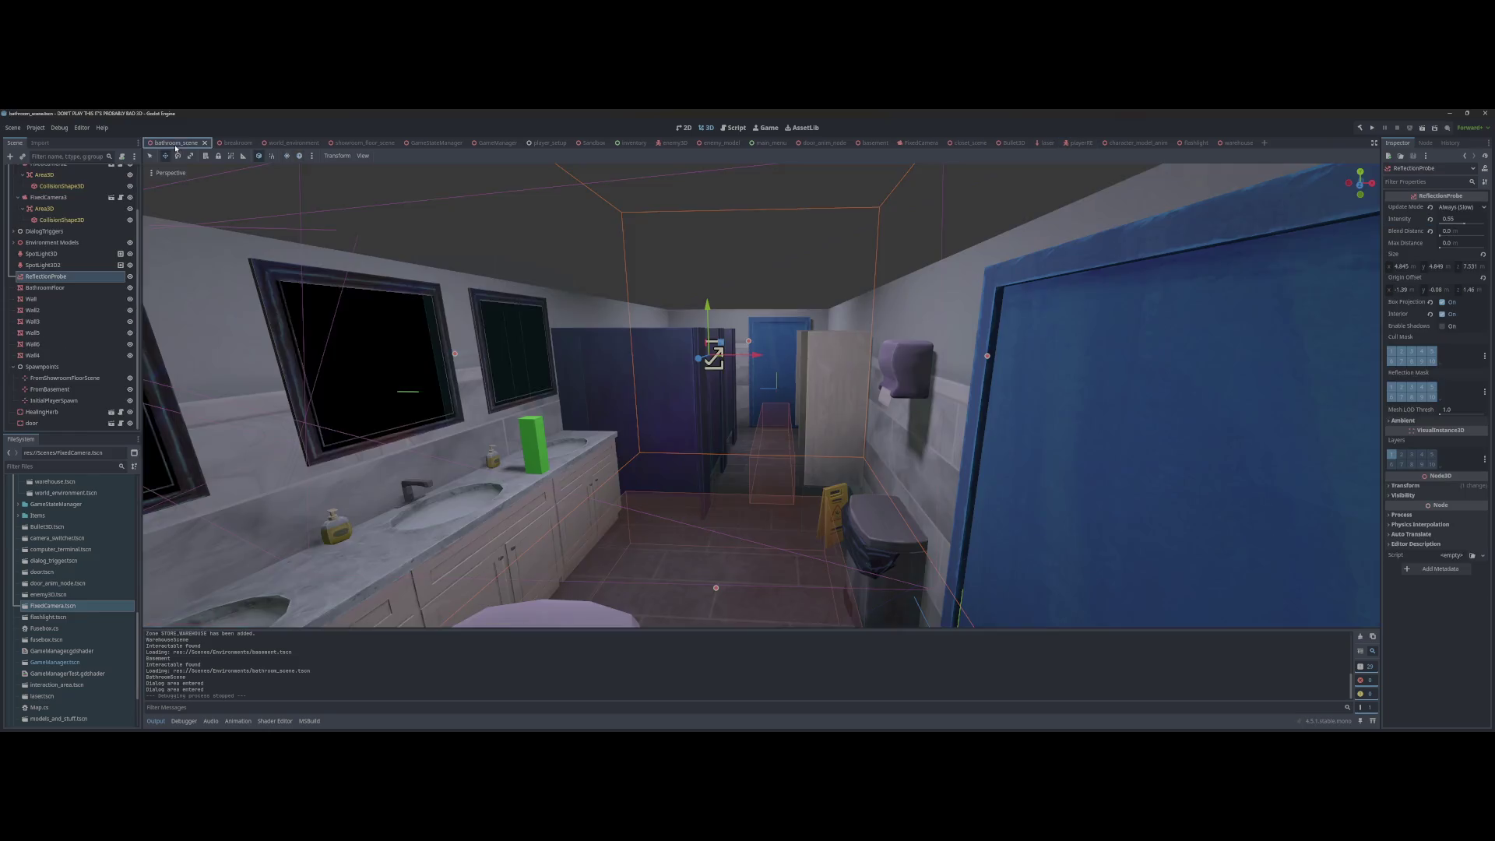
pyautogui.scroll(5, 824, 535)
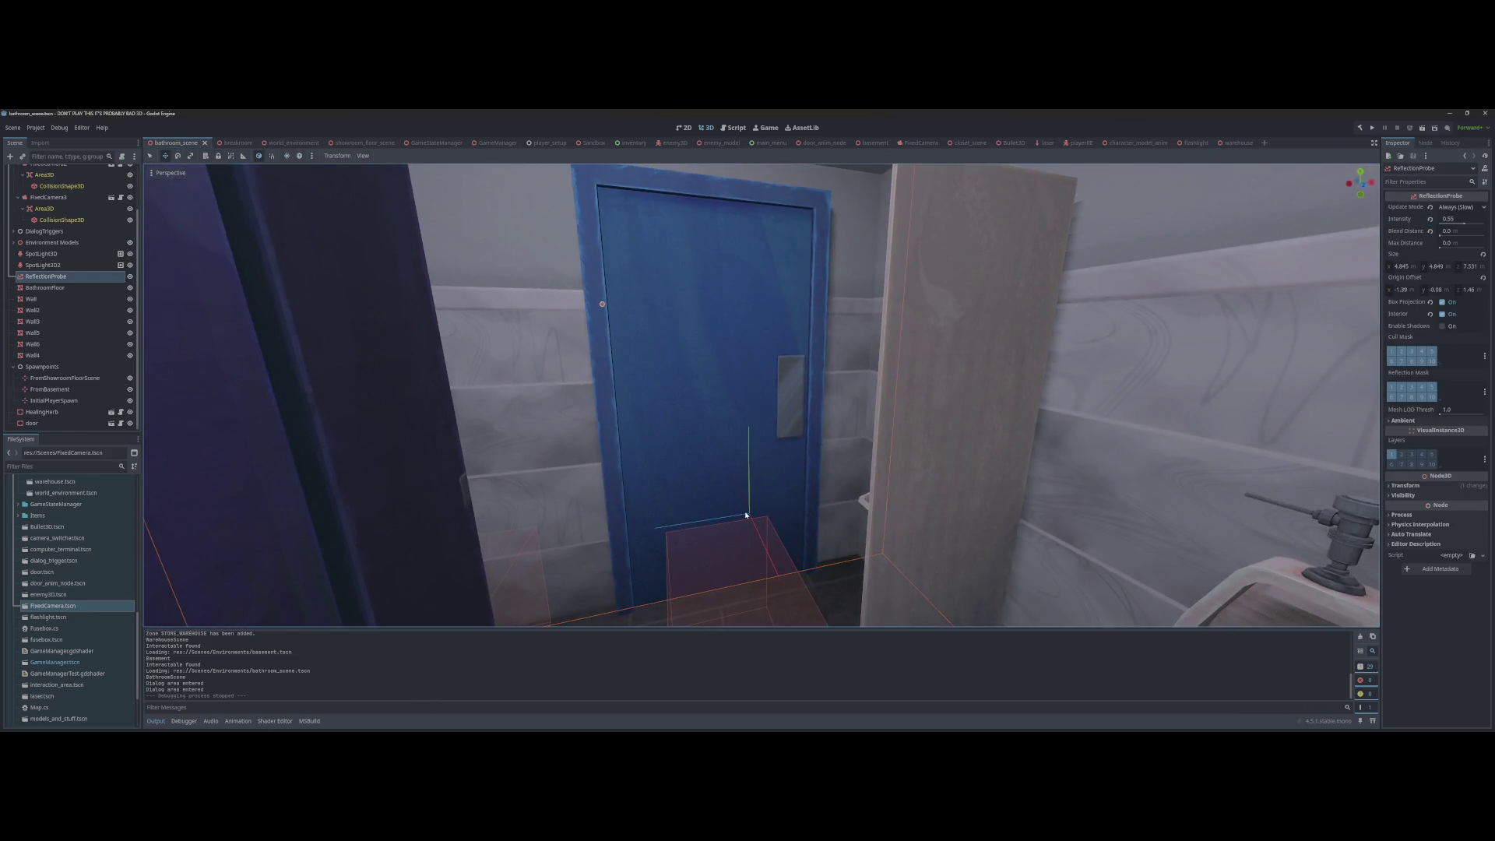
pyautogui.click(746, 516)
pyautogui.press('f')
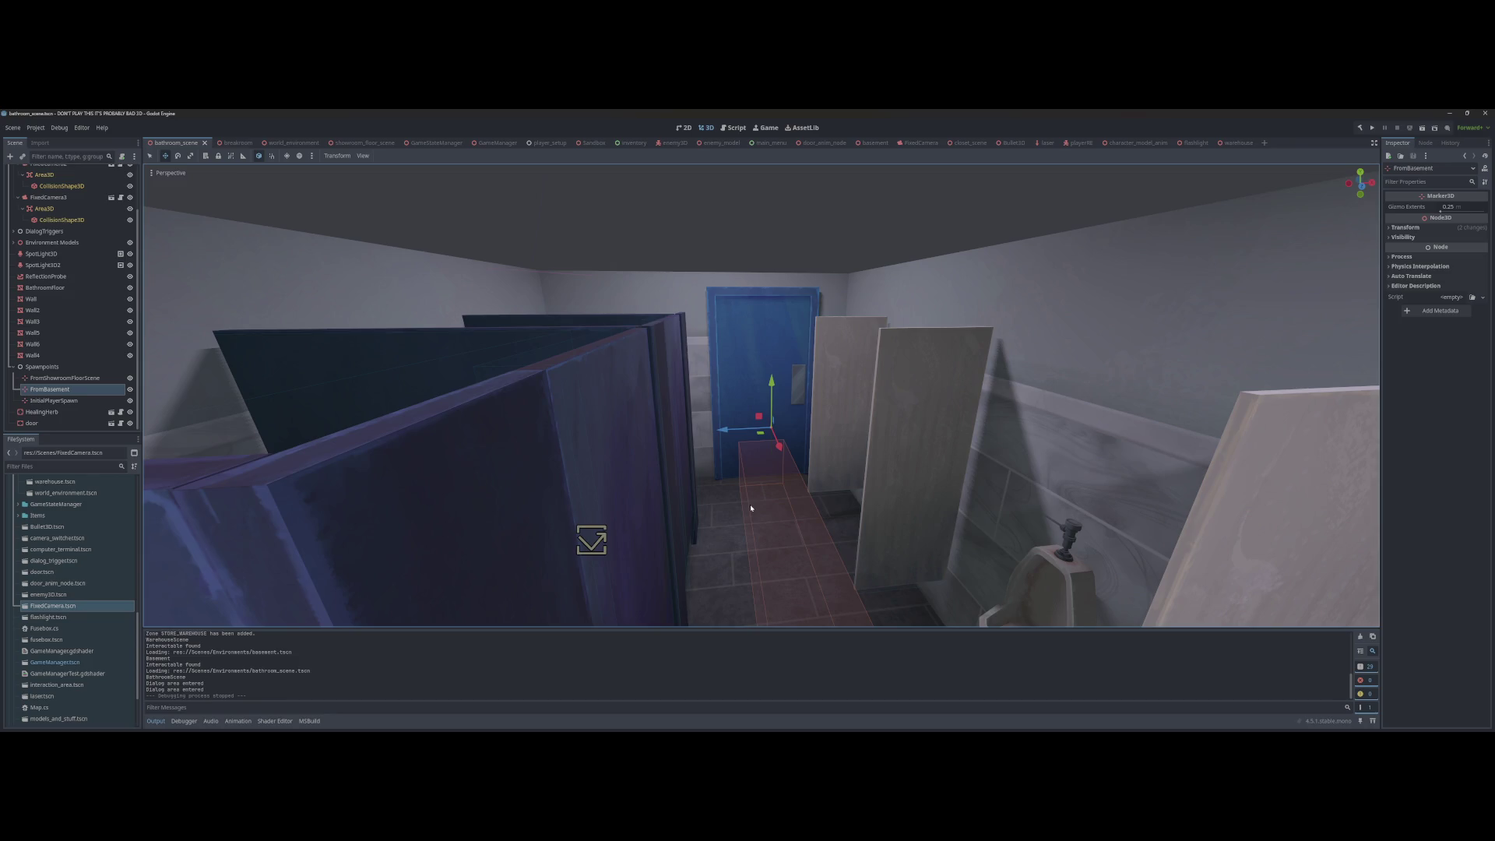
pyautogui.press('Delete')
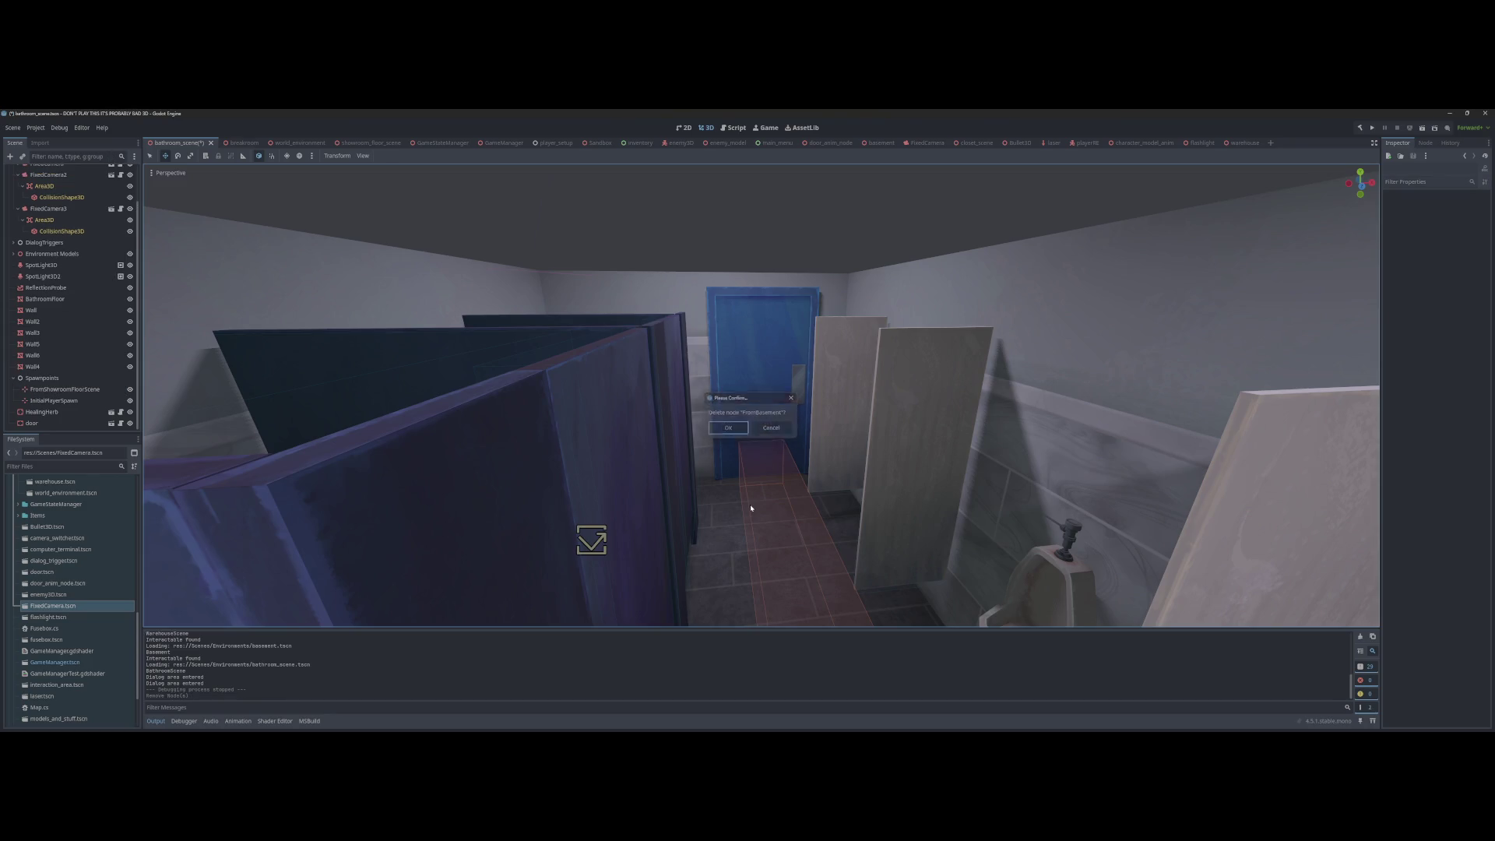
pyautogui.press('Return')
# Step: Delete the bathroom's door node and save the bathroom scene
pyautogui.click(743, 367)
pyautogui.press('Delete')
pyautogui.press('Return')
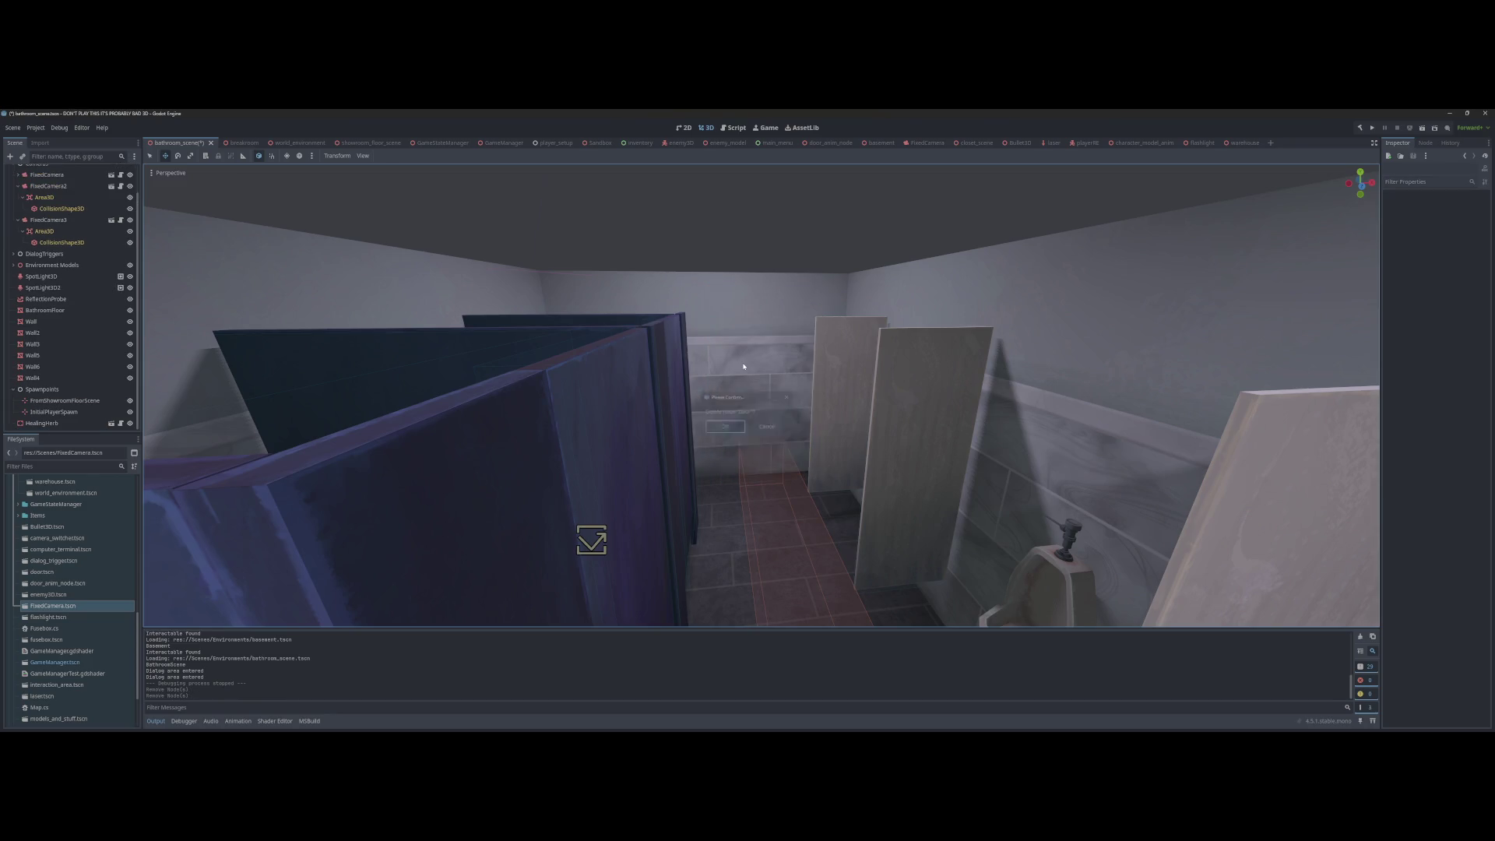
pyautogui.hotkey('ctrl', 's')
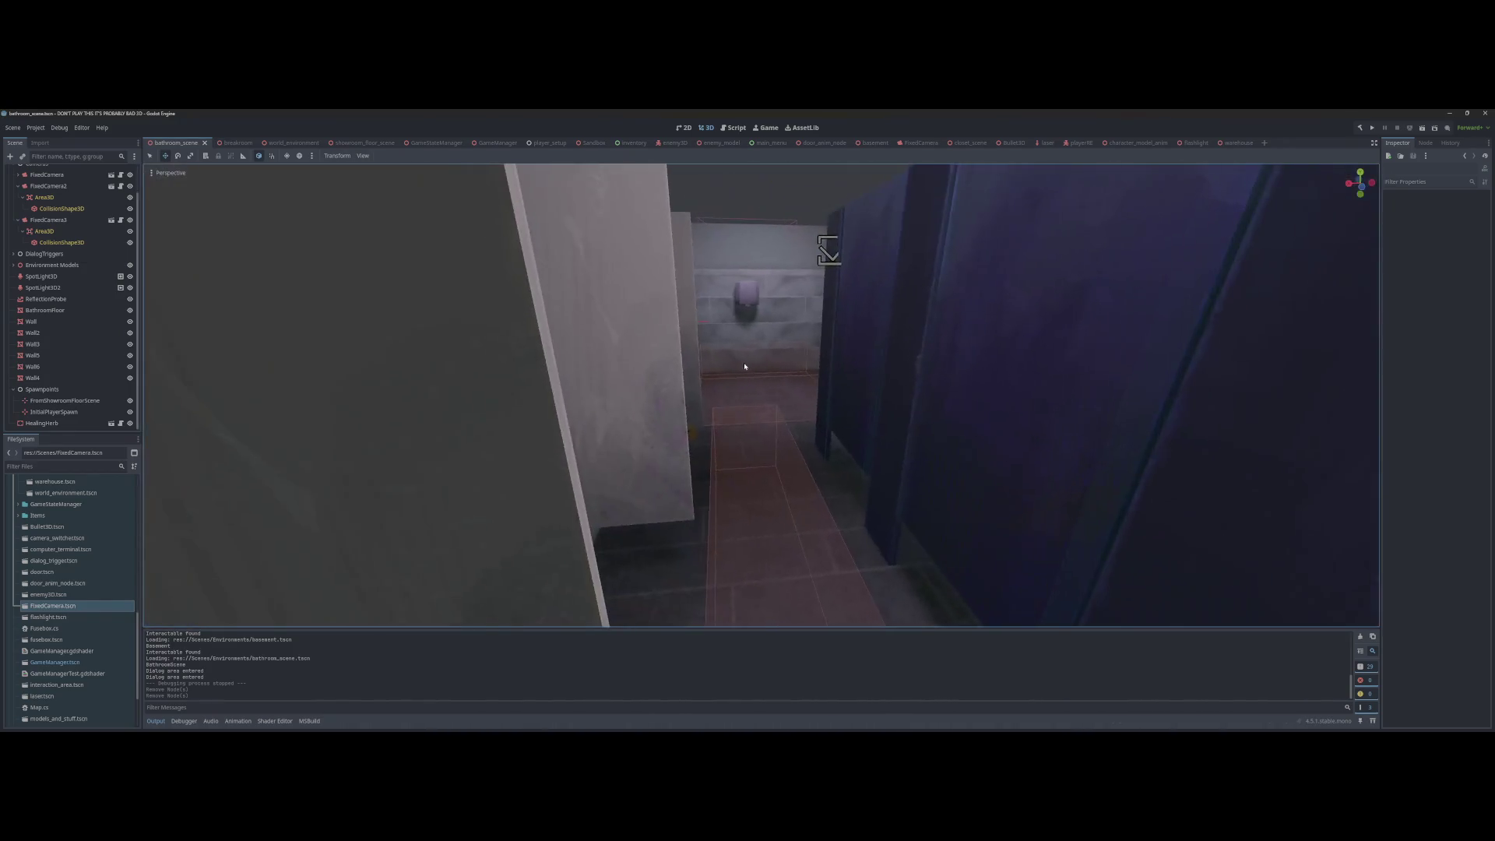
pyautogui.hotkey('ctrl', 's')
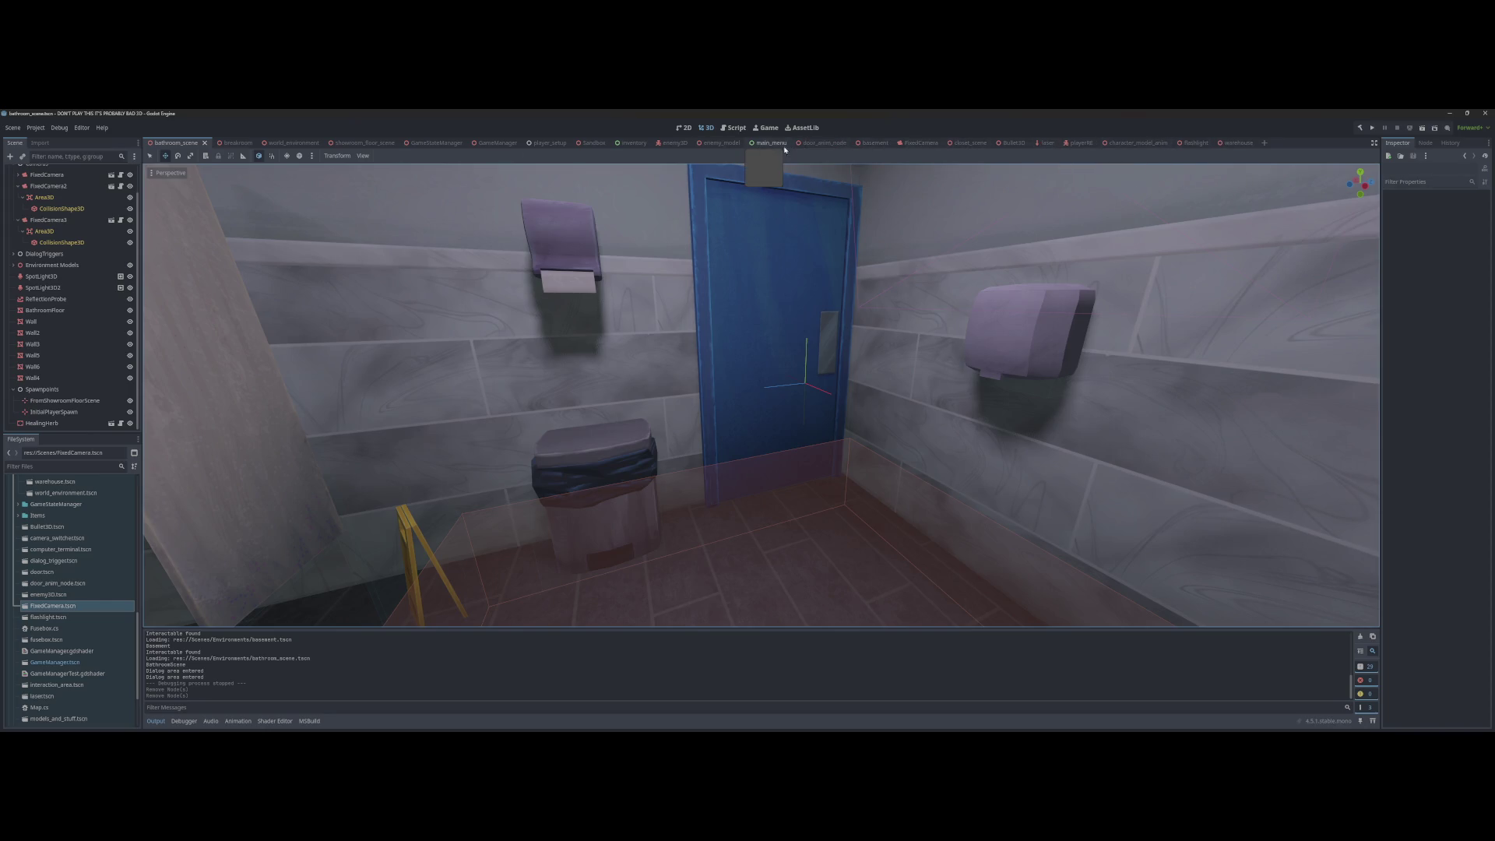
pyautogui.click(871, 143)
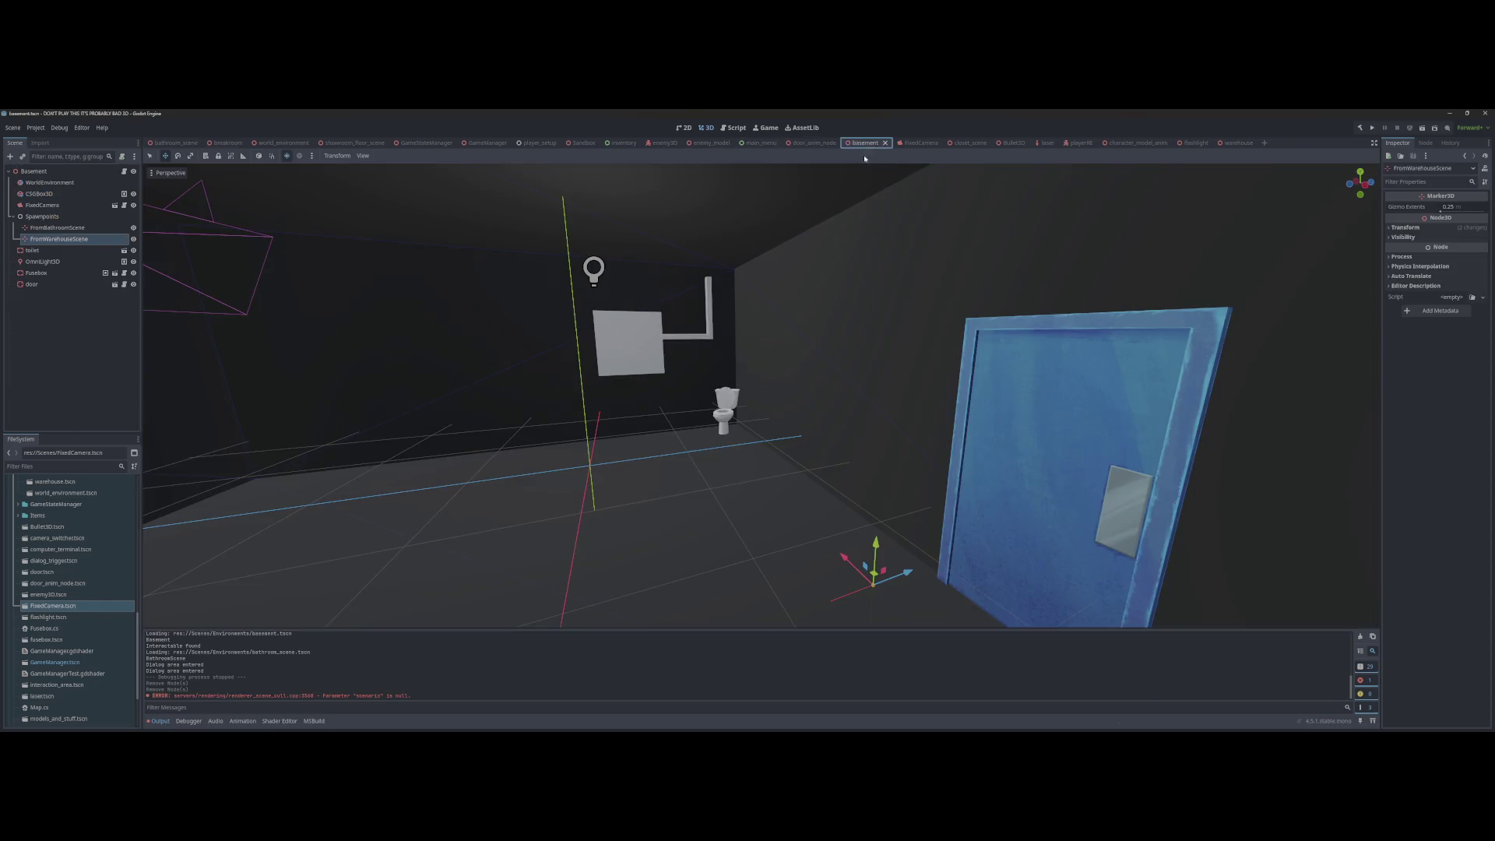
# Step: Point the basement door's Environment at the warehouse .tscn and save
pyautogui.press('f')
pyautogui.click(799, 247)
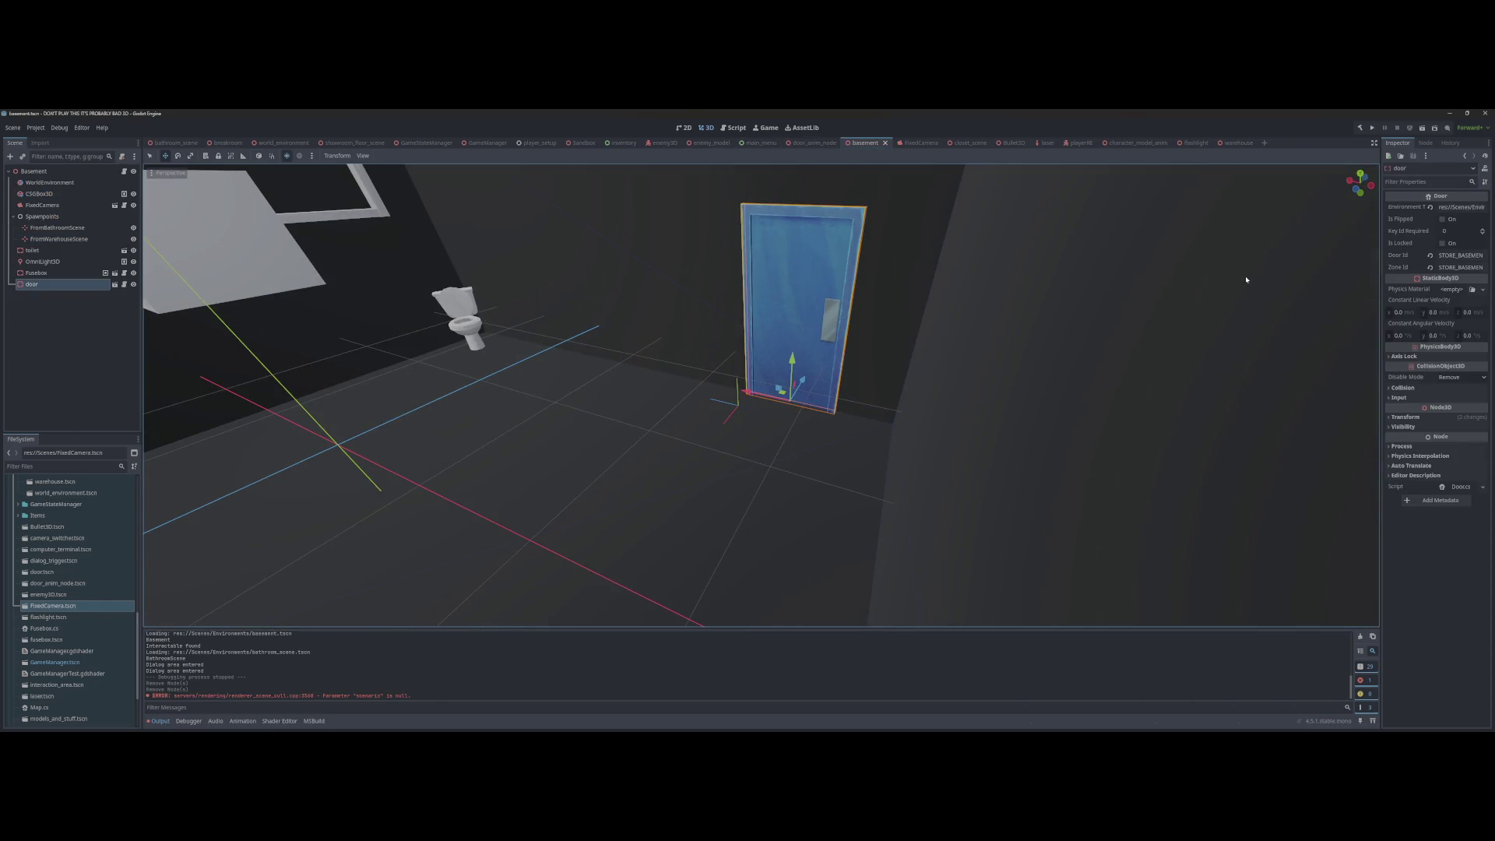
pyautogui.press('f')
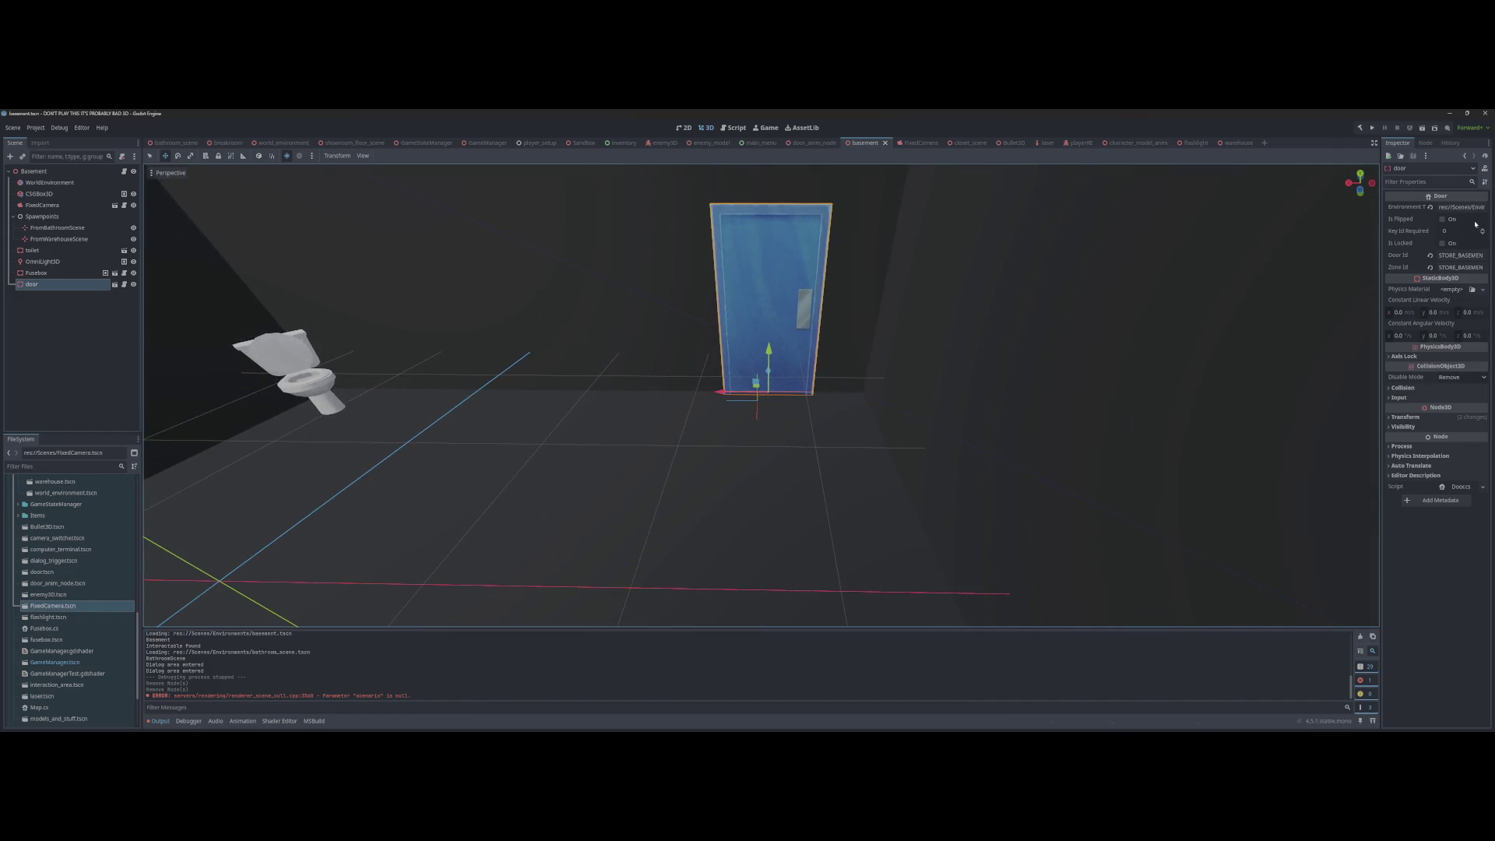
pyautogui.click(1464, 268)
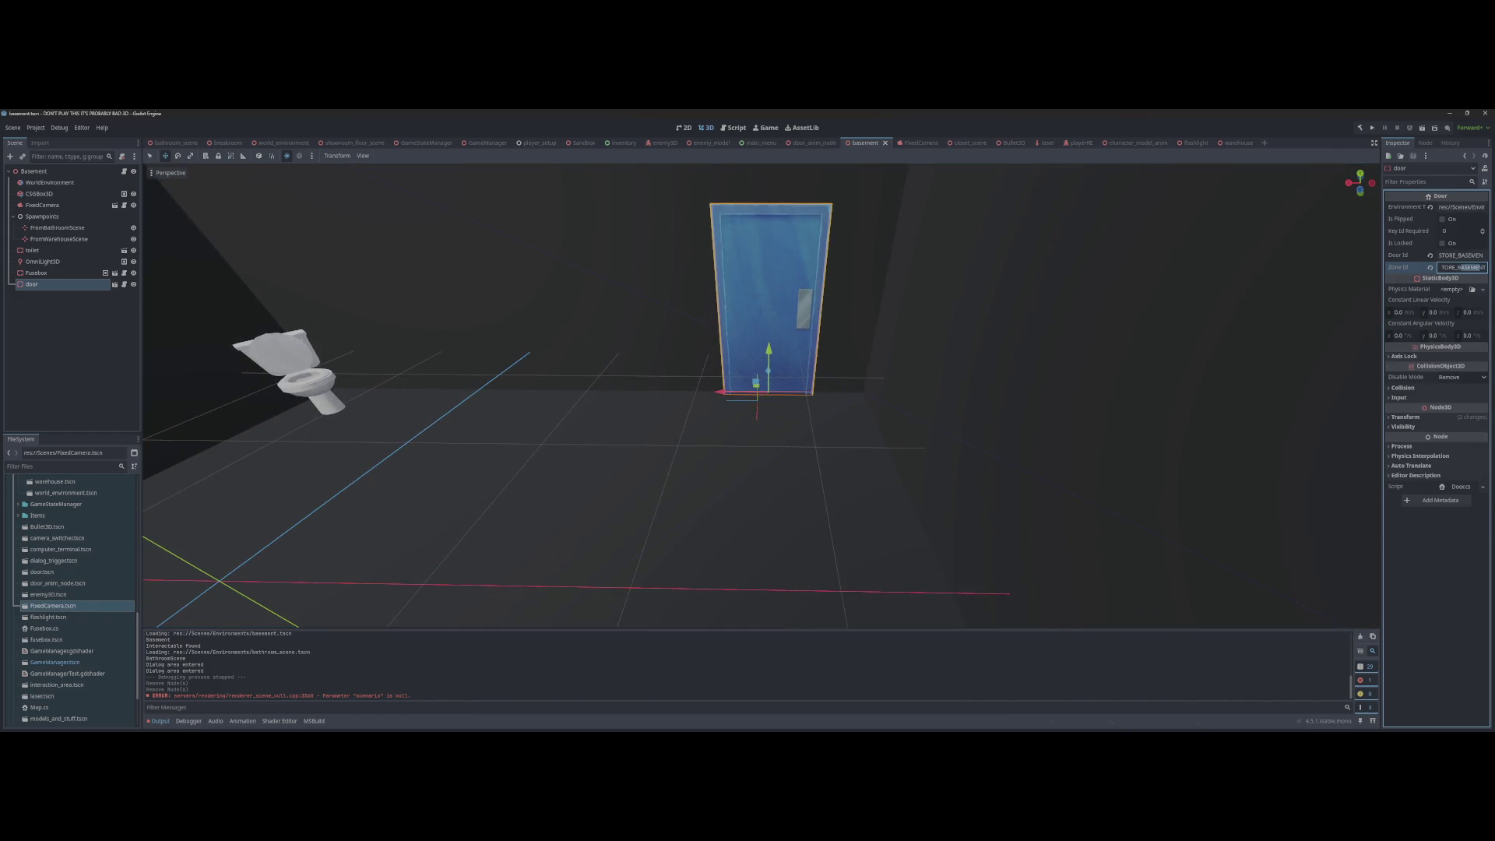
pyautogui.click(1462, 256)
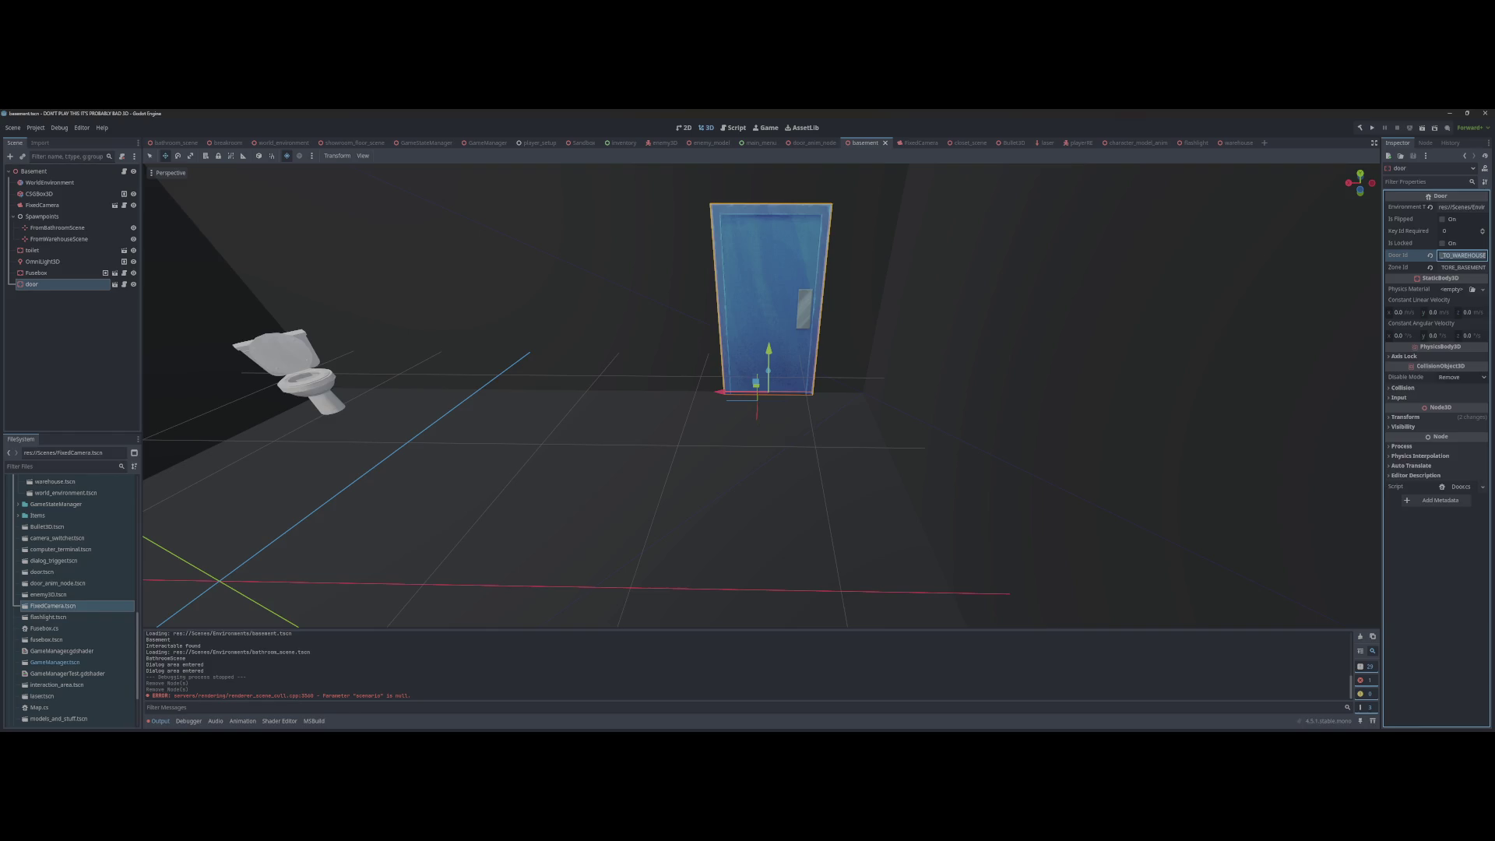
pyautogui.click(1450, 207)
pyautogui.press('Return')
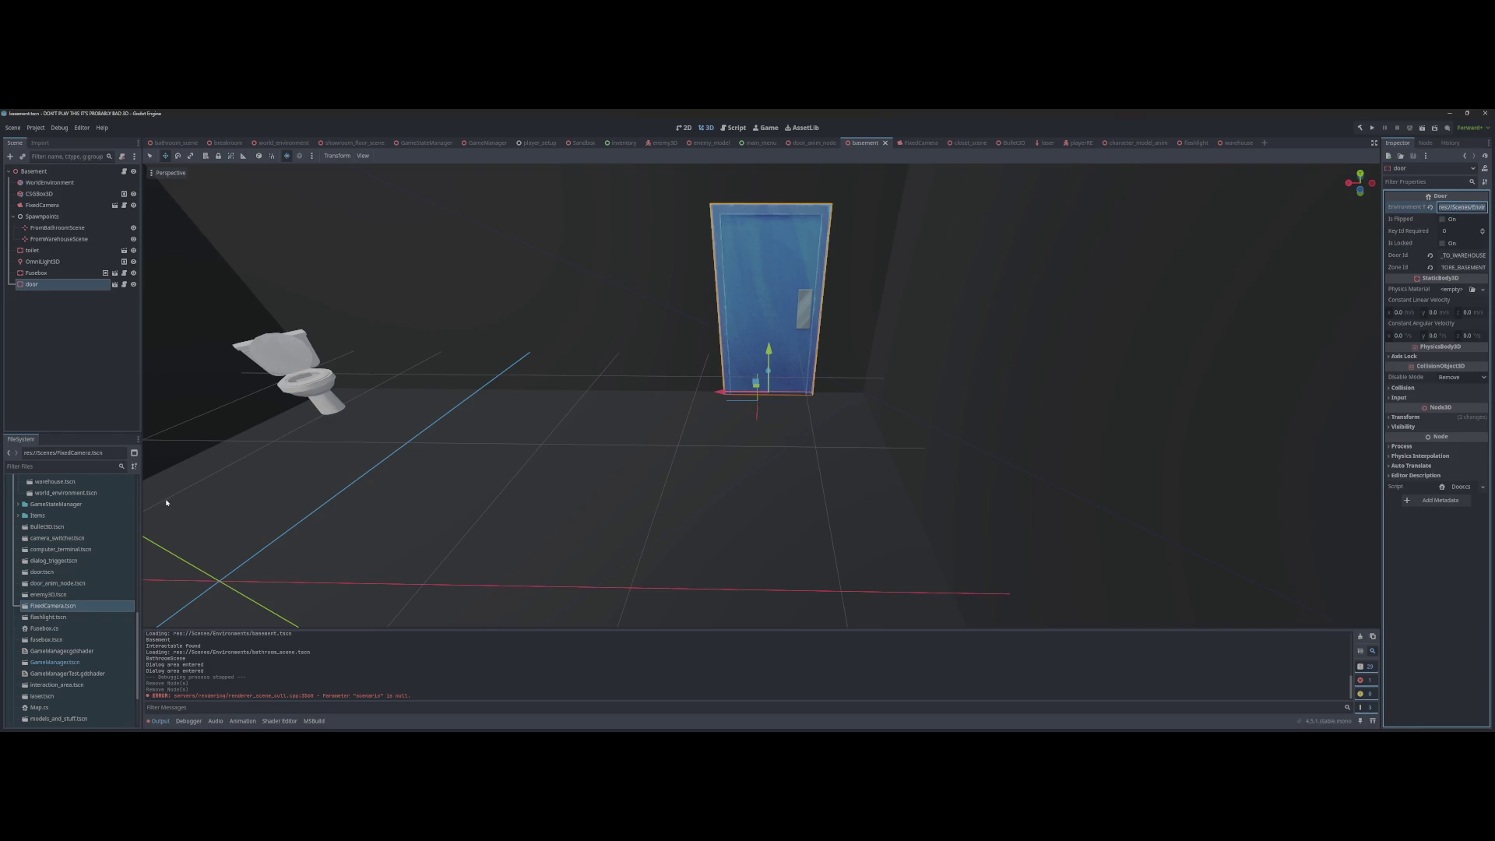
pyautogui.hotkey('ctrl', 's')
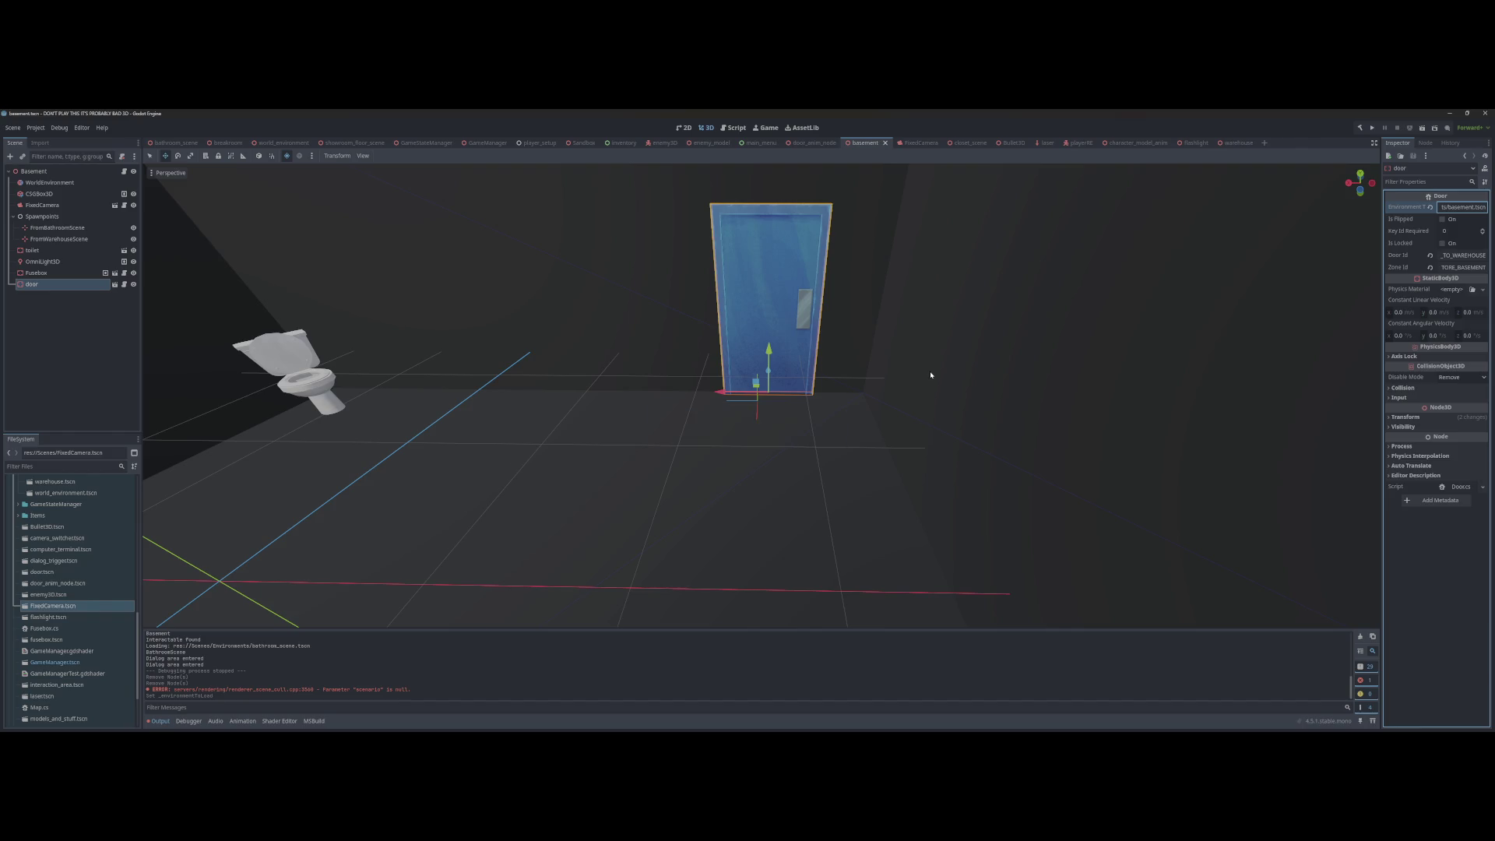
pyautogui.press('Return')
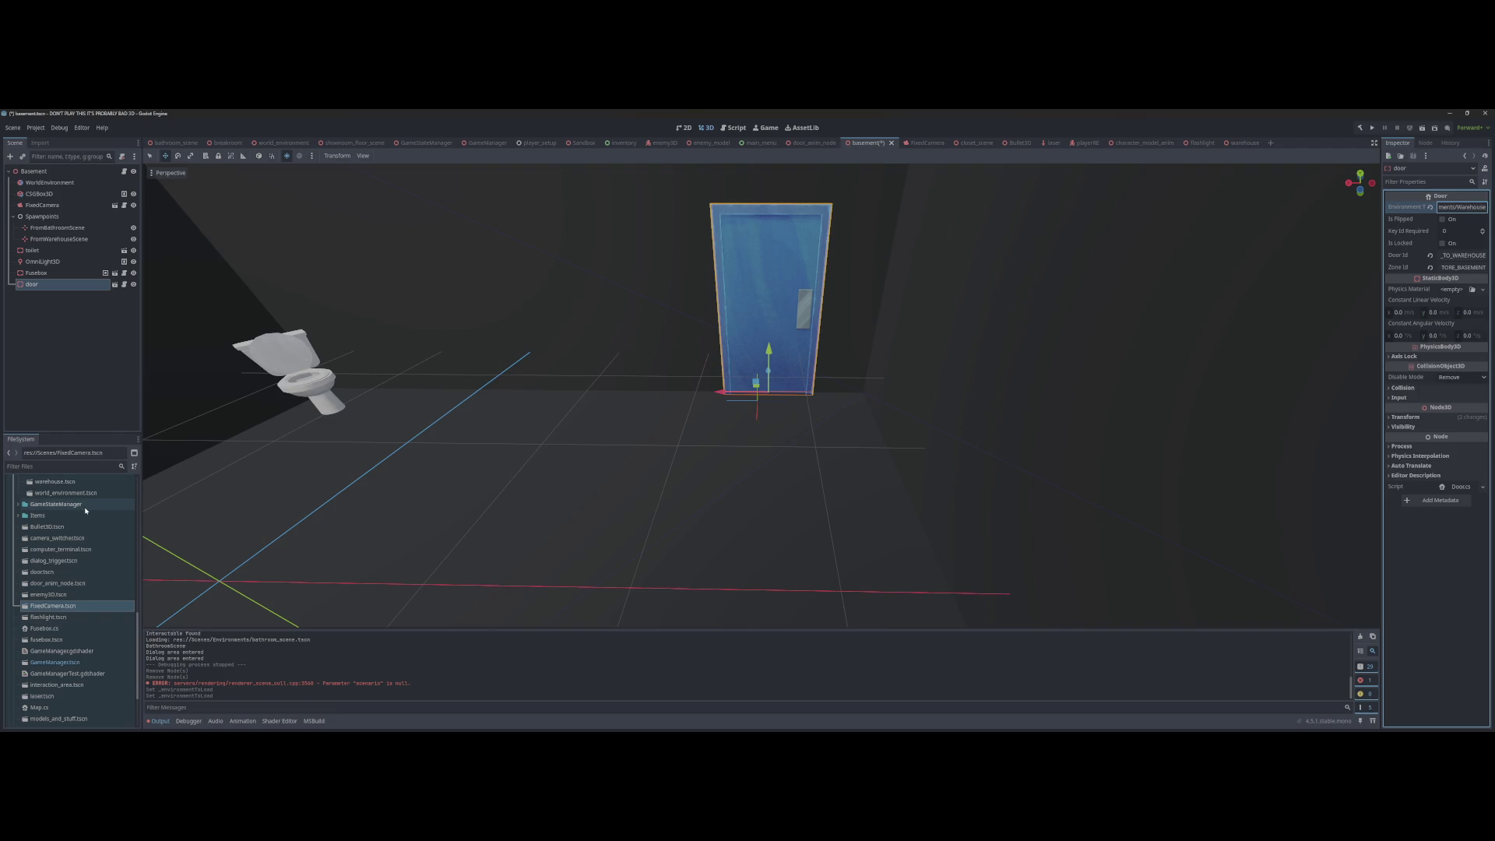
# Step: Correct the path to lowercase 'warehouse' and save the basement scene
pyautogui.scroll(2, 78, 514)
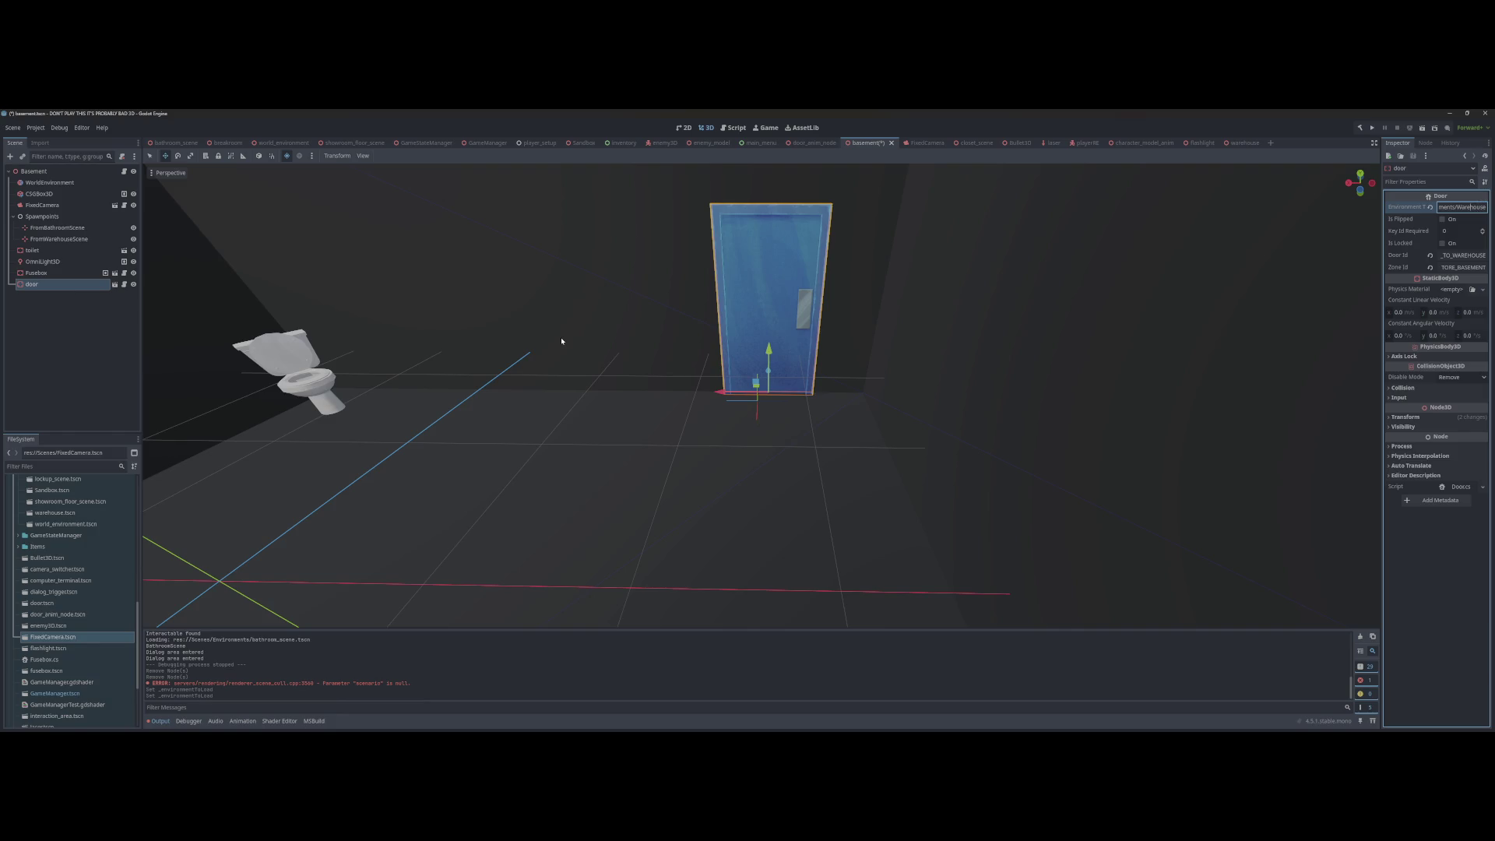
pyautogui.press('BackSpace')
pyautogui.write('w')
pyautogui.press('Return')
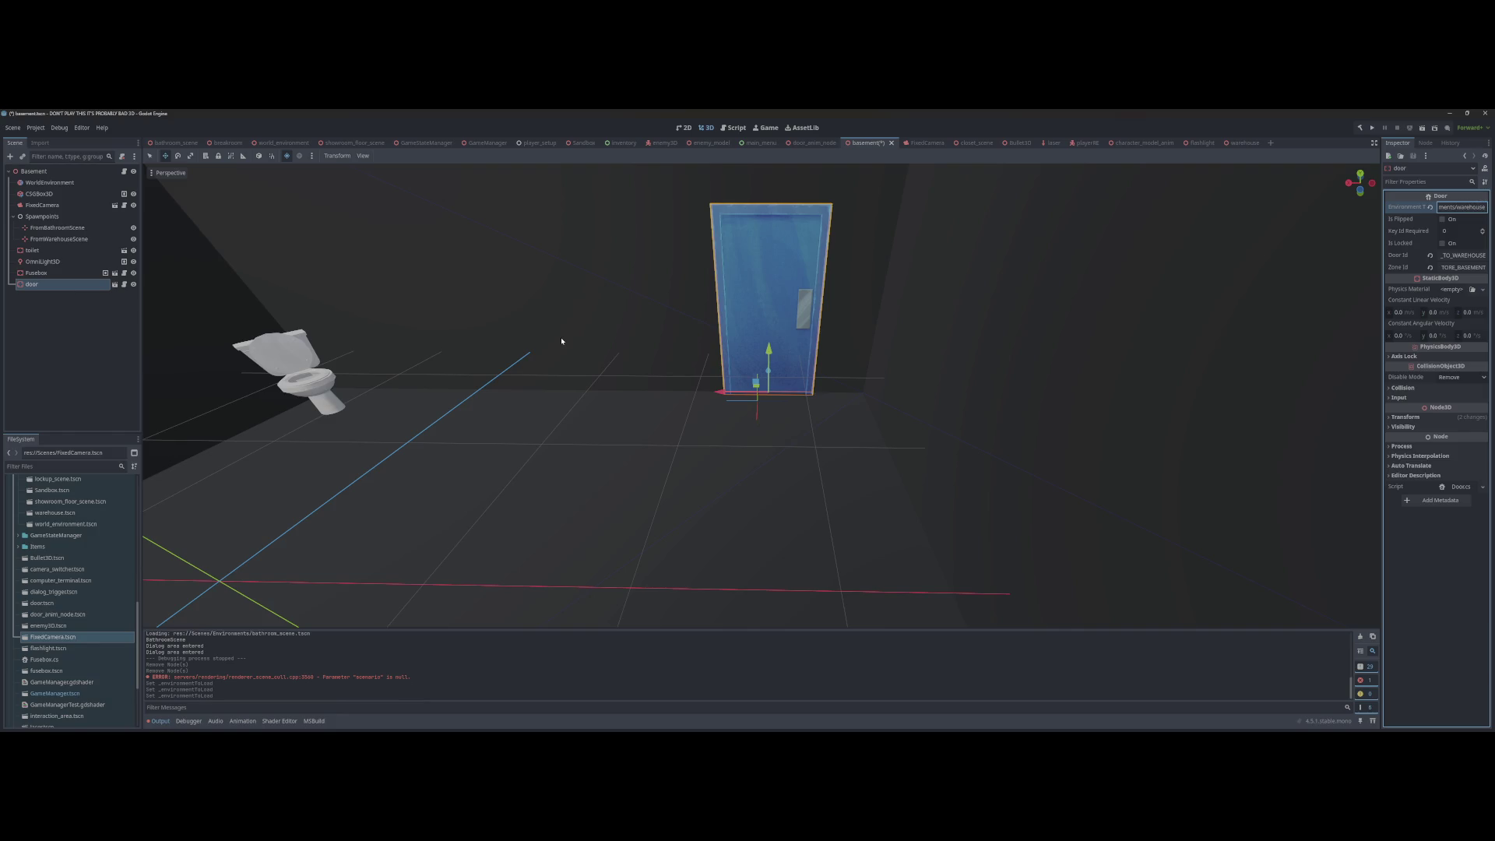
pyautogui.hotkey('ctrl', 's')
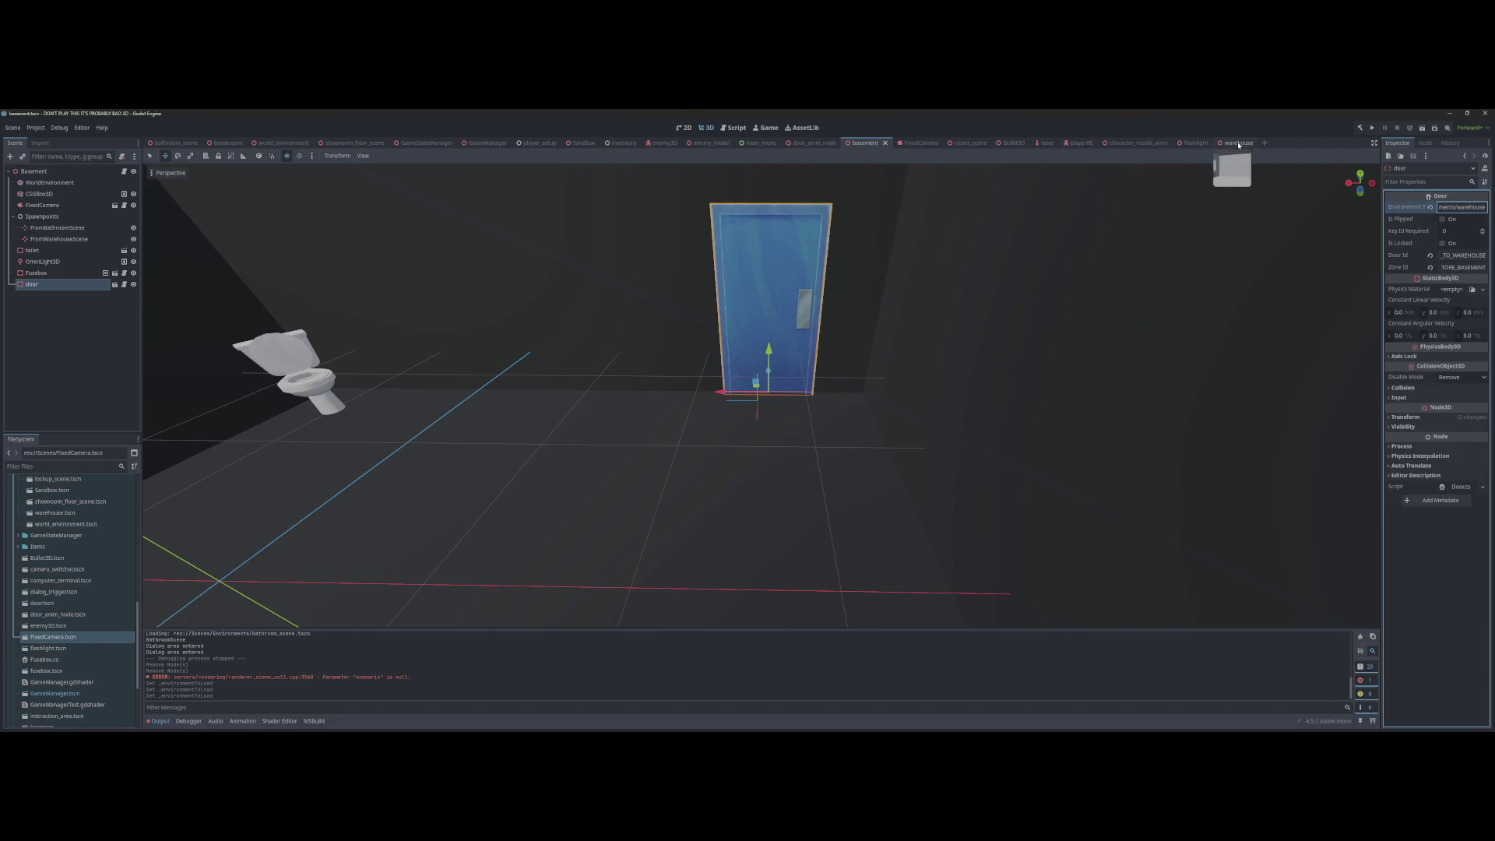
# Step: In the warehouse scene, duplicate the FromShowroomFloorScene spawn marker under Spawnpoints
pyautogui.click(1240, 144)
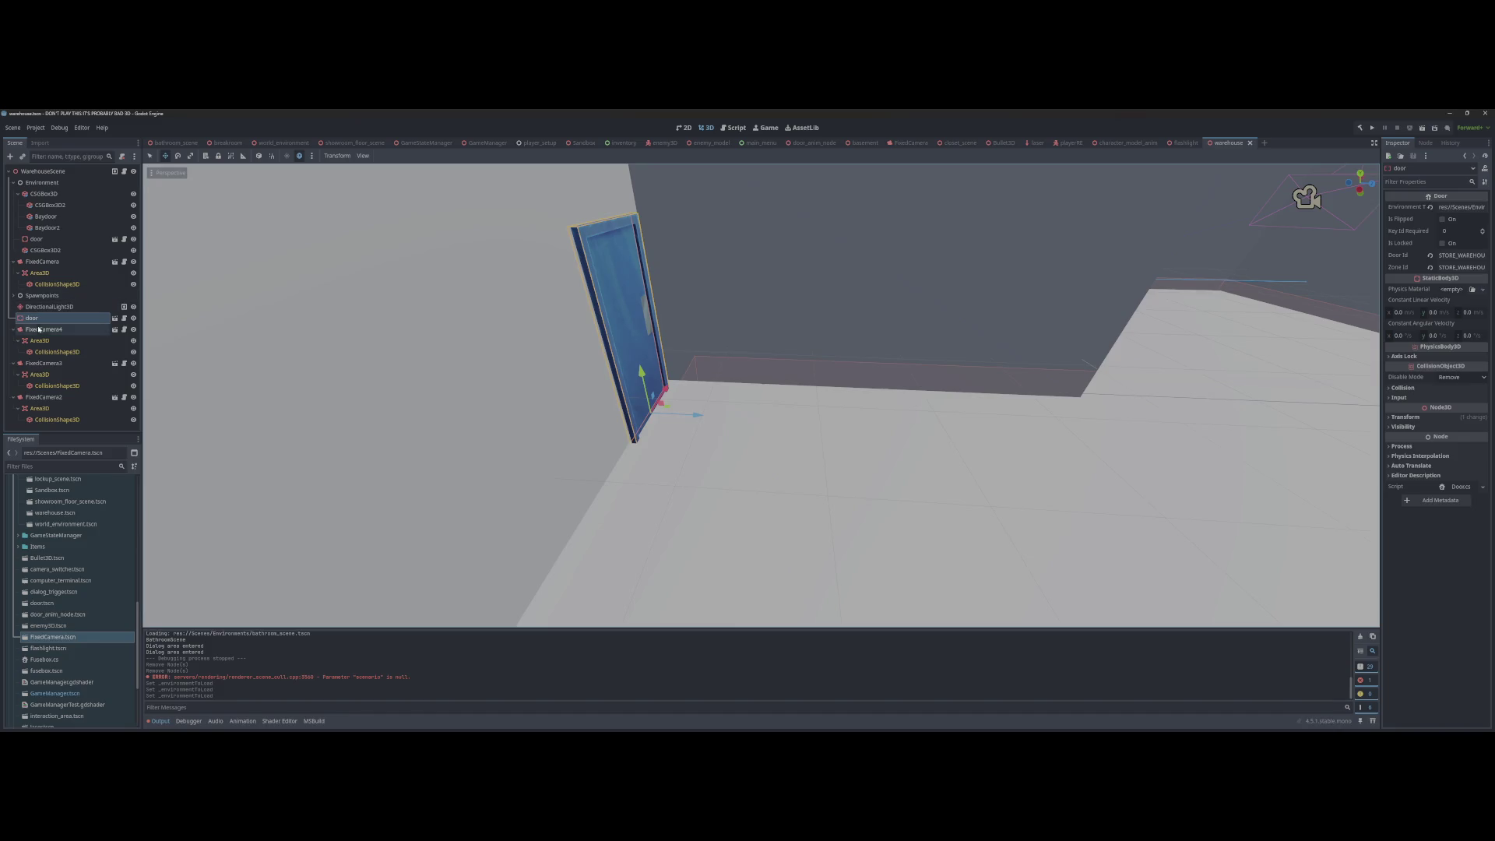
pyautogui.click(47, 171)
pyautogui.hotkey('ctrl', 'a')
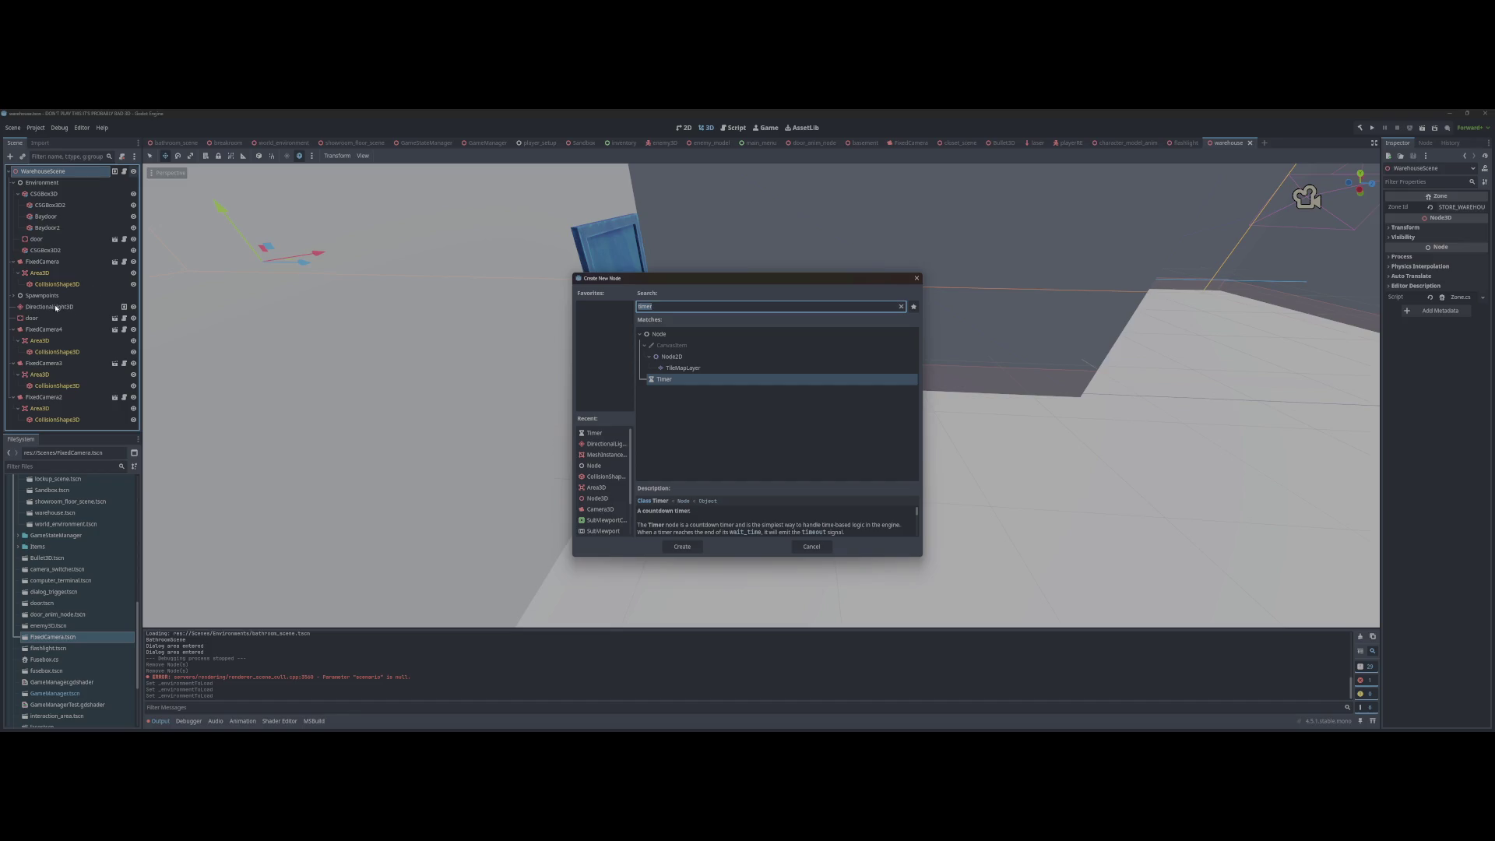
pyautogui.click(812, 547)
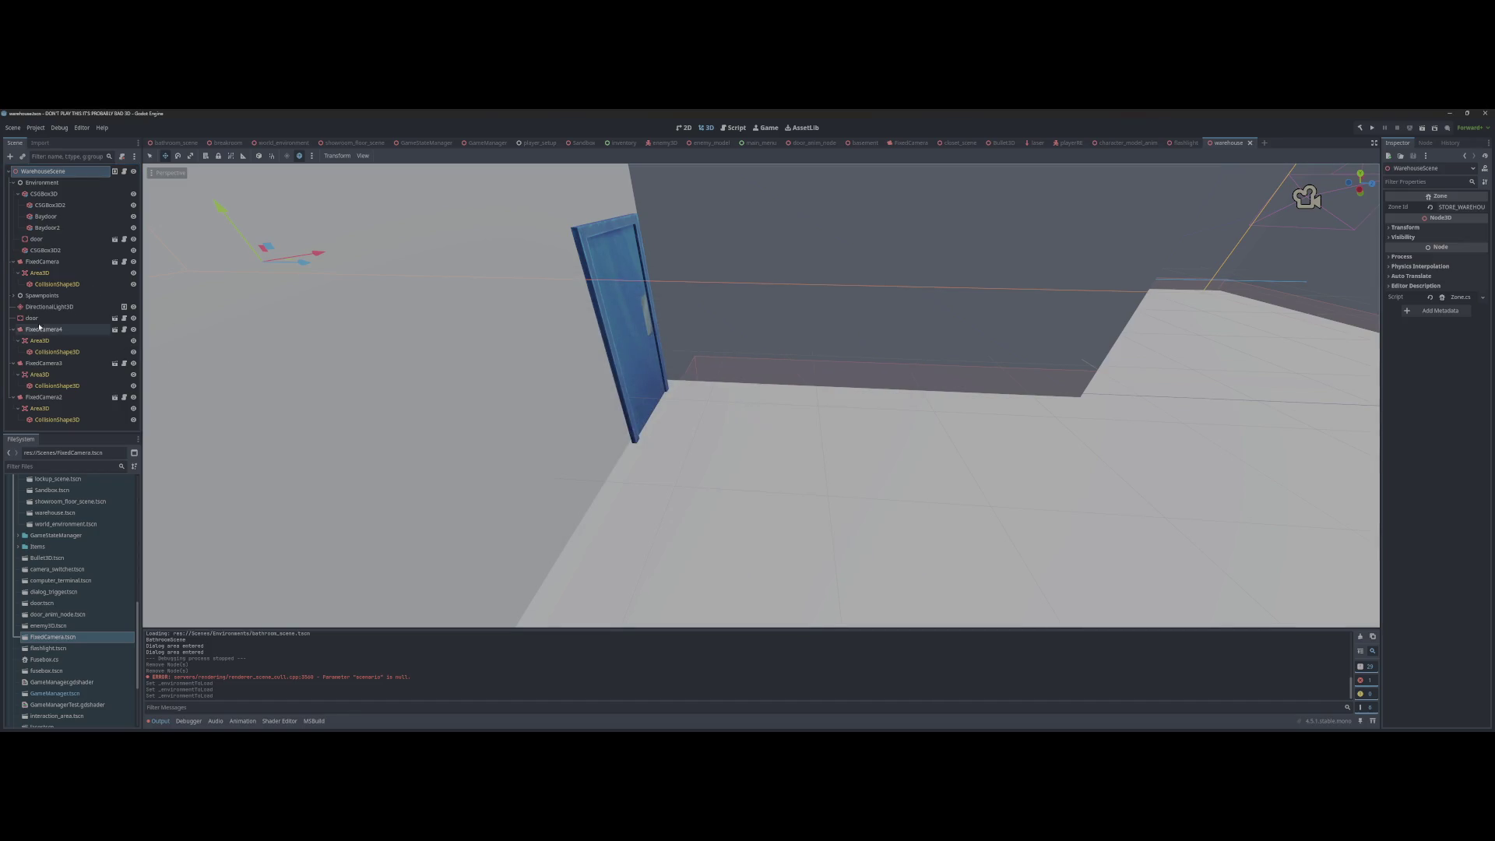
pyautogui.click(14, 295)
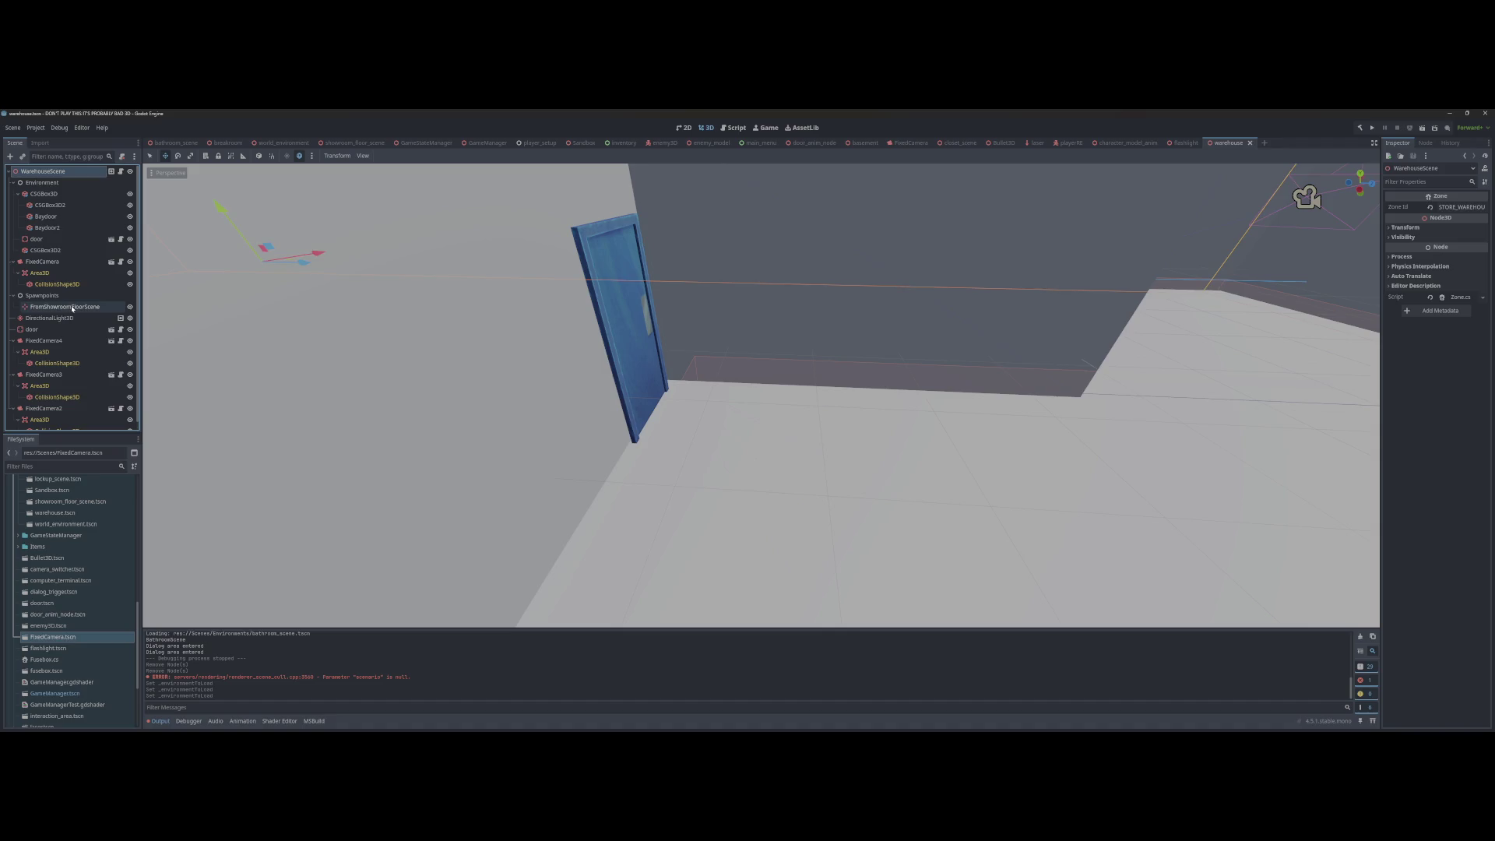
pyautogui.click(77, 307)
pyautogui.hotkey('ctrl', 'd')
pyautogui.press('f')
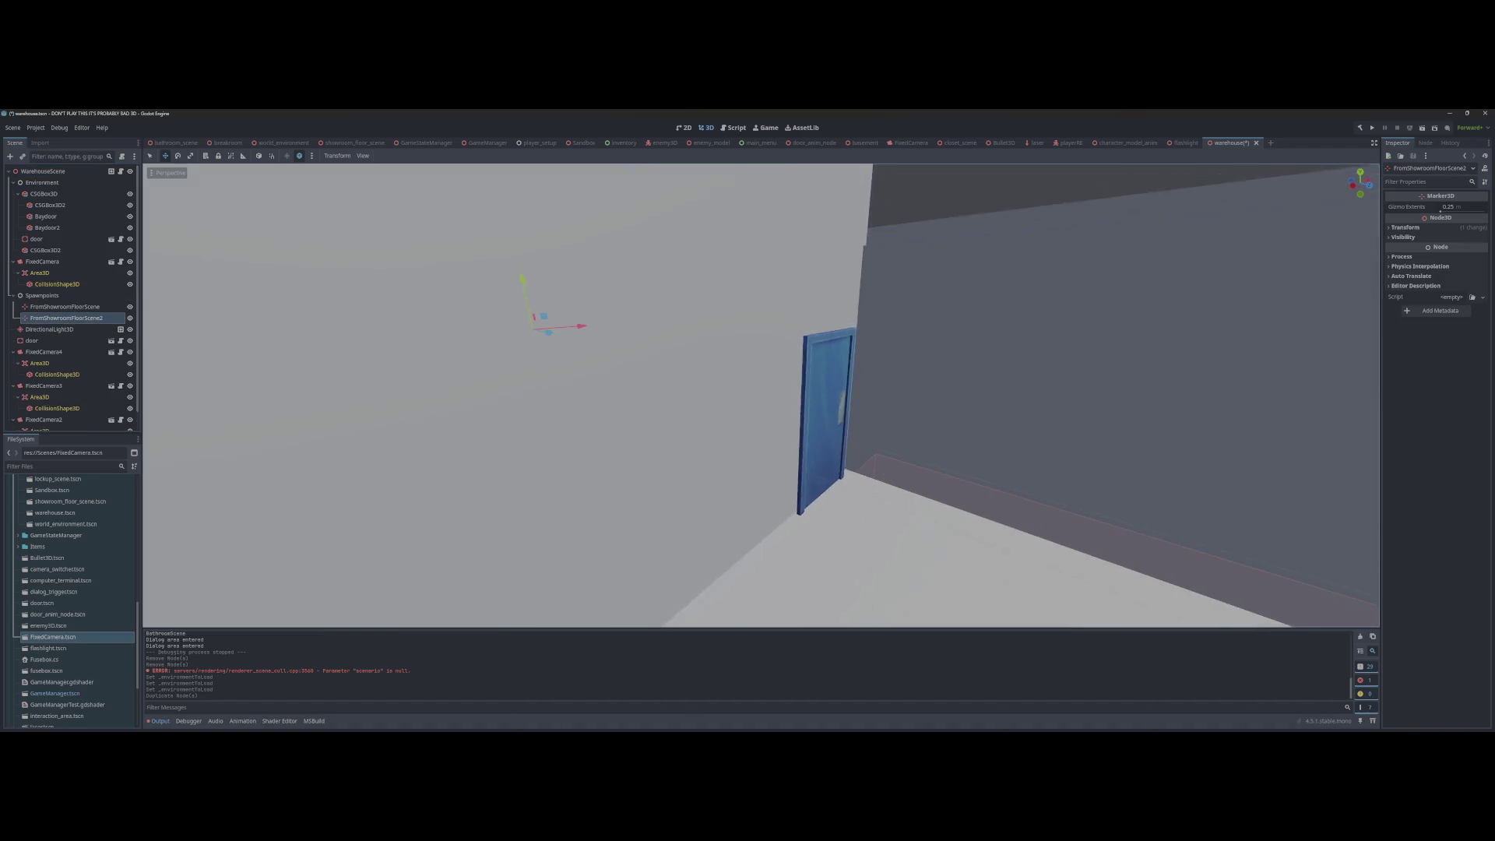
# Step: Move the copy to the foot of the blue door and rename it FromBasementScene
pyautogui.moveTo(1019, 449); pyautogui.dragTo(1268, 488)
pyautogui.press('f')
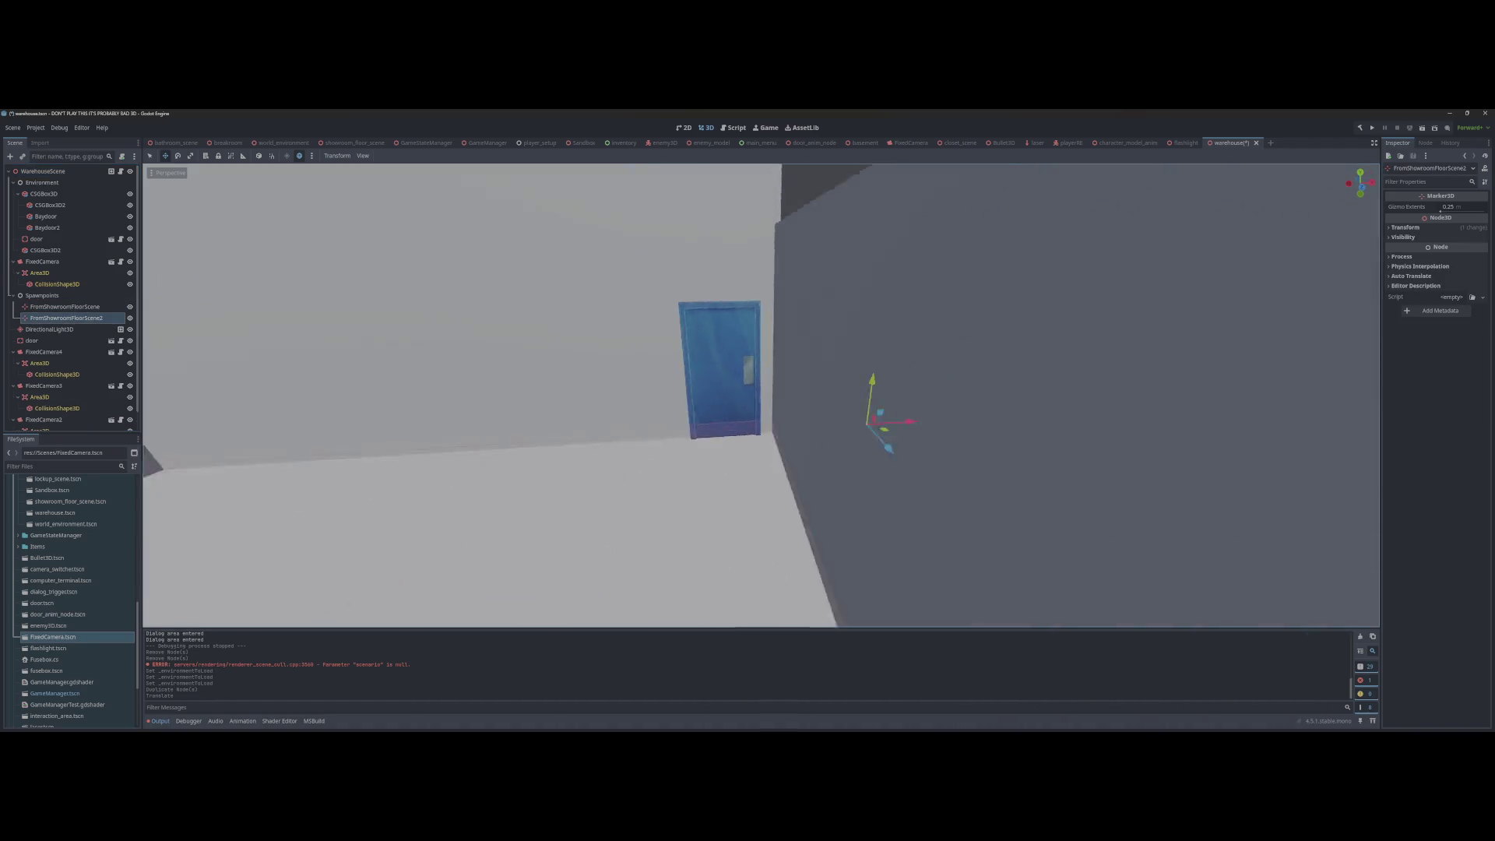
pyautogui.moveTo(754, 428); pyautogui.dragTo(550, 425)
pyautogui.press('f')
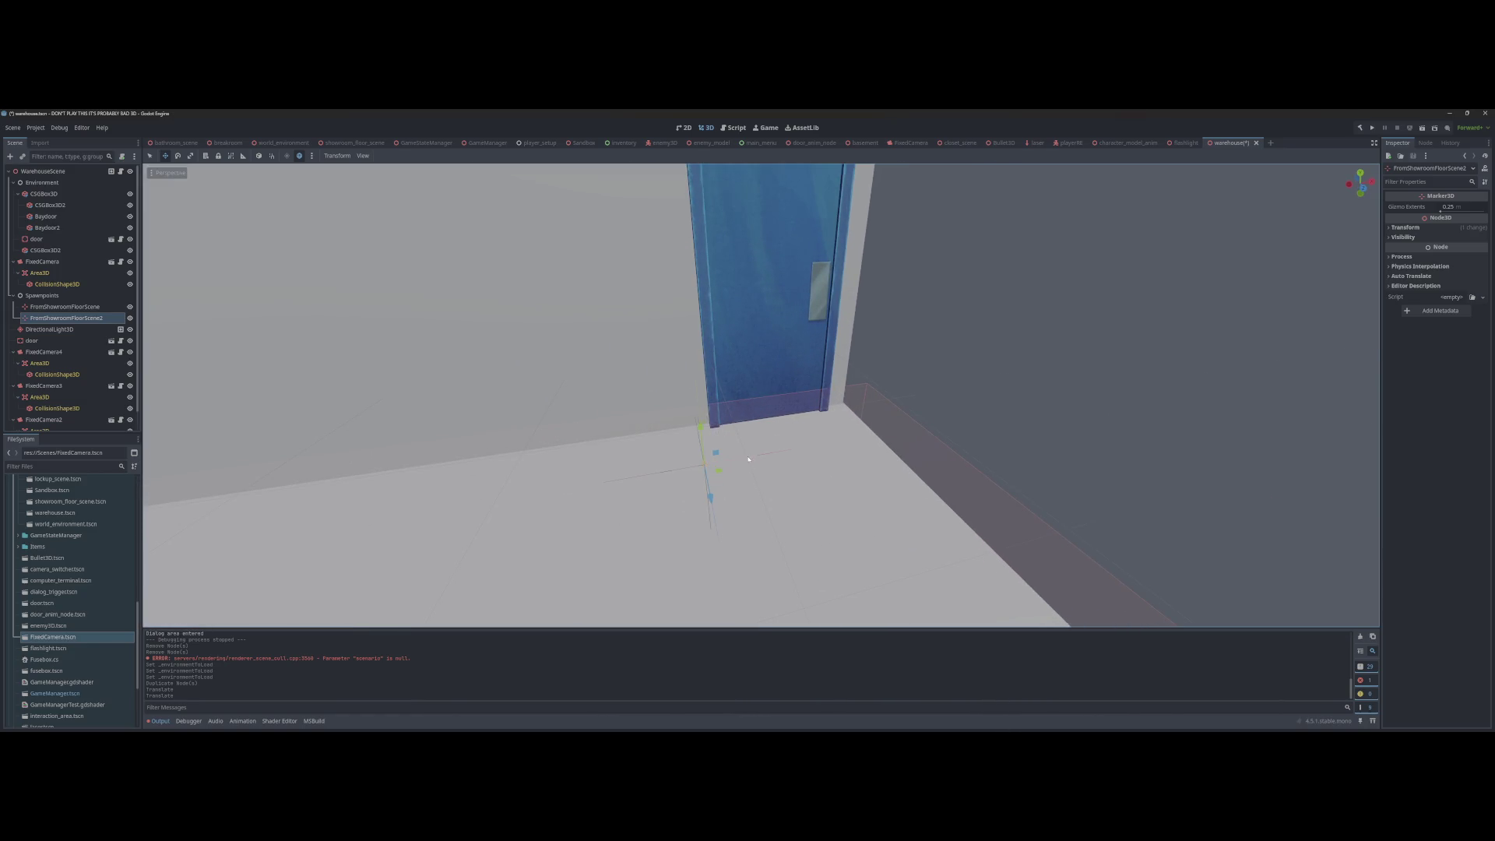
pyautogui.moveTo(750, 459)
pyautogui.mouseDown()
pyautogui.moveTo(896, 421)
pyautogui.moveTo(870, 458)
pyautogui.mouseUp()
pyautogui.press('g')
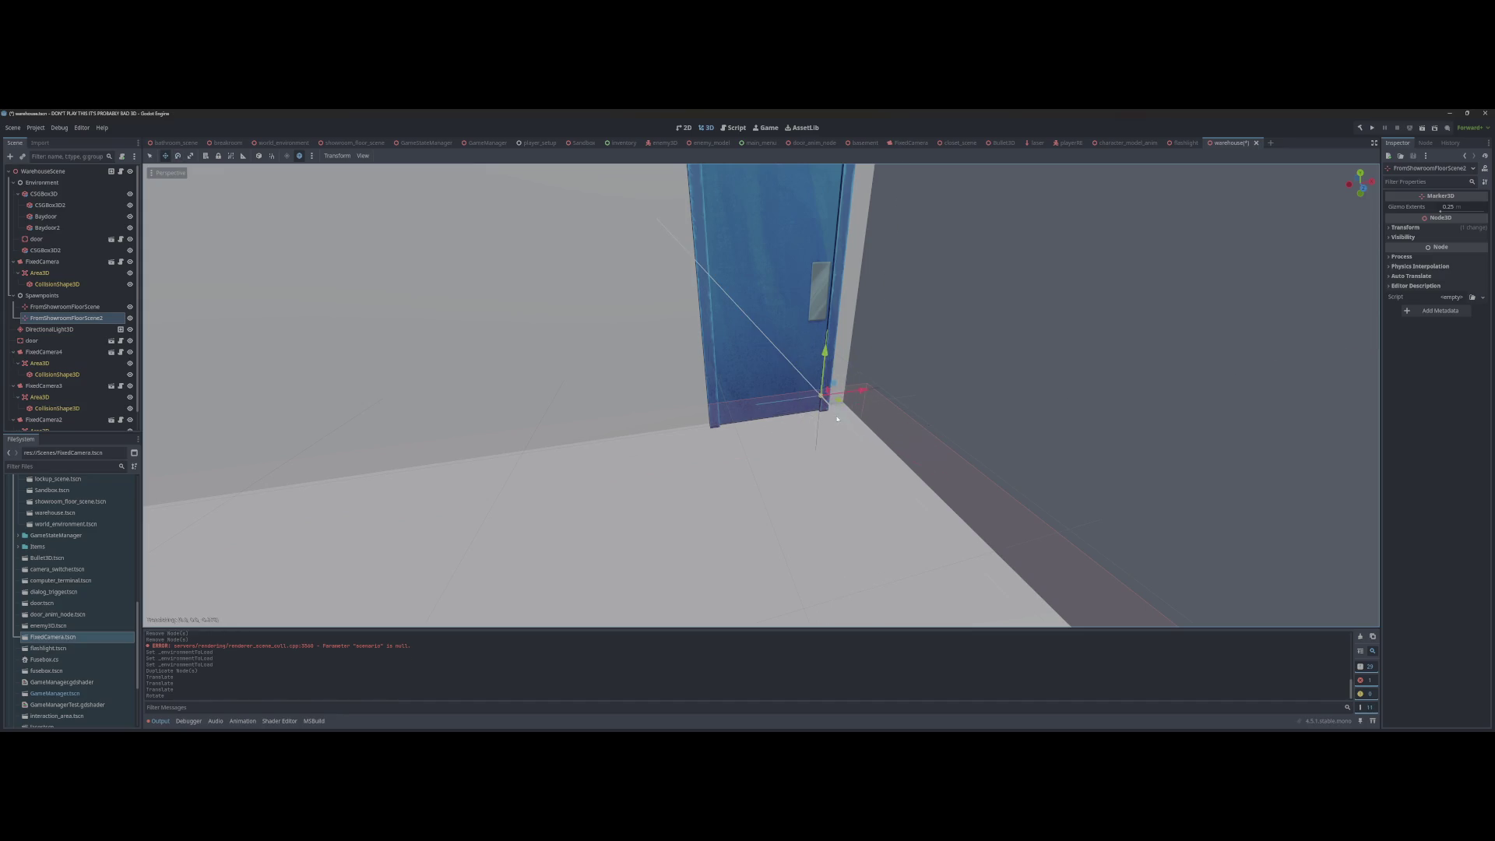
pyautogui.click(839, 420)
pyautogui.moveTo(727, 374); pyautogui.dragTo(794, 395)
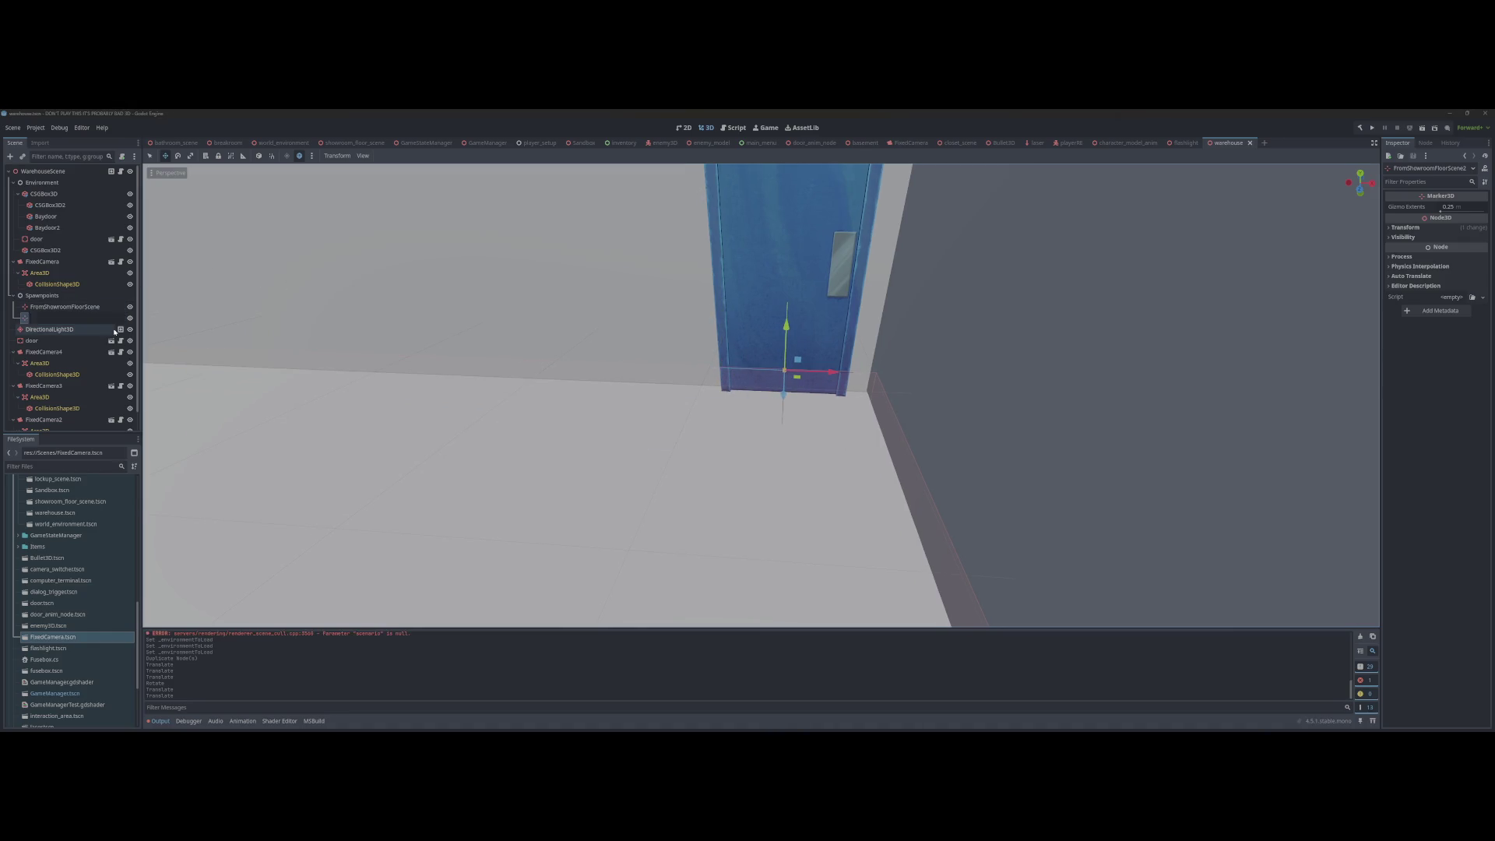
pyautogui.press('F2')
pyautogui.write('FrontBasementScene')
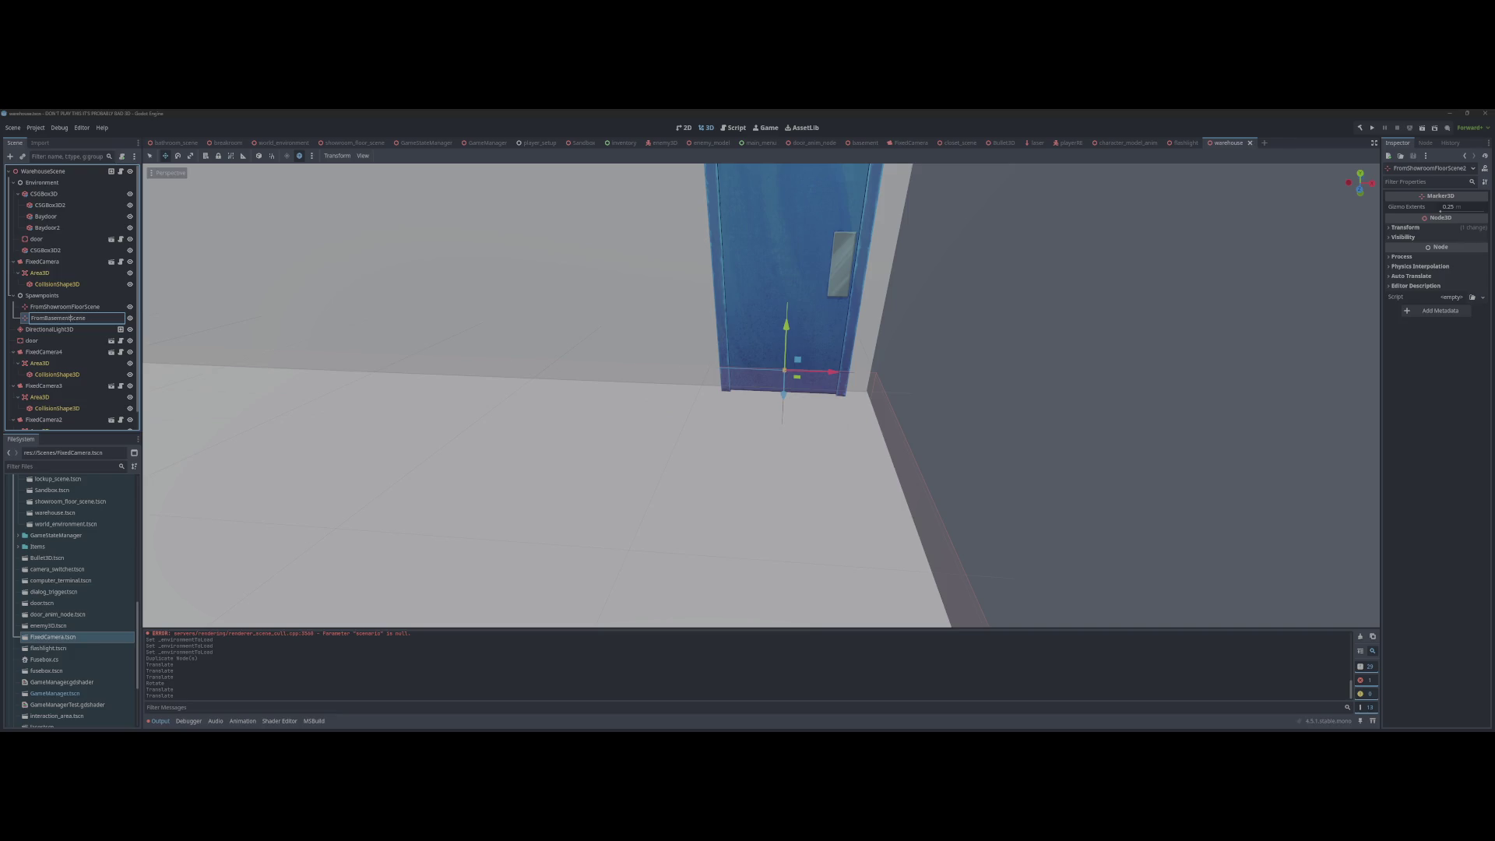
pyautogui.press('Return')
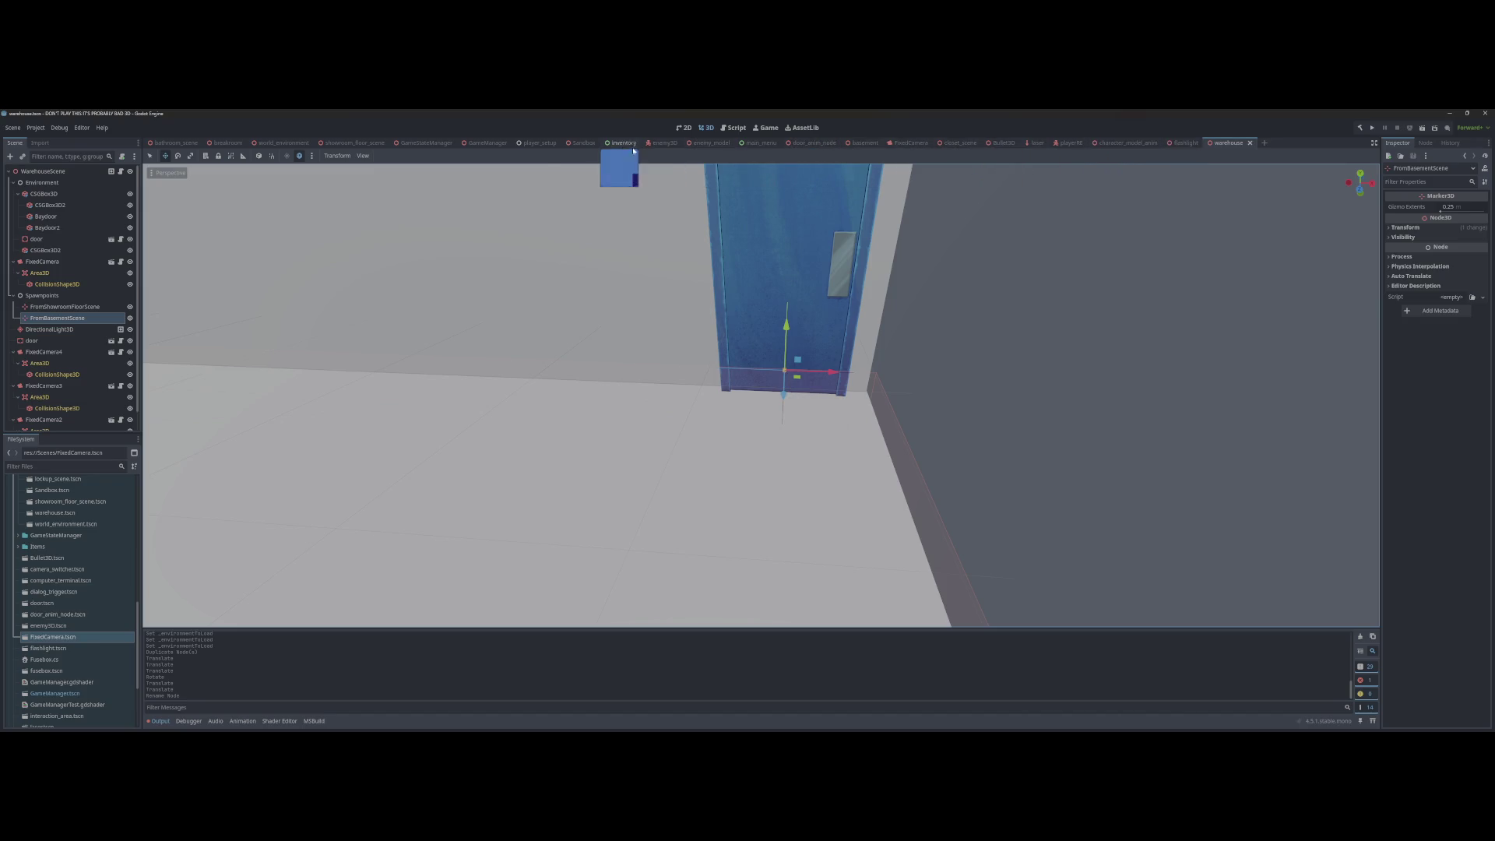
# Step: Settle the bathroom scene with FromBasement removed, then revisit the basement and warehouse scenes
pyautogui.click(173, 143)
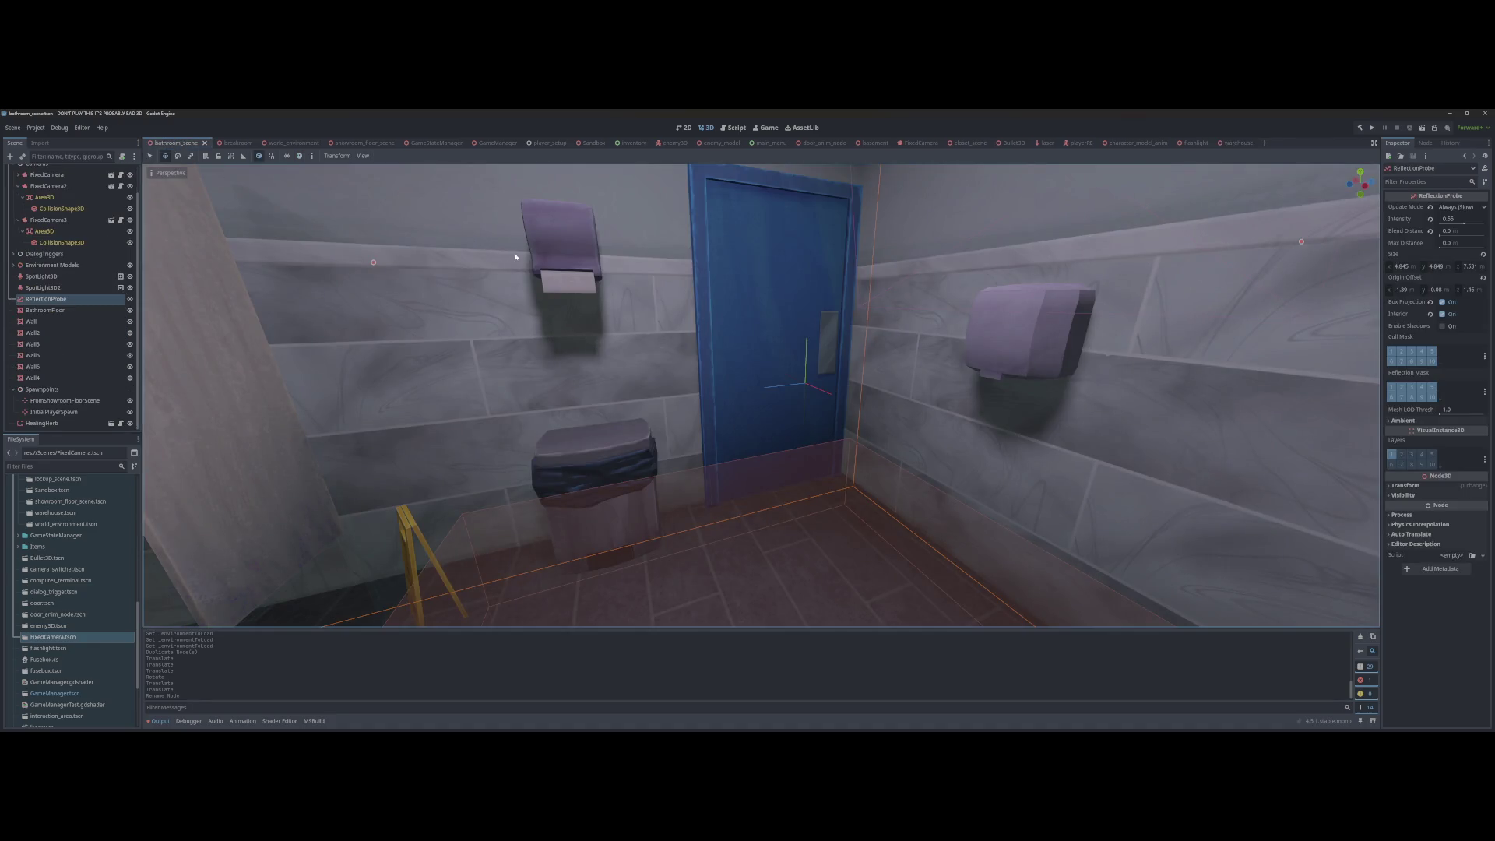
pyautogui.hotkey('ctrl', 'z')
pyautogui.hotkey('ctrl', 'z')
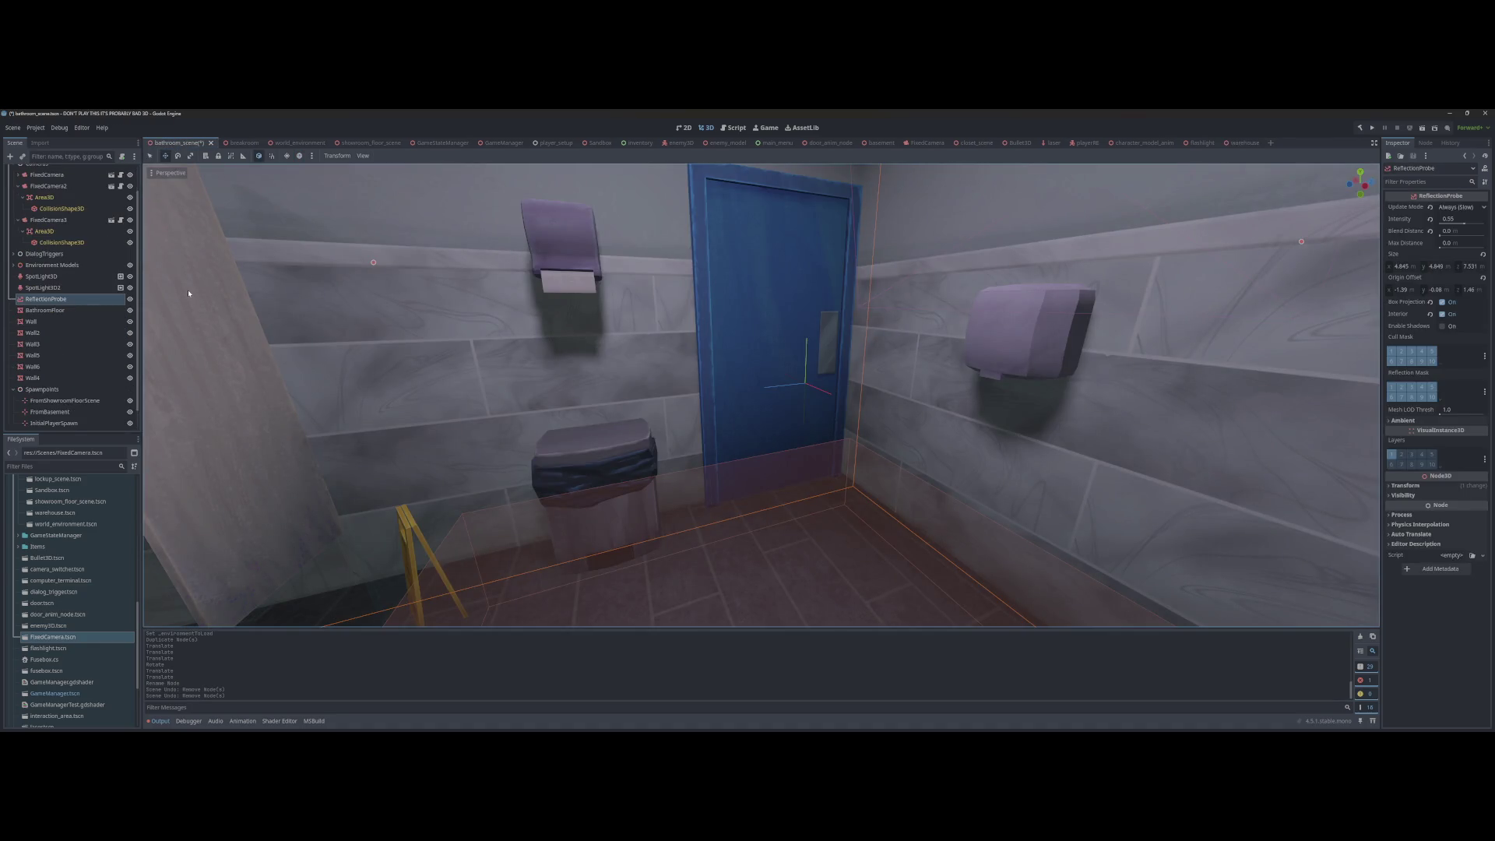
pyautogui.hotkey('ctrl', 'shift', 'z')
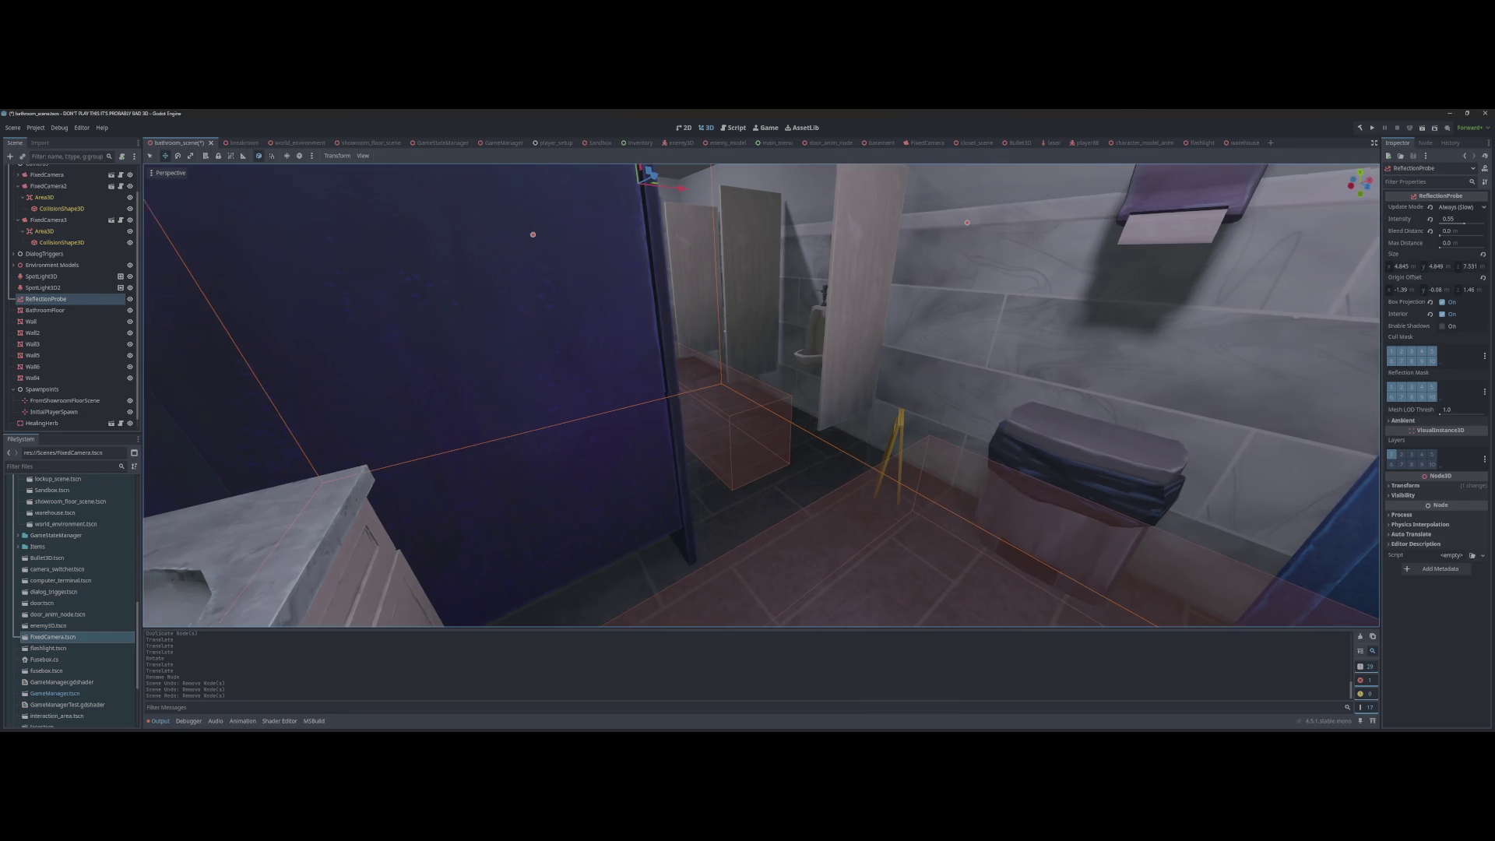
pyautogui.scroll(3, 316, 297)
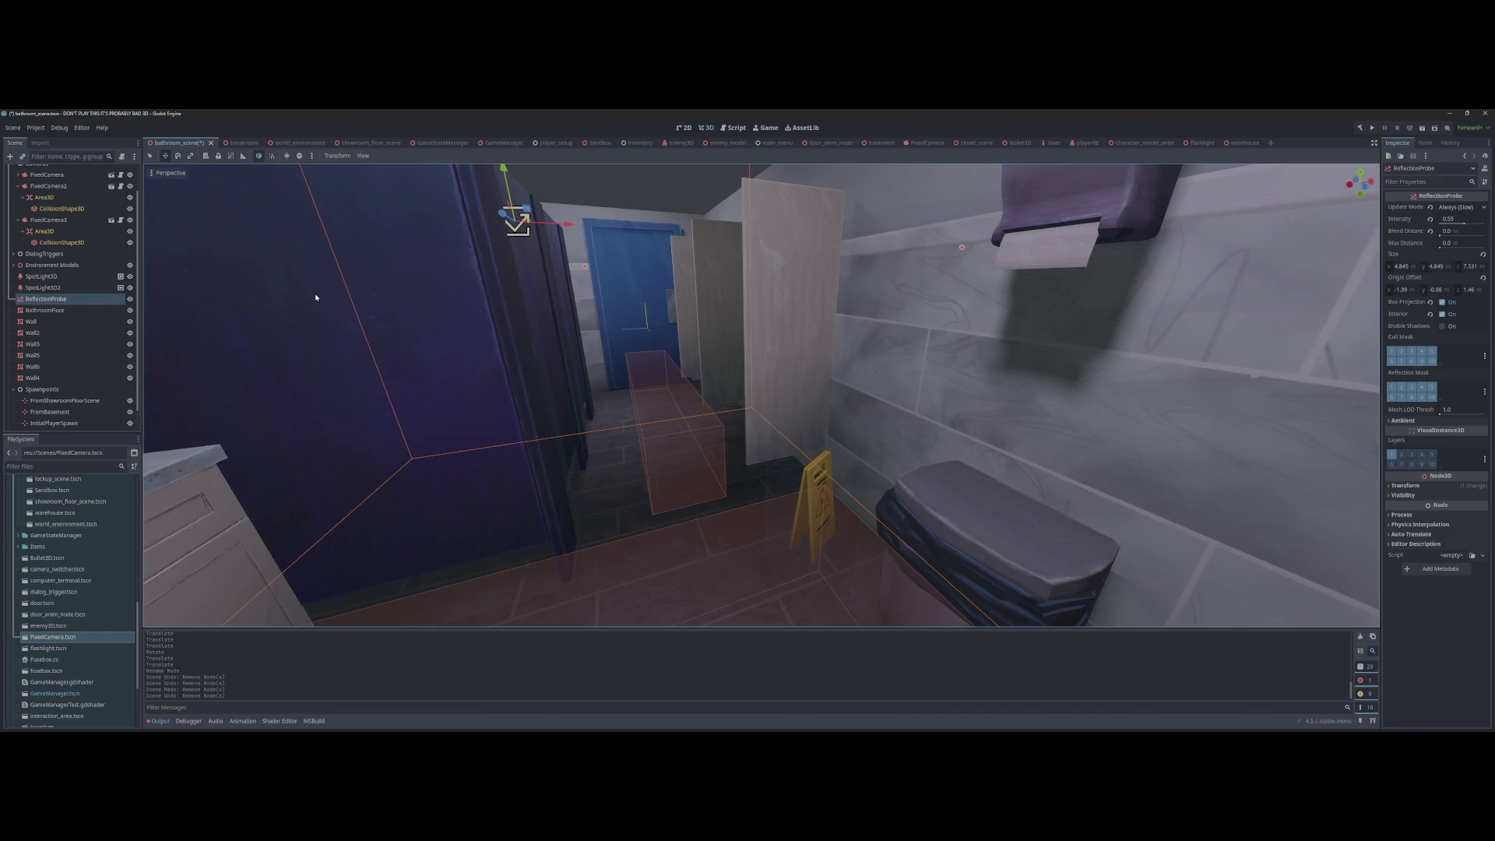
pyautogui.hotkey('ctrl', 'shift', 'z')
pyautogui.hotkey('ctrl', 'shift', 'z')
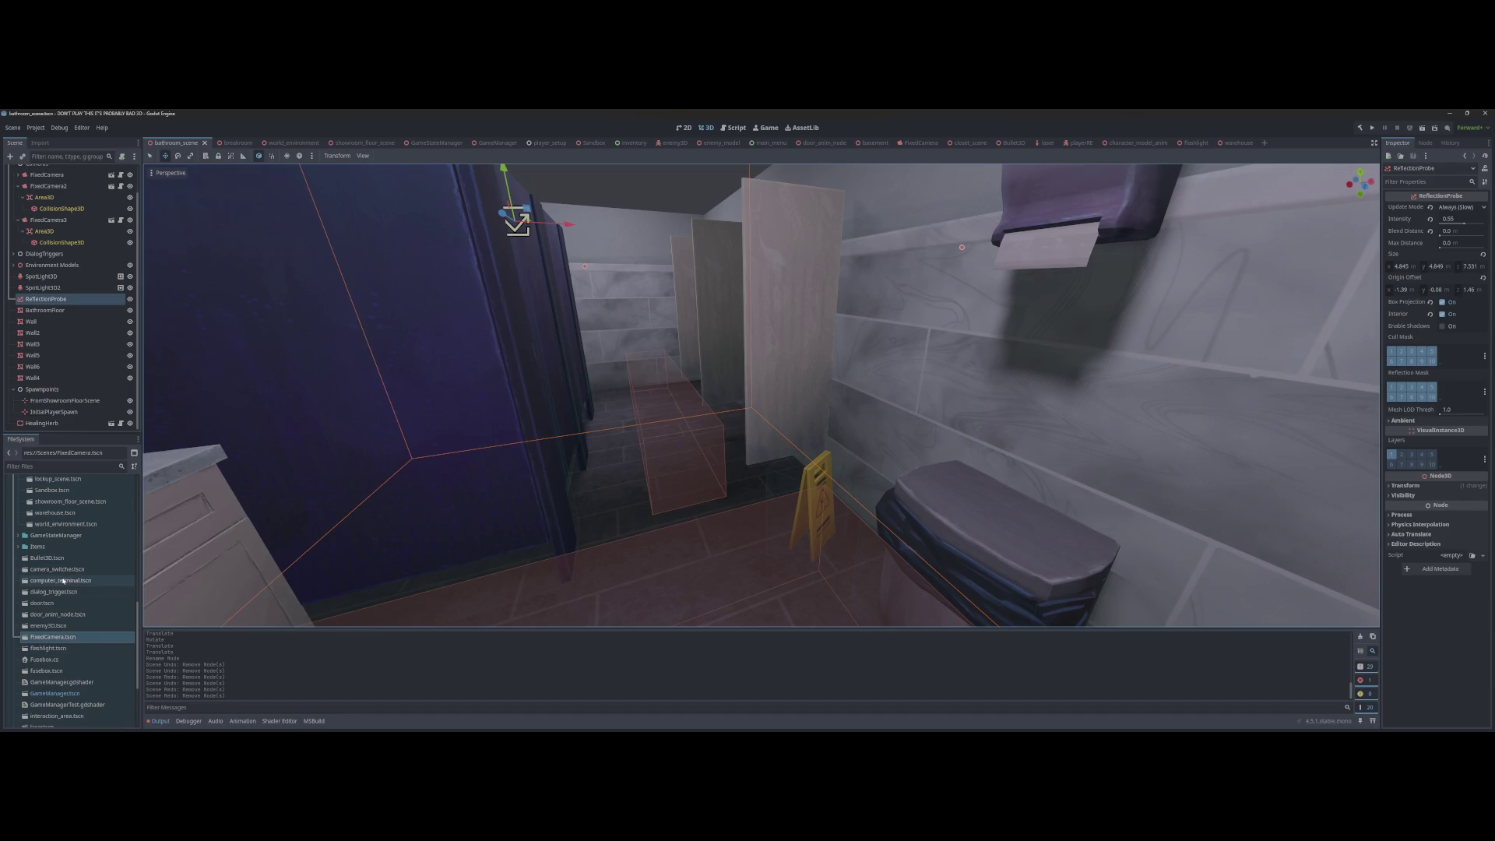
pyautogui.scroll(3, 63, 589)
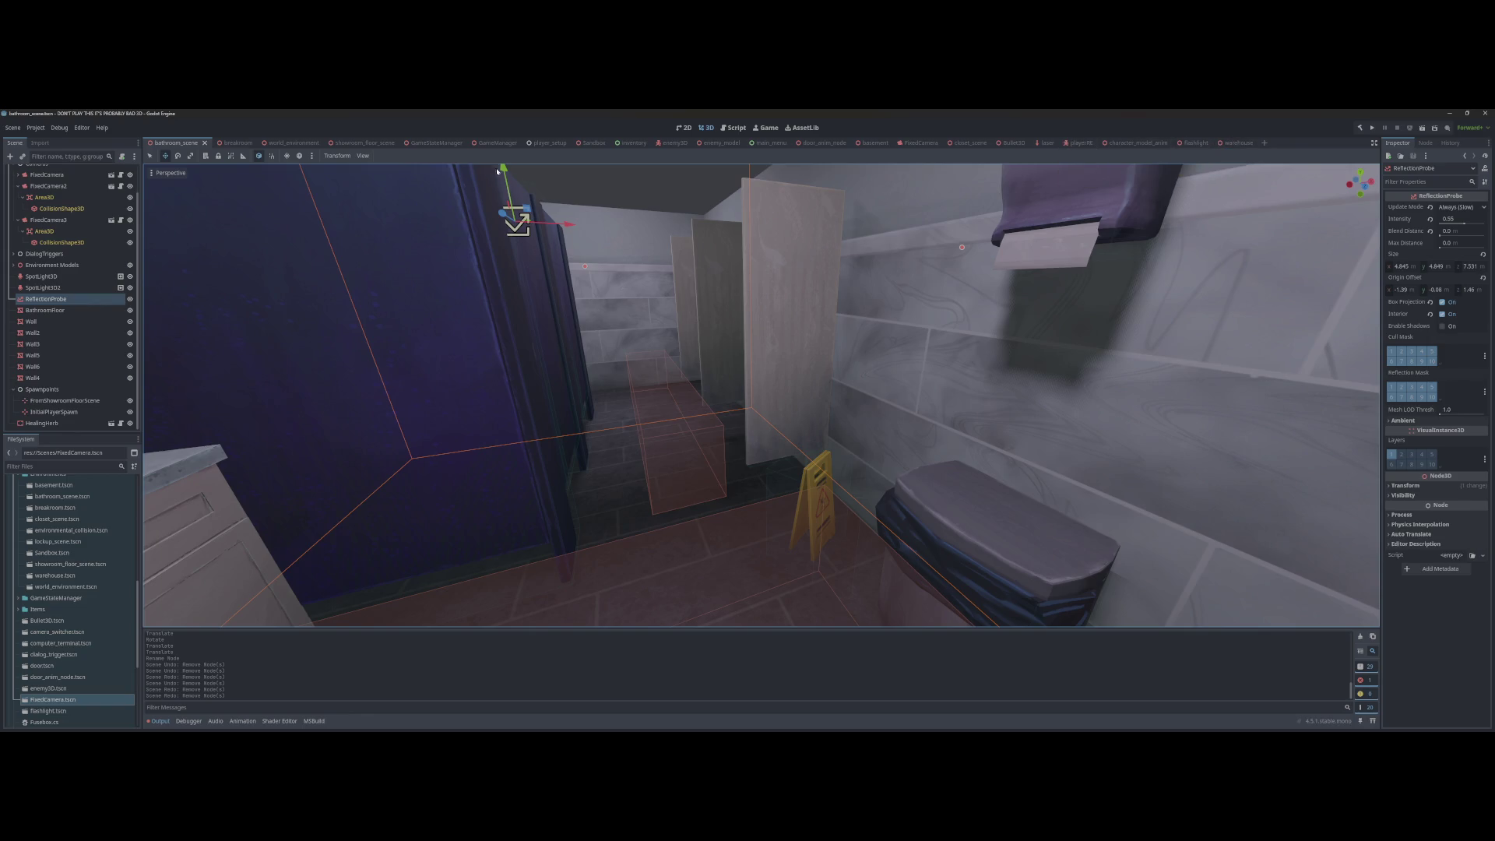
pyautogui.click(866, 143)
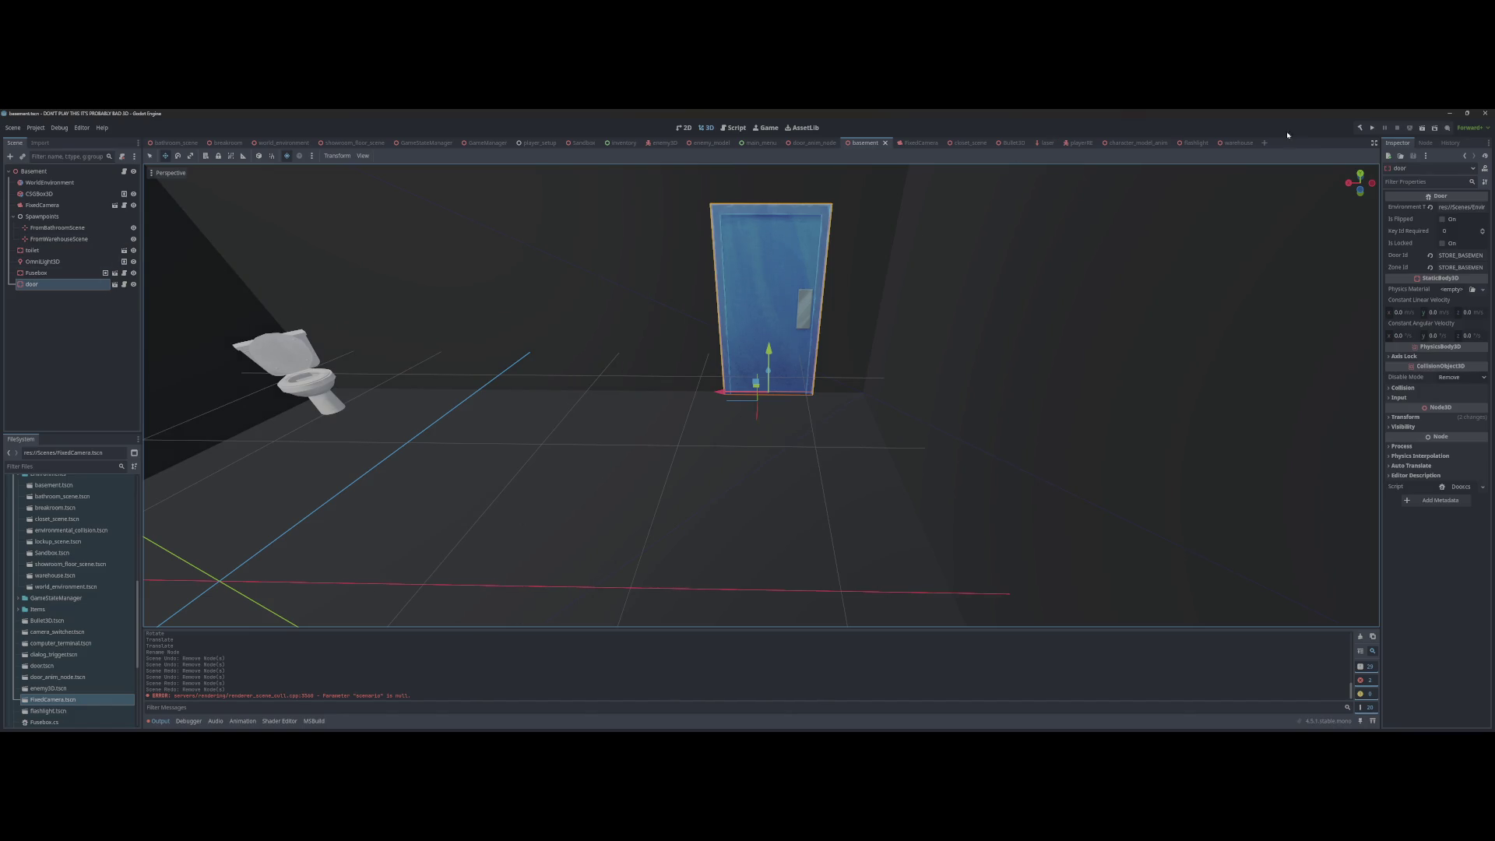
pyautogui.click(1230, 140)
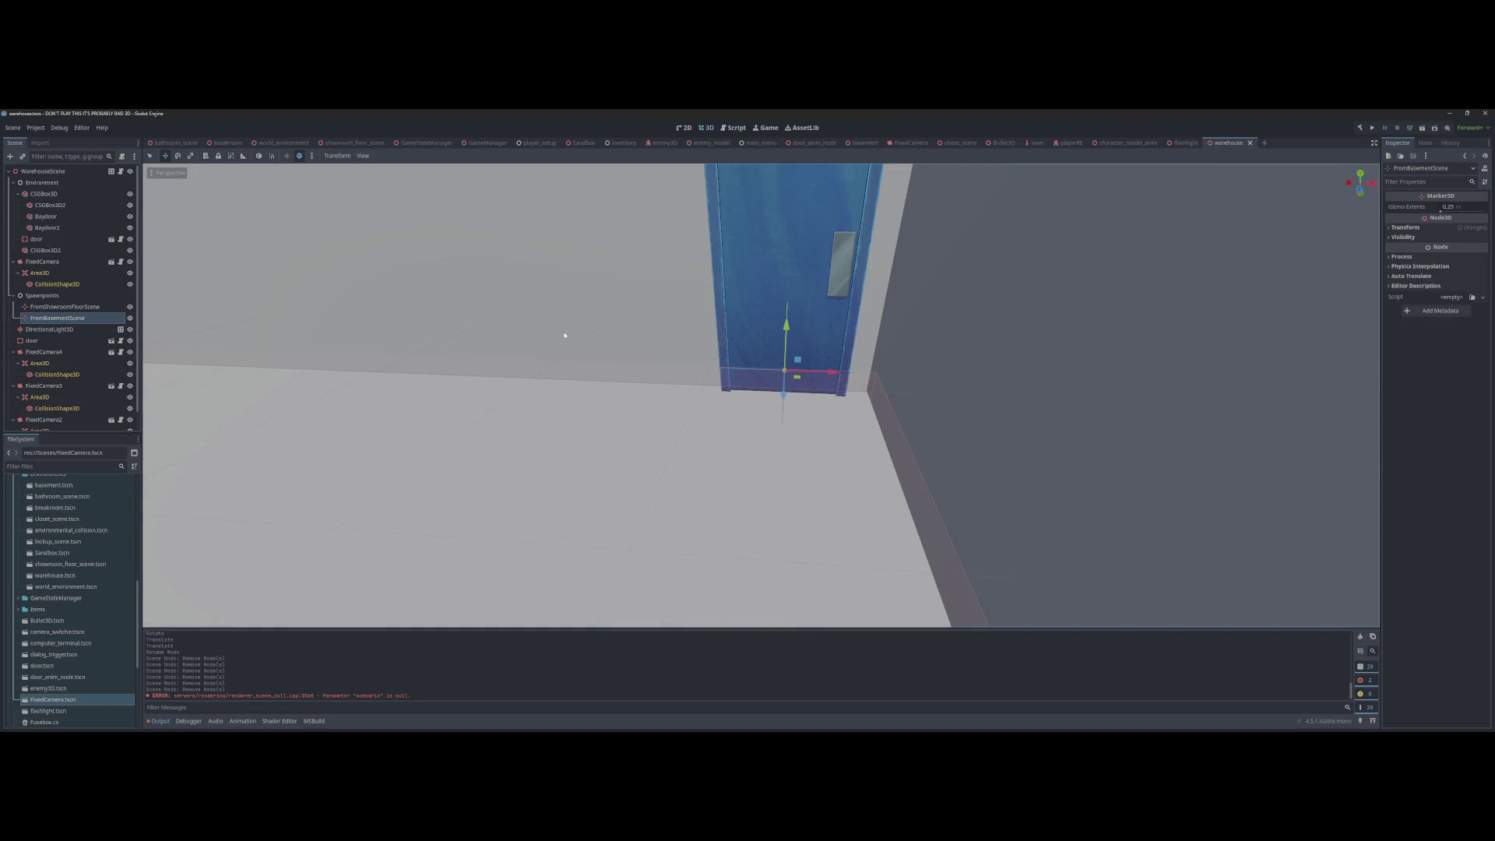
# Step: Run the game from the warehouse scene and load the saved game
pyautogui.press('F5')
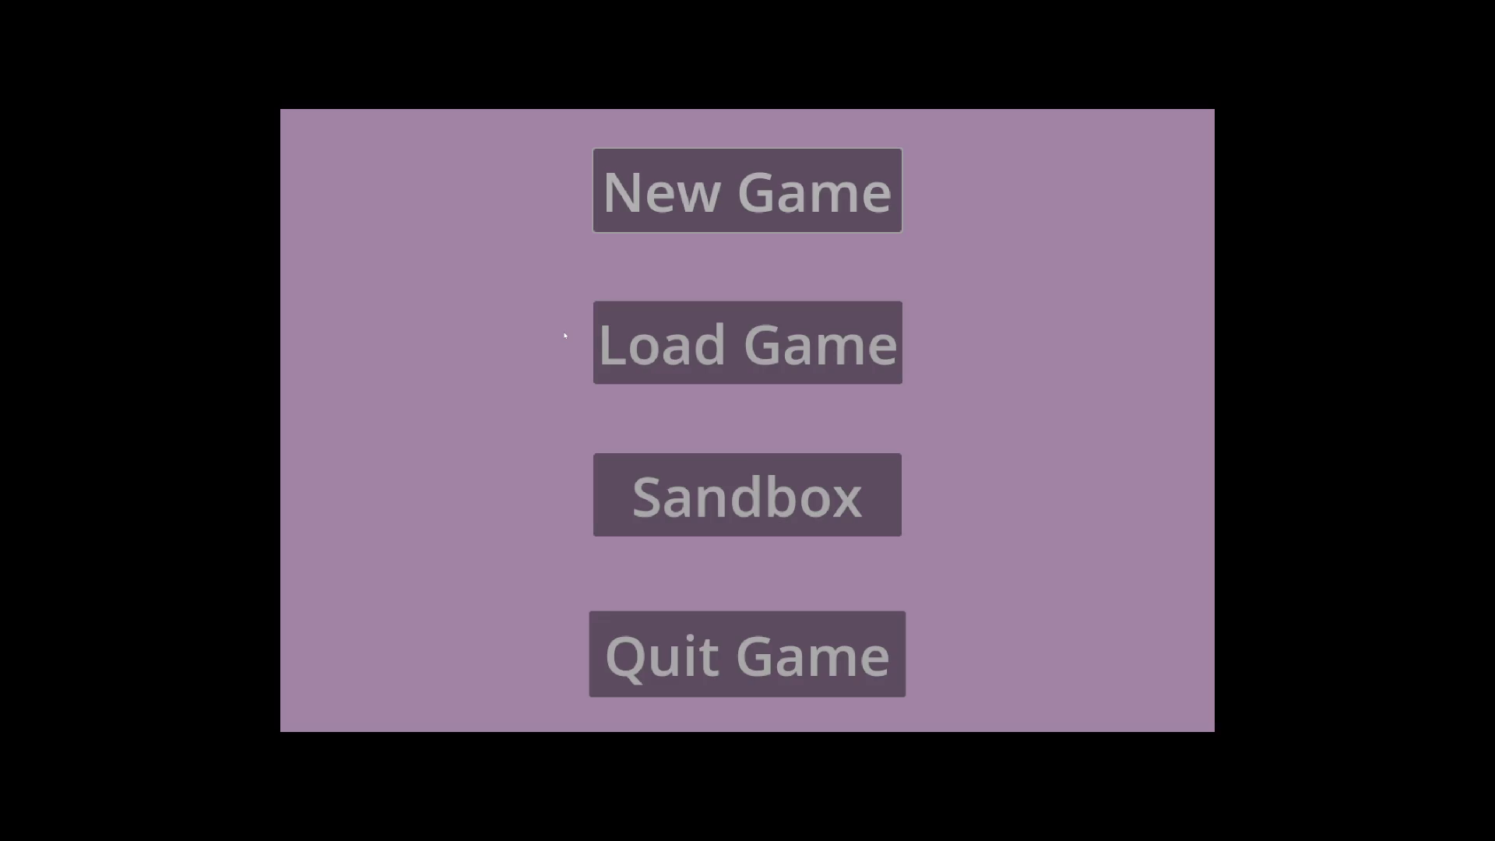
pyautogui.press('Down')
pyautogui.press('Return')
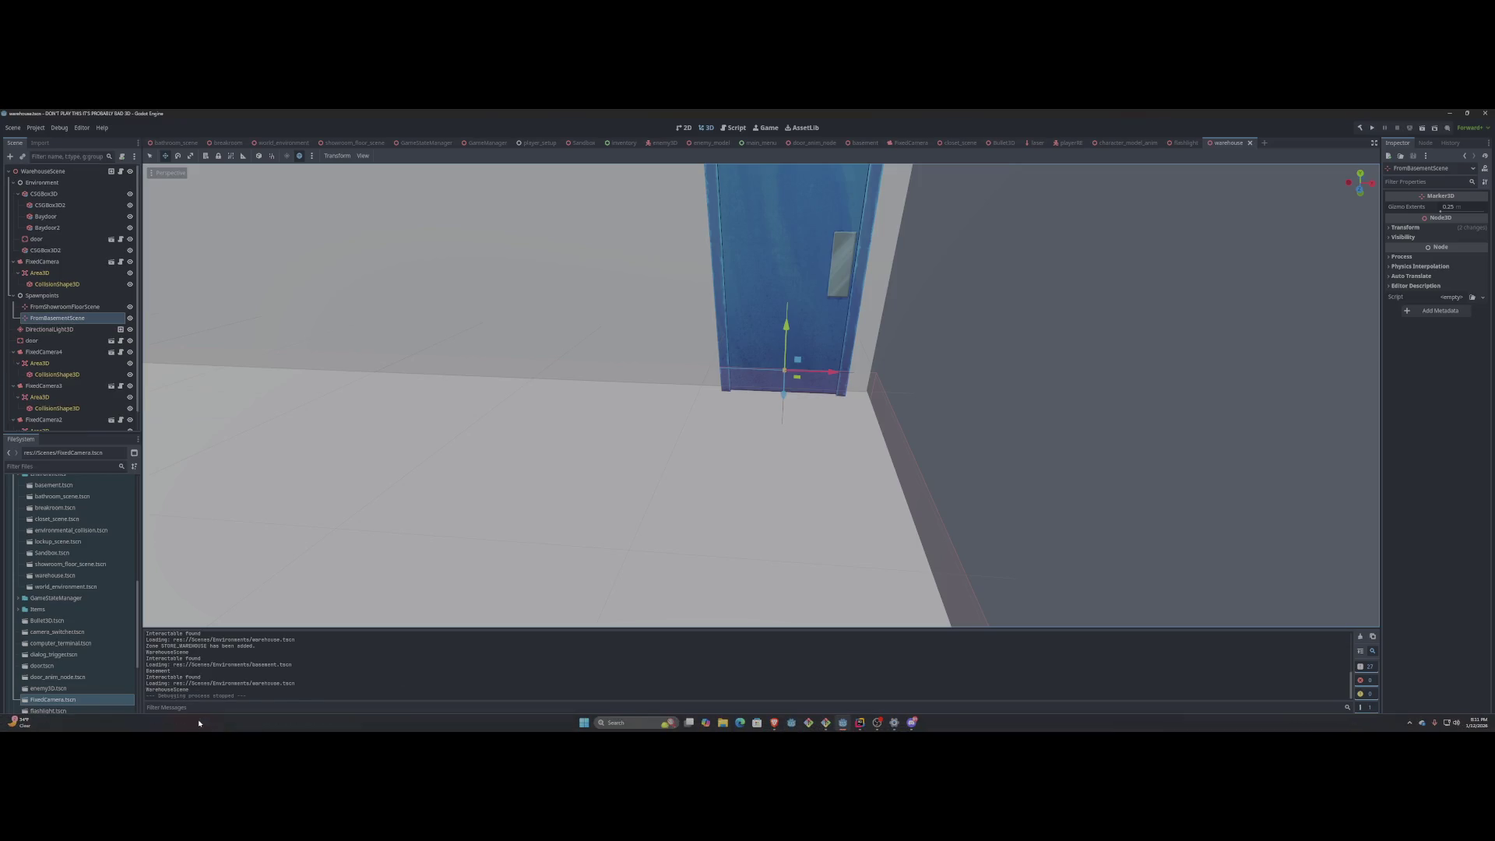
# Step: After checking the run errors, rename marker FromBasementScene to FromBasement and rerun the game
pyautogui.click(190, 721)
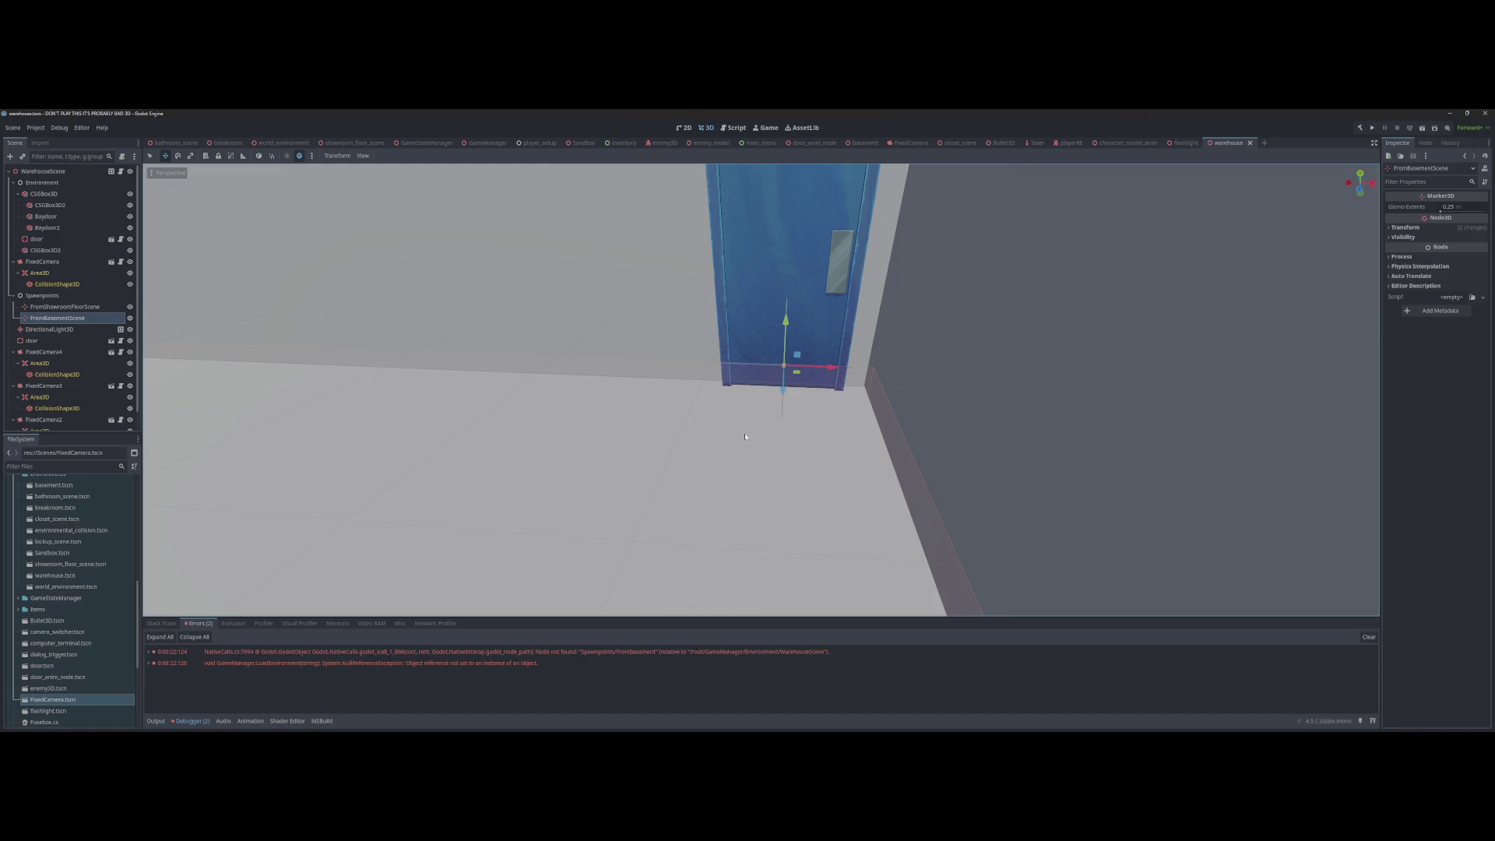
pyautogui.doubleClick(58, 318)
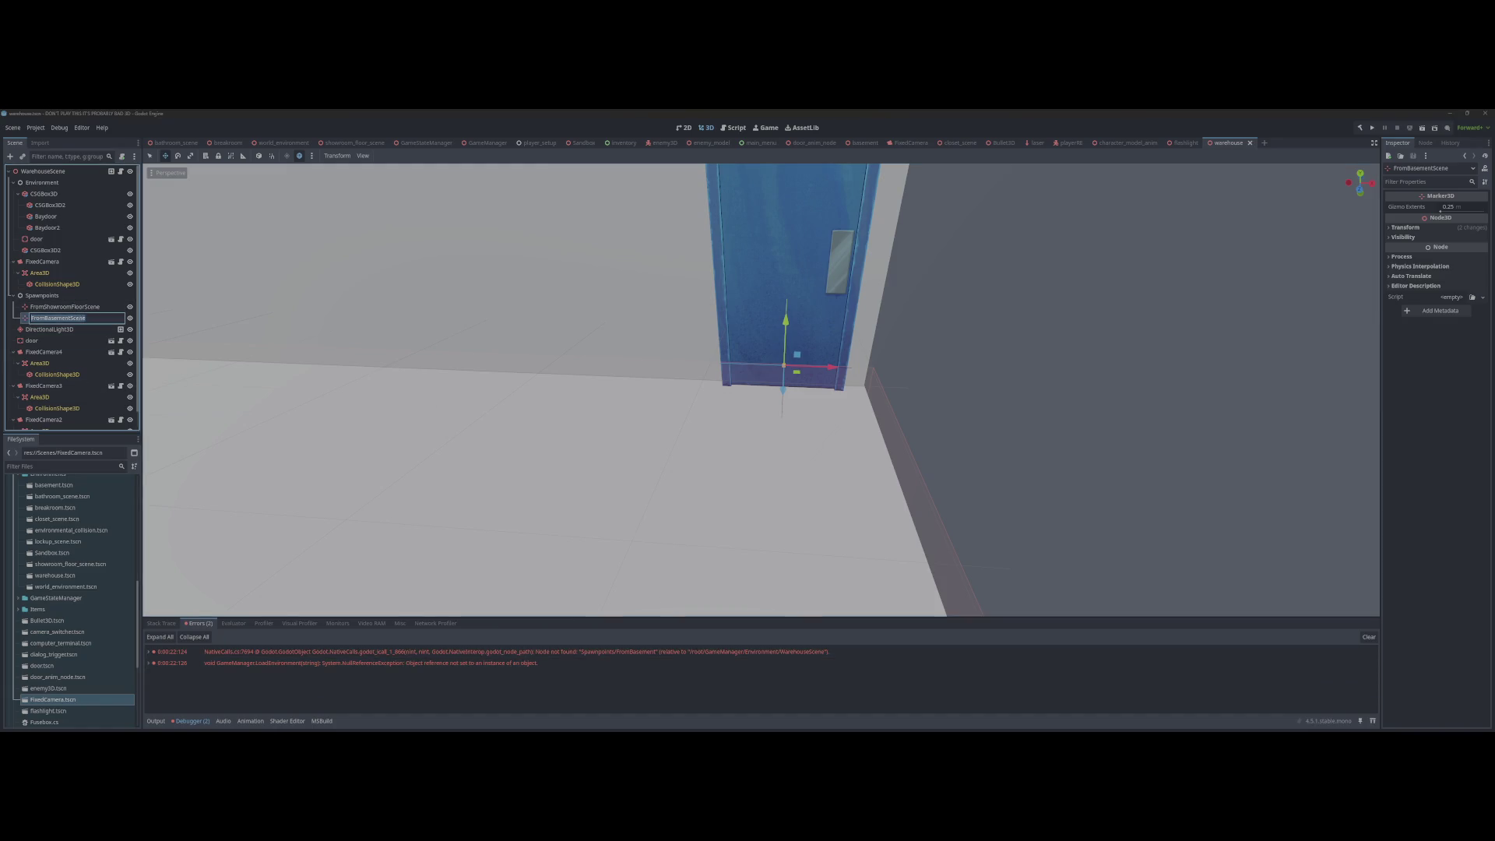
pyautogui.press('Return')
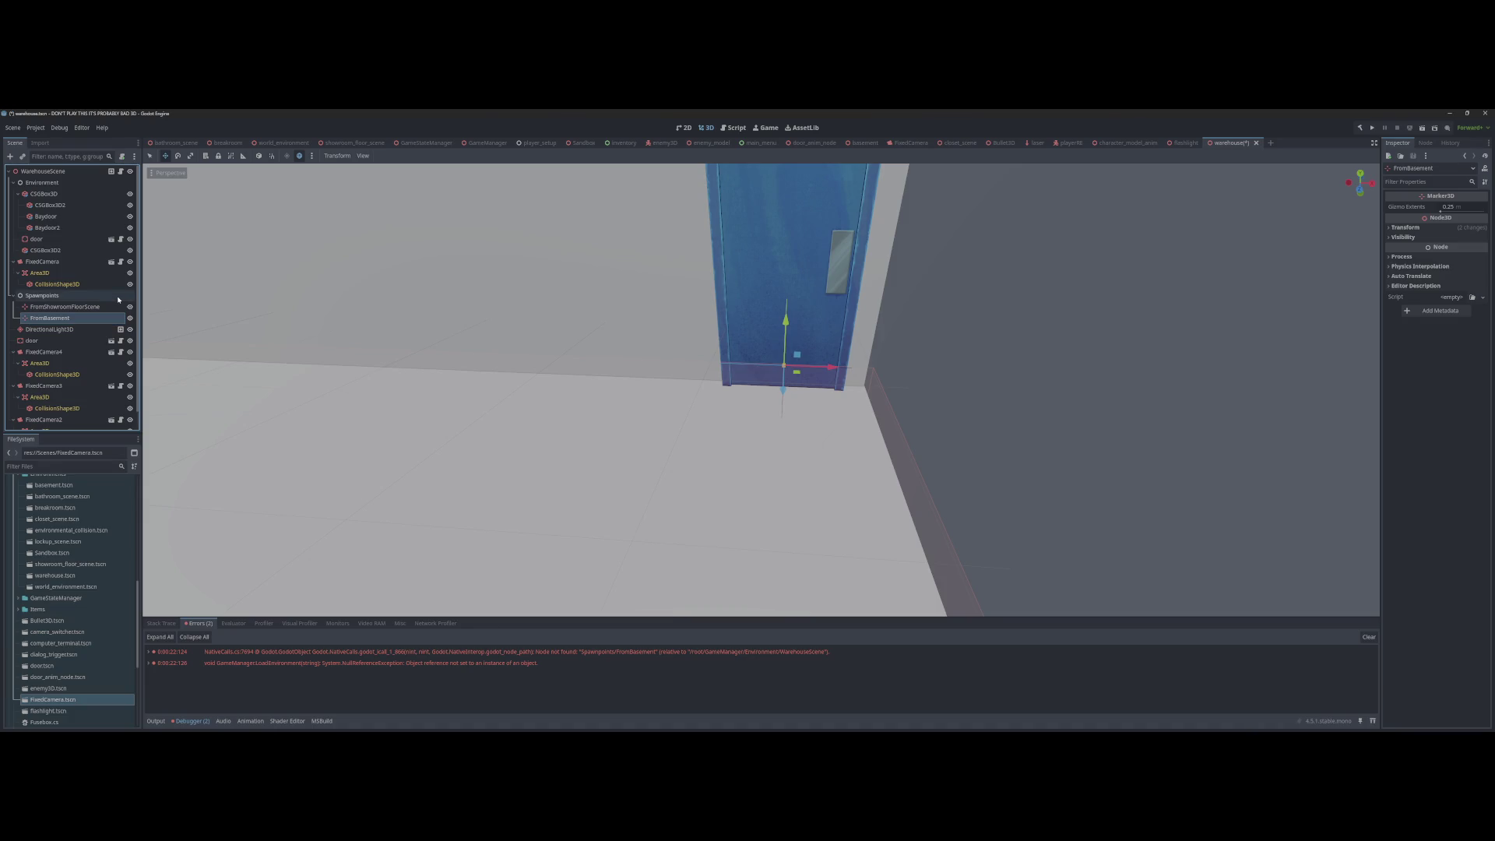
pyautogui.press('F5')
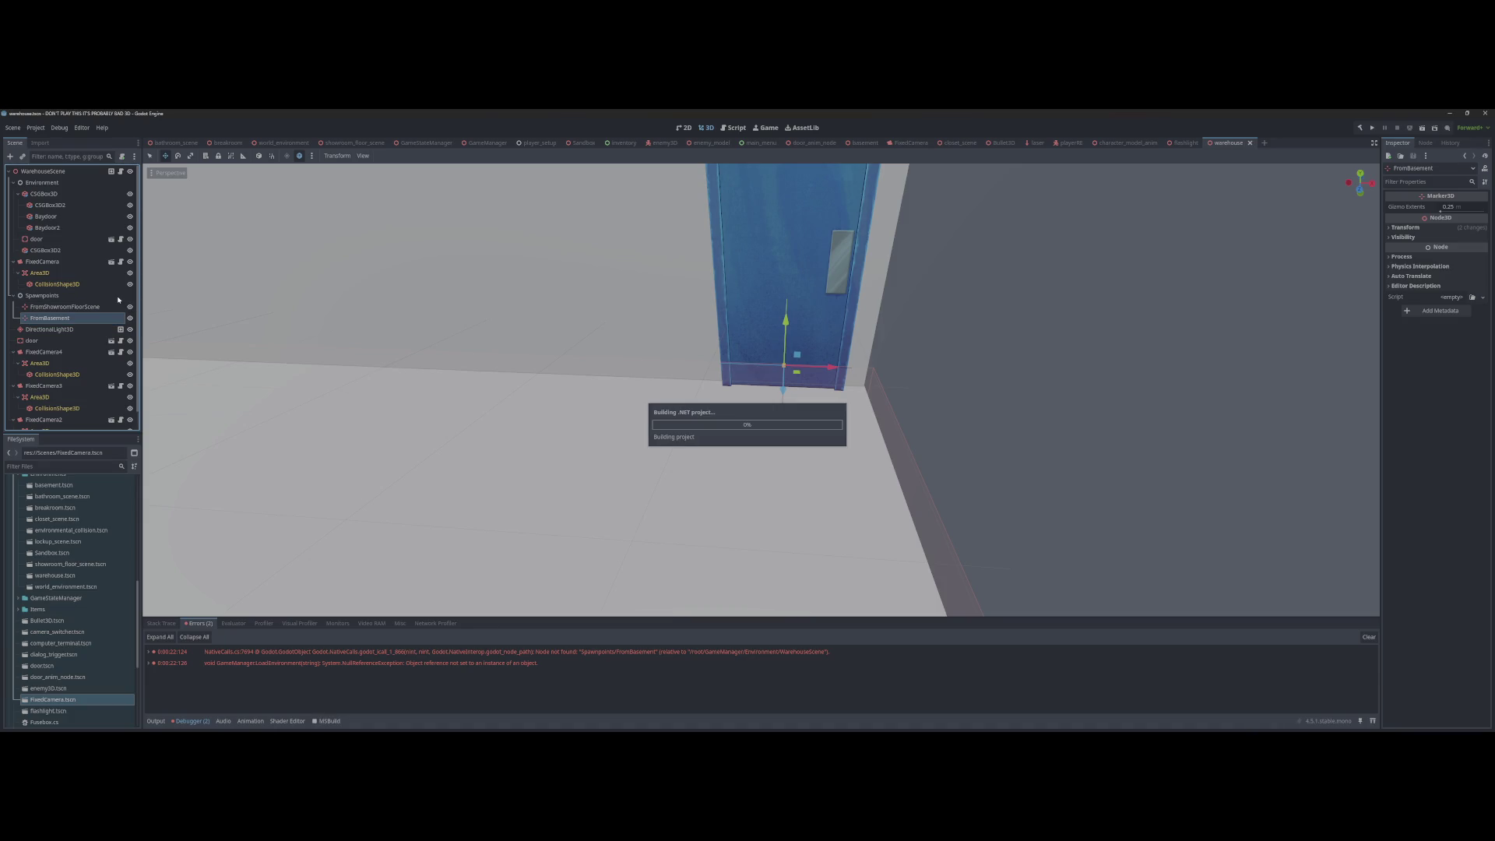